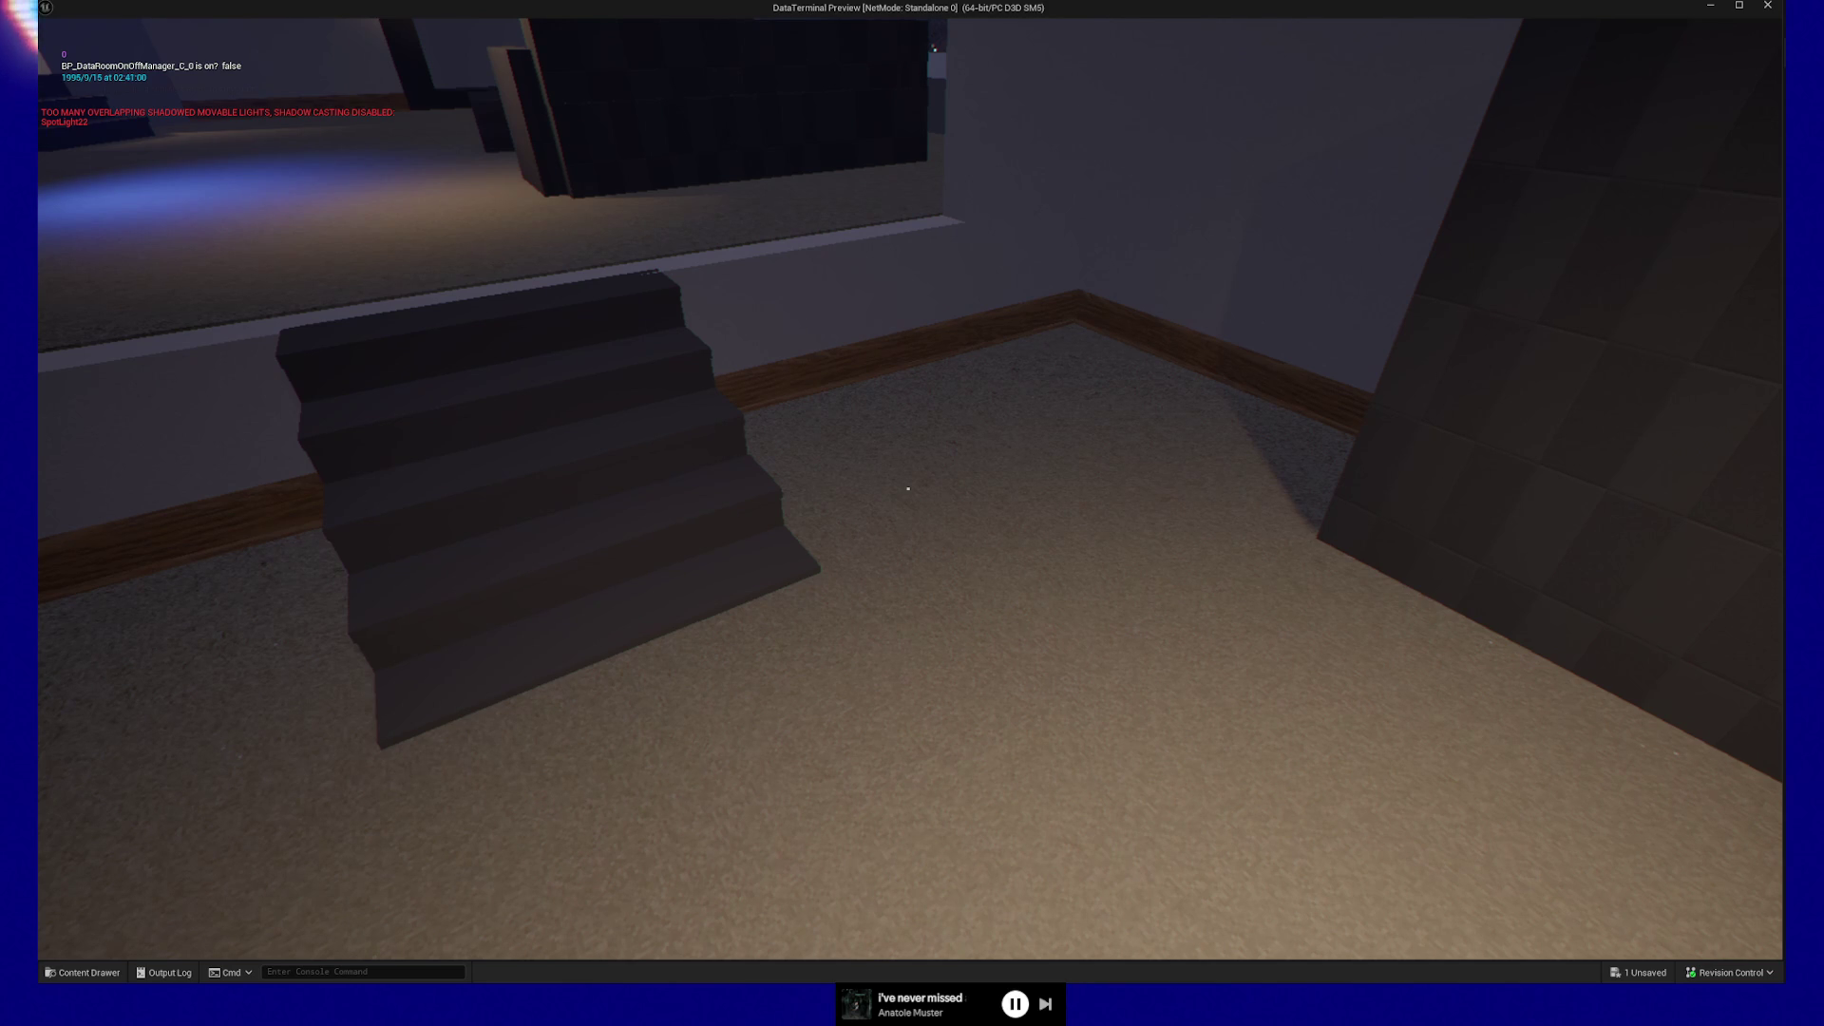
Step back from the small stairs, then climb them toward the desk and starfield room.
key(s)
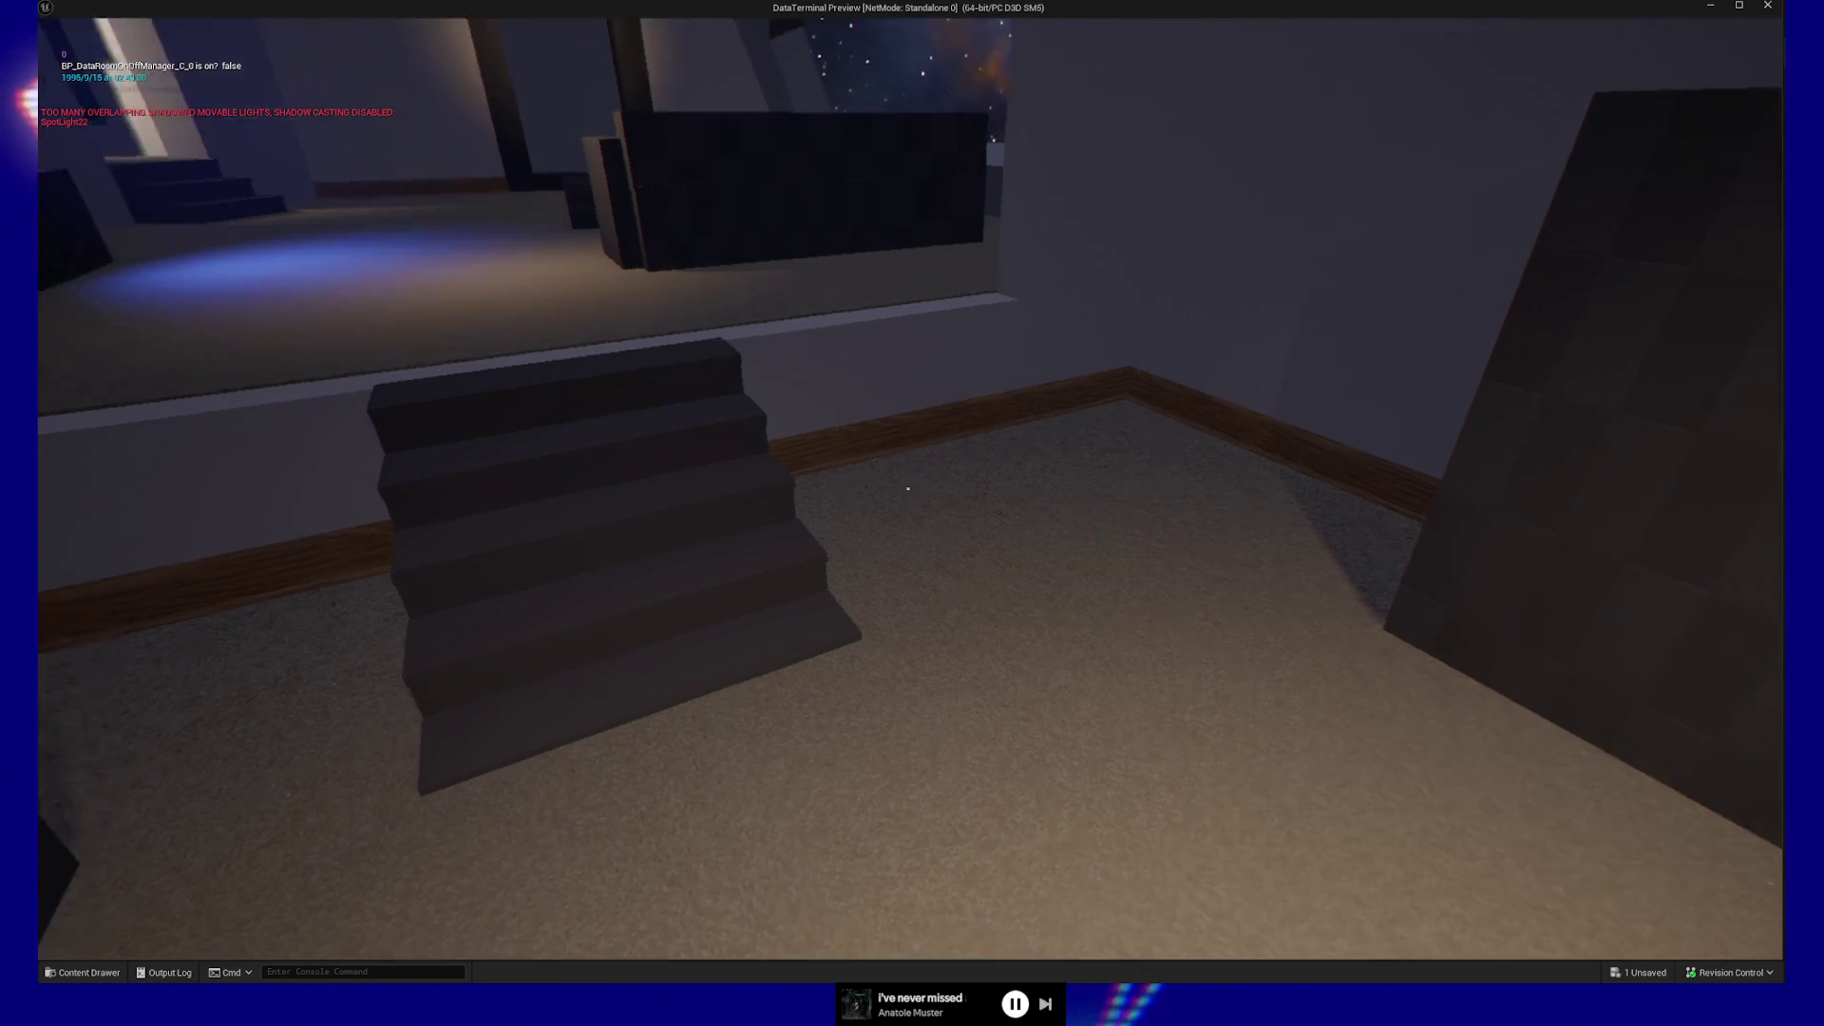
key(w)
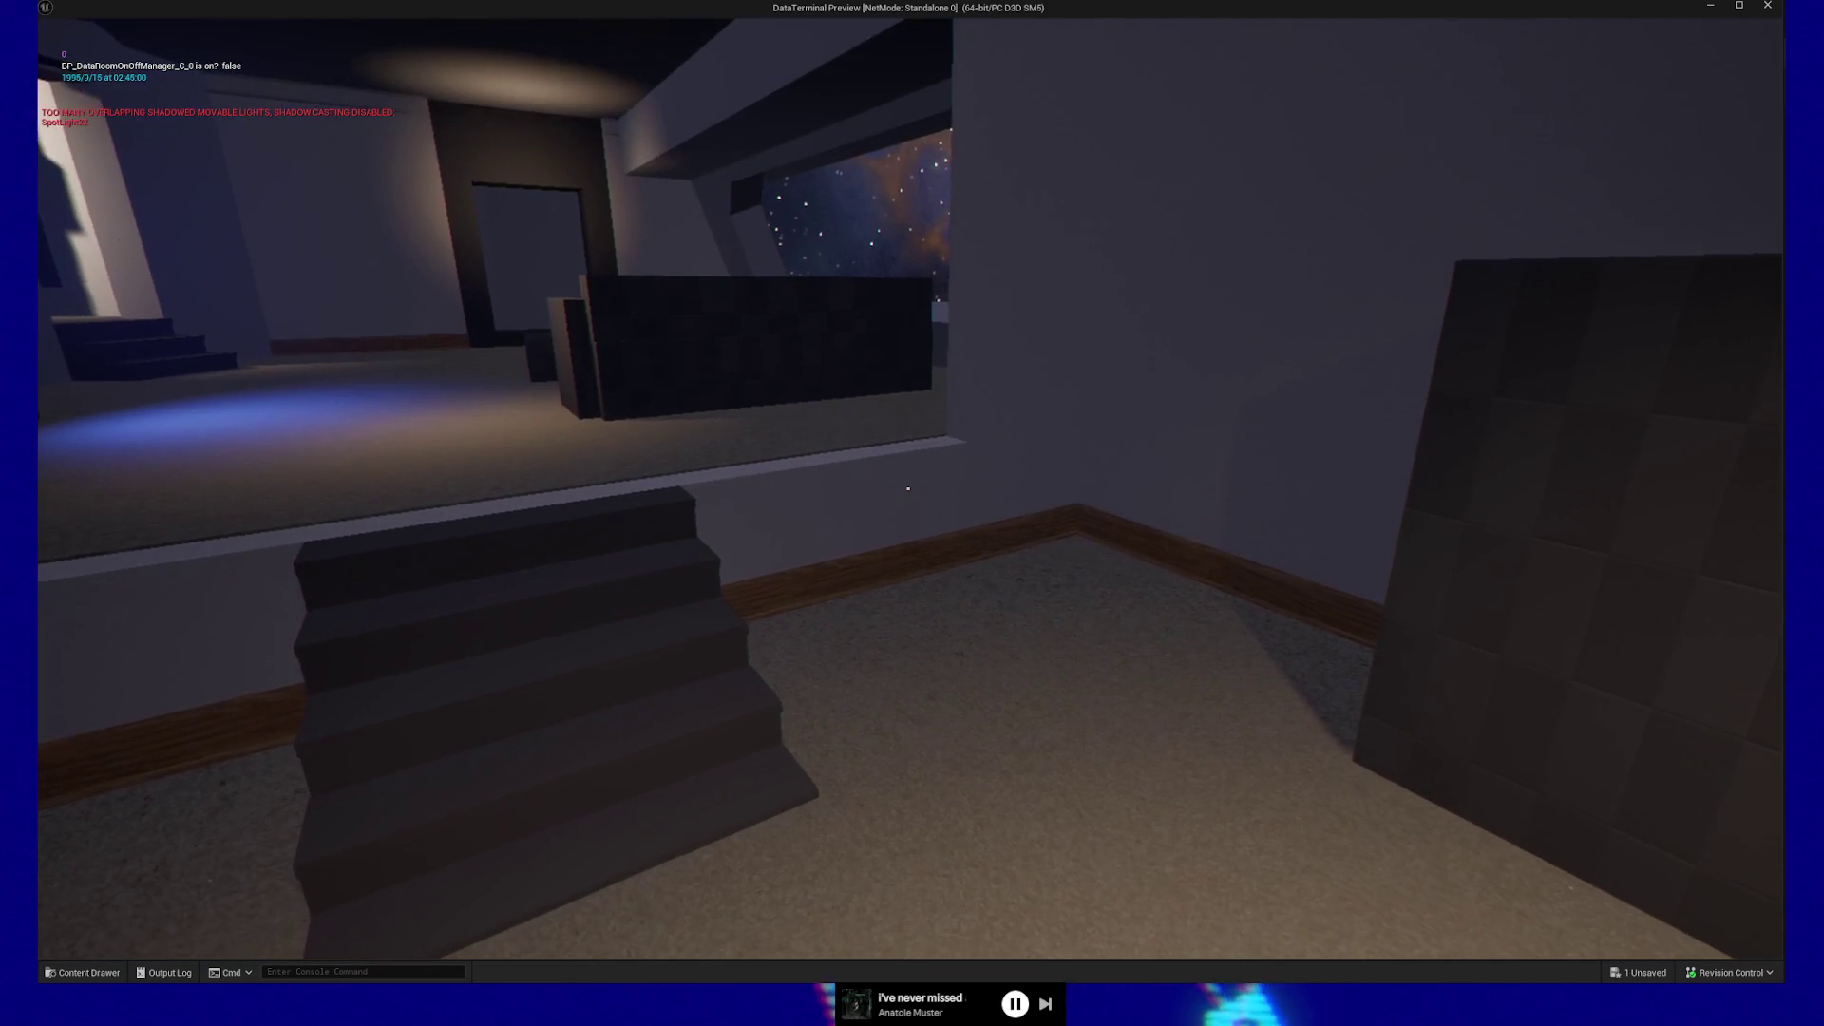
key(w)
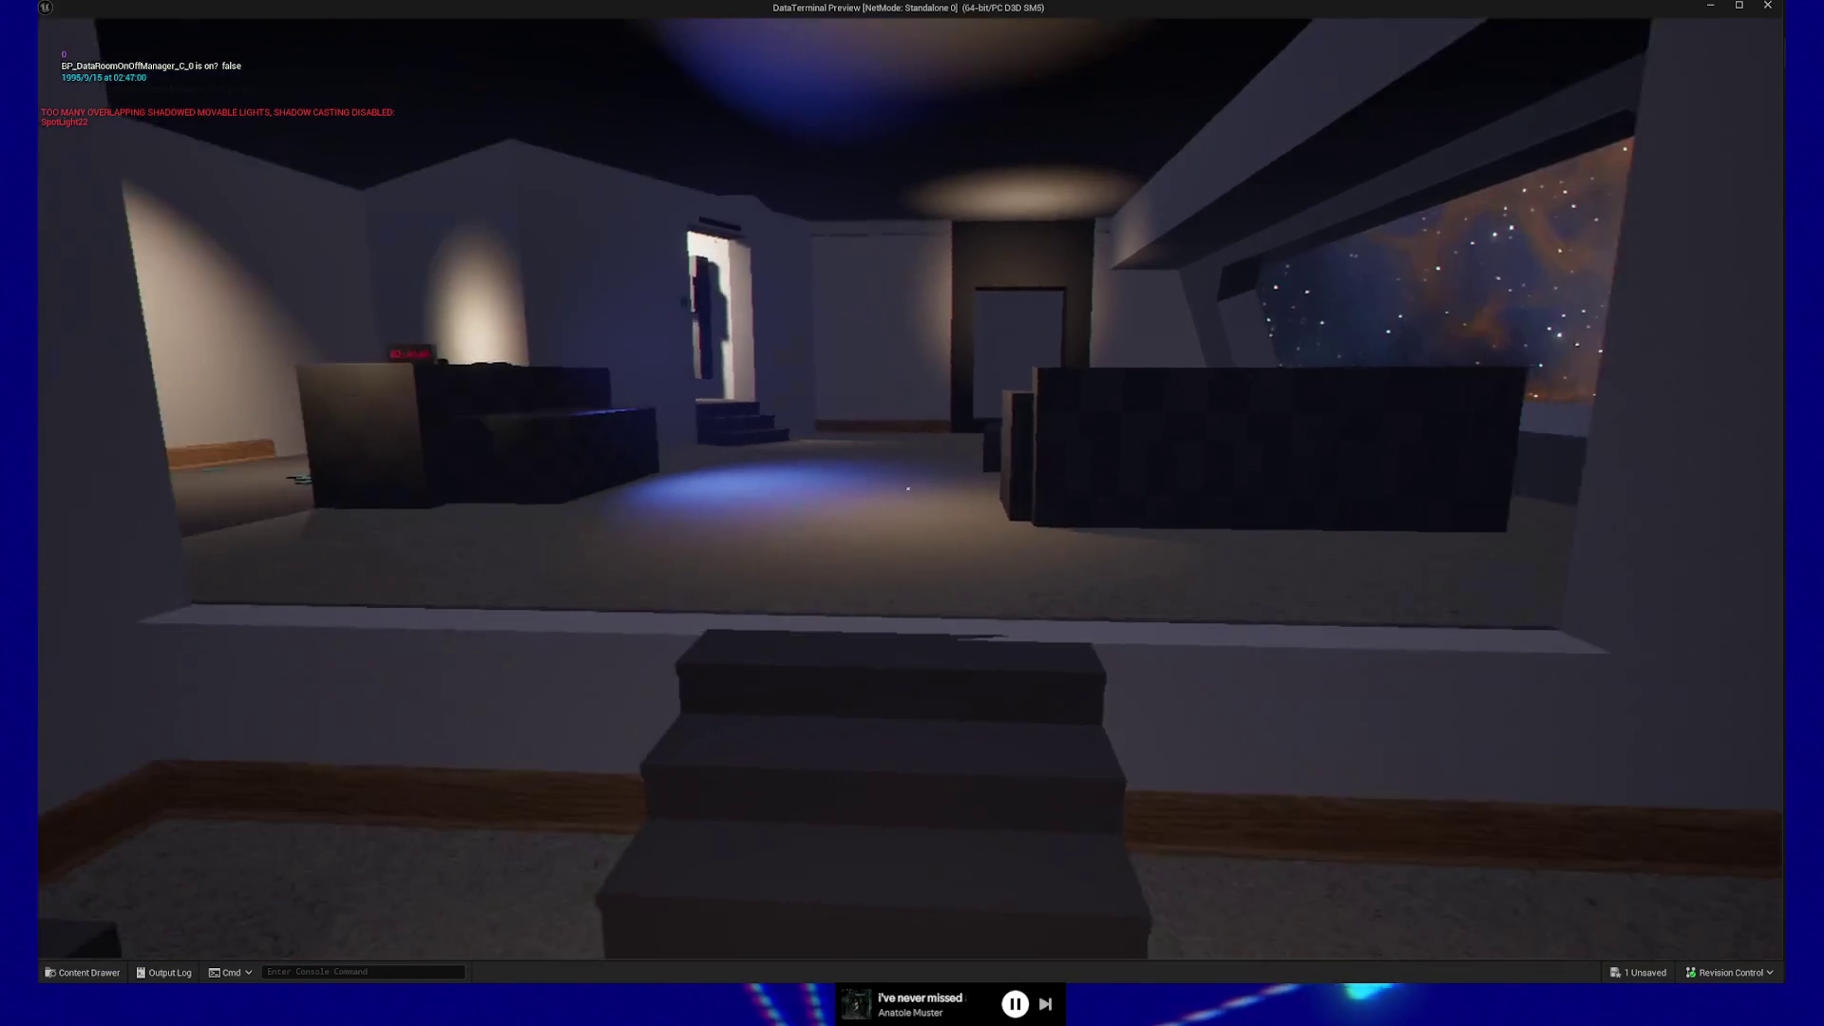
key(w)
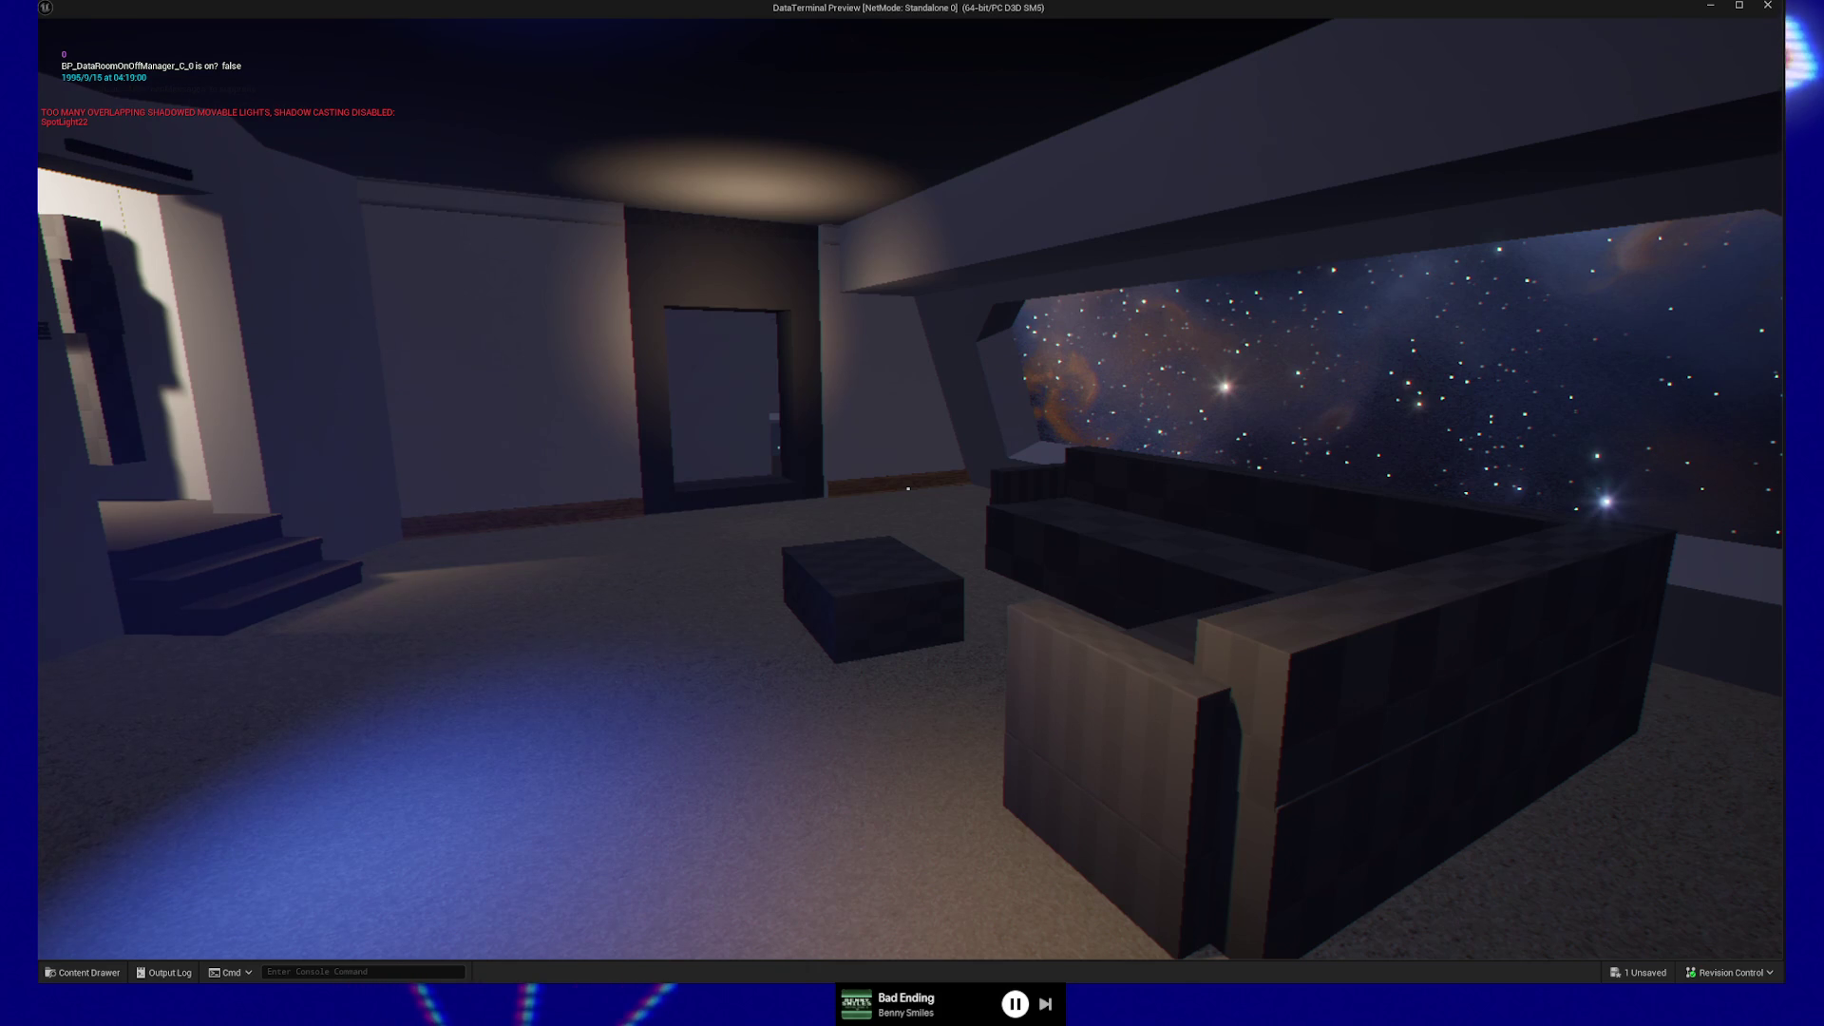
Cross the lounge through the starry doorway to the large window overlooking the nebula.
key(a)
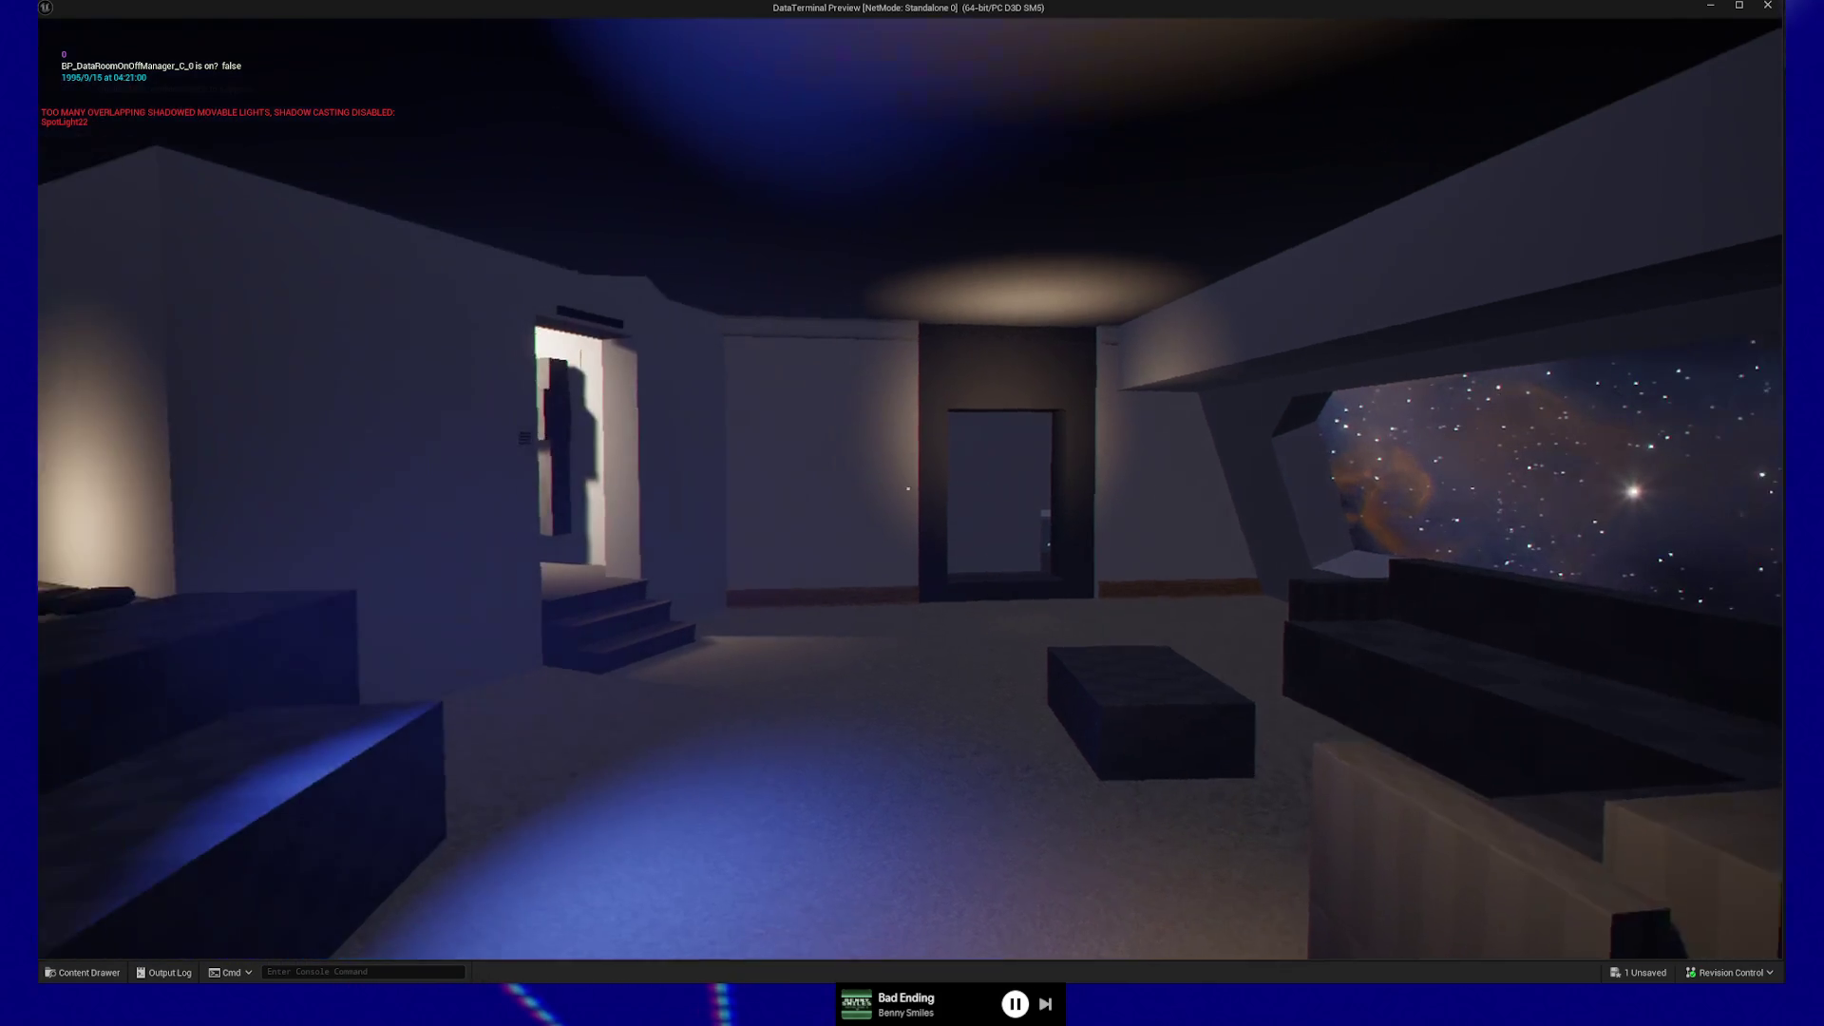
key(w)
key(w)
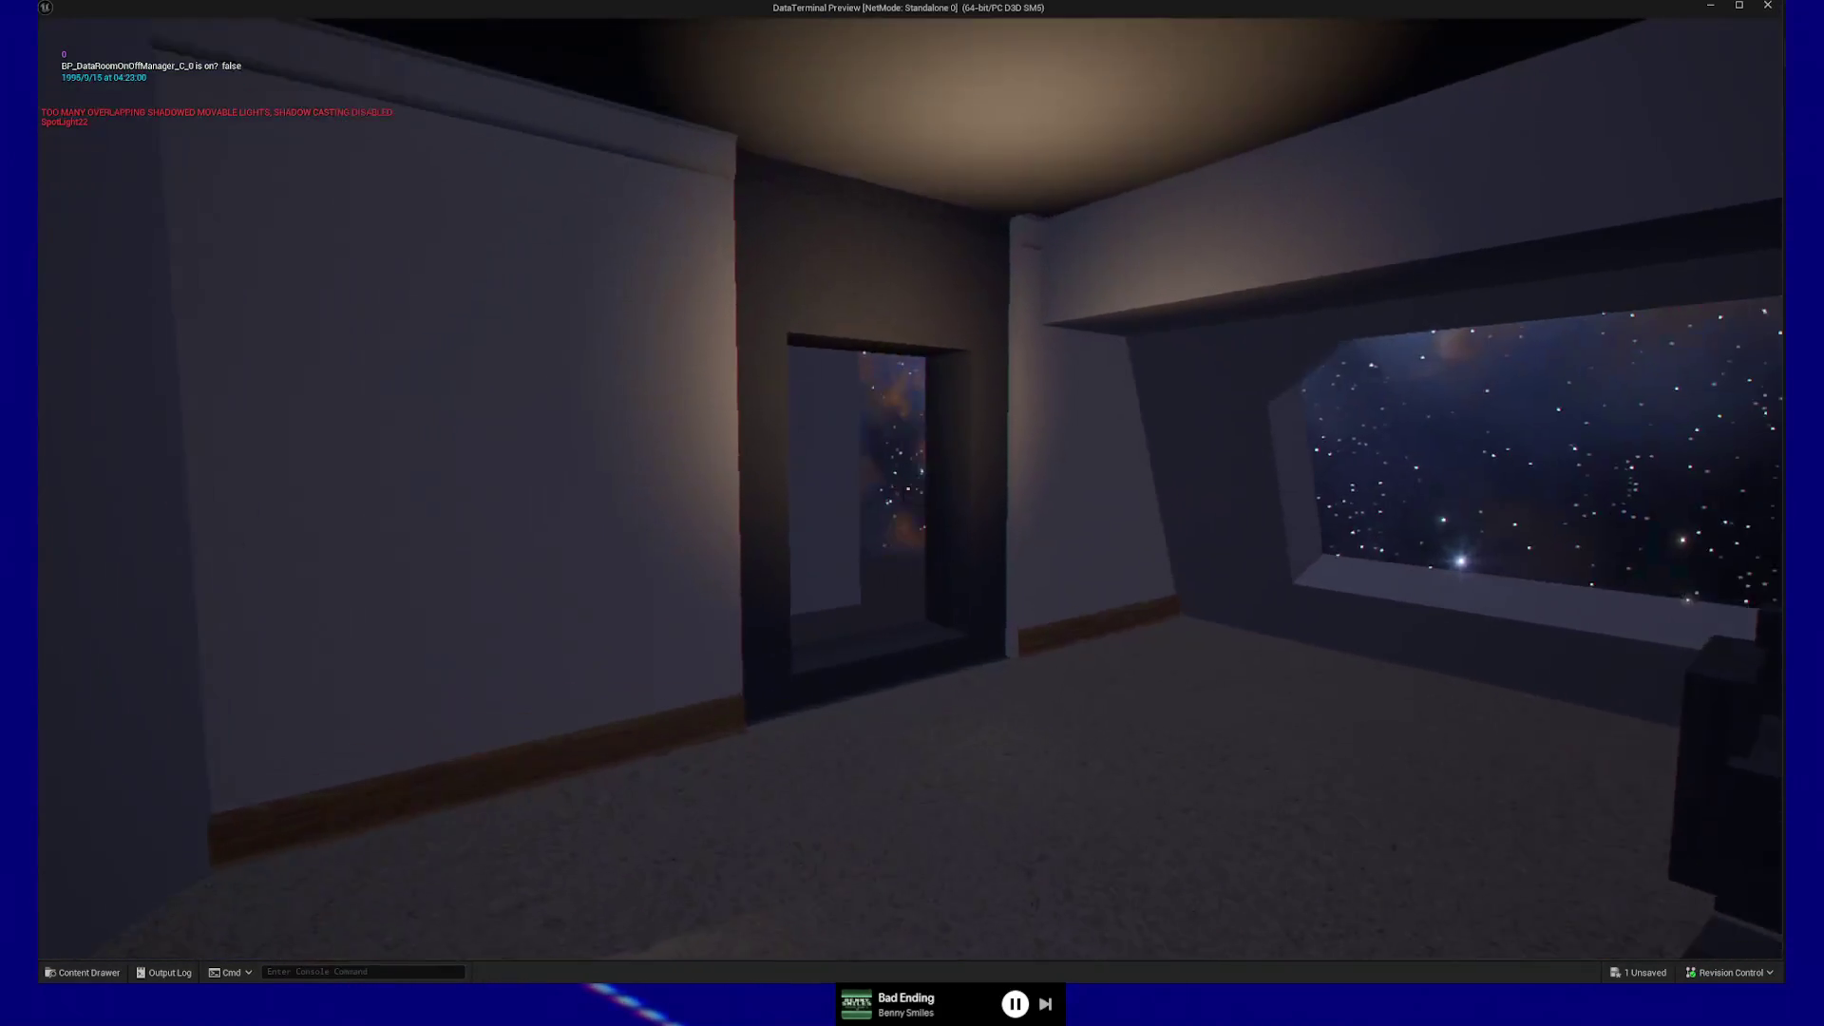
key(w)
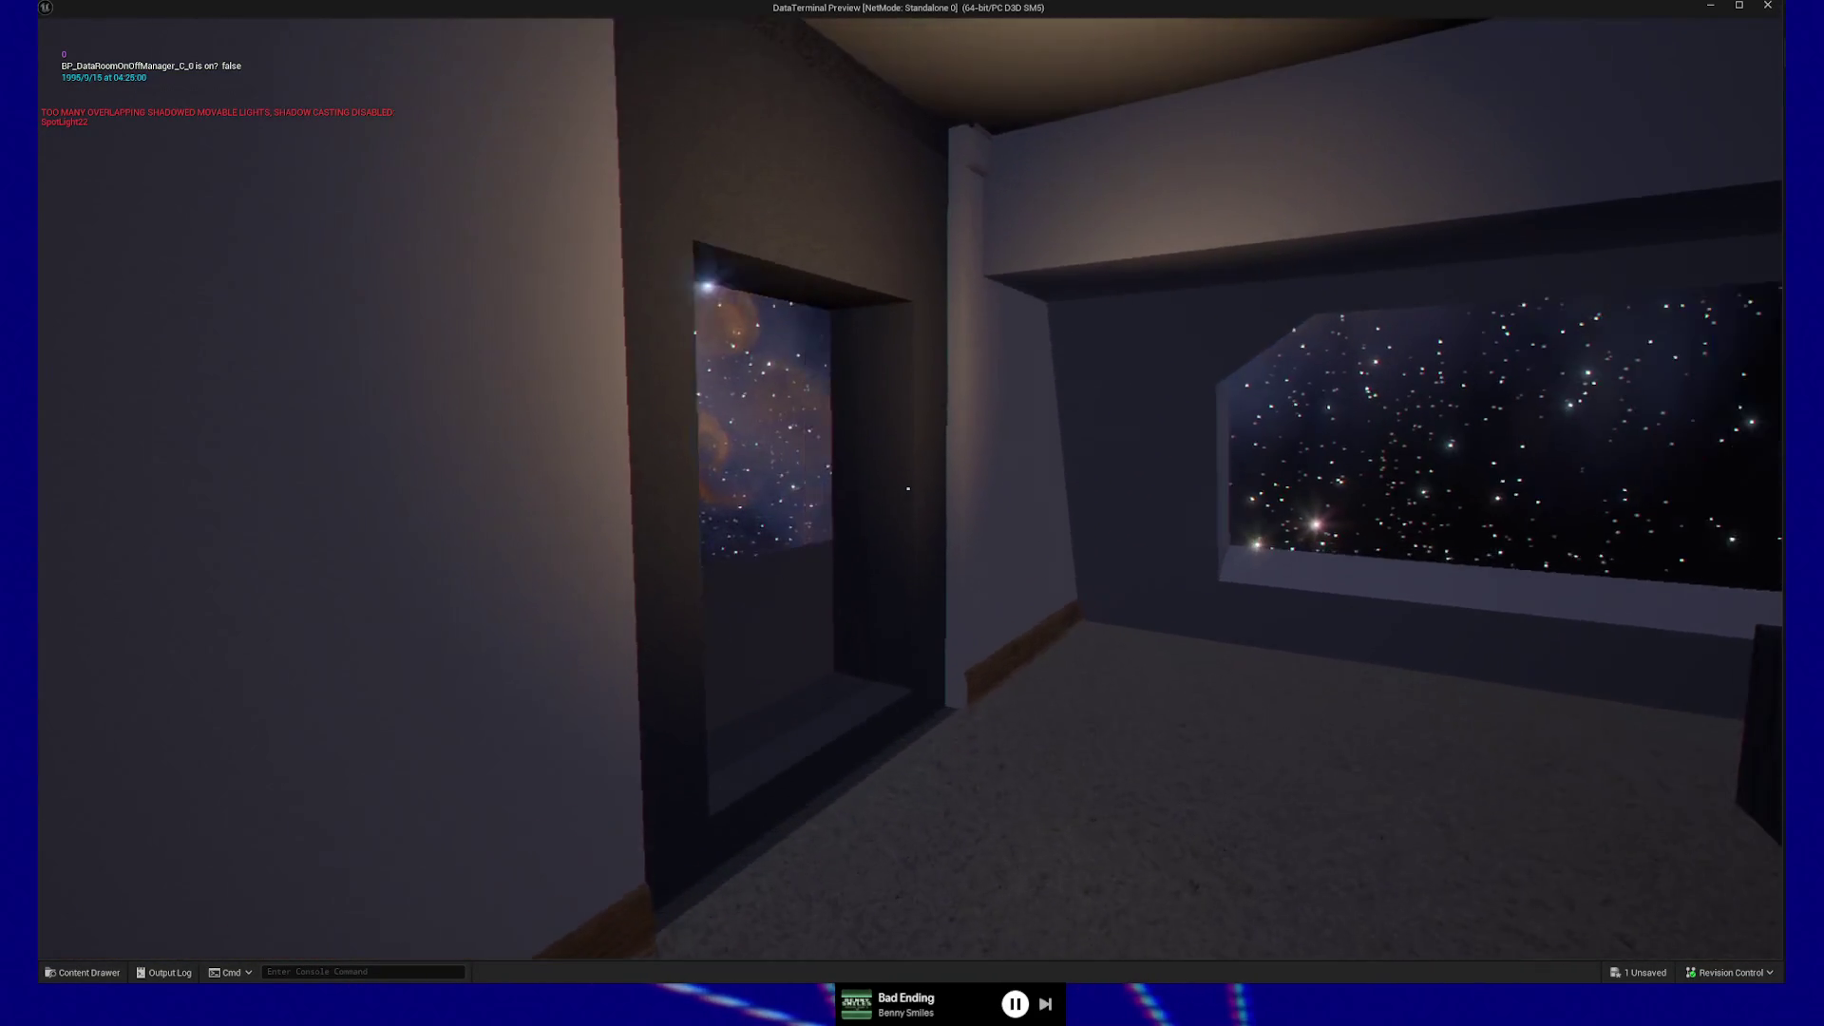
key(w)
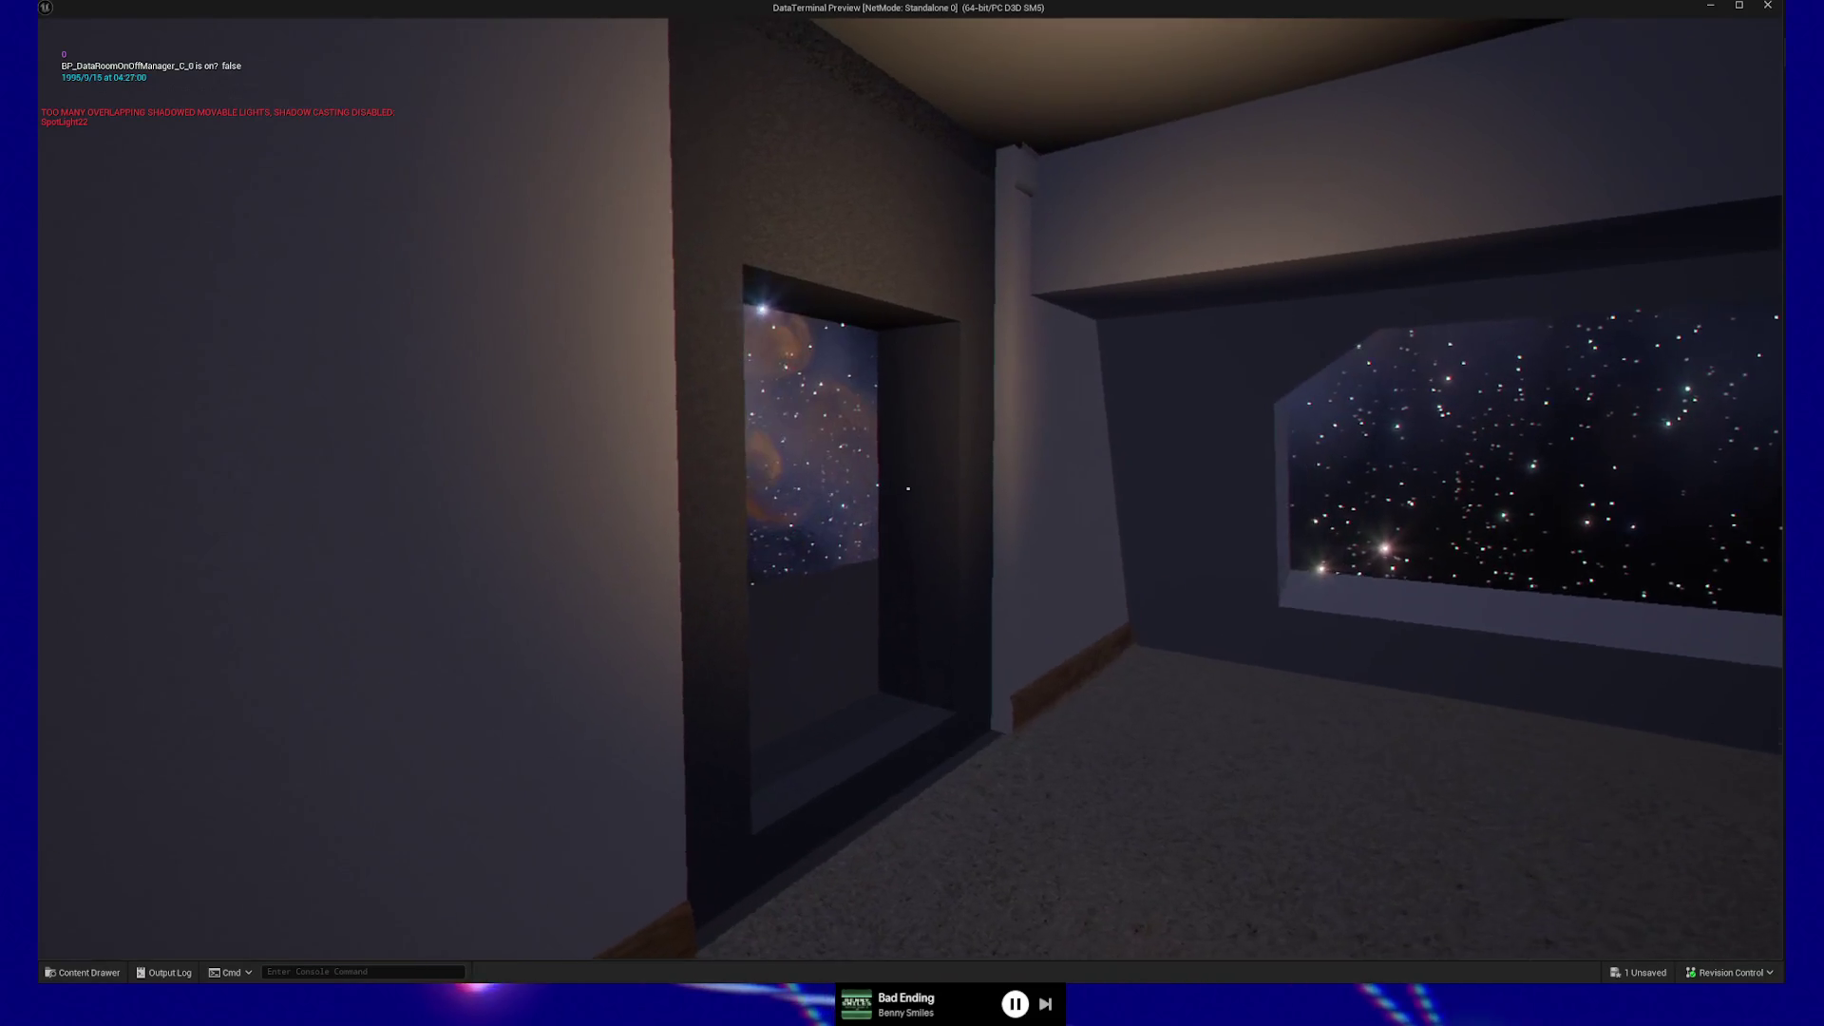
key(w)
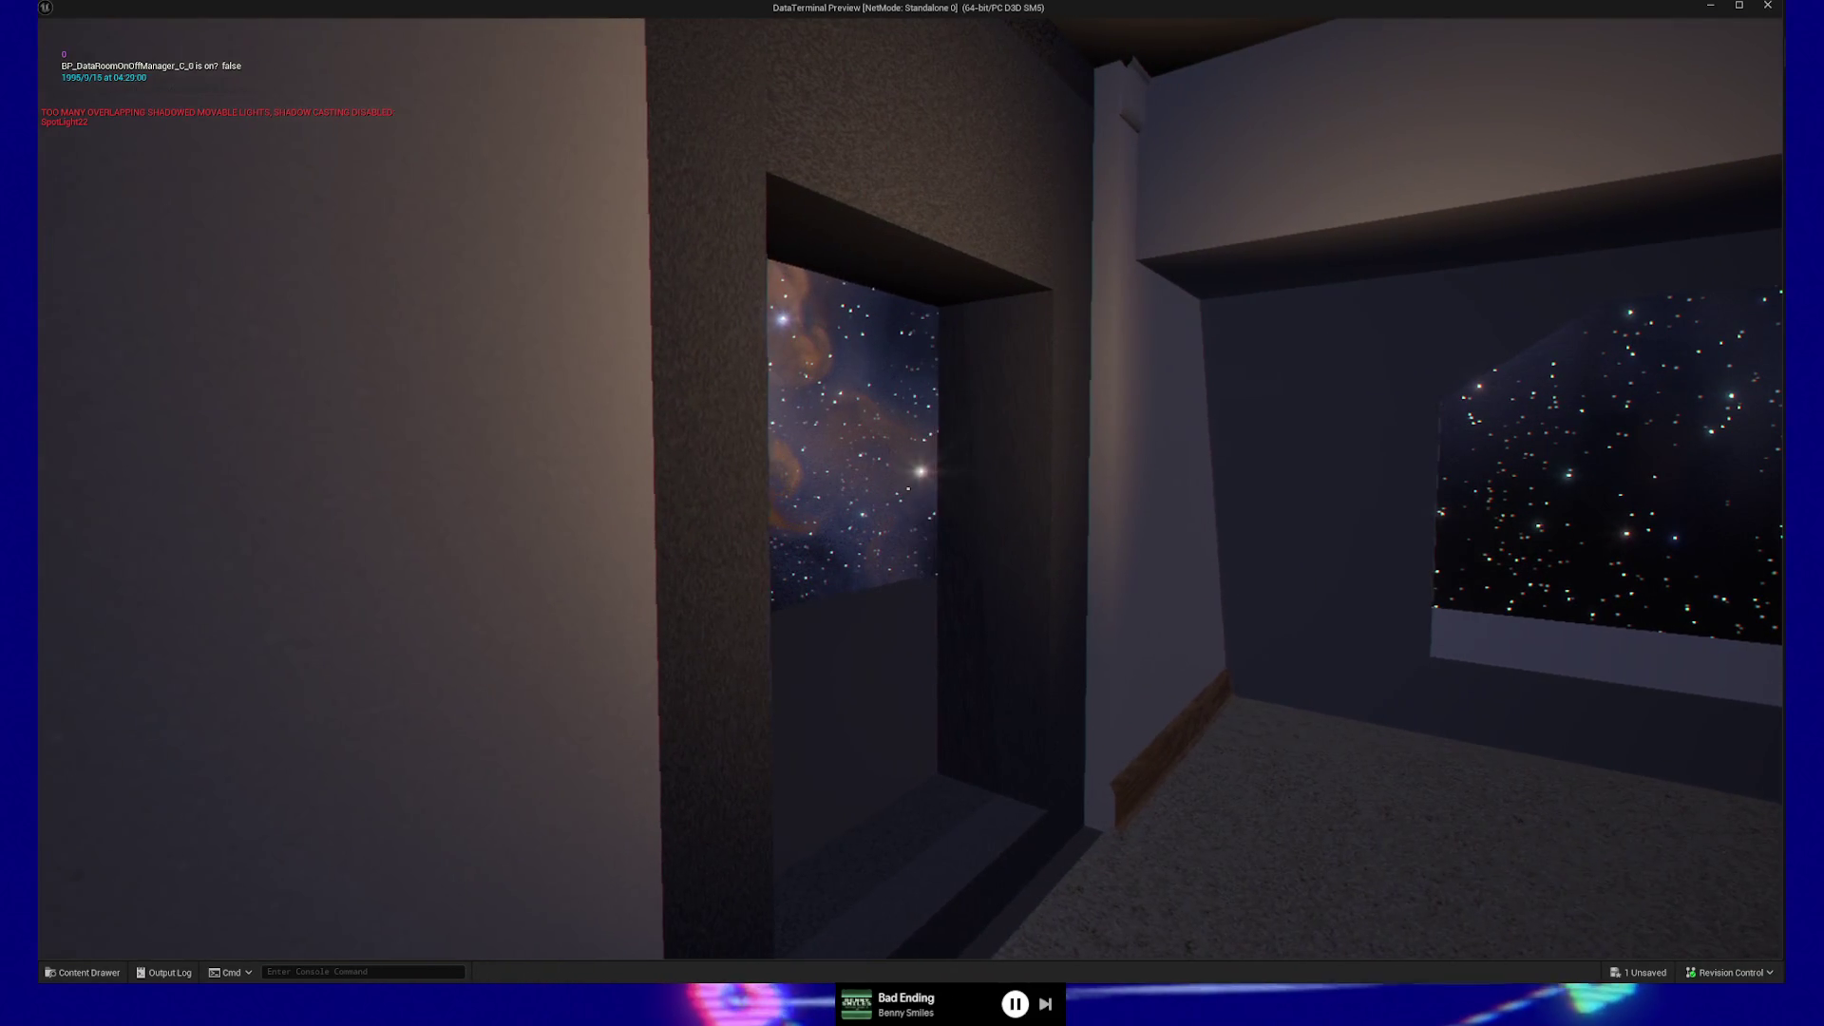
key(w)
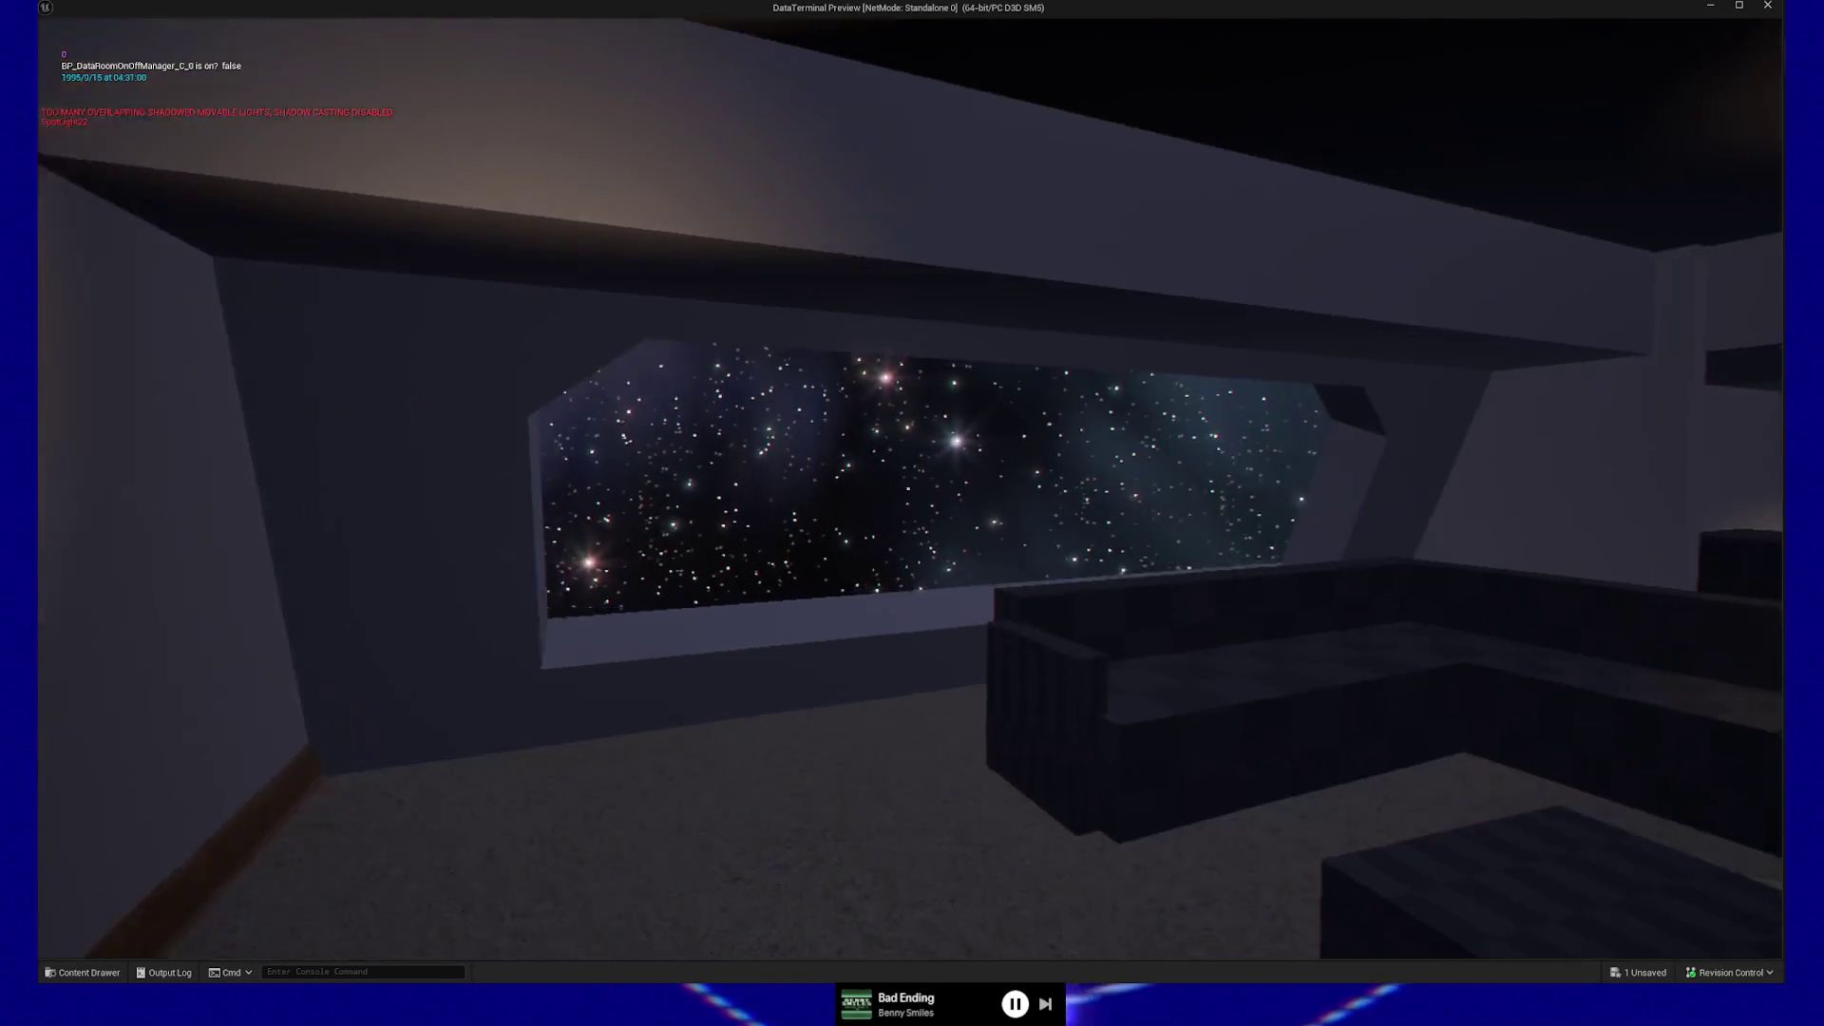
key(w)
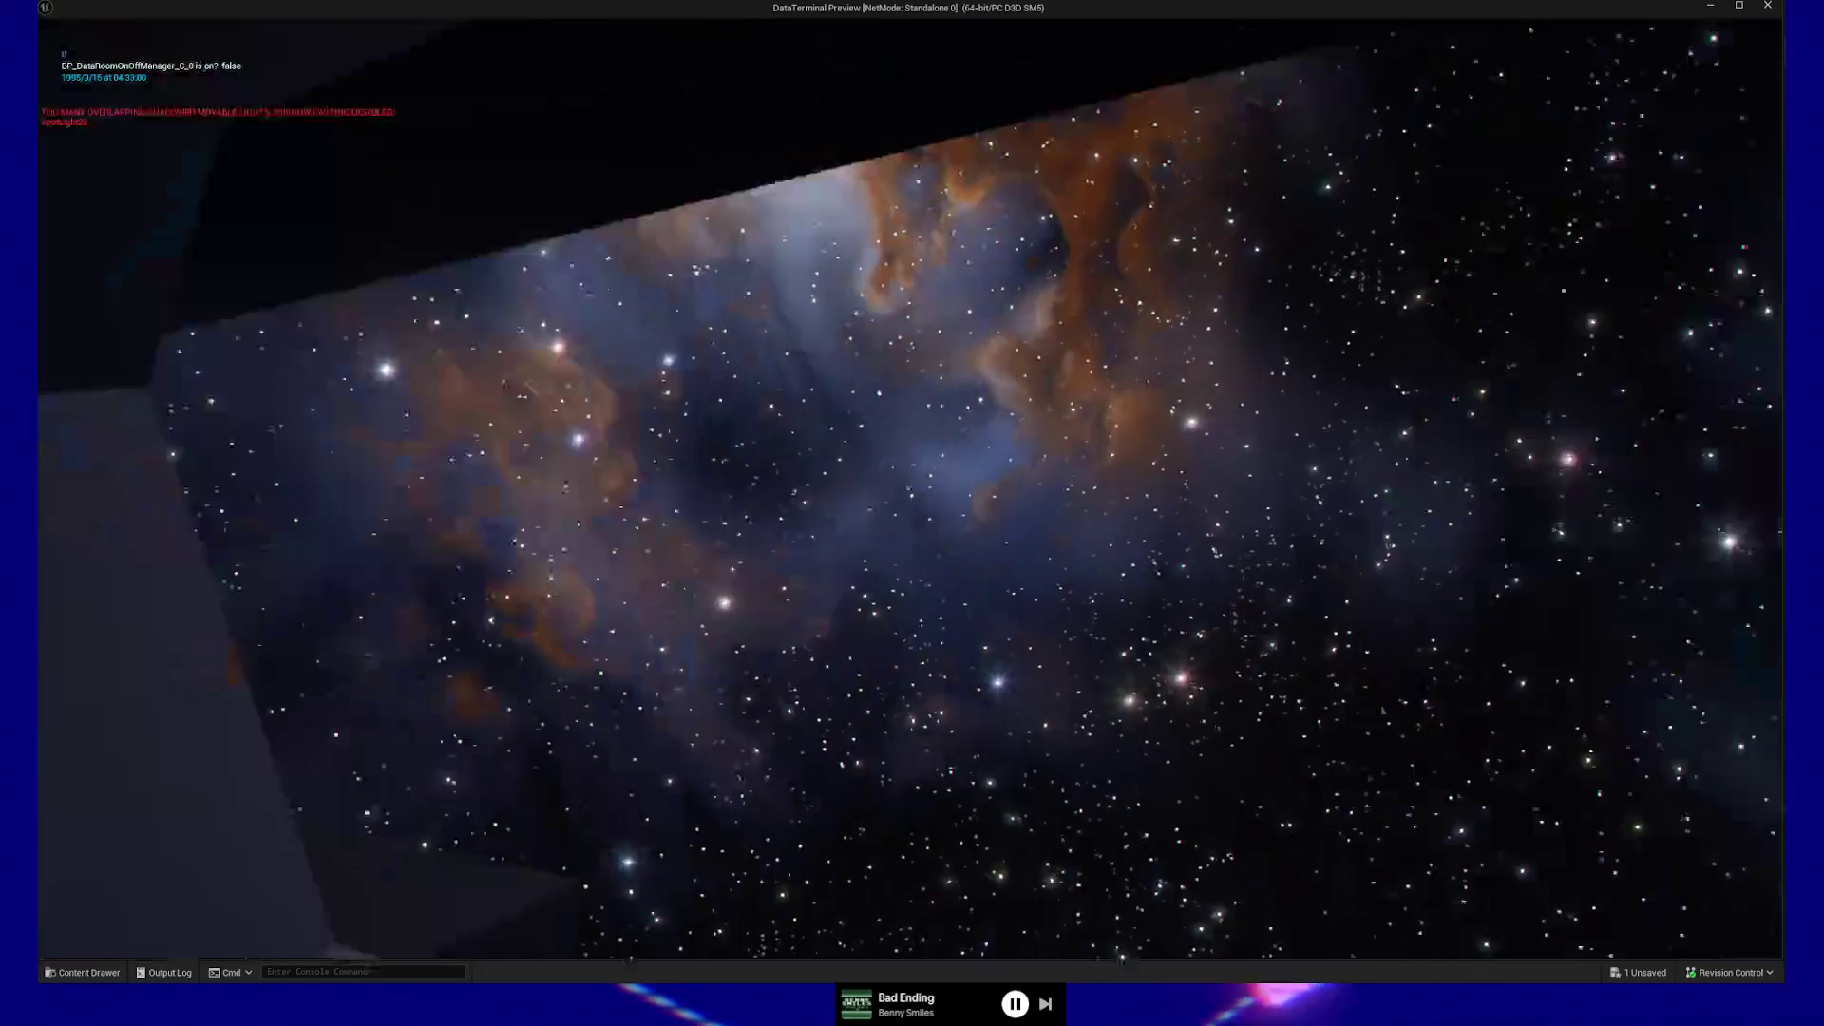
key(w)
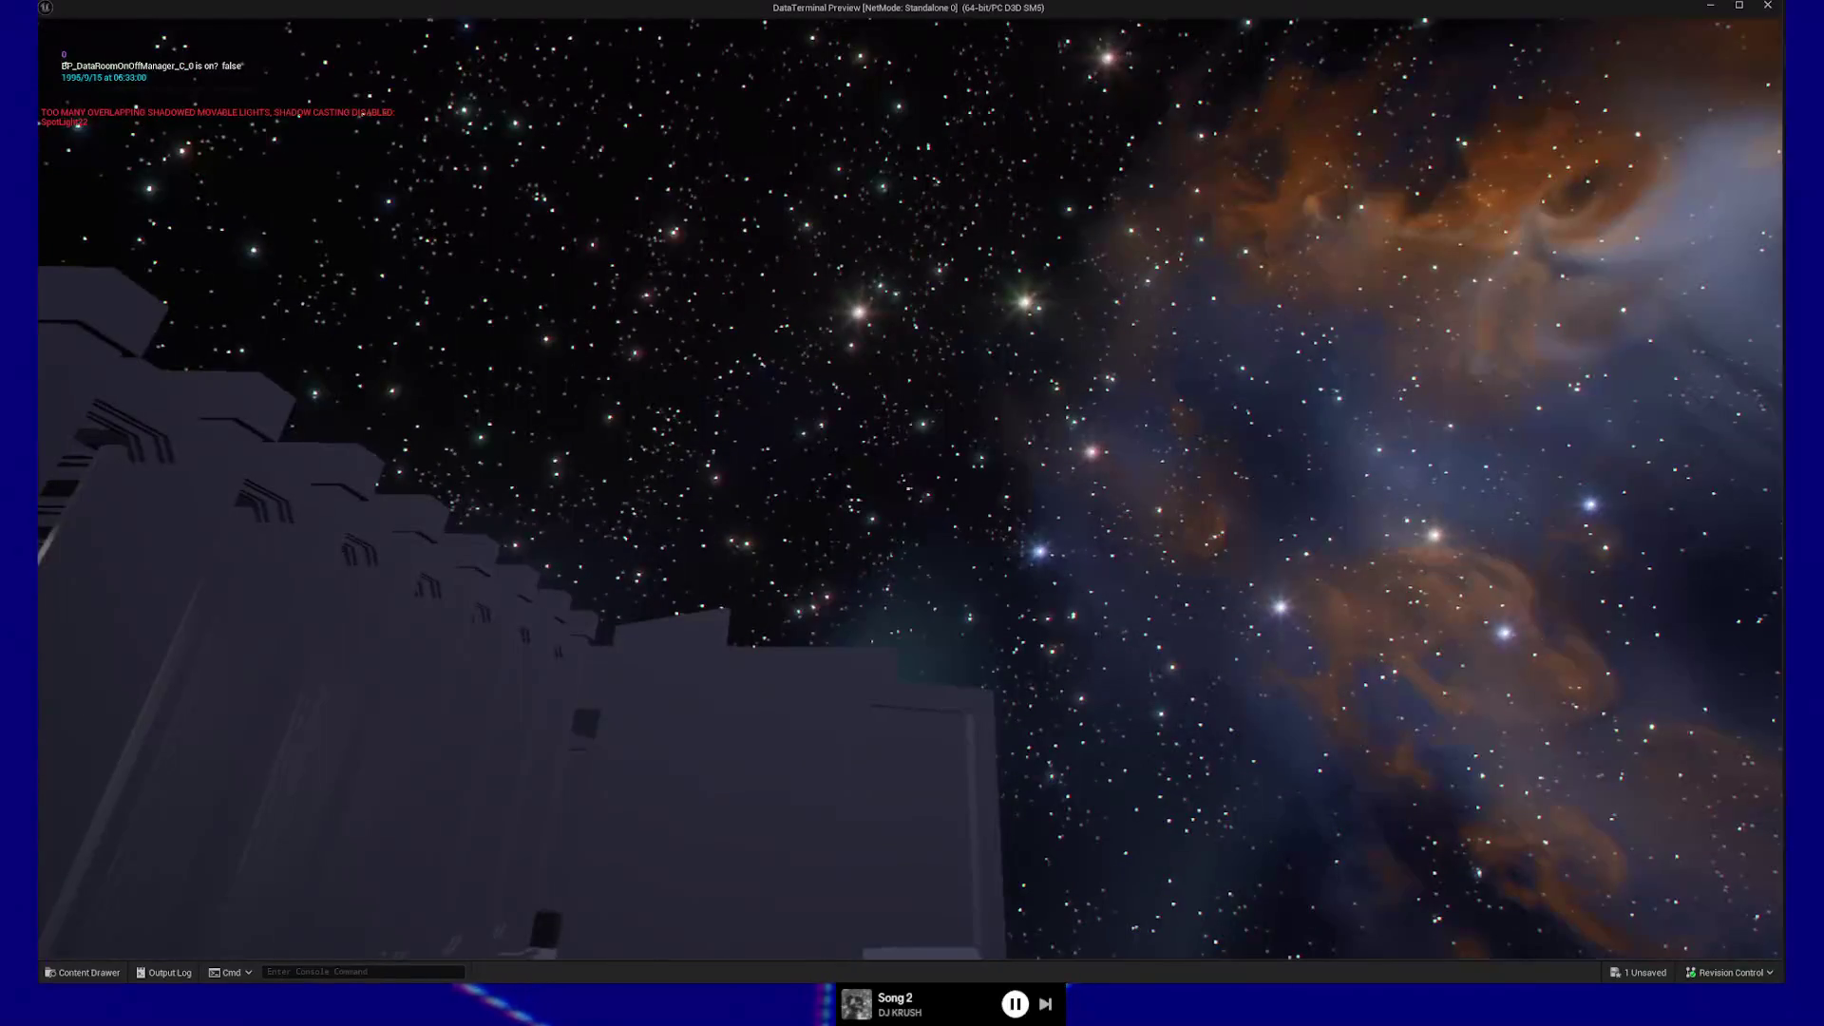
Walk back through the lounge, up the stairs and down the corridor to the starry balcony.
mouse_move(907, 489)
key(w)
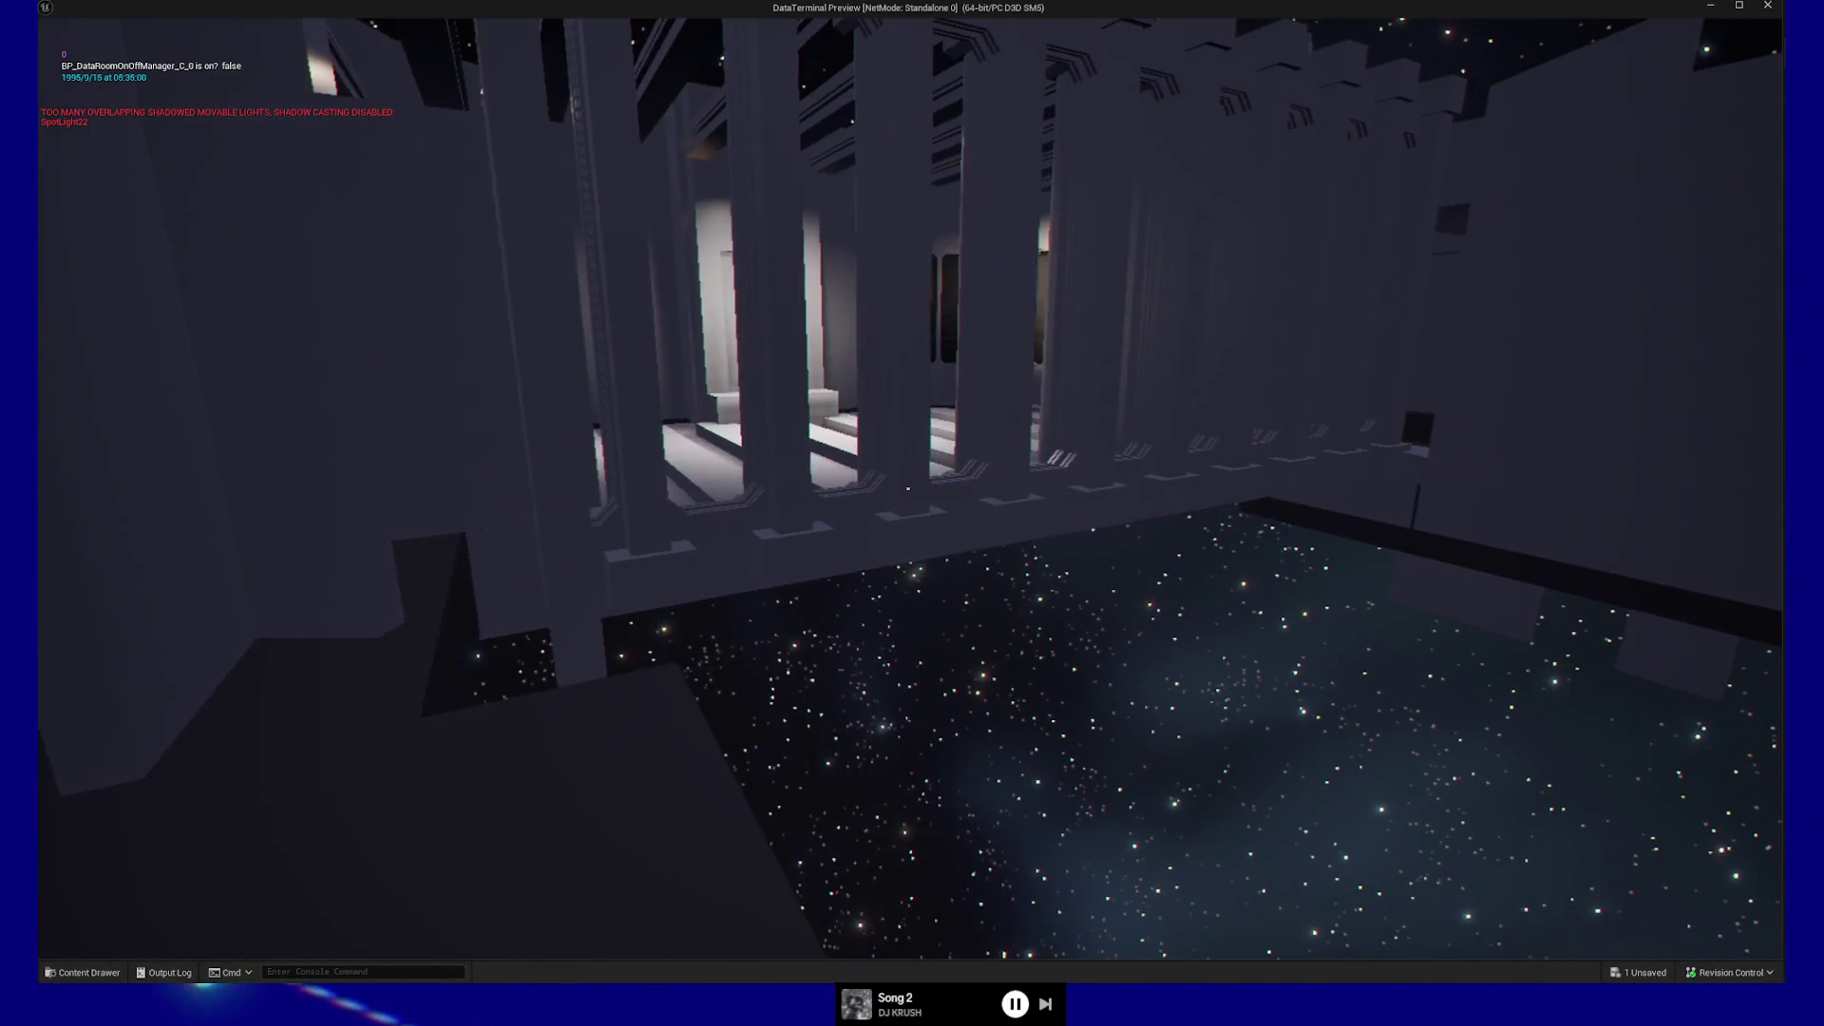
key(w)
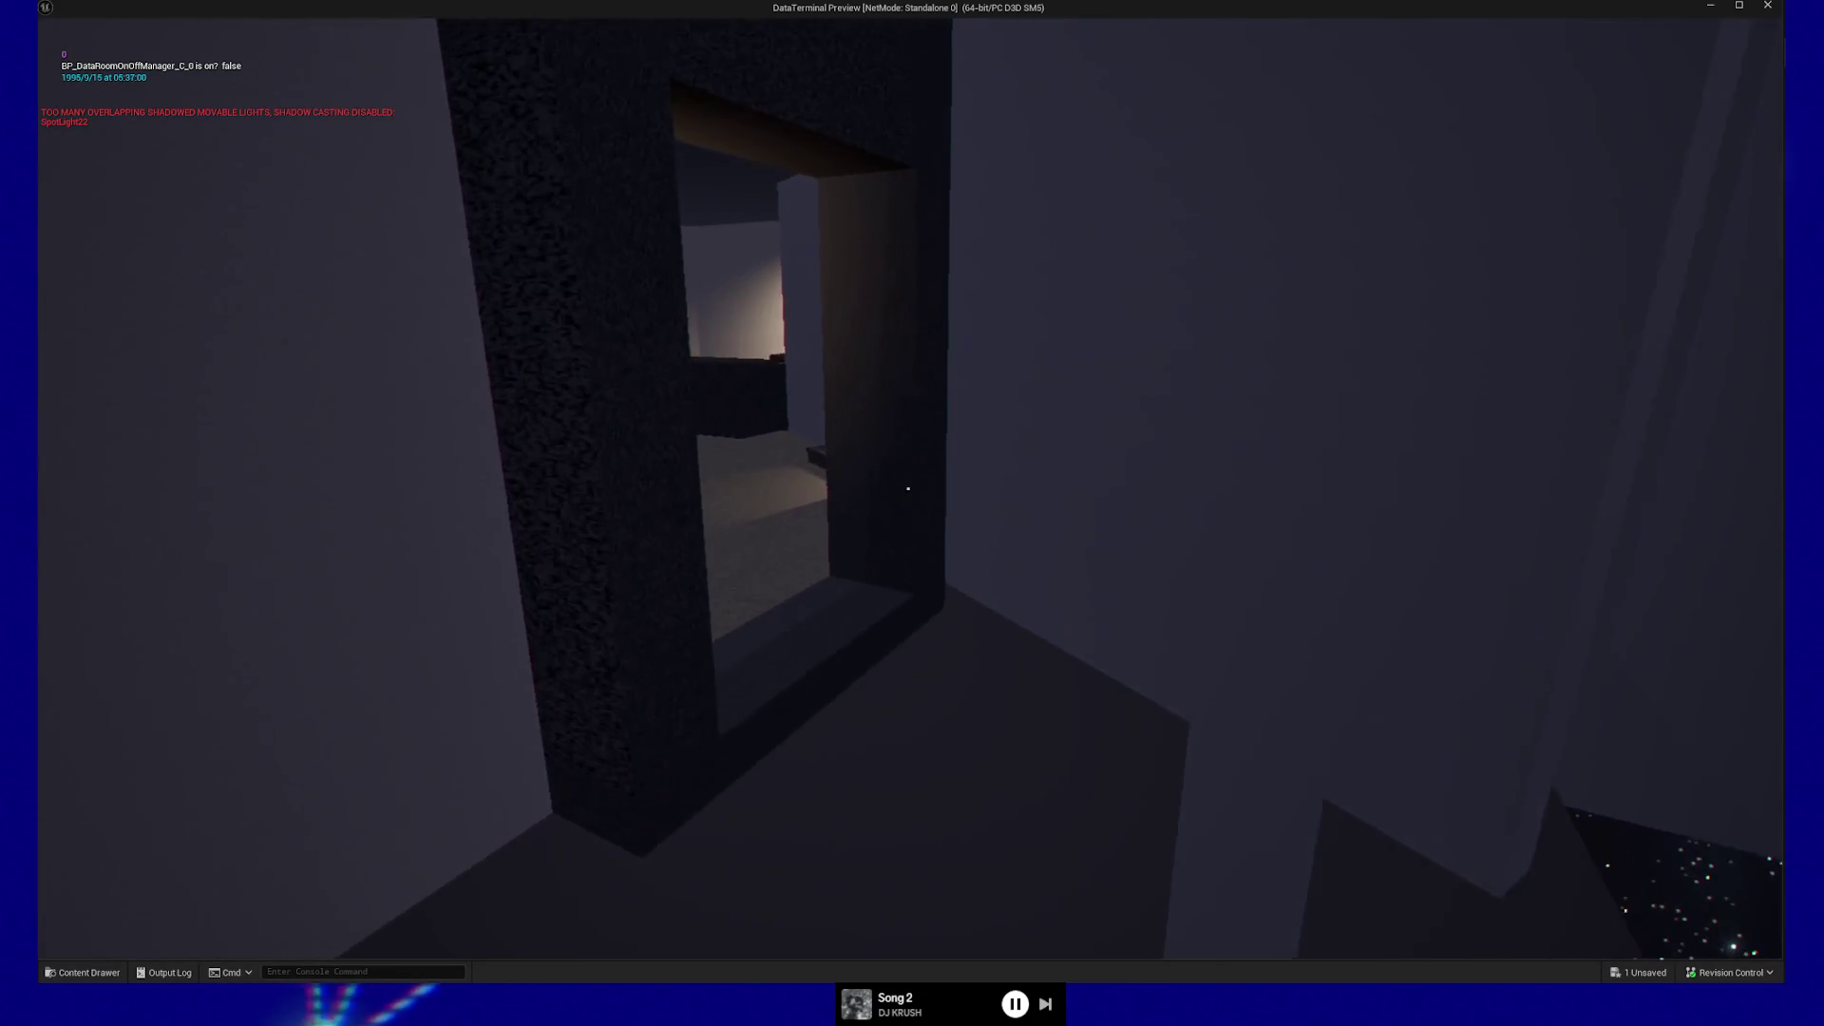
key(w)
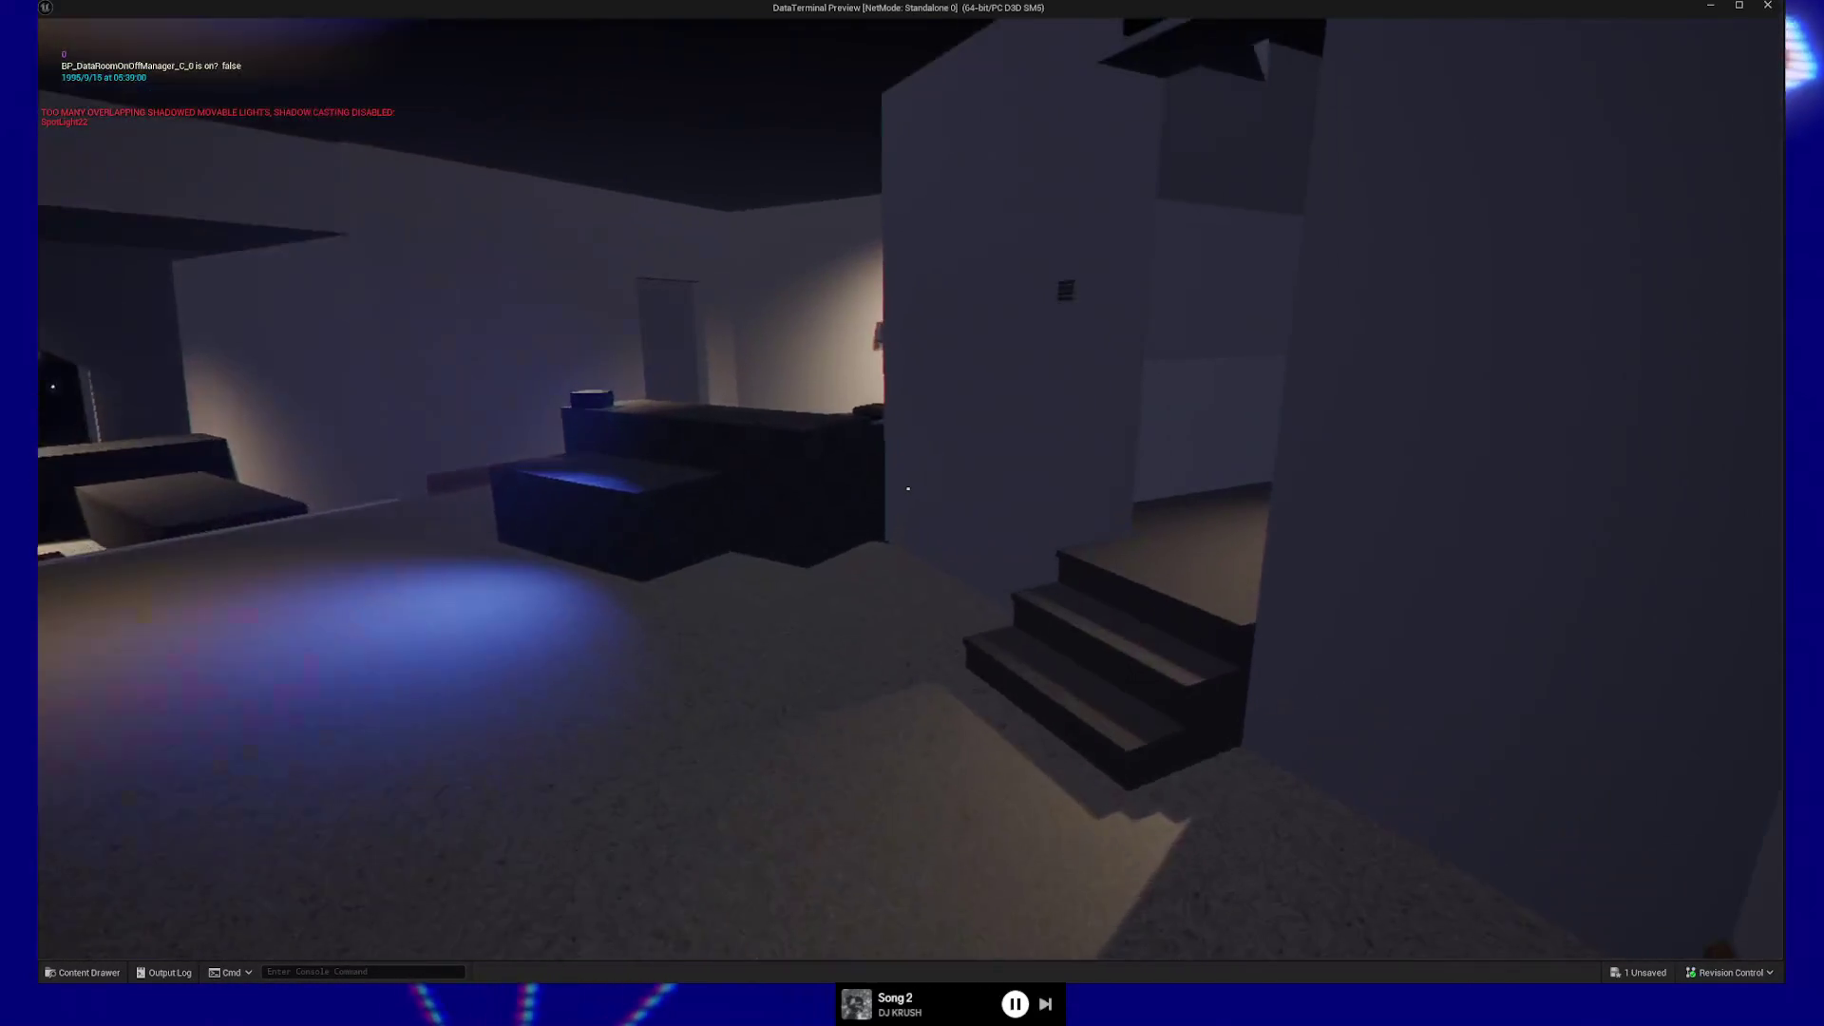
key(w)
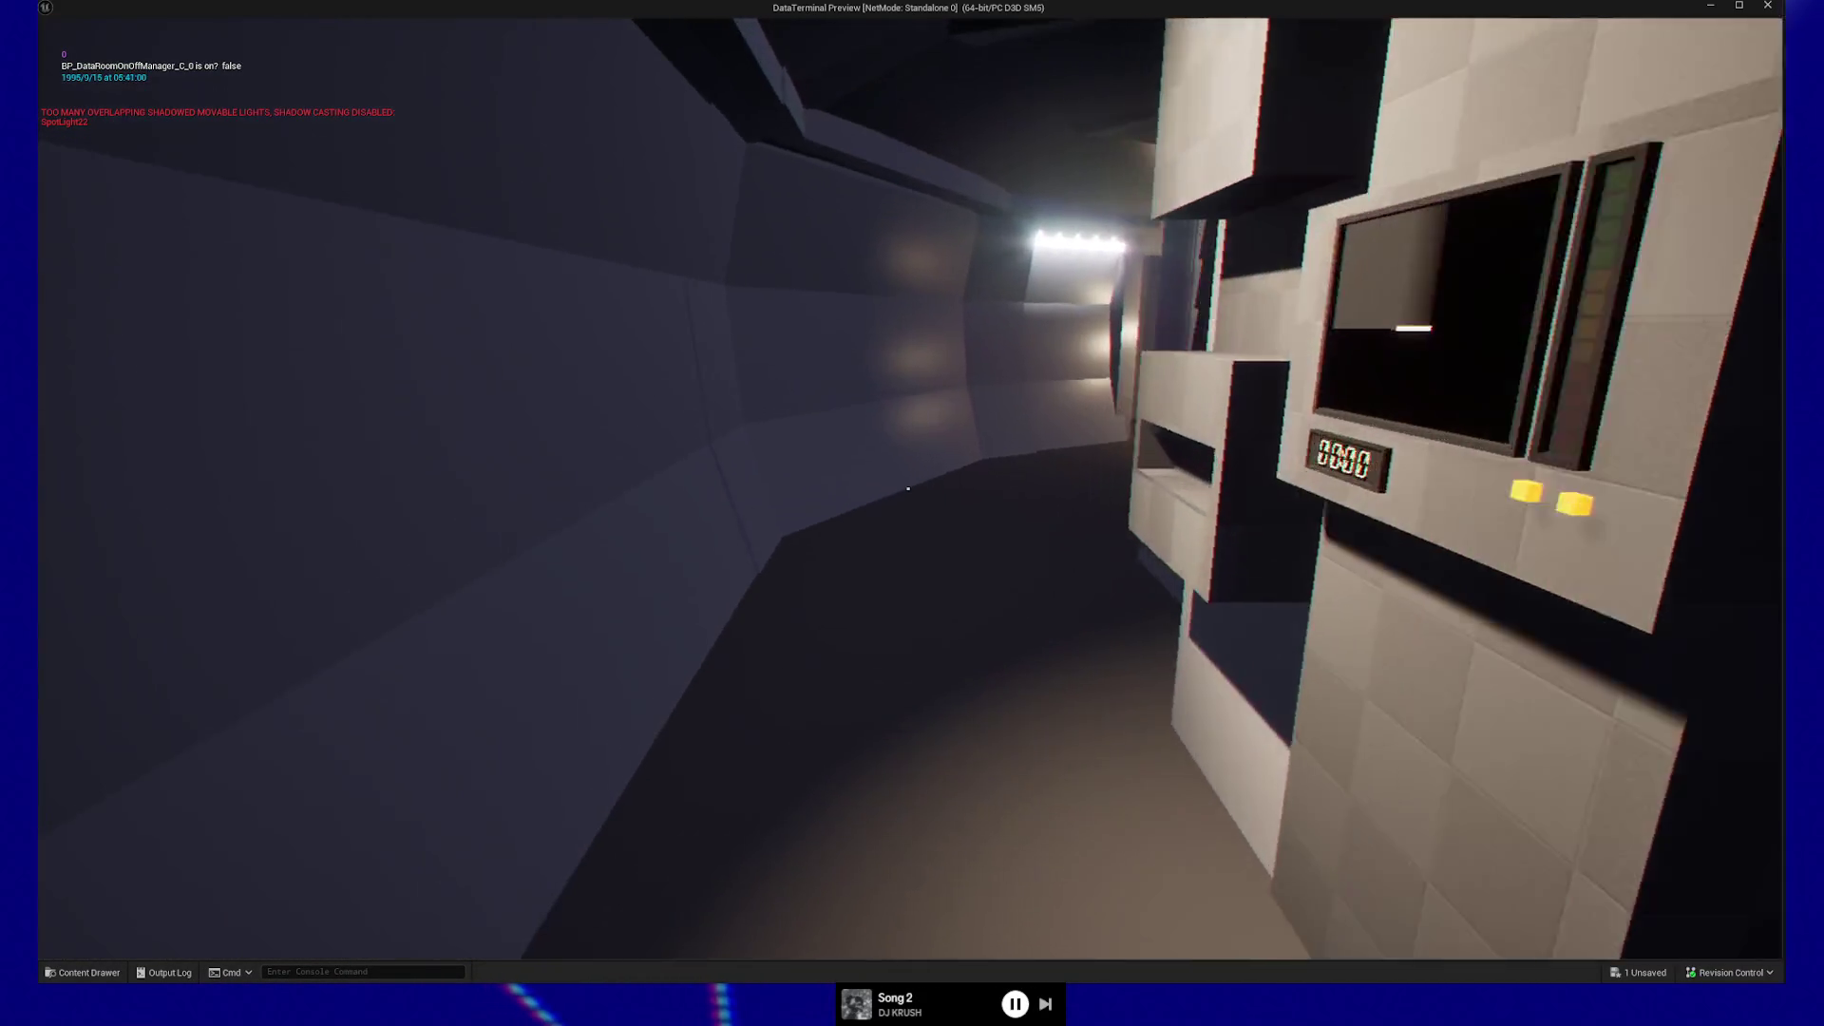
key(w)
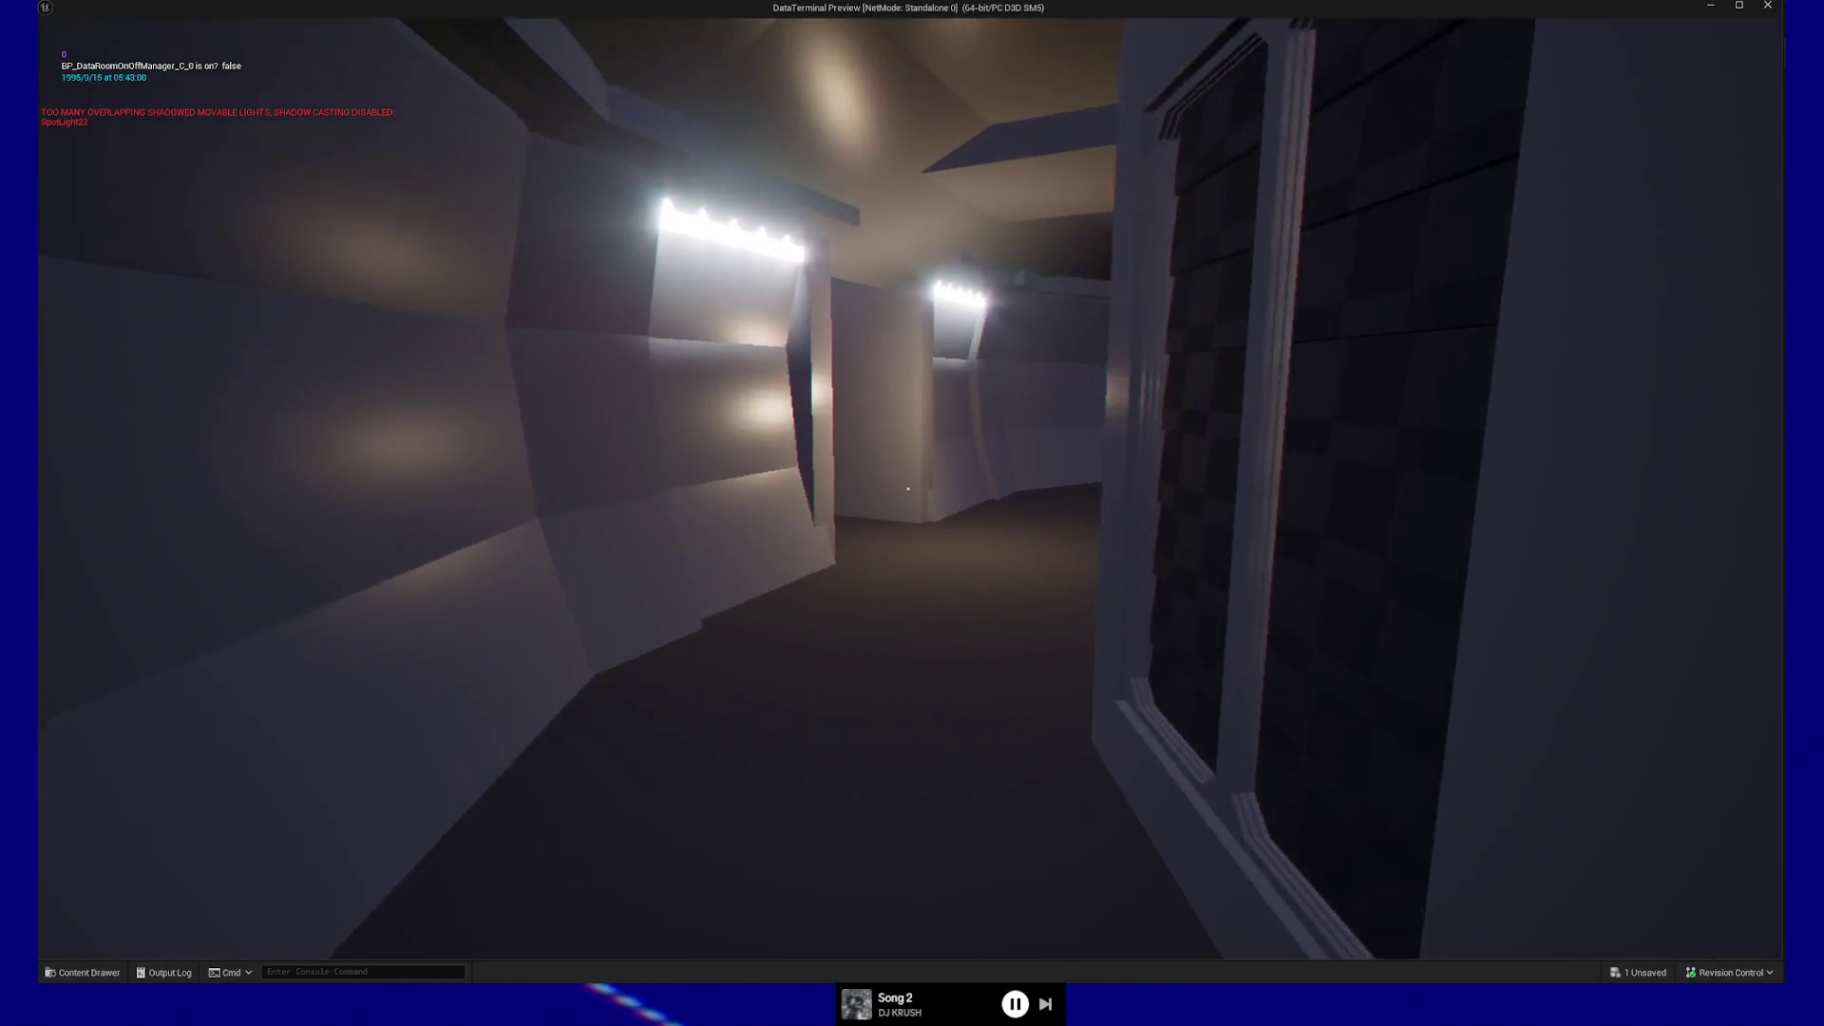
key(w)
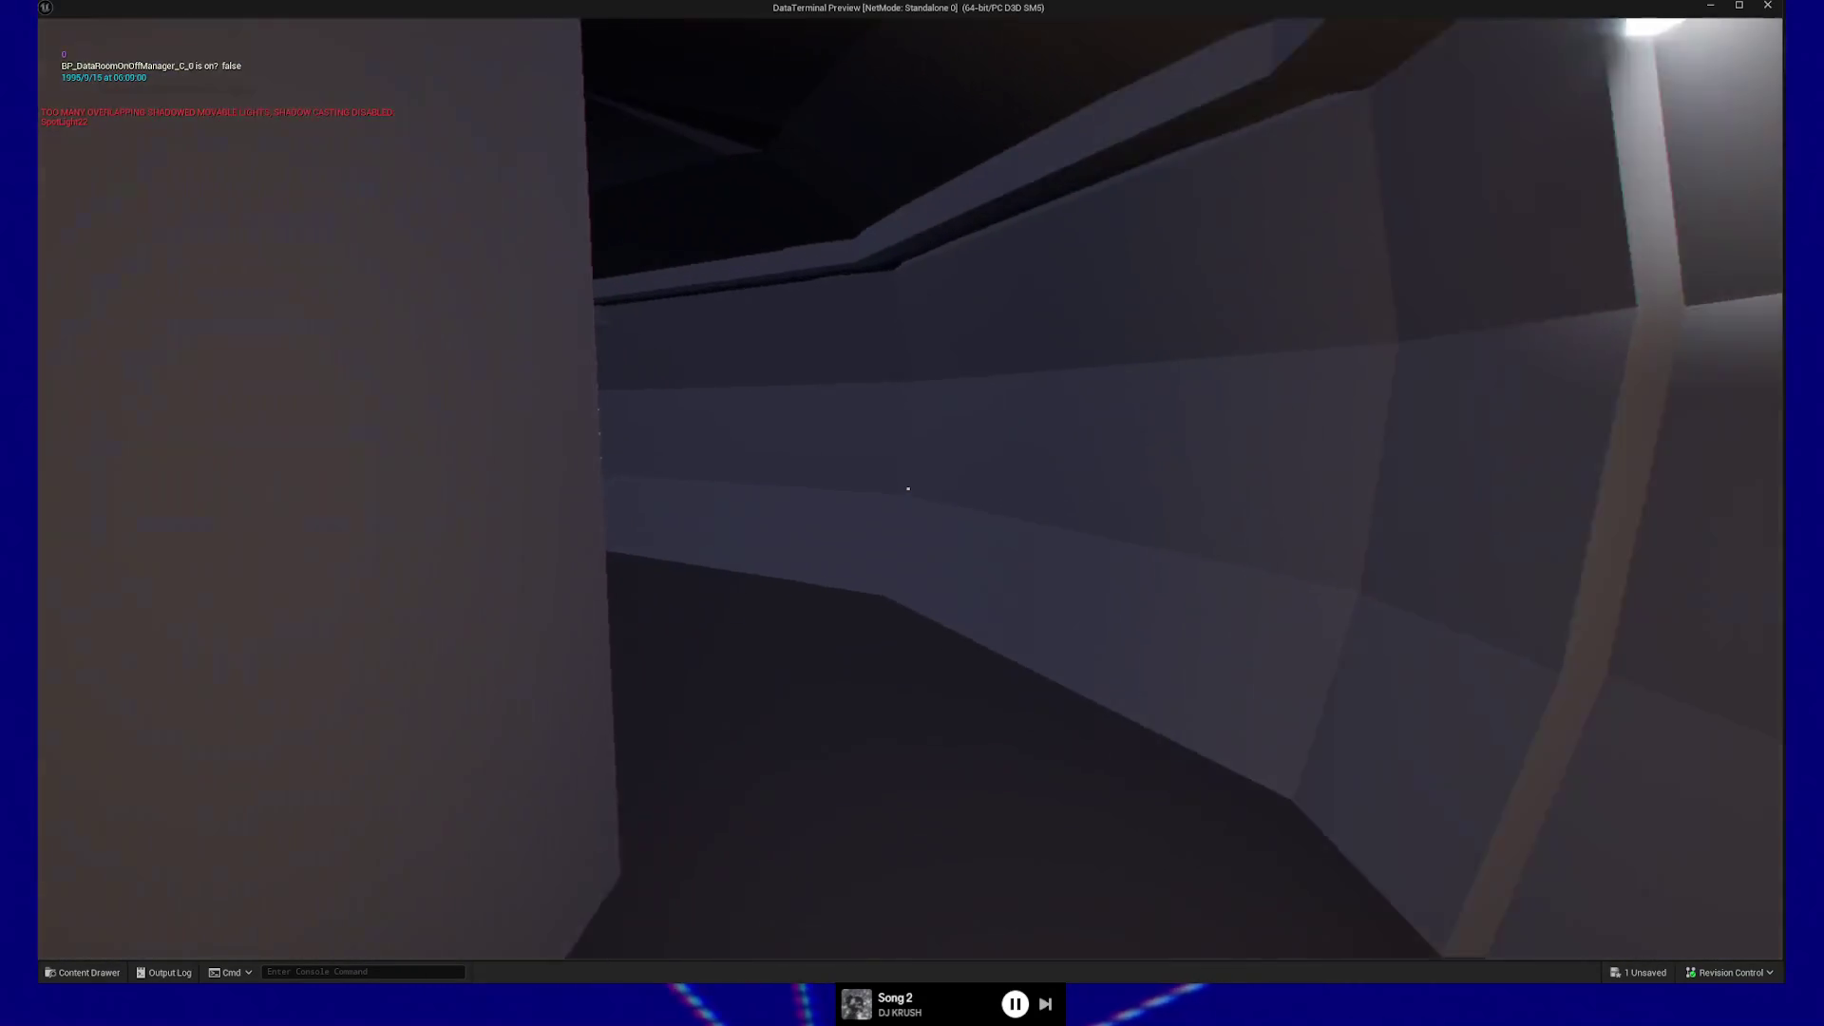
Re-enter the lounge past the couch, pause the game, and switch to Blender.
key(w)
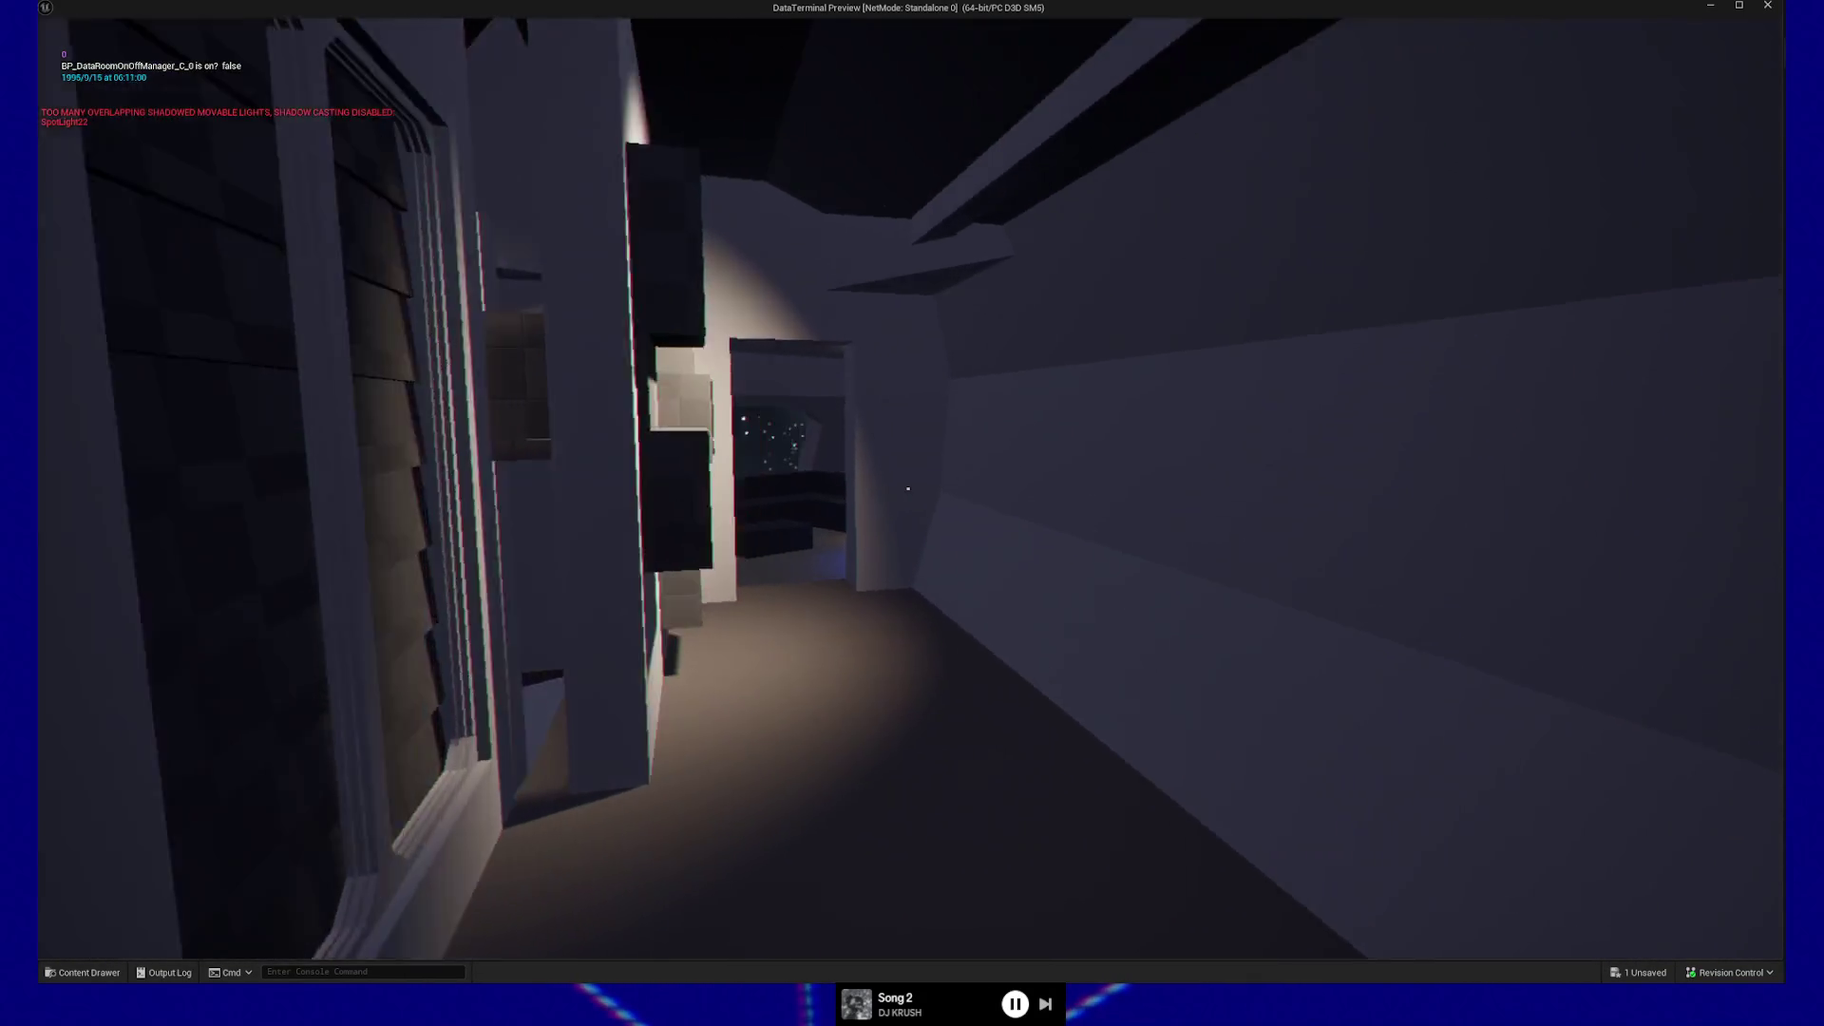
key(w)
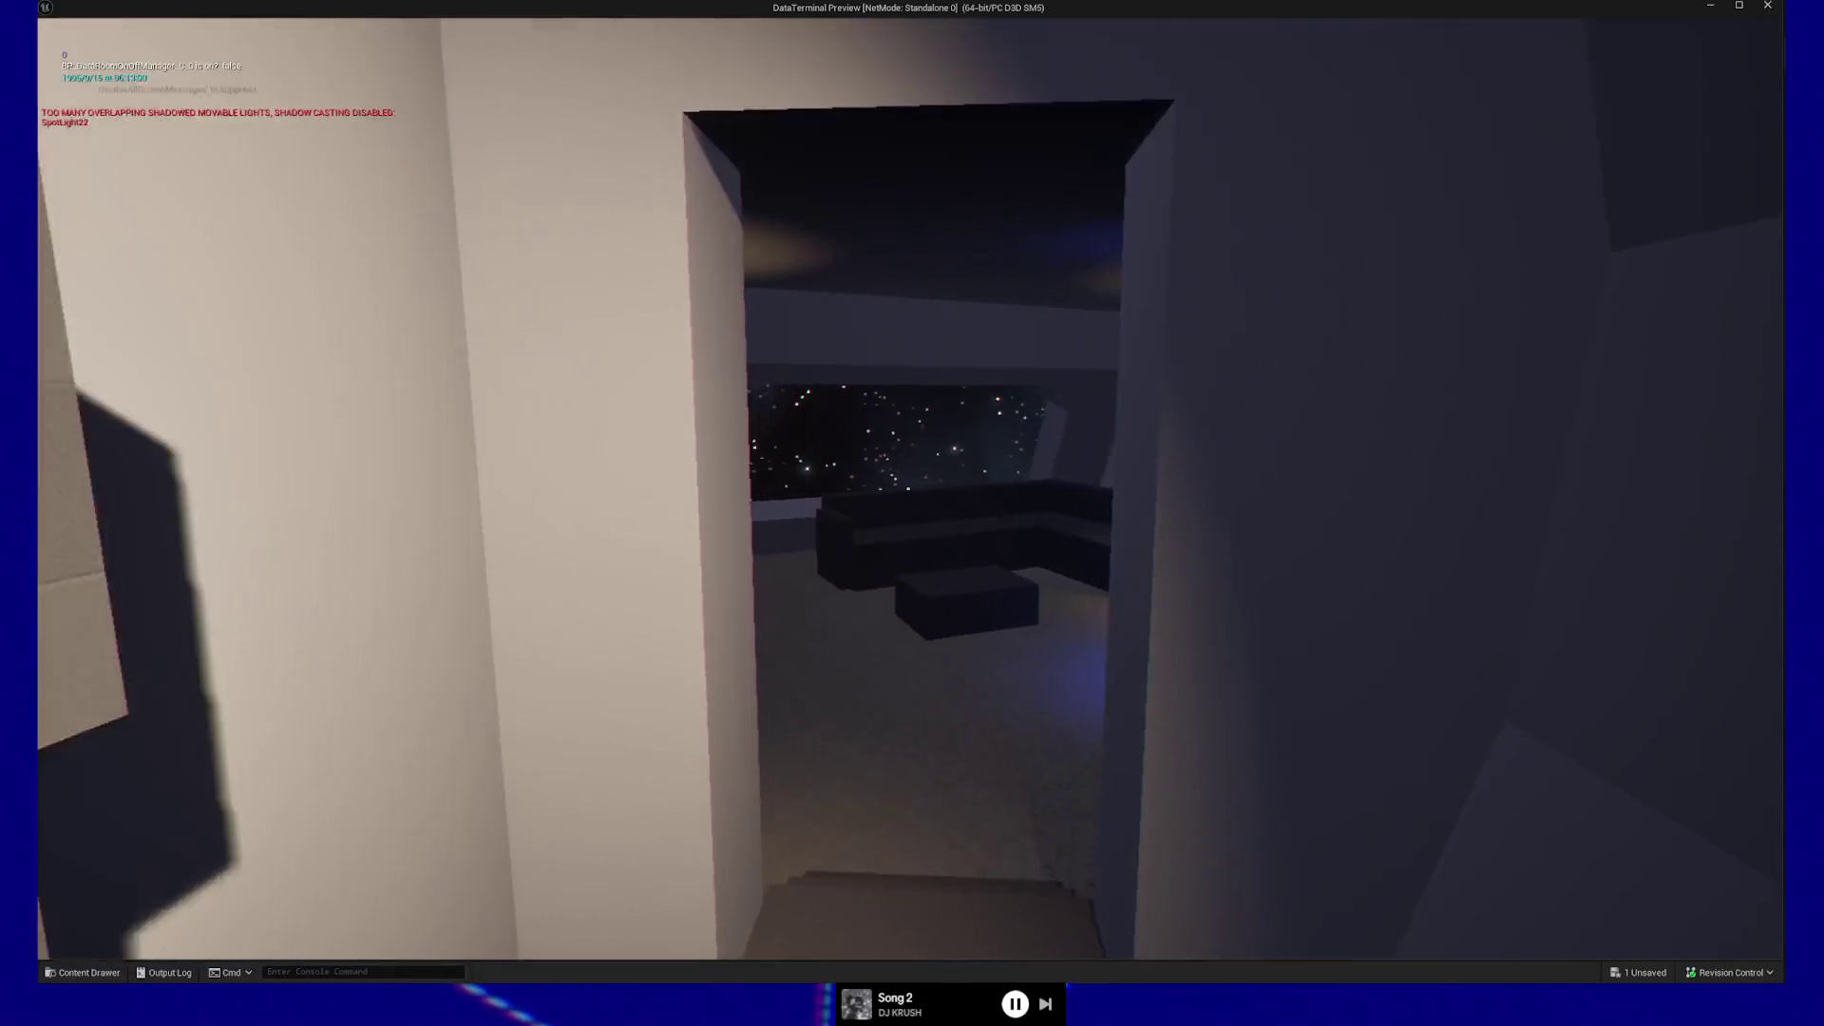
key(w)
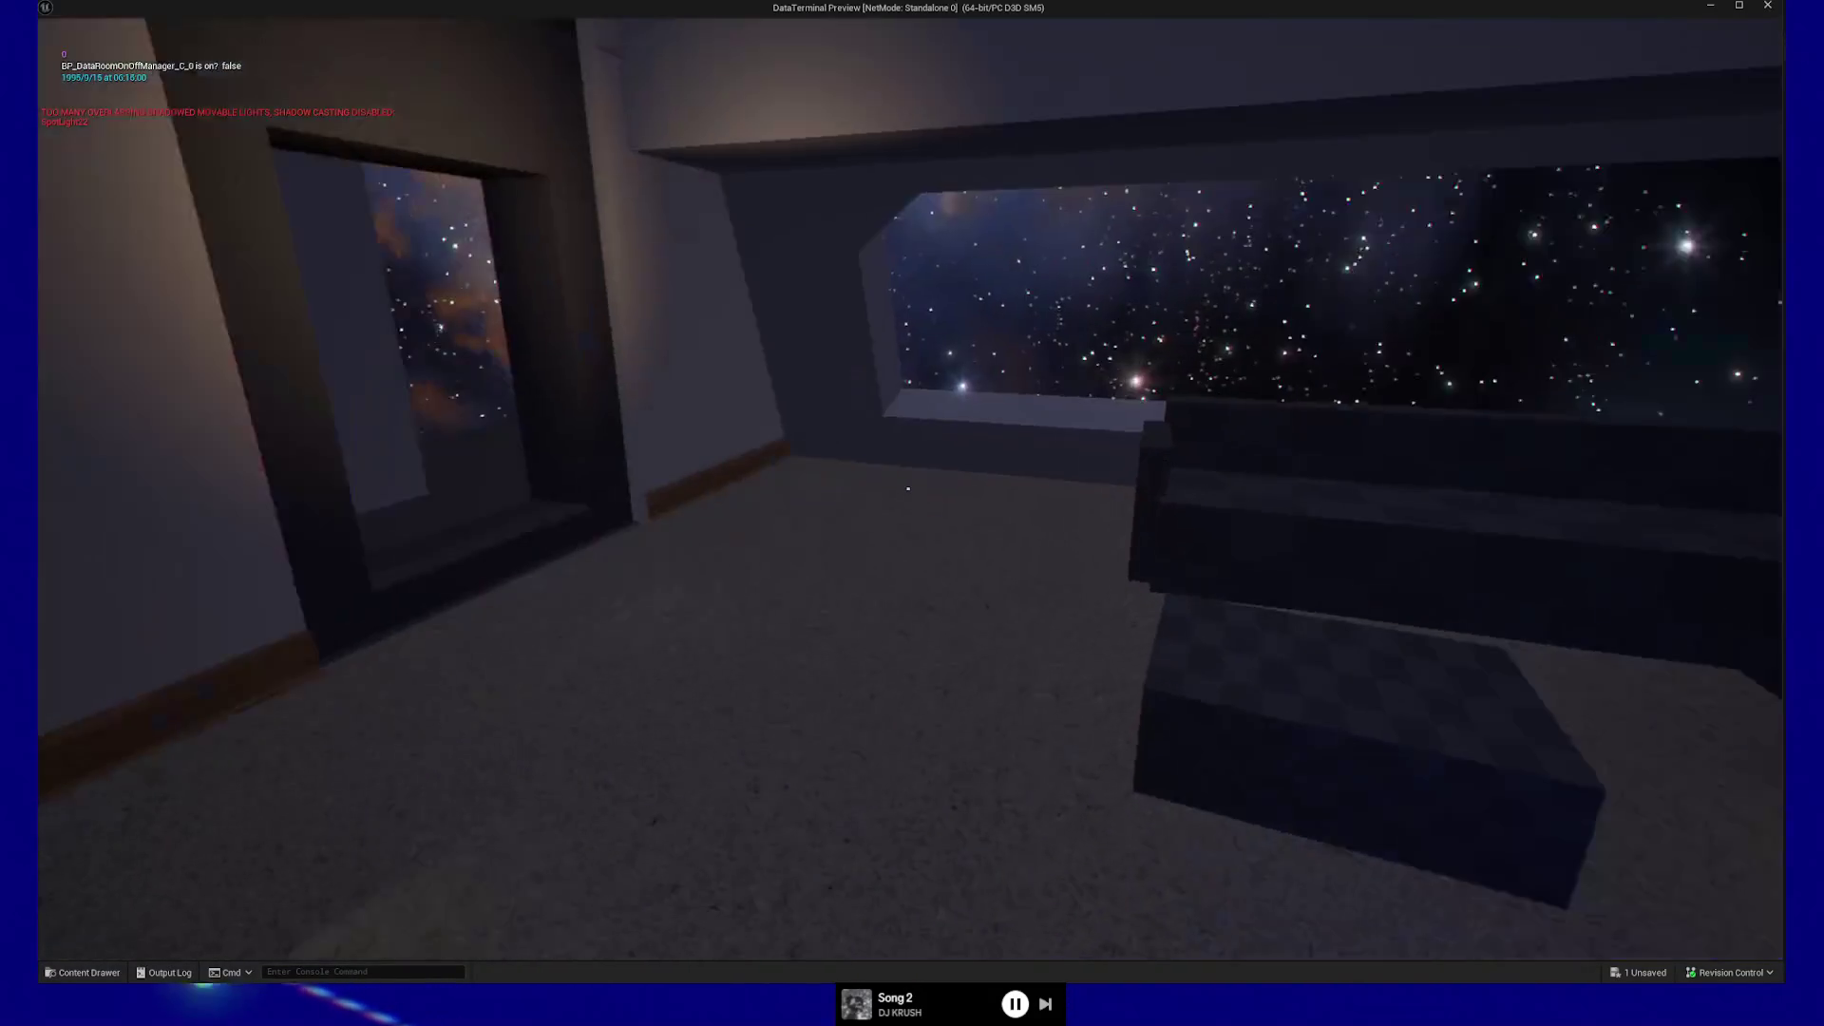
key(s)
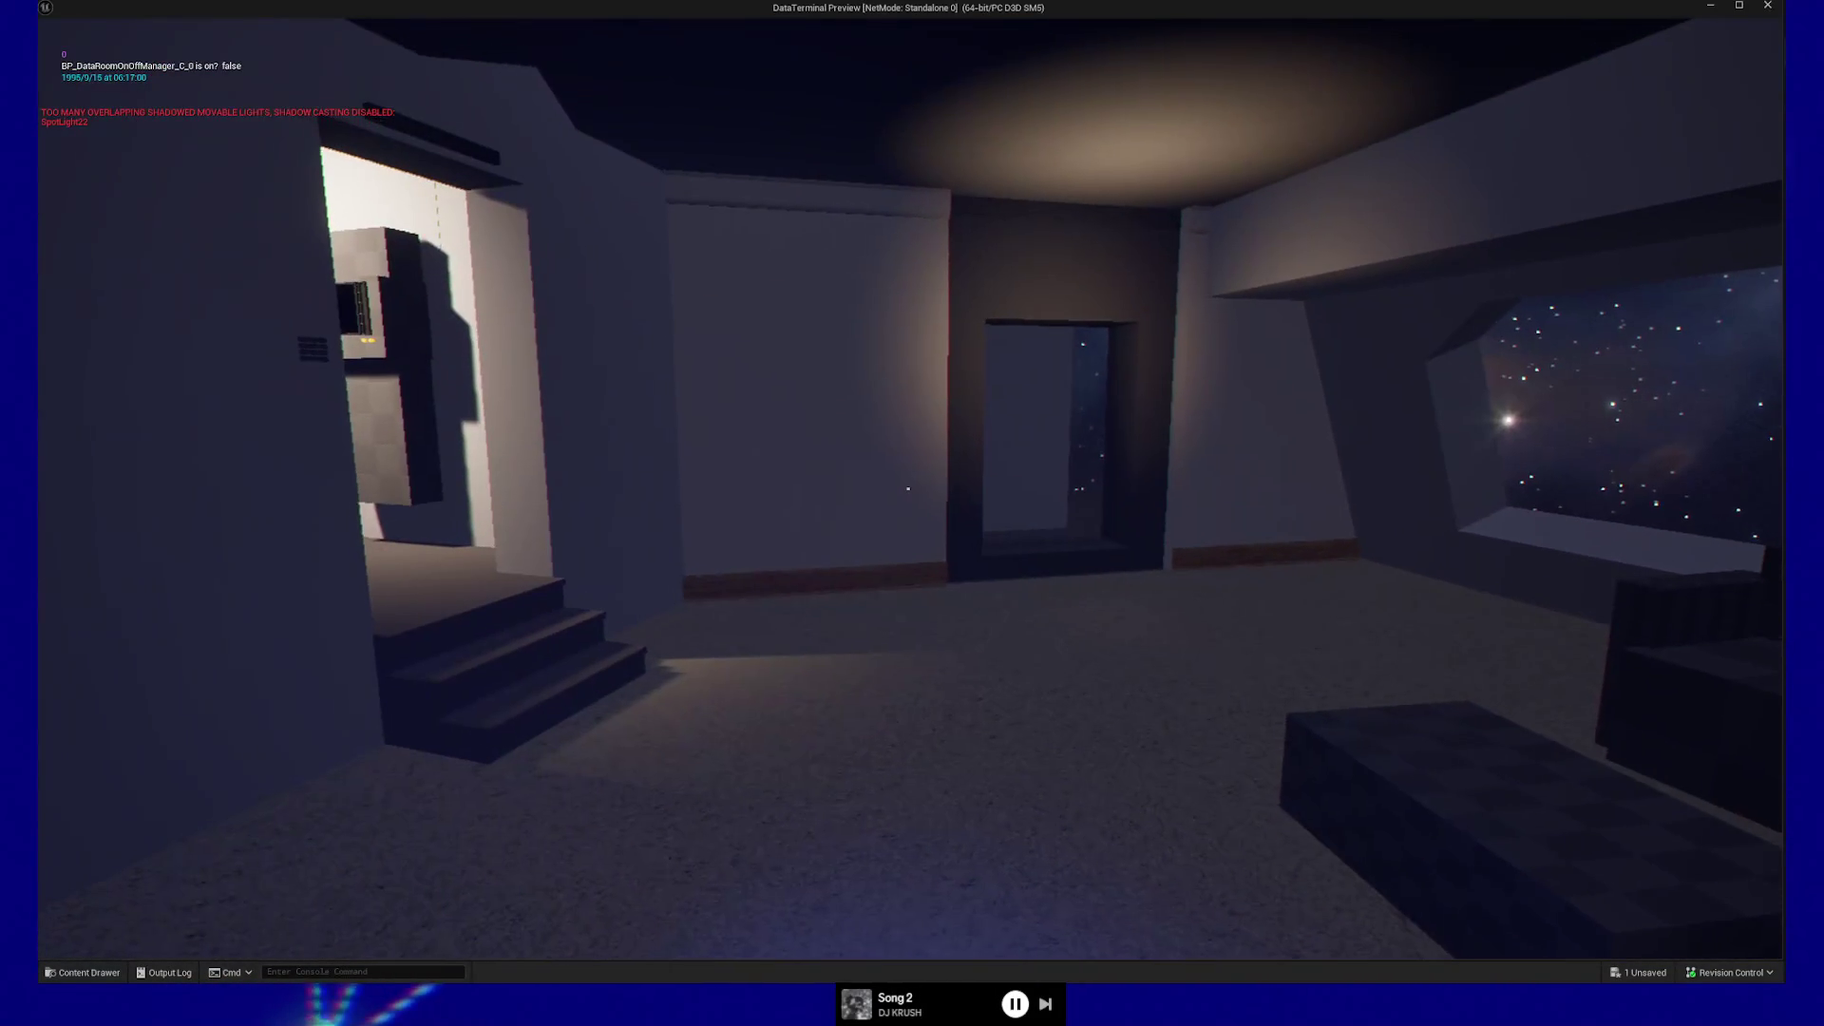
key(Escape)
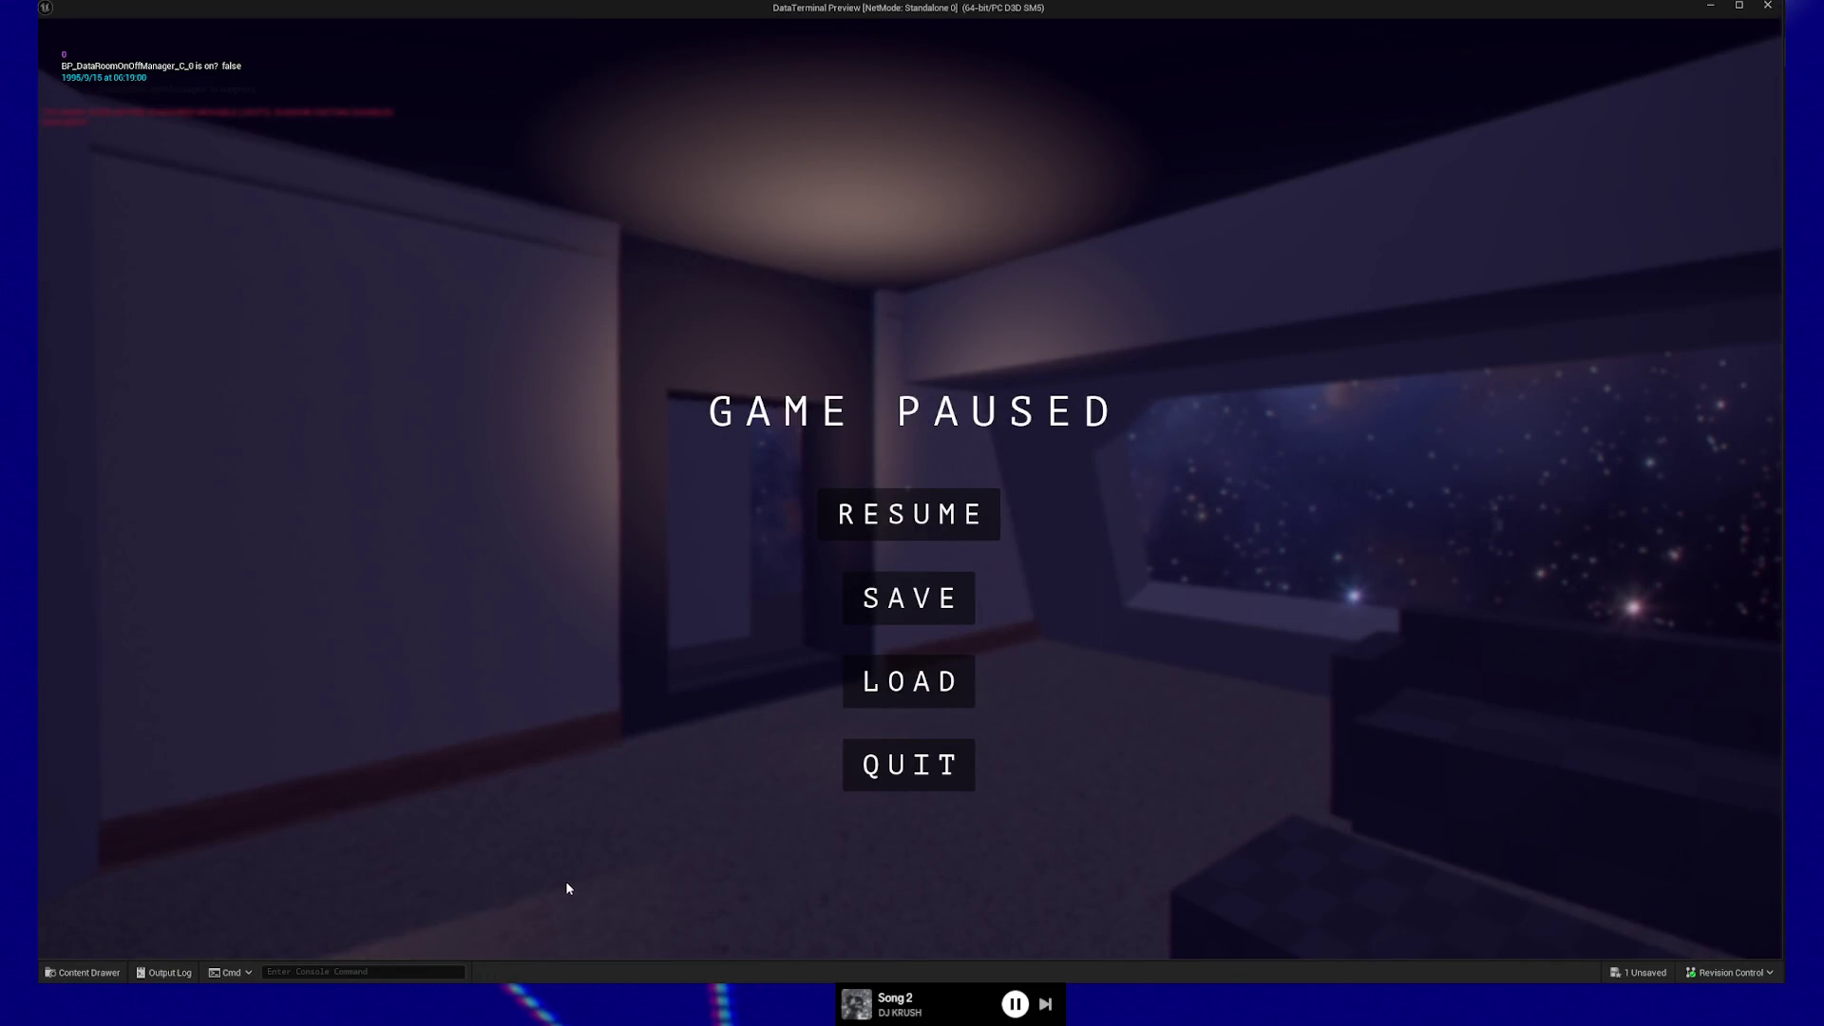
key(alt+Tab)
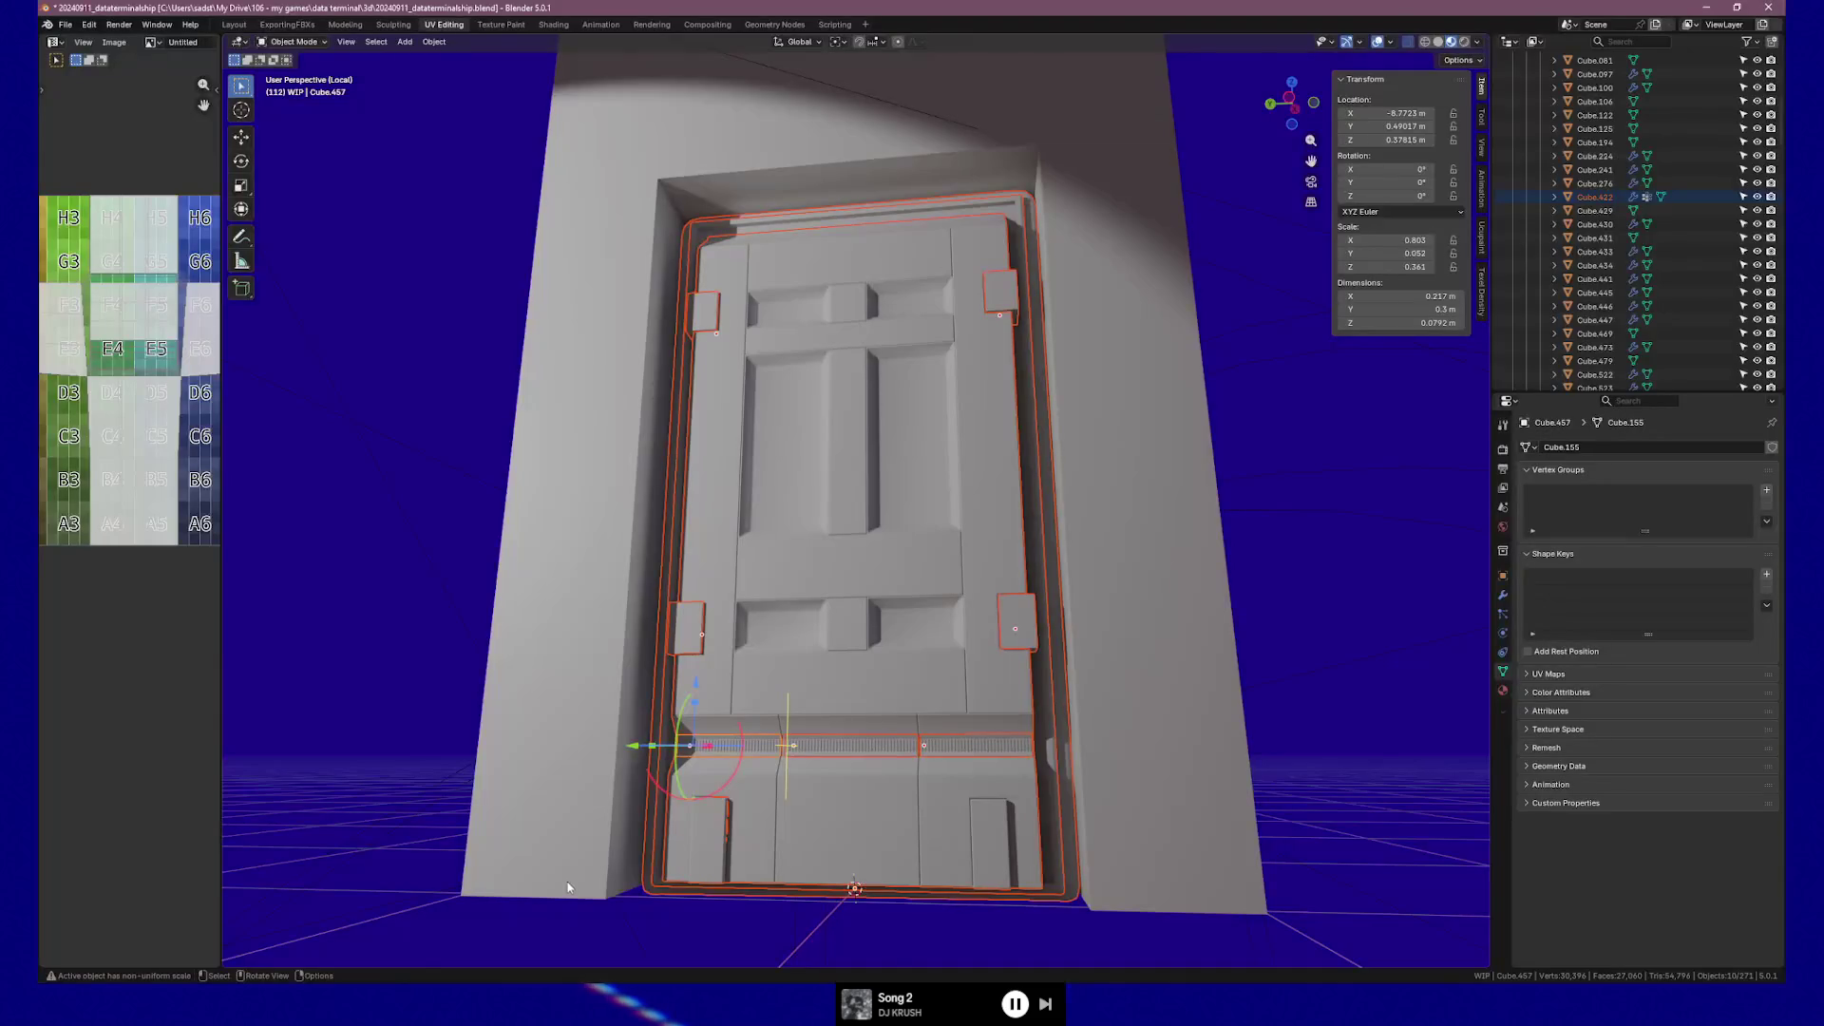
Inspect the door from several angles, then move the selected door parts along global Y.
mouse_move(1176, 560)
middle_down()
mouse_move(1204, 557)
mouse_move(1148, 564)
mouse_move(1177, 574)
middle_up()
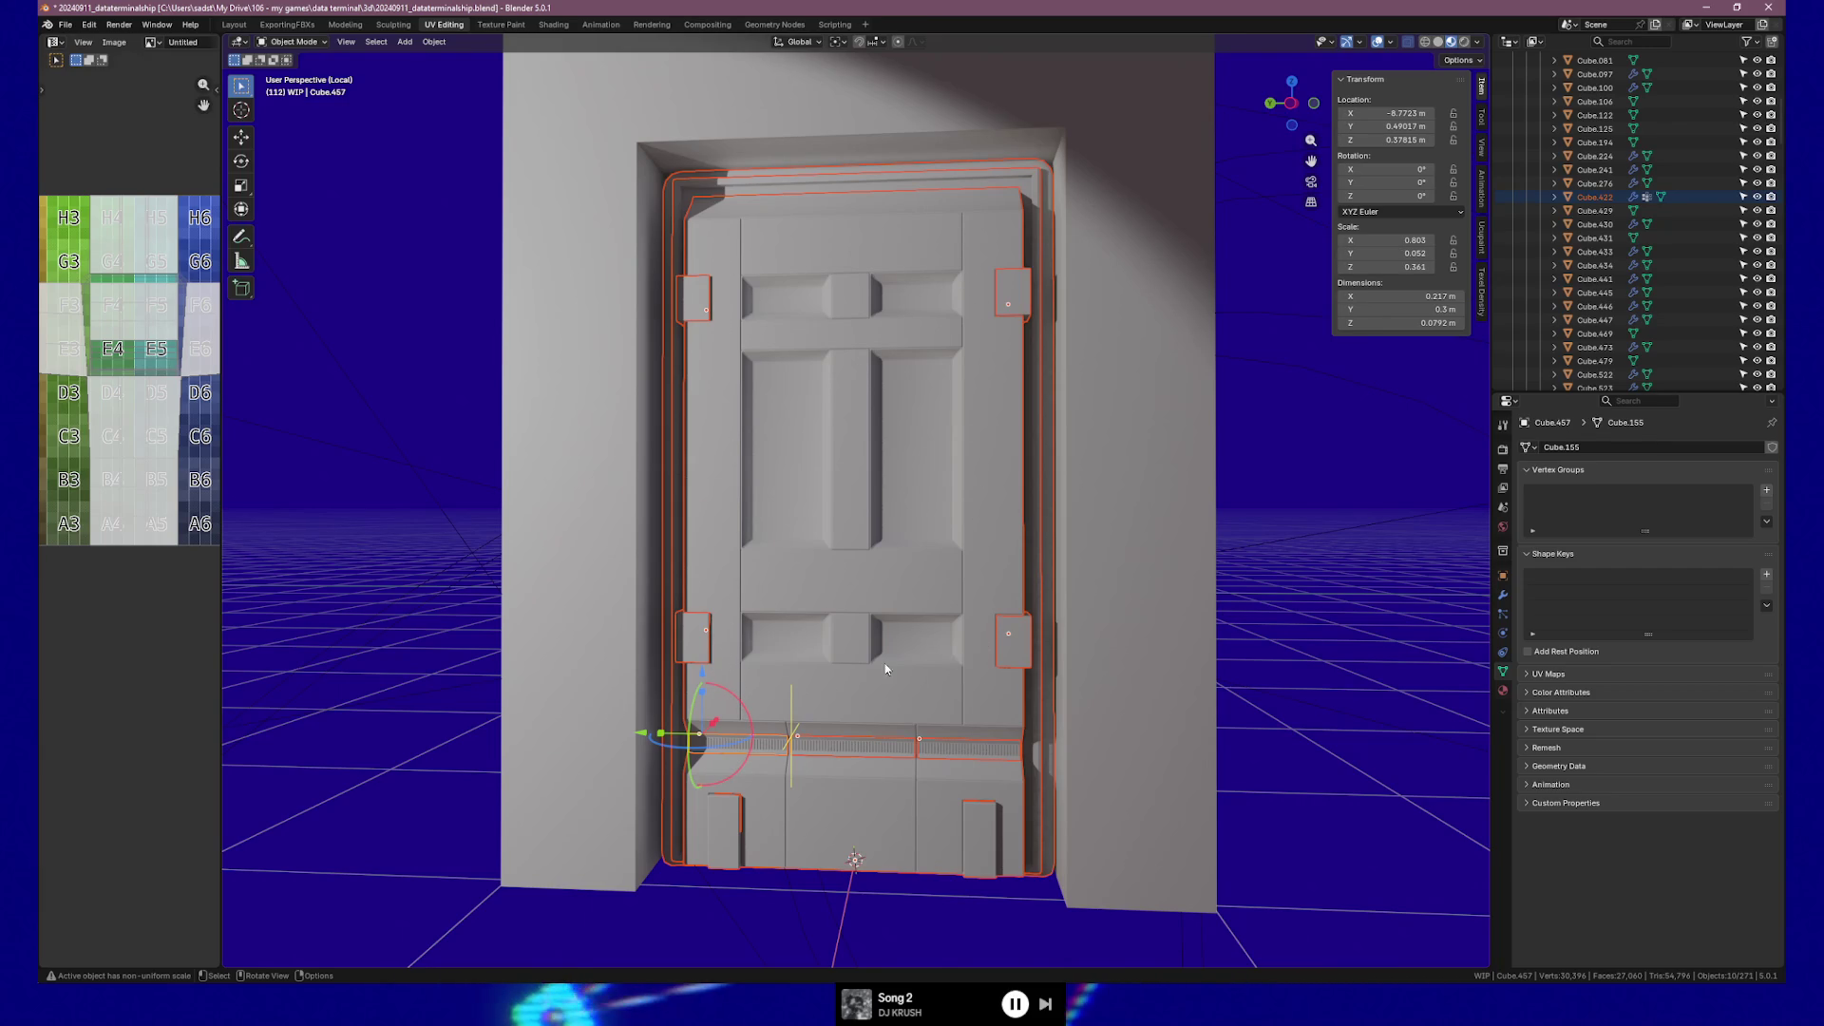
mouse_move(984, 639)
middle_down()
mouse_move(1062, 582)
mouse_move(1026, 607)
mouse_move(1047, 601)
middle_up()
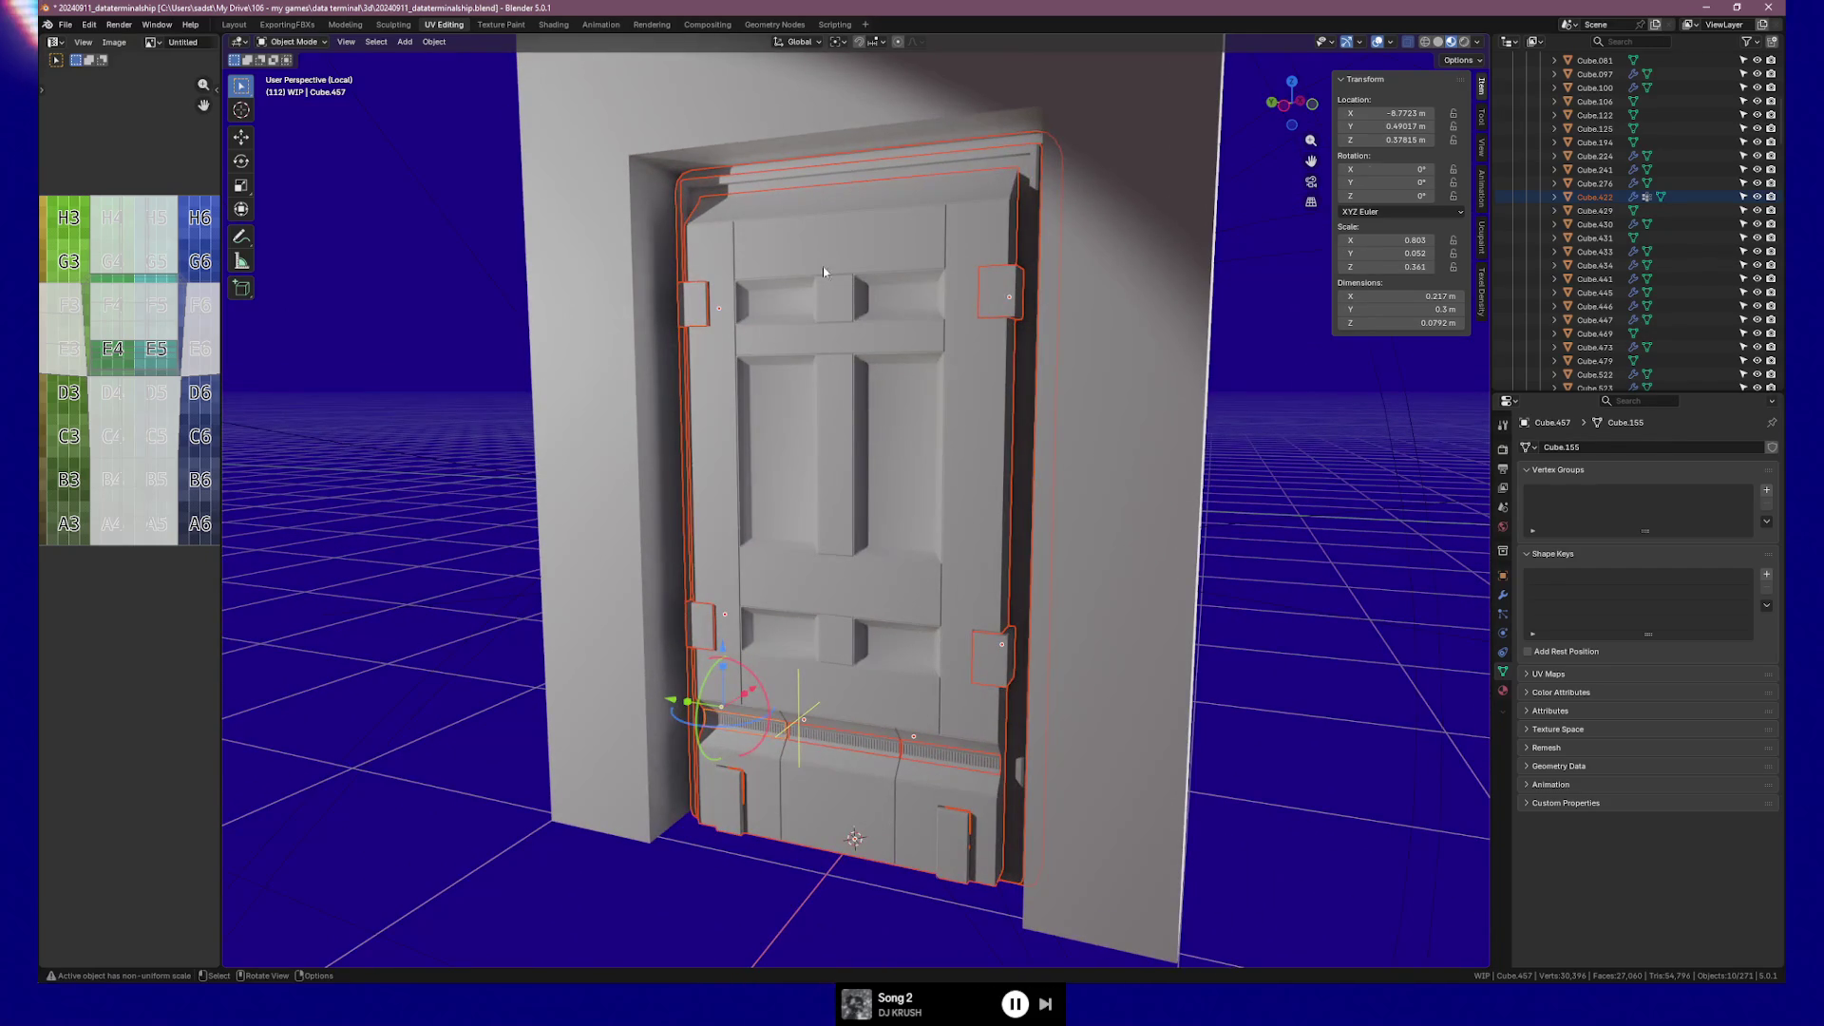
middle_drag(973, 470, 1080, 384)
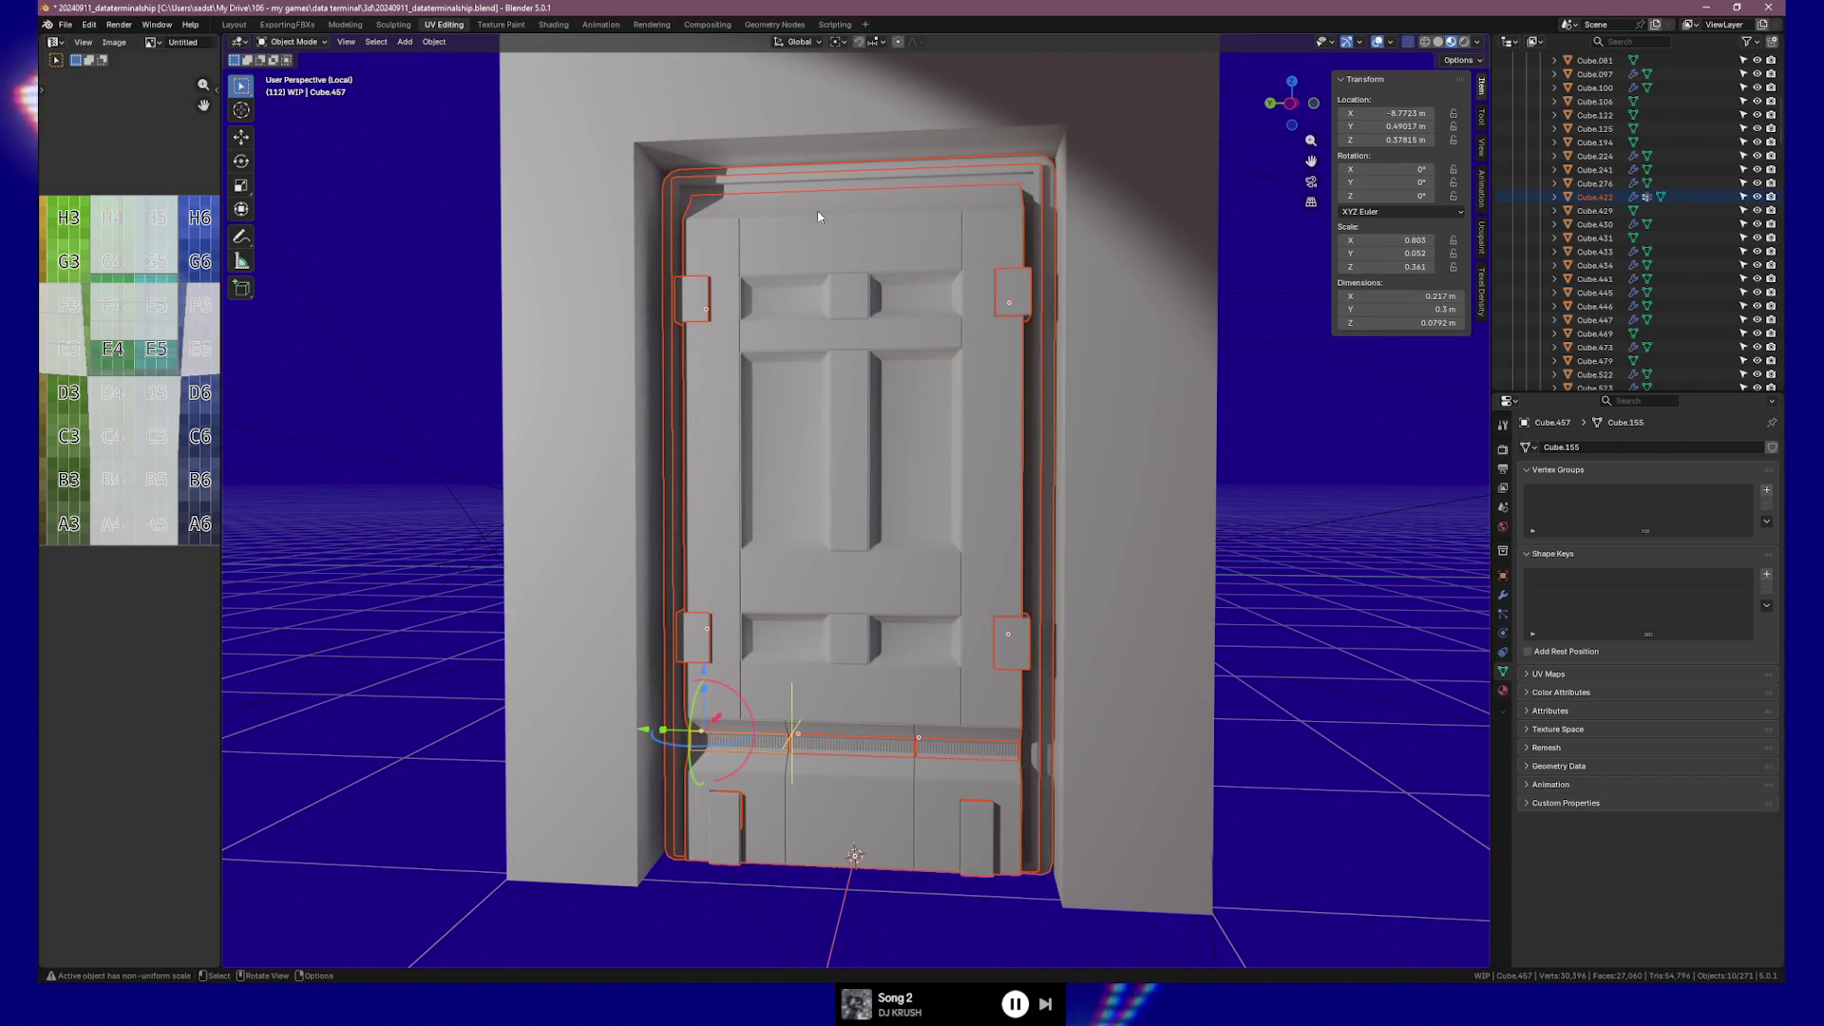
mouse_move(907, 631)
middle_down()
mouse_move(949, 630)
mouse_move(935, 614)
middle_up()
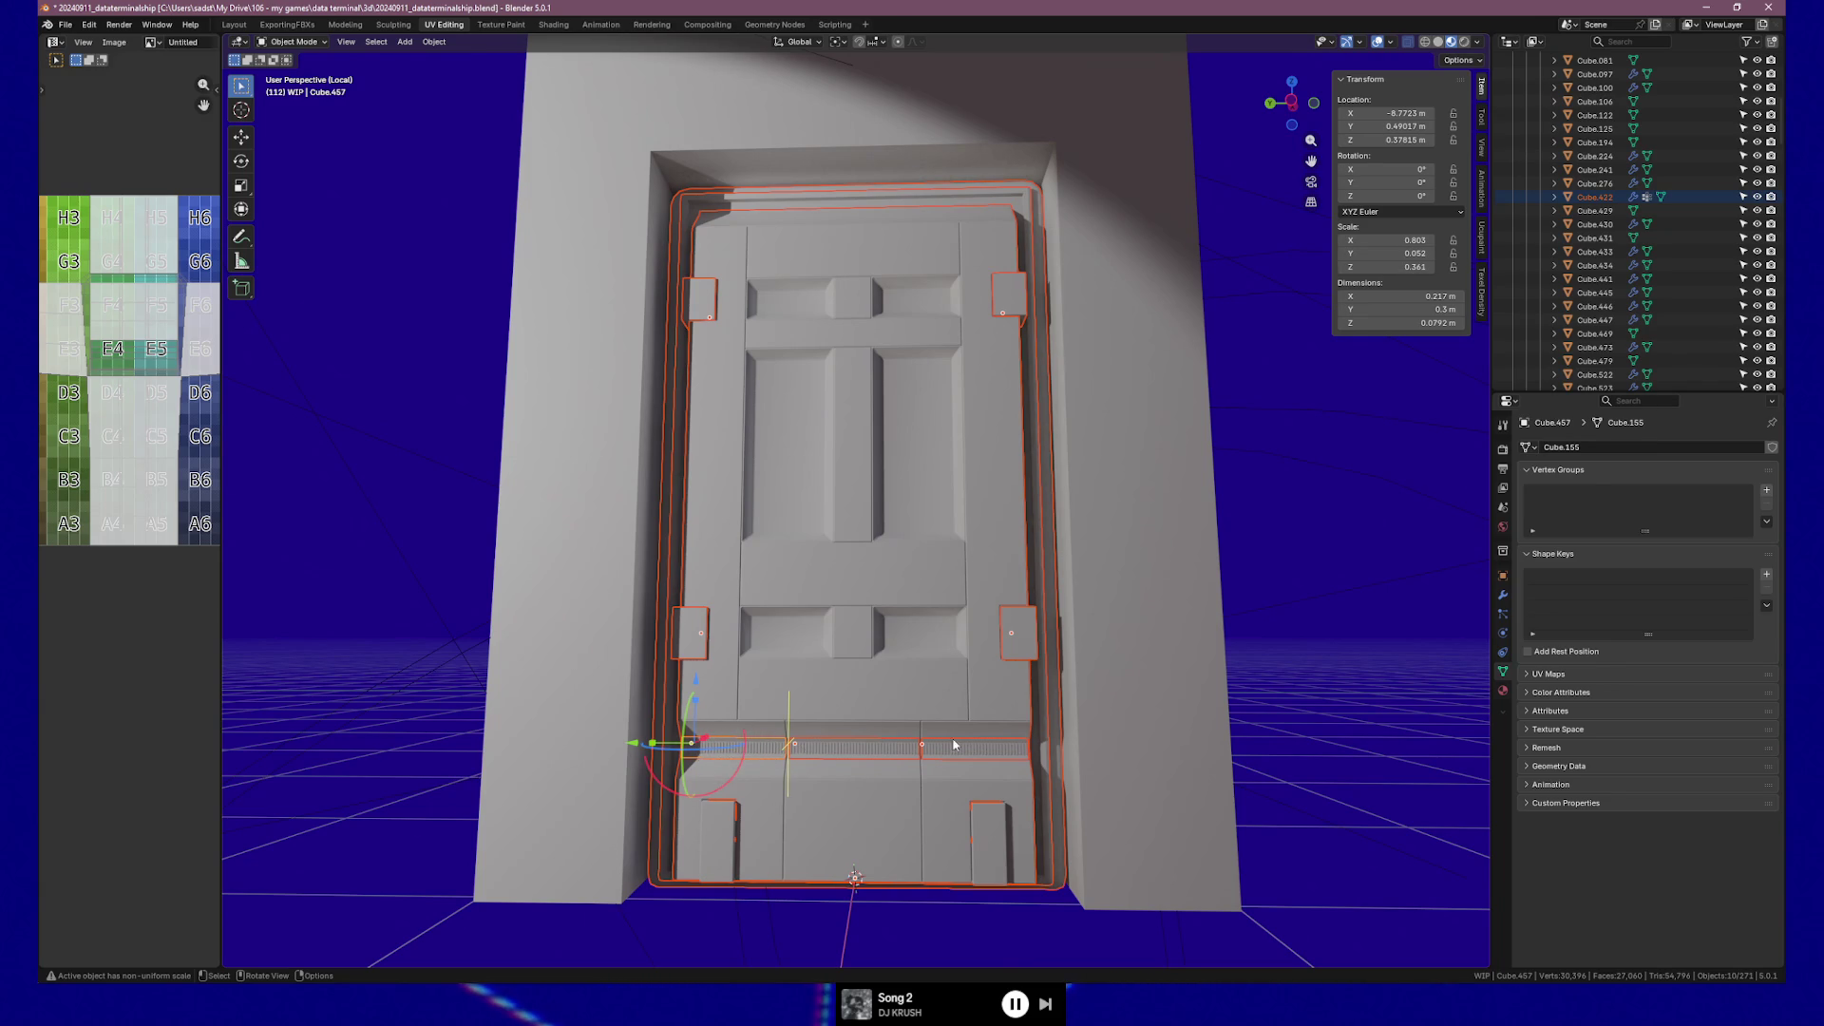
key(g)
key(y)
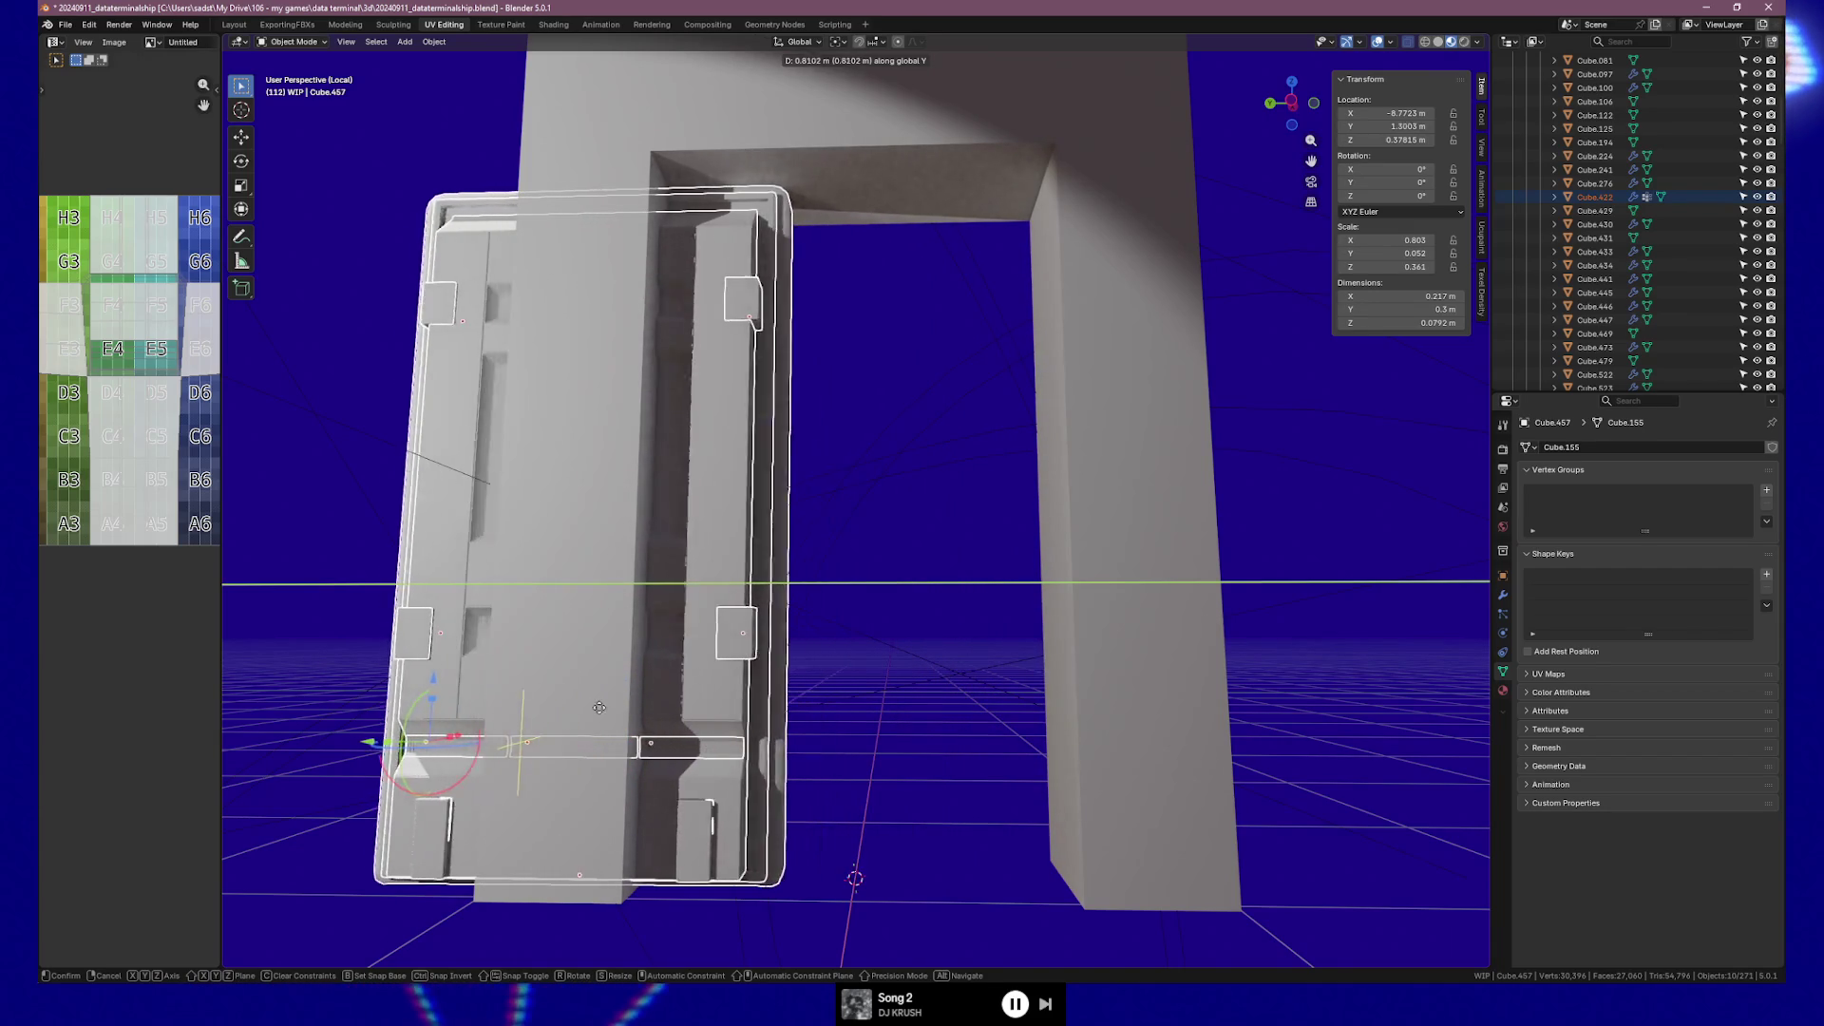
Undo the 0.81 m Y slide, select the door panel alone, and switch to the reference photo.
click(551, 708)
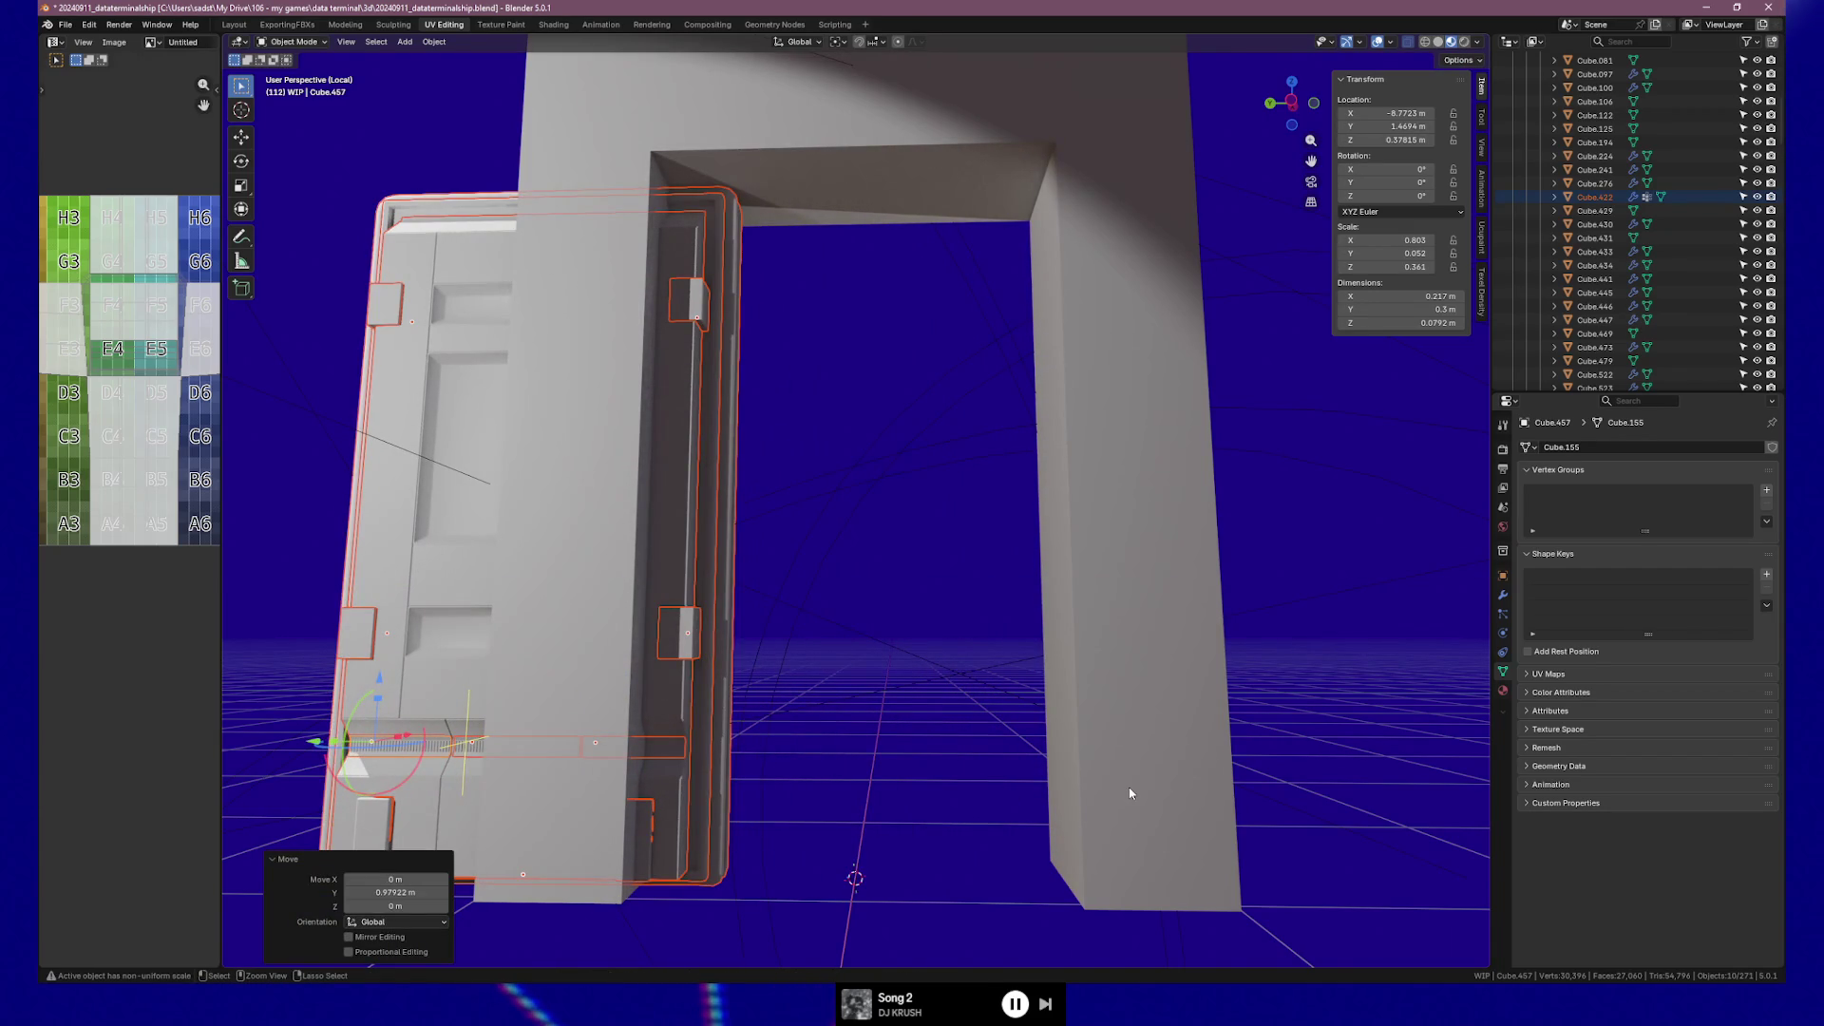
key(ctrl+z)
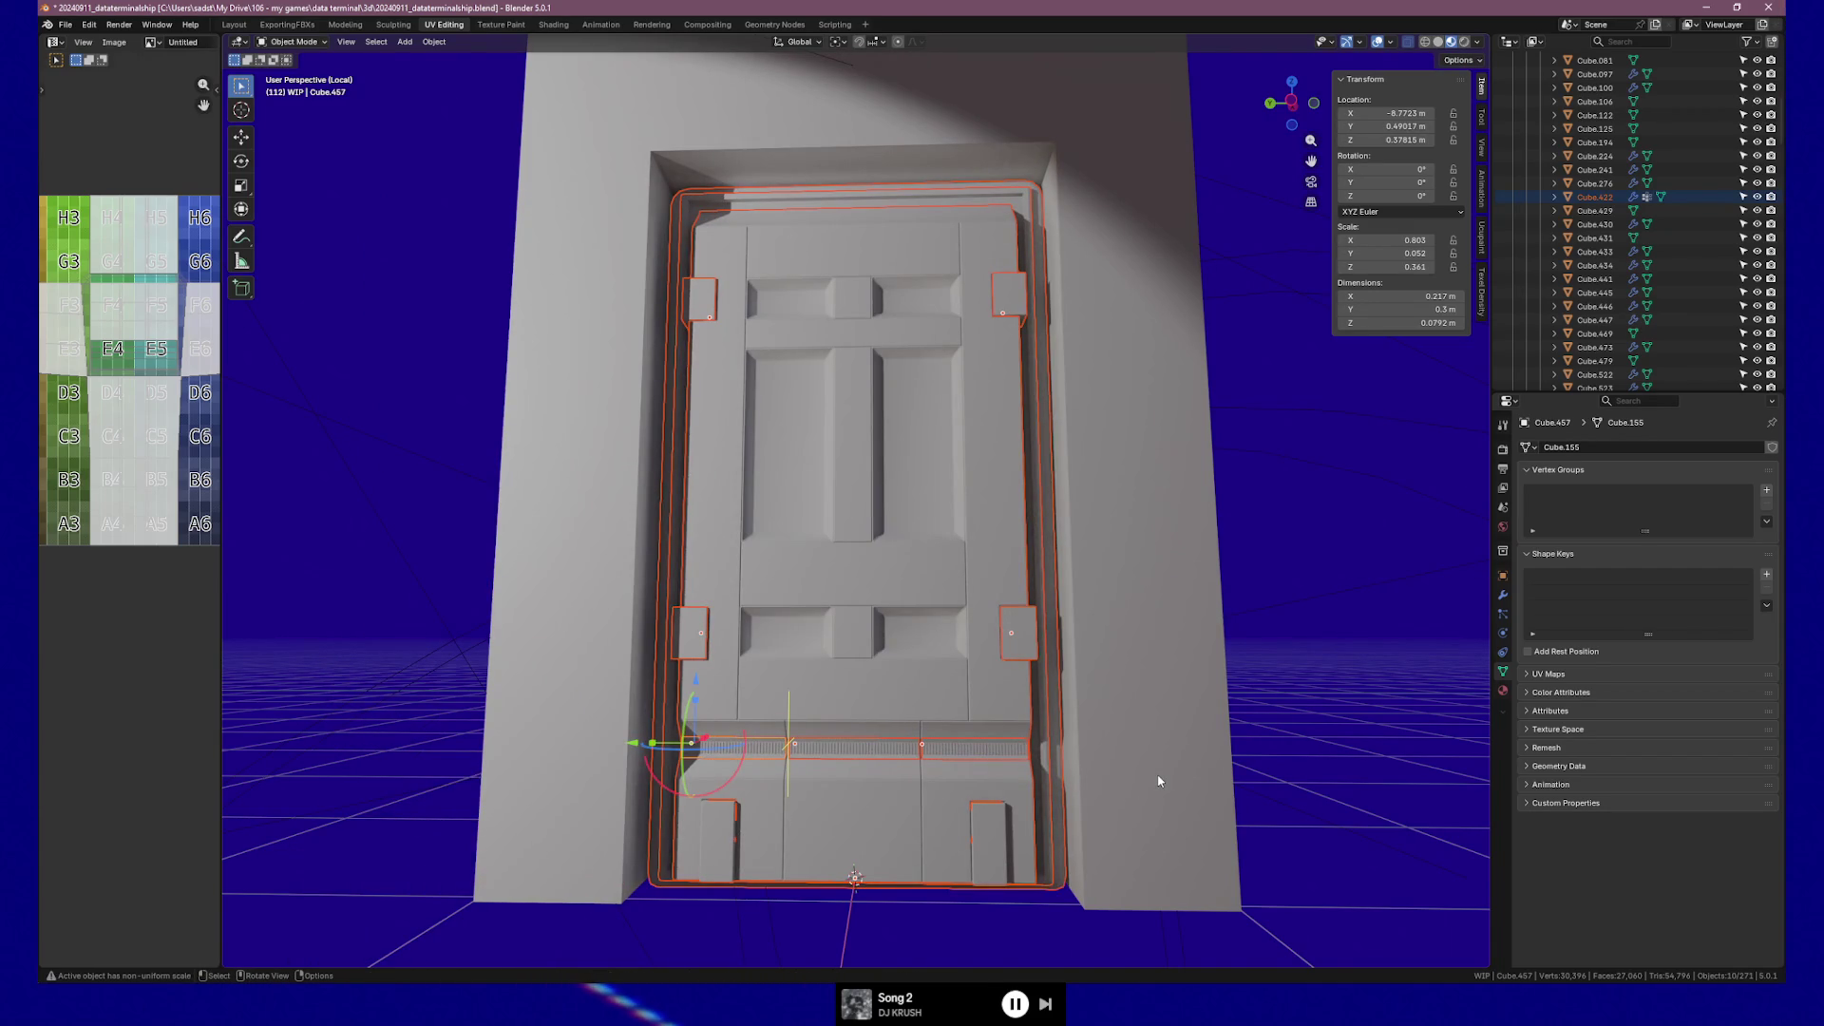
middle_drag(1024, 531, 1010, 529)
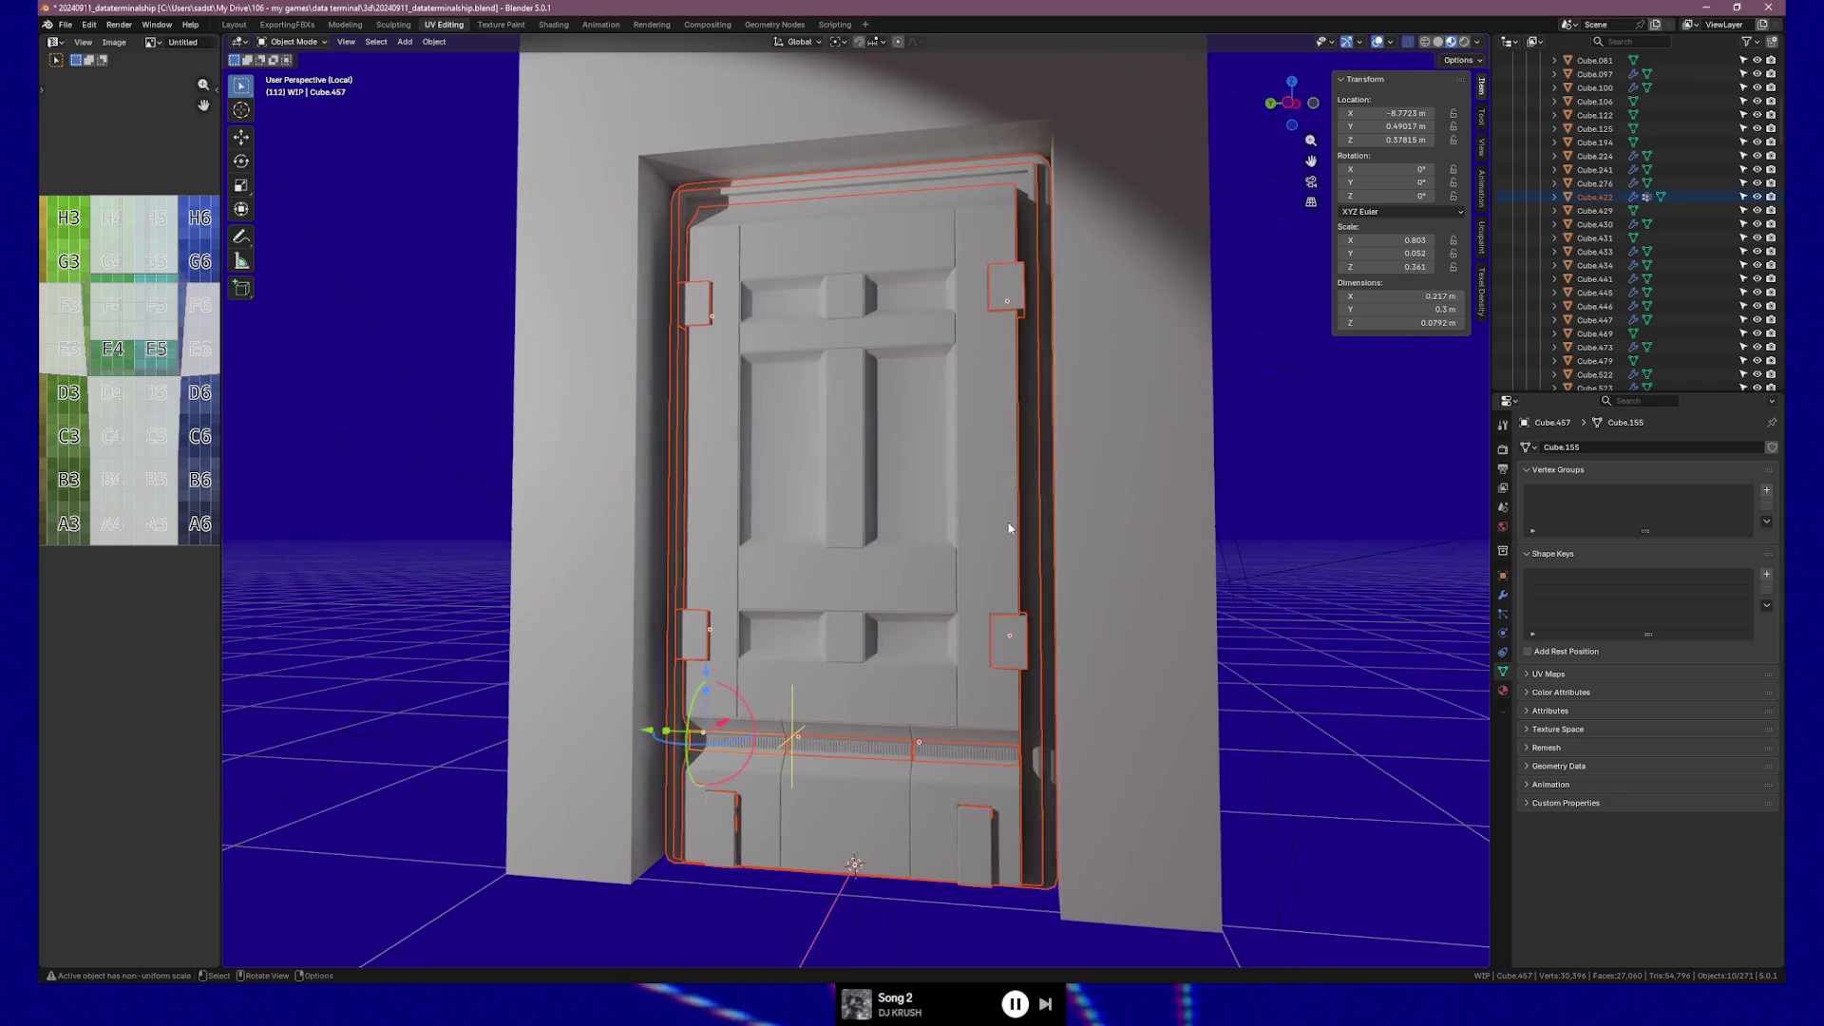
click(838, 401)
middle_drag(989, 440, 1083, 440)
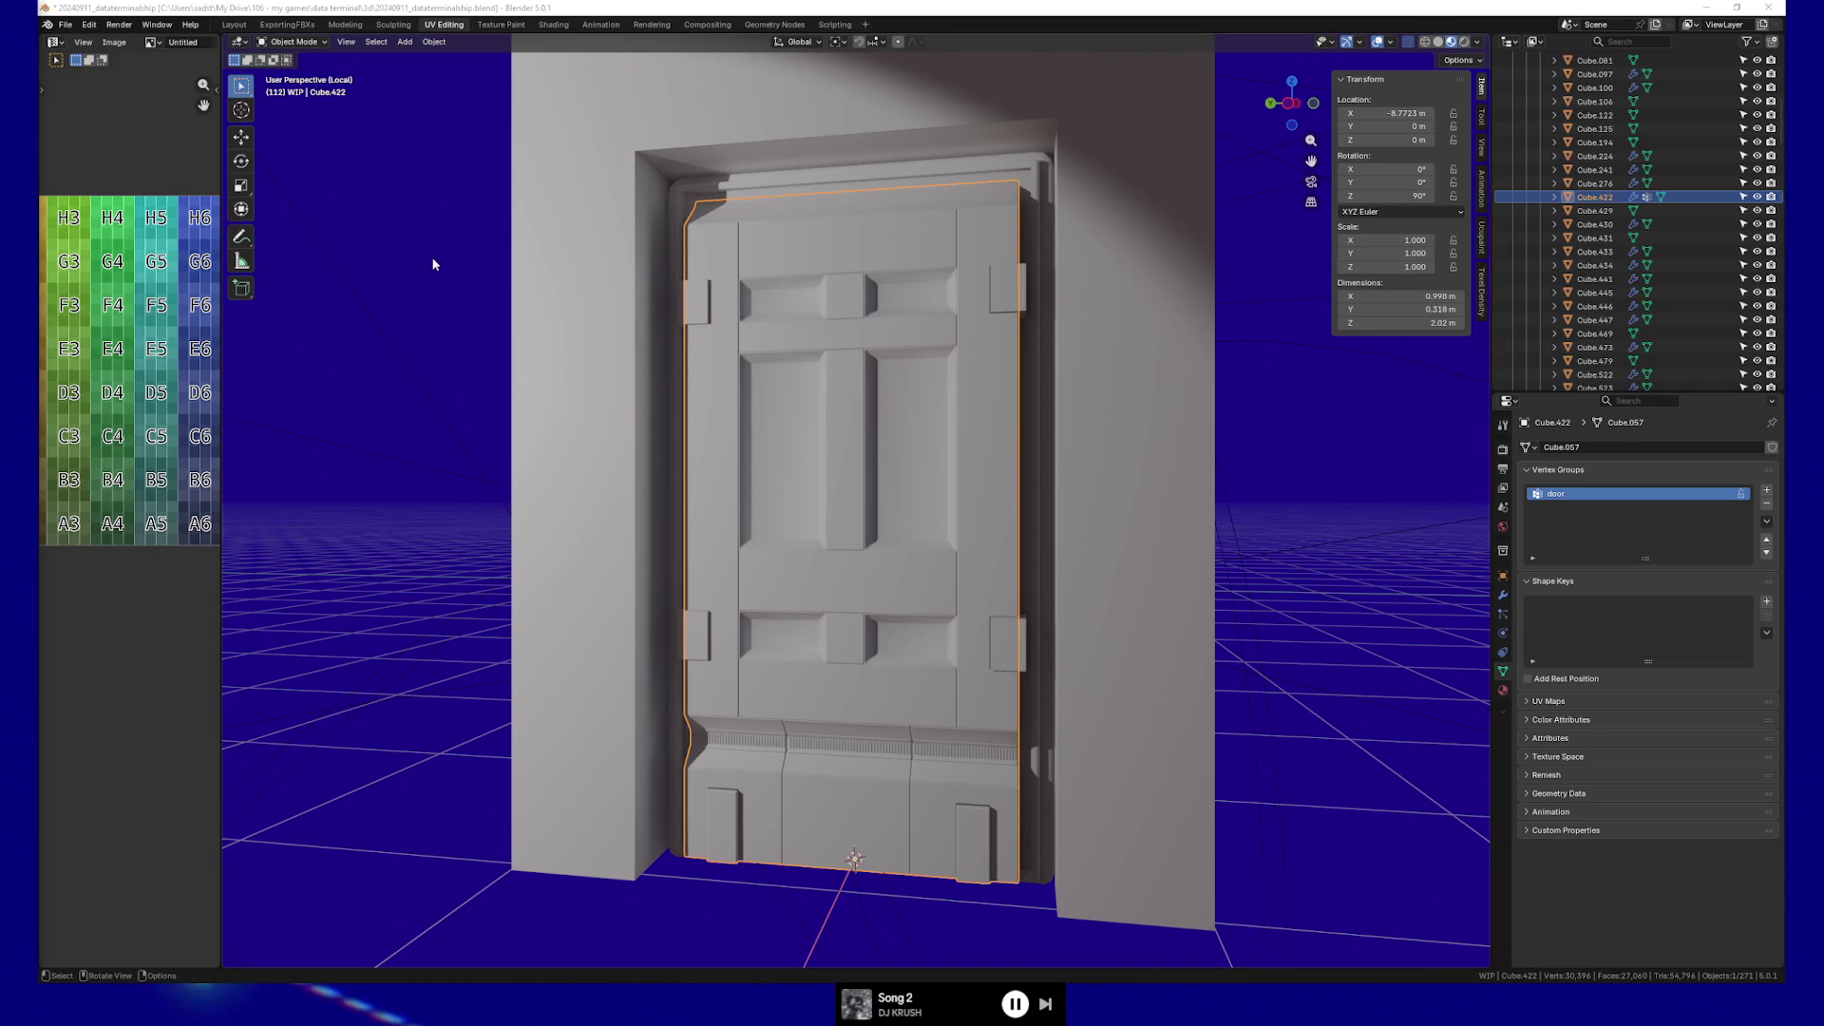
key(alt+Tab)
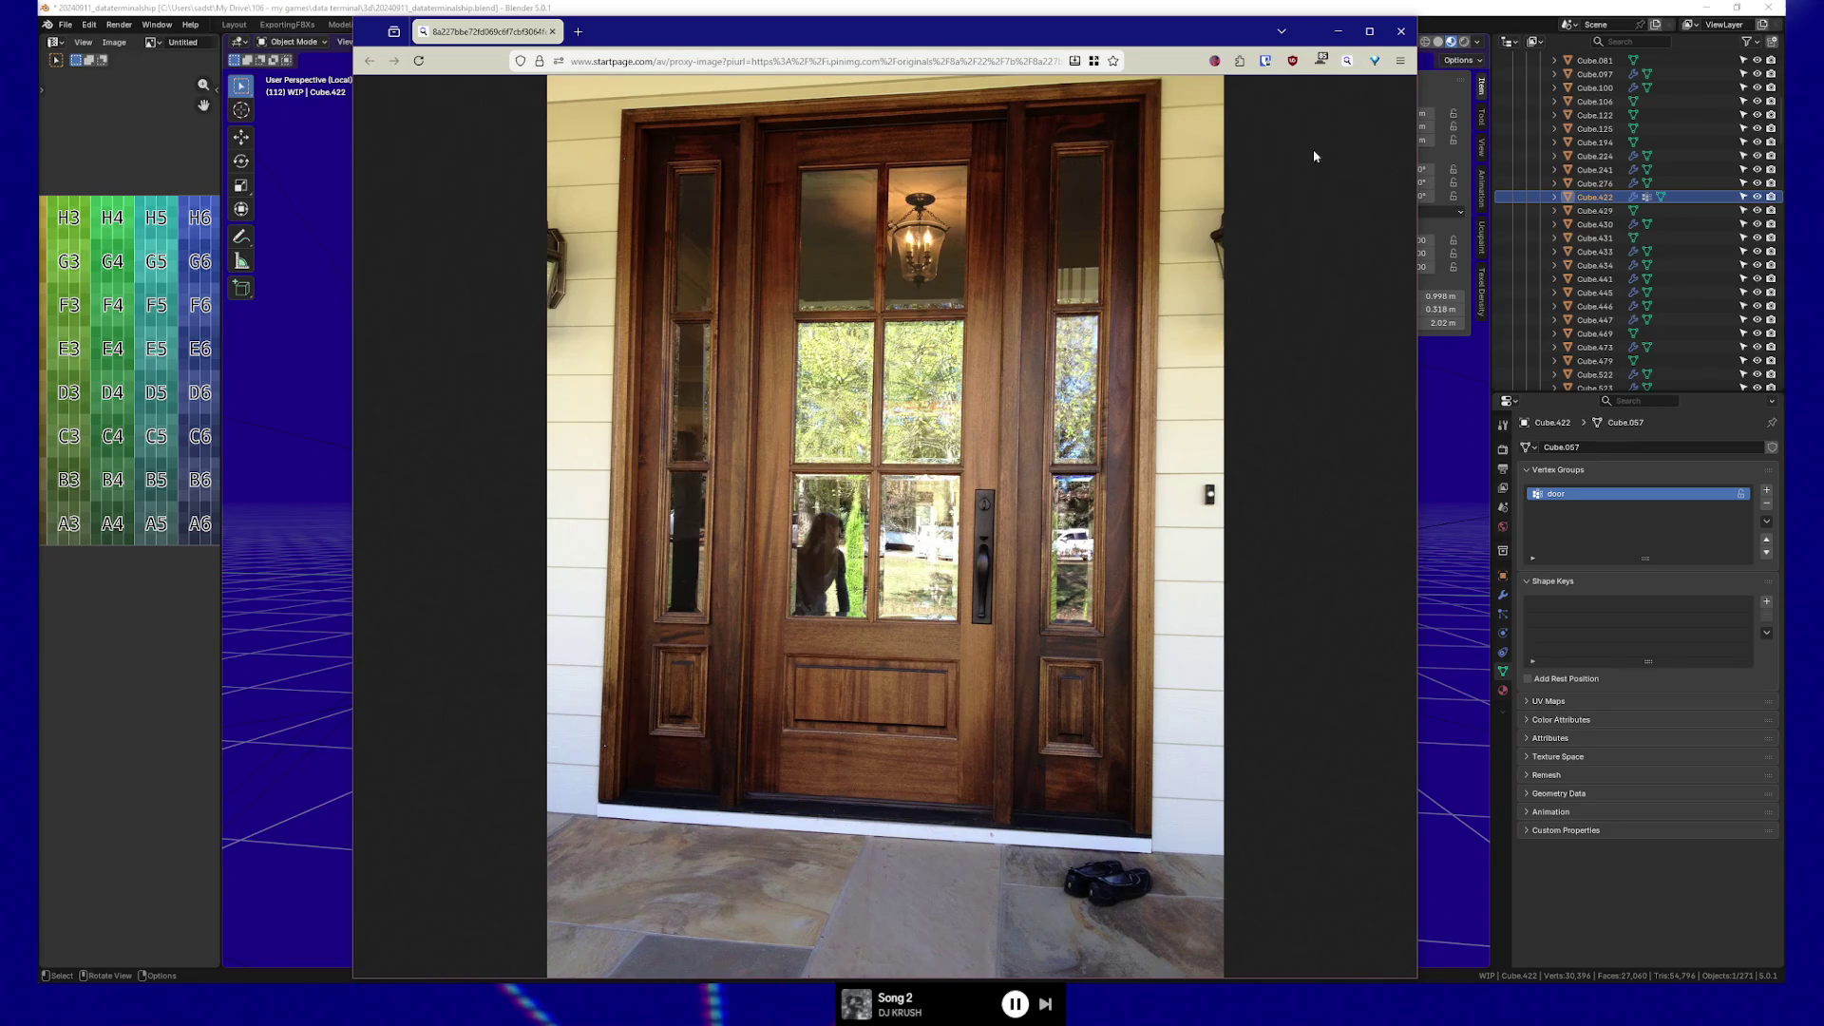
Close the wooden front-door reference photo in Firefox.
click(1405, 30)
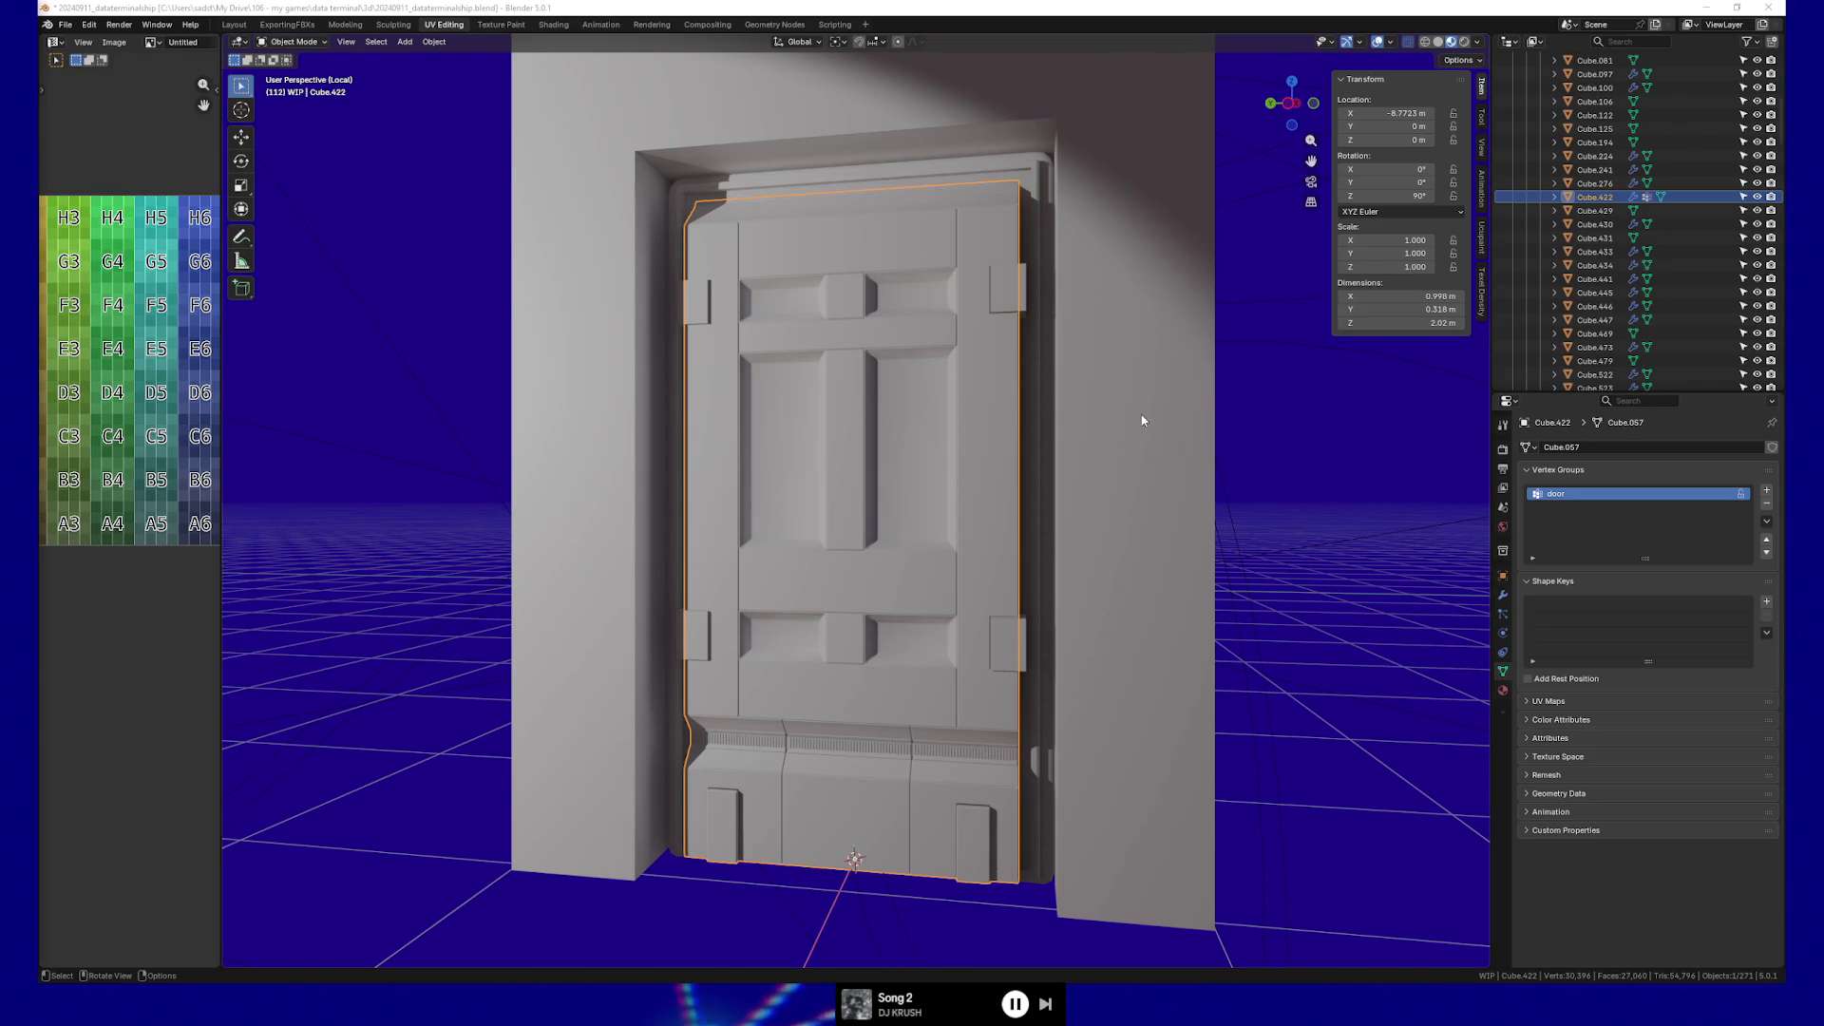
Select the hinge blocks and, in edge select mode, pick their outer edges.
mouse_move(1039, 432)
middle_down()
mouse_move(1068, 425)
mouse_move(1031, 417)
mouse_move(1104, 469)
mouse_move(1083, 486)
mouse_move(1070, 467)
middle_up()
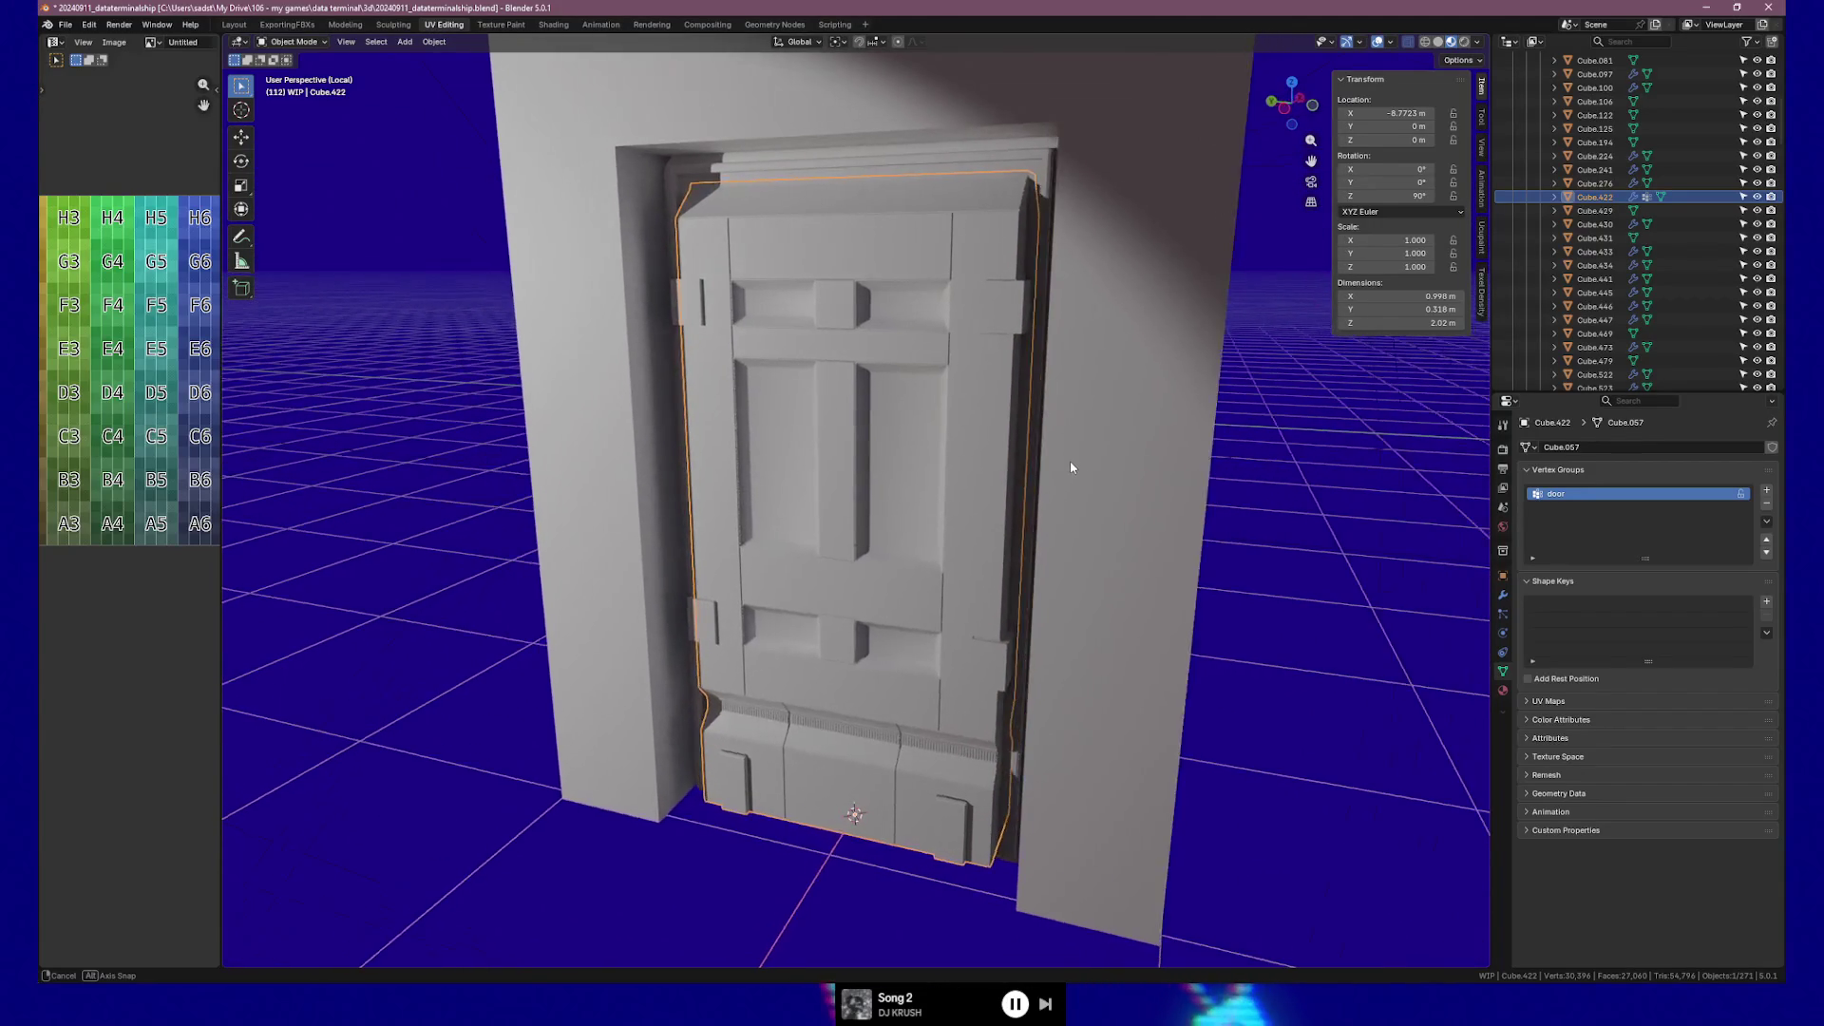
click(1012, 305)
shift+click(998, 646)
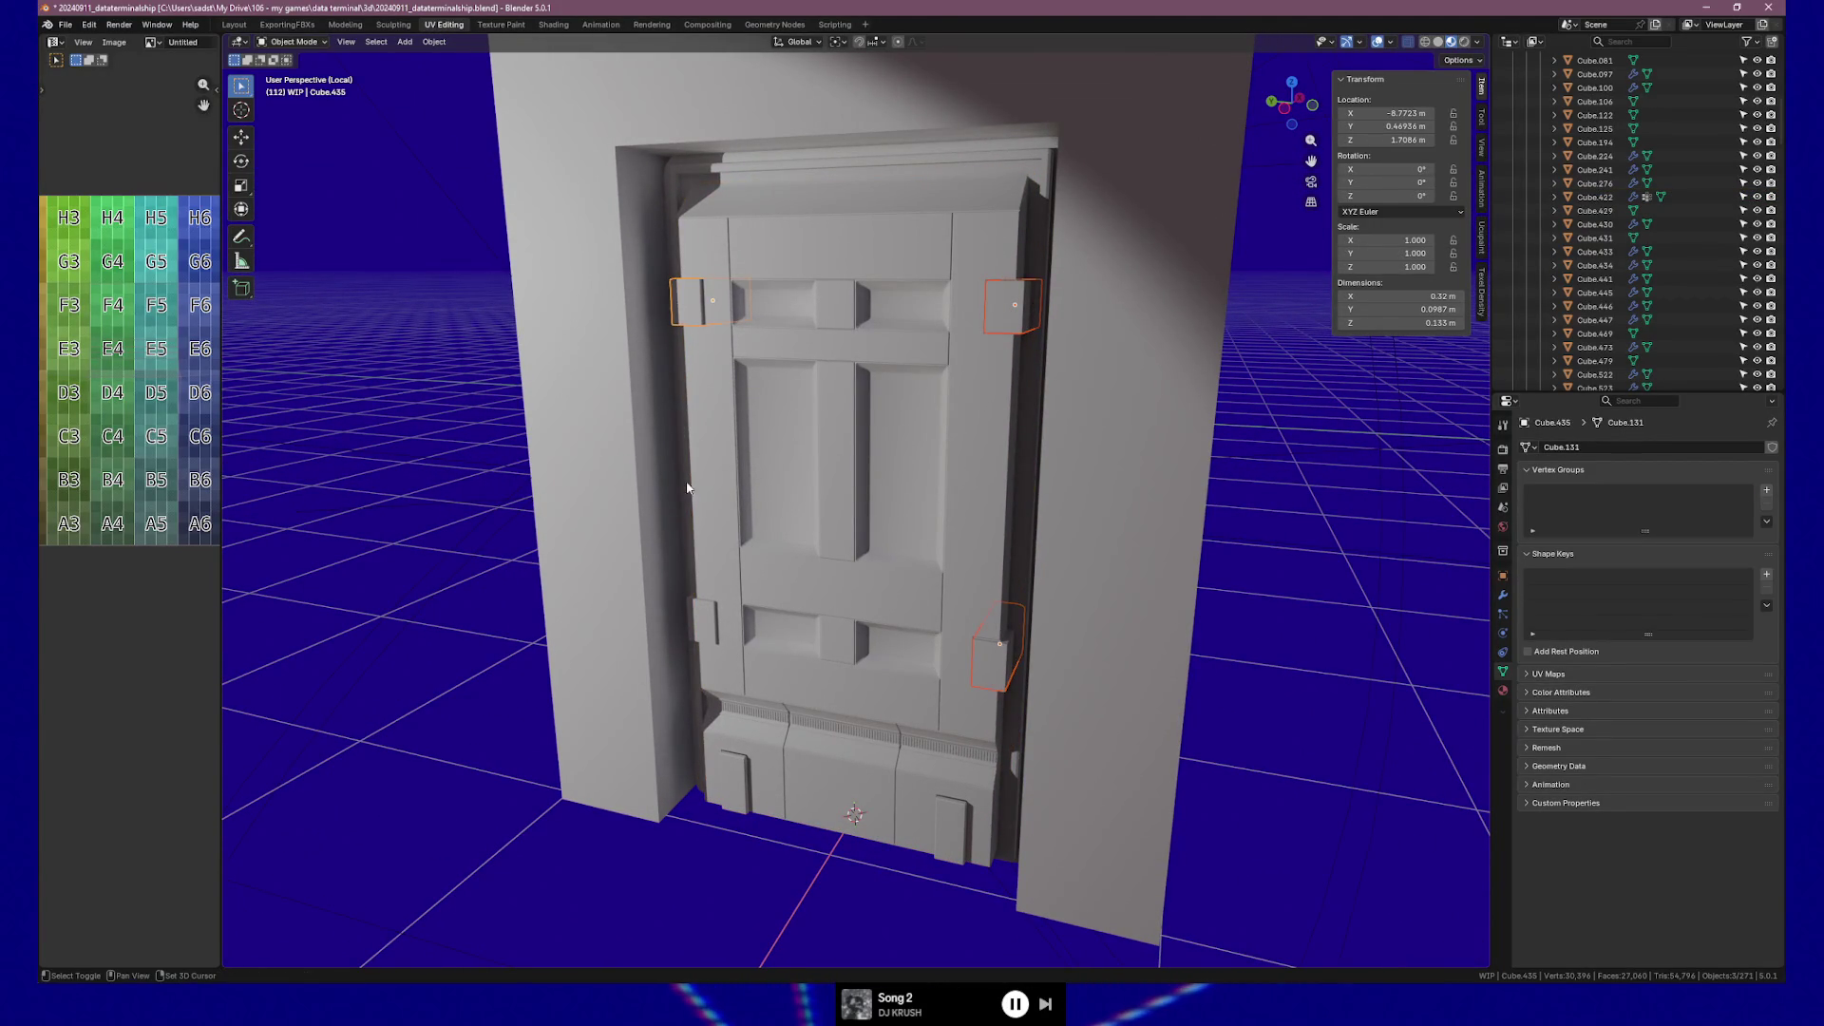
key(Tab)
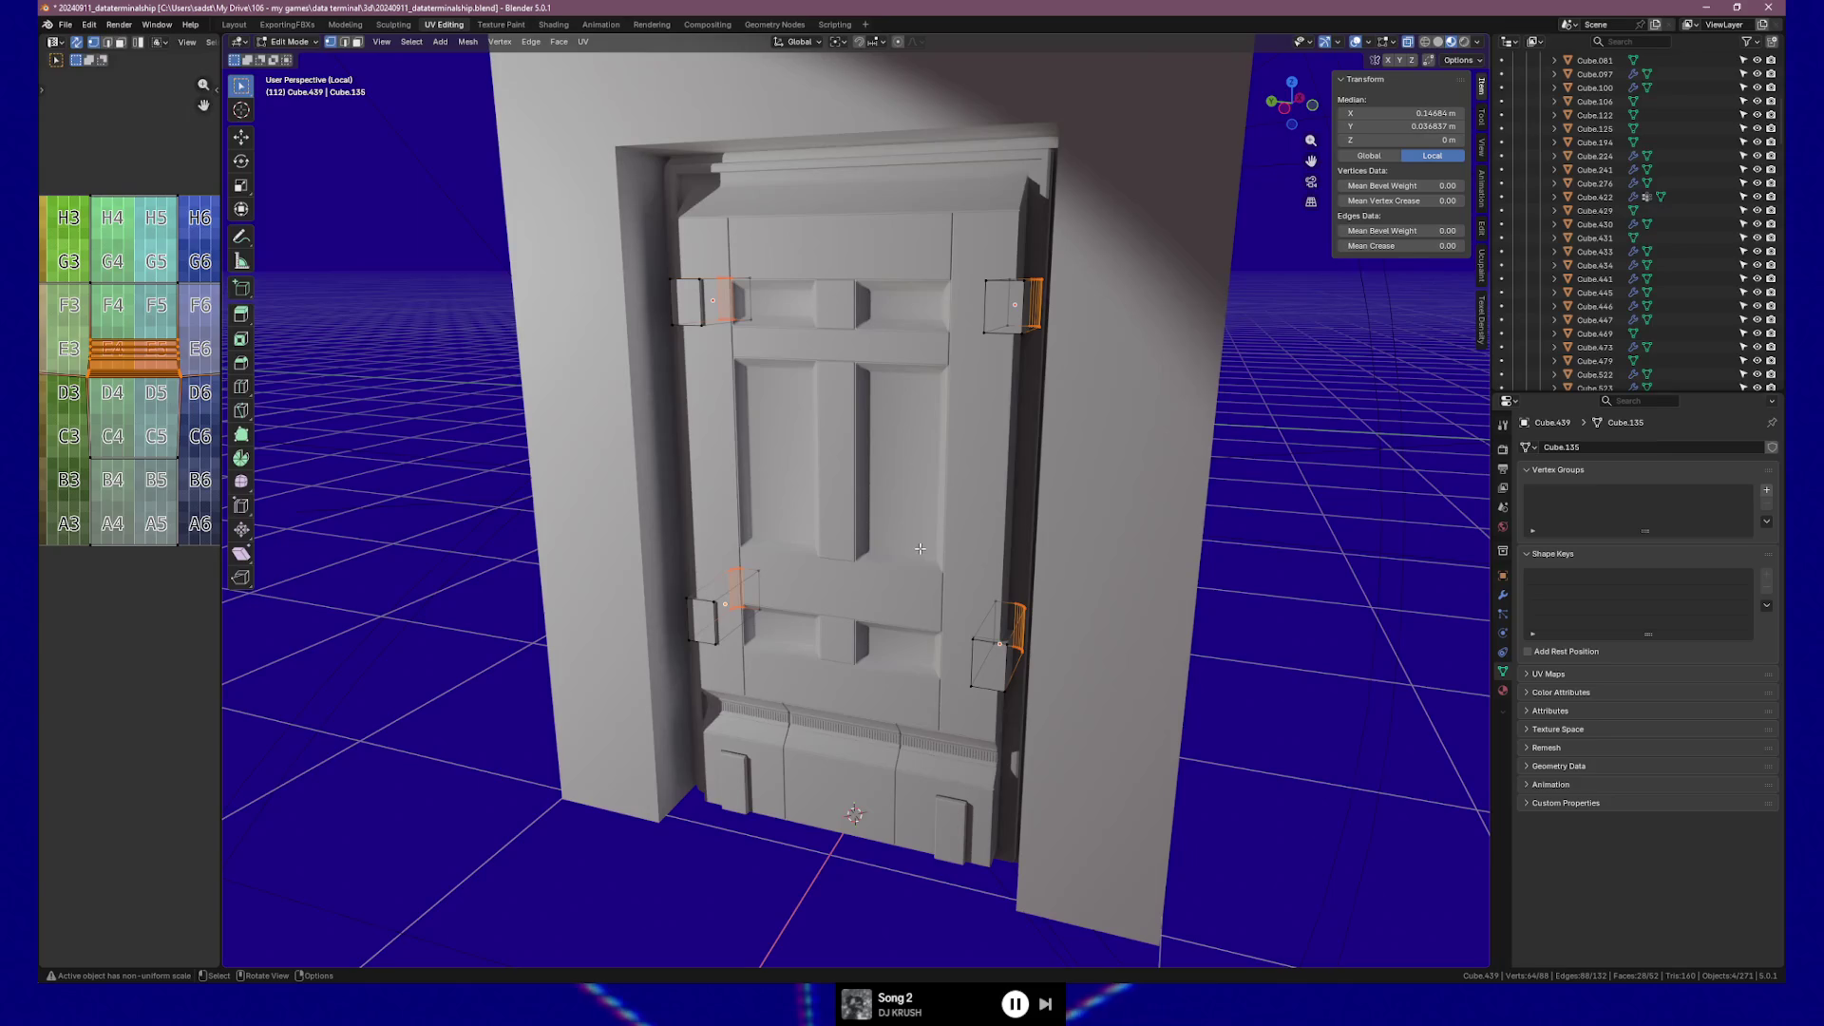
middle_drag(1015, 361, 1029, 329)
key(2)
click(1065, 259)
middle_drag(1066, 260, 1051, 664)
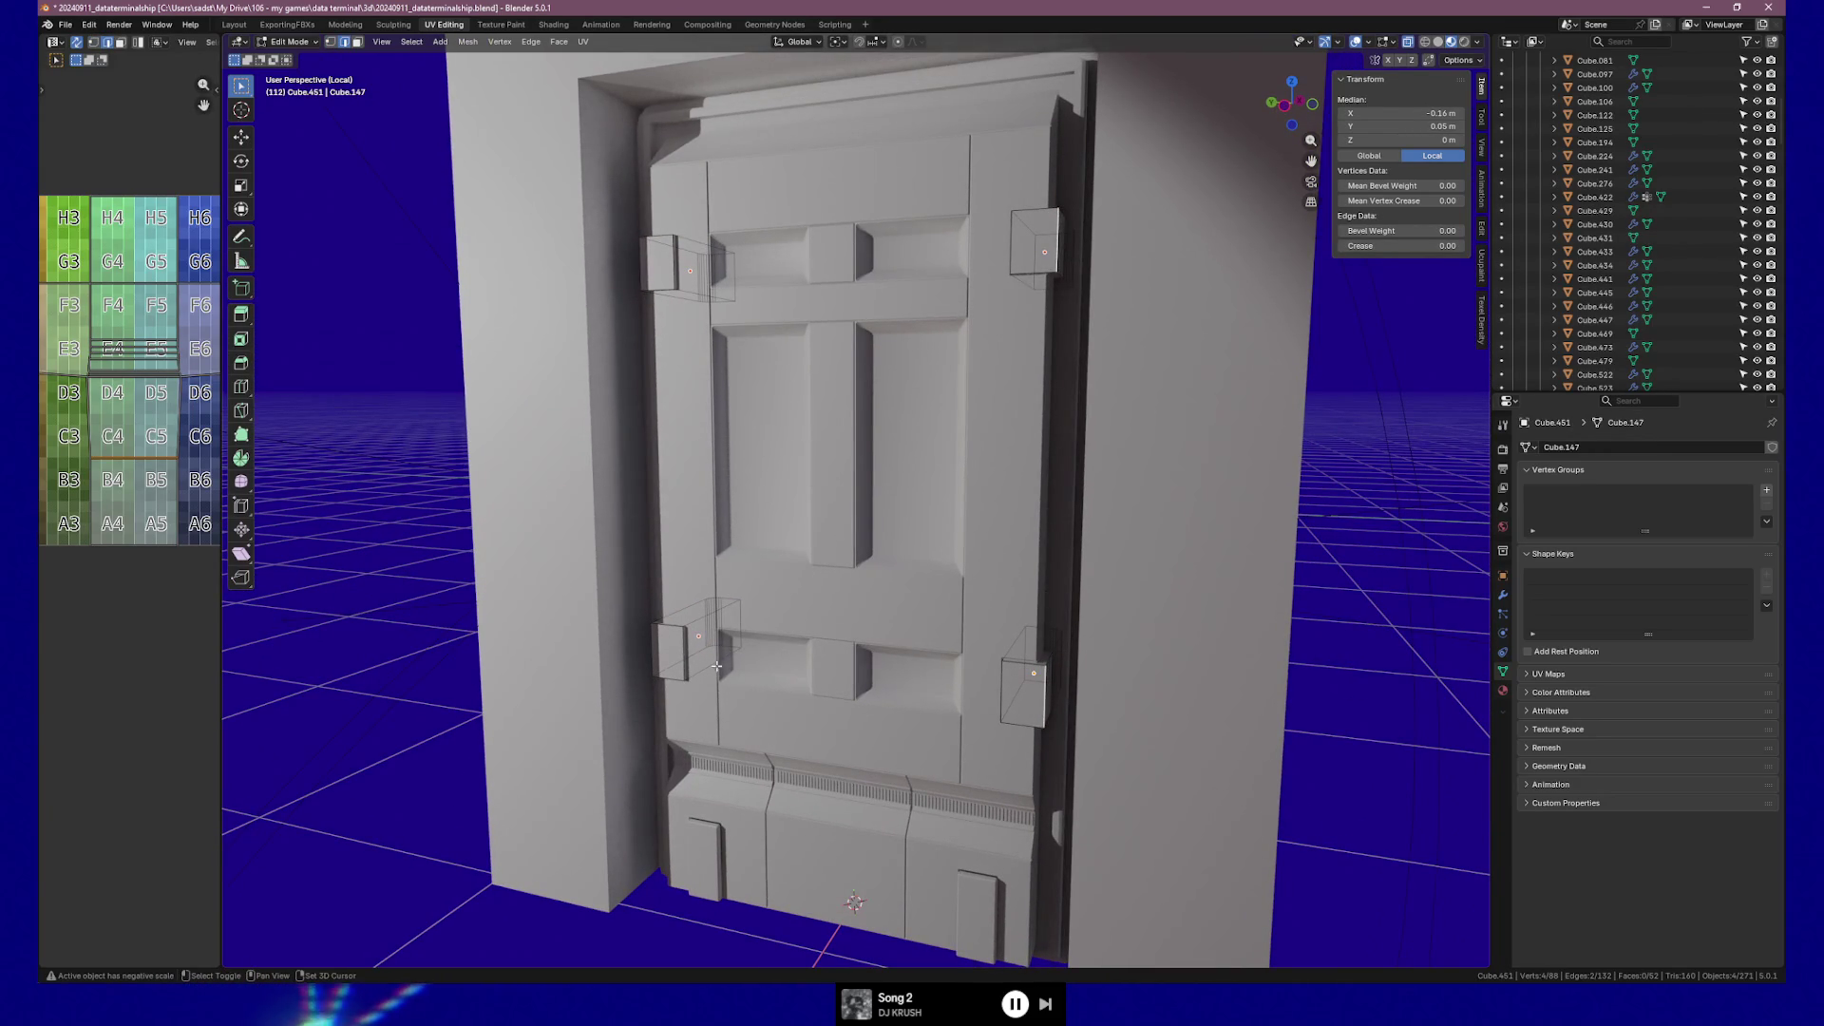
shift+click(974, 250)
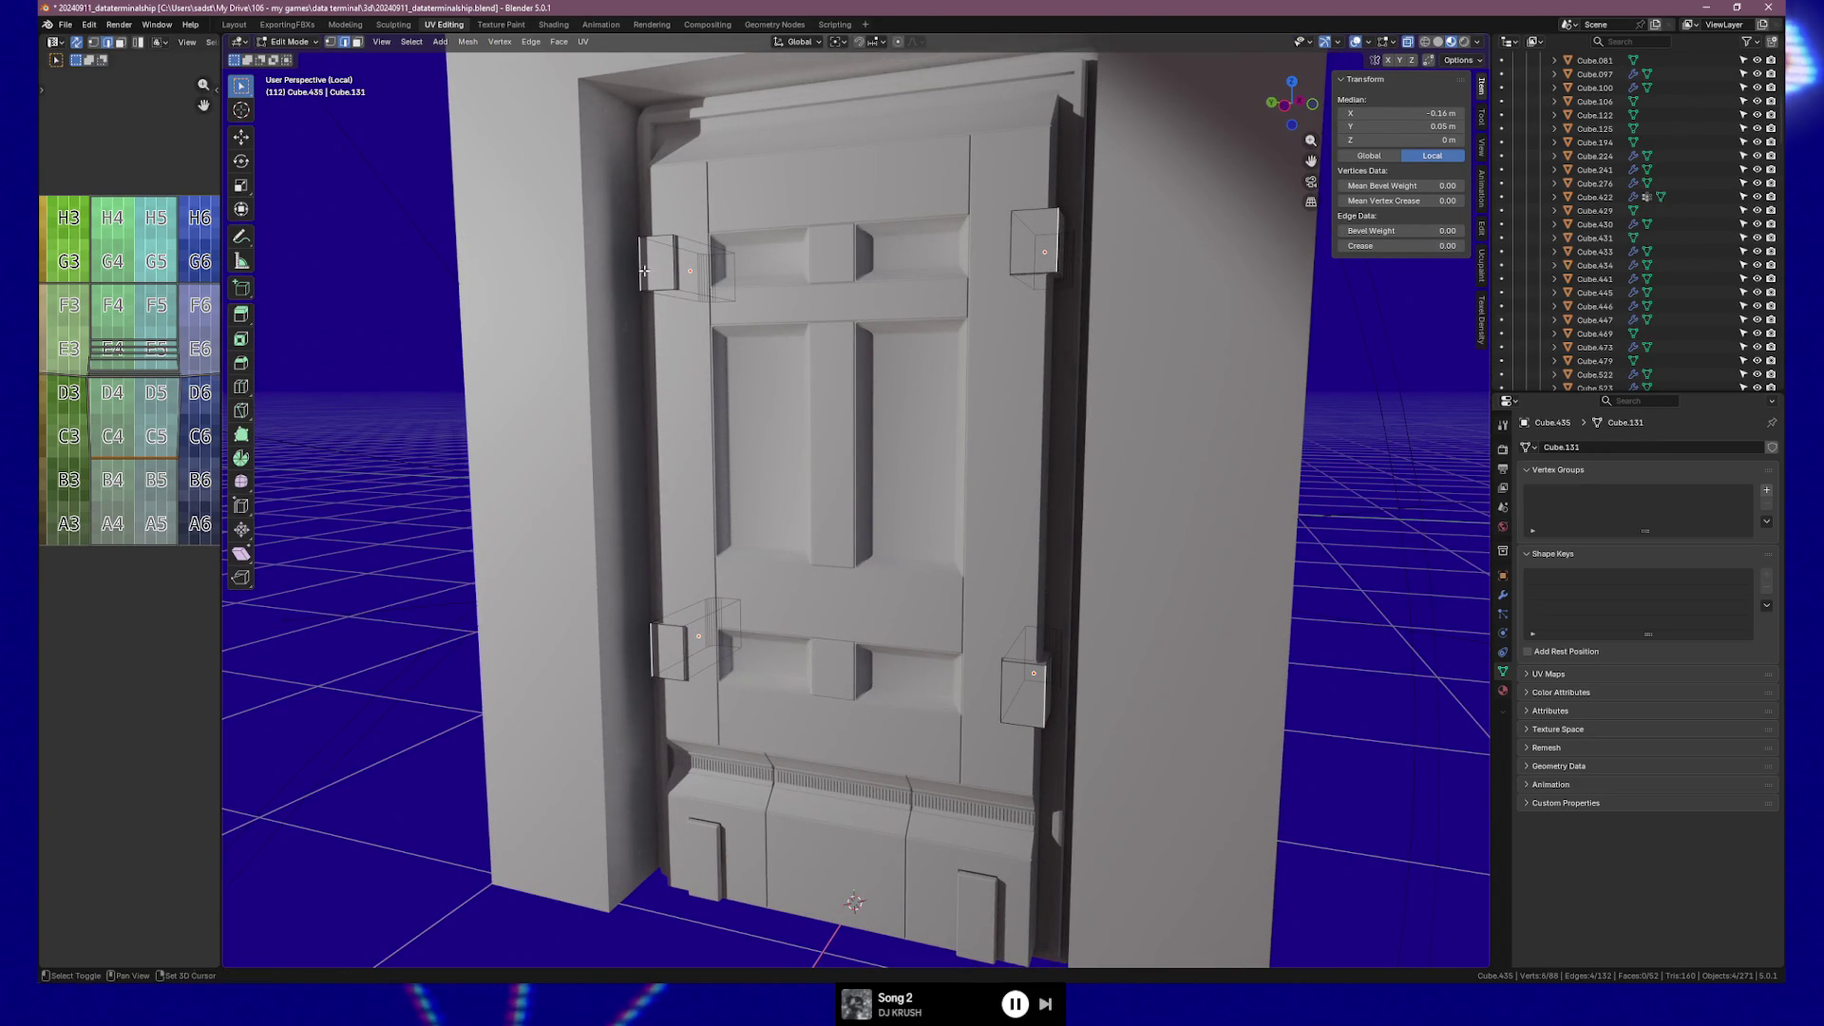
scroll(973, 251, up, 5)
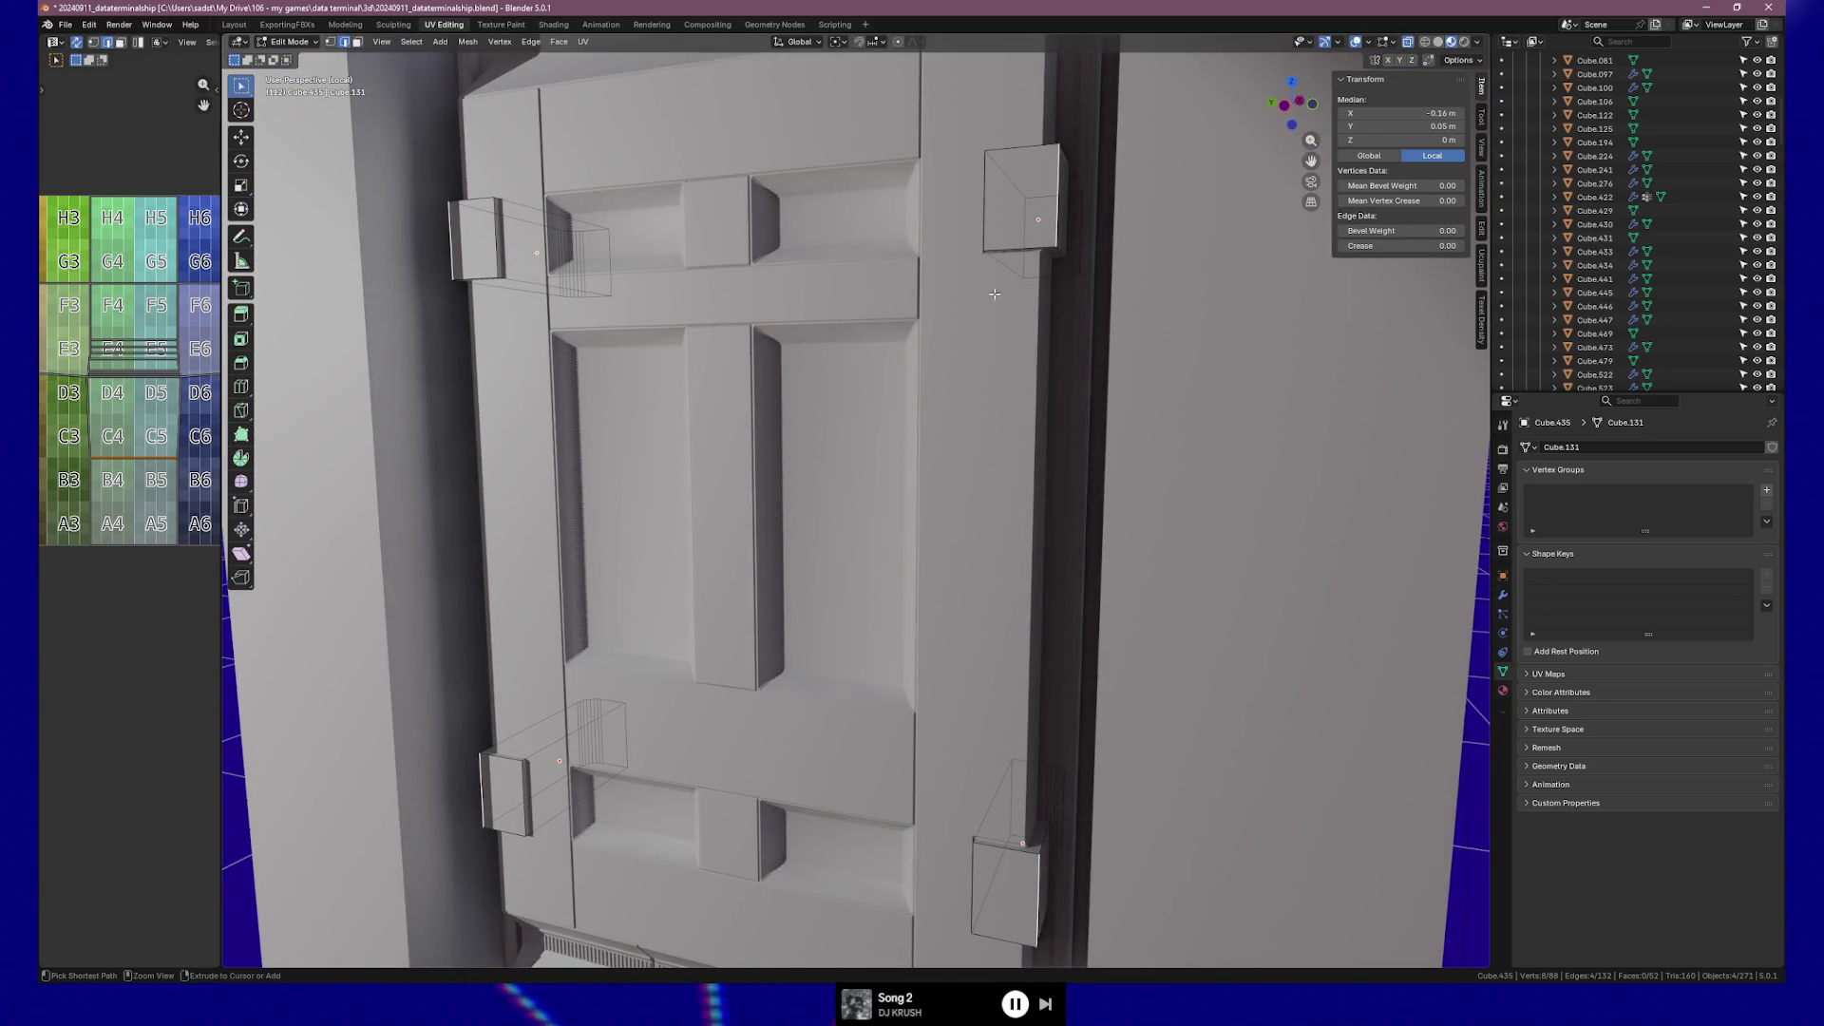
Bevel the selected hinge edges and raise the bevel segments to 8.
key(ctrl+b)
click(1029, 297)
mouse_move(1066, 308)
middle_down()
mouse_move(773, 293)
mouse_move(892, 659)
mouse_move(735, 590)
mouse_move(731, 656)
middle_up()
scroll(761, 297, up, 3)
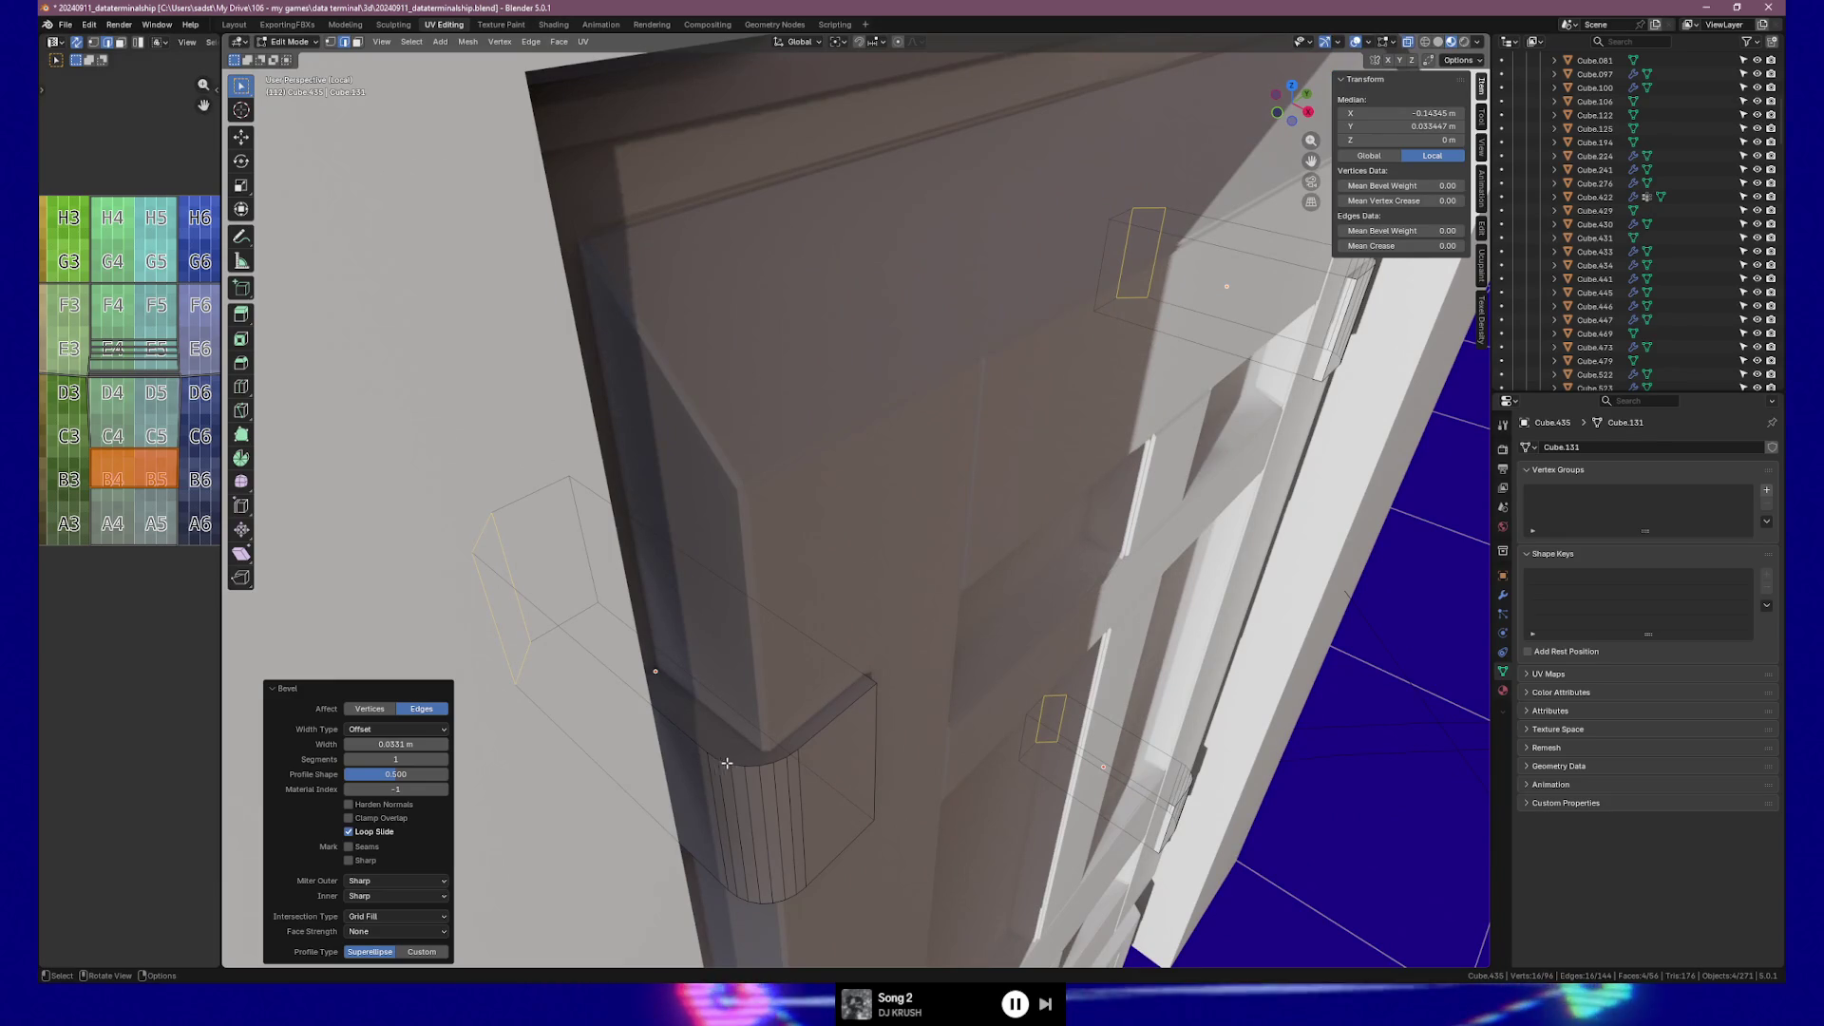
middle_drag(686, 694, 487, 769)
click(445, 761)
click(445, 761)
click(445, 761)
click(445, 761)
click(446, 761)
click(445, 761)
click(446, 760)
mouse_move(701, 735)
middle_down()
mouse_move(1061, 678)
mouse_move(1099, 652)
mouse_move(637, 777)
middle_up()
Set the bevel width to about 0.03 m and return to Object Mode.
click(387, 746)
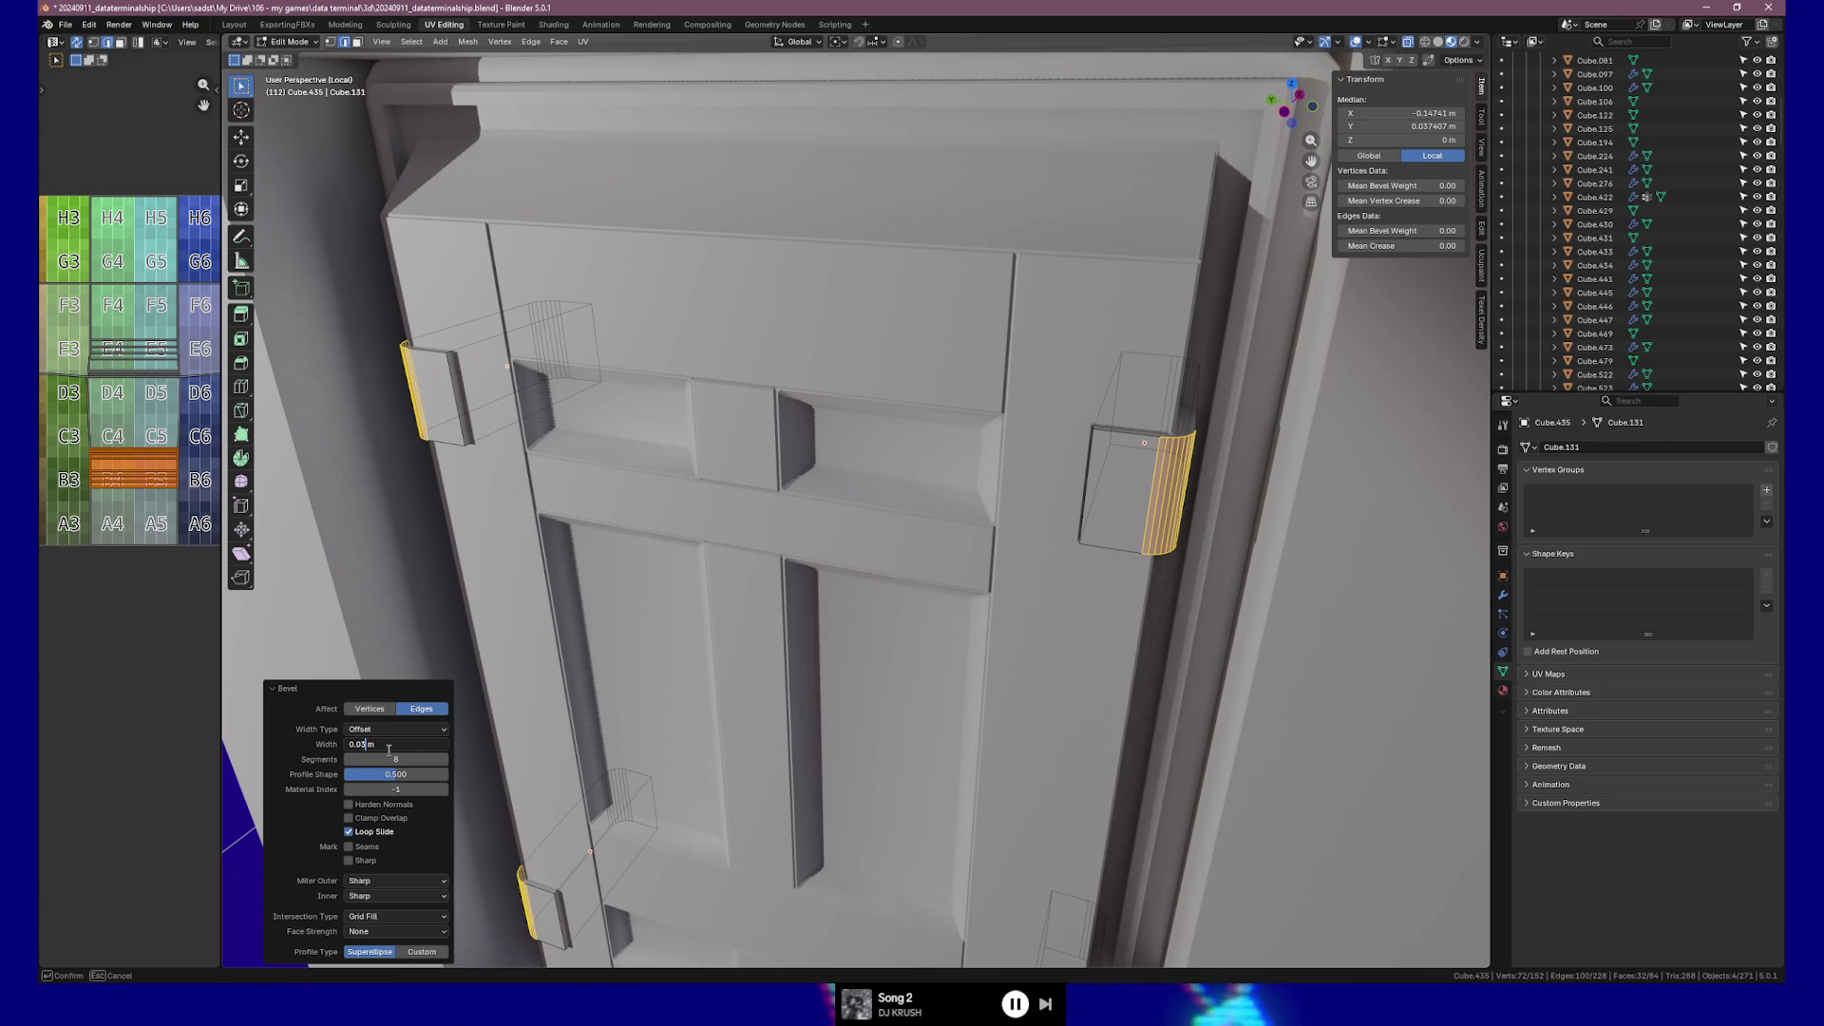
key(BackSpace)
text(4)
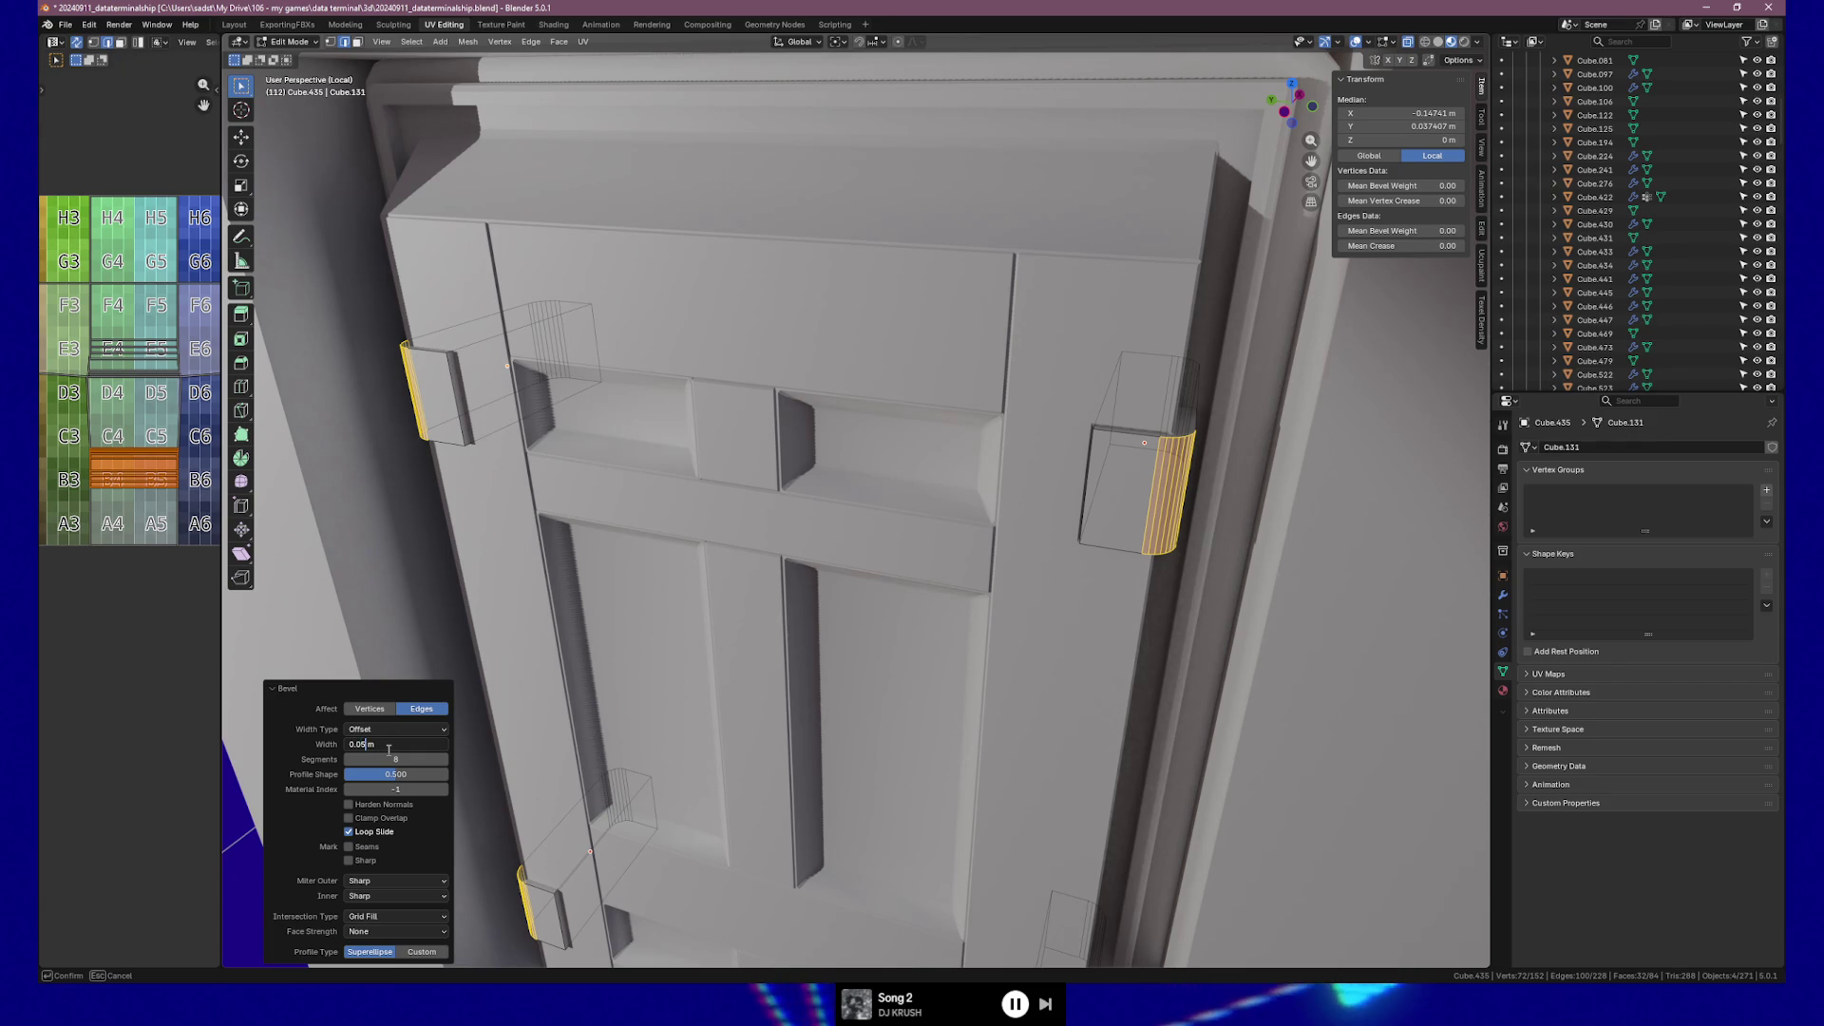
key(Return)
middle_drag(494, 703, 757, 590)
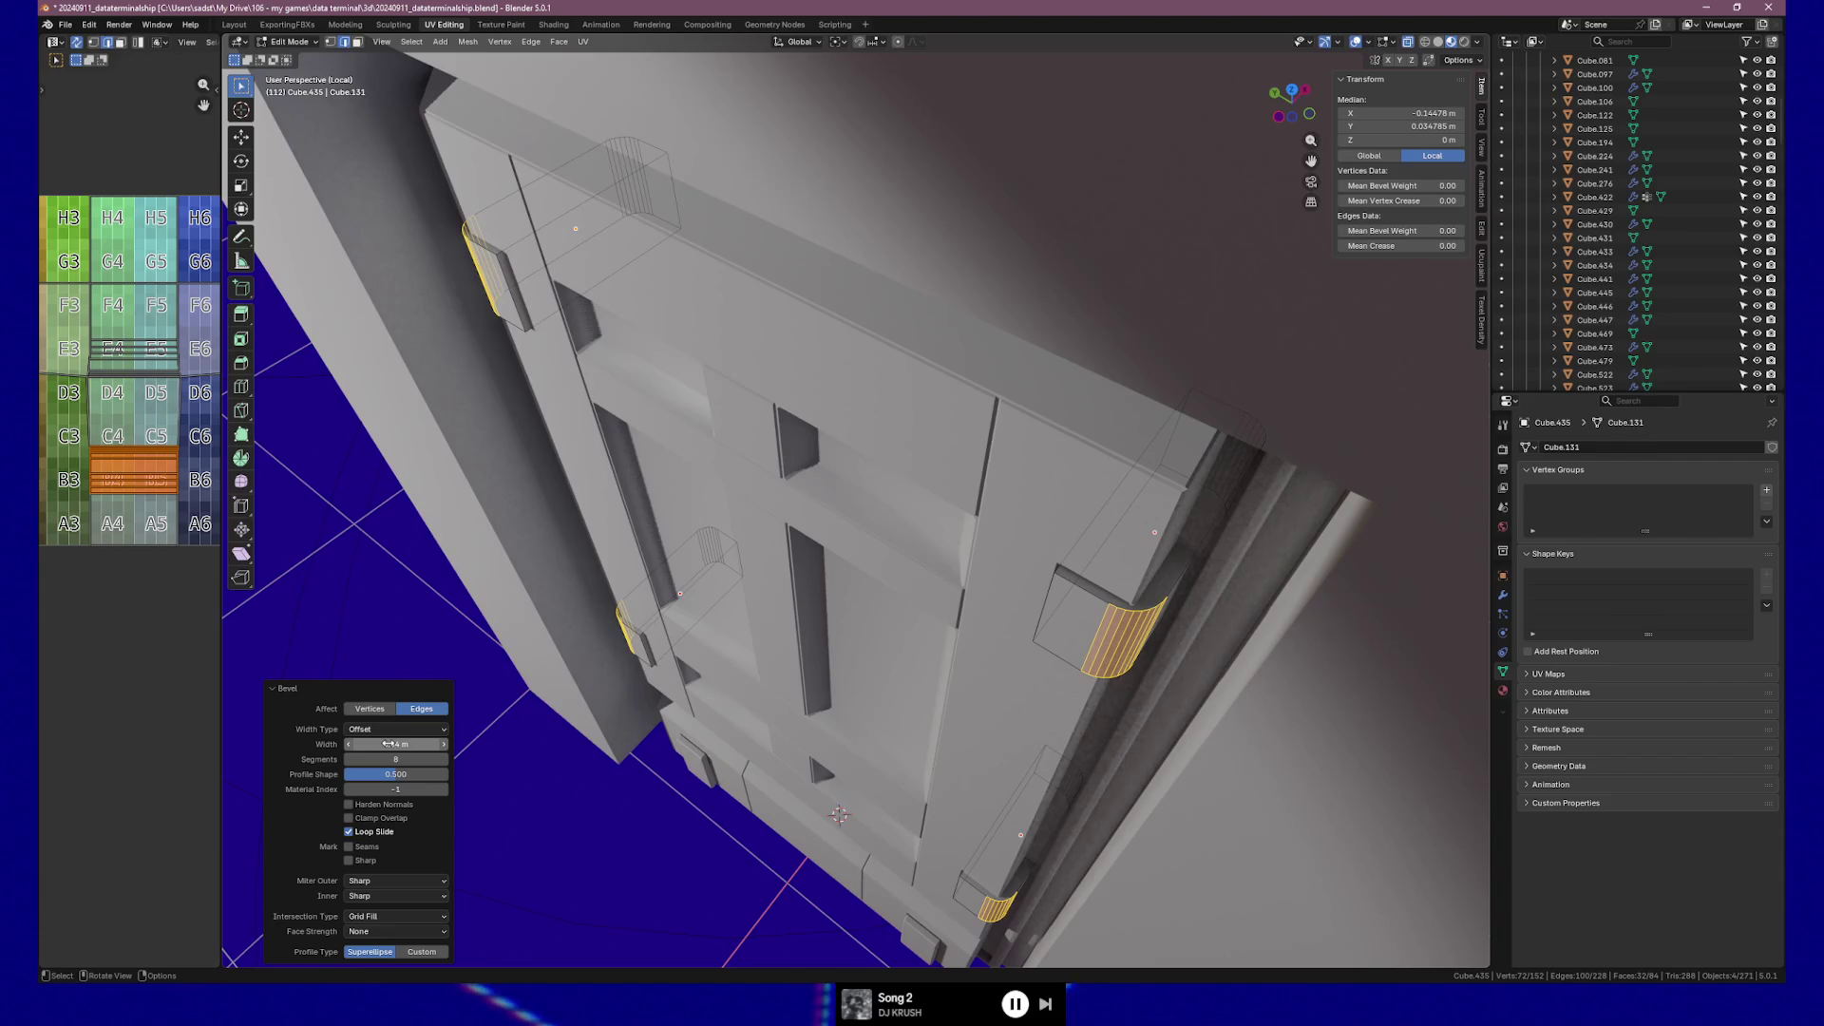
text(3)
key(Return)
key(Tab)
mouse_move(452, 750)
middle_down()
mouse_move(948, 529)
mouse_move(950, 458)
mouse_move(883, 534)
mouse_move(917, 528)
middle_up()
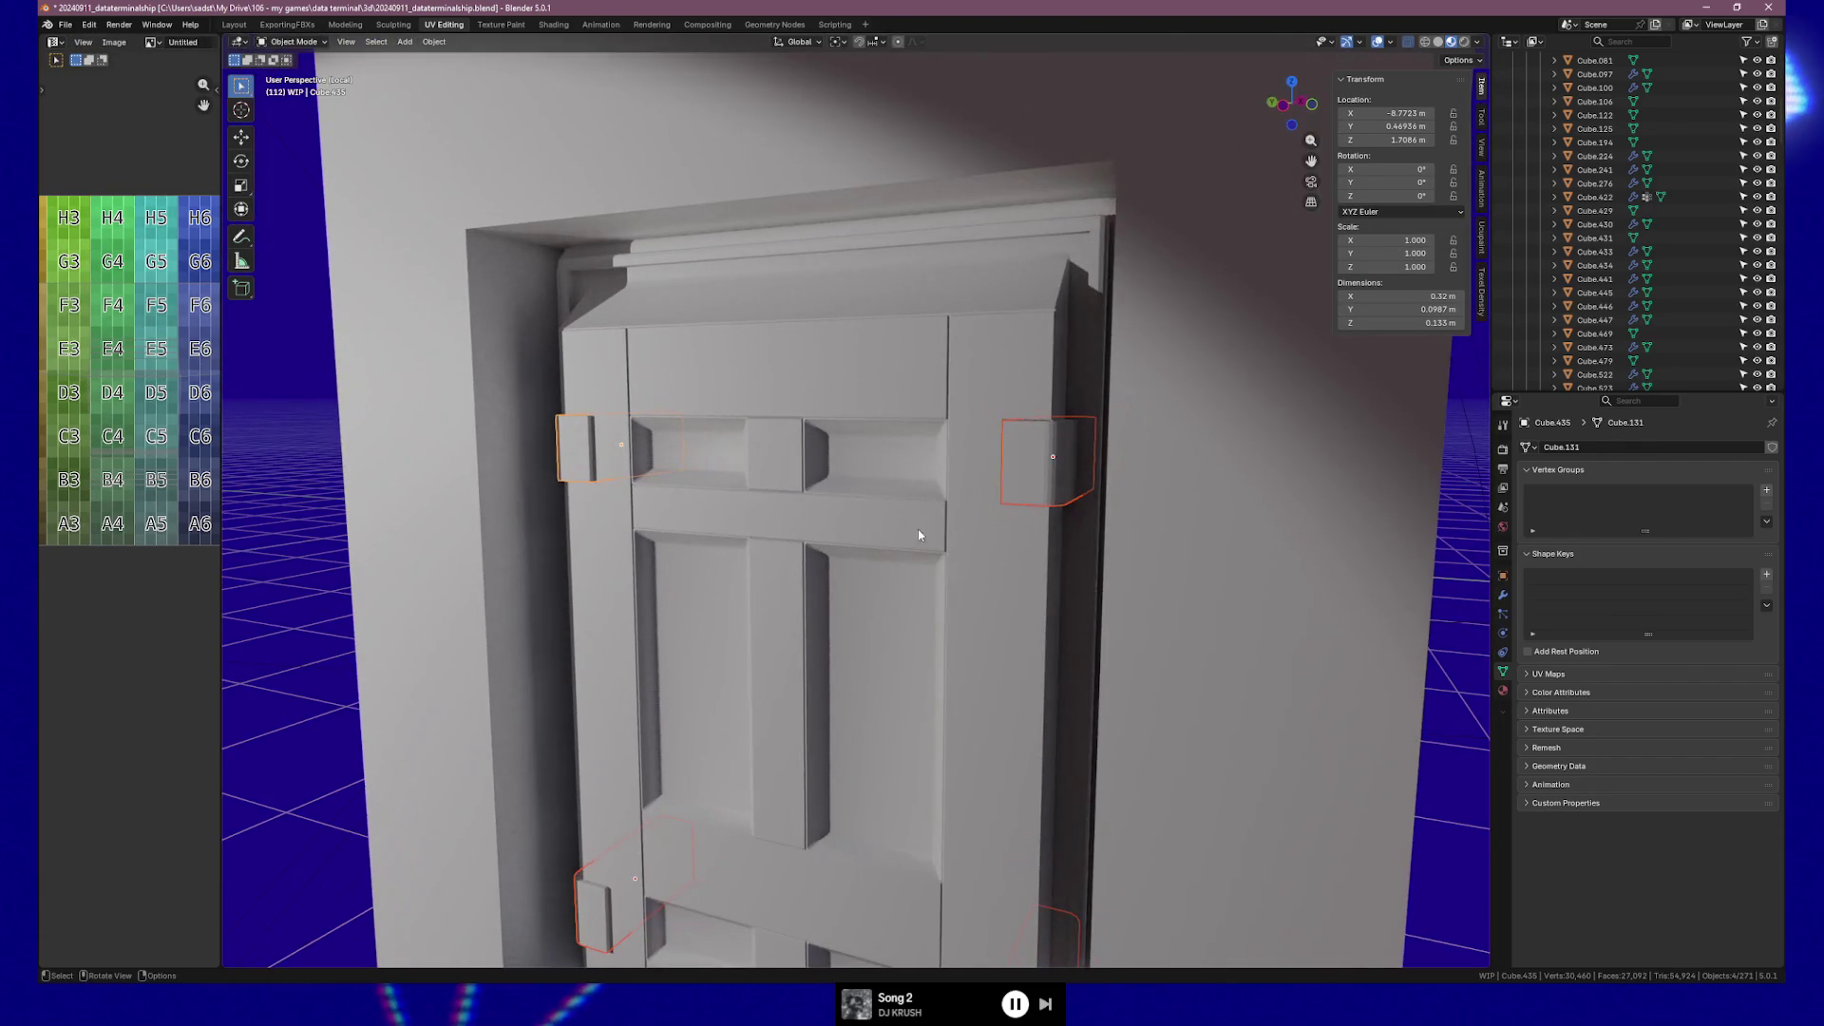
Apply Shade Smooth and Shade Auto Smooth to the bevelled hinge blocks.
right_click(1035, 480)
click(1033, 468)
right_click(1025, 464)
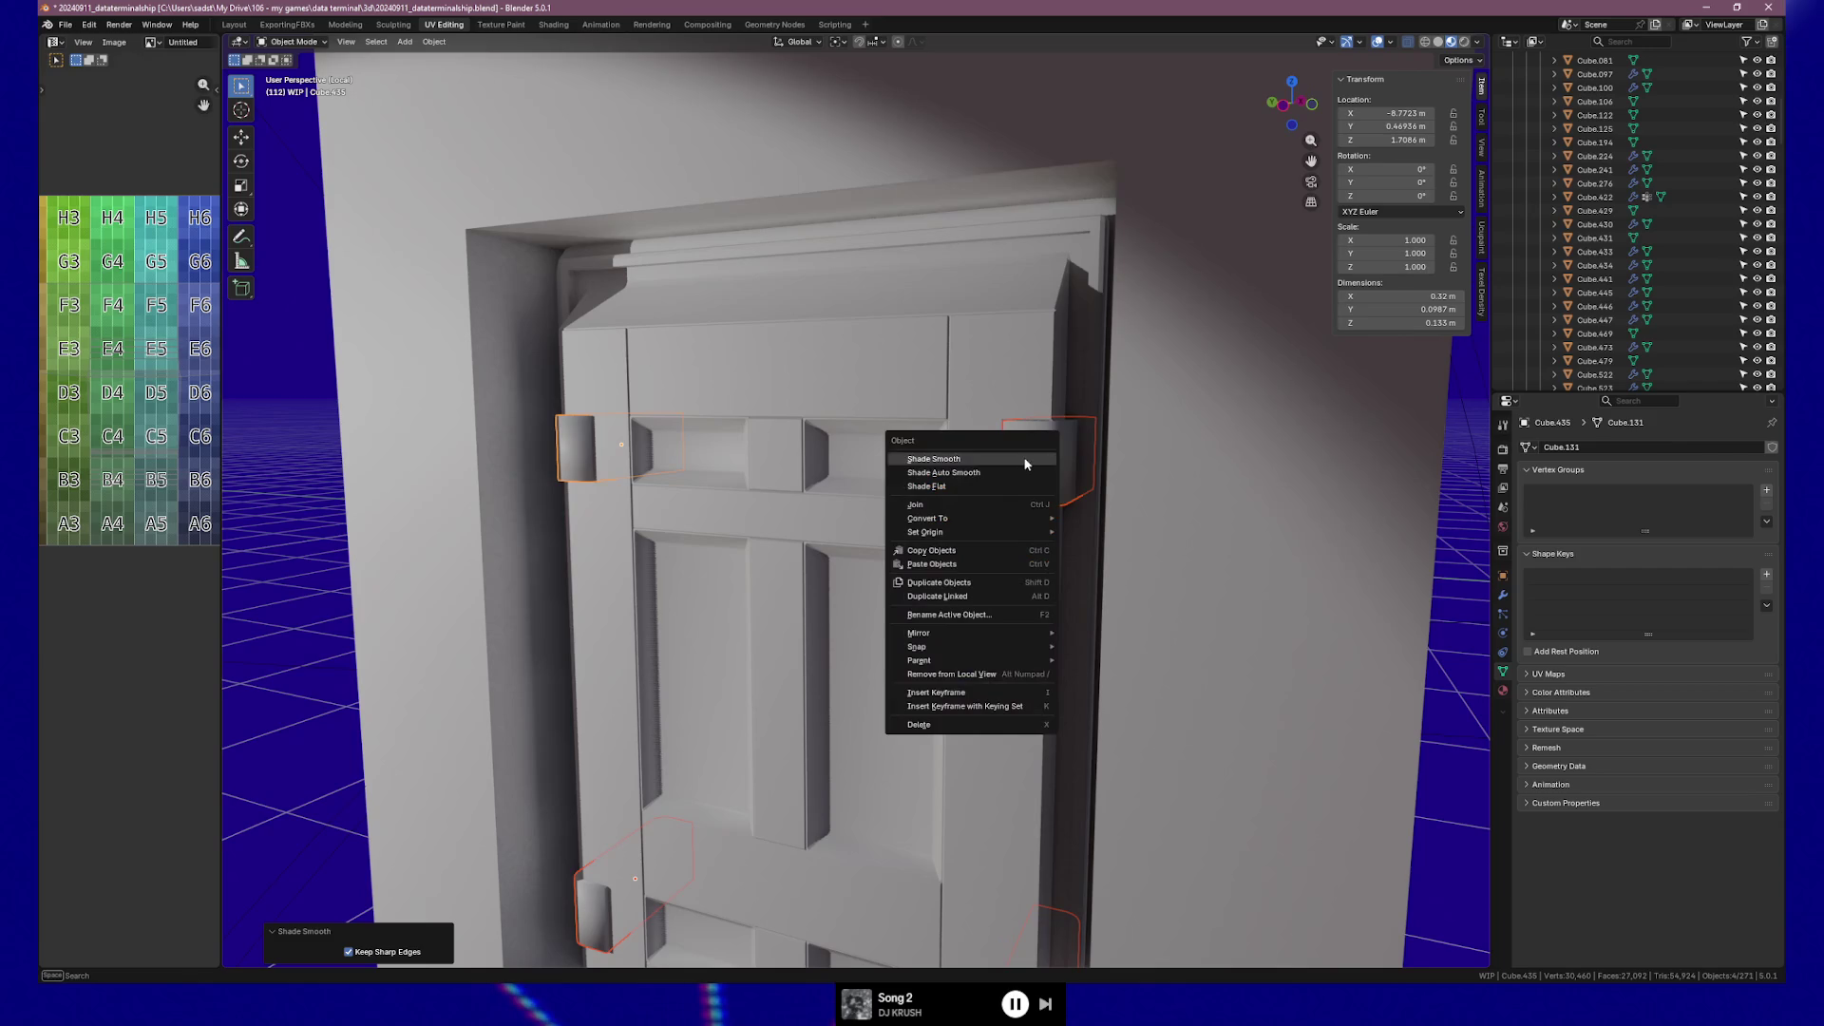
click(1009, 476)
Select the four hinge blocks on both sides of the door.
mouse_move(954, 521)
middle_down()
mouse_move(937, 587)
mouse_move(960, 443)
mouse_move(916, 613)
mouse_move(983, 608)
mouse_move(951, 604)
middle_up()
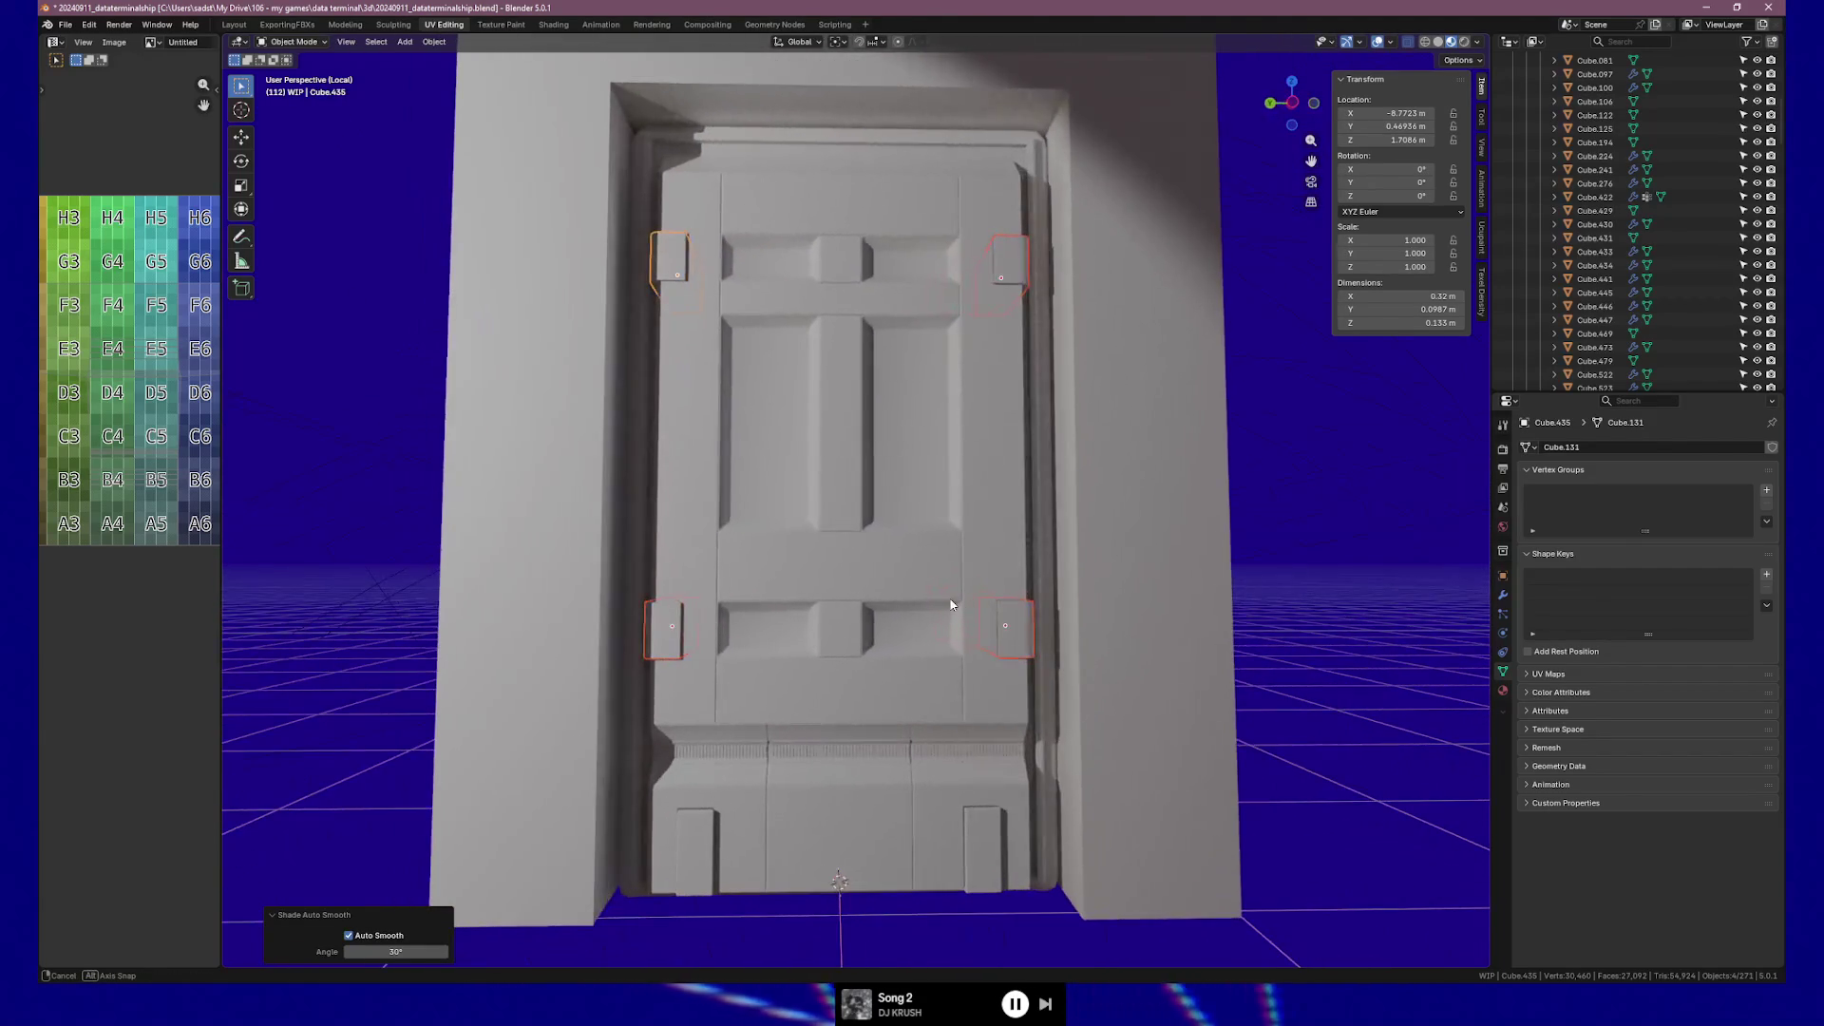
click(1099, 631)
middle_drag(1152, 672, 1063, 646)
click(1043, 633)
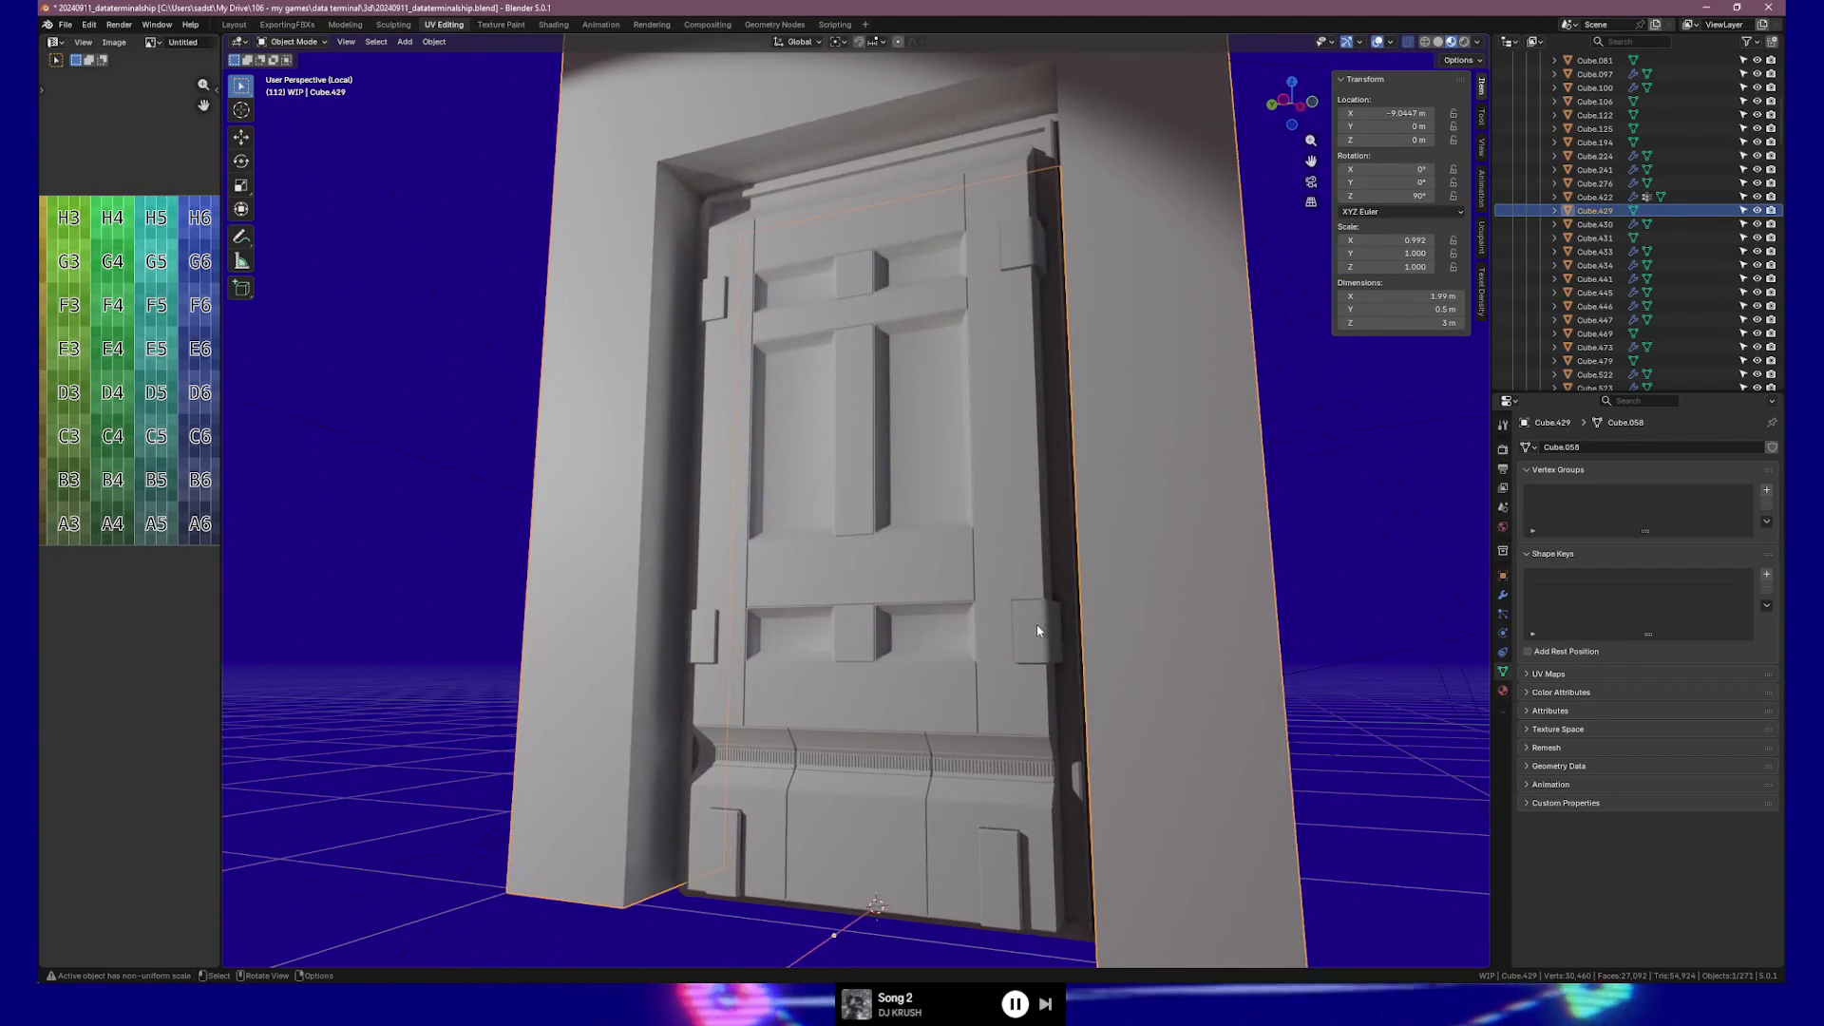
shift+click(1023, 248)
mouse_move(711, 295)
middle_down()
mouse_move(800, 330)
mouse_move(874, 570)
middle_up()
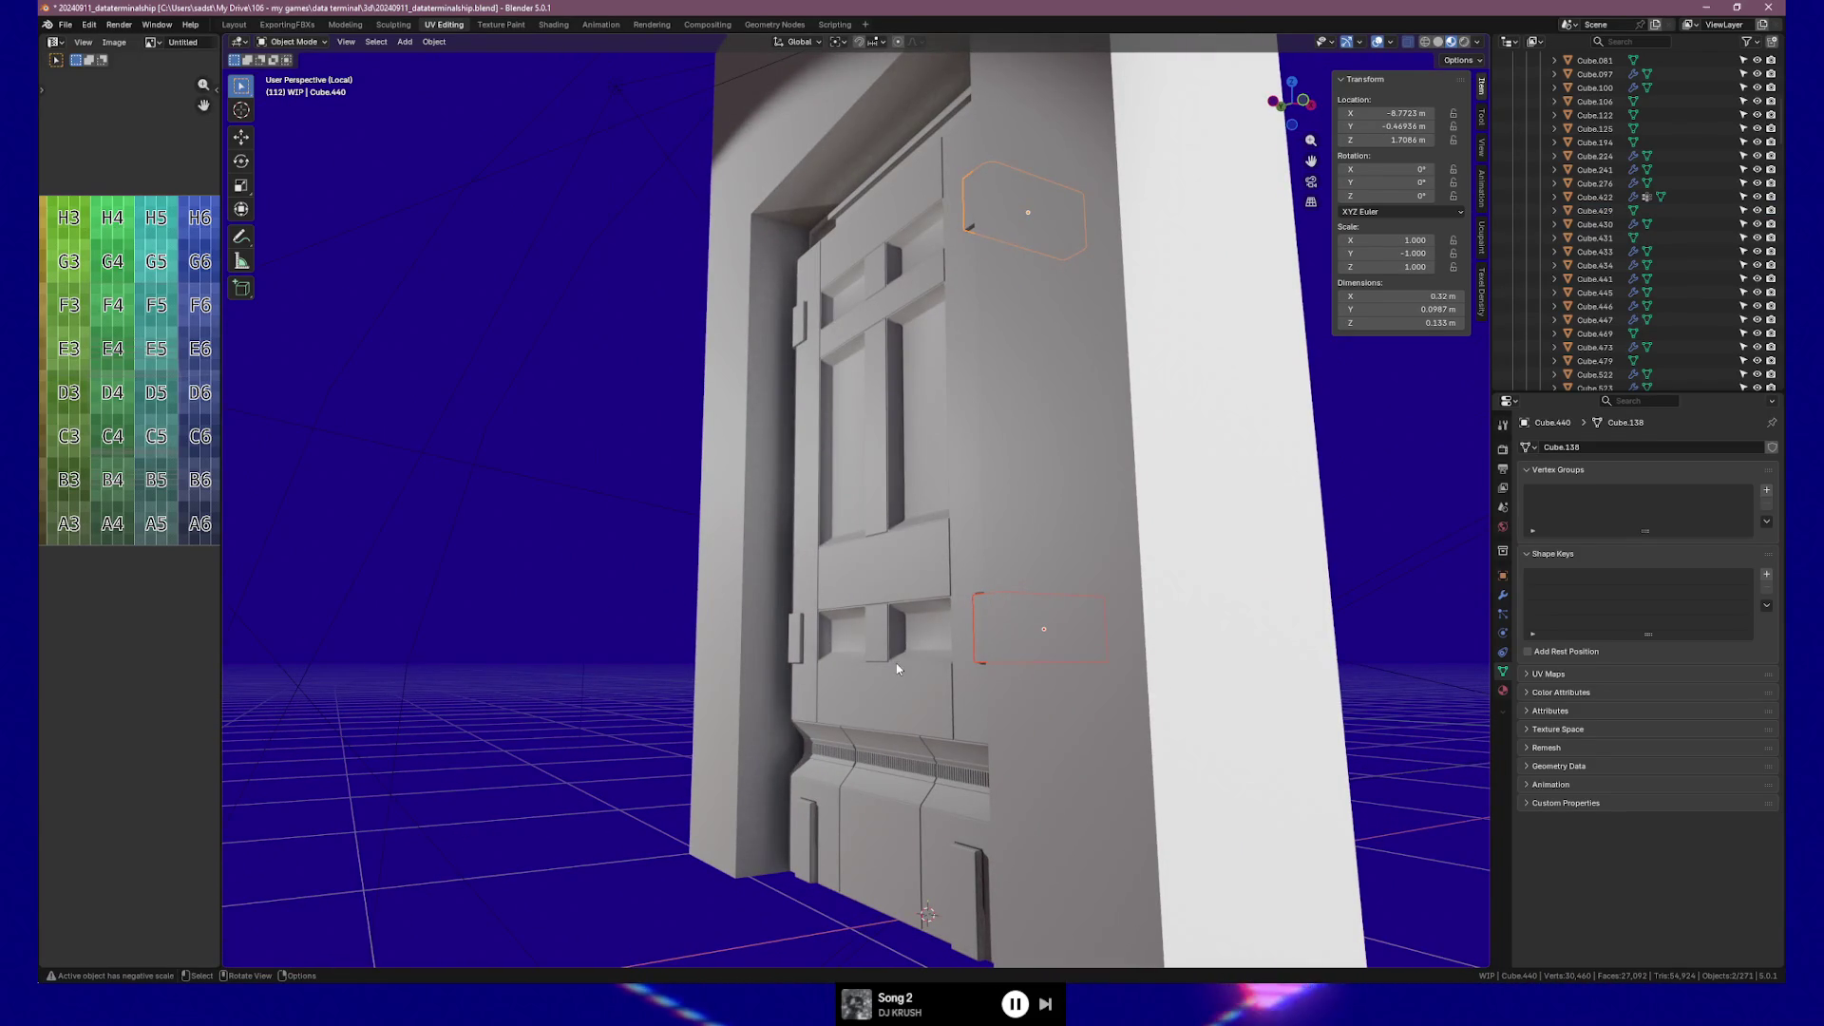
shift+click(798, 643)
shift+click(799, 323)
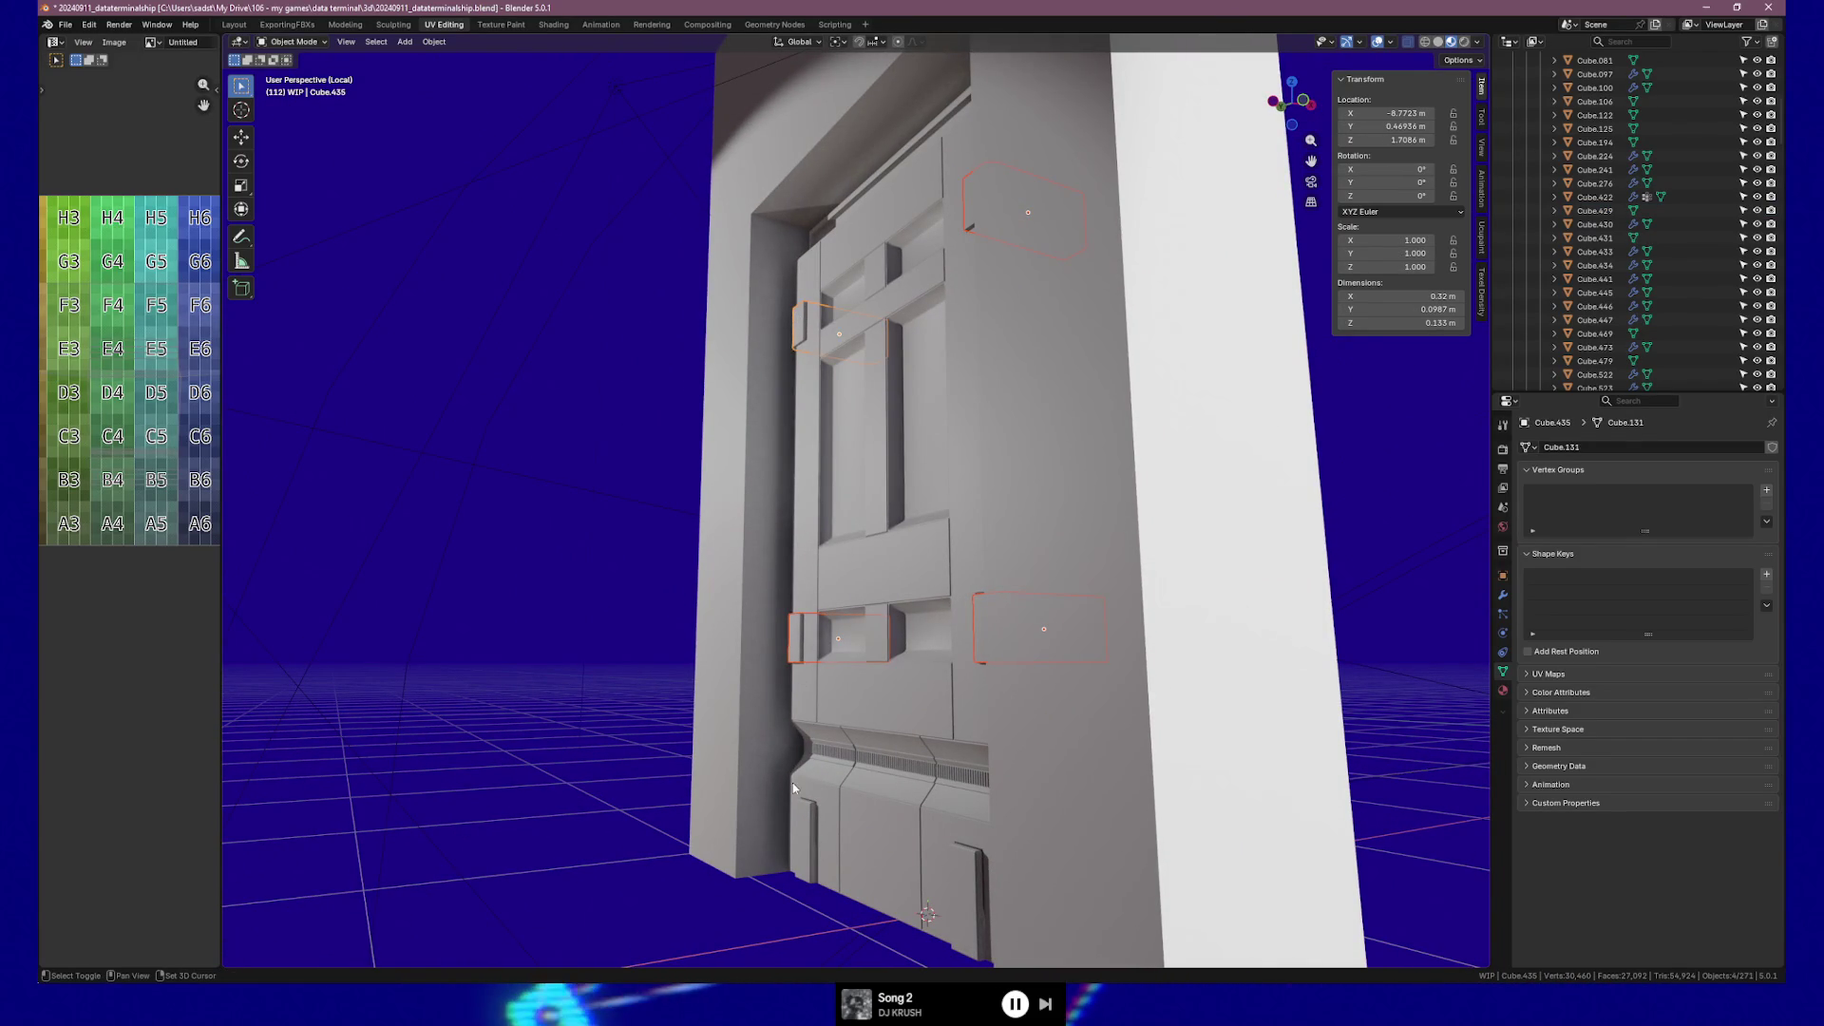
shift+click(810, 833)
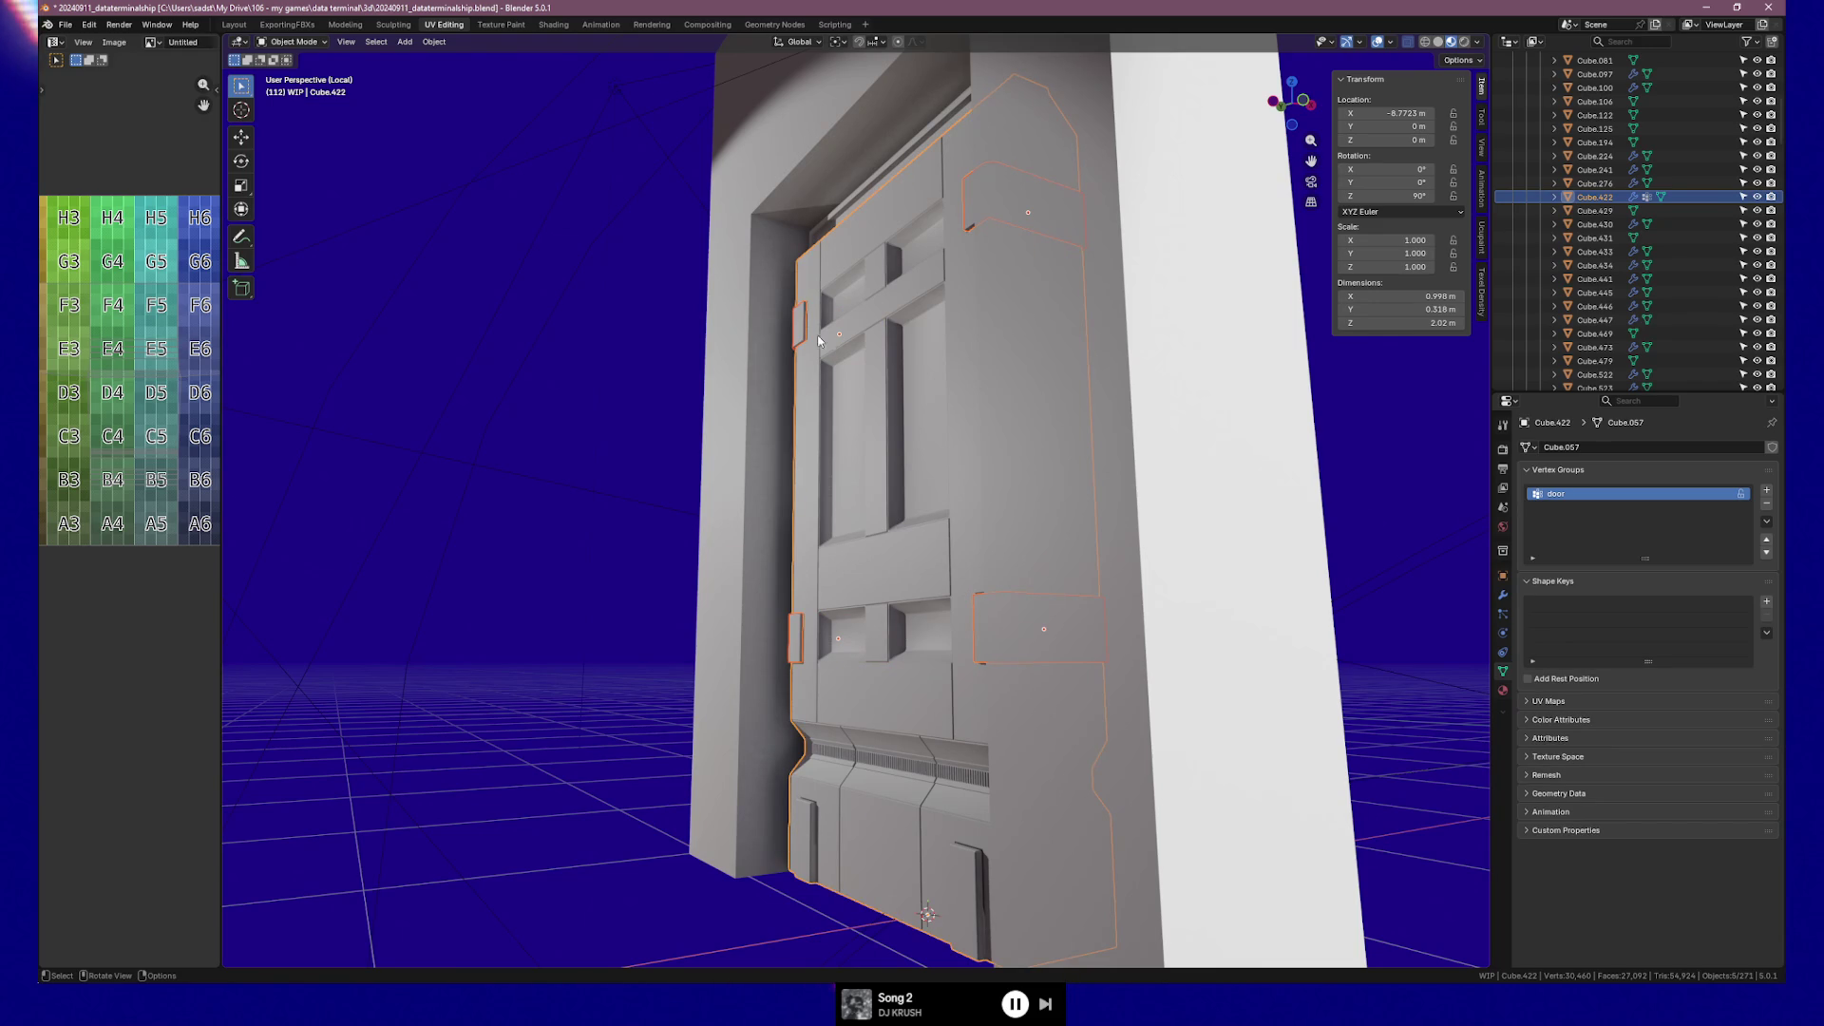
middle_drag(824, 393, 777, 347)
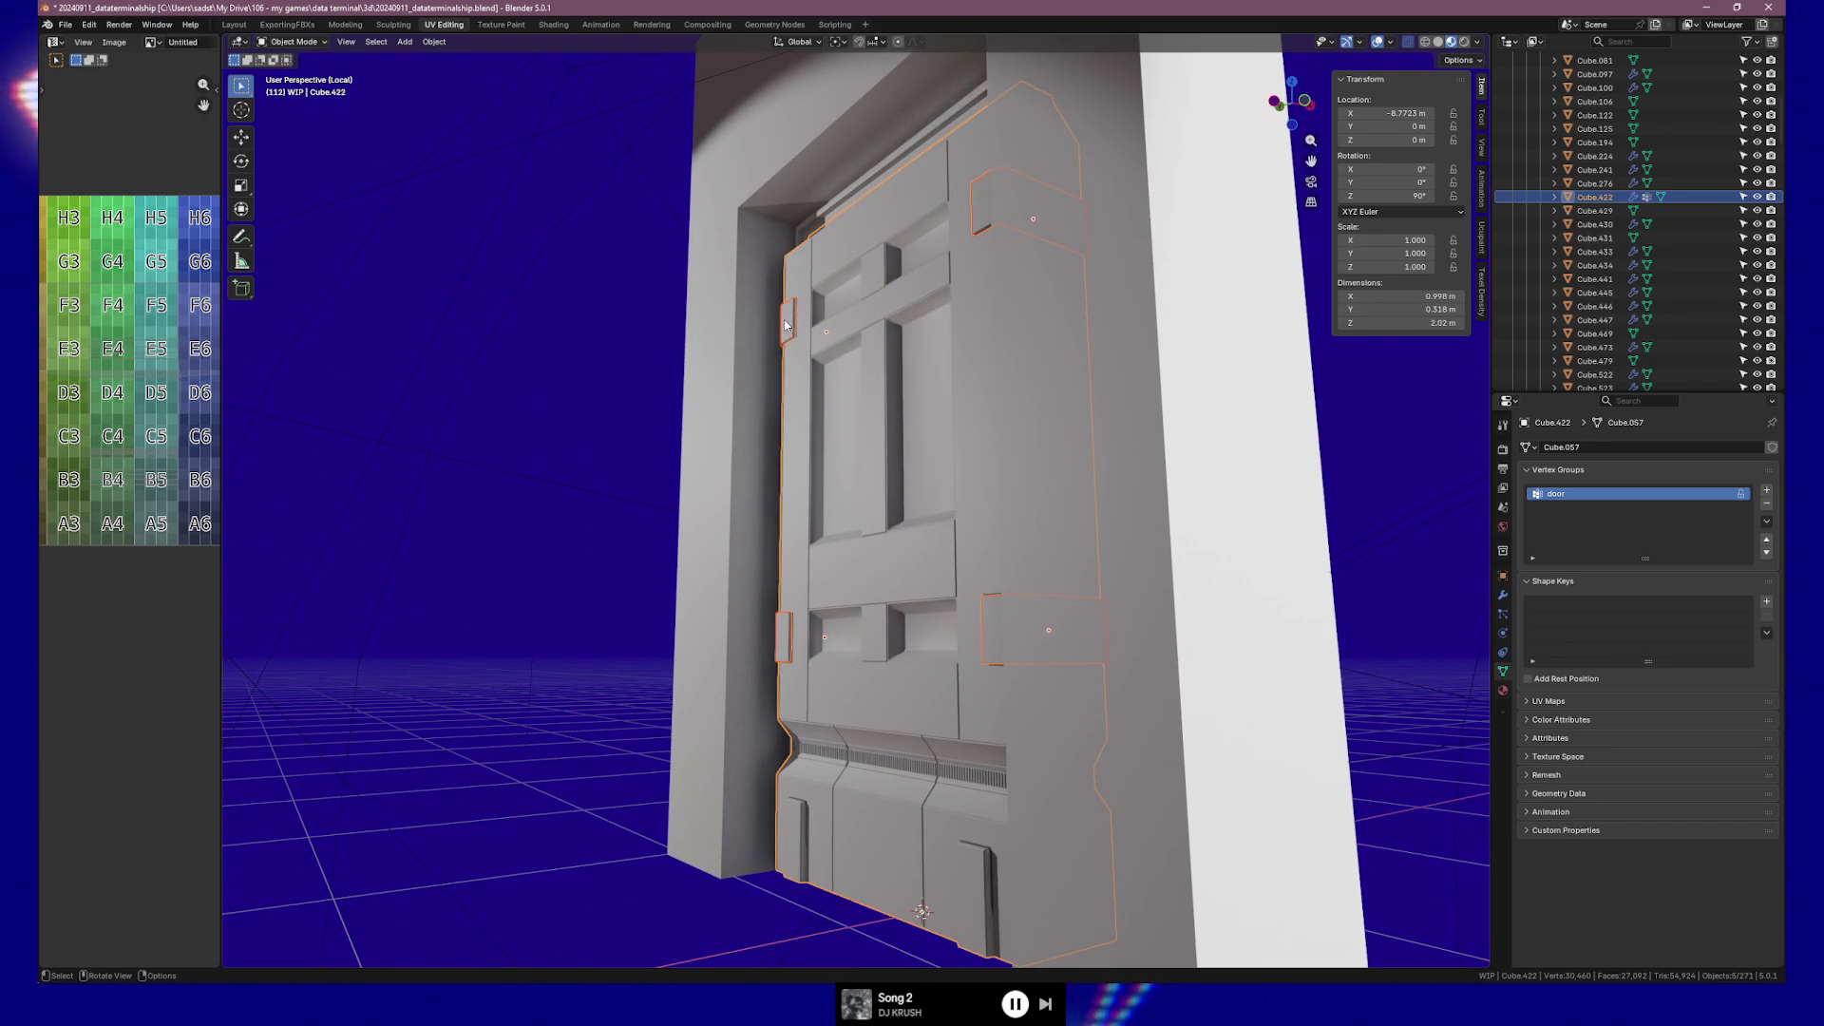
click(785, 324)
shift+click(786, 636)
shift+click(997, 622)
shift+click(986, 249)
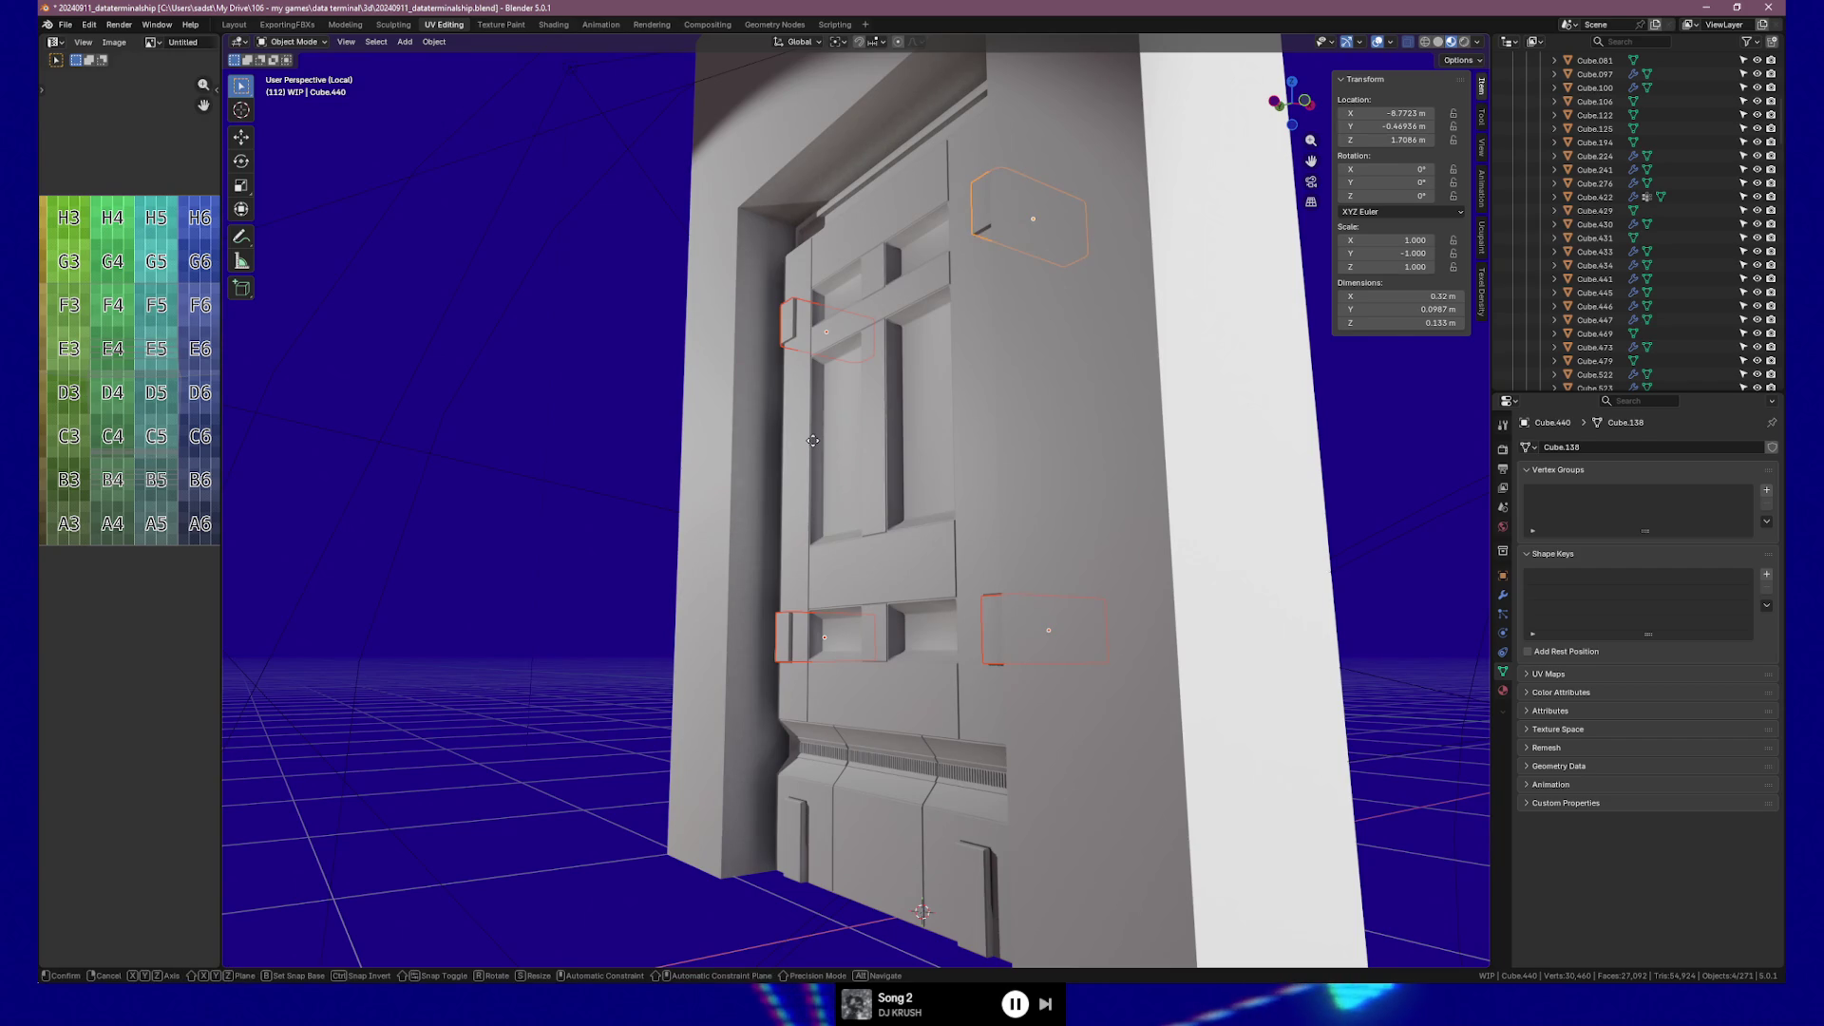
Move the four hinge blocks about 0.012 m along the global X axis.
key(g)
key(y)
key(y)
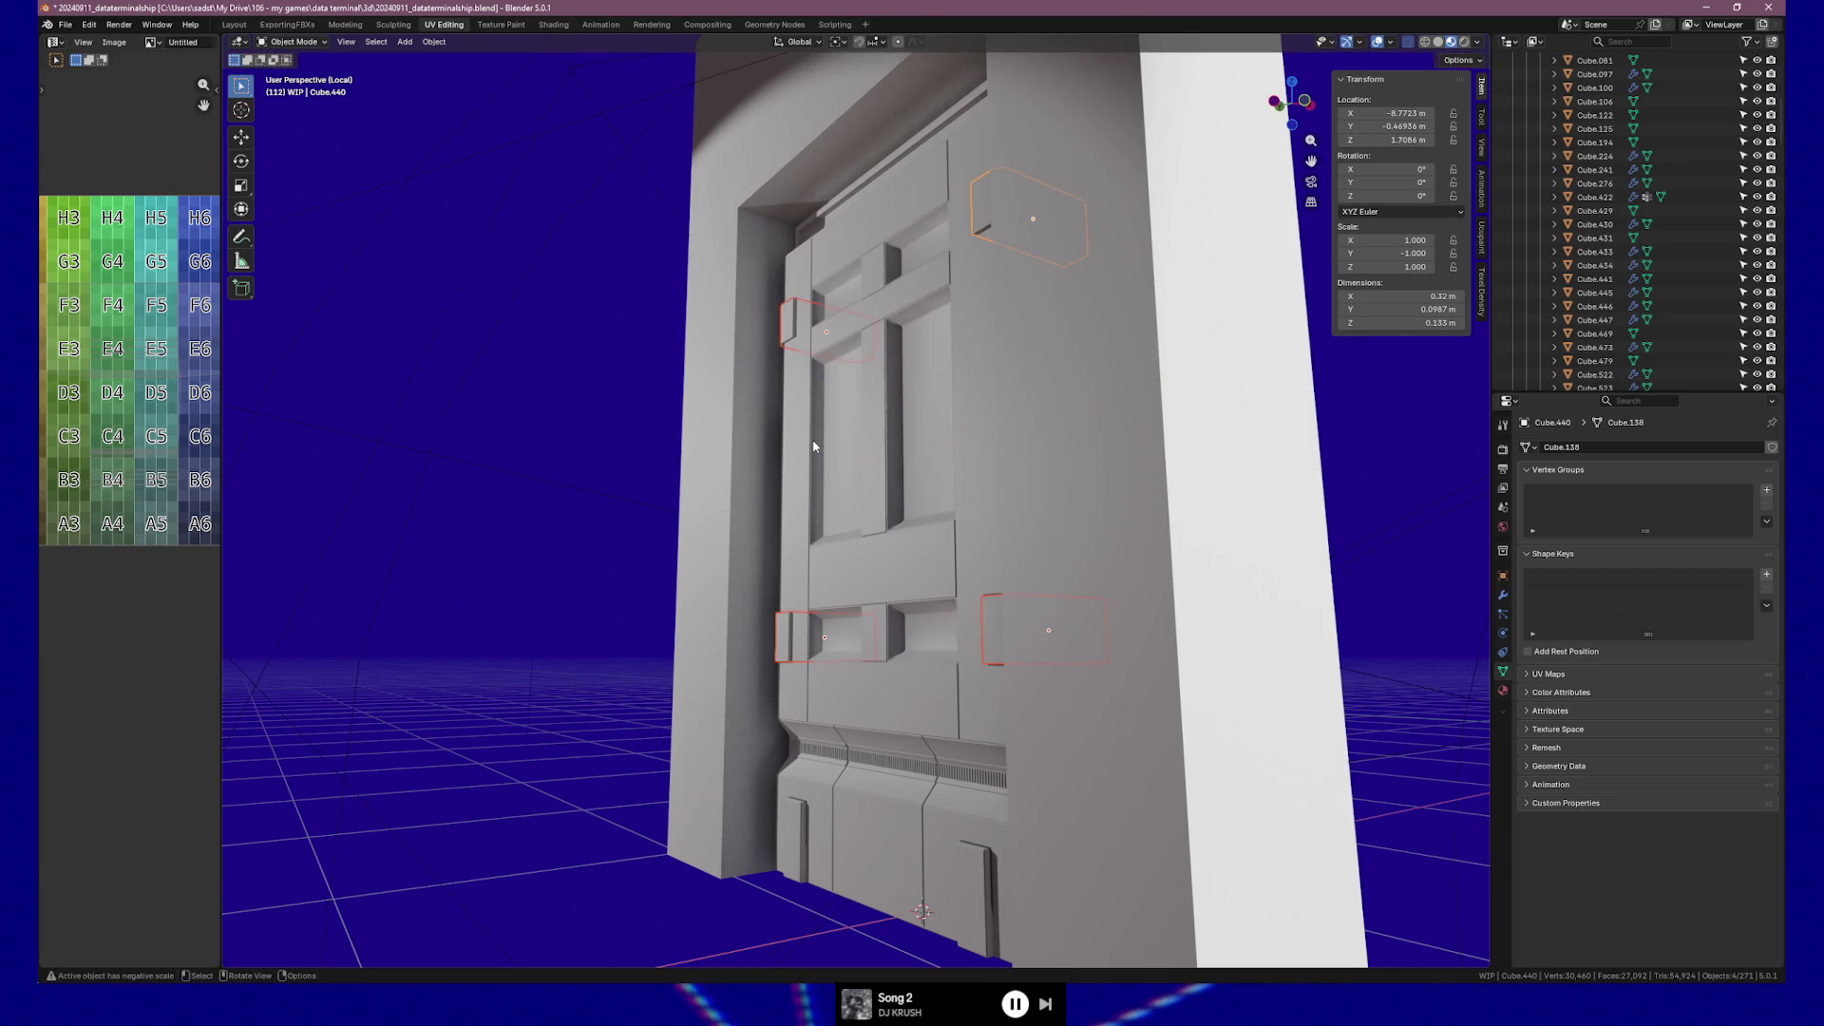
key(x)
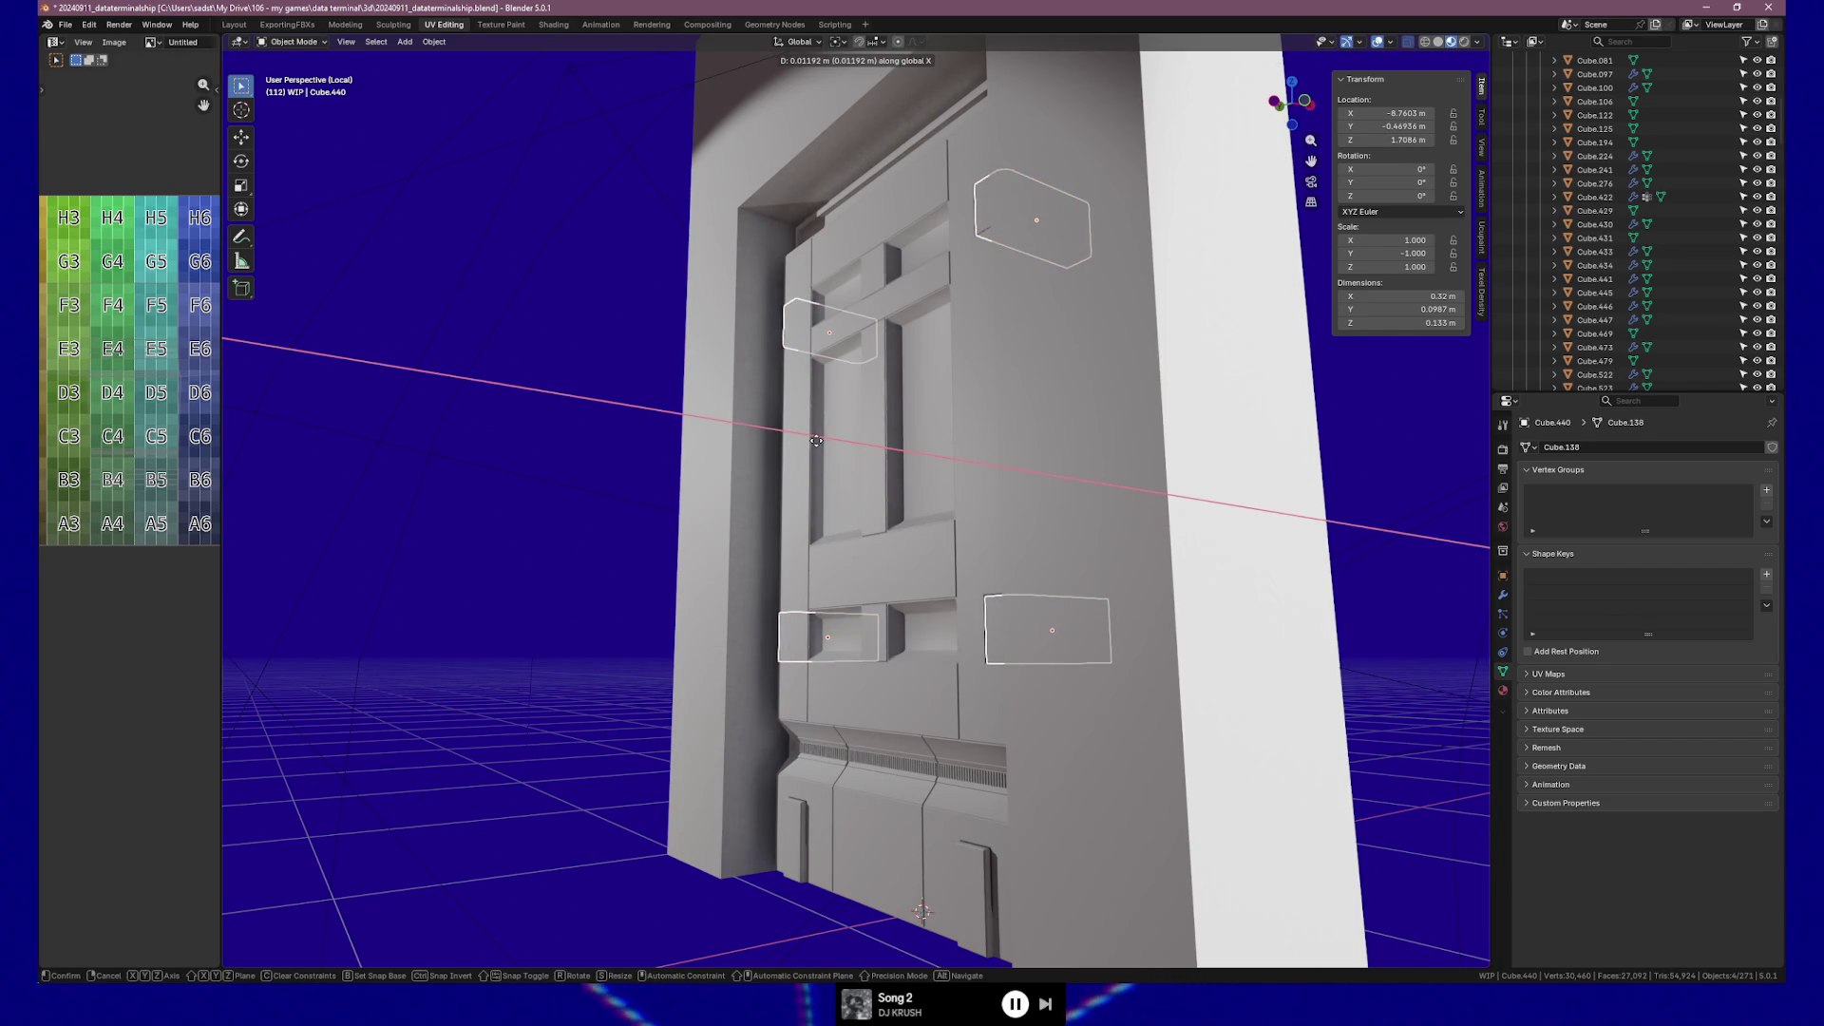
click(816, 440)
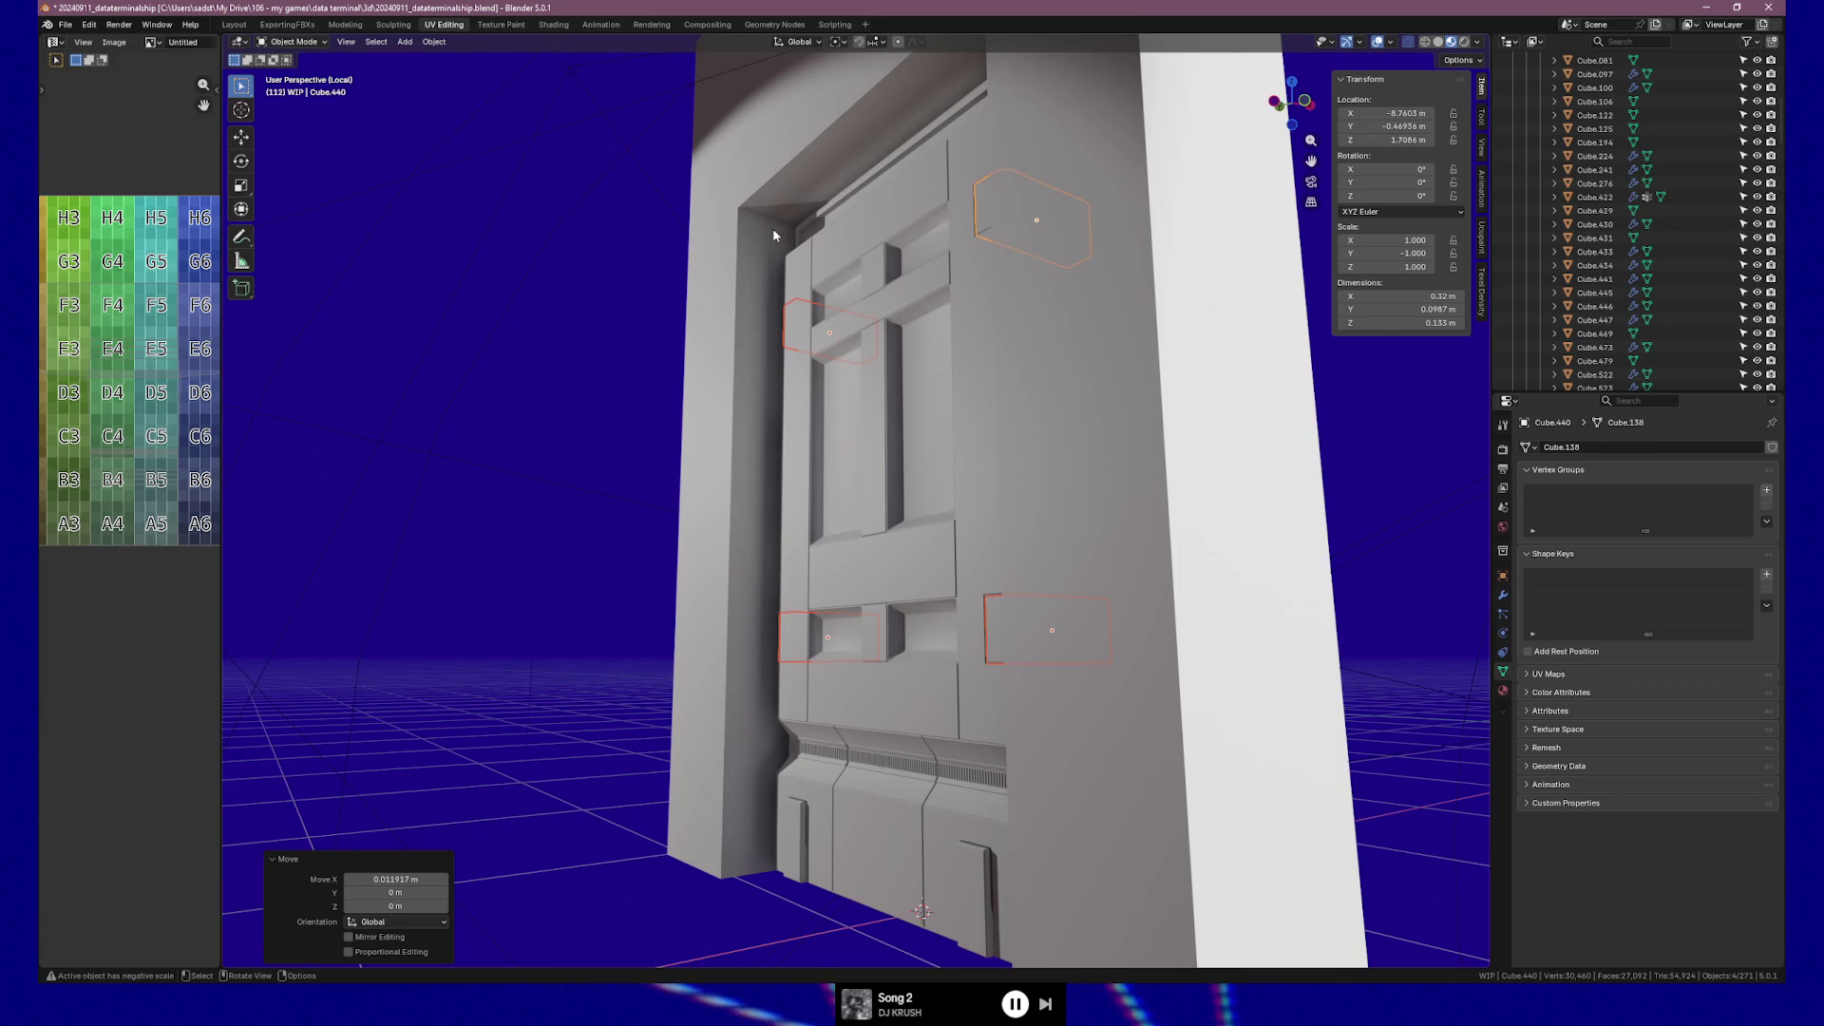
middle_drag(781, 247, 625, 165)
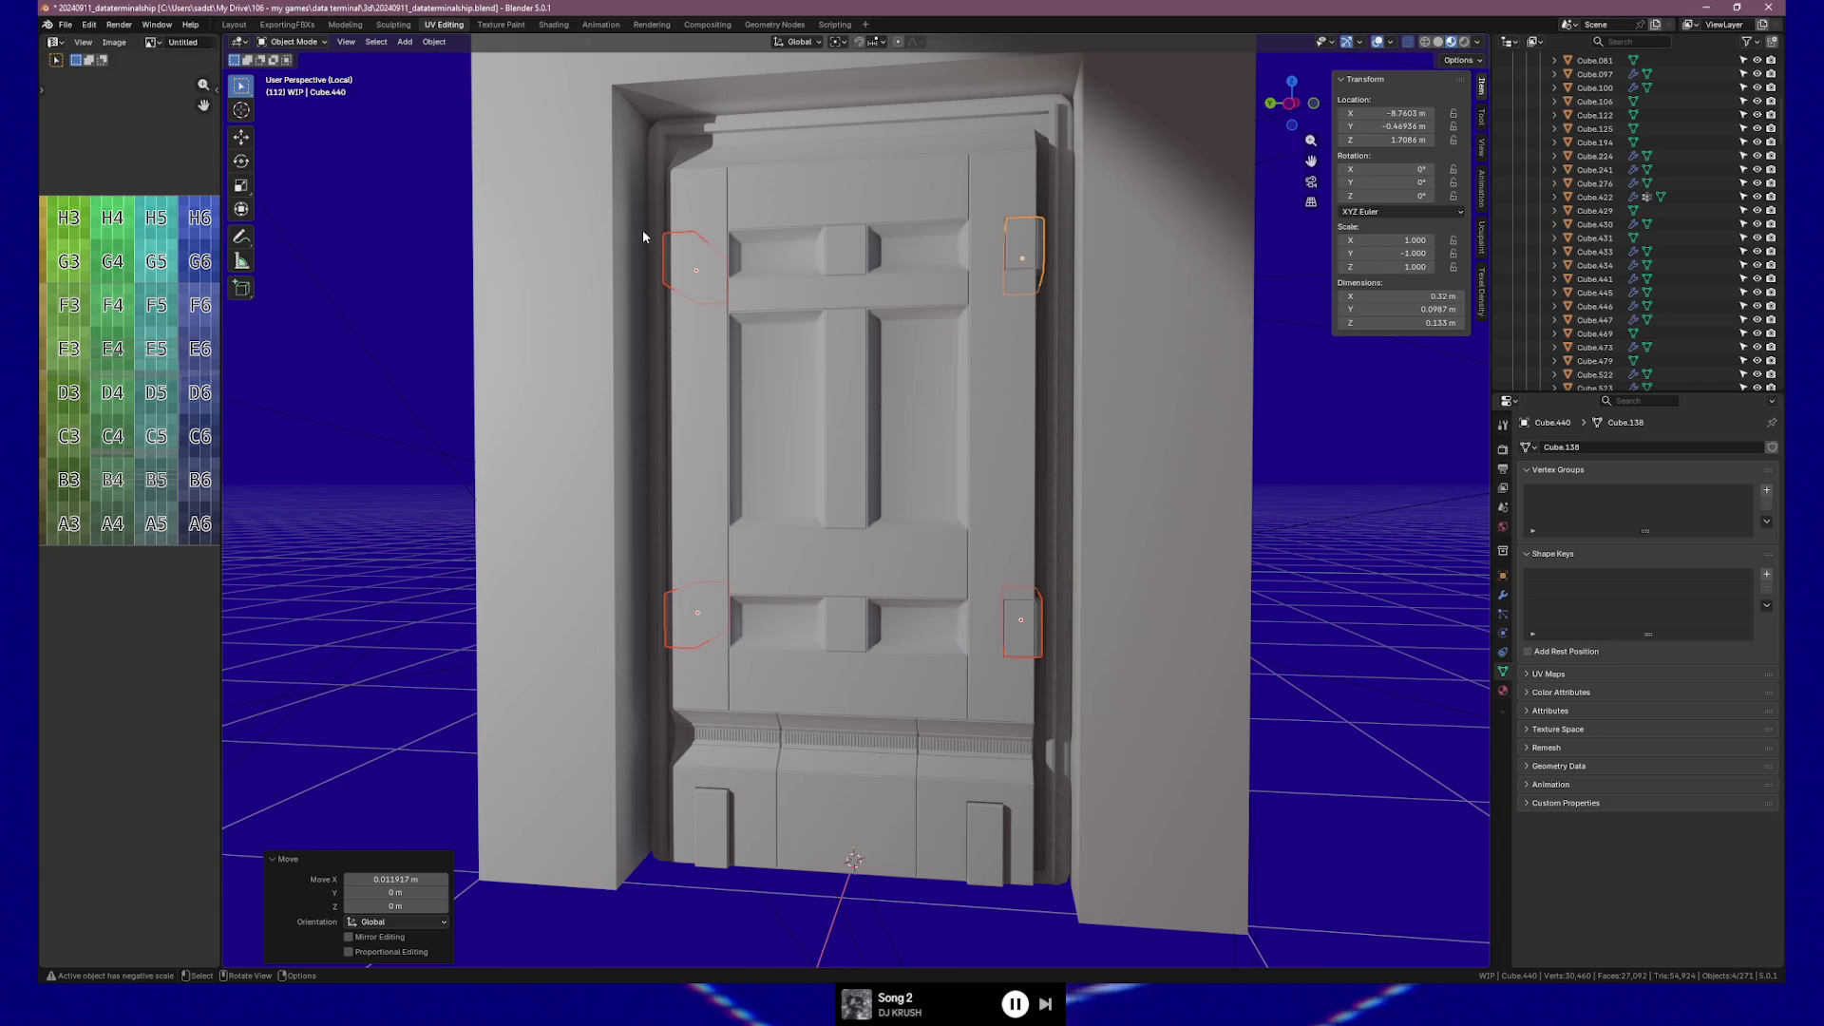
mouse_move(646, 175)
middle_down()
mouse_move(676, 147)
mouse_move(629, 158)
middle_up()
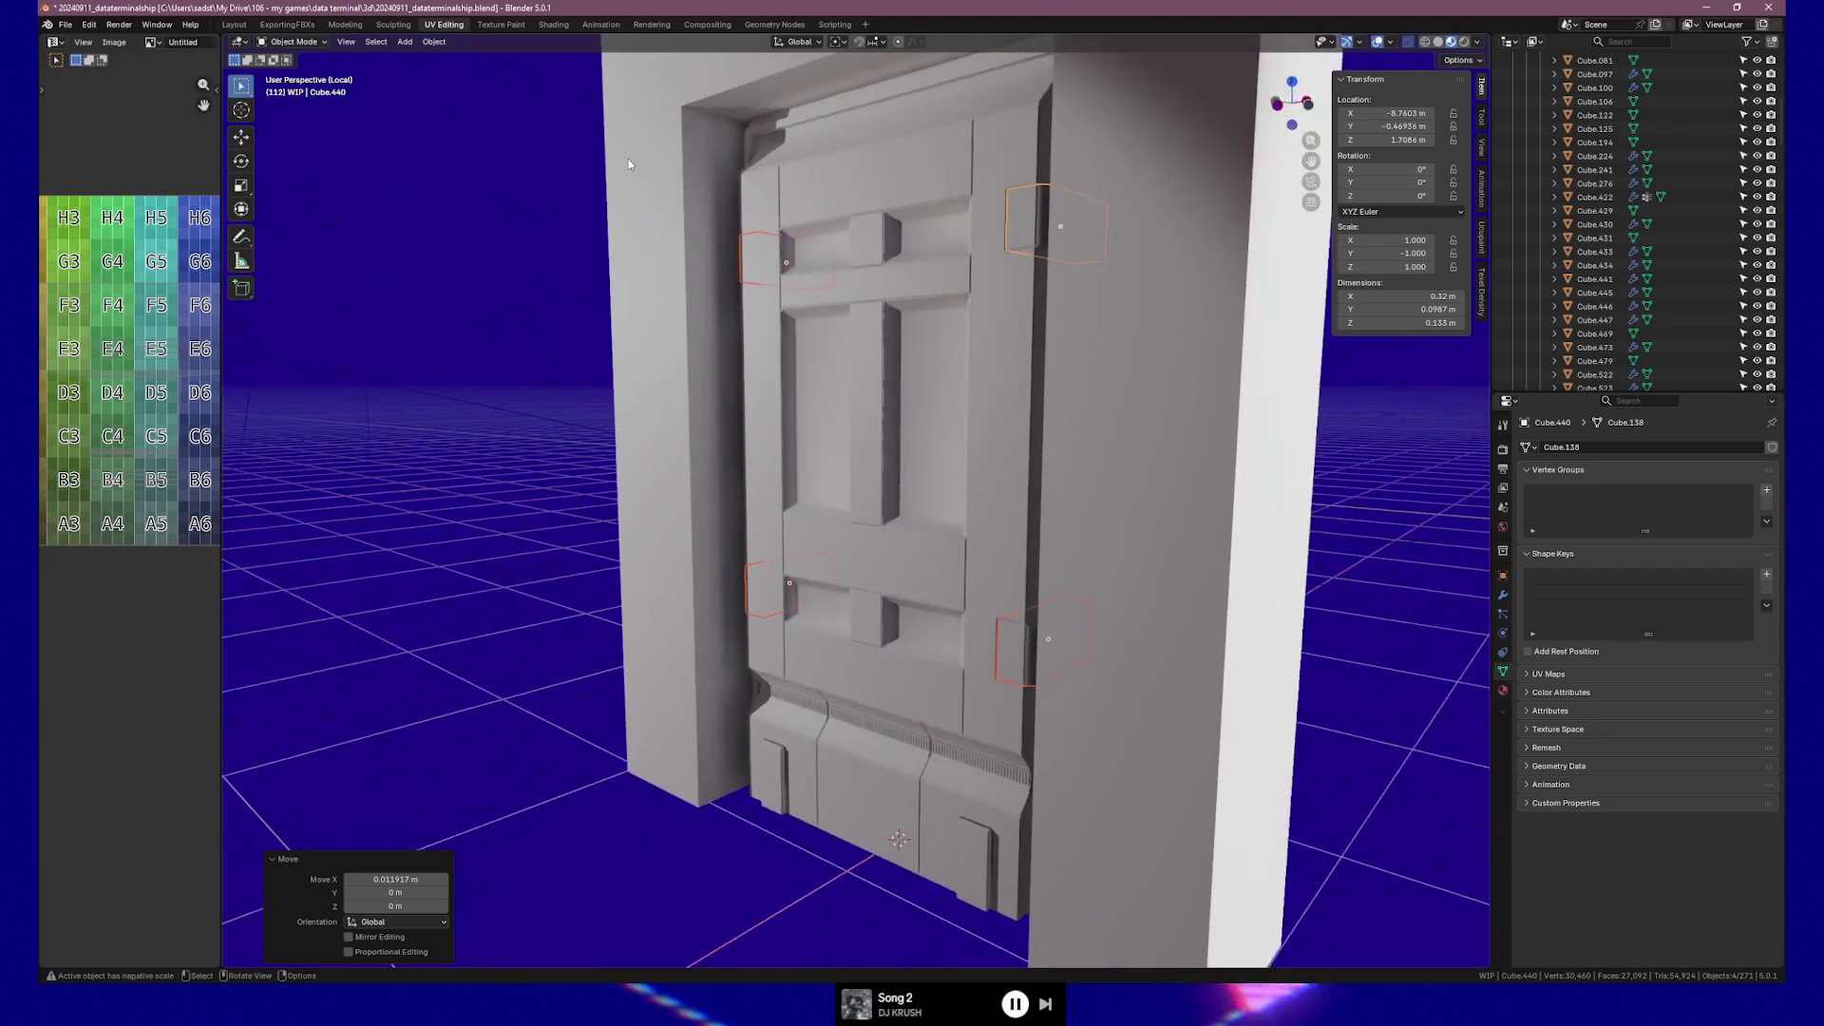
middle_drag(783, 167, 798, 142)
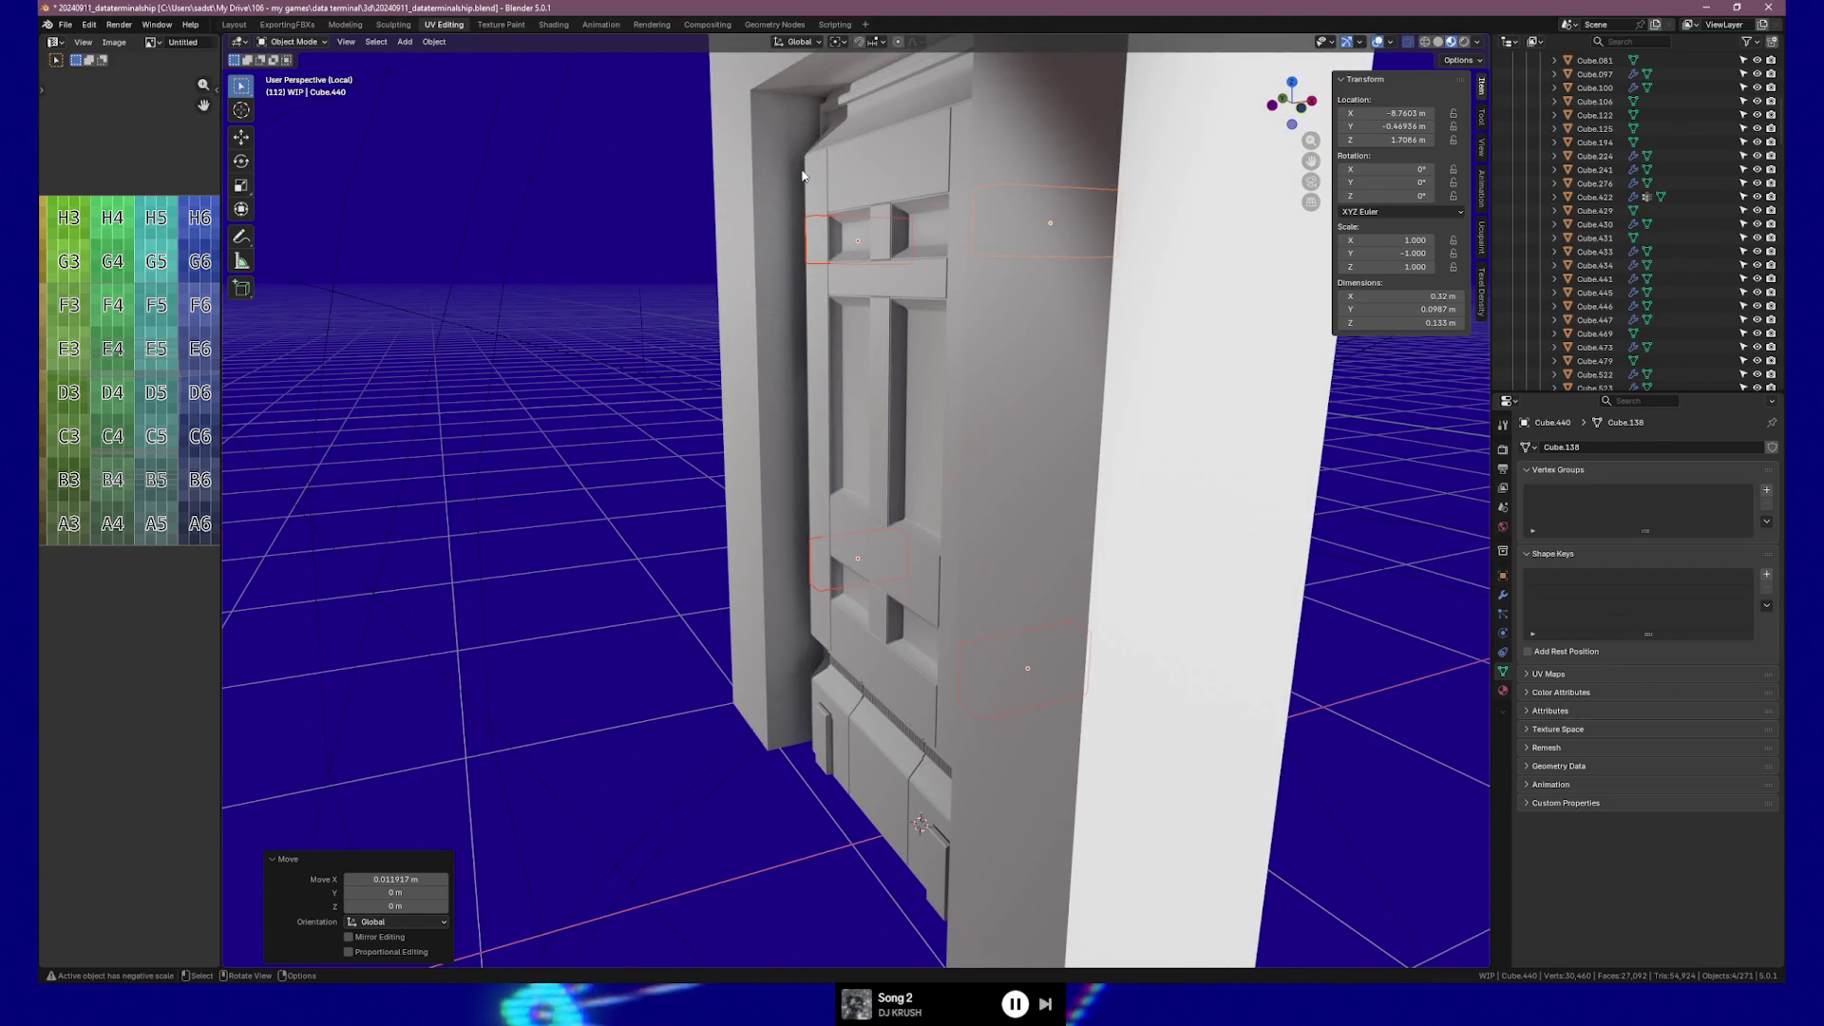
mouse_move(801, 182)
middle_down()
mouse_move(971, 200)
mouse_move(1086, 173)
middle_up()
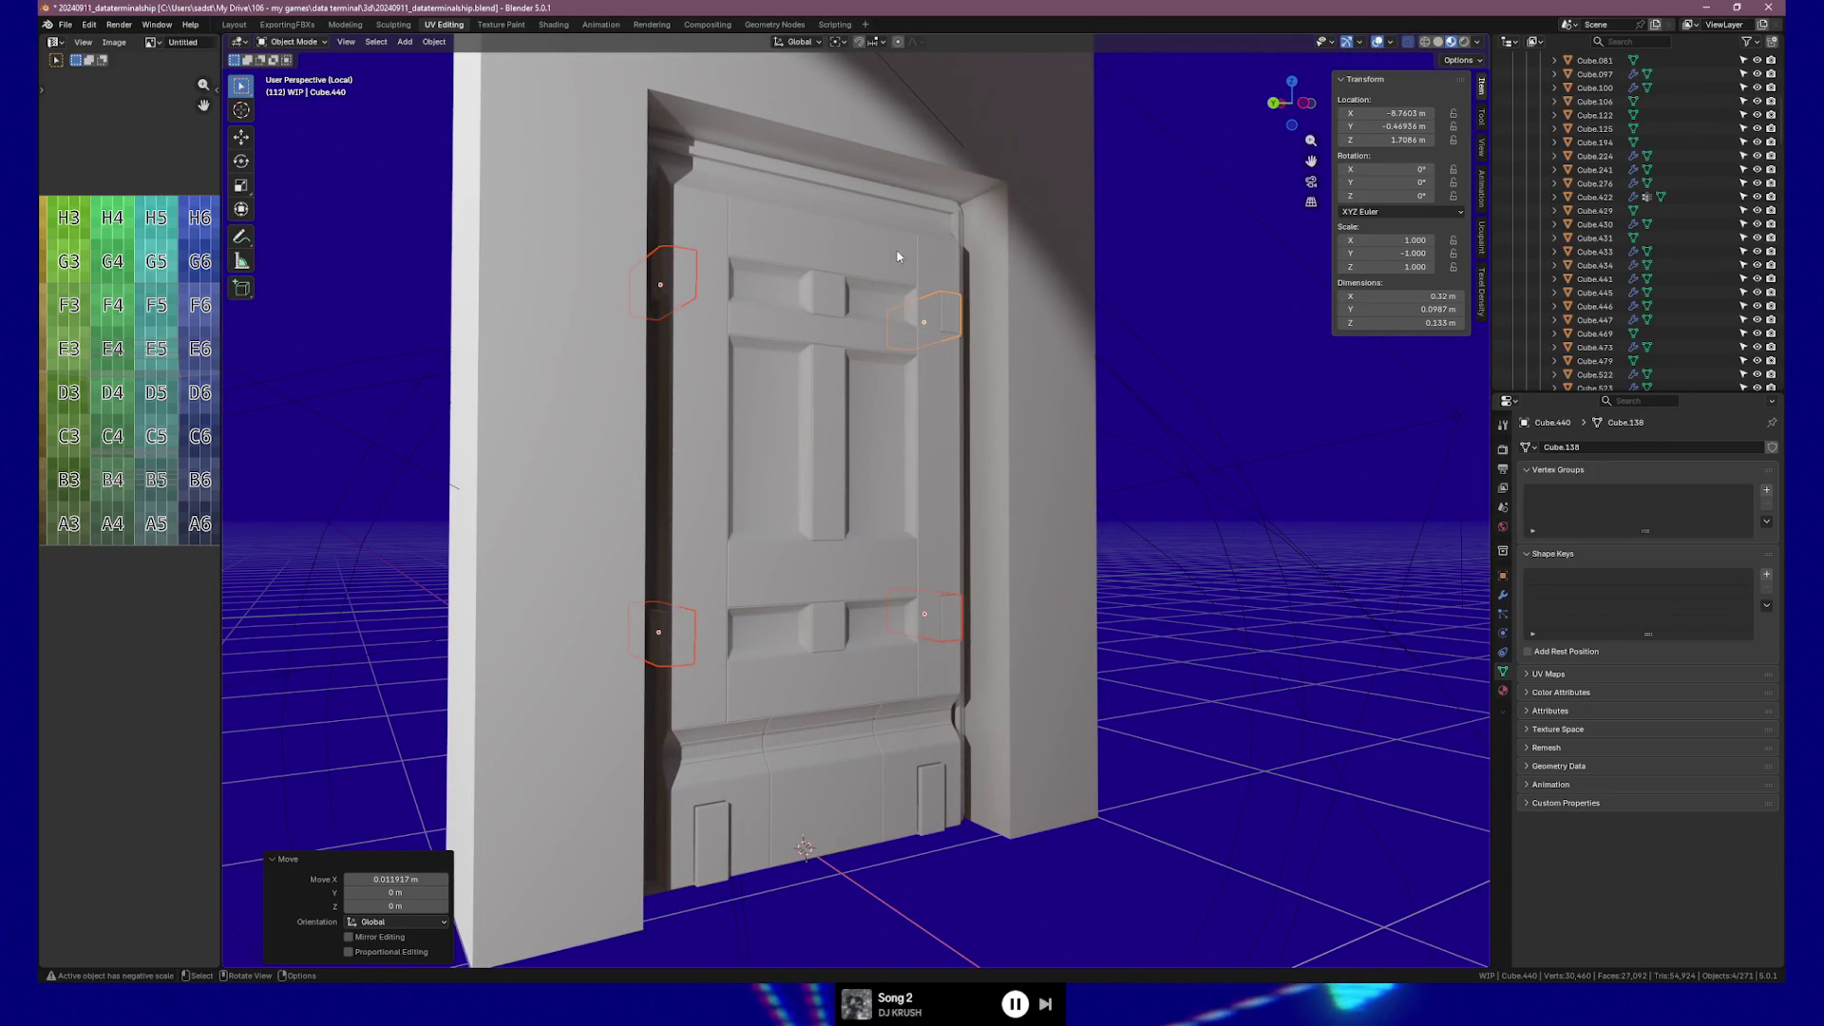
middle_drag(940, 230, 807, 253)
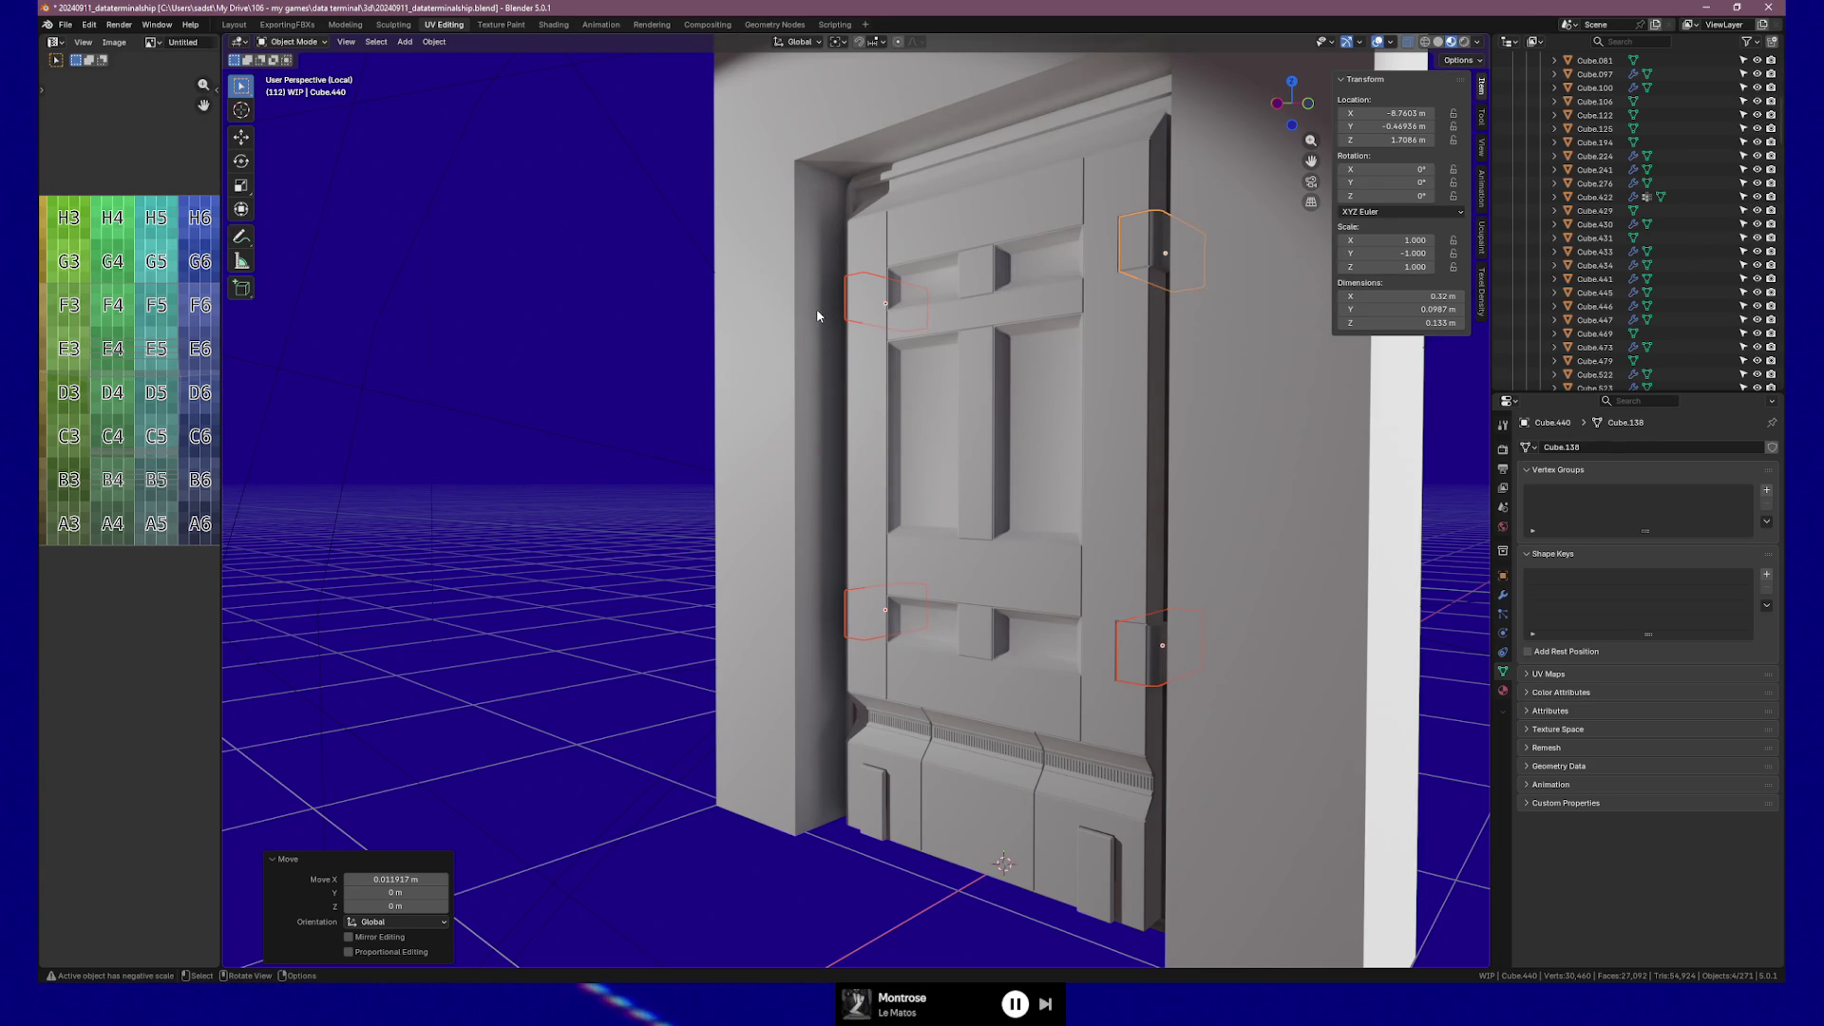
mouse_move(814, 311)
middle_down()
mouse_move(870, 333)
mouse_move(843, 344)
mouse_move(1033, 346)
middle_up()
click(1033, 346)
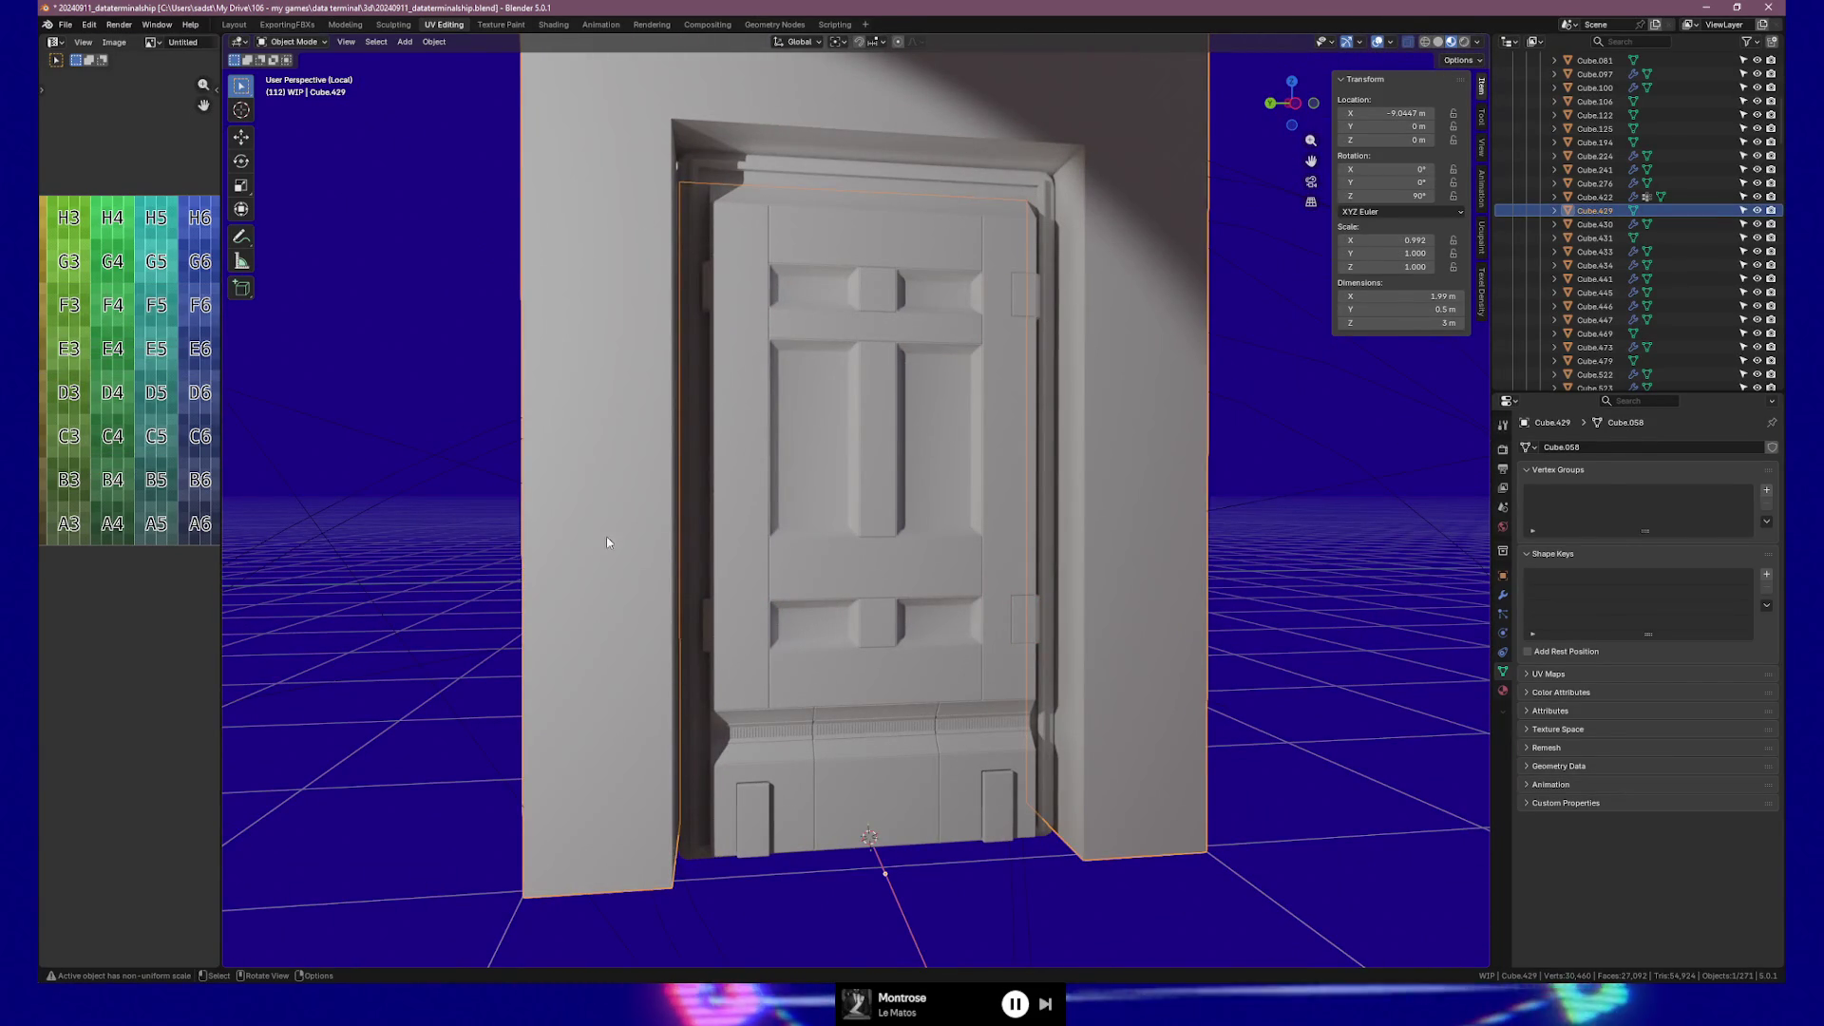
mouse_move(1092, 440)
middle_down()
mouse_move(1017, 432)
mouse_move(1079, 419)
mouse_move(1050, 423)
mouse_move(1083, 399)
middle_up()
key(ctrl+z)
click(1022, 302)
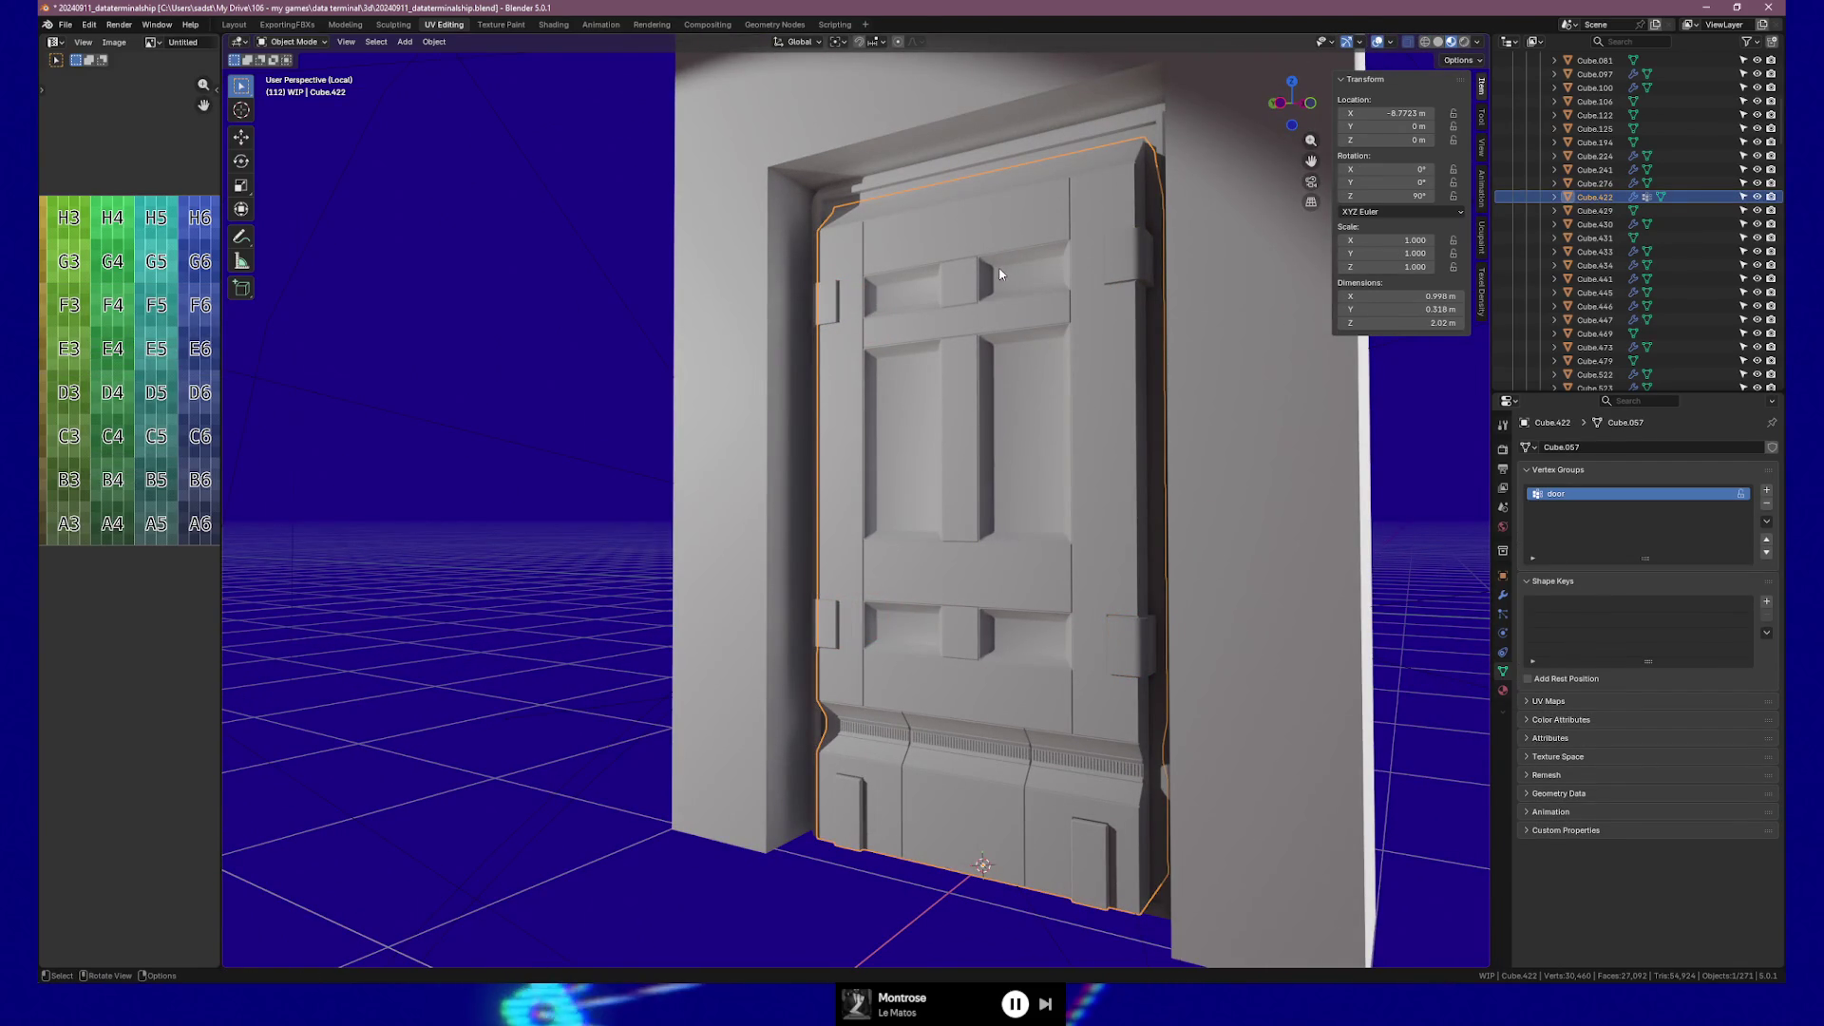
mouse_move(1109, 356)
middle_down()
mouse_move(1079, 343)
mouse_move(1153, 374)
mouse_move(1079, 358)
mouse_move(827, 387)
middle_up()
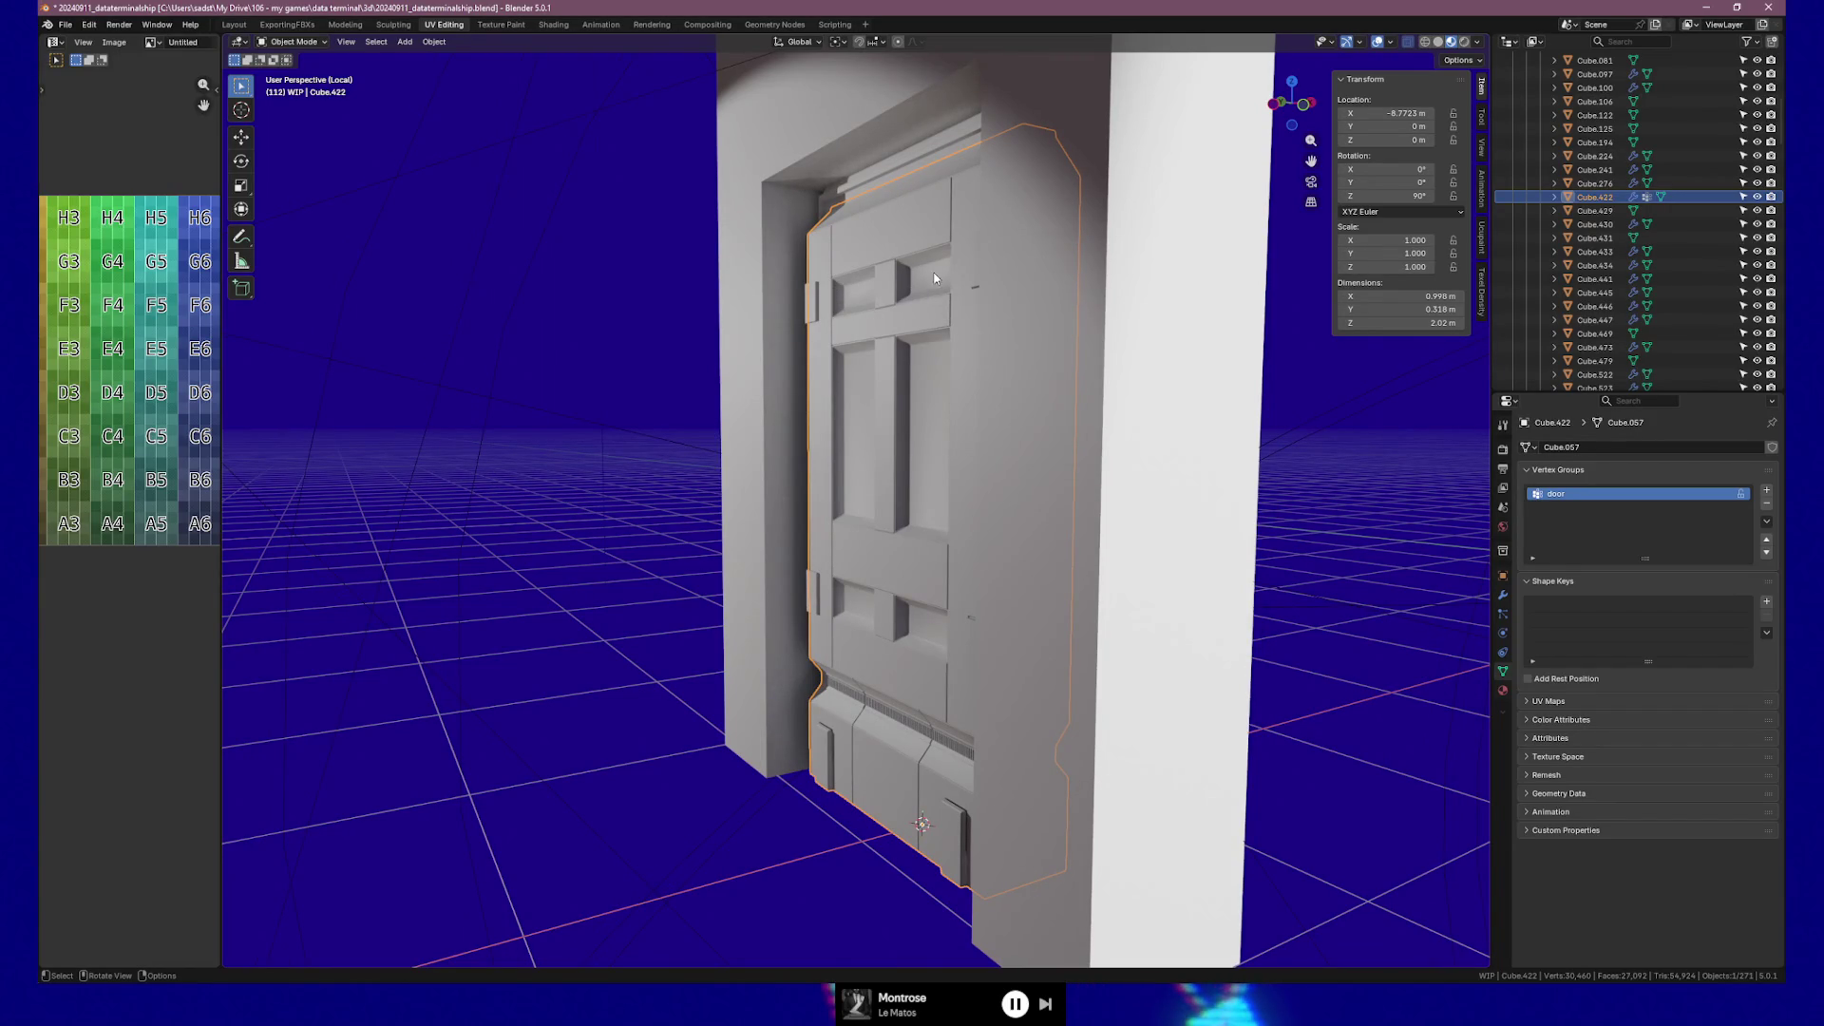
key(KP_Decimal)
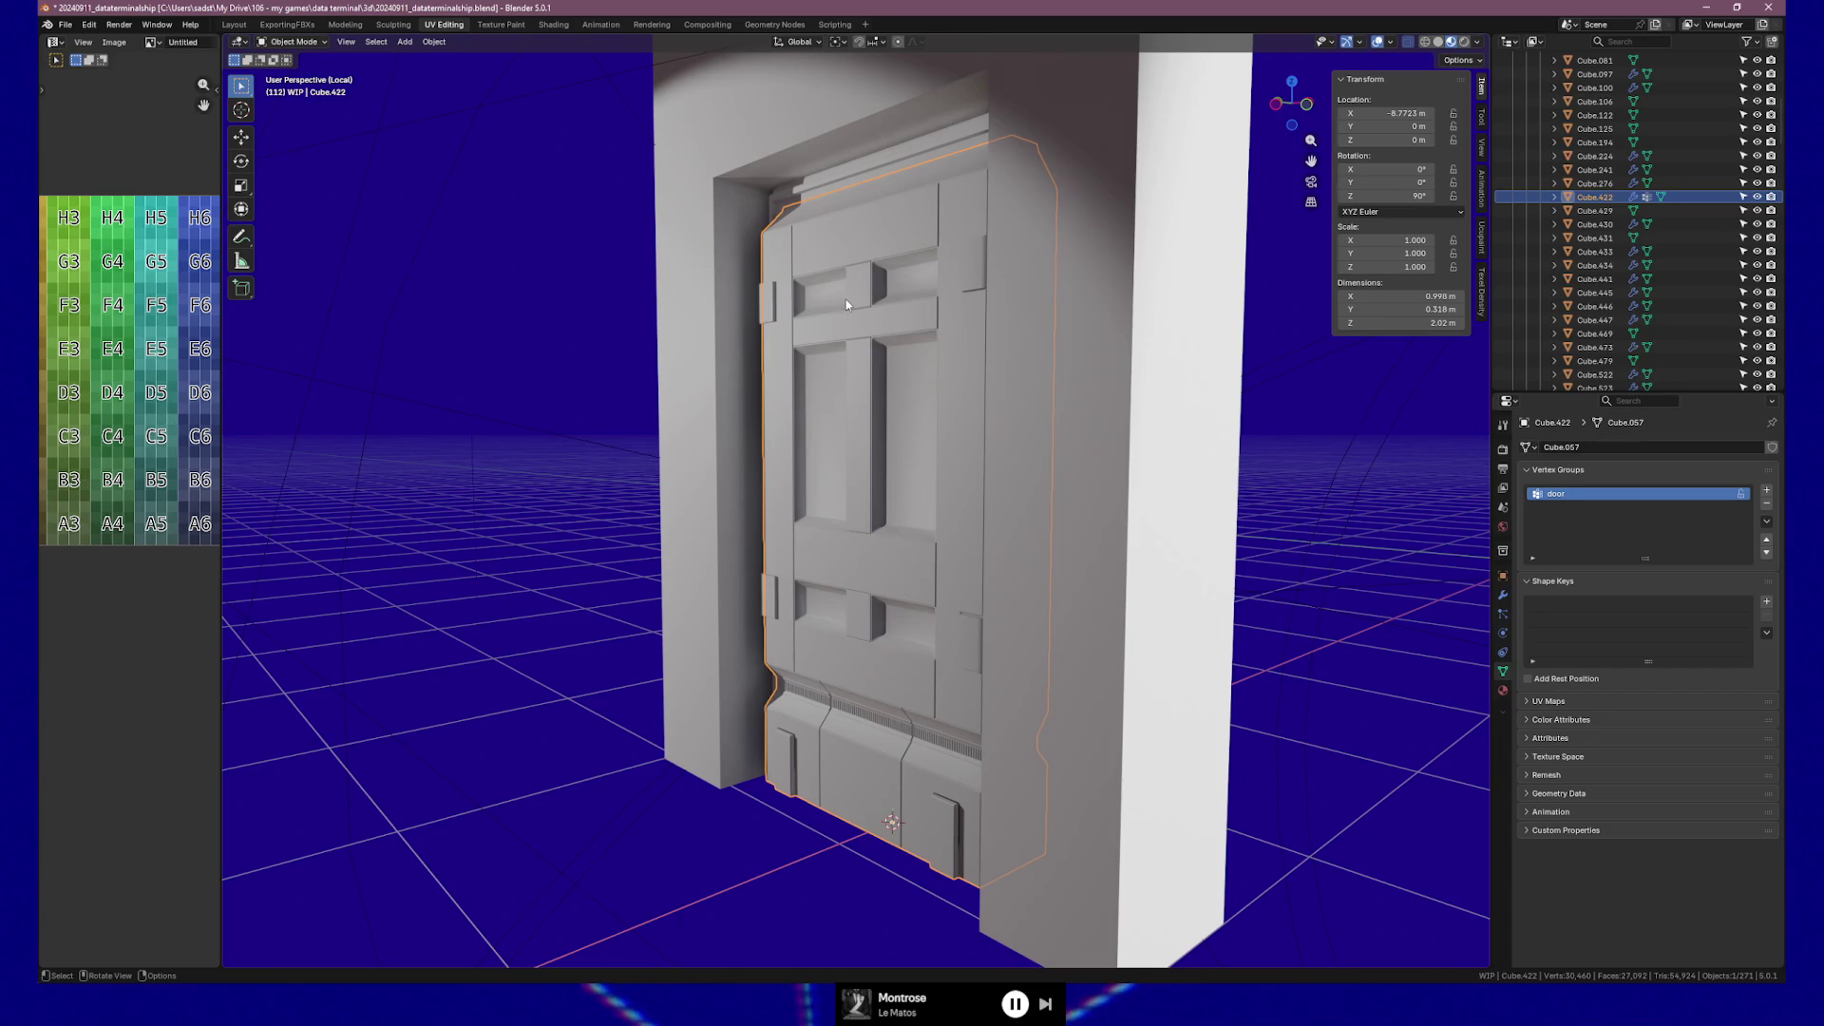
middle_drag(970, 274, 1042, 296)
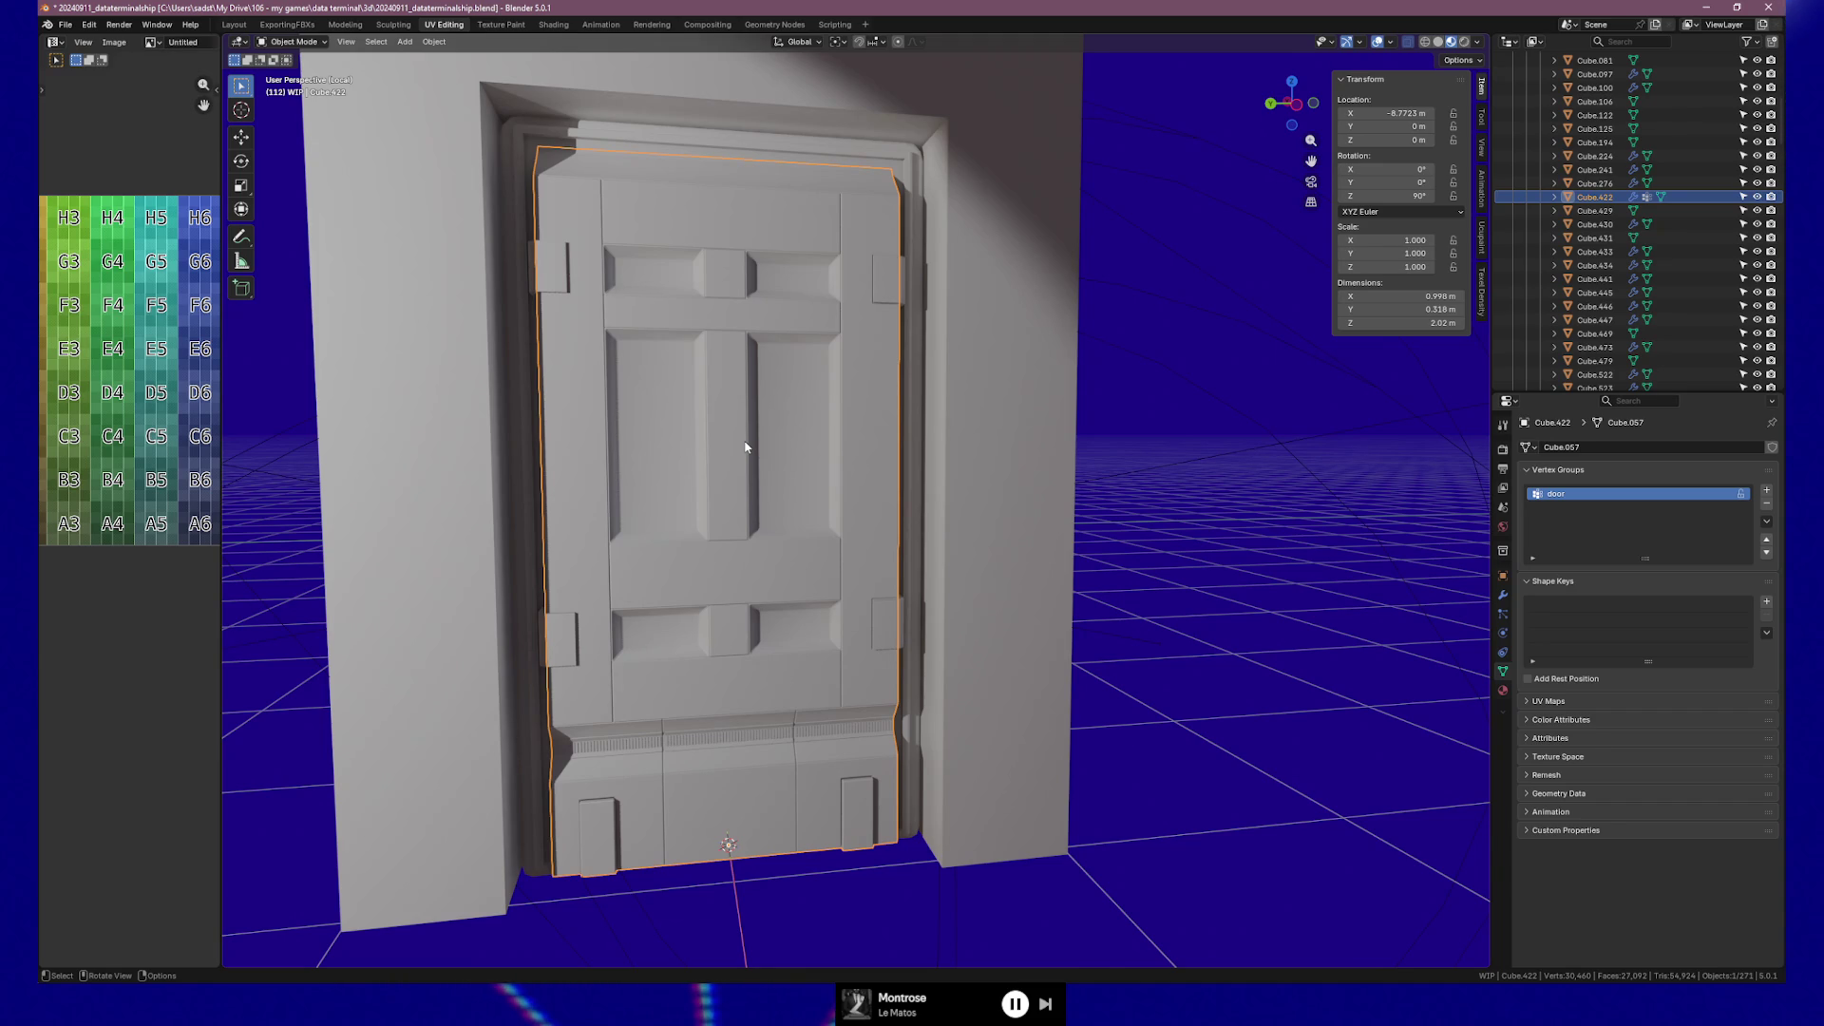
middle_drag(806, 412, 737, 420)
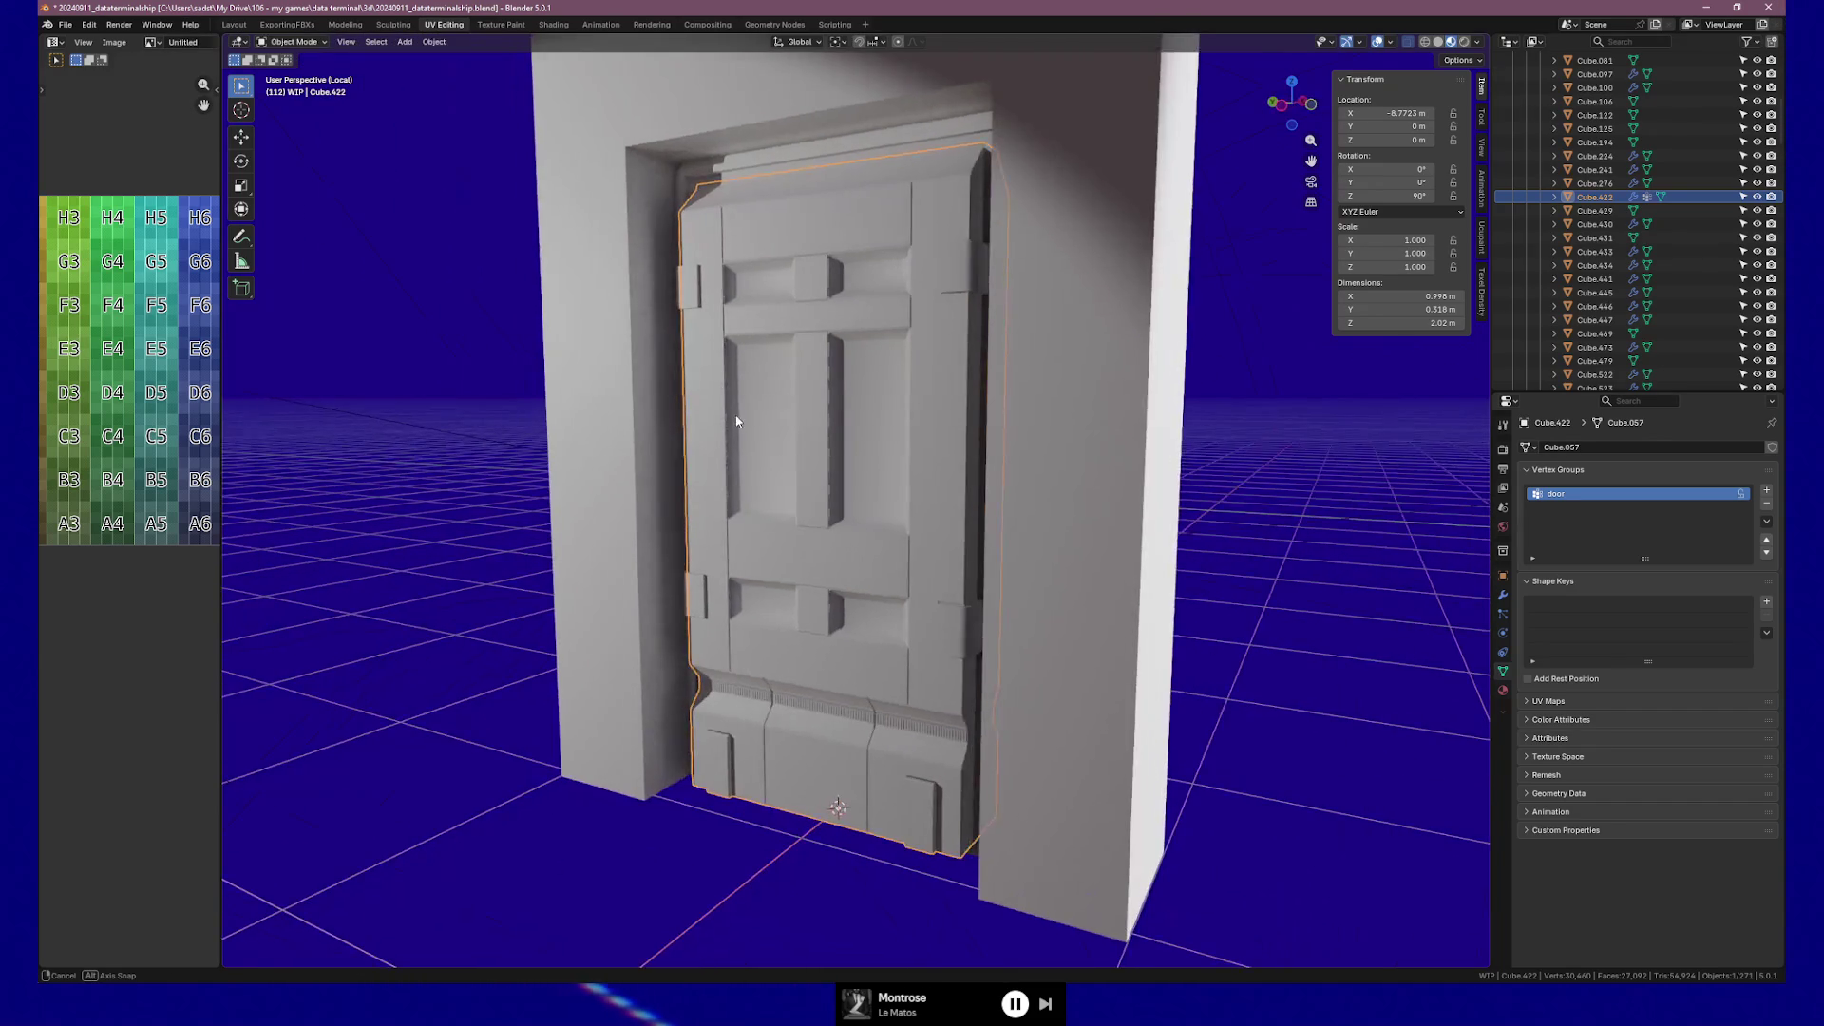
middle_drag(840, 586, 848, 687)
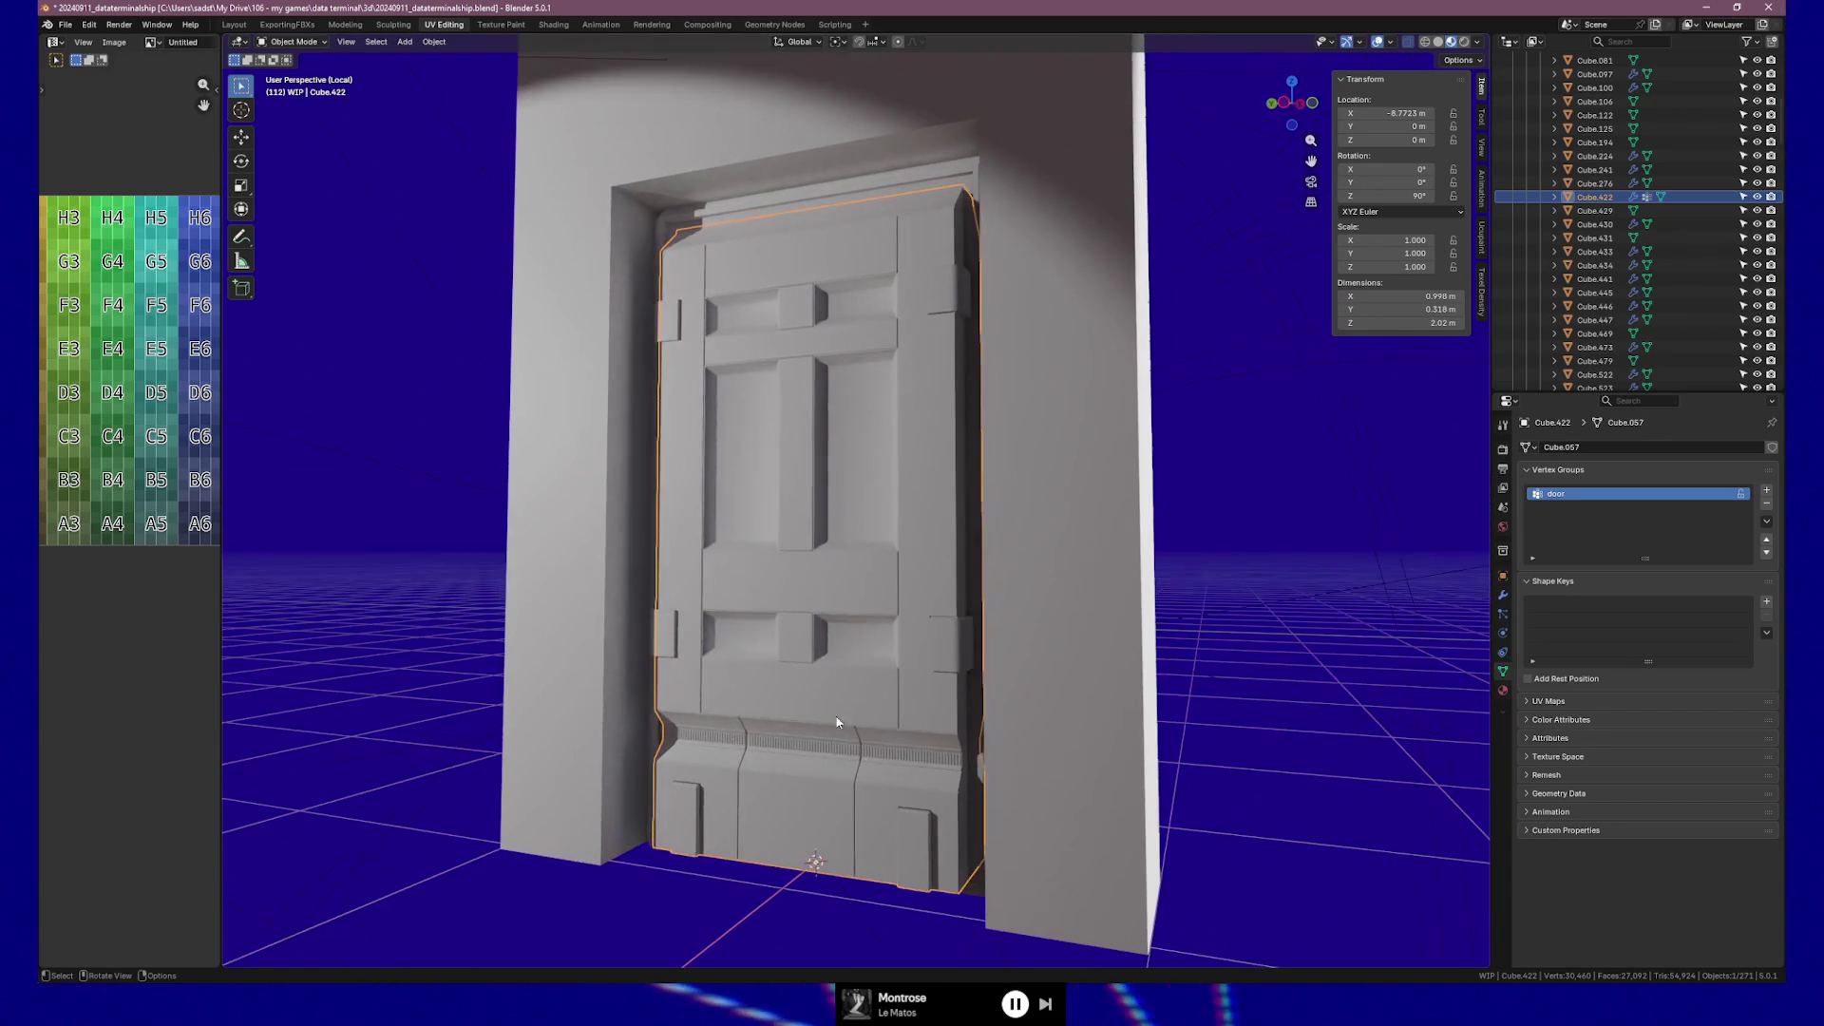
click(825, 755)
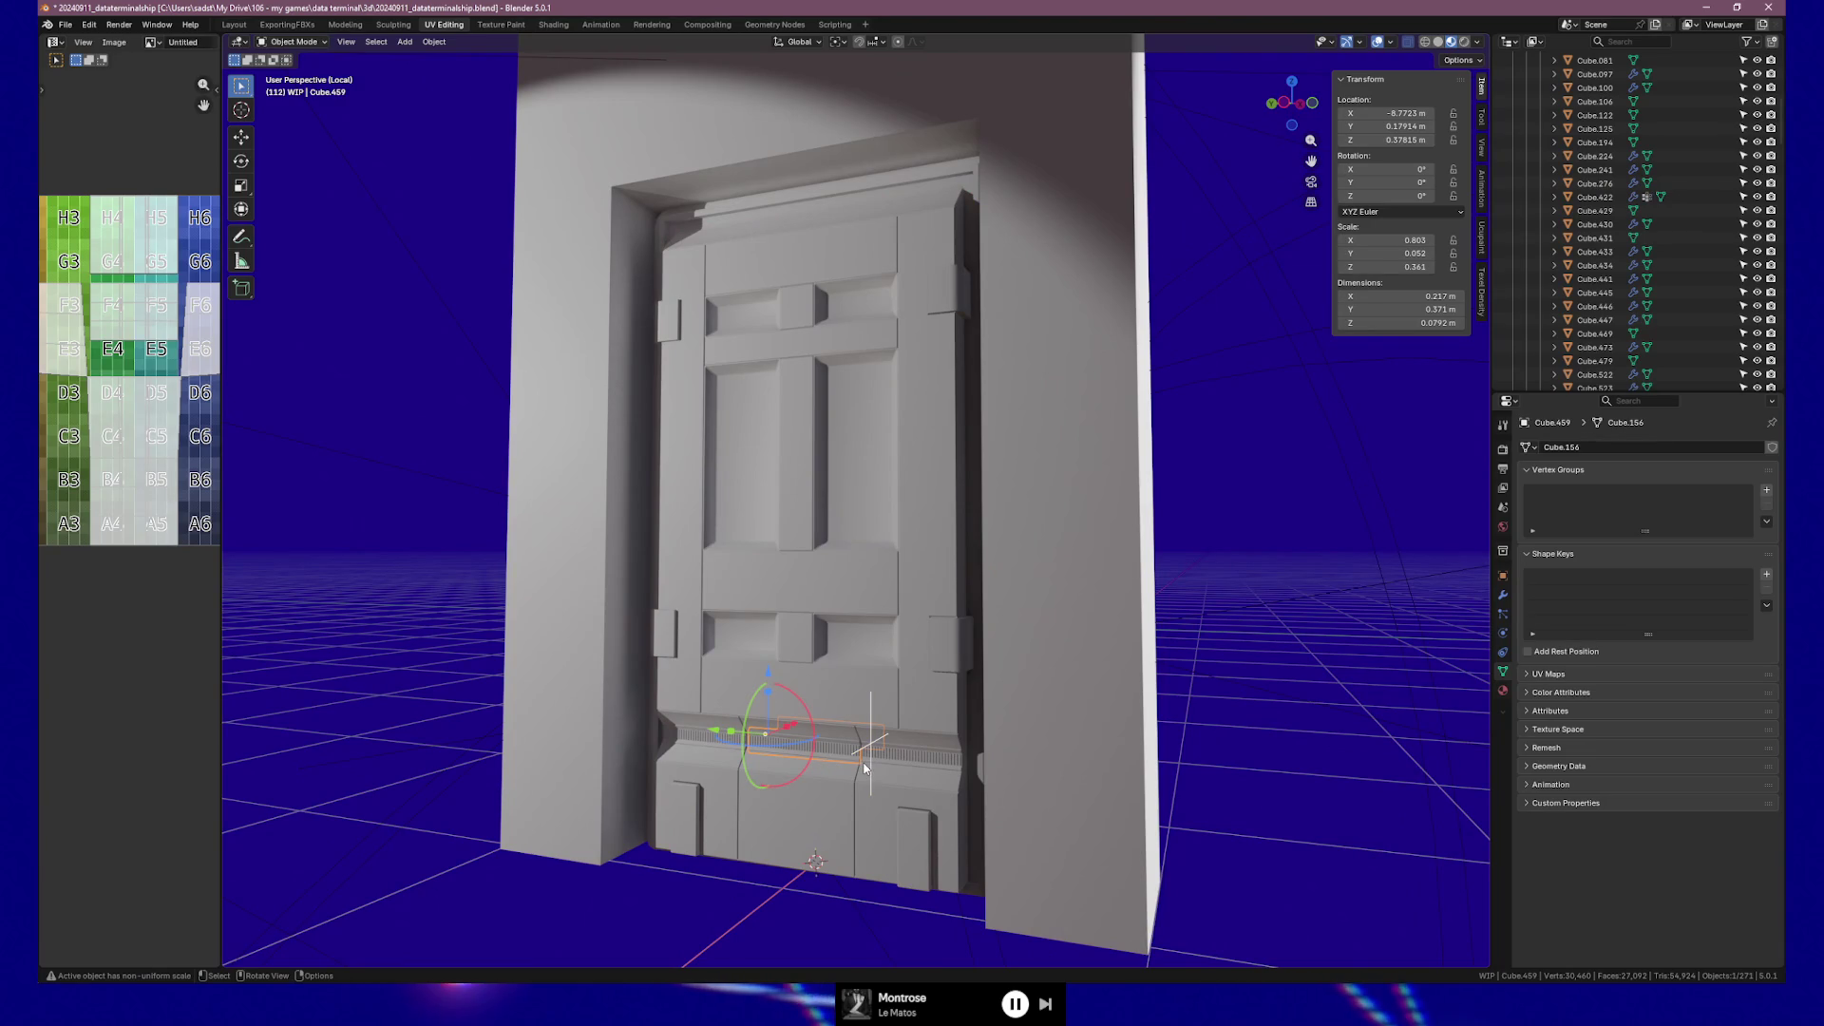
Zoom and orbit around the vent strip and surrounding wall section to inspect them.
key(KP_Decimal)
scroll(1019, 658, up, 3)
mouse_move(1018, 658)
middle_down()
mouse_move(1045, 602)
mouse_move(964, 593)
mouse_move(1022, 589)
middle_up()
key(z)
scroll(1178, 647, up, 3)
mouse_move(1182, 608)
middle_down()
mouse_move(1201, 640)
mouse_move(1257, 611)
mouse_move(1409, 614)
mouse_move(1255, 613)
middle_up()
scroll(1255, 613, down, 5)
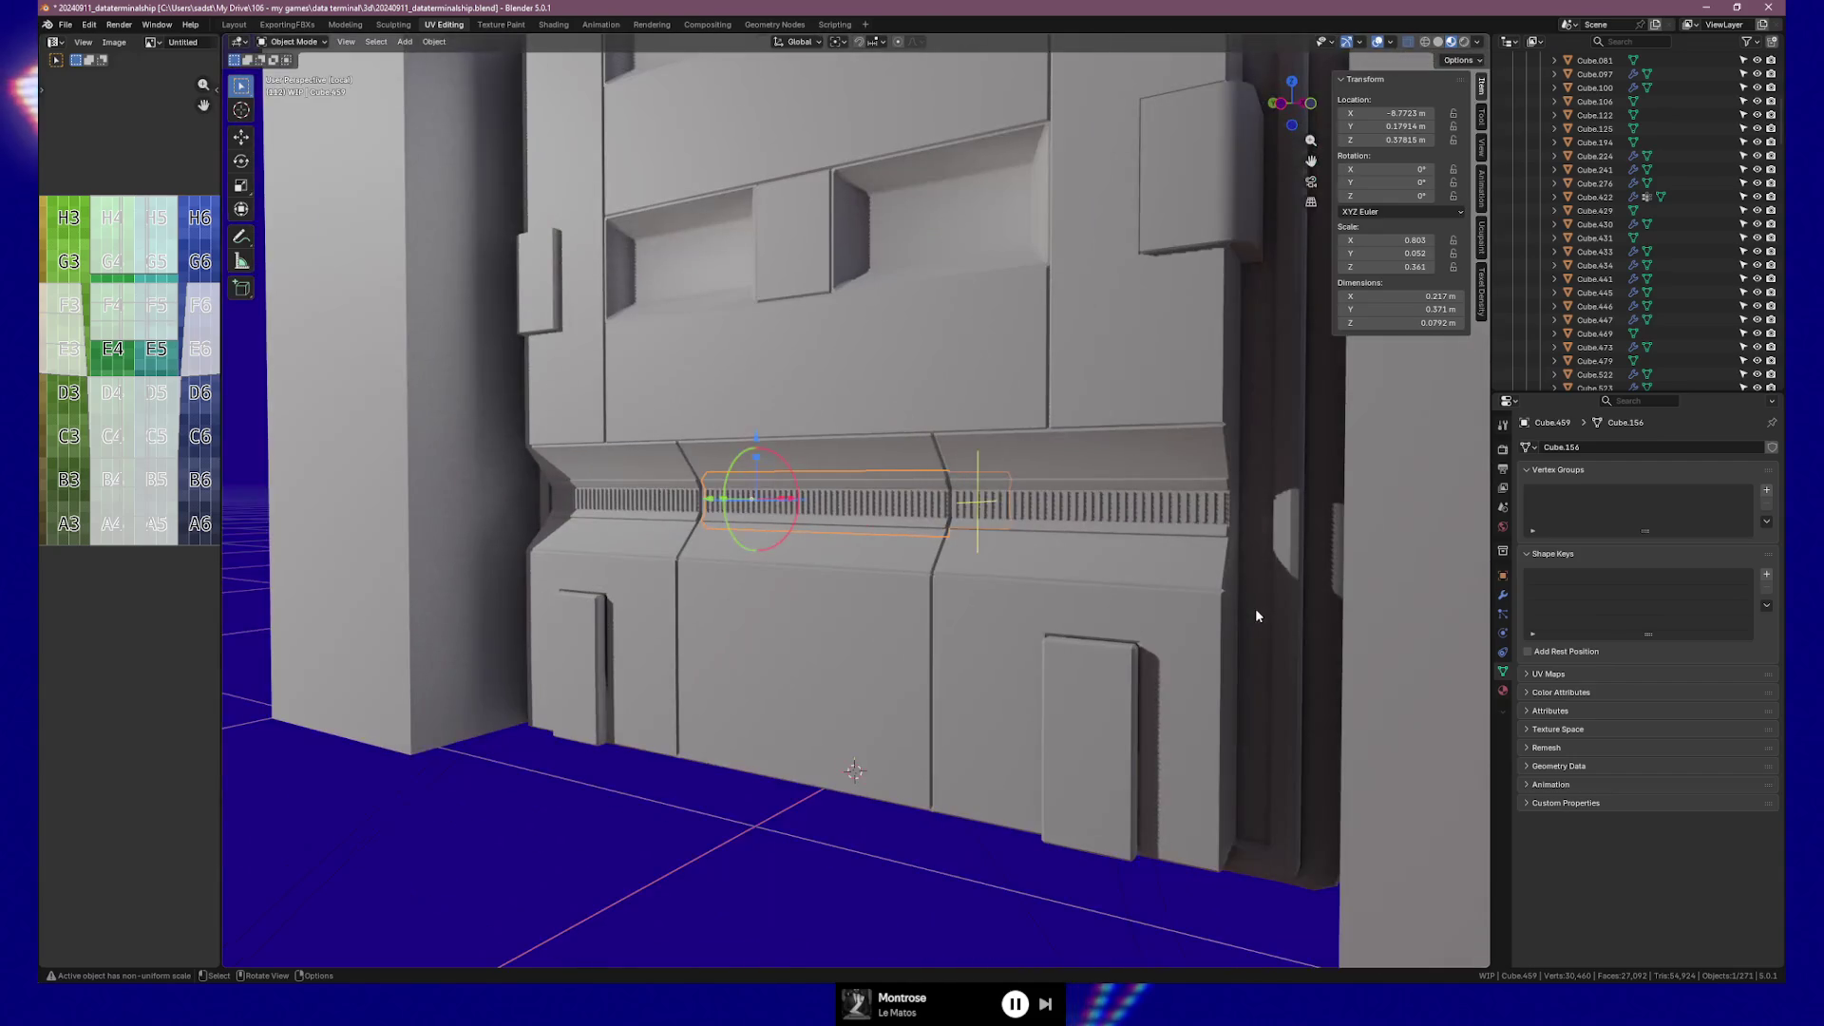
middle_drag(1156, 602, 1131, 596)
mouse_move(1097, 521)
middle_down()
mouse_move(1152, 602)
mouse_move(1196, 606)
middle_up()
scroll(1152, 602, up, 2)
scroll(999, 515, down, 3)
mouse_move(999, 515)
middle_down()
mouse_move(1063, 669)
mouse_move(846, 511)
mouse_move(931, 455)
mouse_move(868, 446)
mouse_move(913, 454)
mouse_move(1084, 268)
middle_up()
scroll(863, 520, up, 2)
scroll(863, 520, down, 2)
scroll(913, 454, down, 3)
Select the left vent strip piece at the base of the door and frame it.
click(1102, 264)
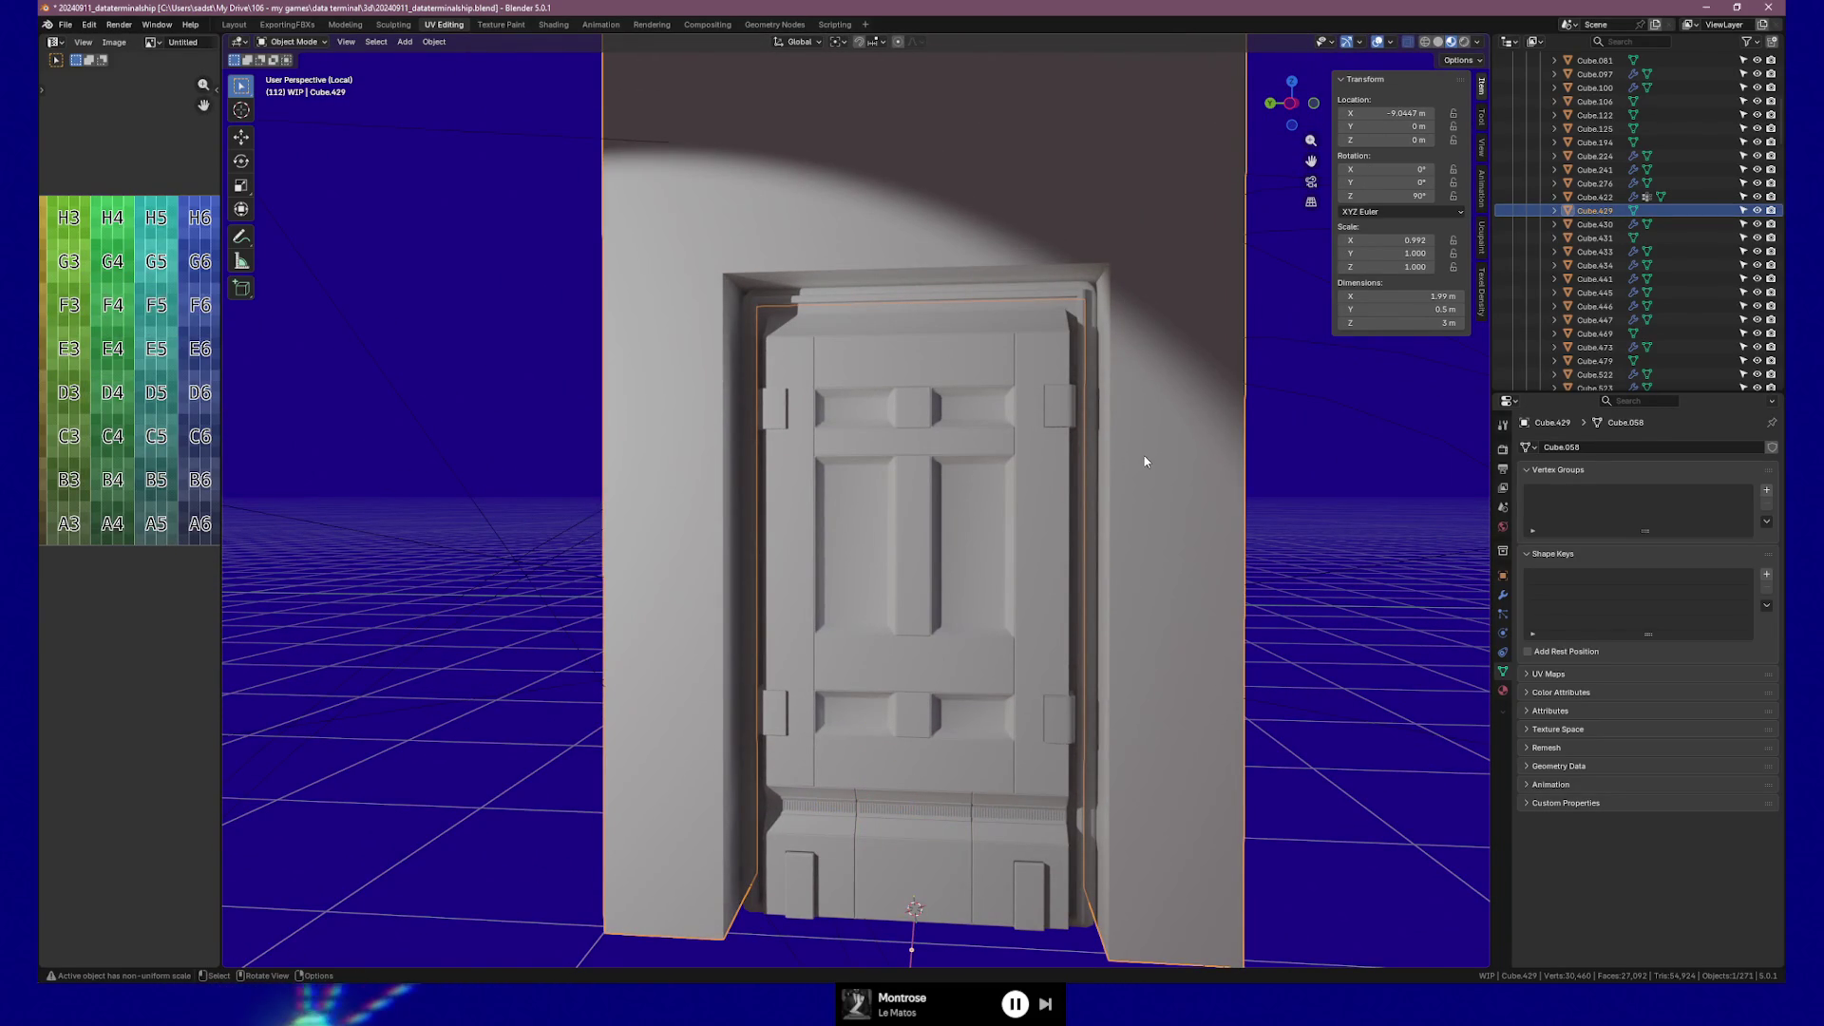
mouse_move(1144, 463)
middle_down()
mouse_move(1067, 456)
mouse_move(1127, 452)
mouse_move(1065, 447)
mouse_move(1115, 428)
middle_up()
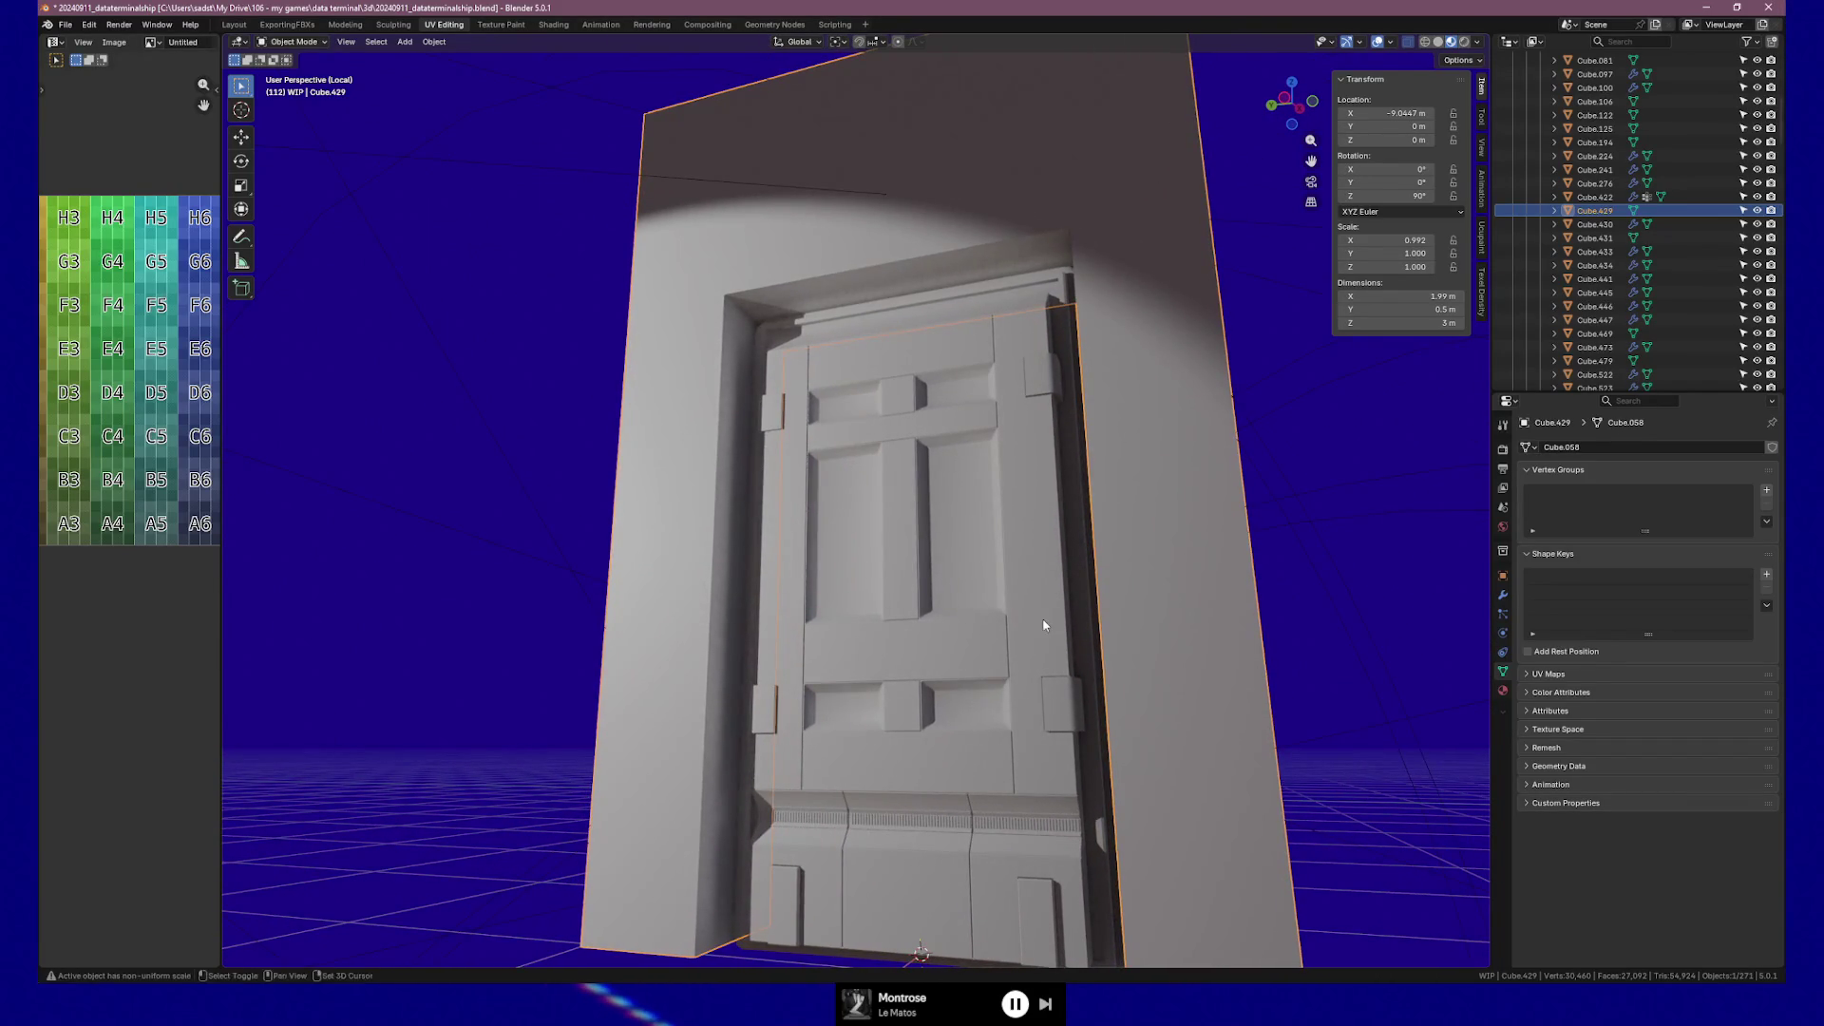
shift+middle_drag(1050, 615, 1039, 479)
scroll(792, 665, up, 3)
middle_drag(781, 675, 859, 458)
click(878, 454)
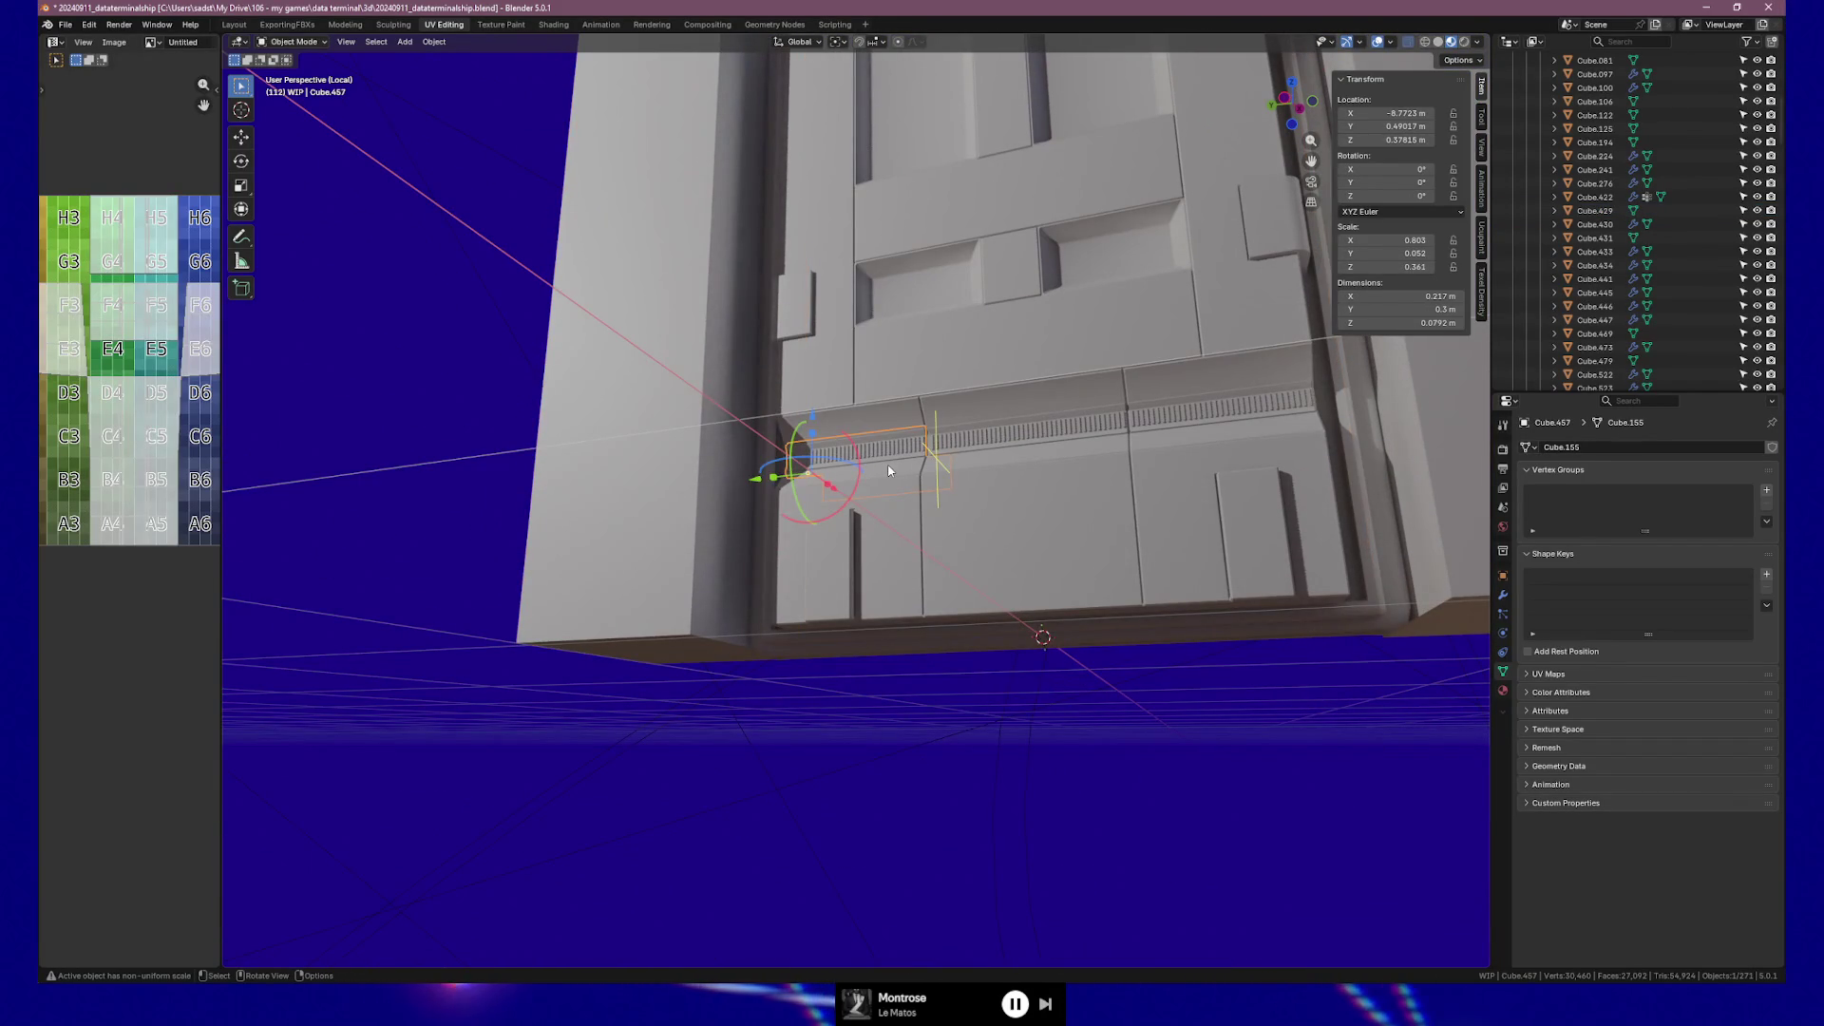
key(grave)
click(980, 514)
mouse_move(1029, 509)
middle_down()
mouse_move(989, 517)
mouse_move(1036, 506)
middle_up()
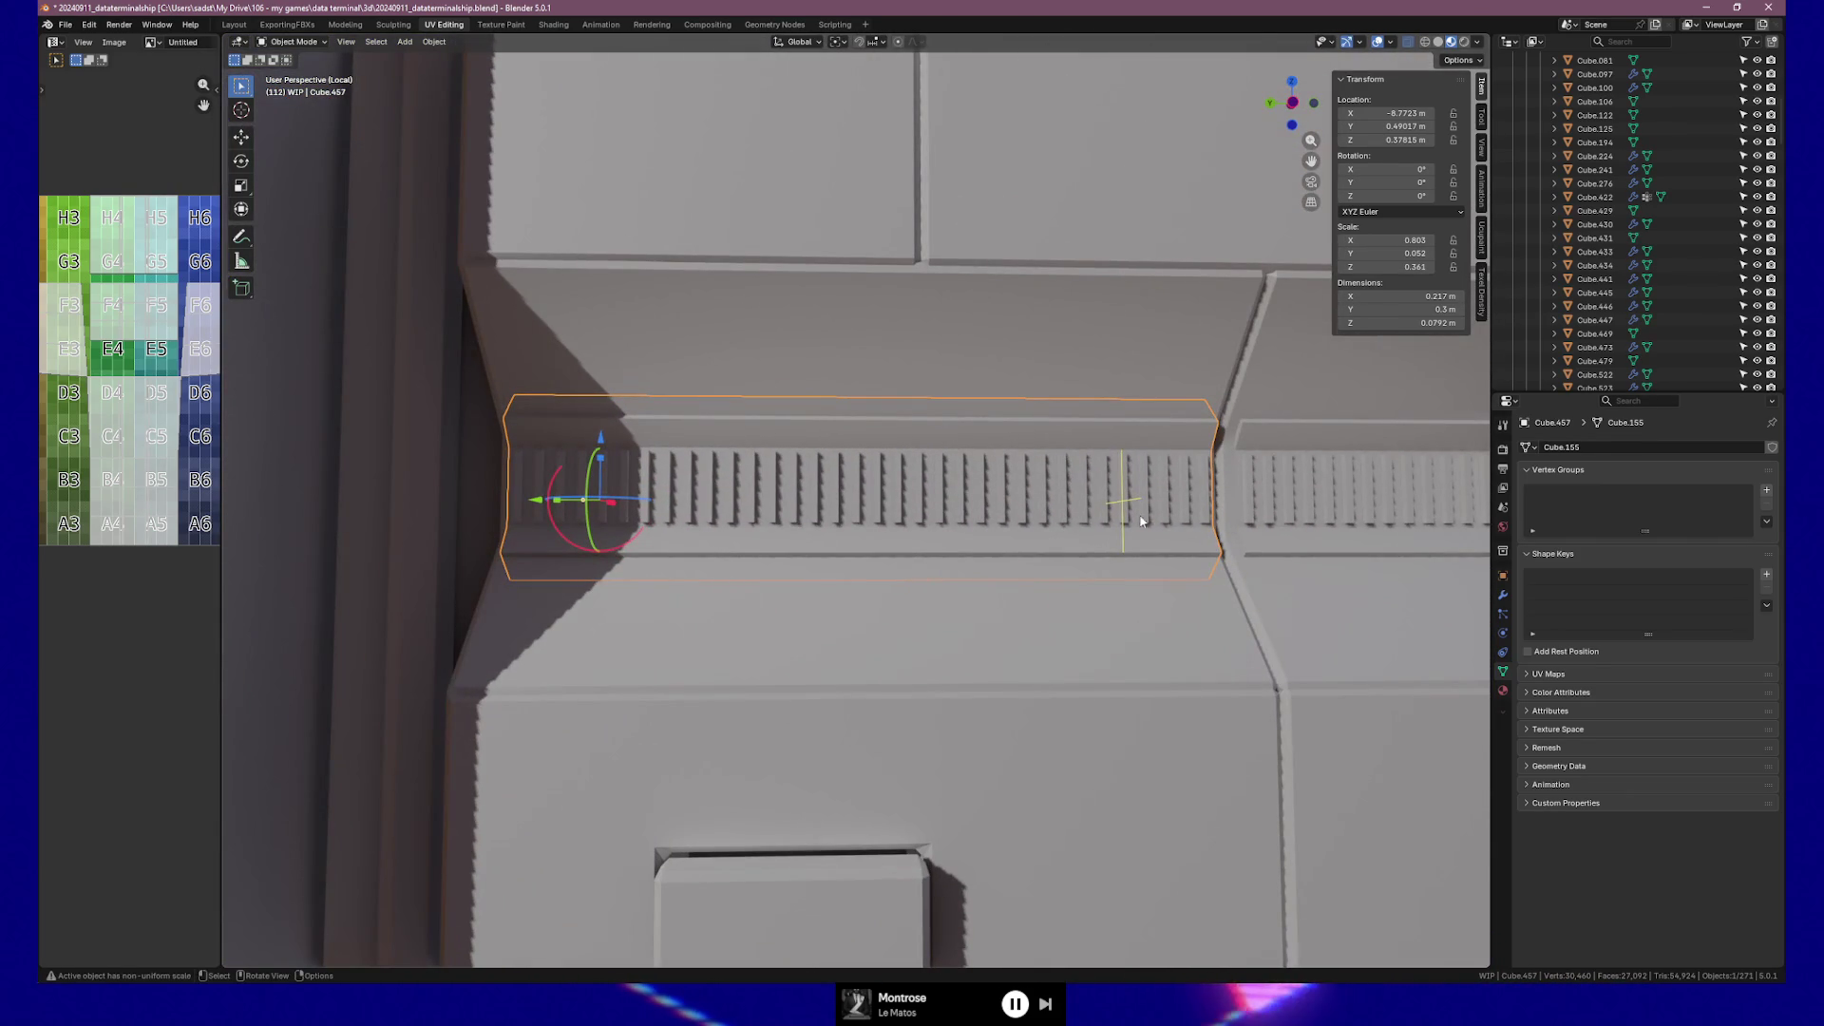
Add the other two vent strip pieces, frame all three, and enter Edit Mode.
shift+click(1278, 502)
shift+middle_drag(1310, 529, 815, 552)
shift+middle_drag(1116, 589, 826, 582)
shift+click(1274, 540)
key(KP_Decimal)
key(Tab)
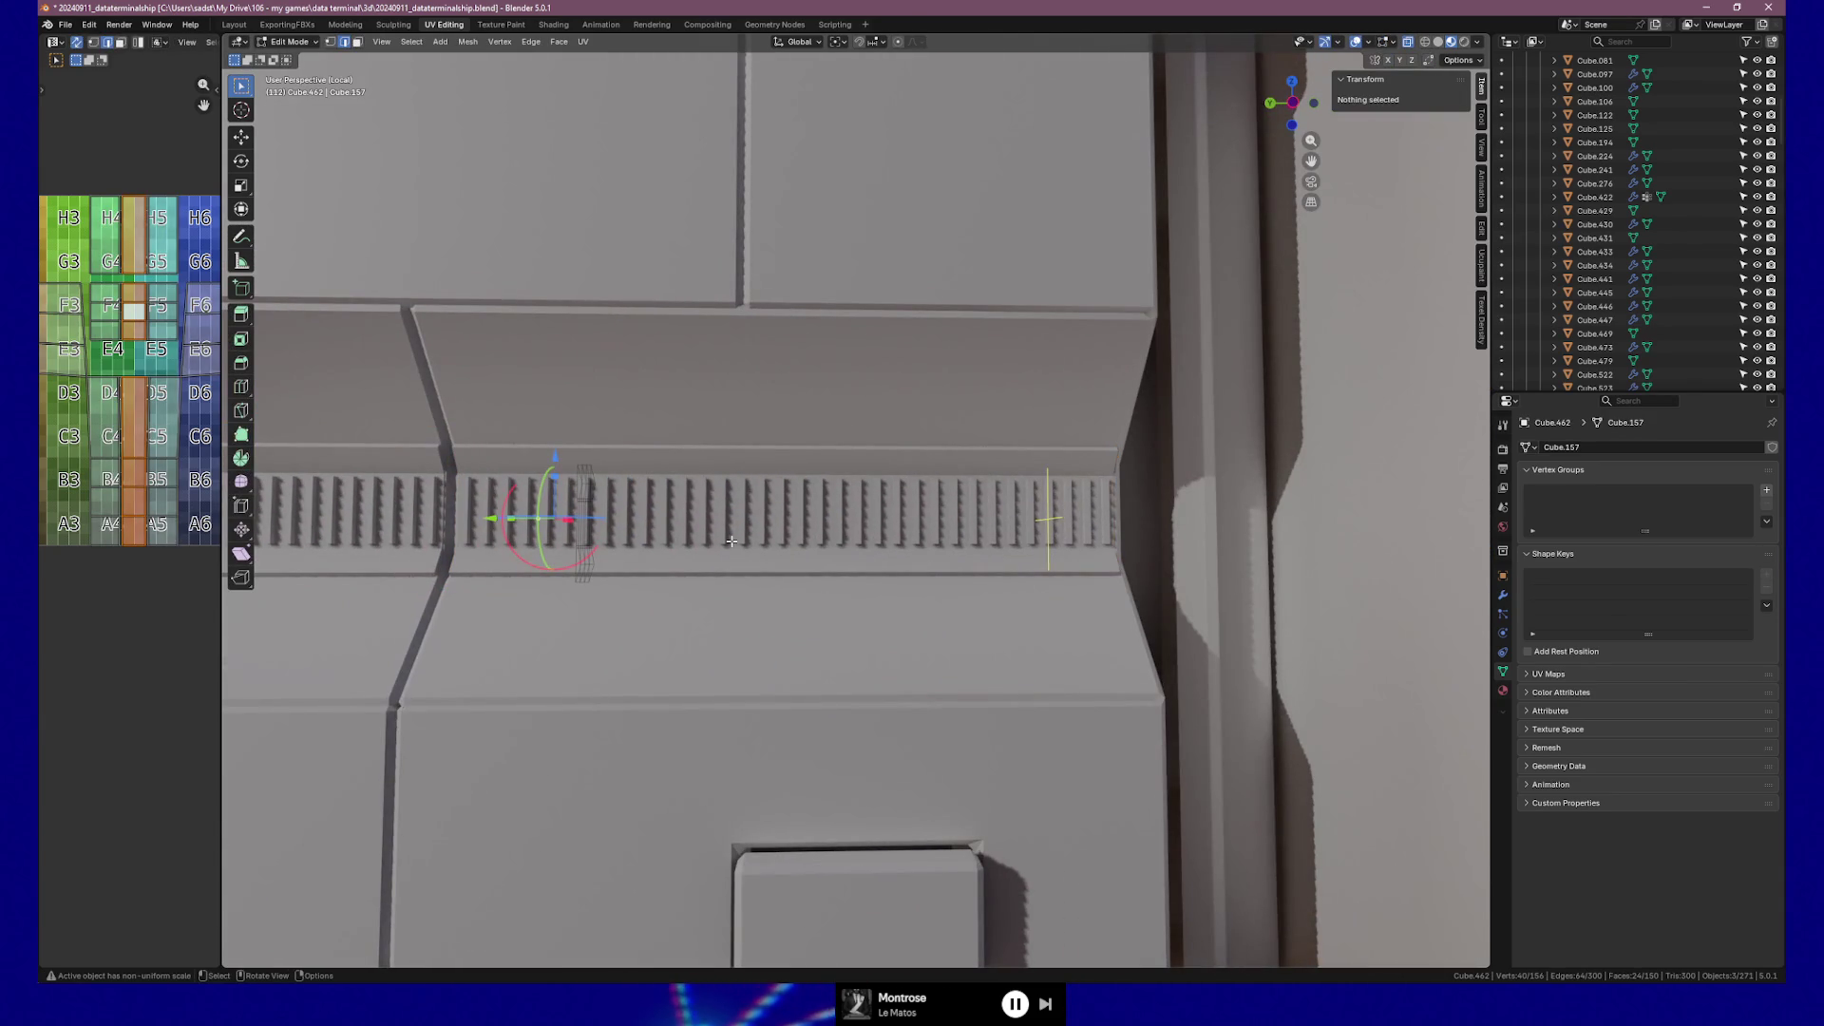
Select all vent strip geometry and switch to Front Orthographic view.
key(a)
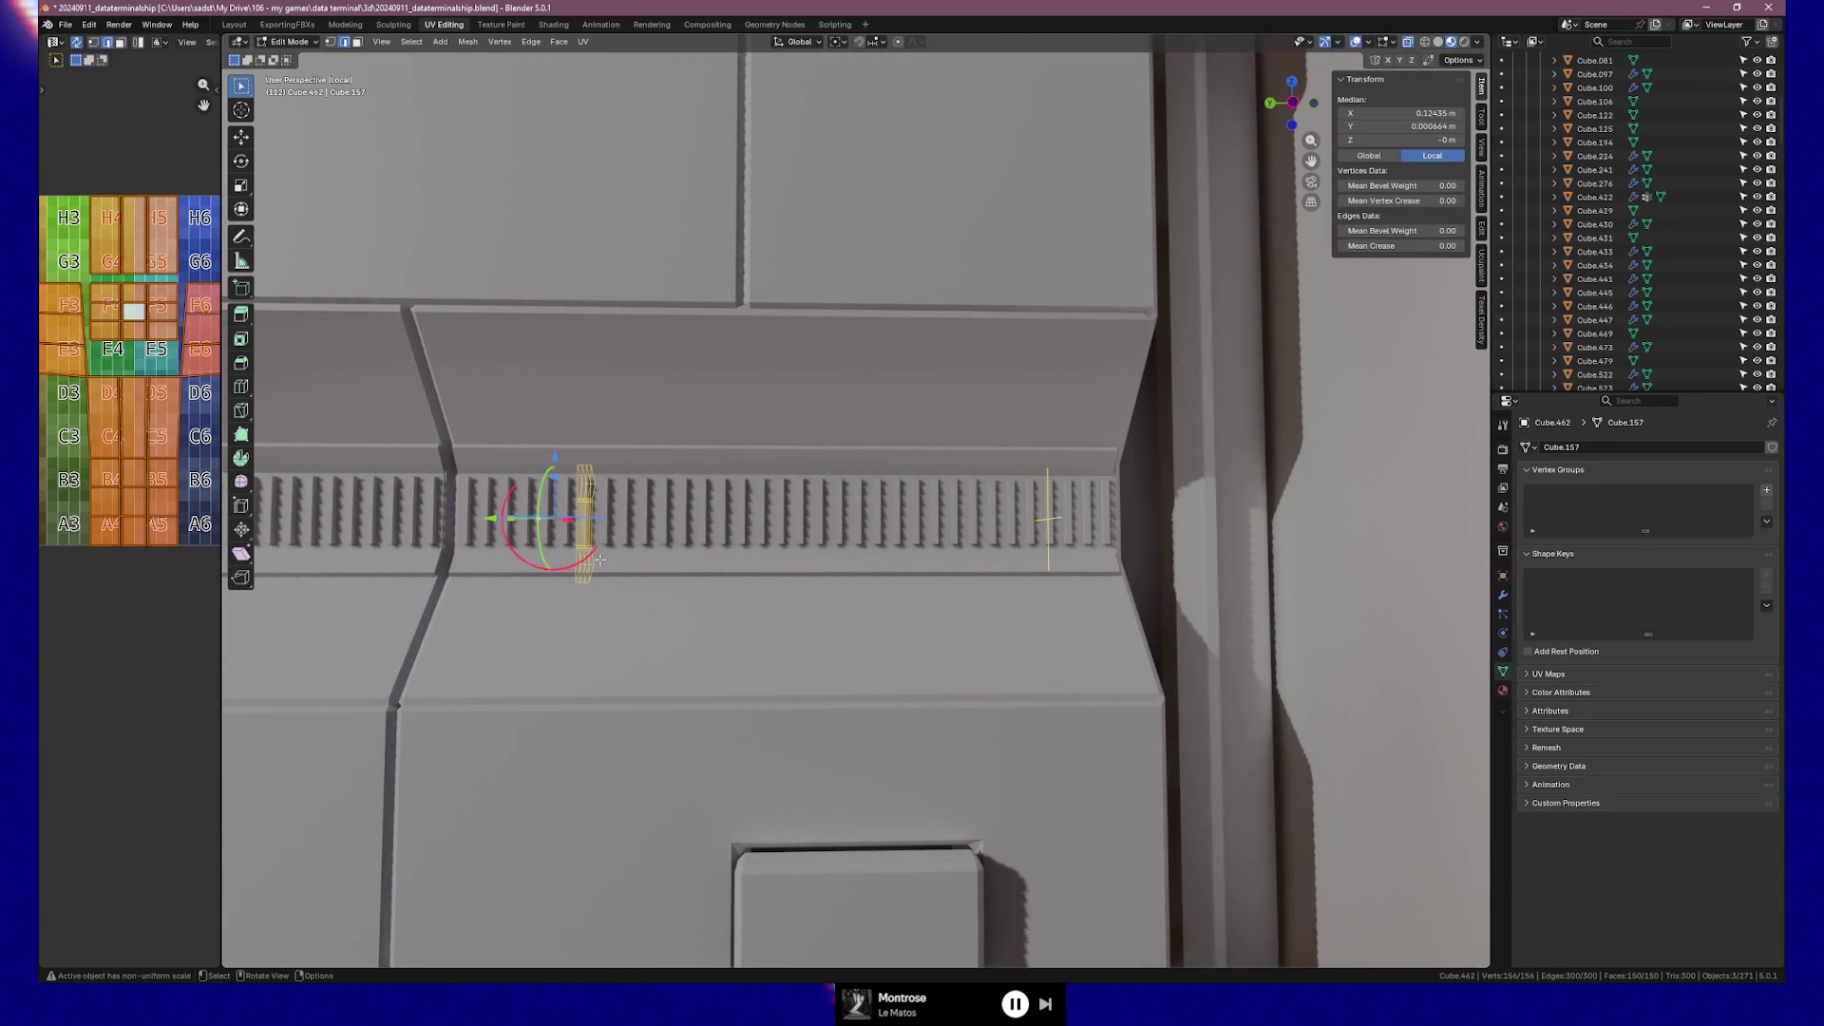
scroll(765, 527, down, 2)
mouse_move(765, 527)
middle_down()
mouse_move(522, 534)
mouse_move(823, 529)
mouse_move(671, 550)
mouse_move(814, 510)
mouse_move(904, 561)
mouse_move(1000, 517)
mouse_move(953, 540)
middle_up()
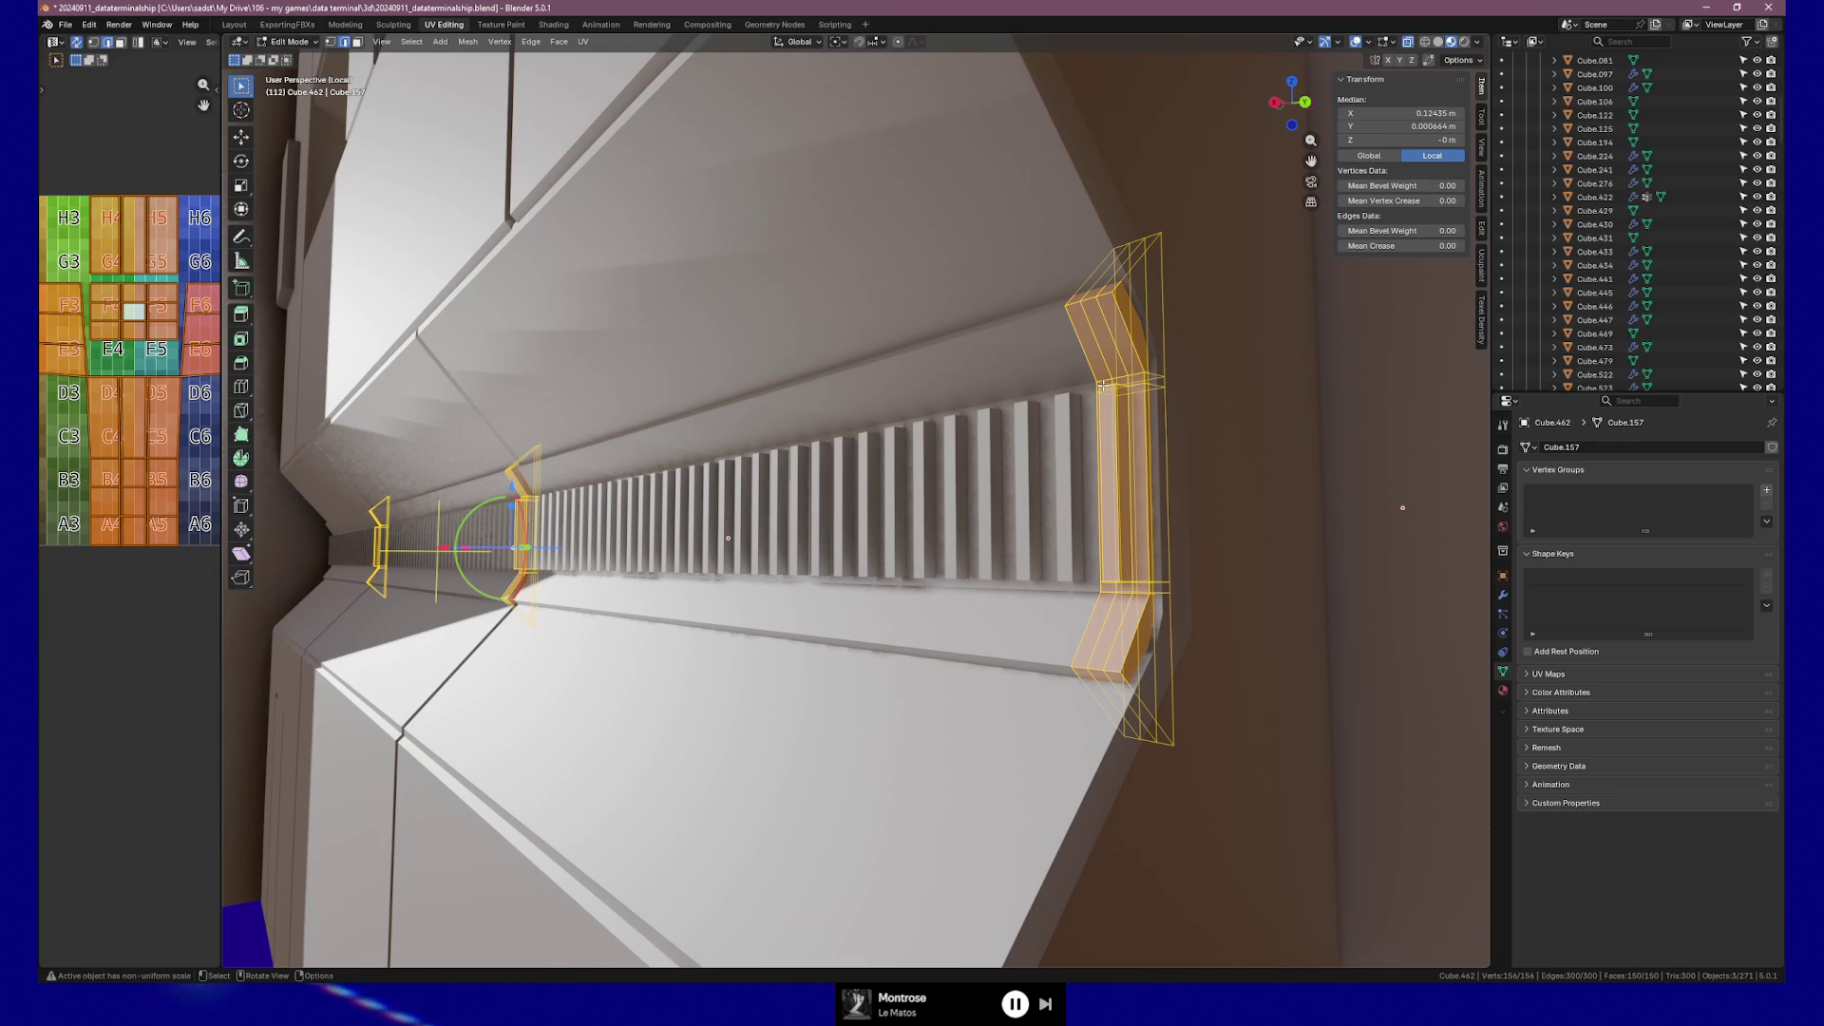
key(KP_1)
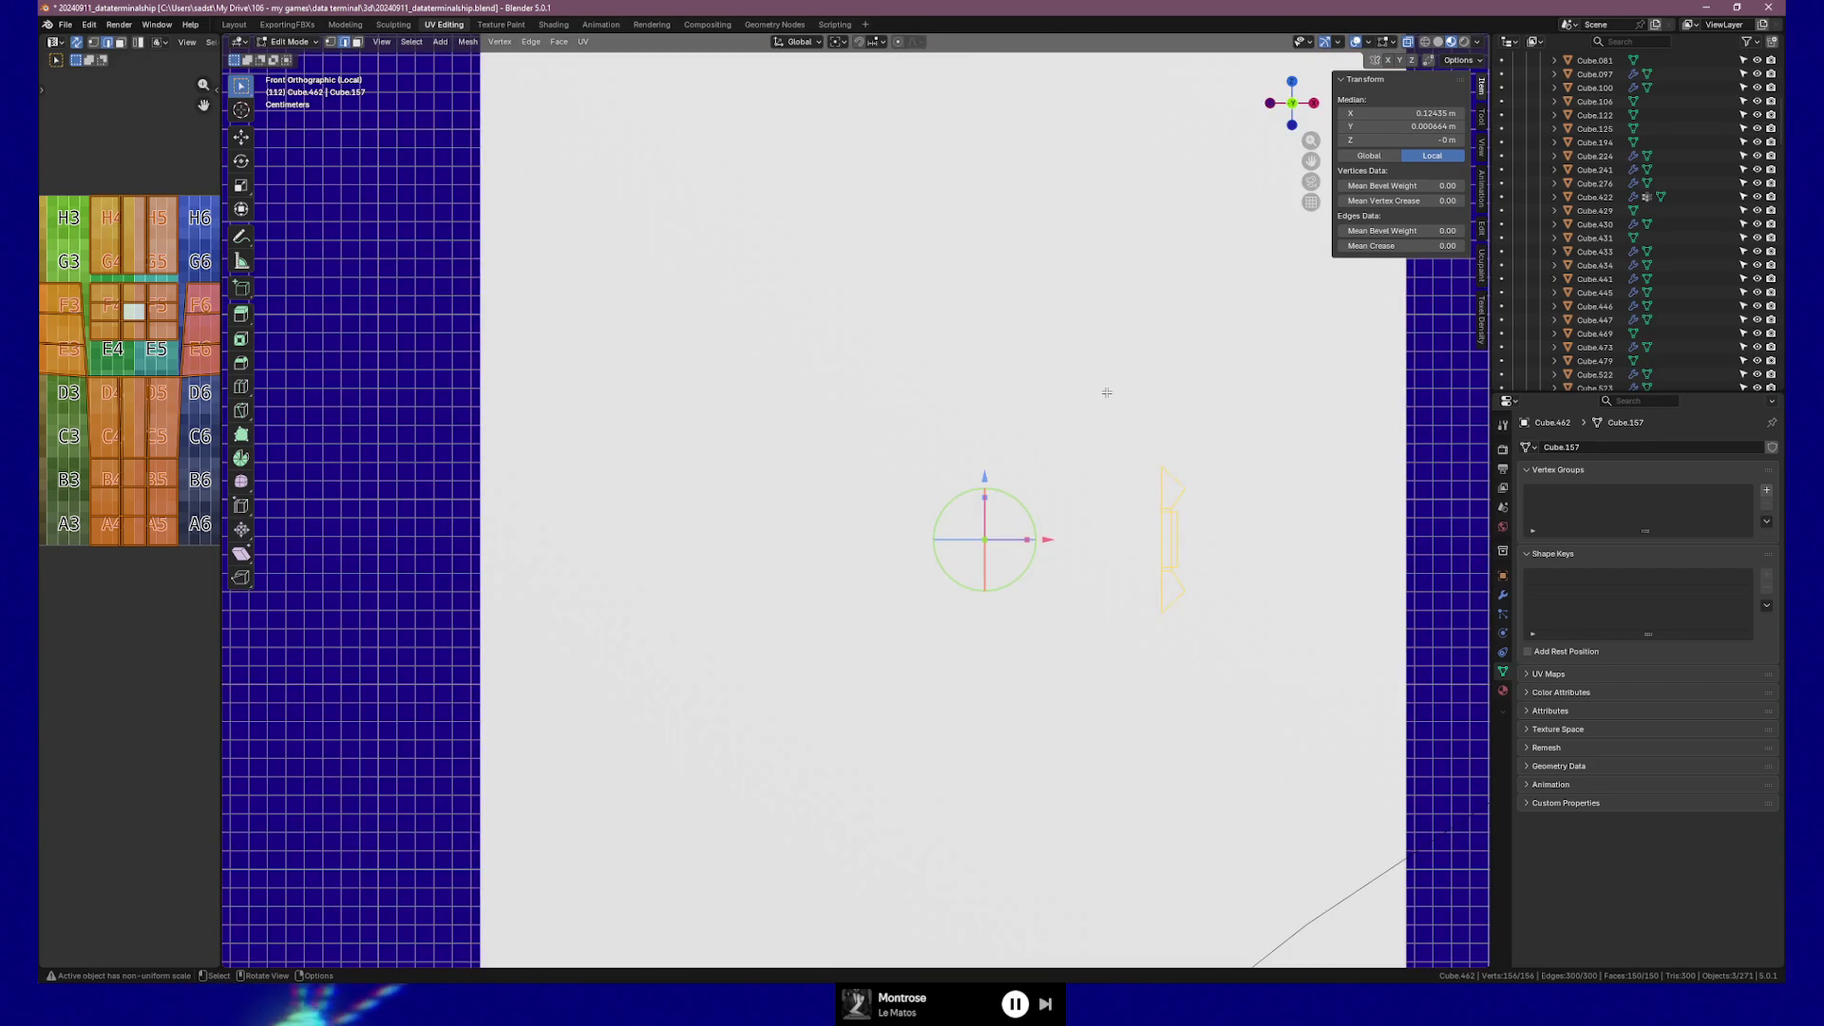
Switch to back view, centre the strip outline, and disable Scene Lights in viewport shading.
key(ctrl+KP_1)
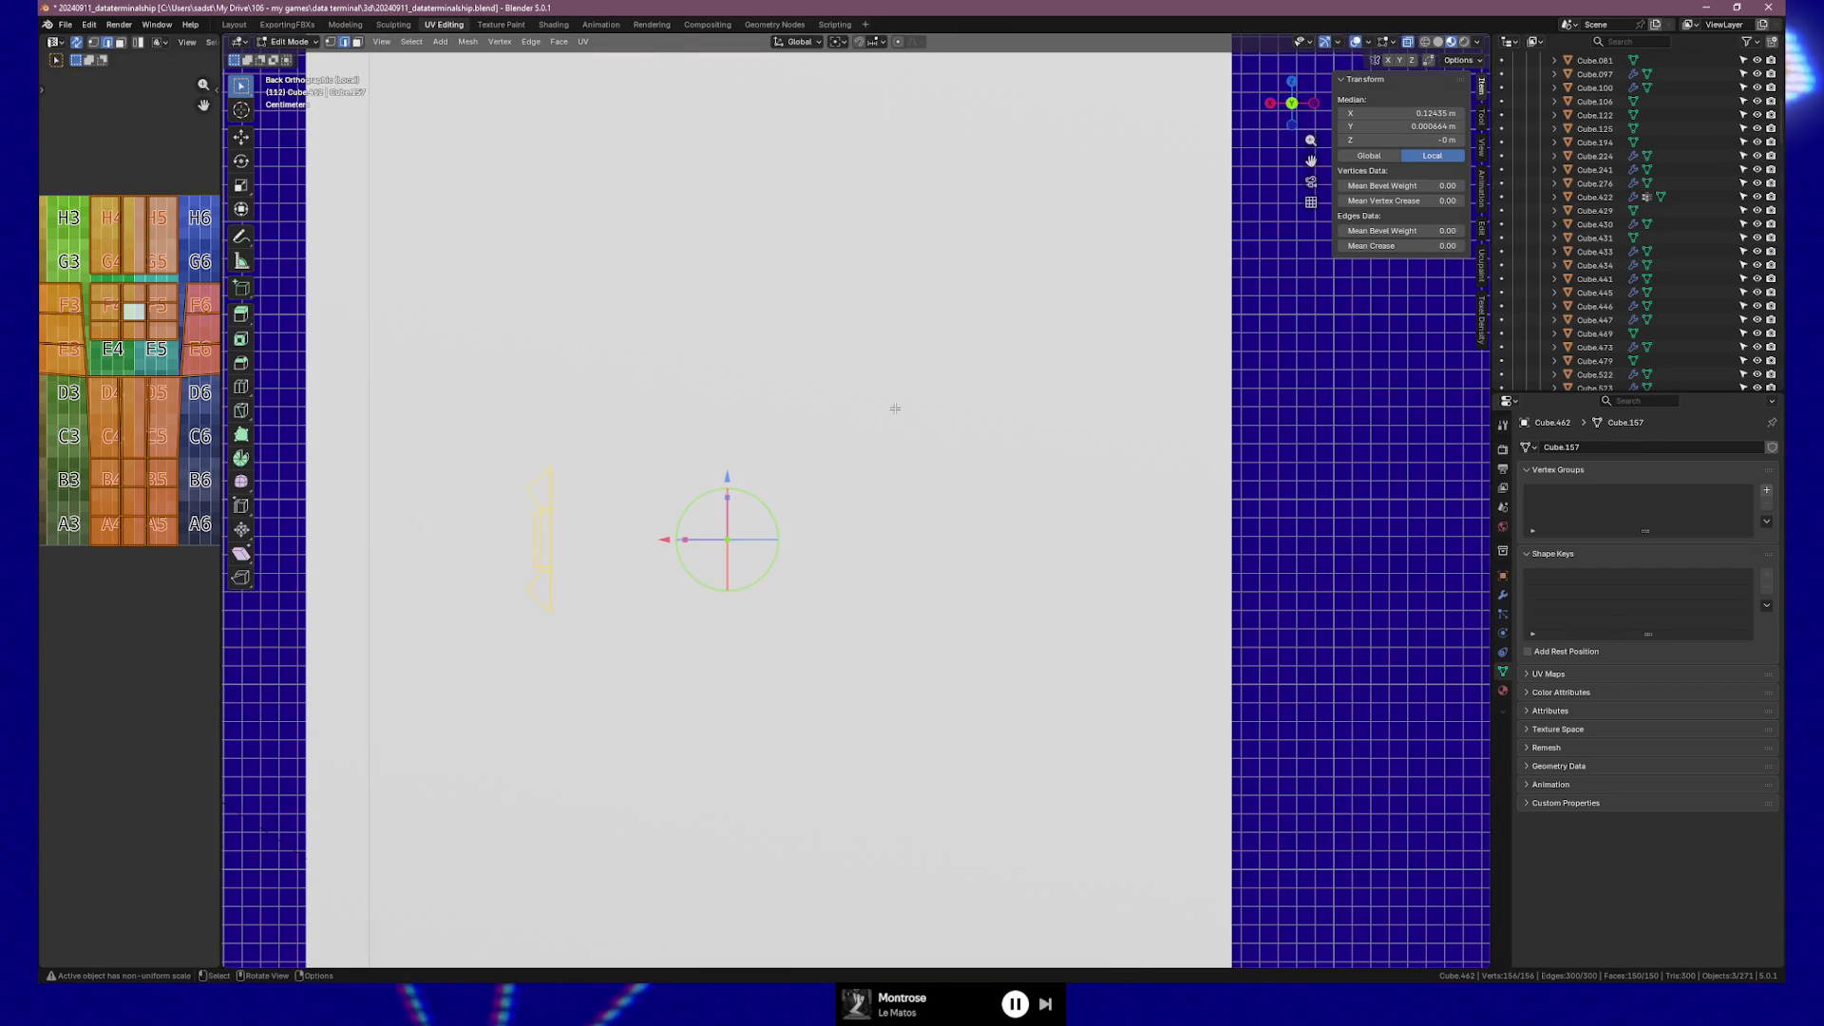
scroll(766, 471, up, 4)
shift+middle_drag(338, 564, 836, 366)
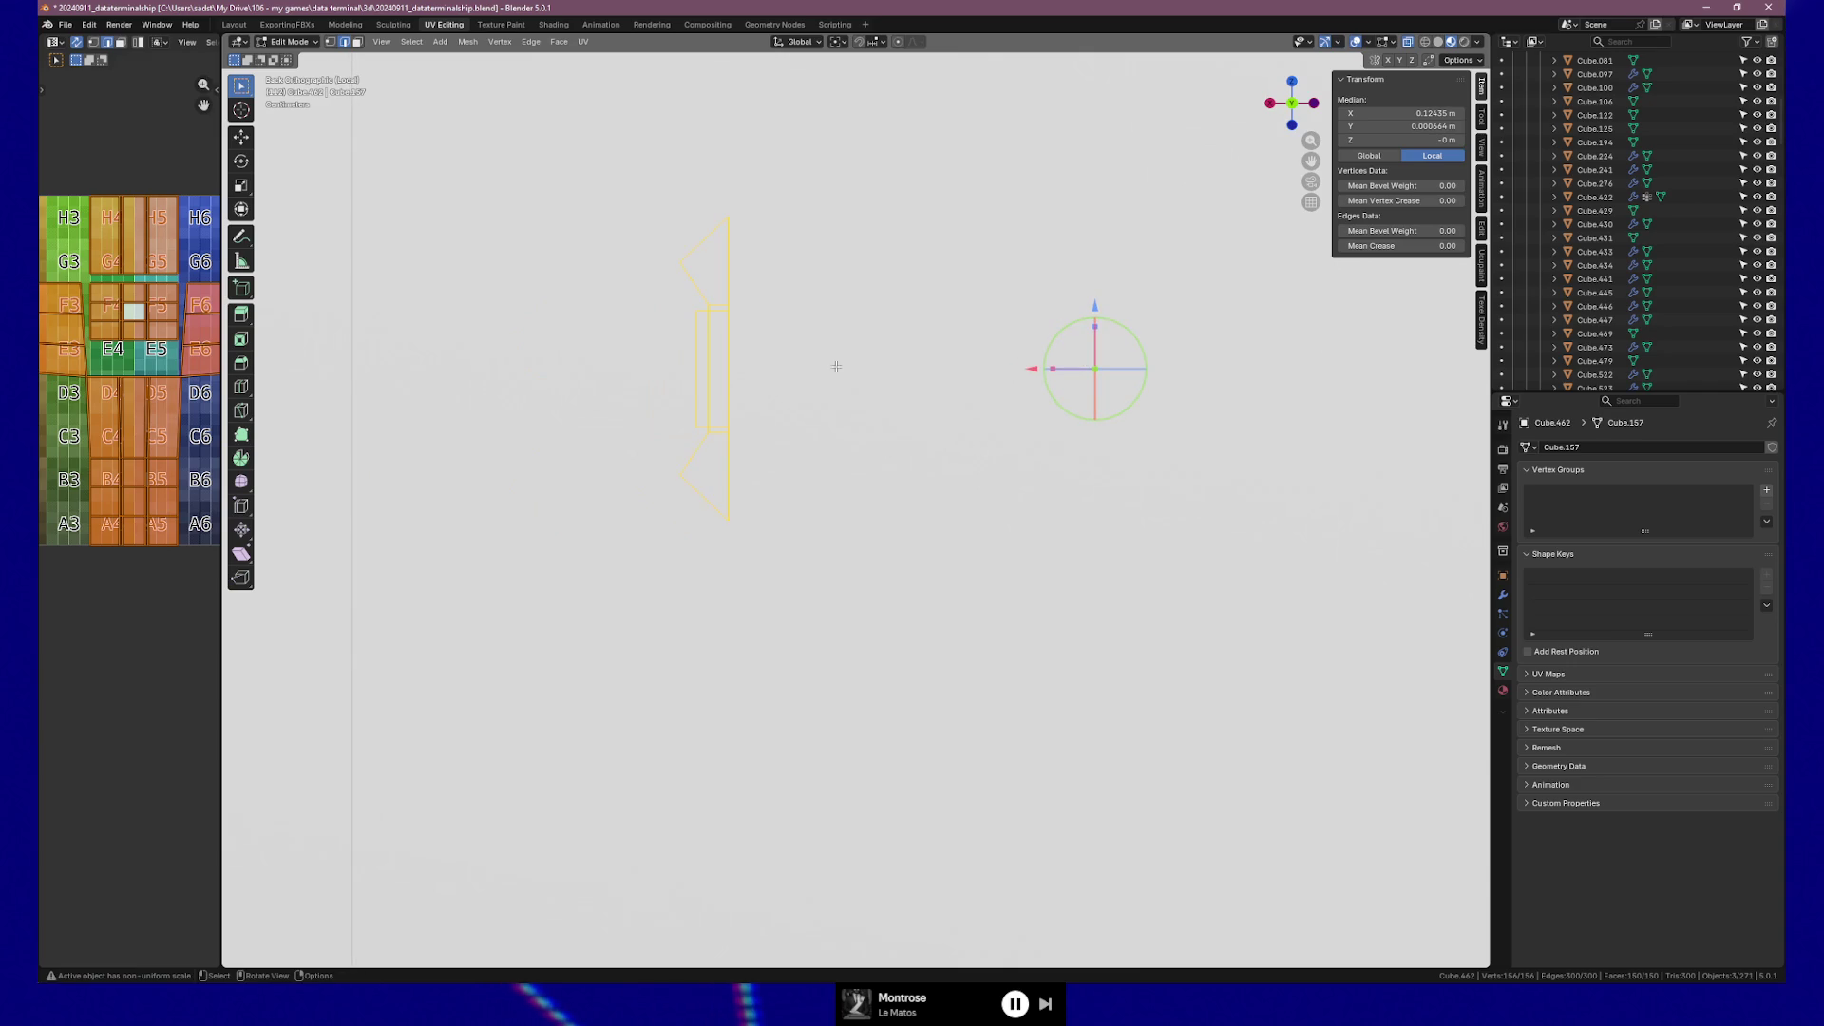
click(1478, 44)
click(1400, 110)
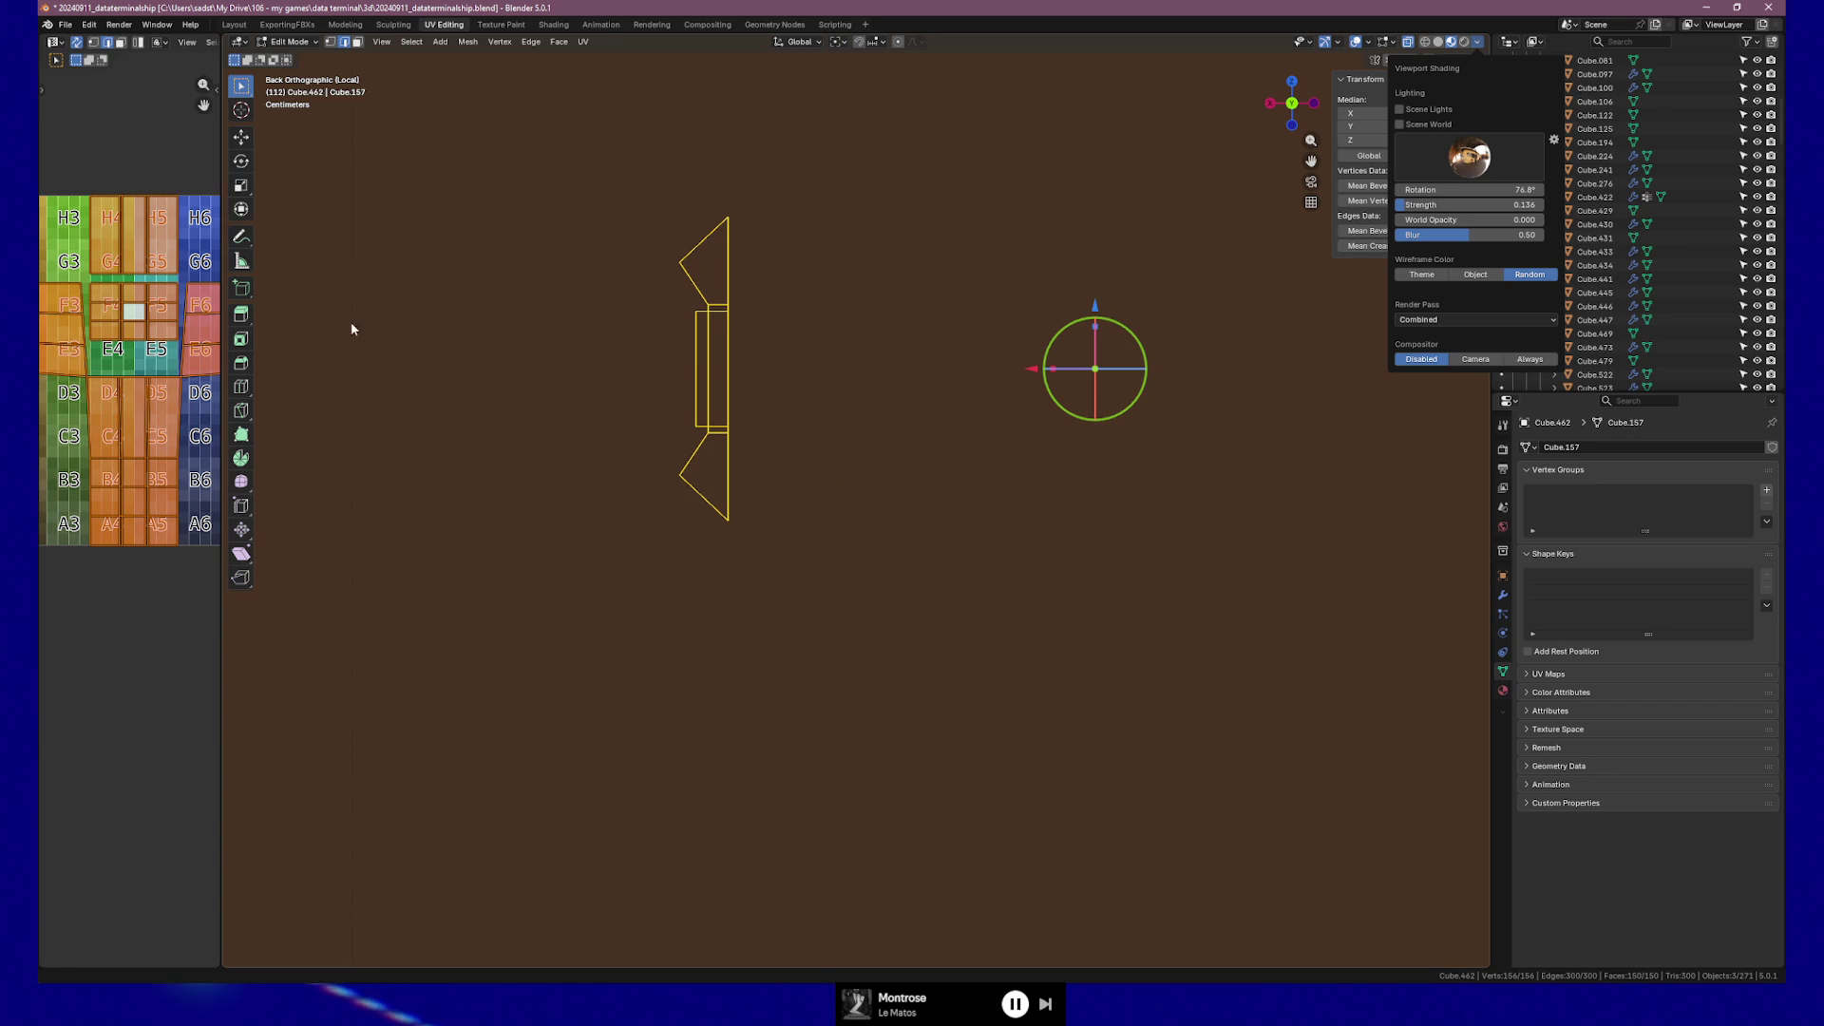
In vertex select, box-select the strip's middle vertices and scale them along Z to 0.814.
click(530, 42)
key(1)
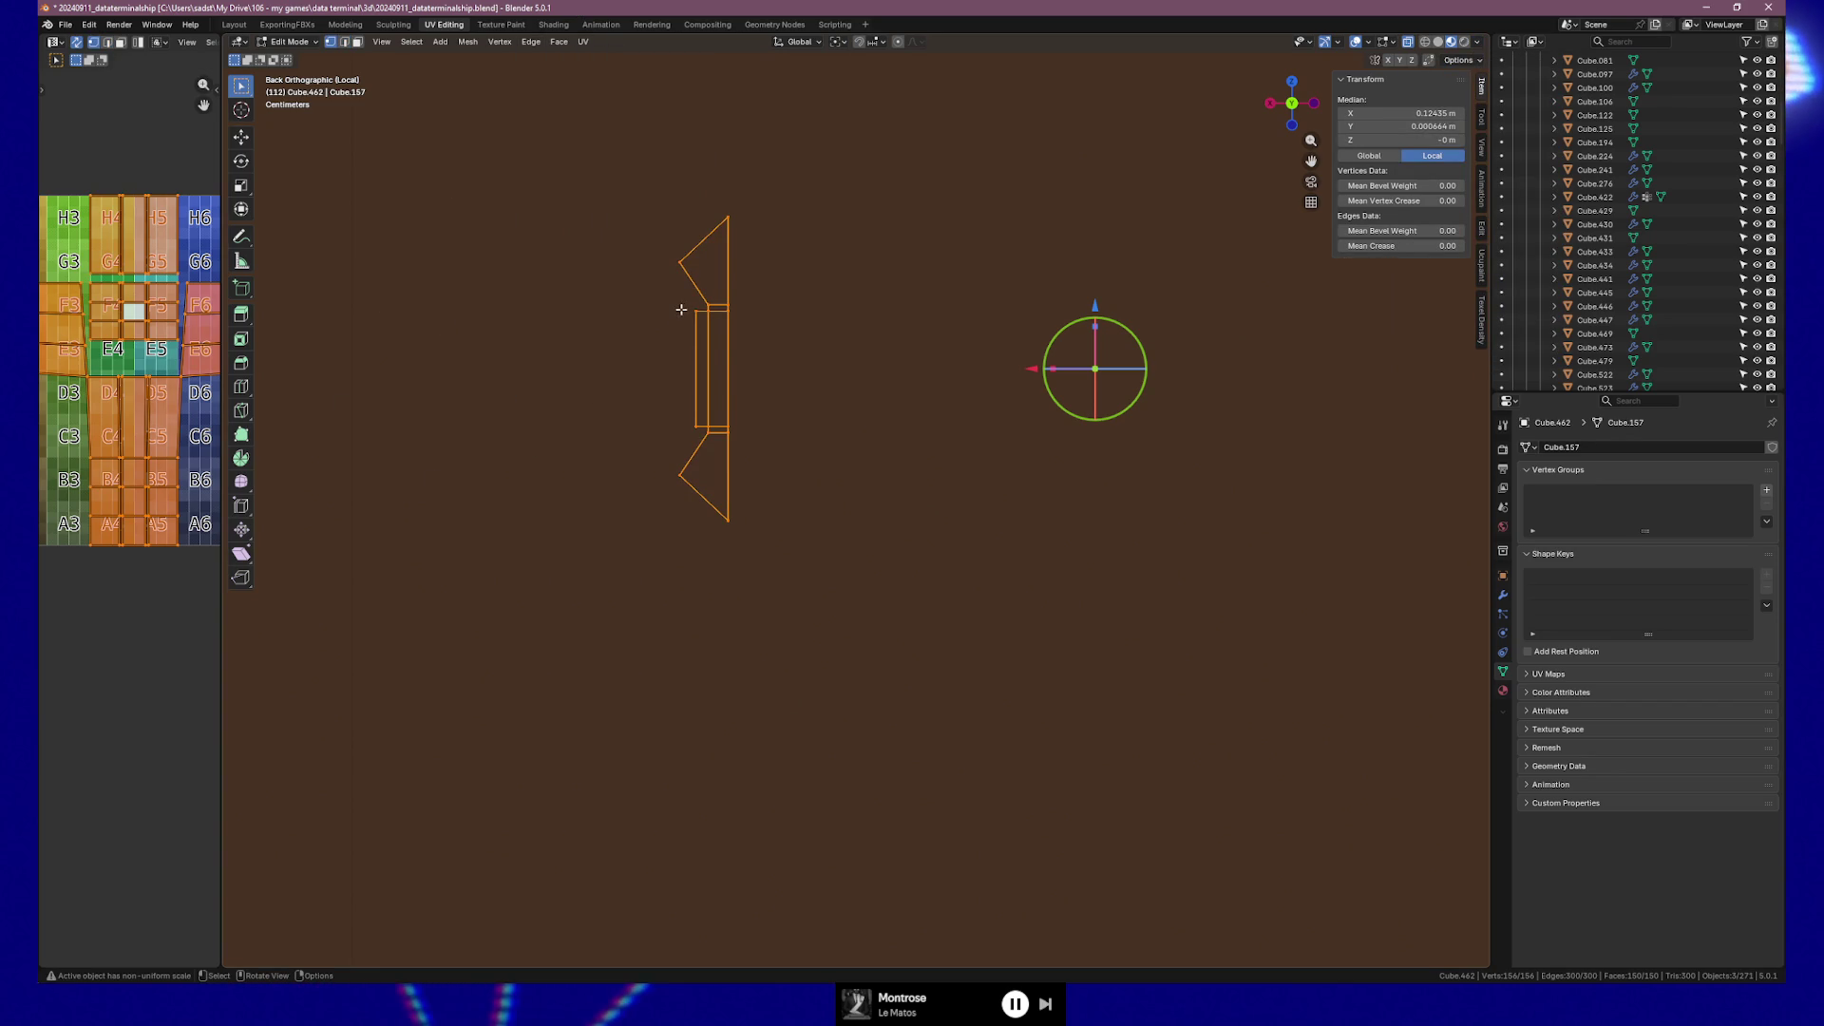
drag(684, 308, 749, 431)
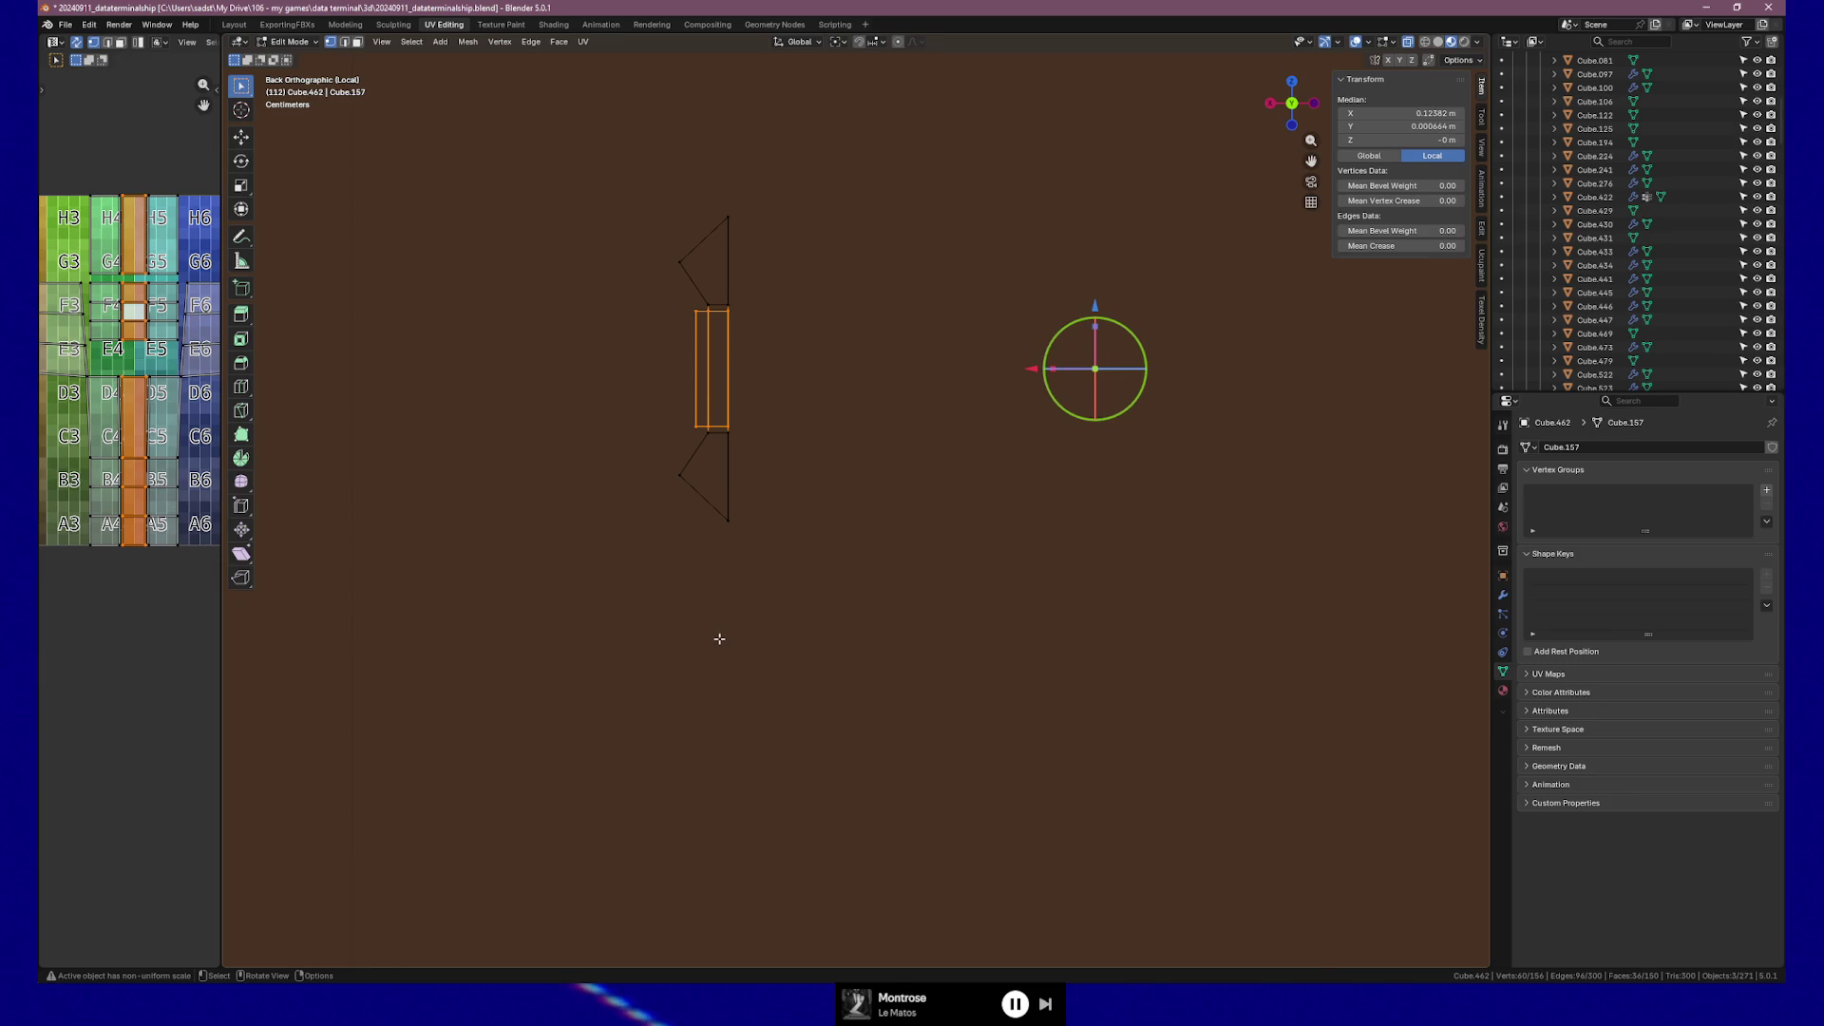
key(s)
key(z)
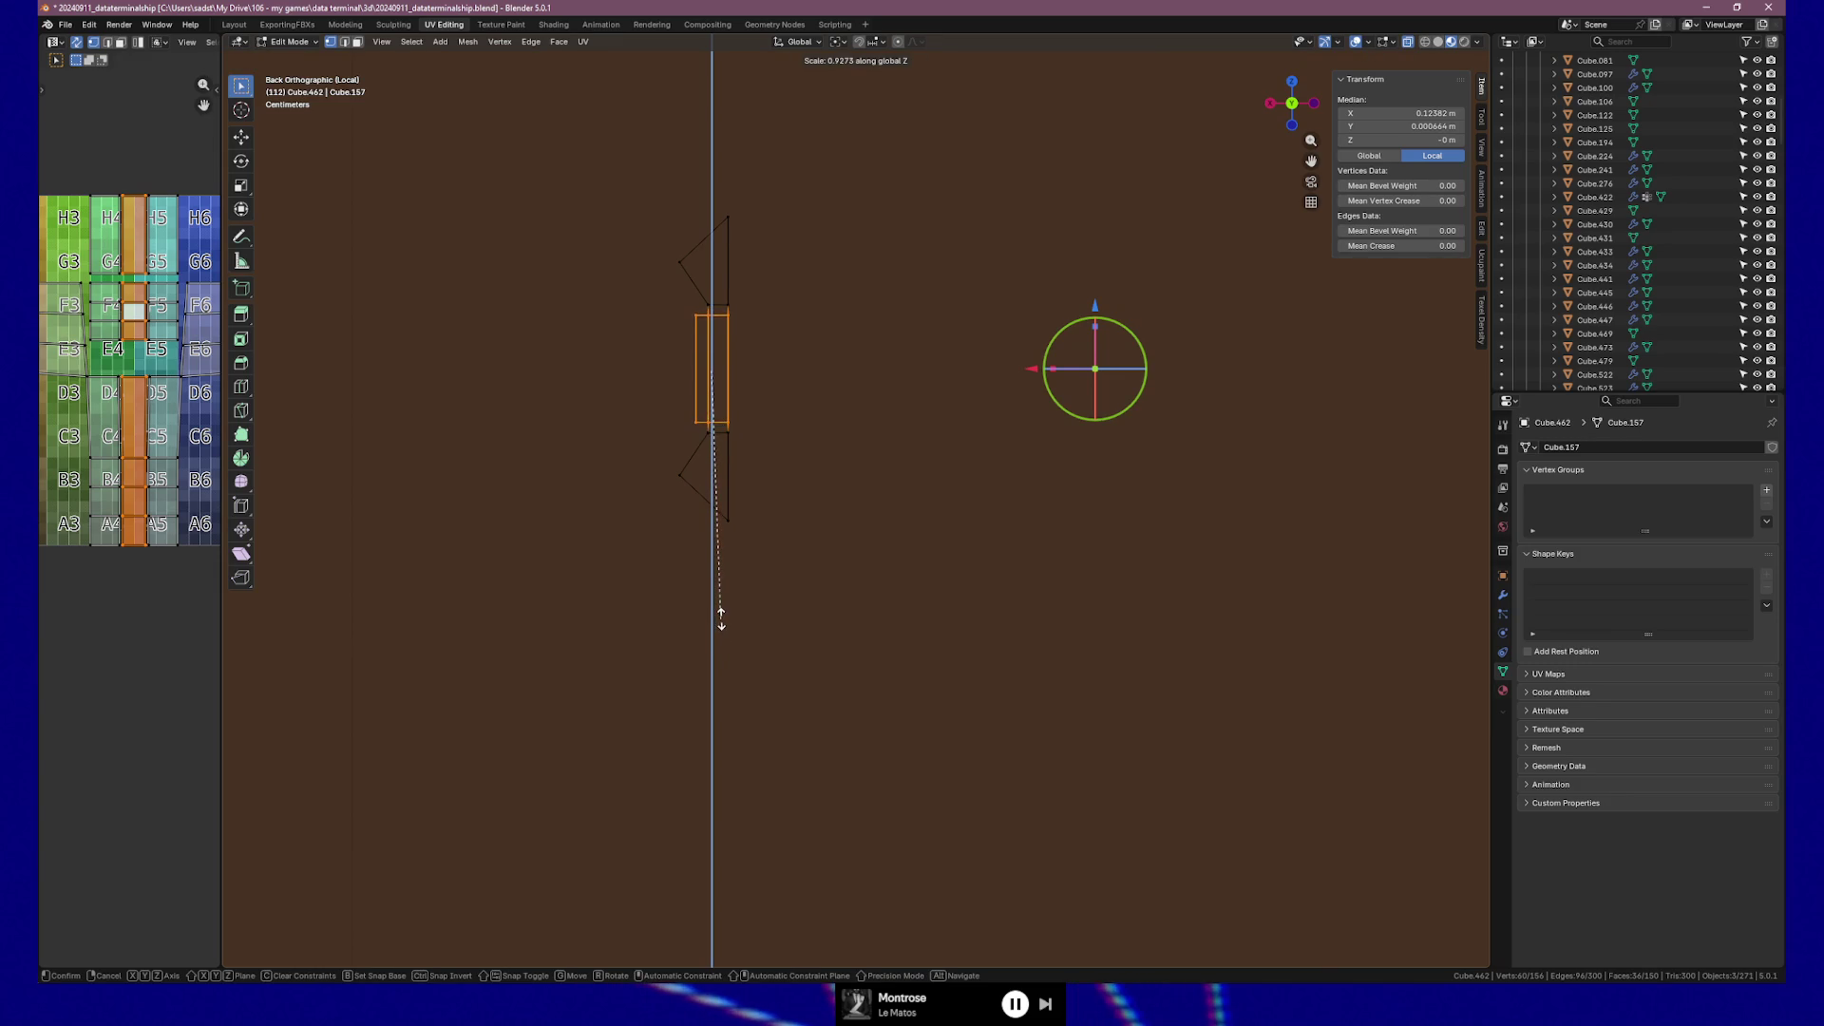
click(720, 589)
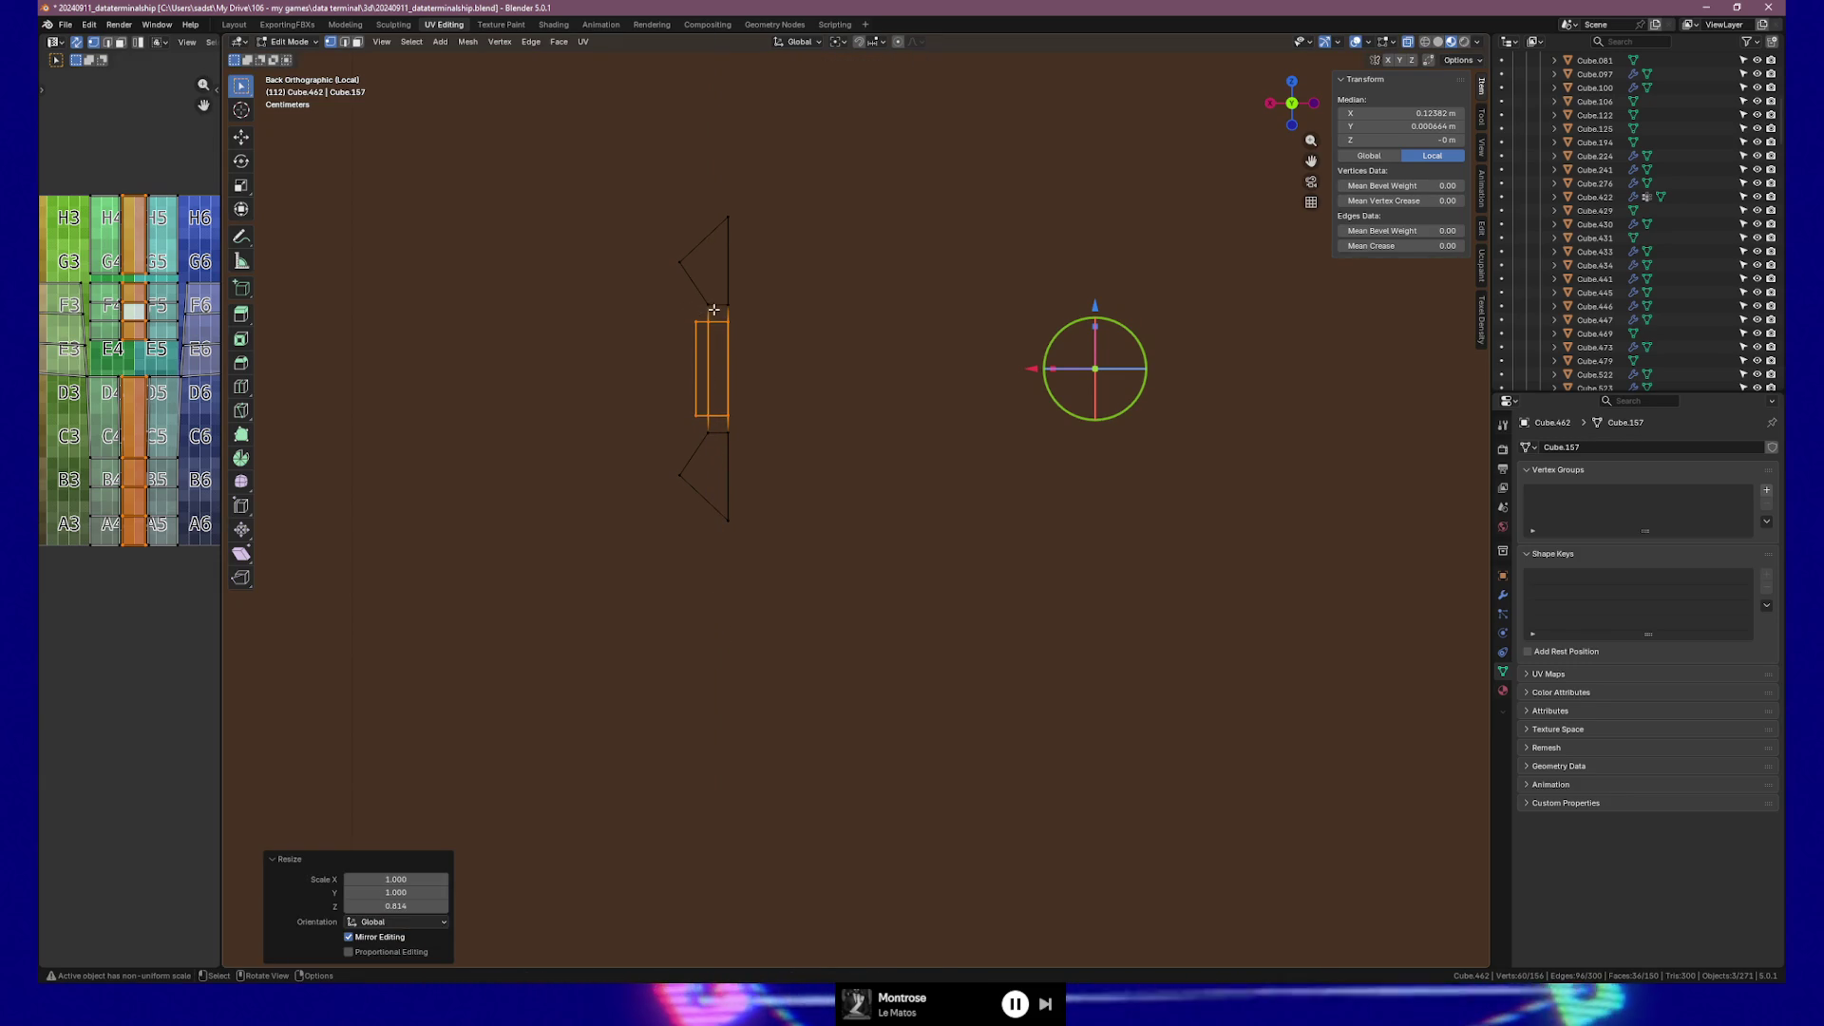
Cancel a second Z scale and return to Object Mode to view the vent strip in perspective.
key(s)
key(z)
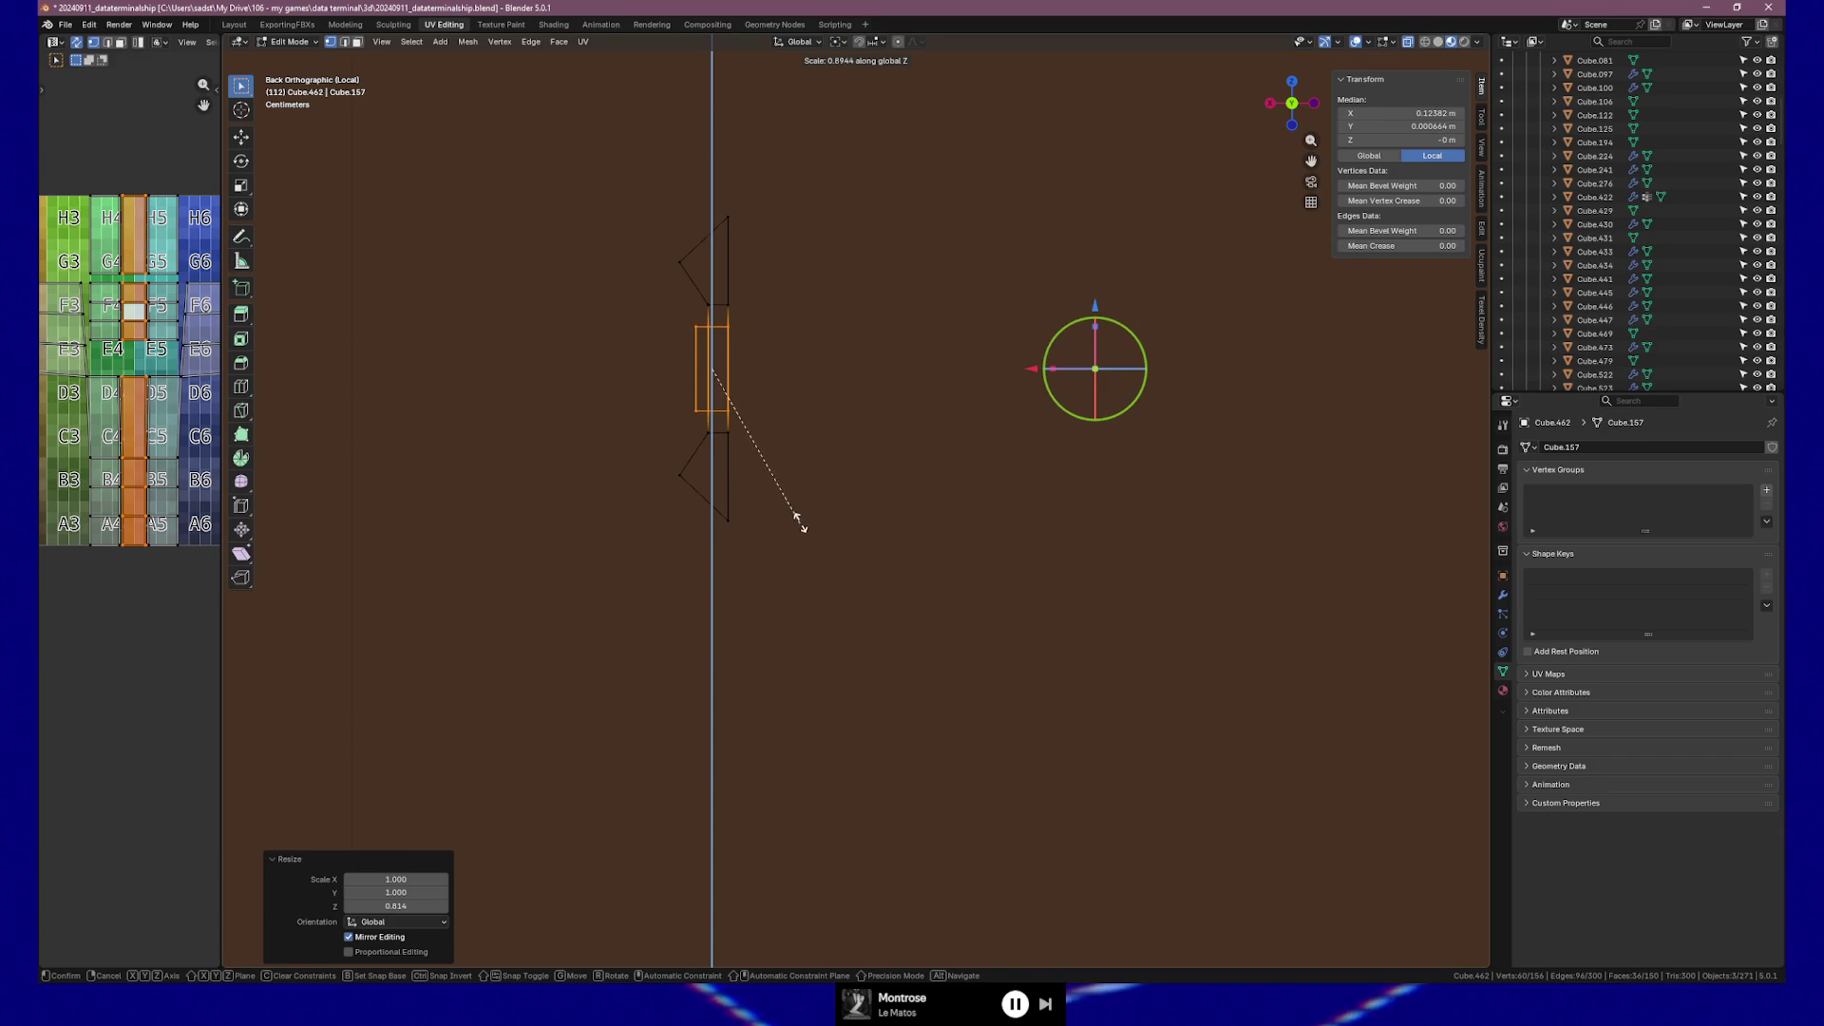
right_click(797, 522)
key(Tab)
mouse_move(777, 481)
middle_down()
mouse_move(993, 475)
mouse_move(802, 481)
mouse_move(880, 558)
mouse_move(800, 567)
middle_up()
Orbit to face the vent rail, enter Edit Mode, and bring up the Shift+A Mesh submenu.
scroll(800, 566, down, 5)
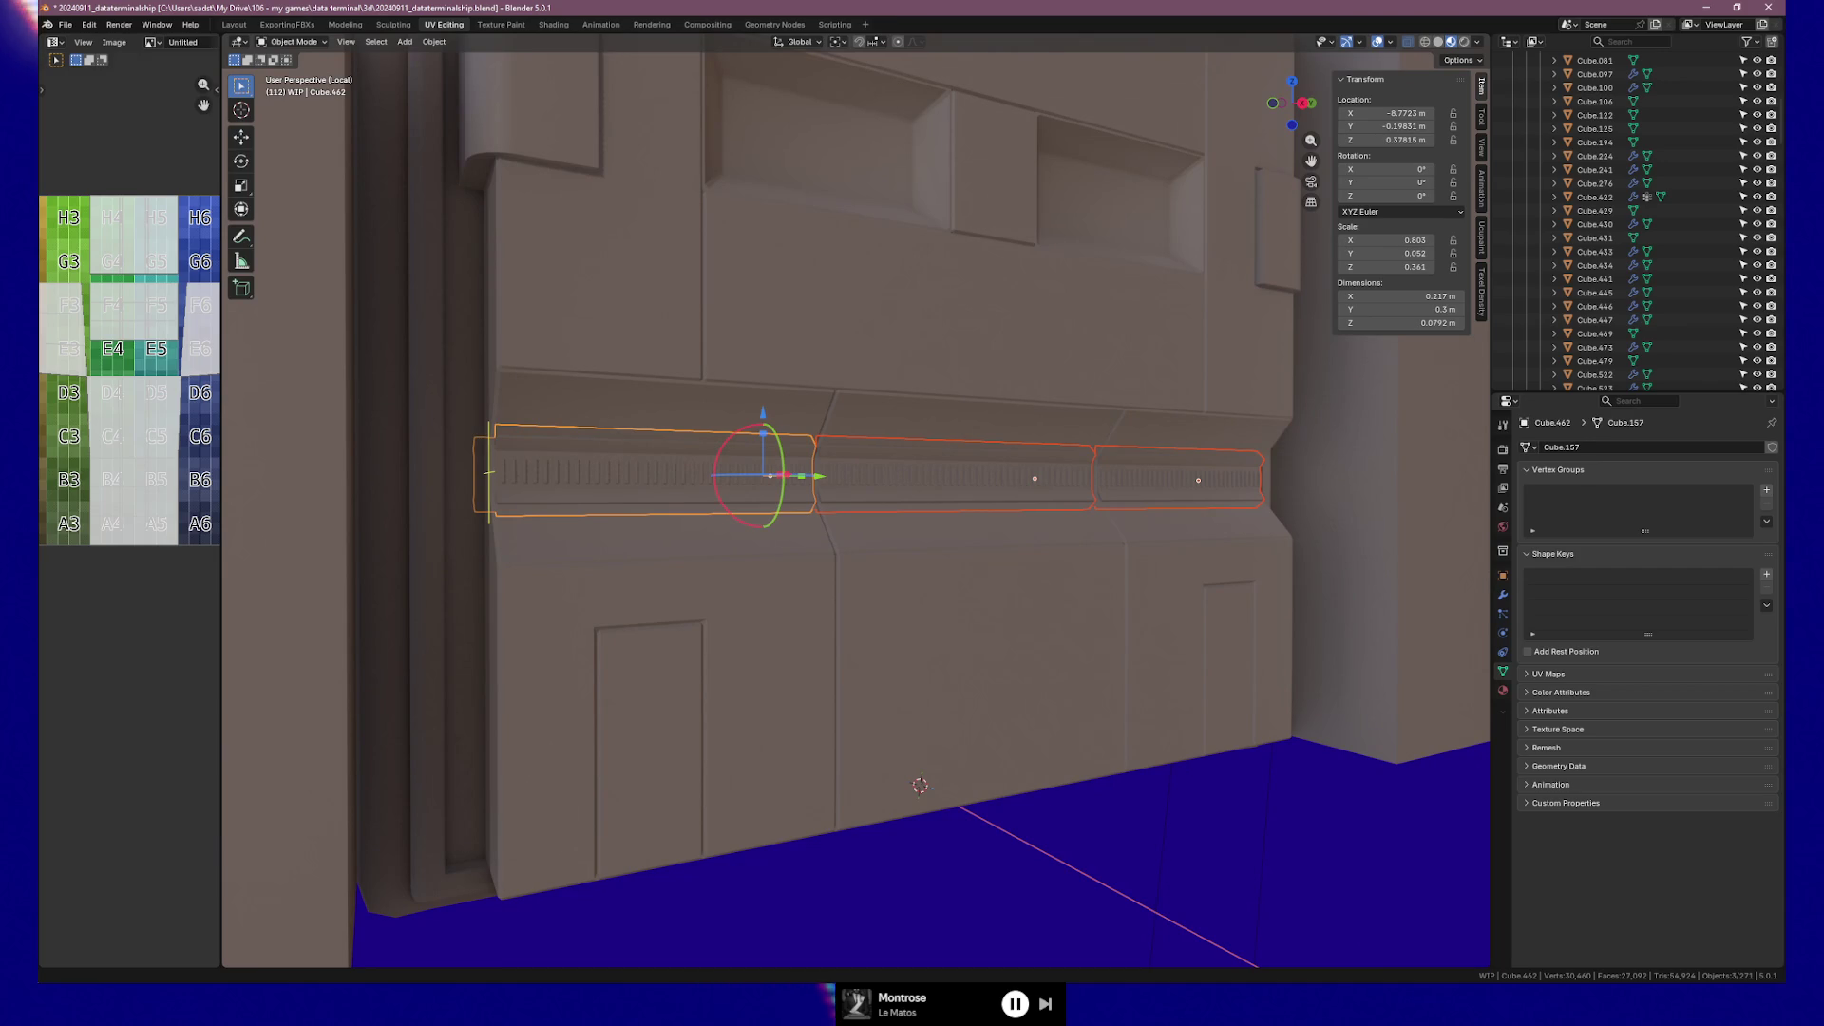
mouse_move(1070, 659)
middle_down()
mouse_move(753, 623)
mouse_move(1030, 669)
mouse_move(1159, 637)
mouse_move(1058, 624)
mouse_move(1117, 642)
mouse_move(1041, 639)
middle_up()
key(Tab)
key(Tab)
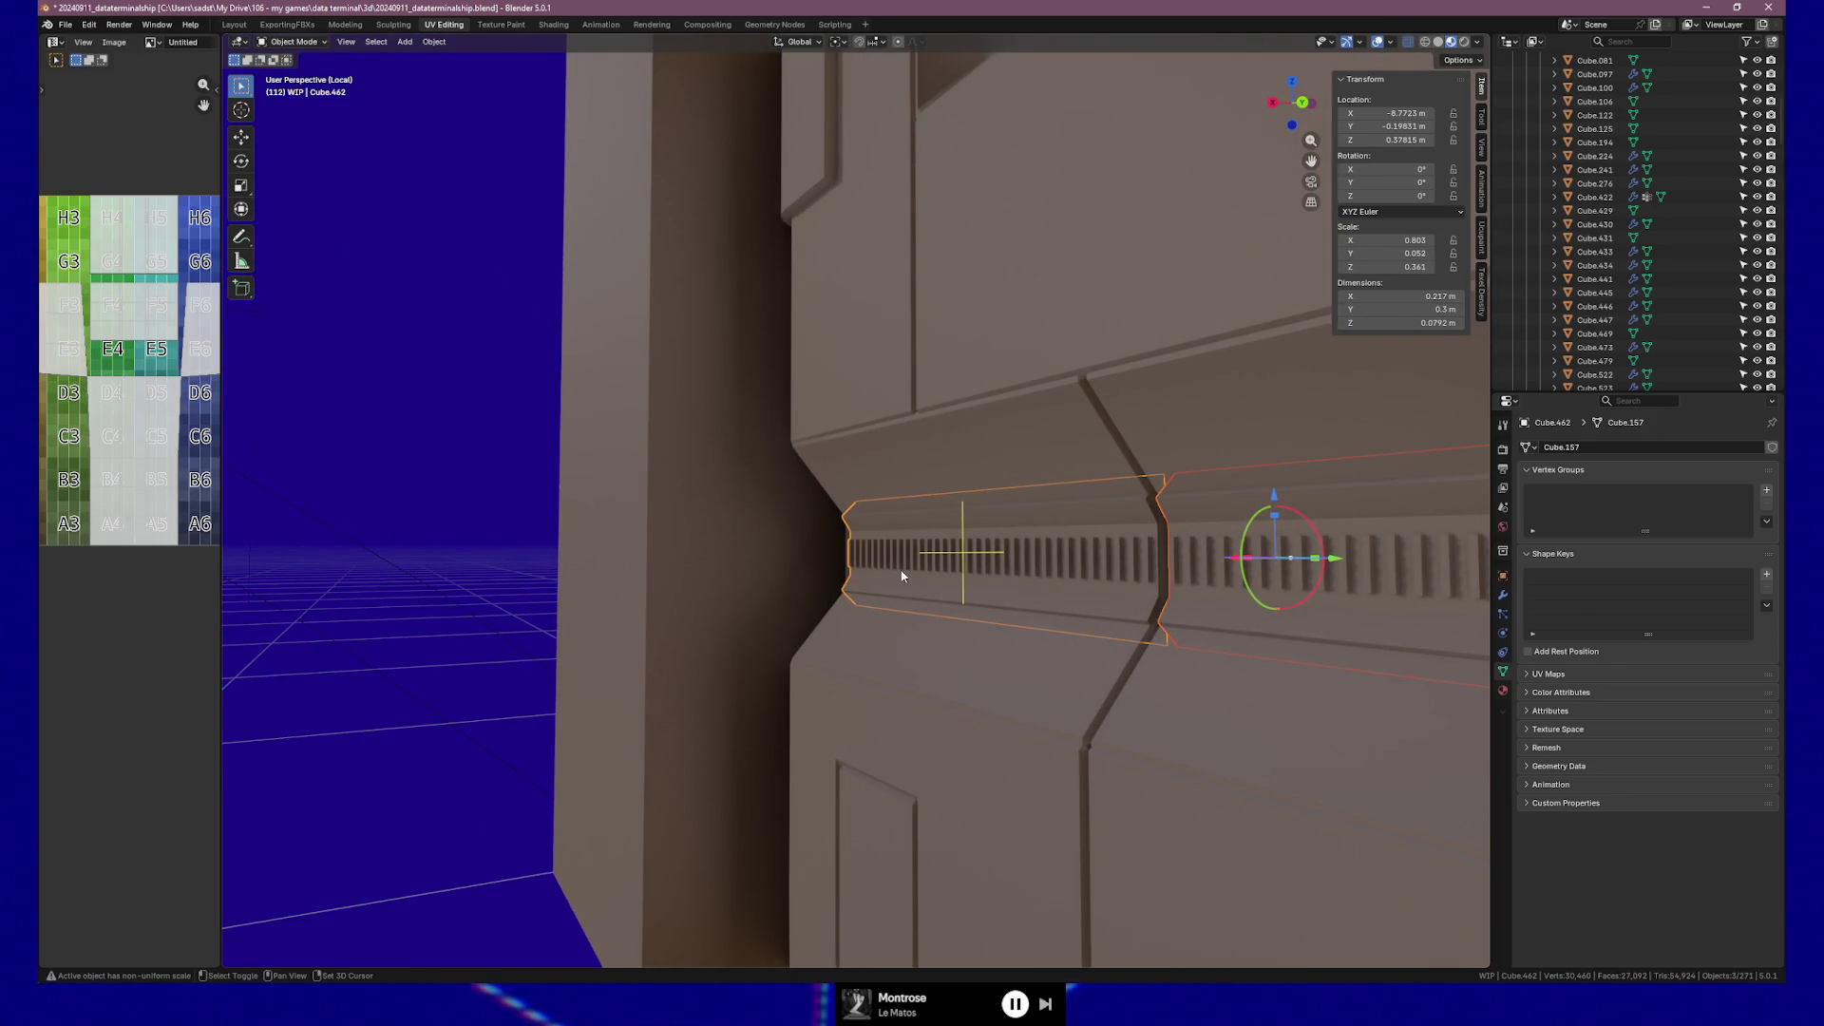
key(shift+a)
mouse_move(892, 592)
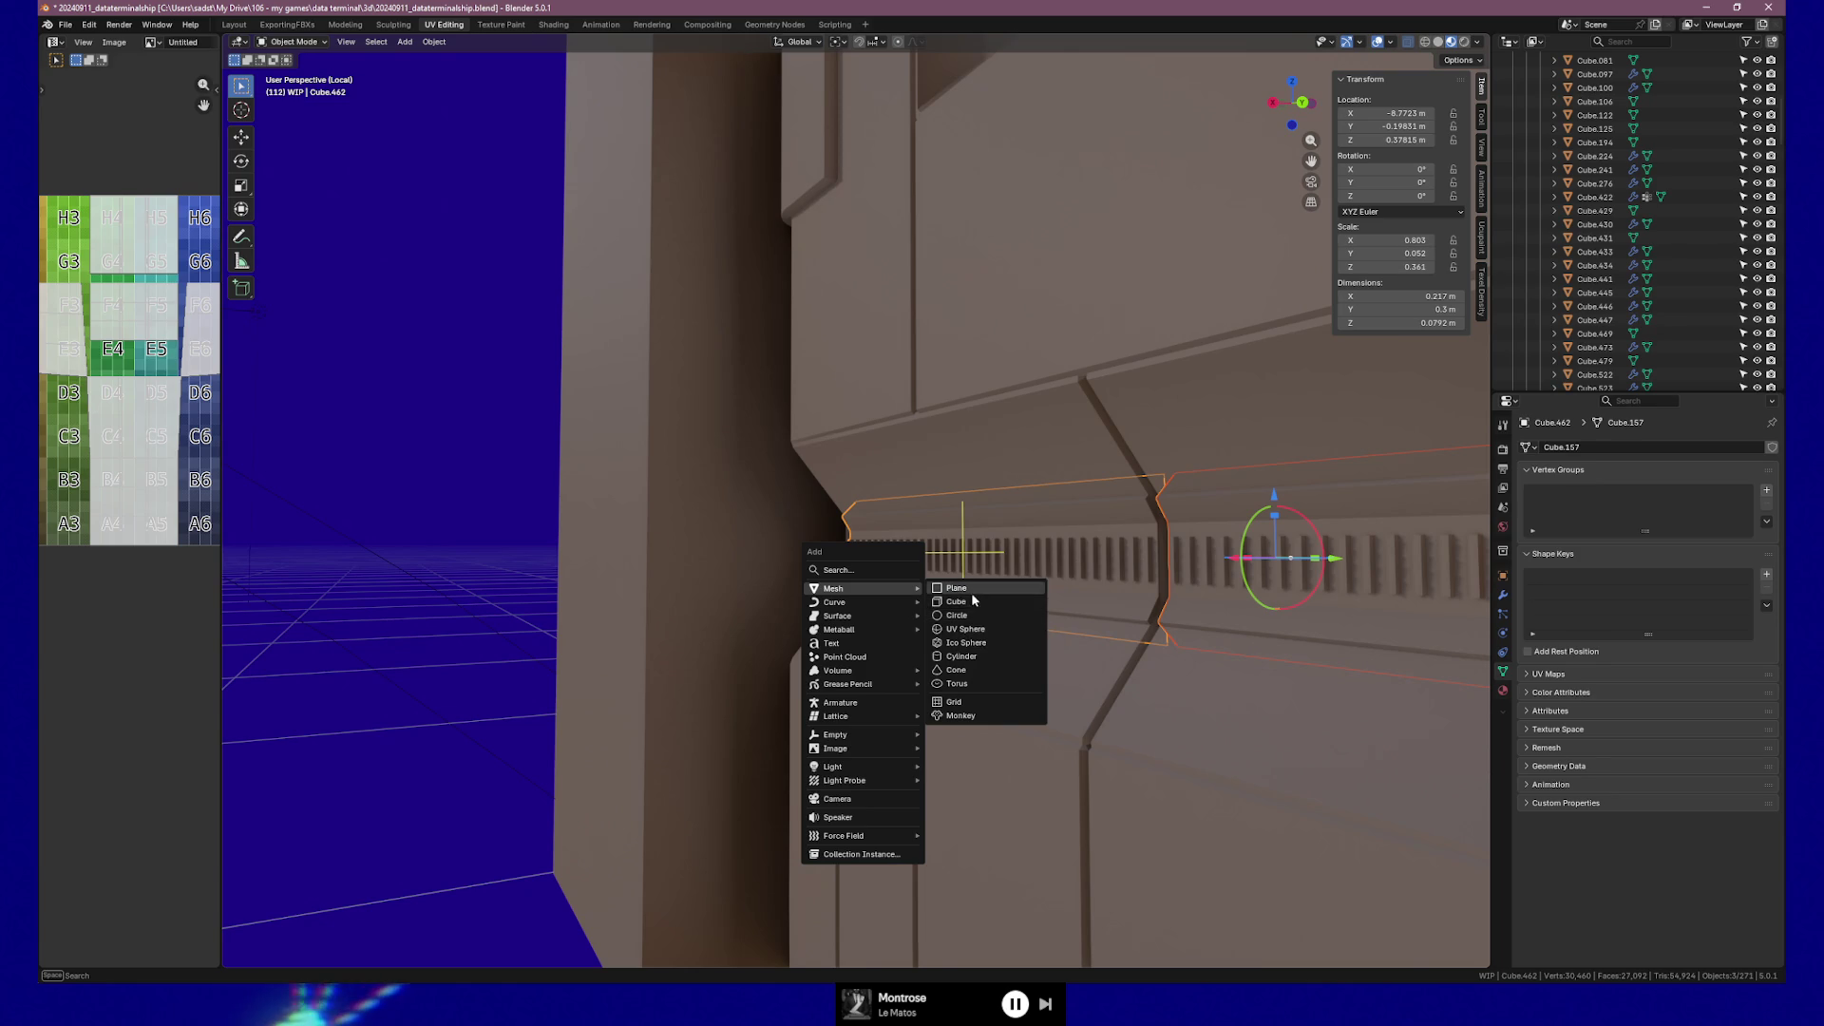
Add a cylinder with 8 vertices, 0.1 m radius and 0.1 m depth.
click(982, 654)
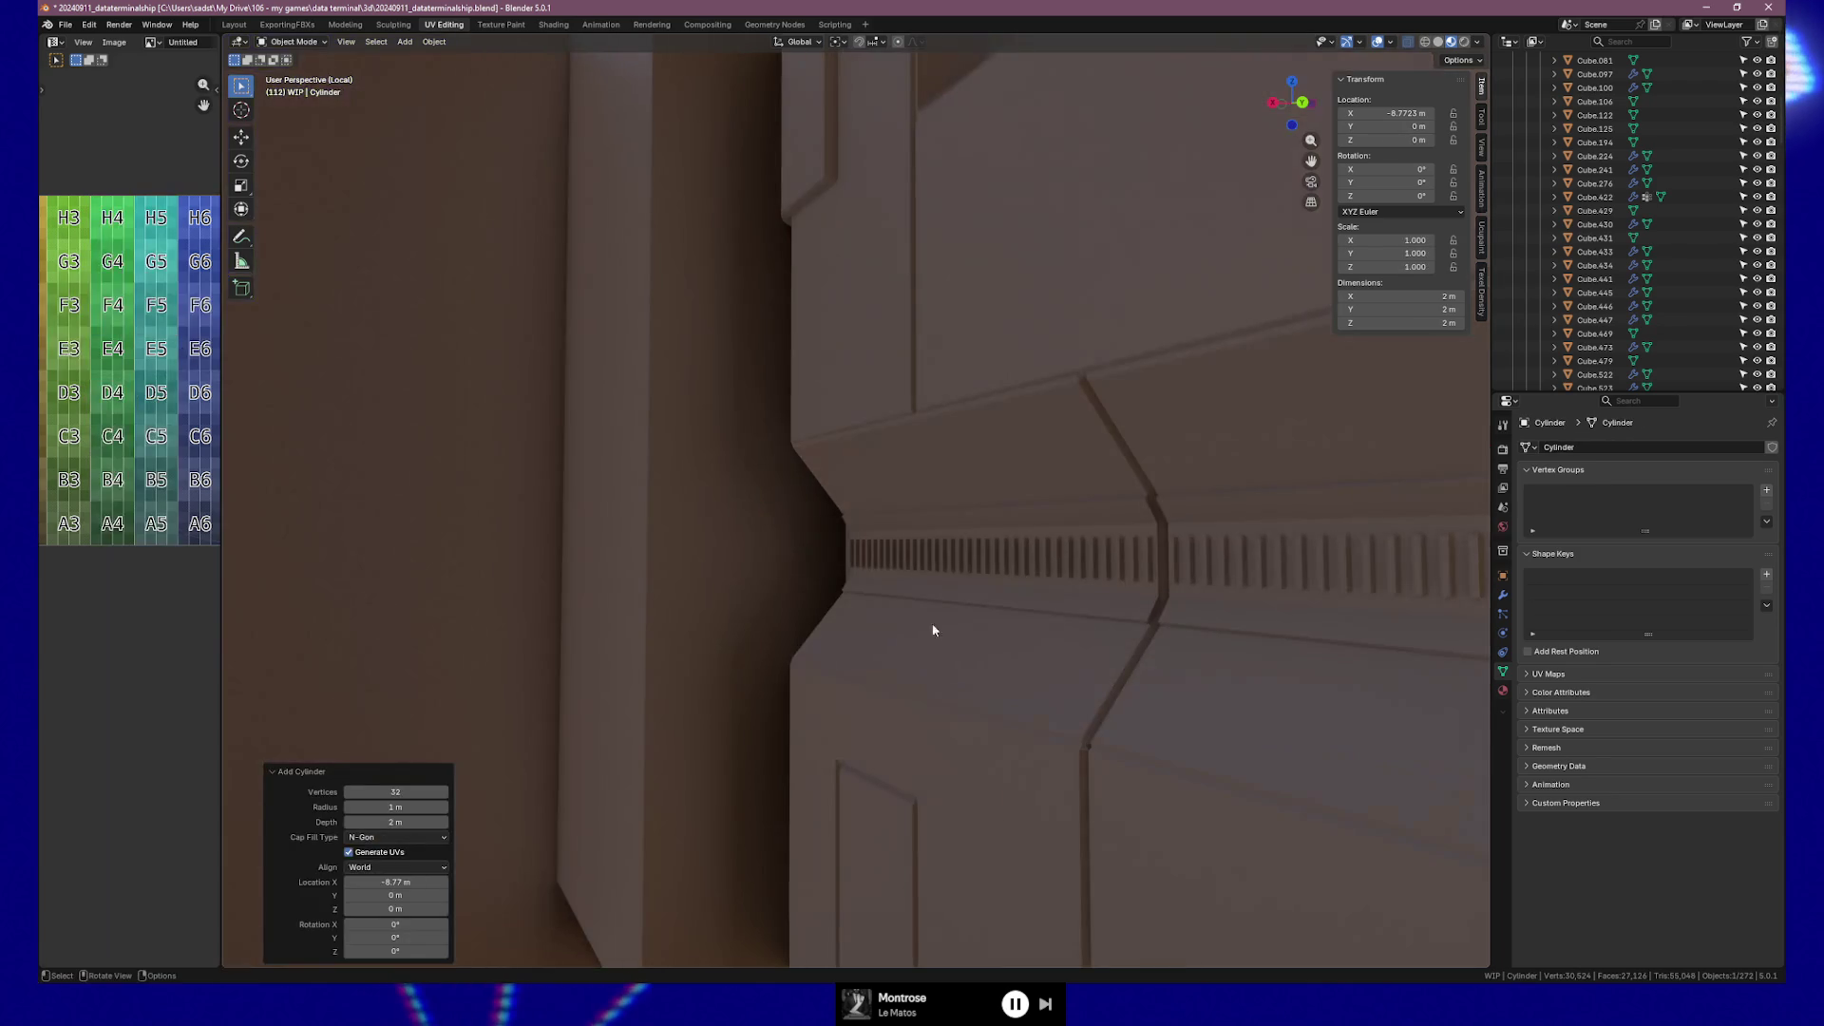
scroll(886, 602, down, 5)
mouse_move(879, 590)
middle_down()
mouse_move(946, 658)
mouse_move(984, 643)
middle_up()
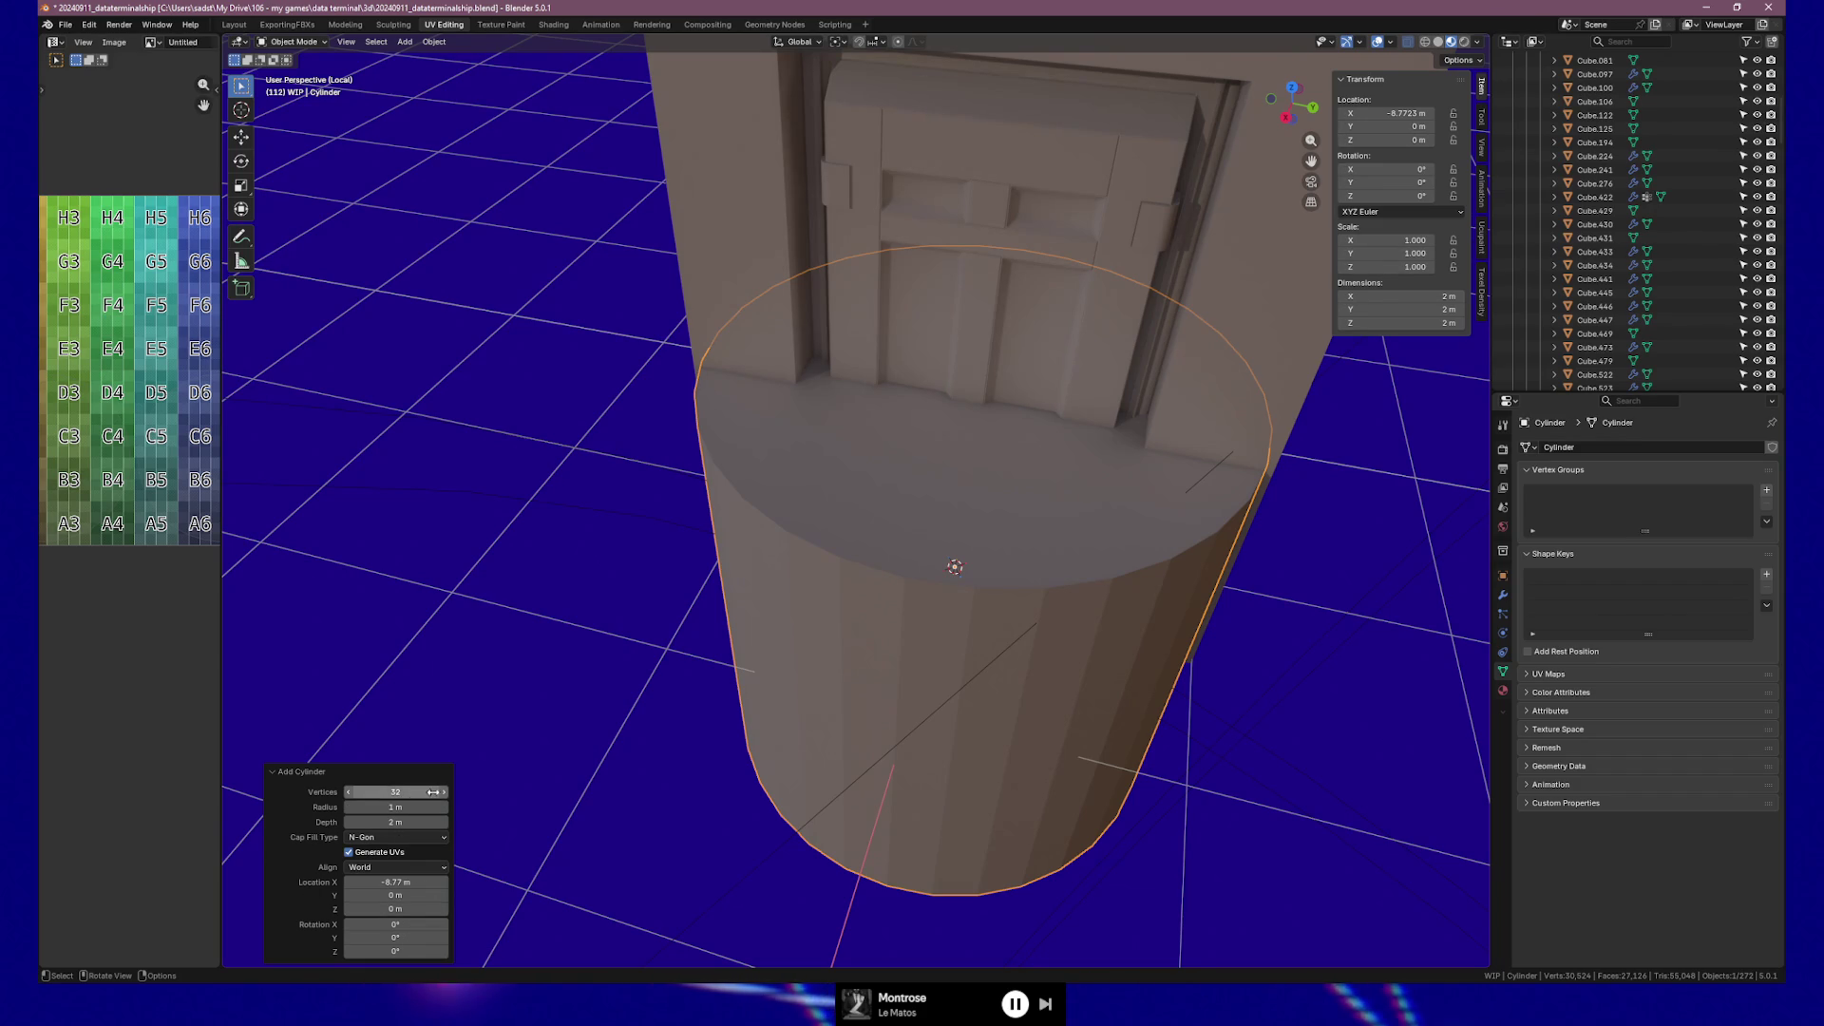
click(377, 792)
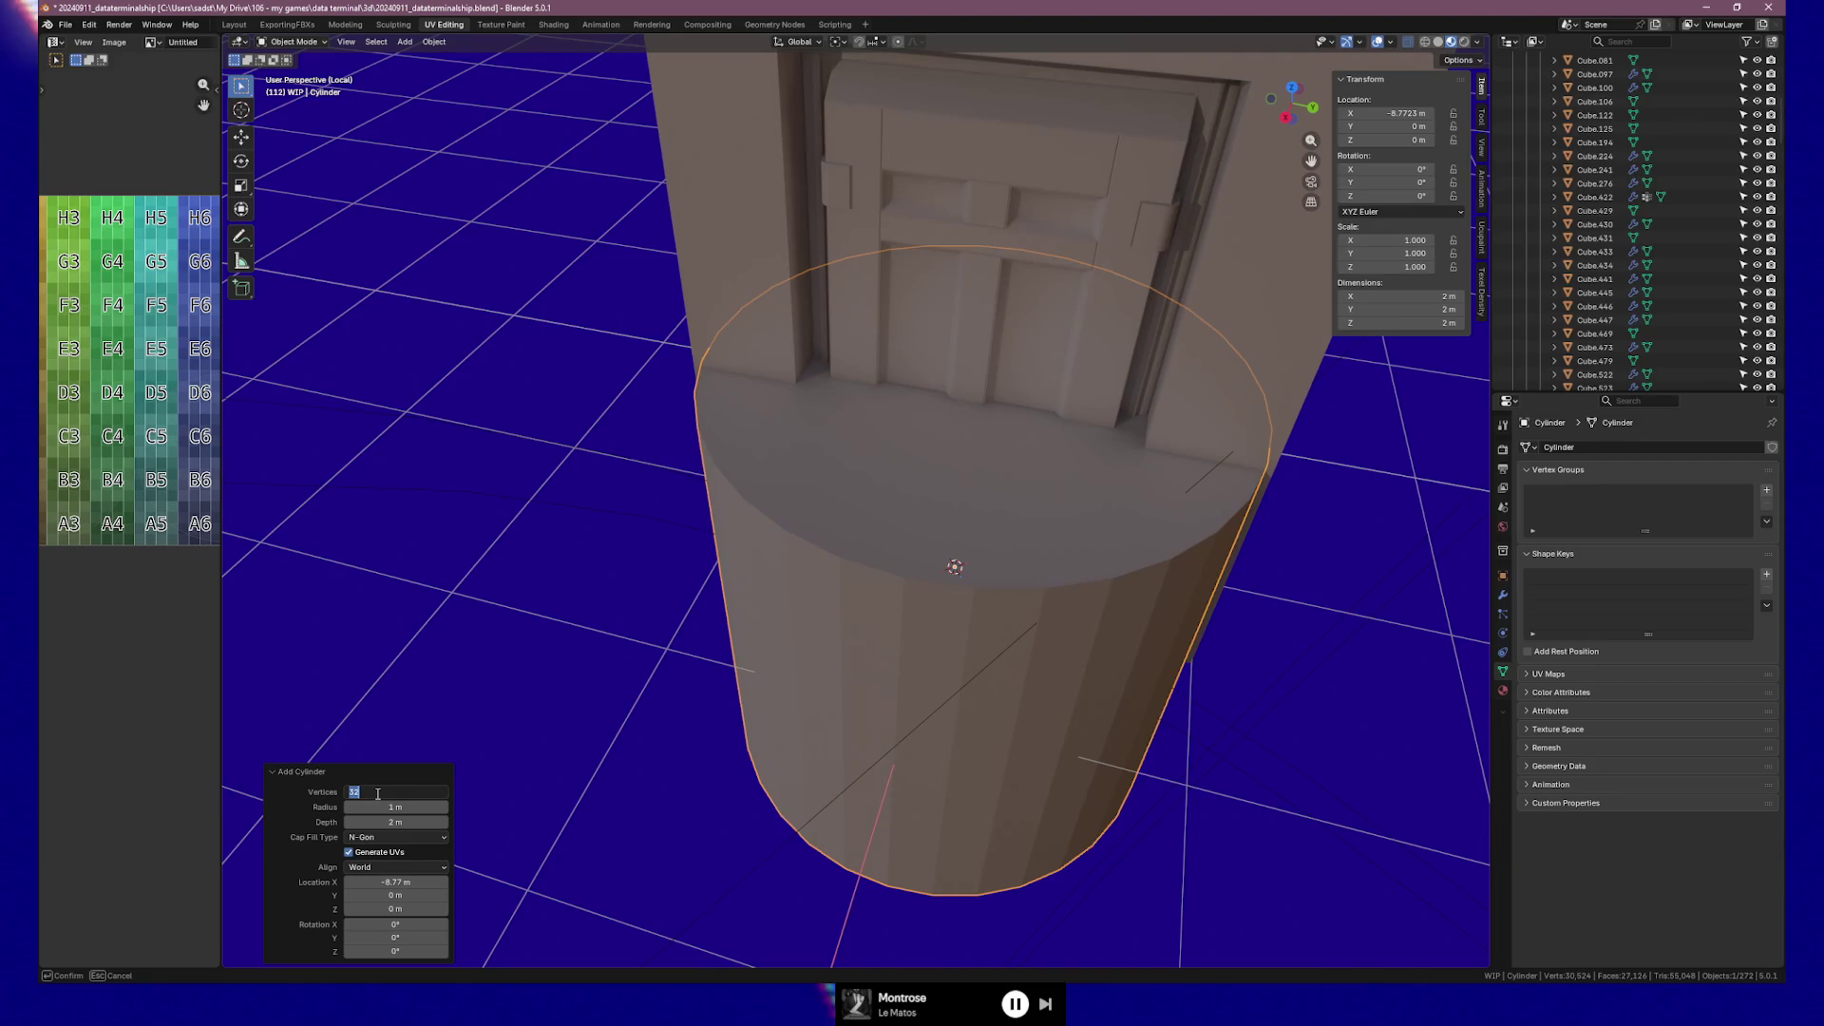
text(8)
key(Return)
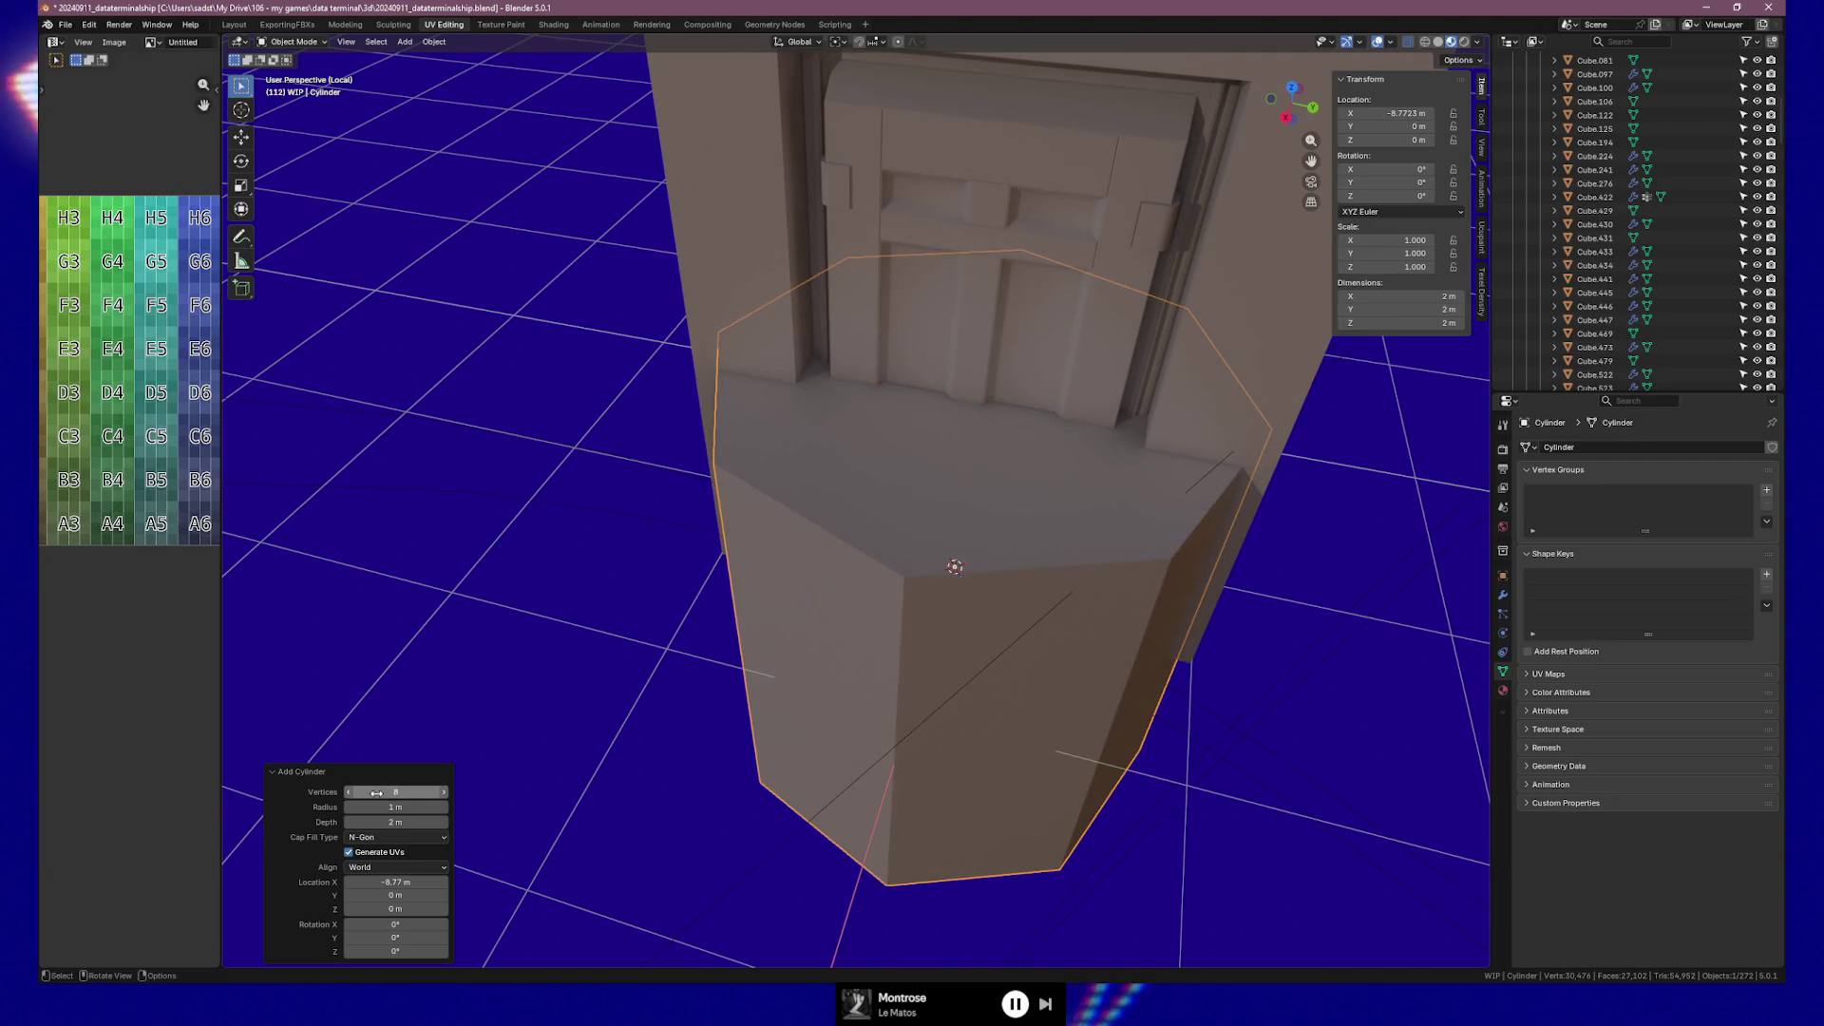
click(407, 806)
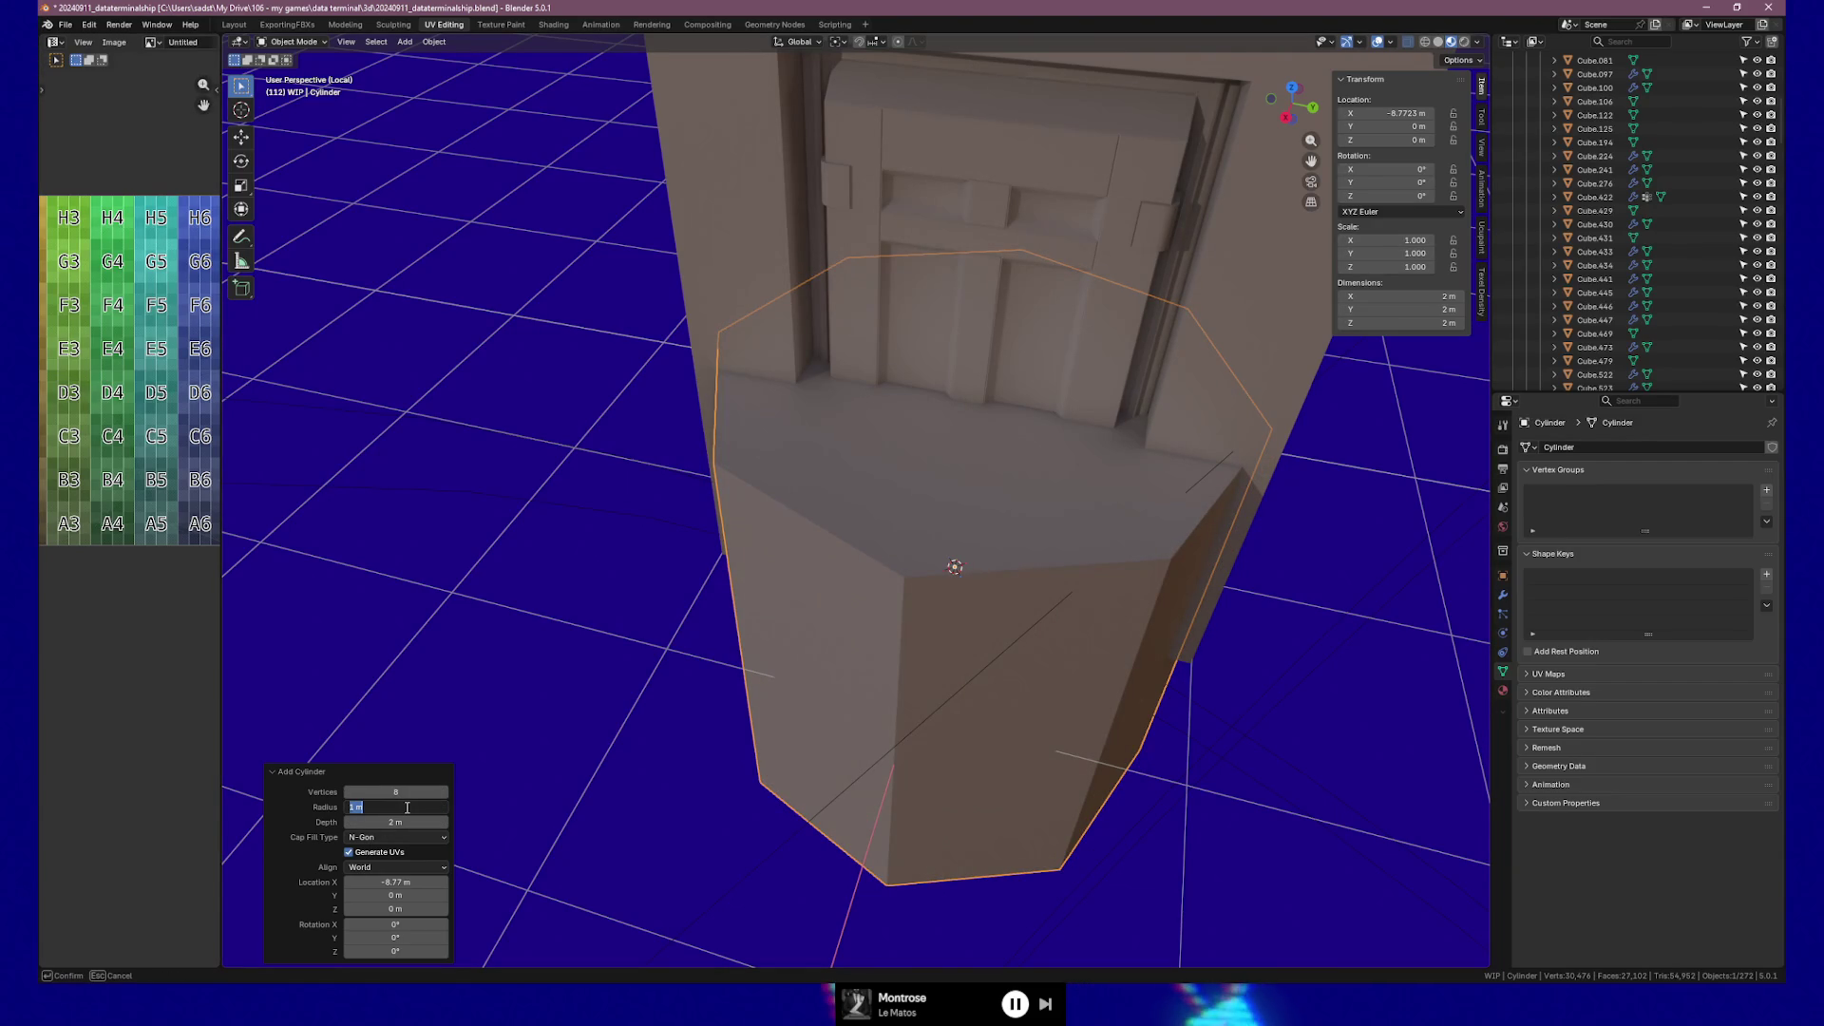
text(.1)
key(Return)
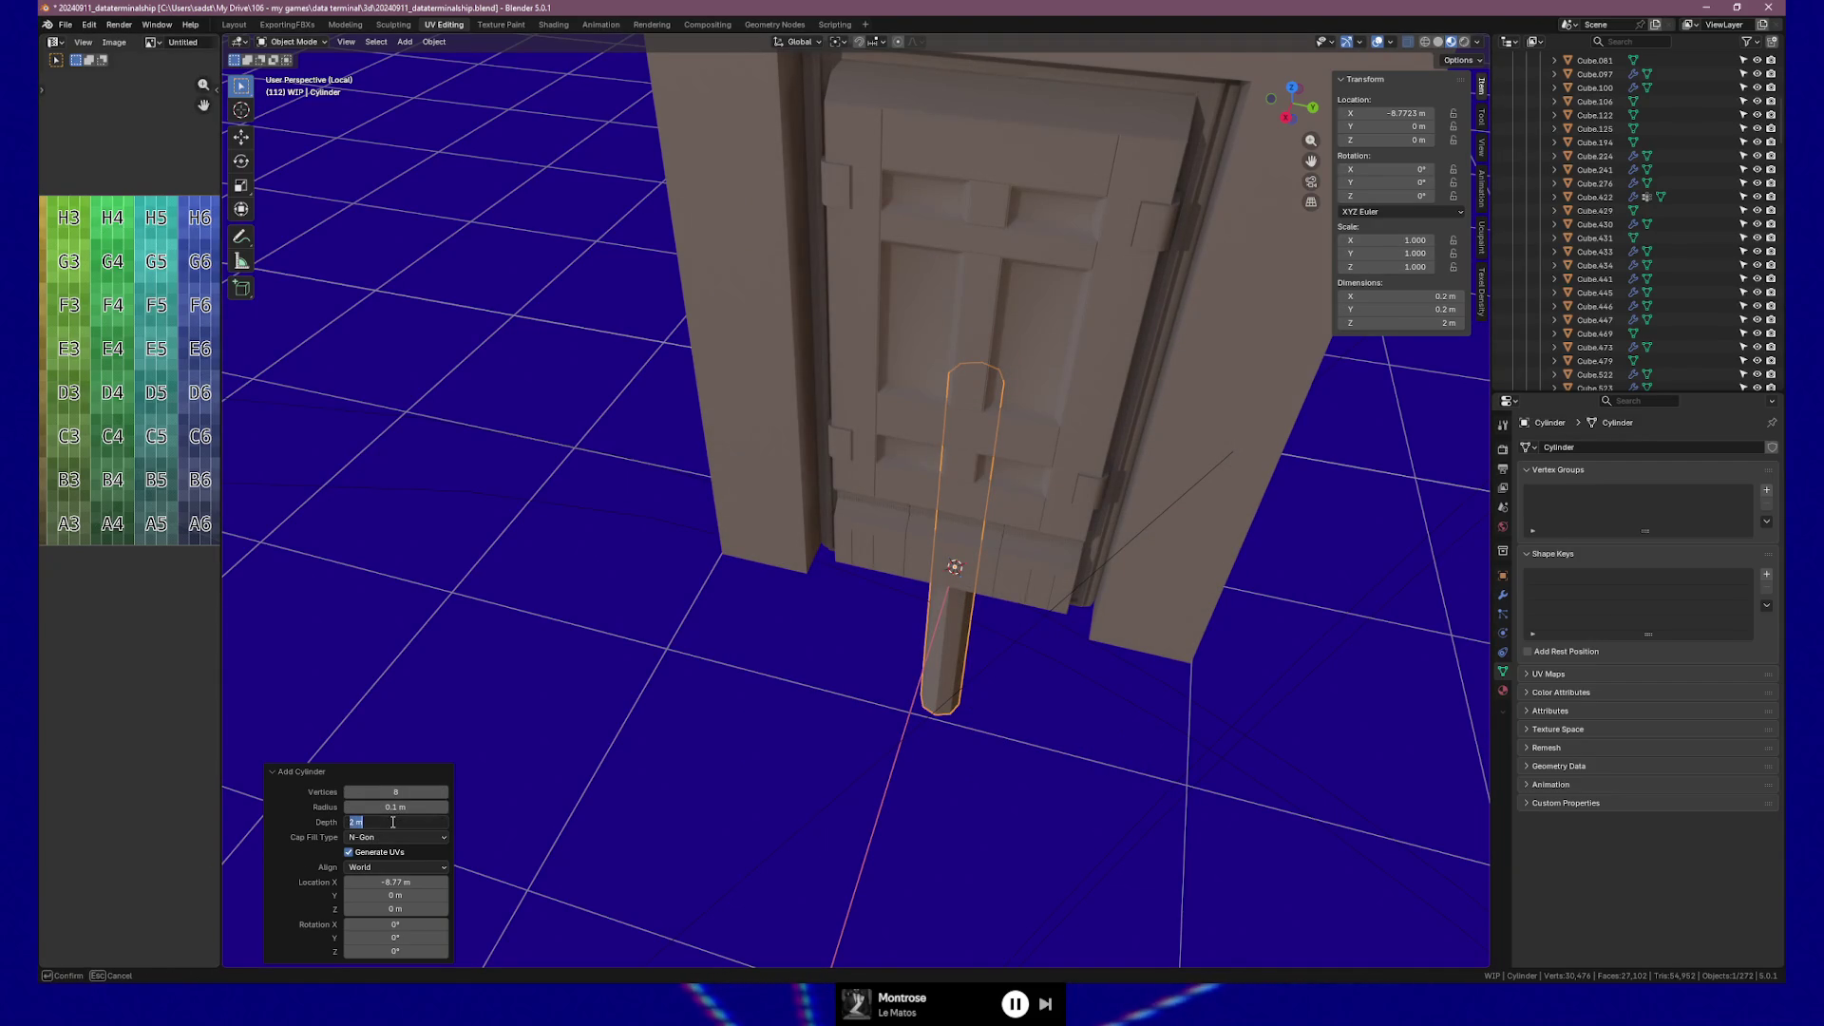
text(.1)
key(Return)
Raise the cylinder to Z 0.33 m and zoom in on it in Right Ortho view.
scroll(880, 716, up, 6)
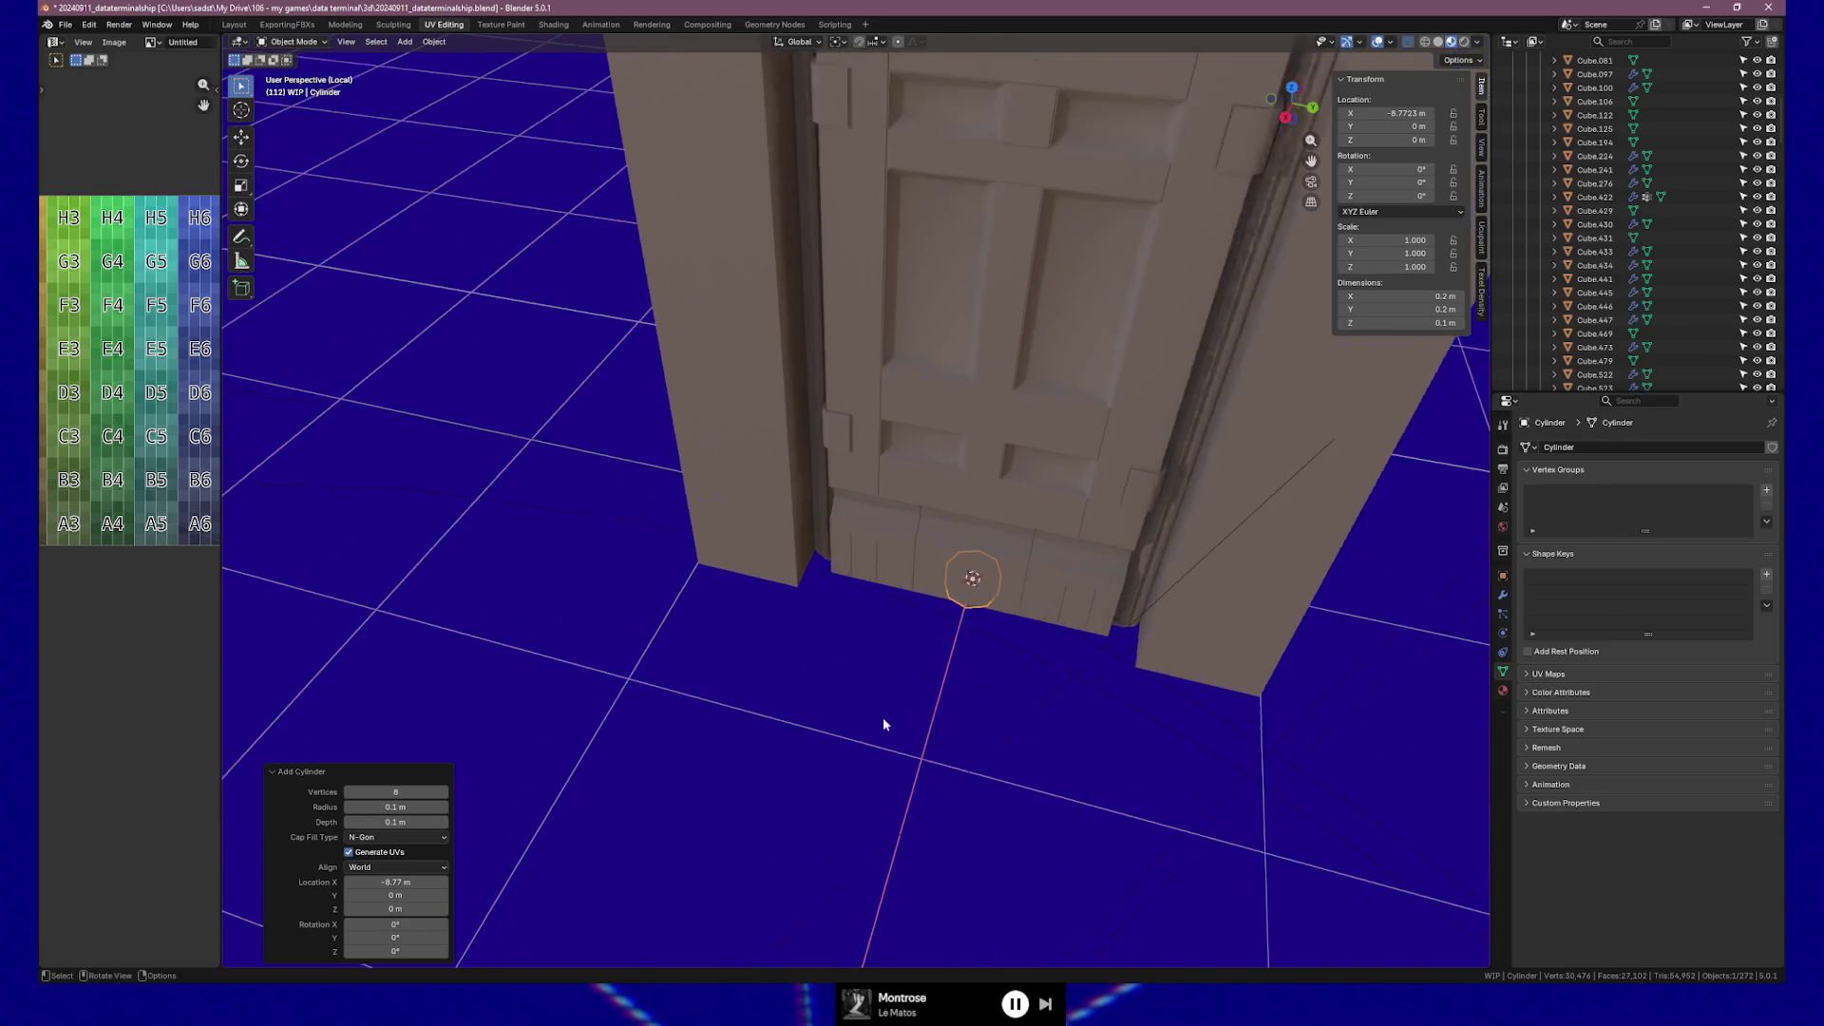
shift+middle_drag(1106, 648, 1024, 649)
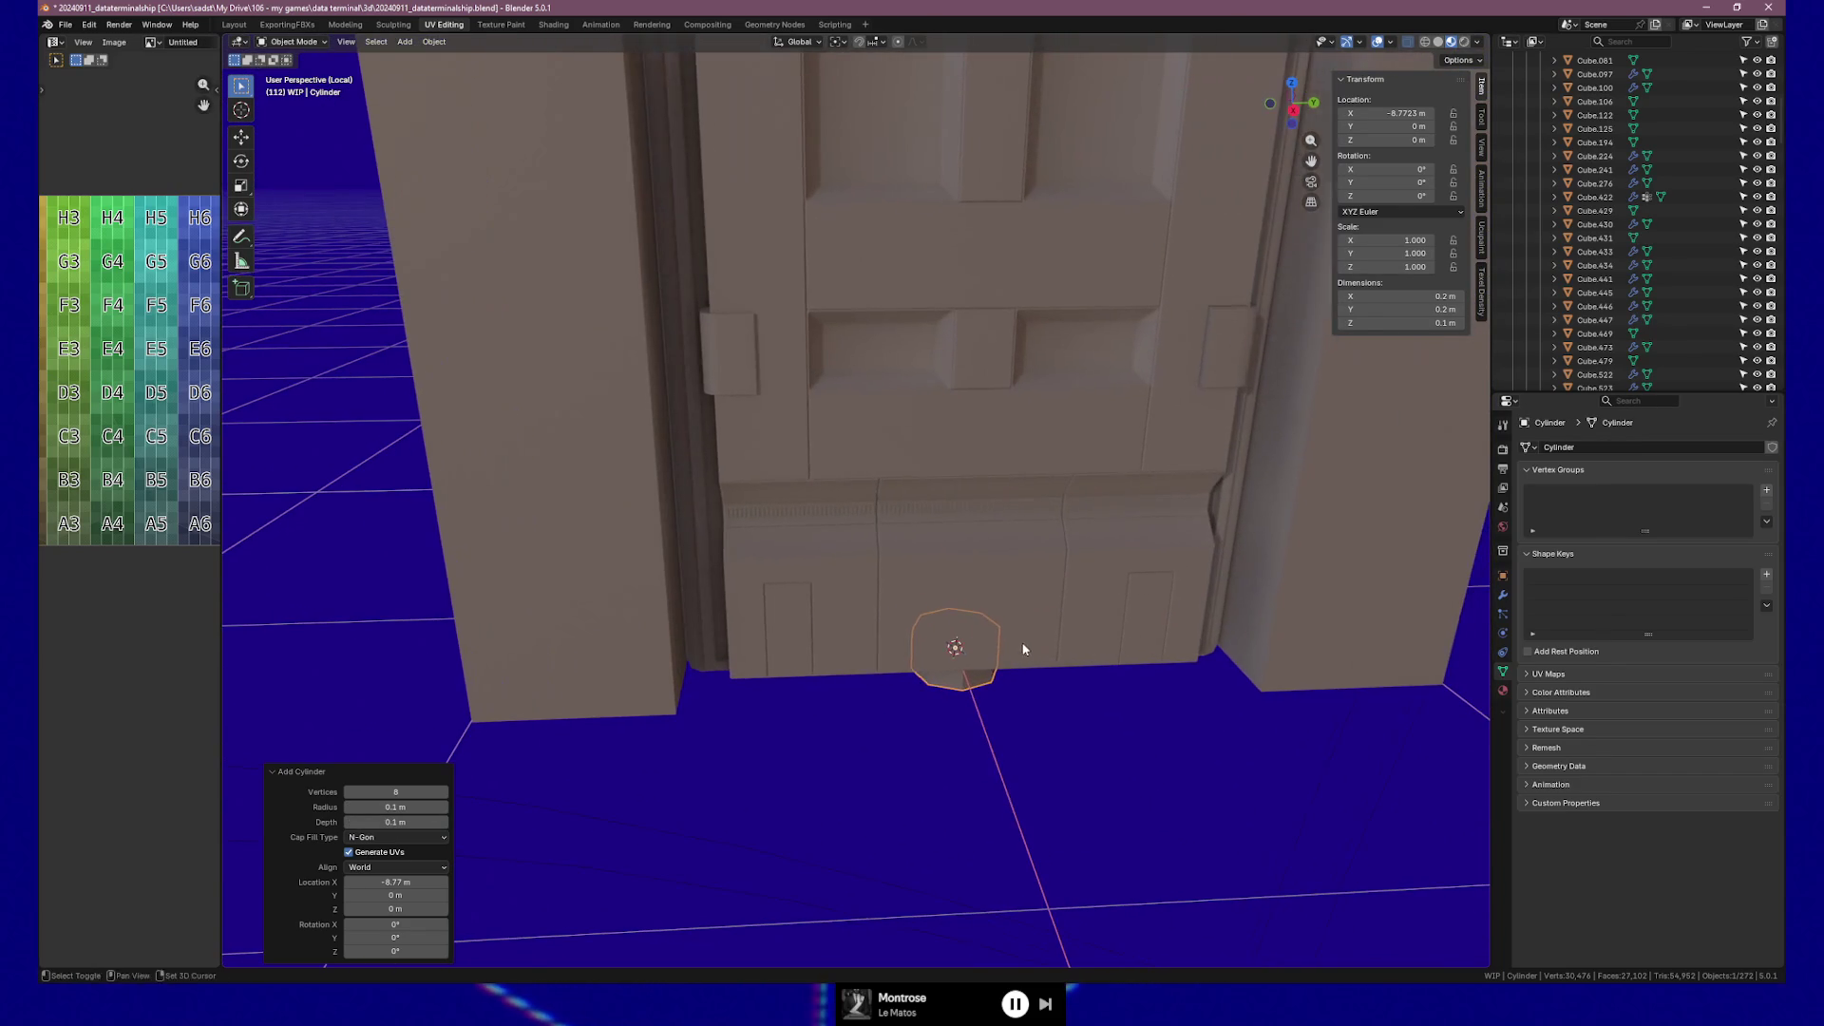
mouse_move(393, 909)
mouse_down()
mouse_move(475, 909)
mouse_move(393, 907)
mouse_up()
mouse_move(1066, 750)
middle_down()
mouse_move(1155, 733)
mouse_move(1235, 541)
middle_up()
click(1291, 106)
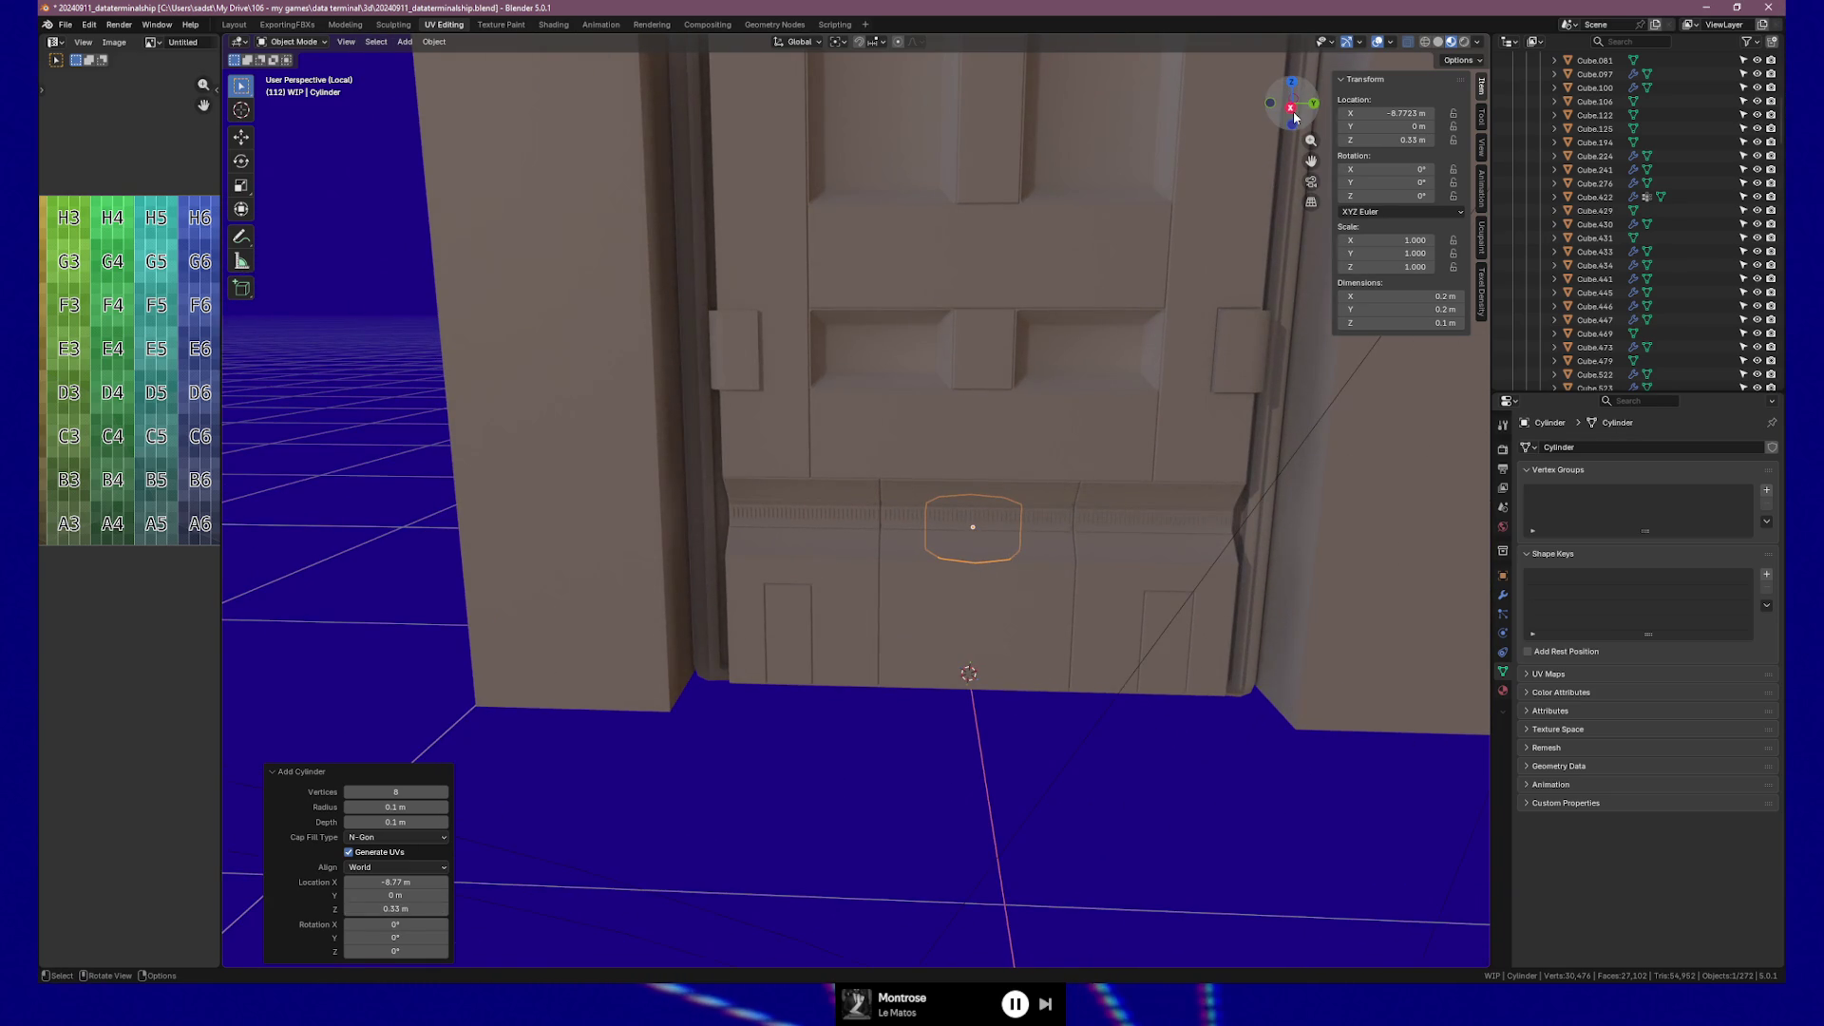
scroll(1133, 596, up, 3)
mouse_move(1132, 597)
shift+middle_down()
mouse_move(818, 533)
mouse_move(1039, 579)
shift+middle_up()
scroll(818, 533, up, 4)
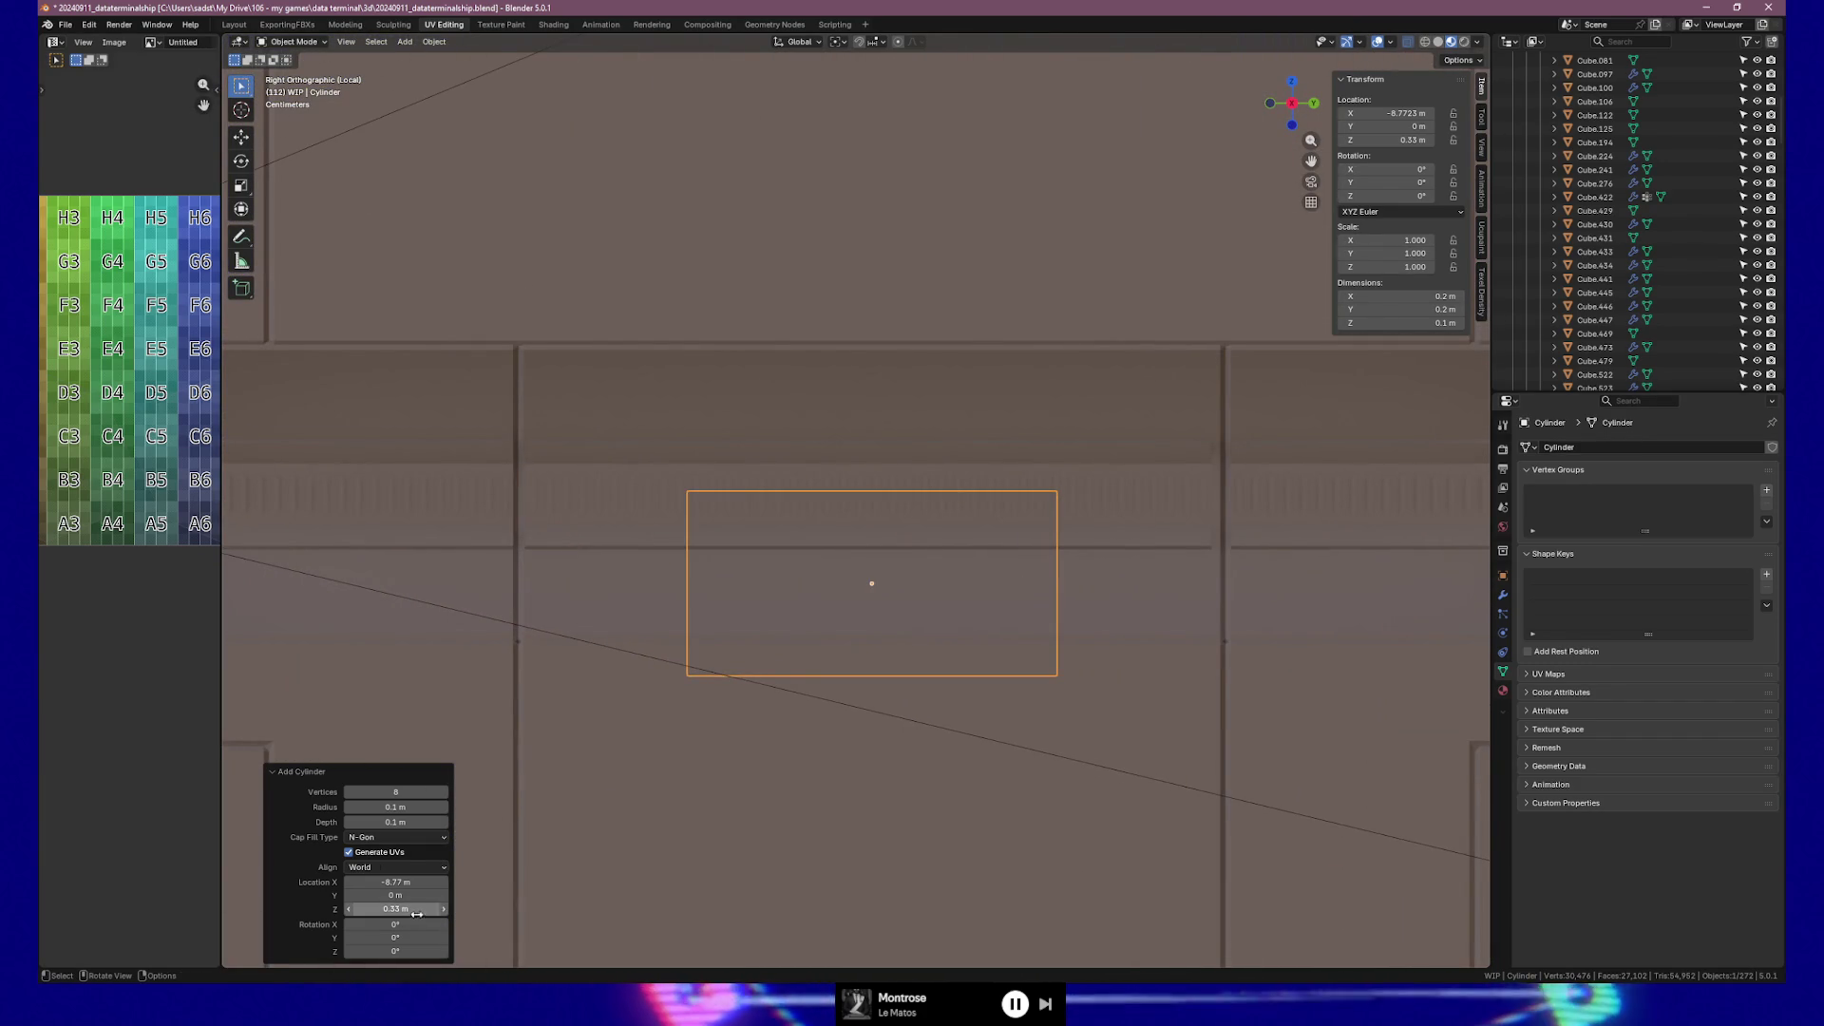
Set the cylinder to Z 0.377 m, 90° X rotation and 0.02 m radius.
mouse_move(395, 909)
mouse_down()
mouse_move(441, 909)
mouse_move(412, 909)
mouse_up()
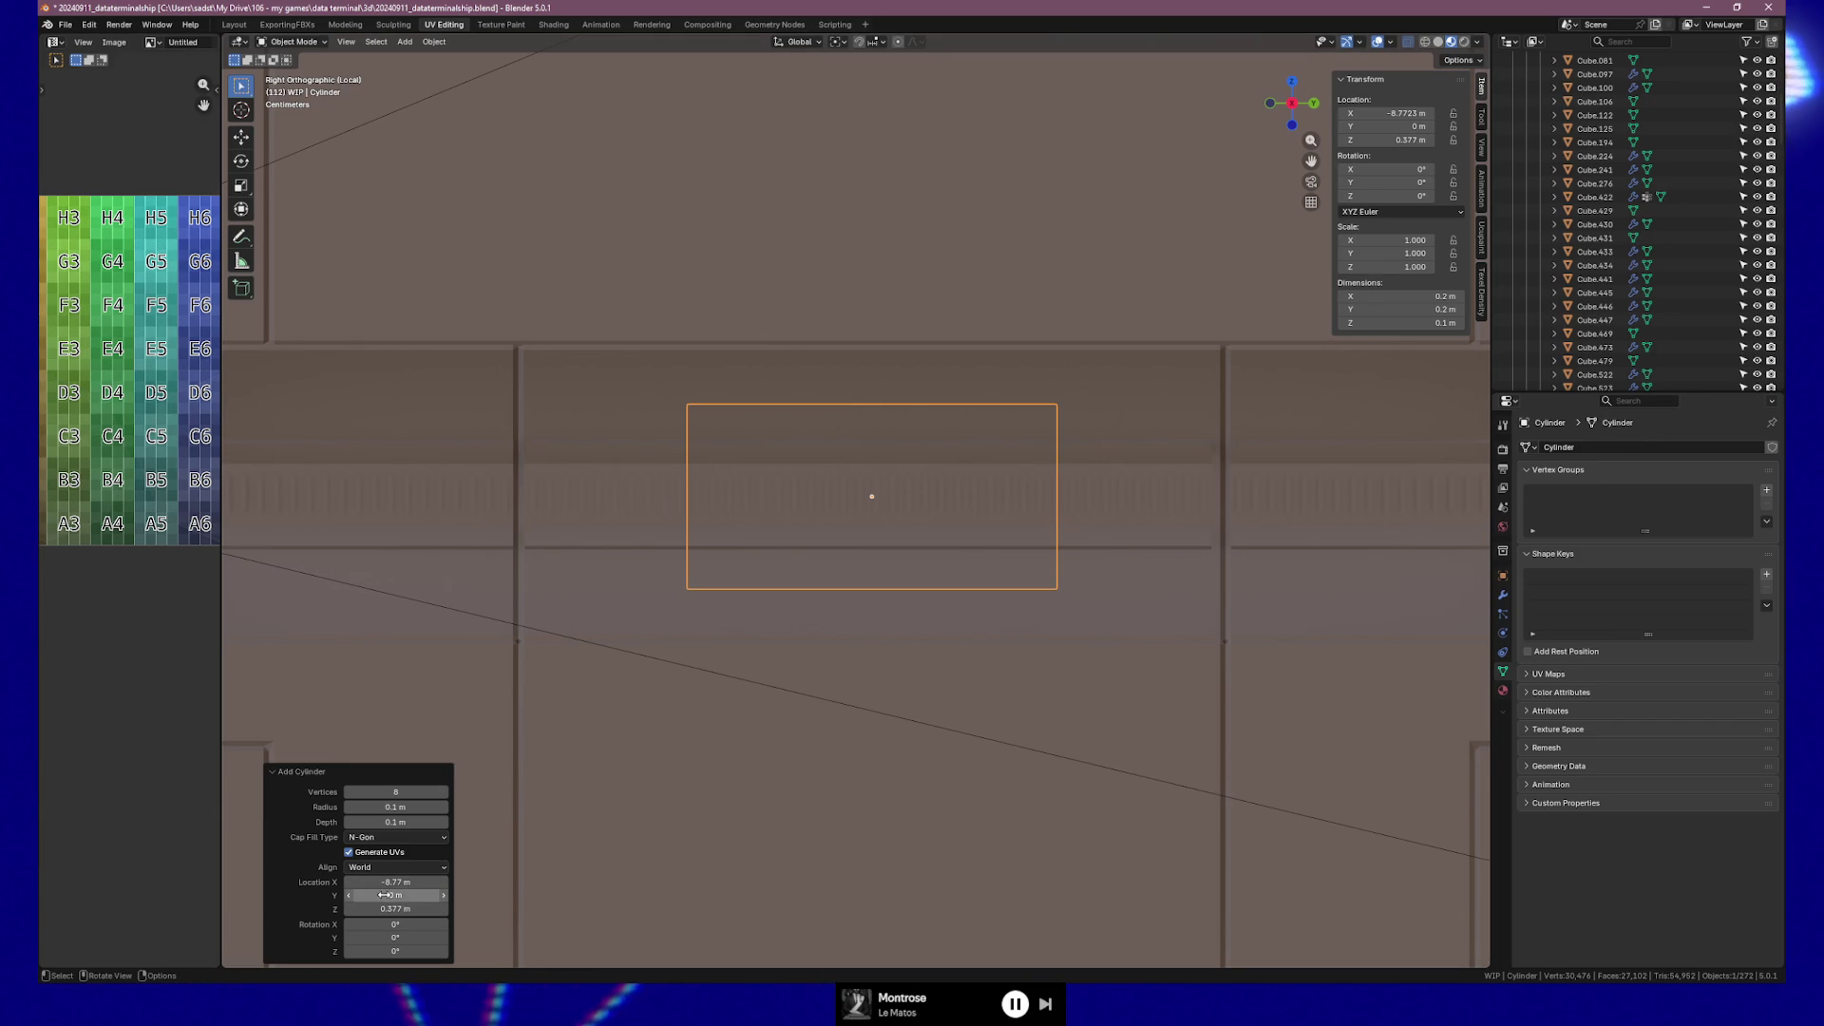
mouse_move(395, 925)
mouse_down()
mouse_move(436, 924)
mouse_move(413, 926)
mouse_up()
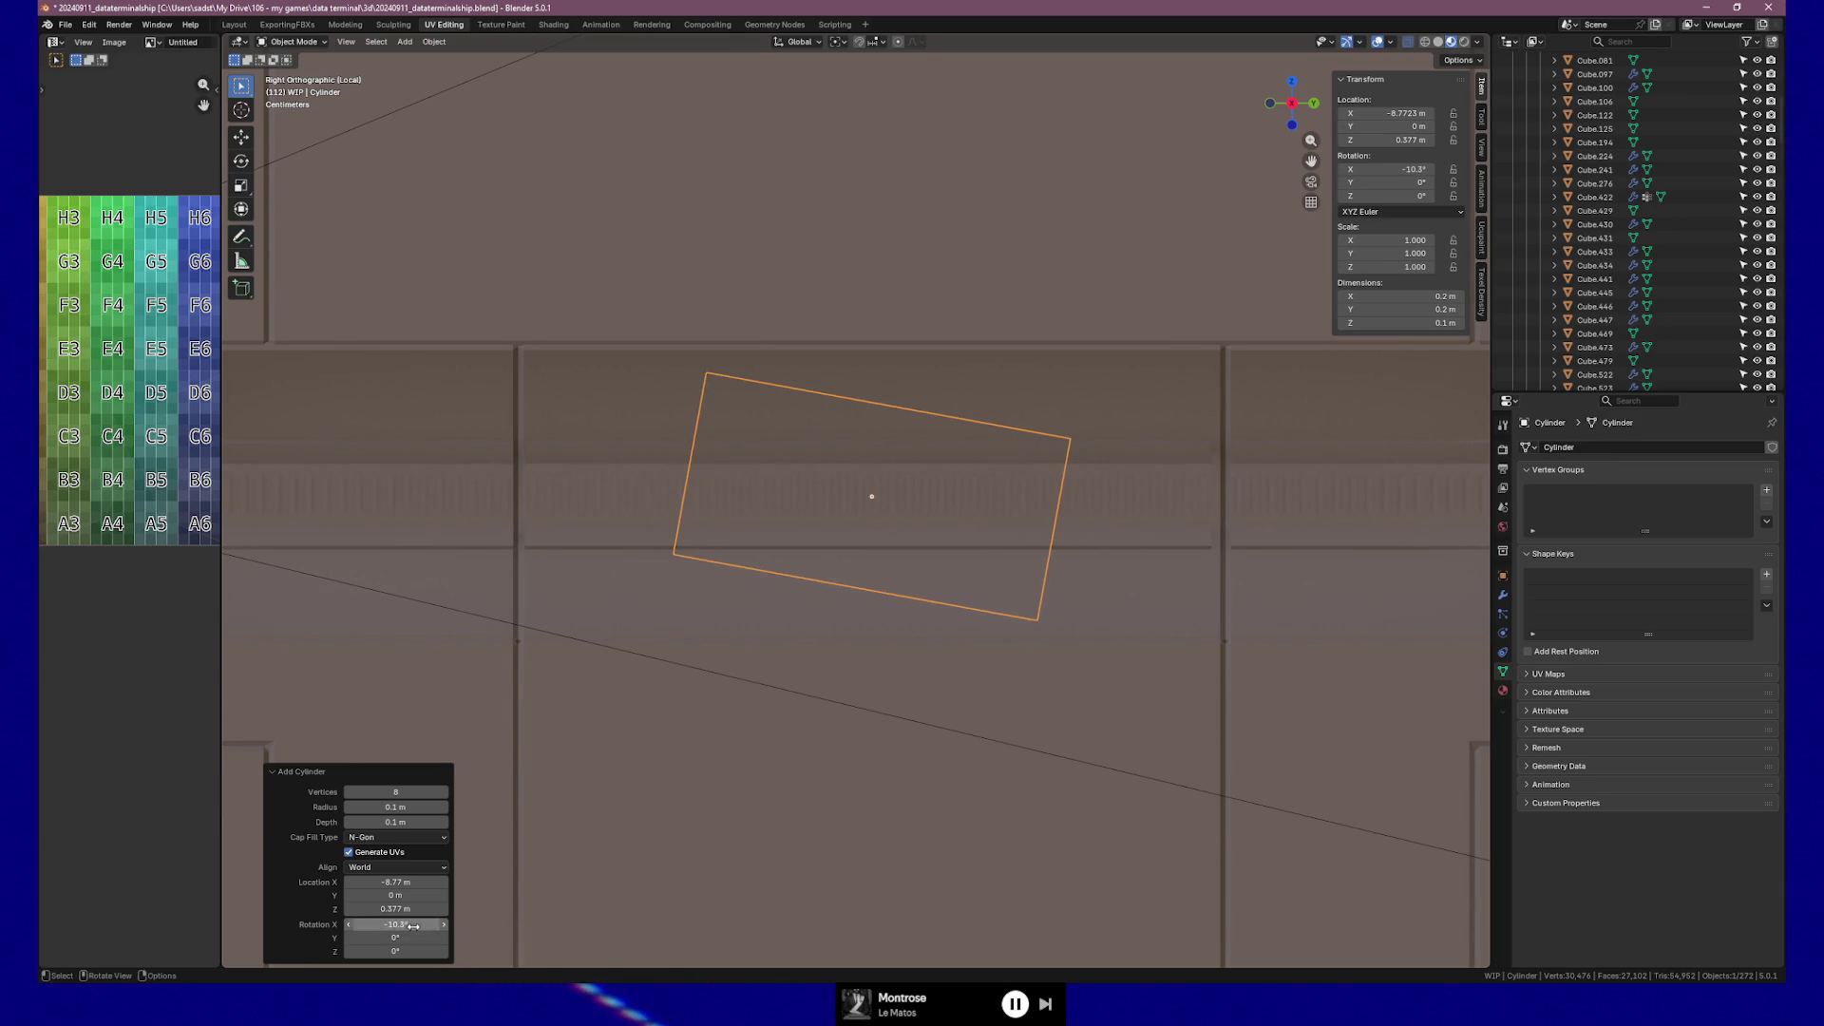
text(90)
key(Return)
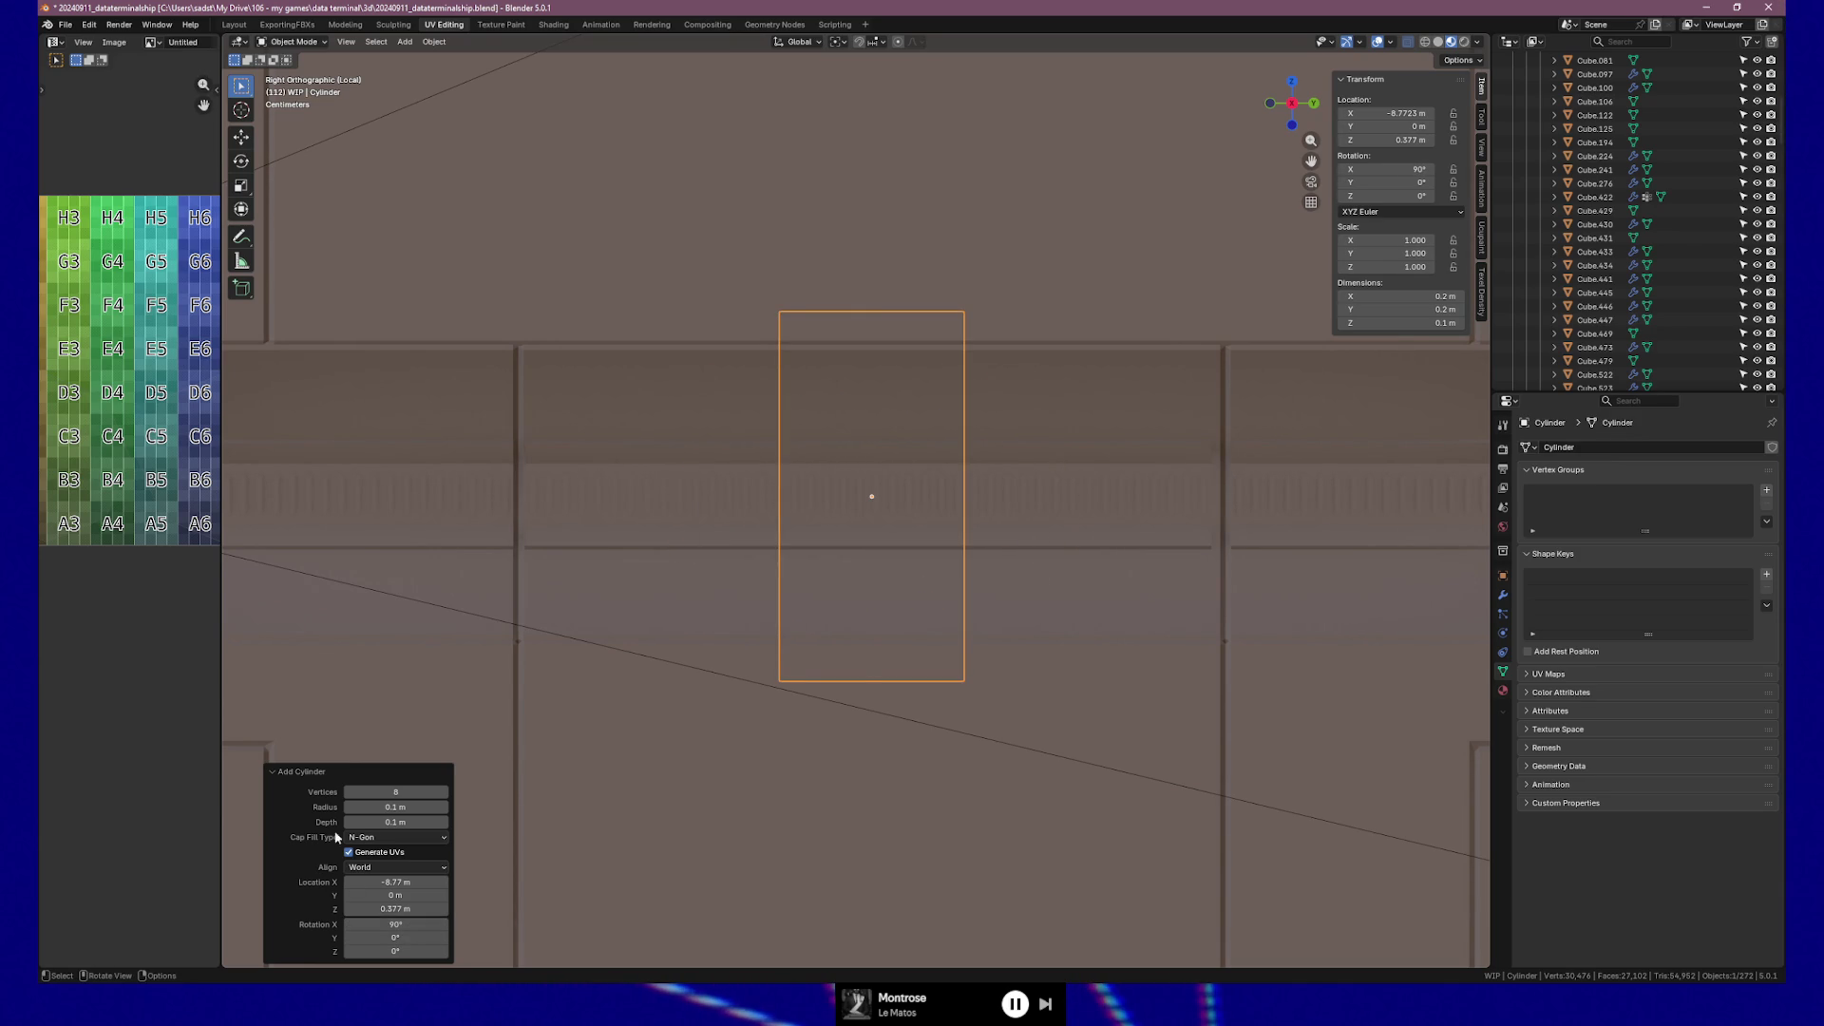
click(420, 804)
text(0.01)
key(Return)
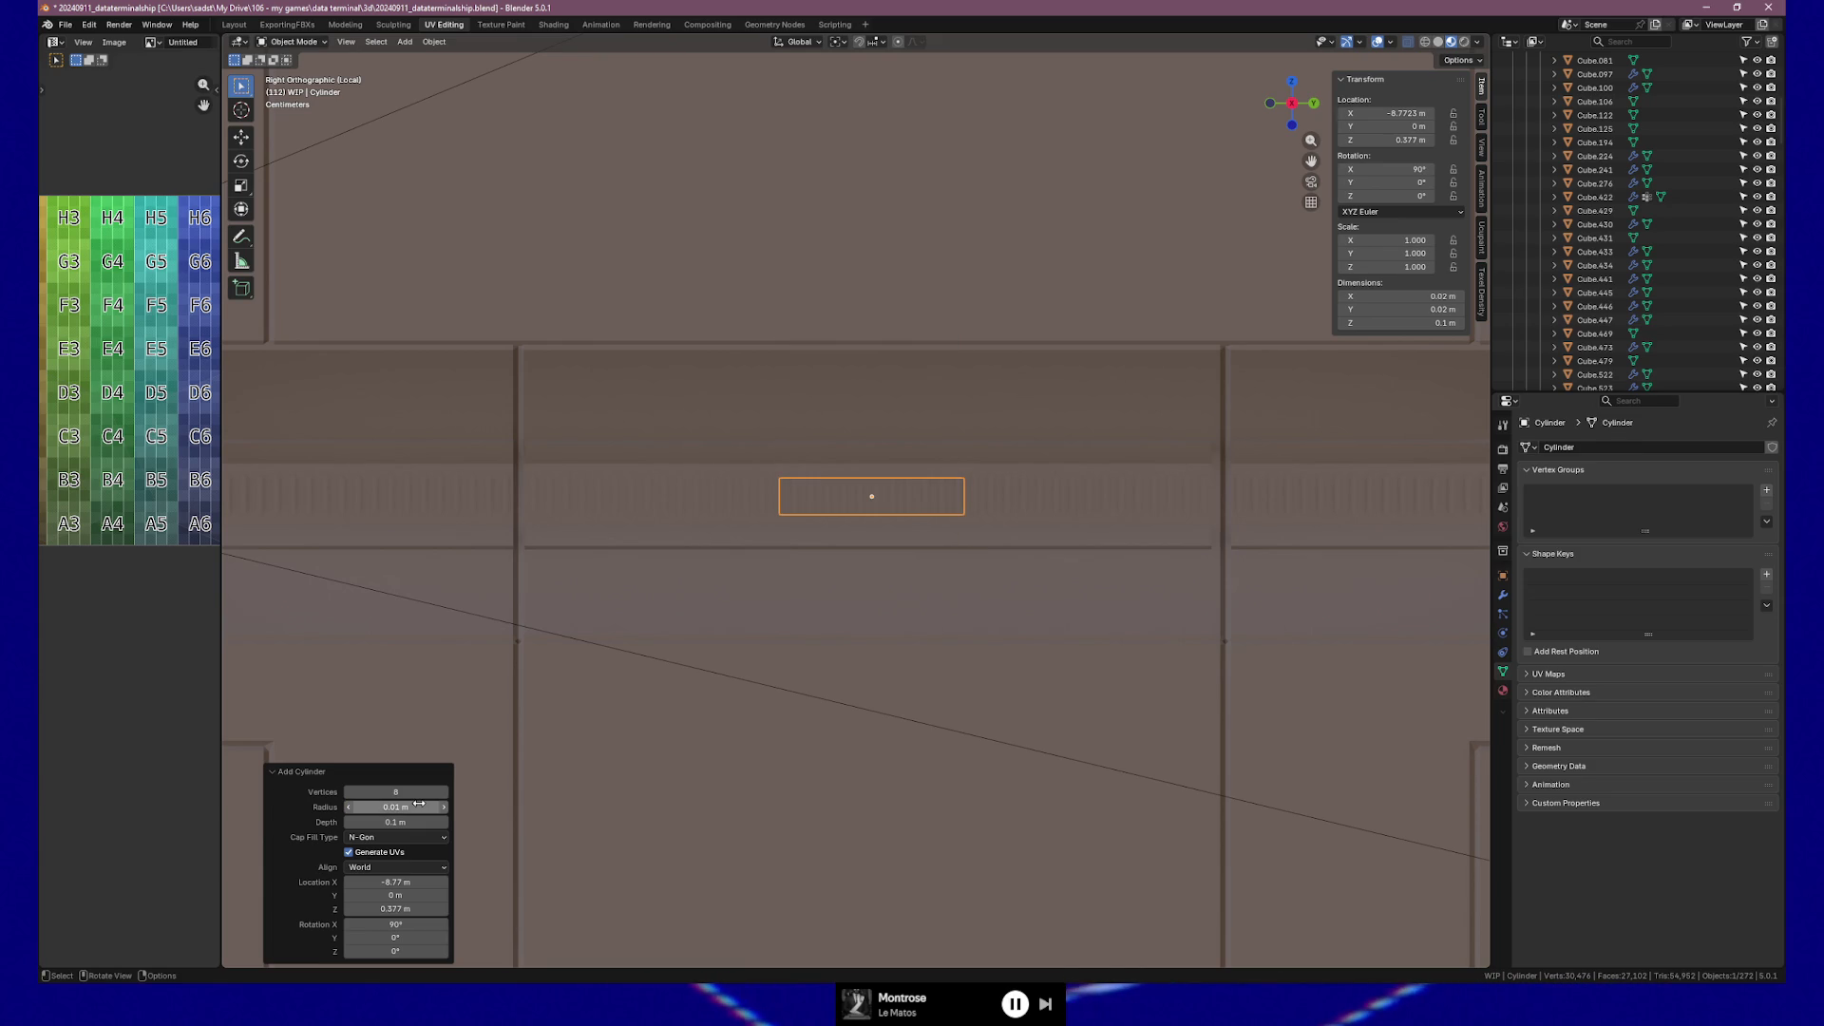
click(443, 807)
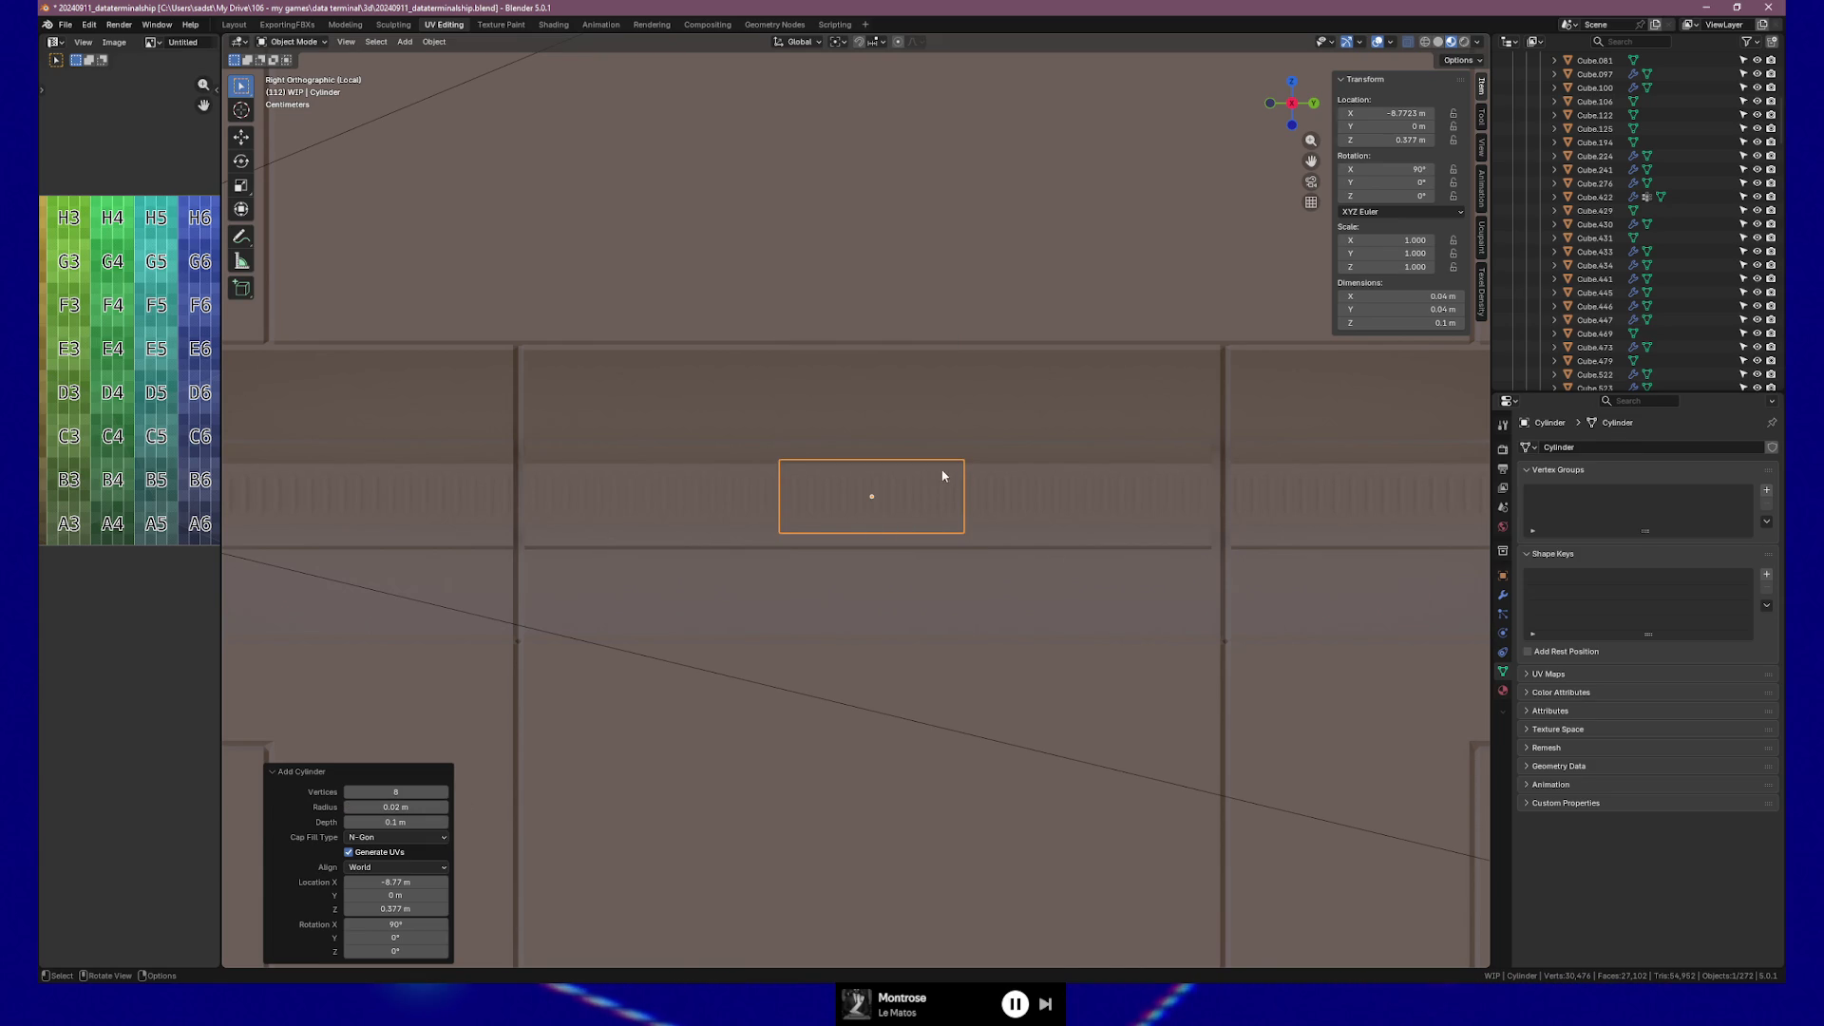
scroll(940, 489, up, 5)
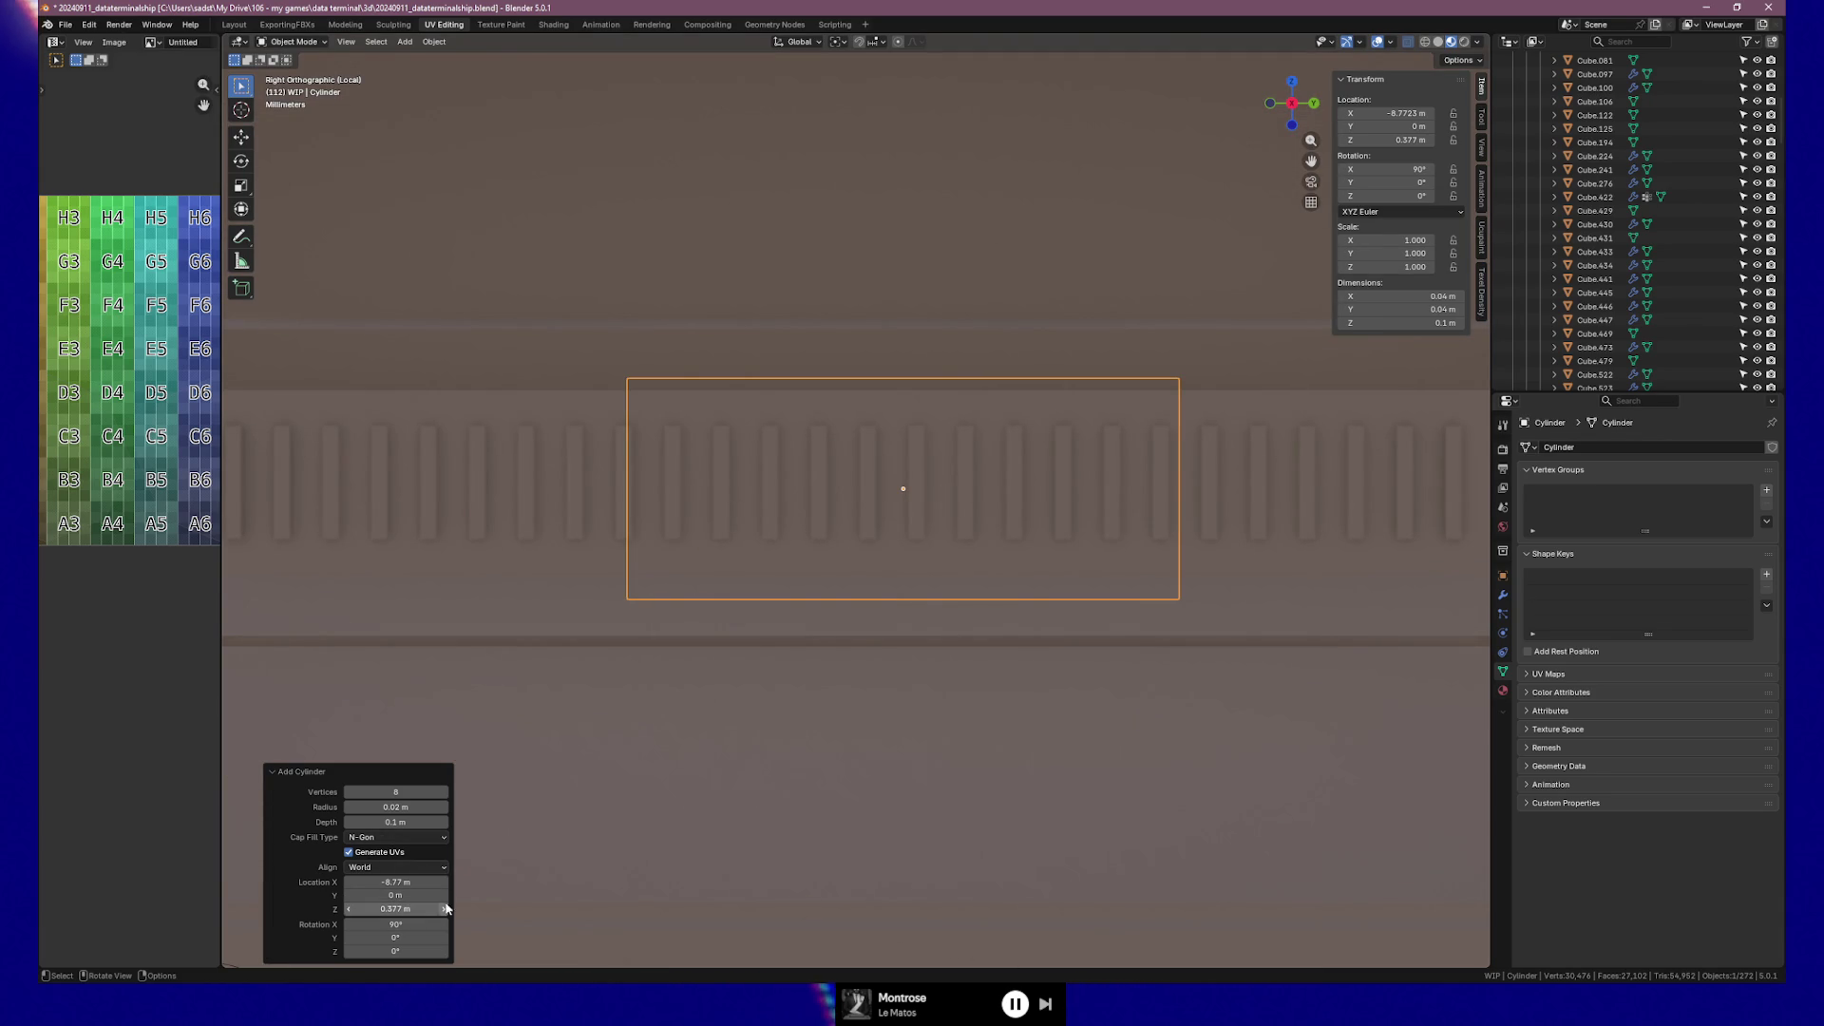
Step the cylinder's Z location between 0.363 and 0.383 m, settling on 0.38 m.
mouse_move(417, 909)
mouse_down()
mouse_move(385, 915)
mouse_move(453, 920)
mouse_up()
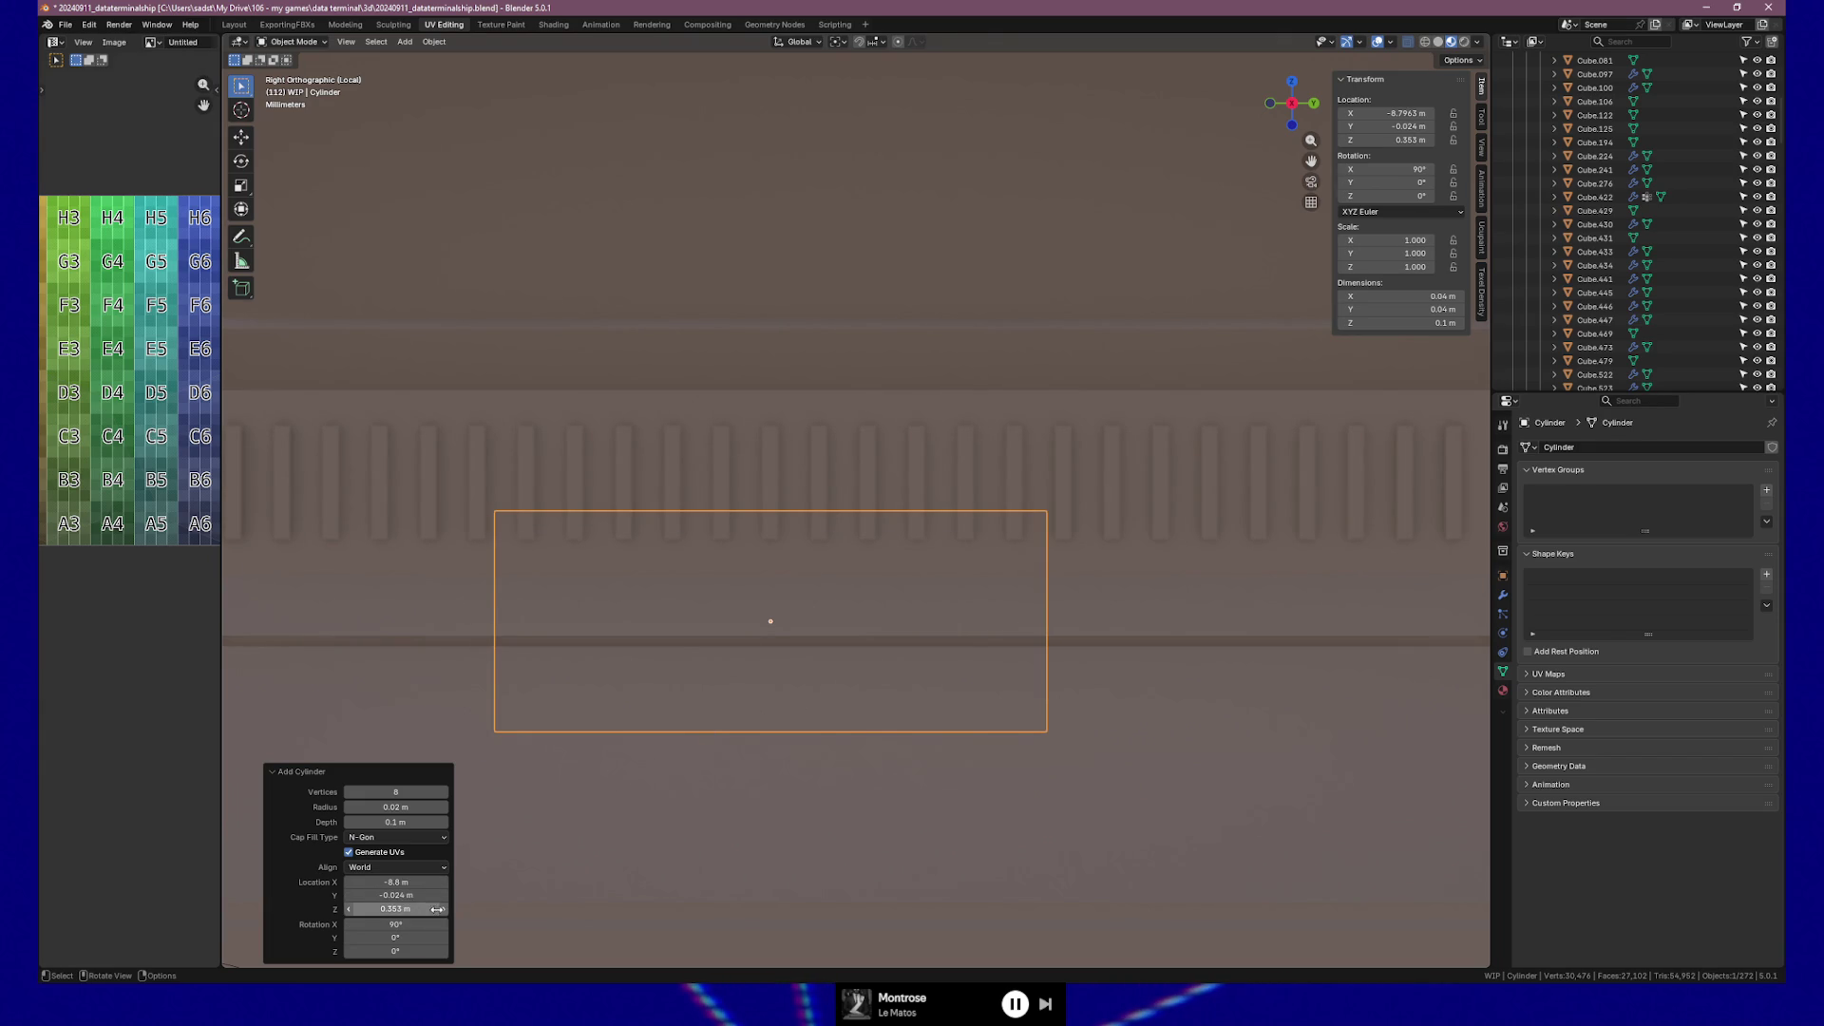
click(446, 911)
click(446, 912)
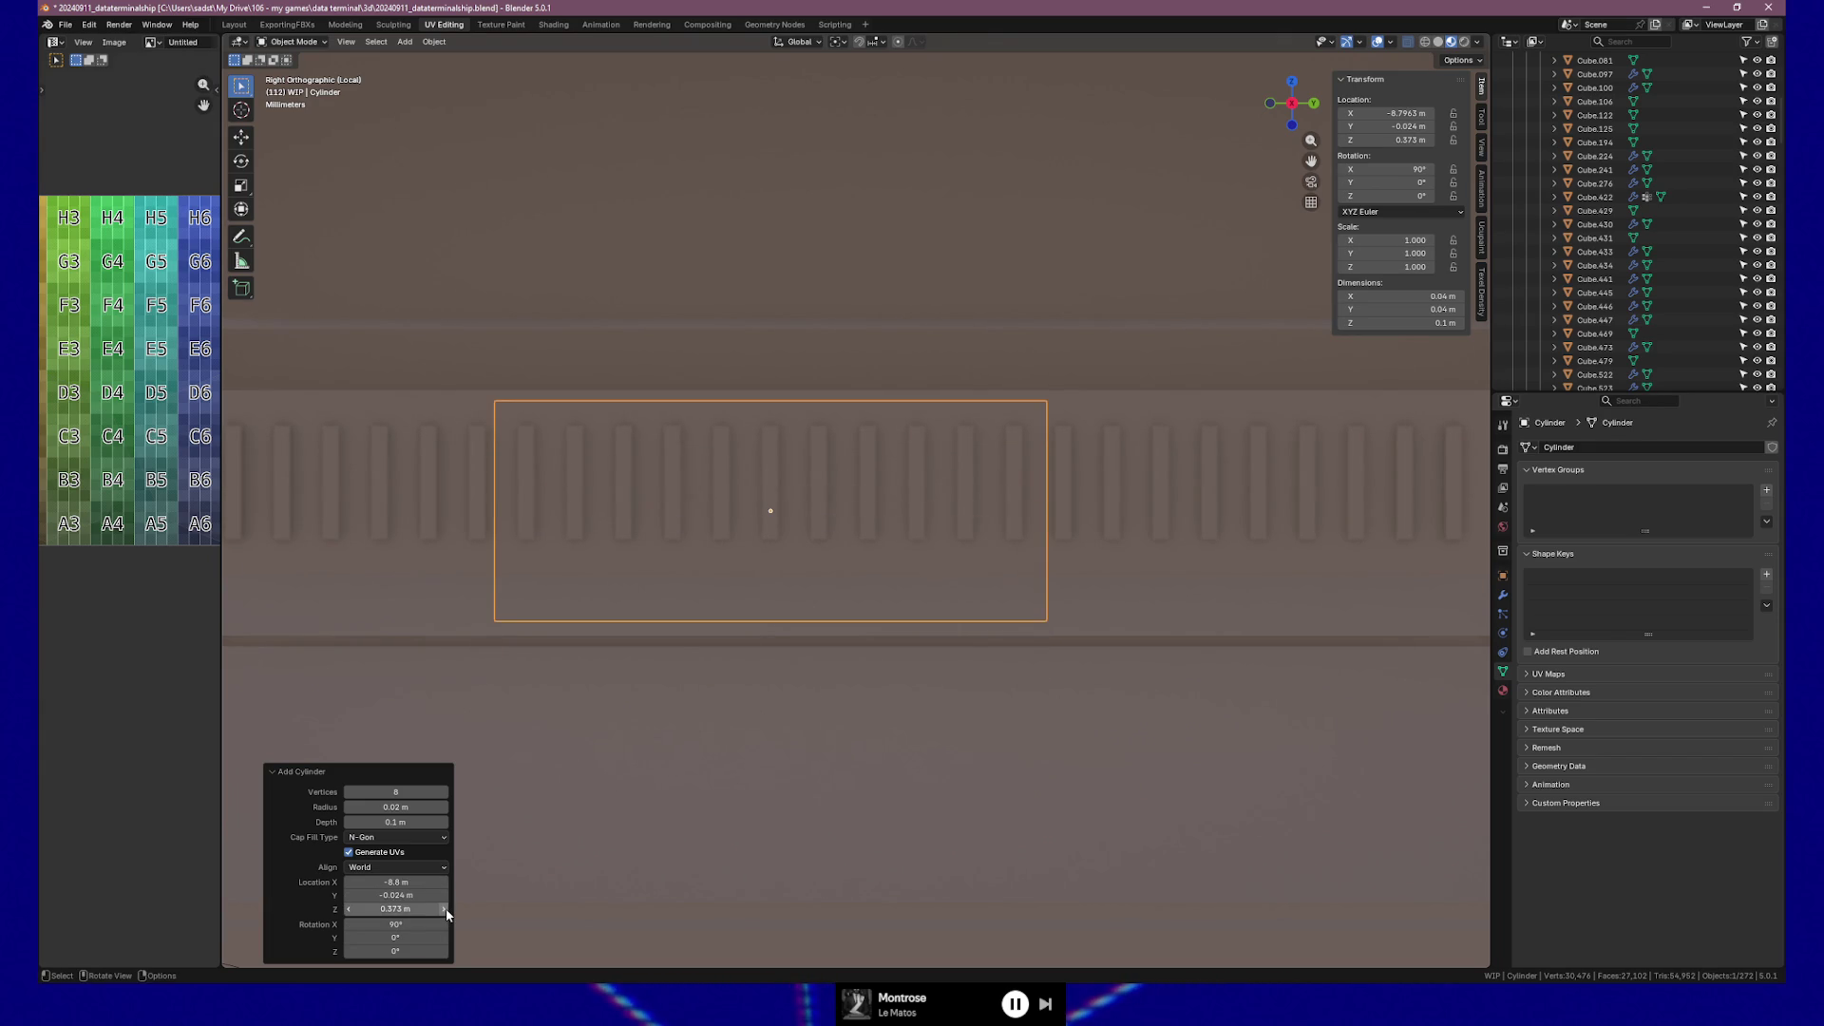
click(445, 913)
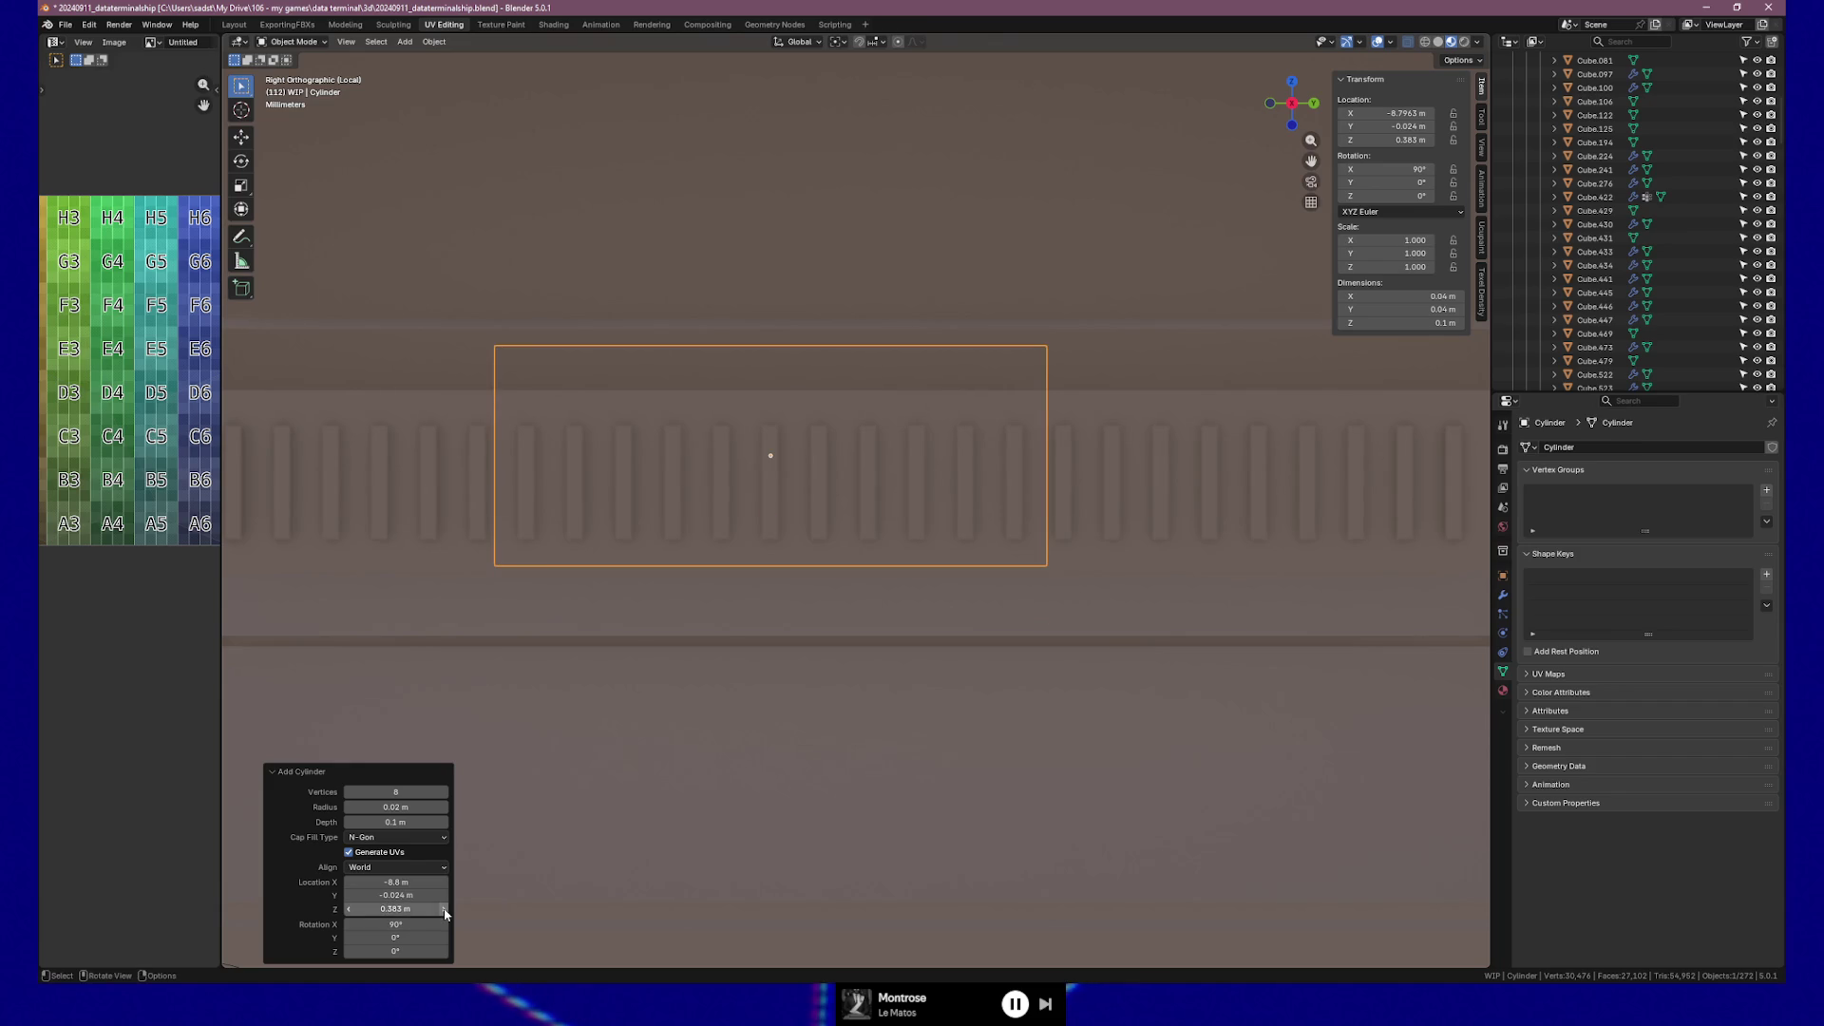
click(349, 910)
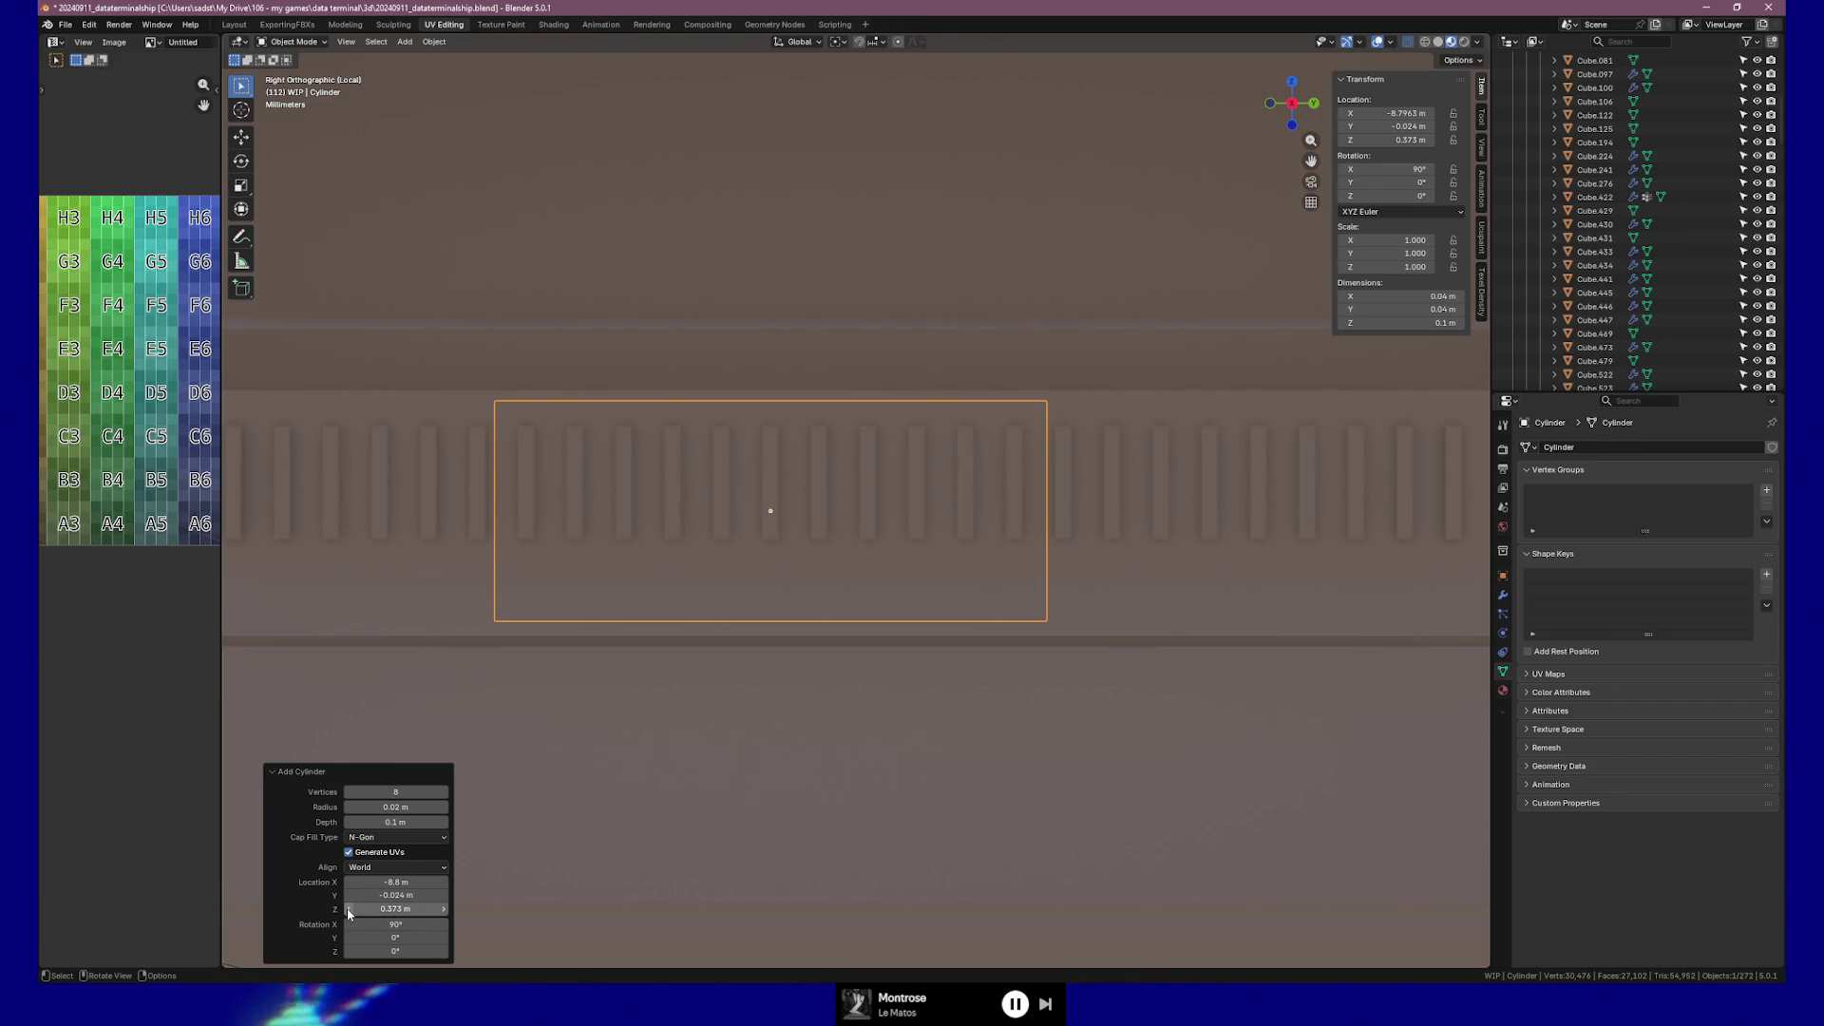
click(427, 910)
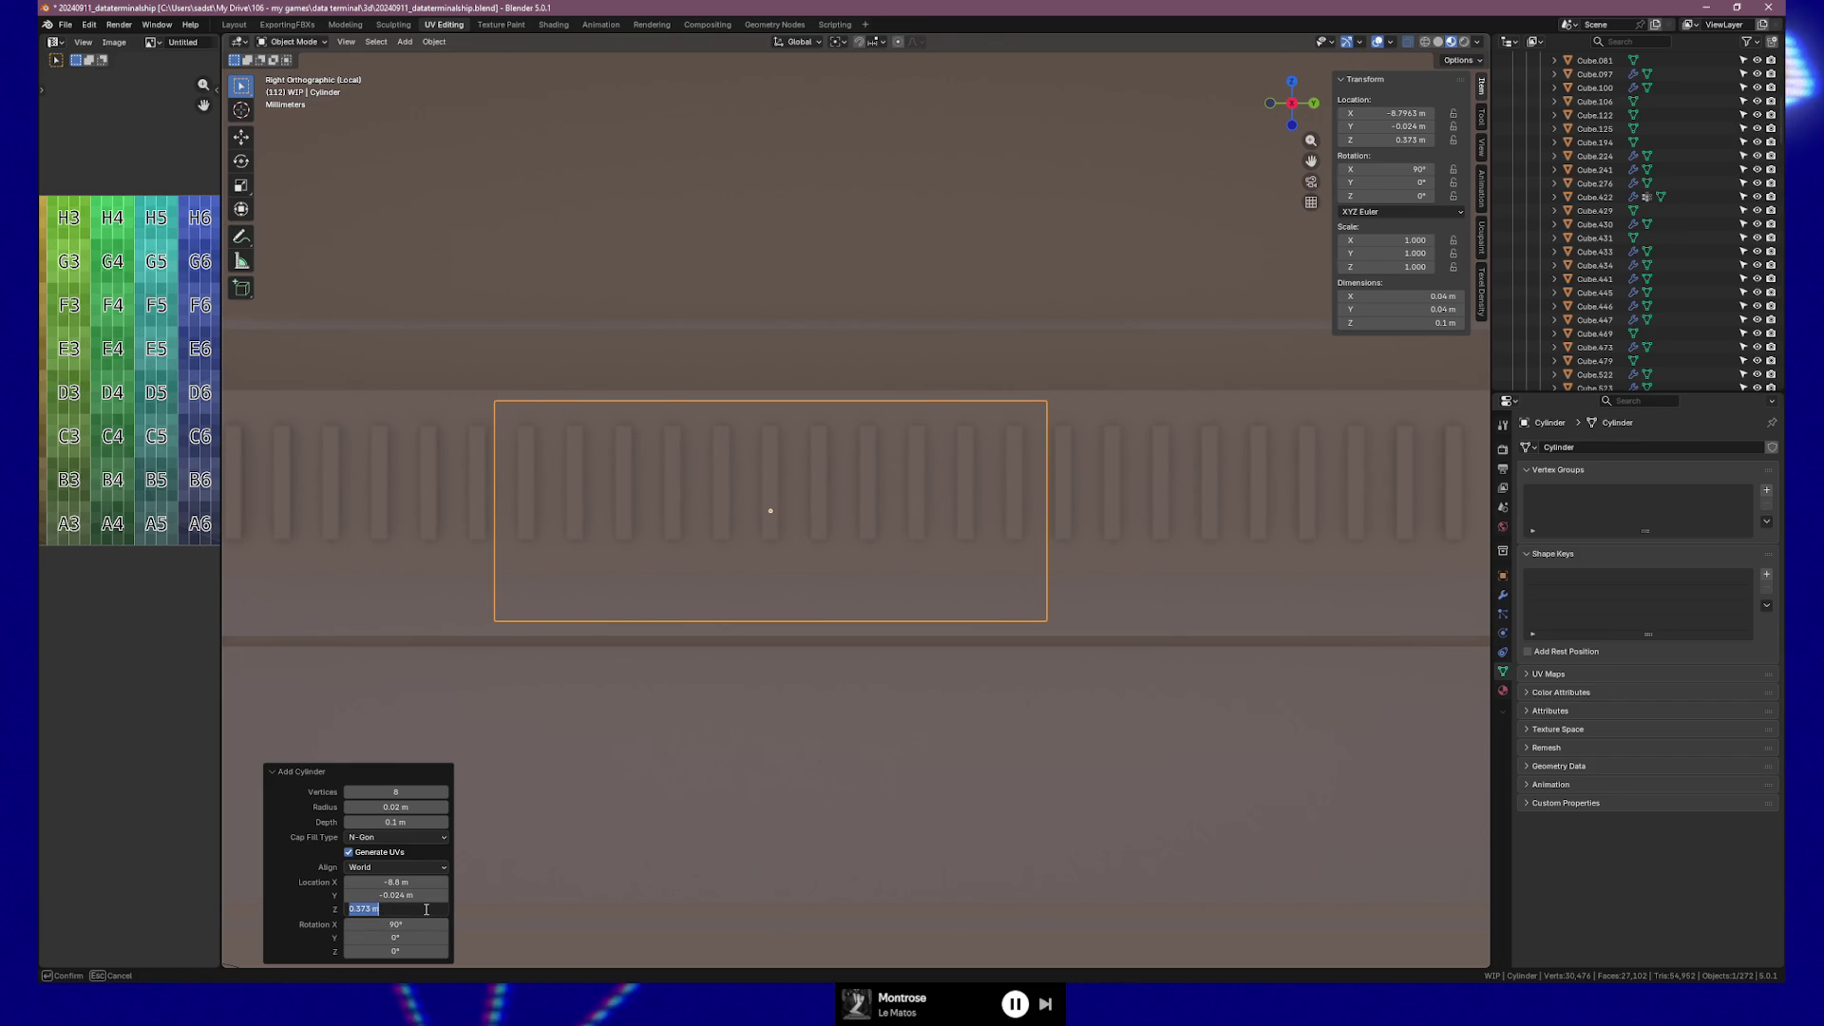
key(Right)
key(Left)
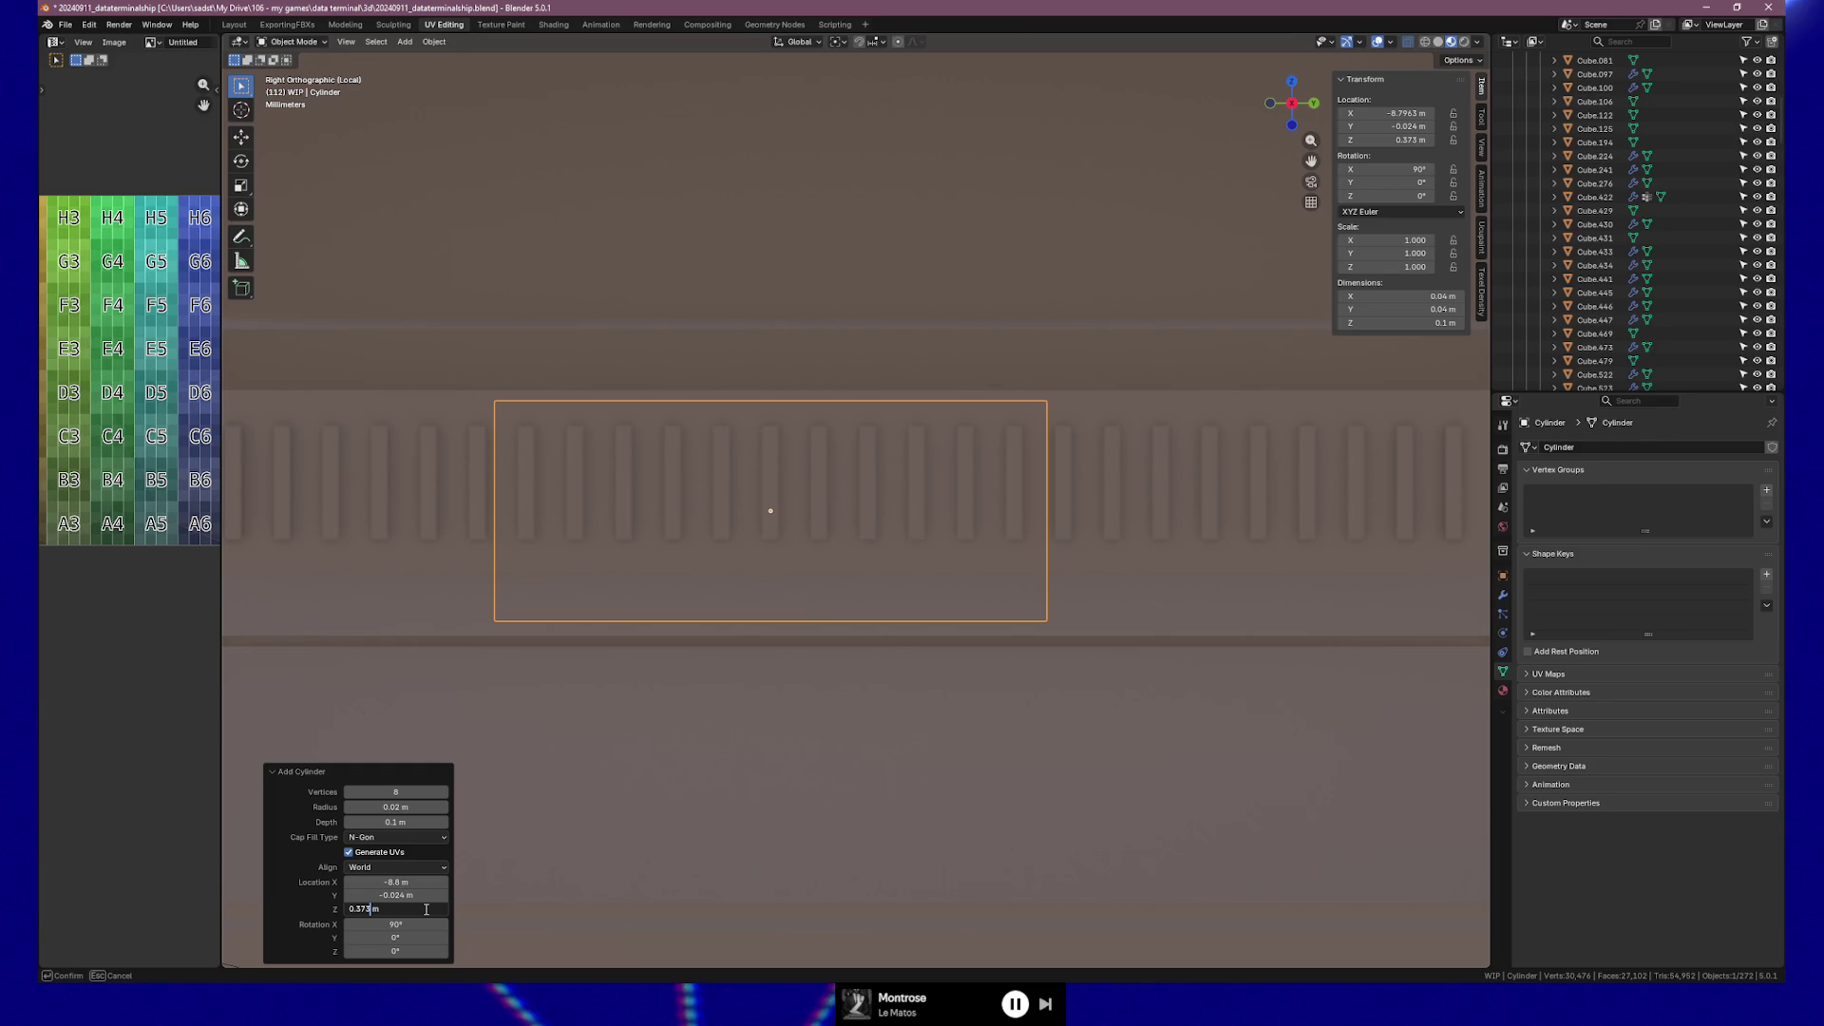
key(Return)
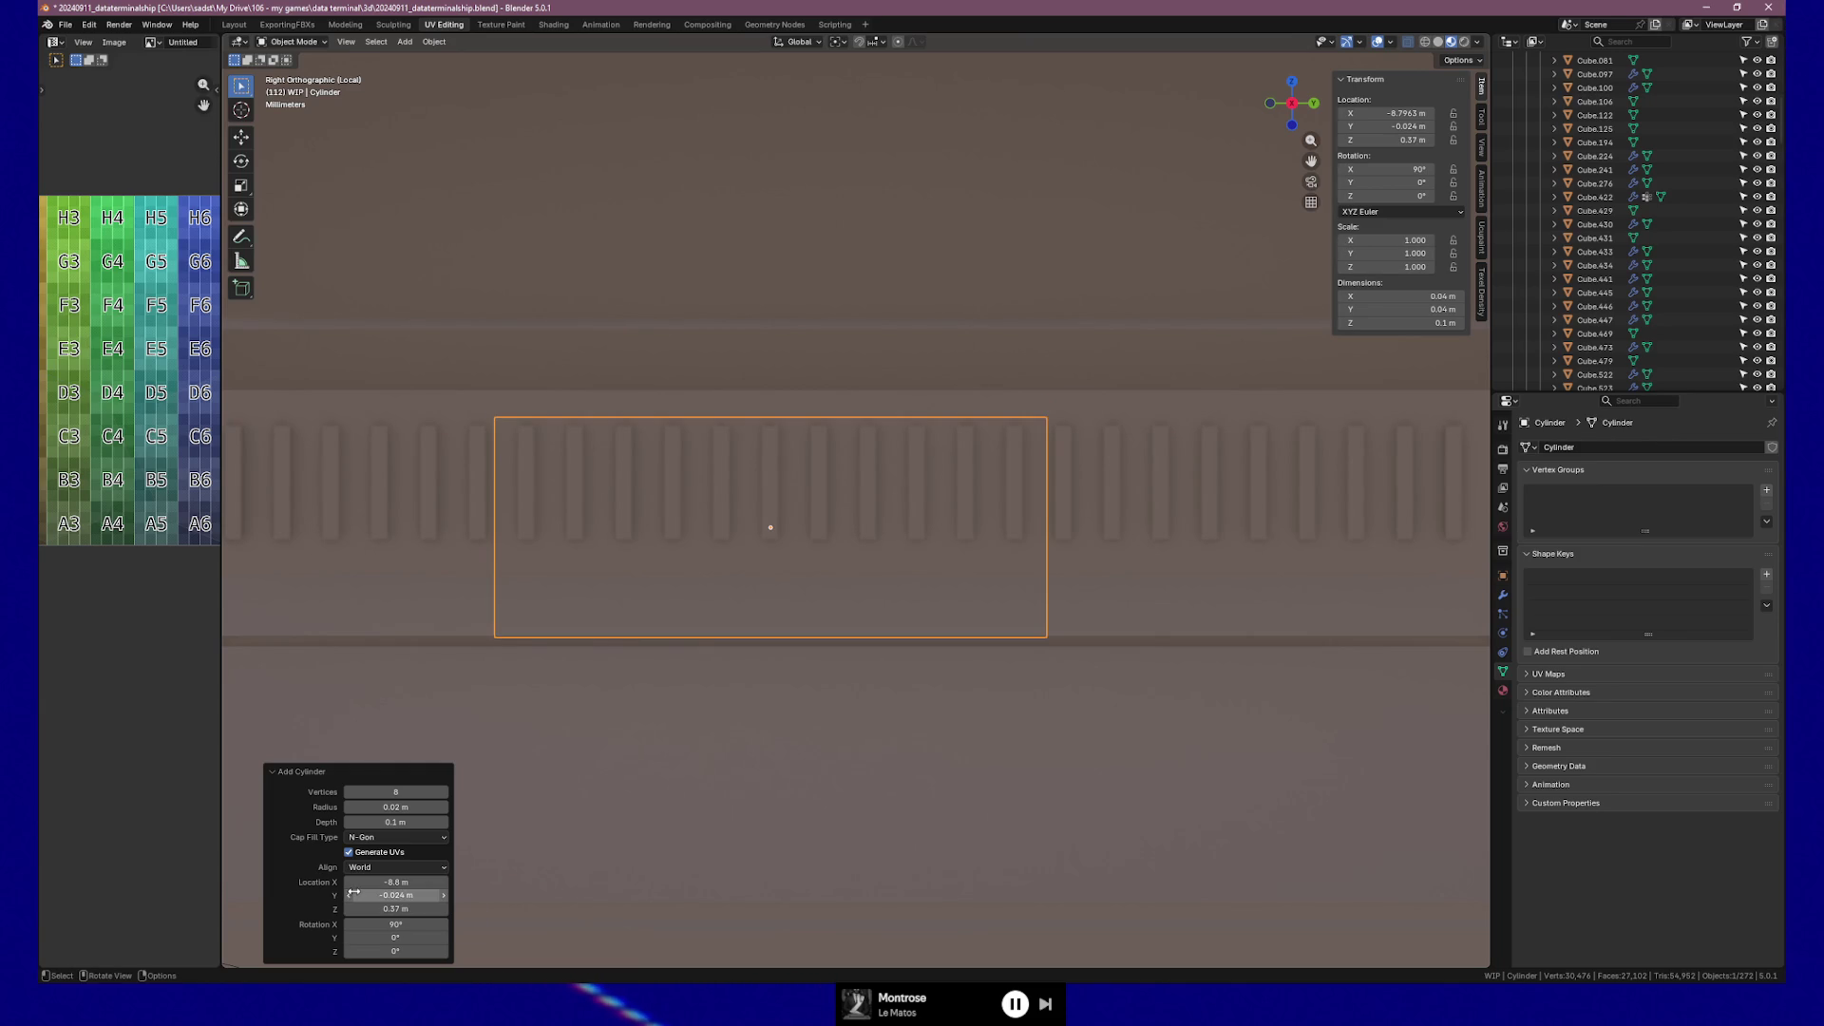
key(BackSpace)
text(8)
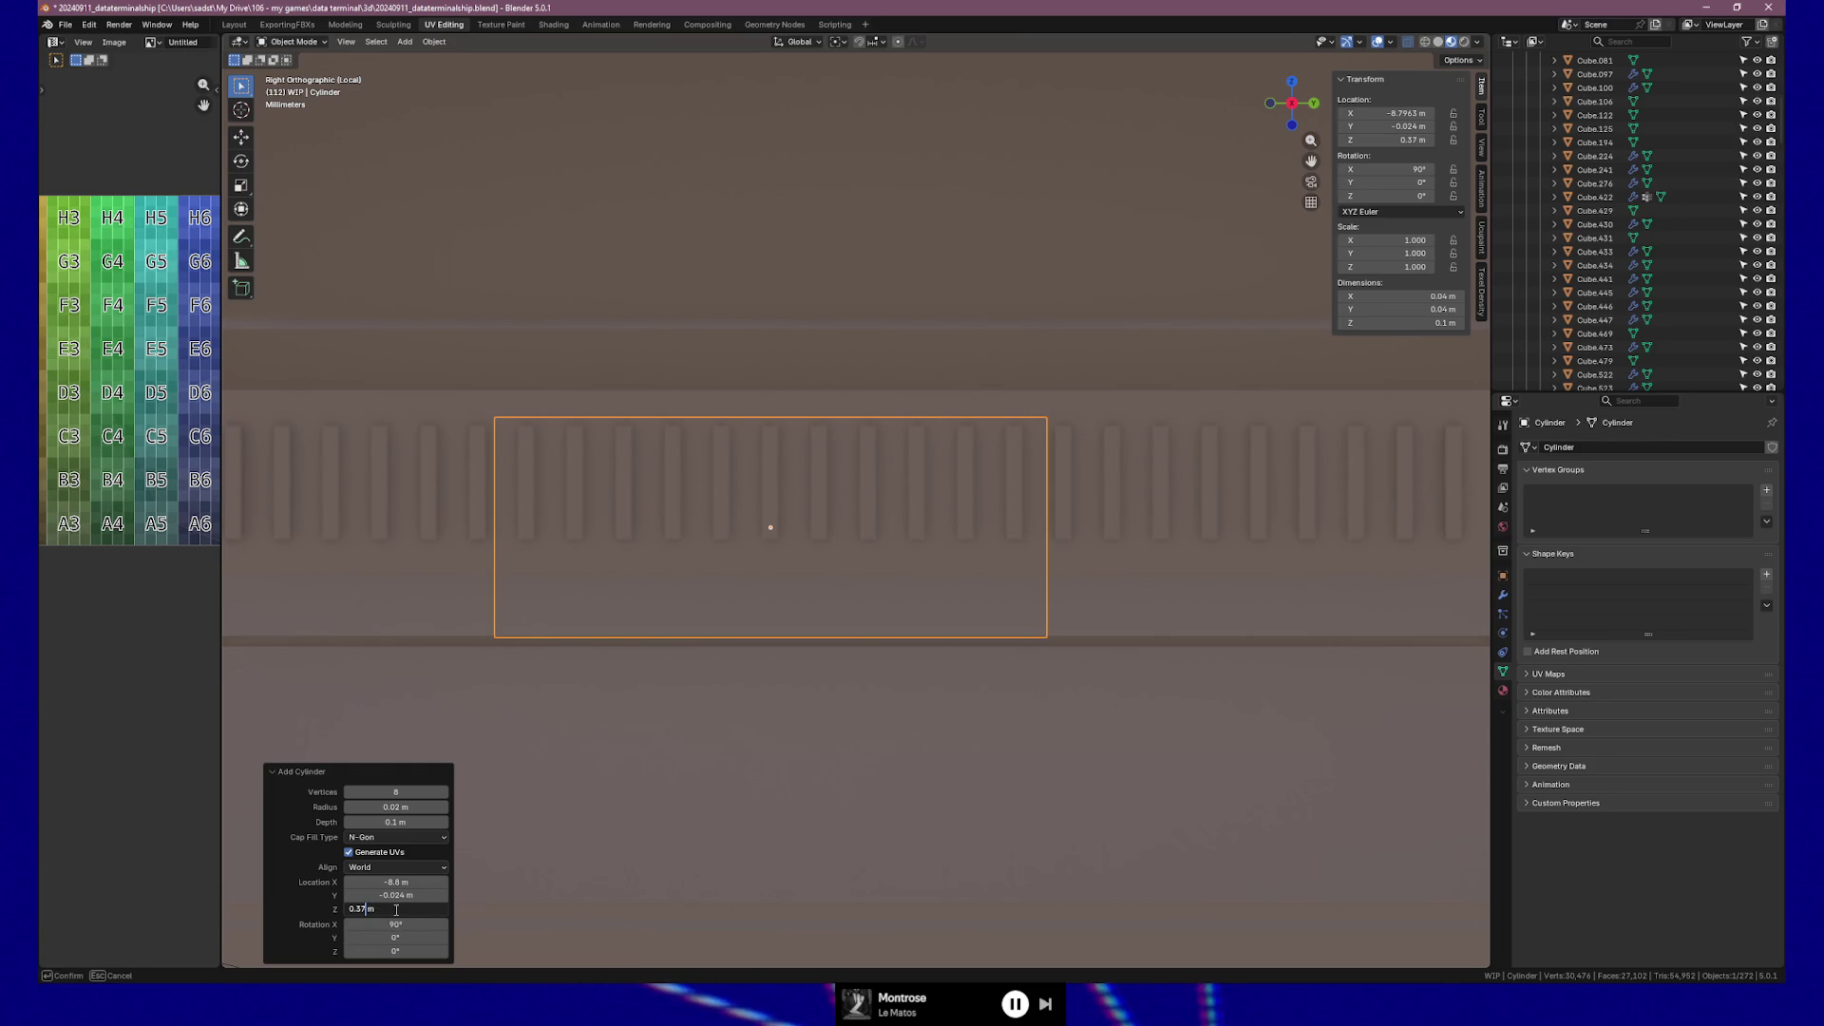
key(Return)
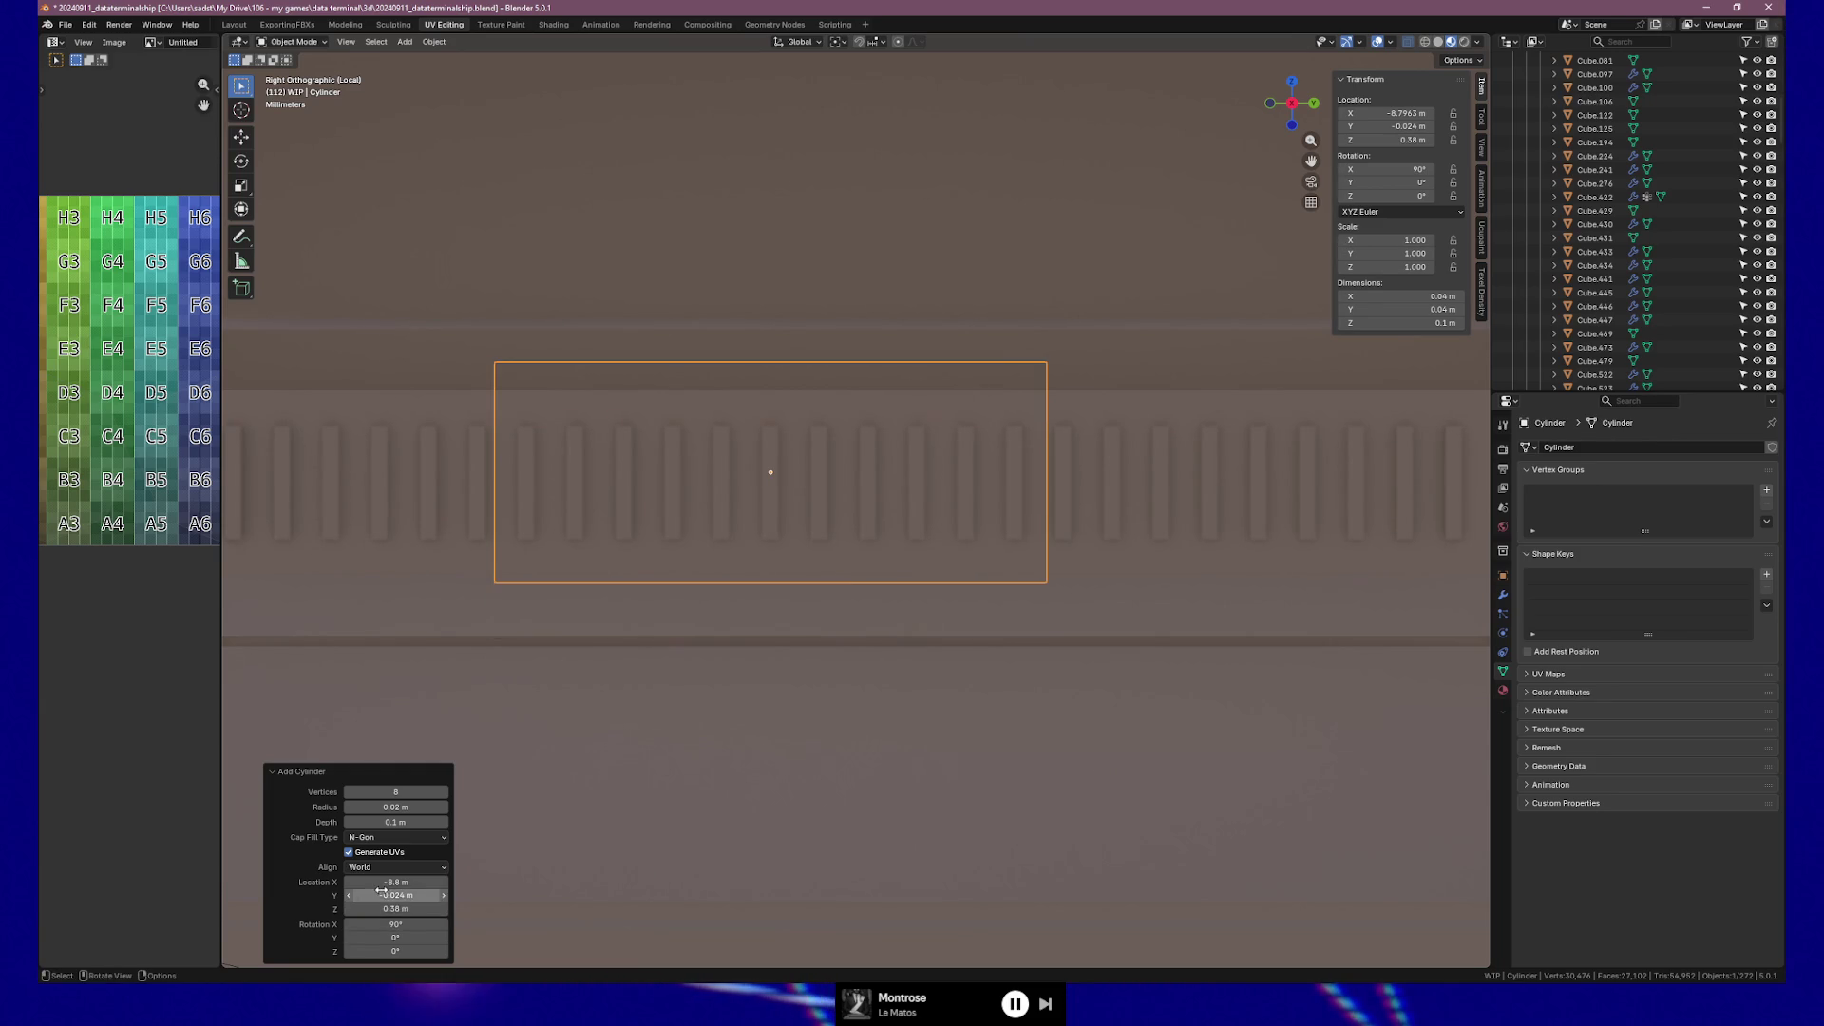
Fine-tune the cylinder's Z location to 0.375 m, then to 0.378 m.
click(421, 907)
key(End)
key(Left)
key(Left)
key(BackSpace)
text(7)
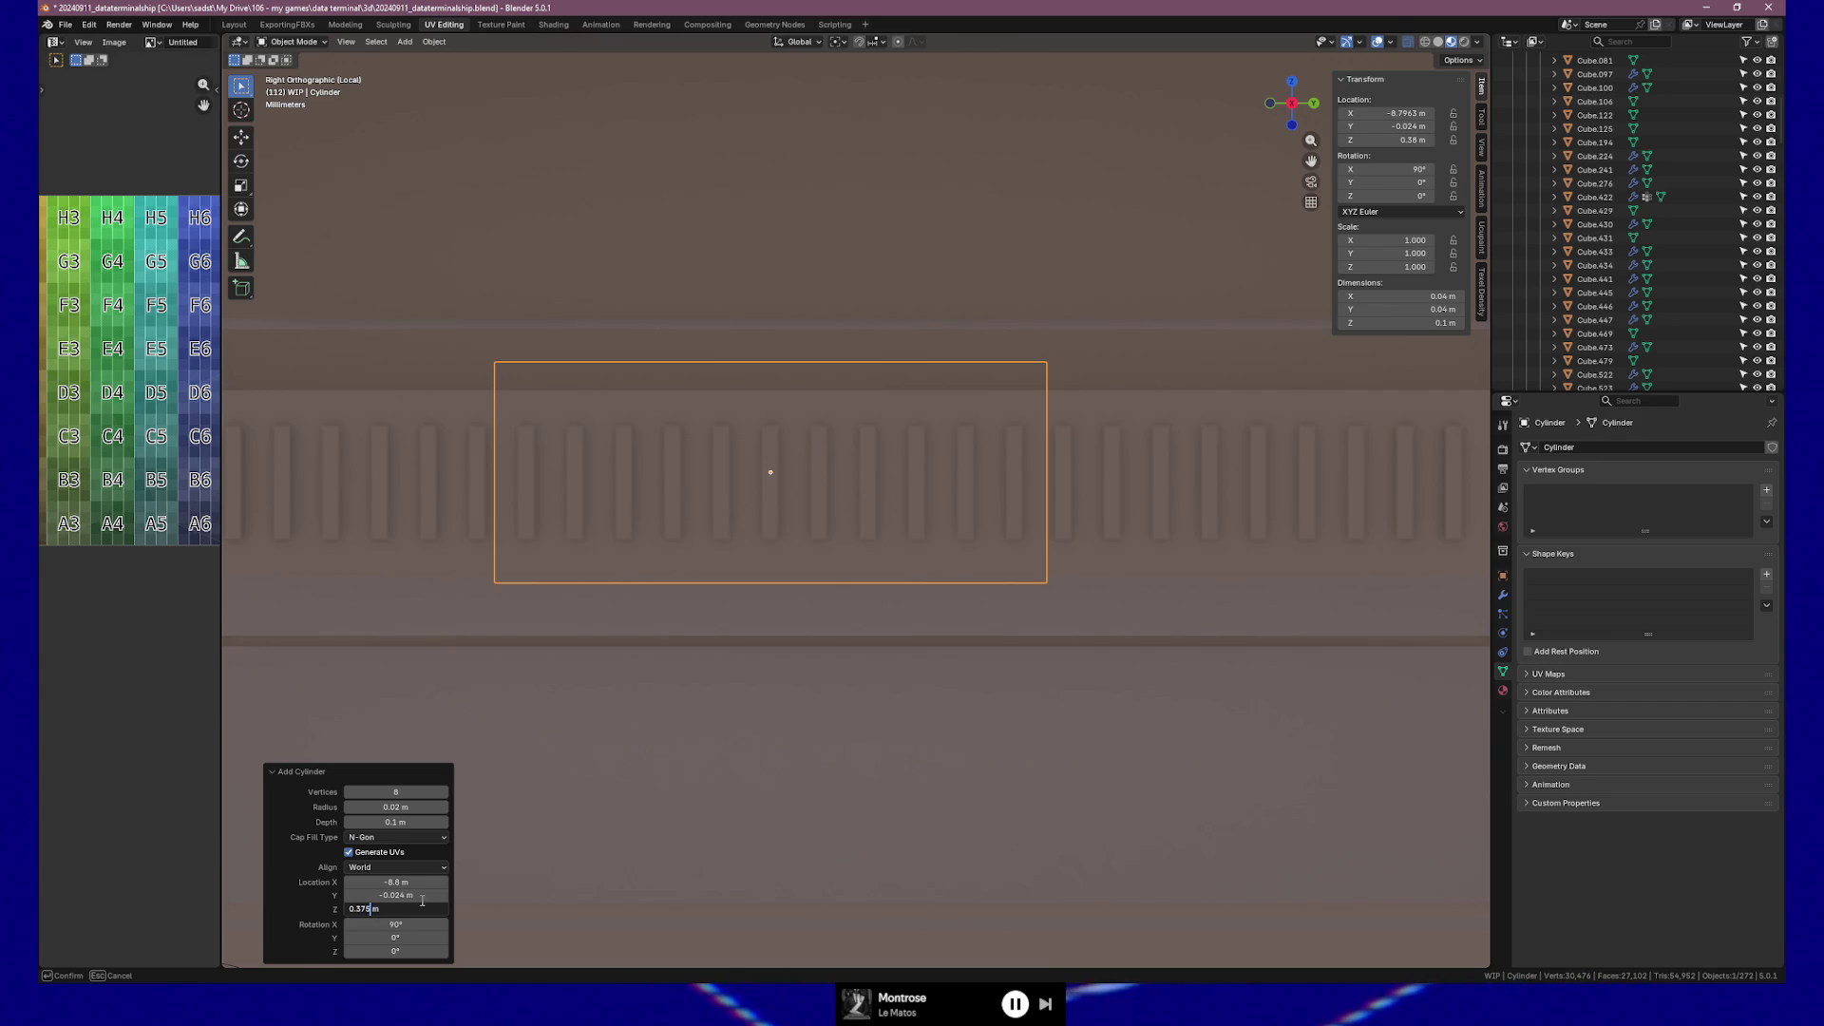
key(Return)
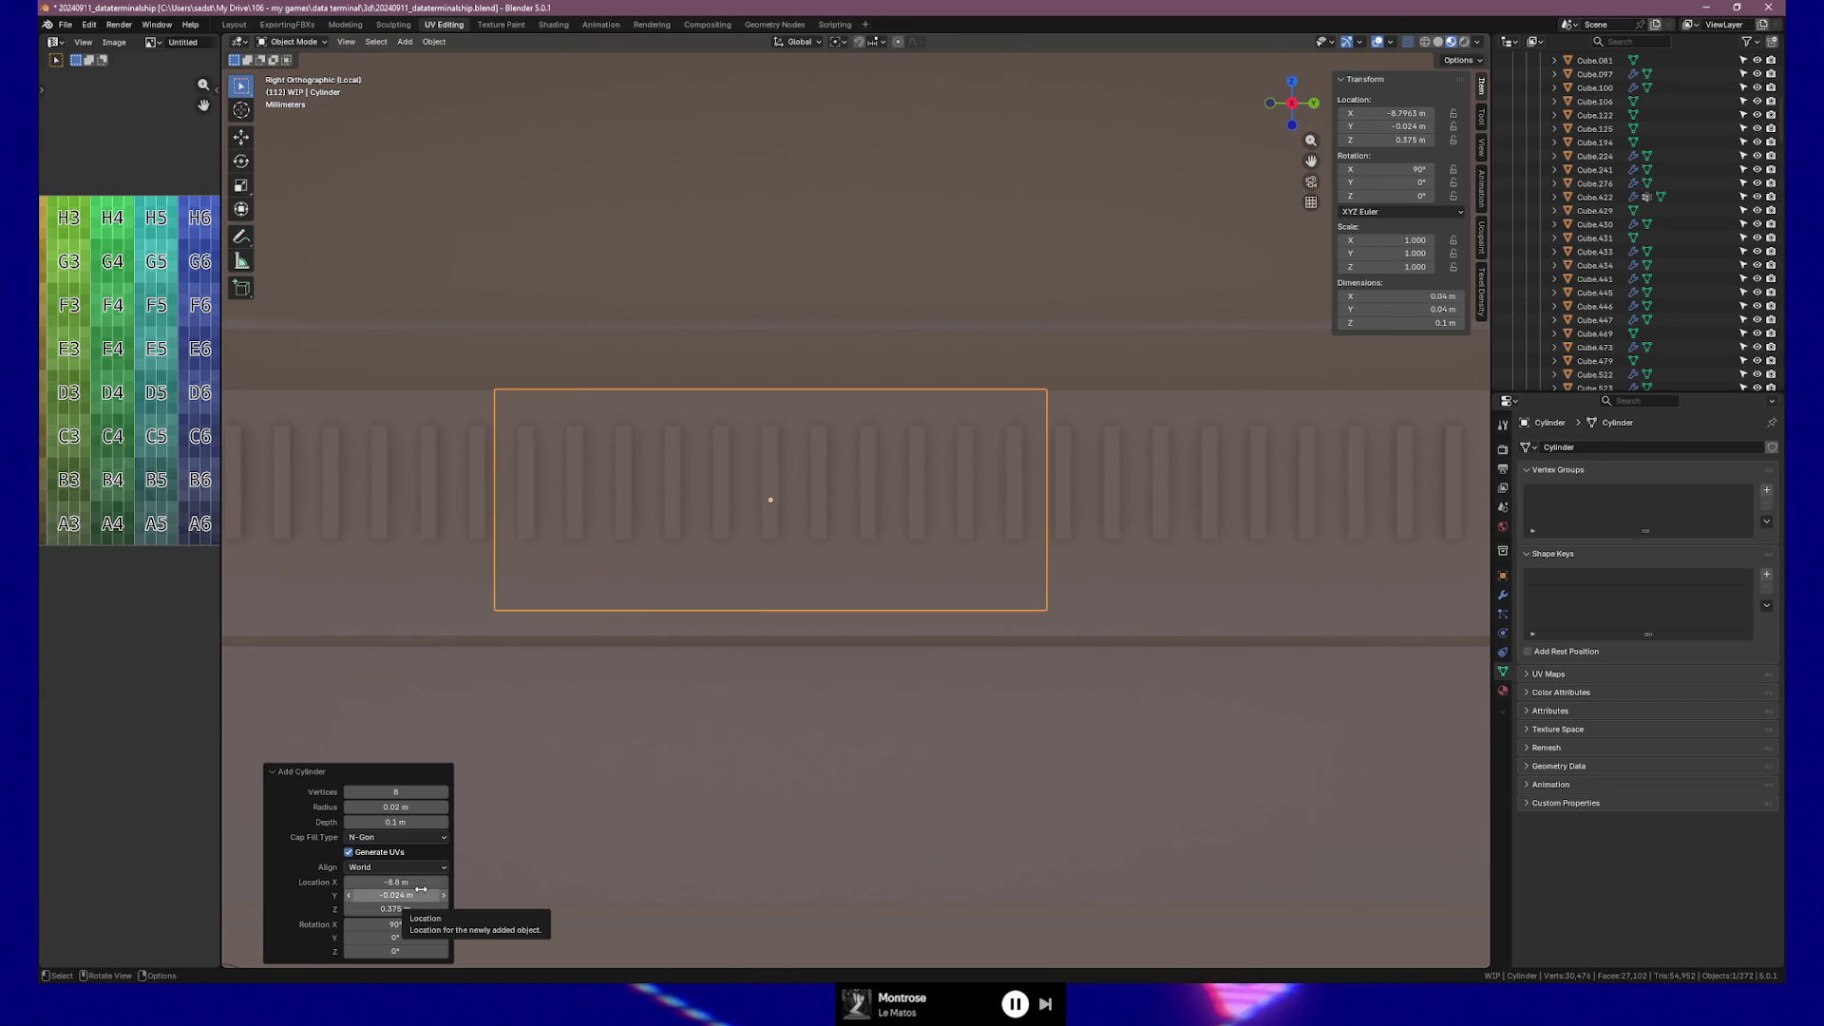
click(411, 912)
key(End)
key(Left)
key(Left)
key(BackSpace)
text(8)
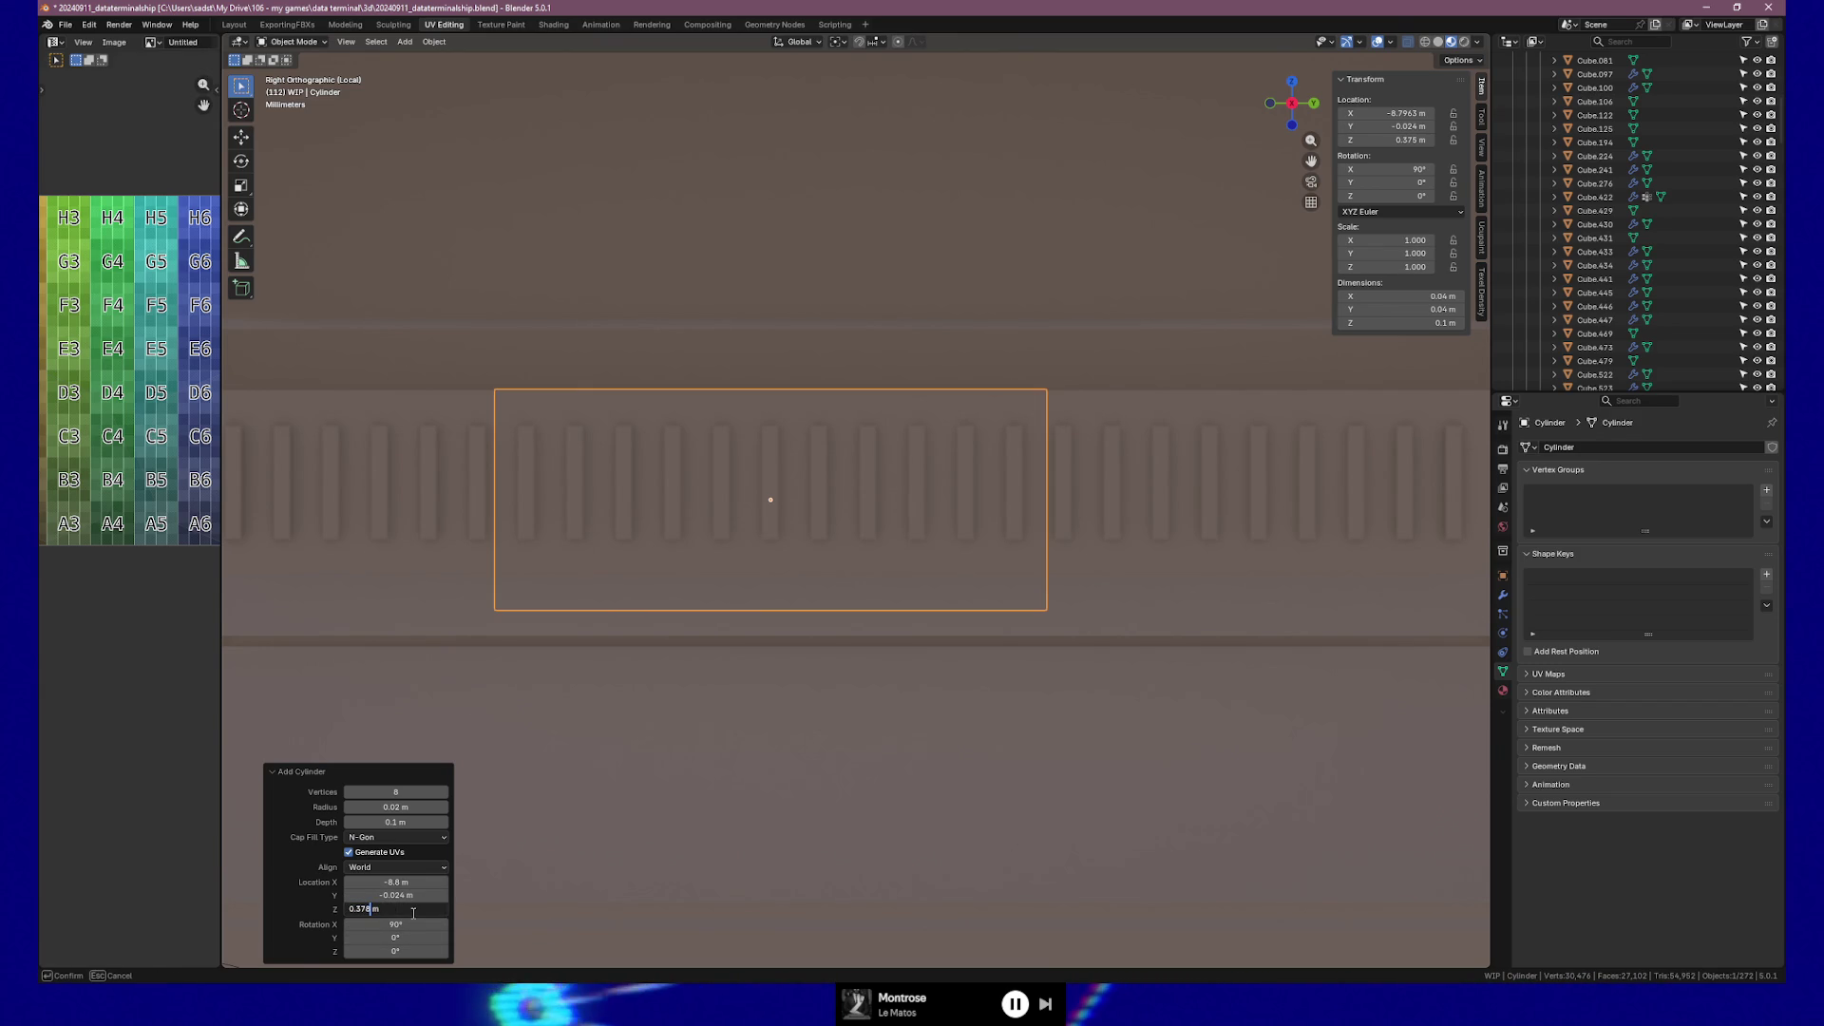
key(Return)
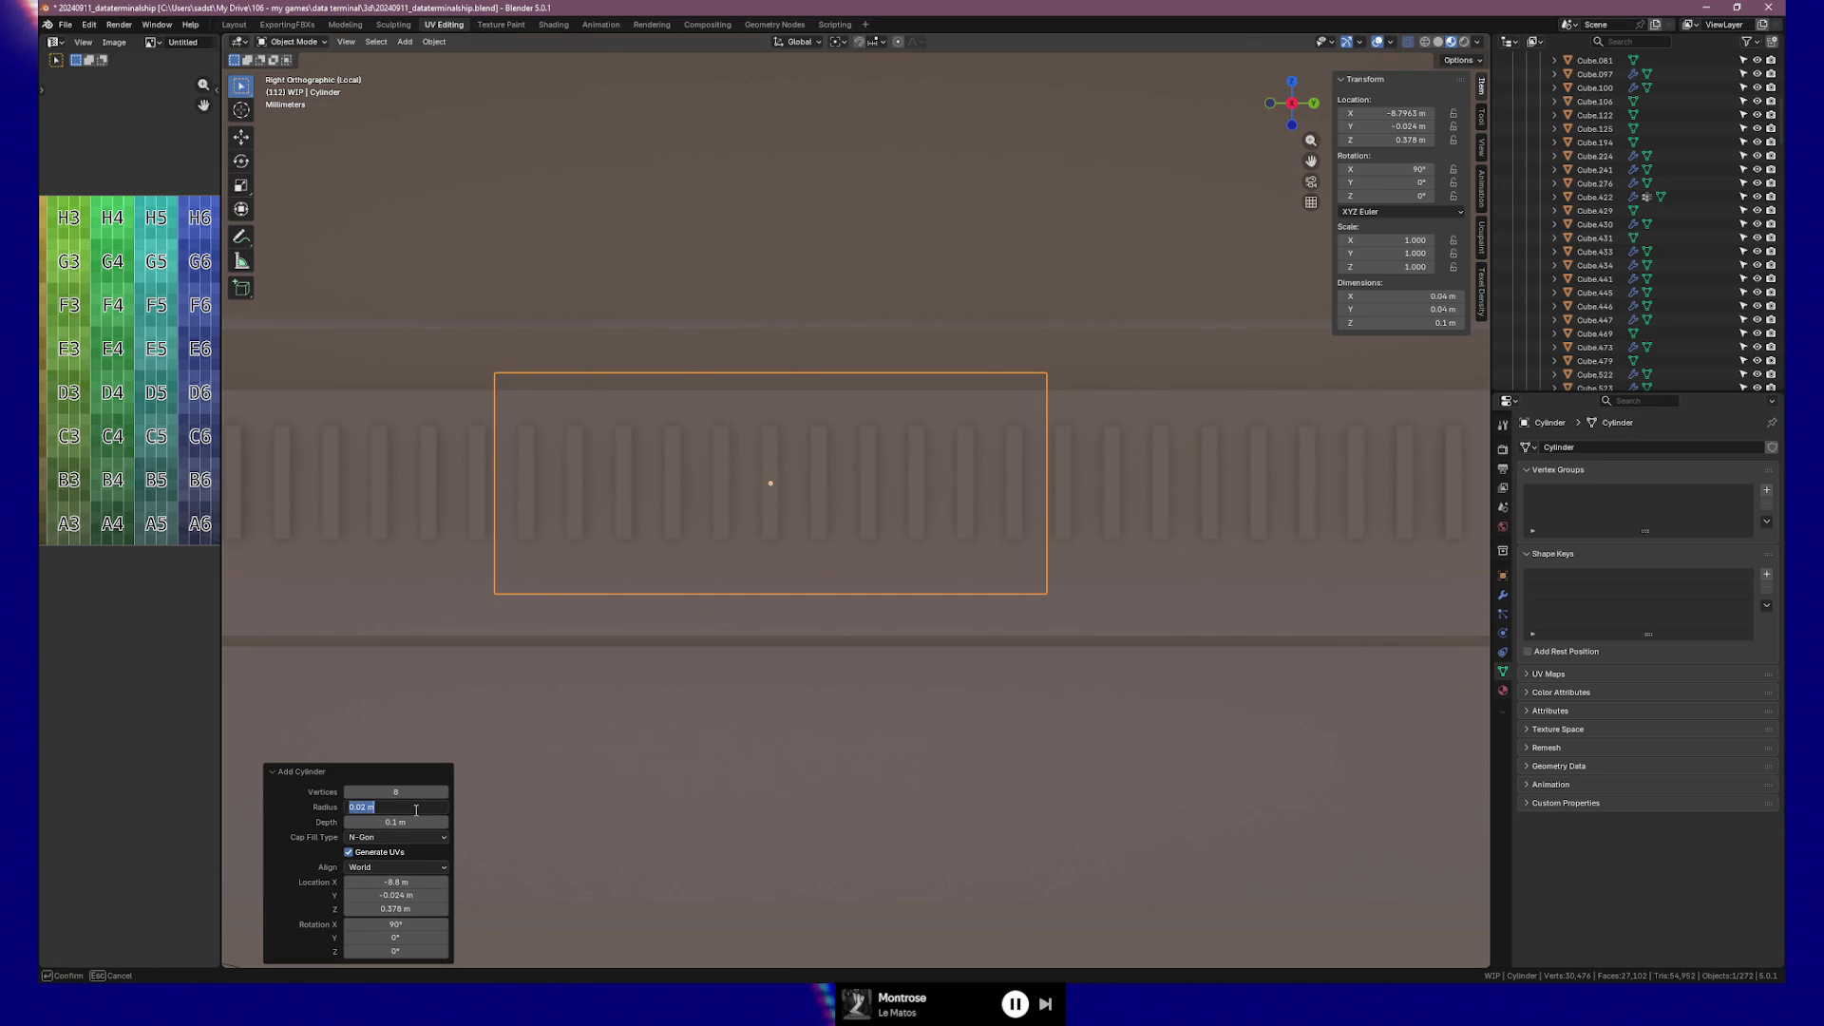
Reduce the cylinder radius to 0.019 m, then to 0.018 m.
text(19)
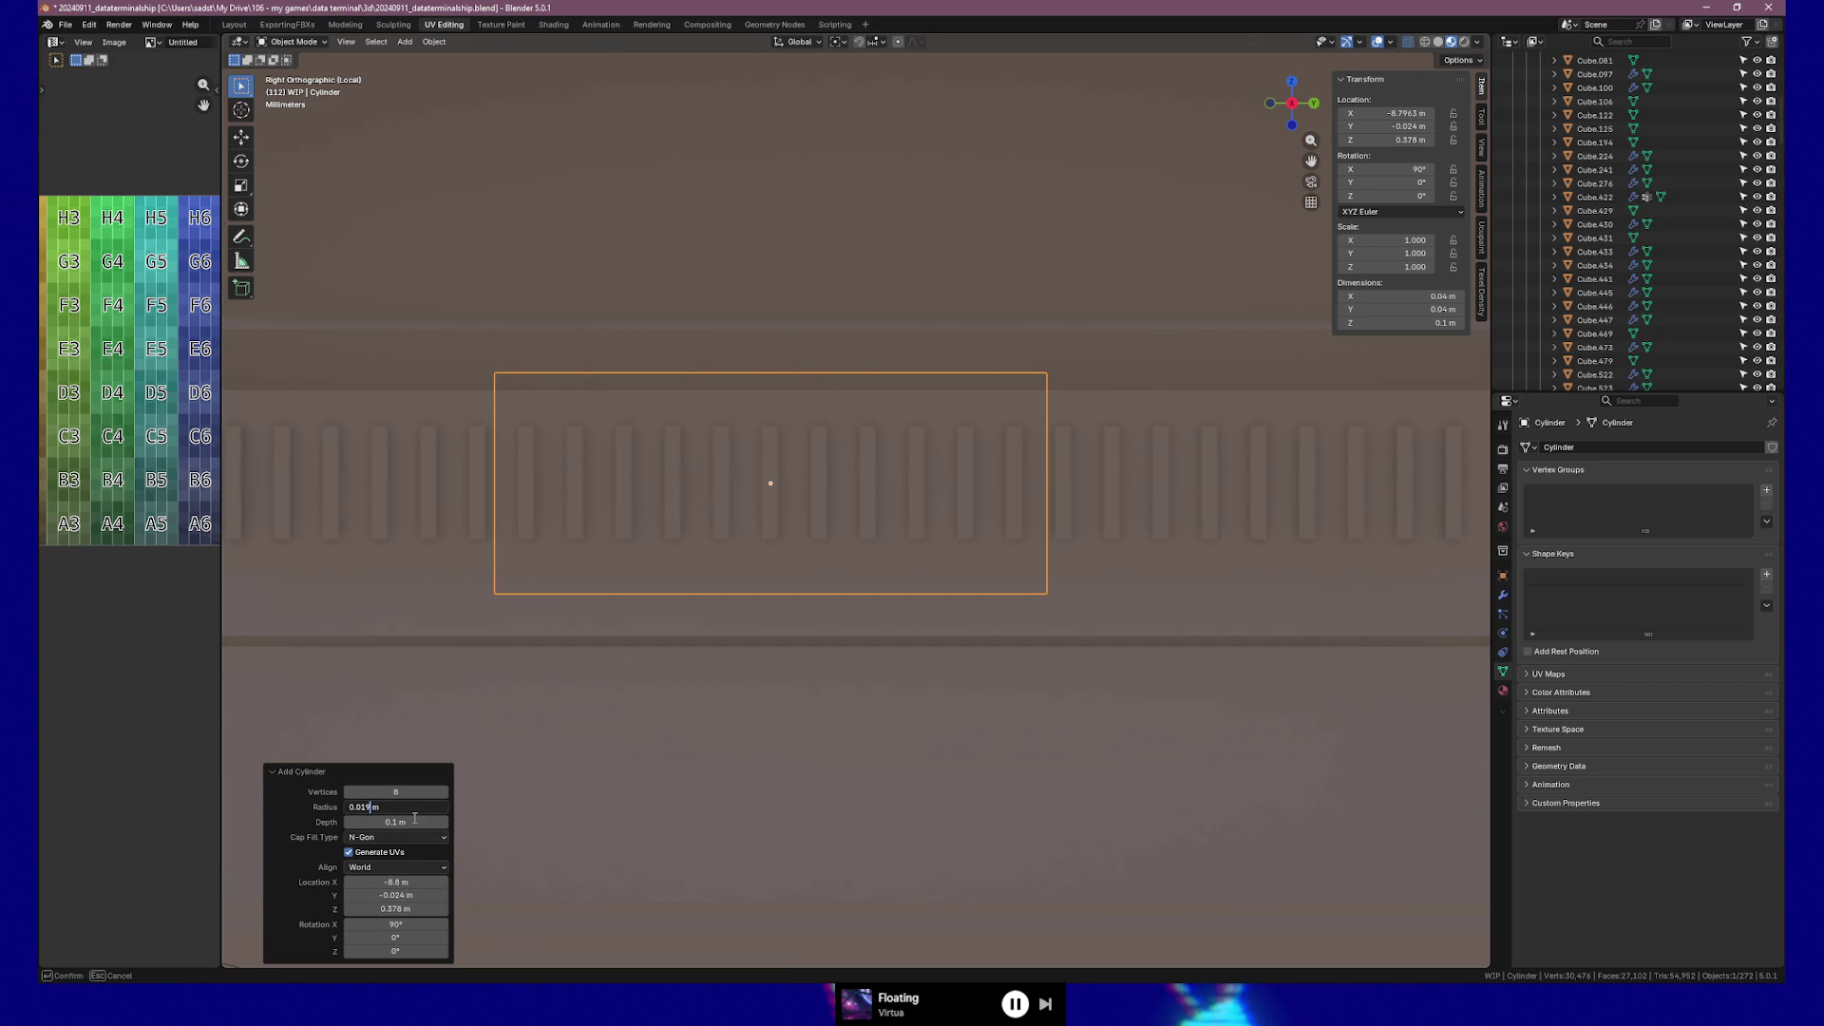
key(Return)
click(399, 805)
text(0.01)
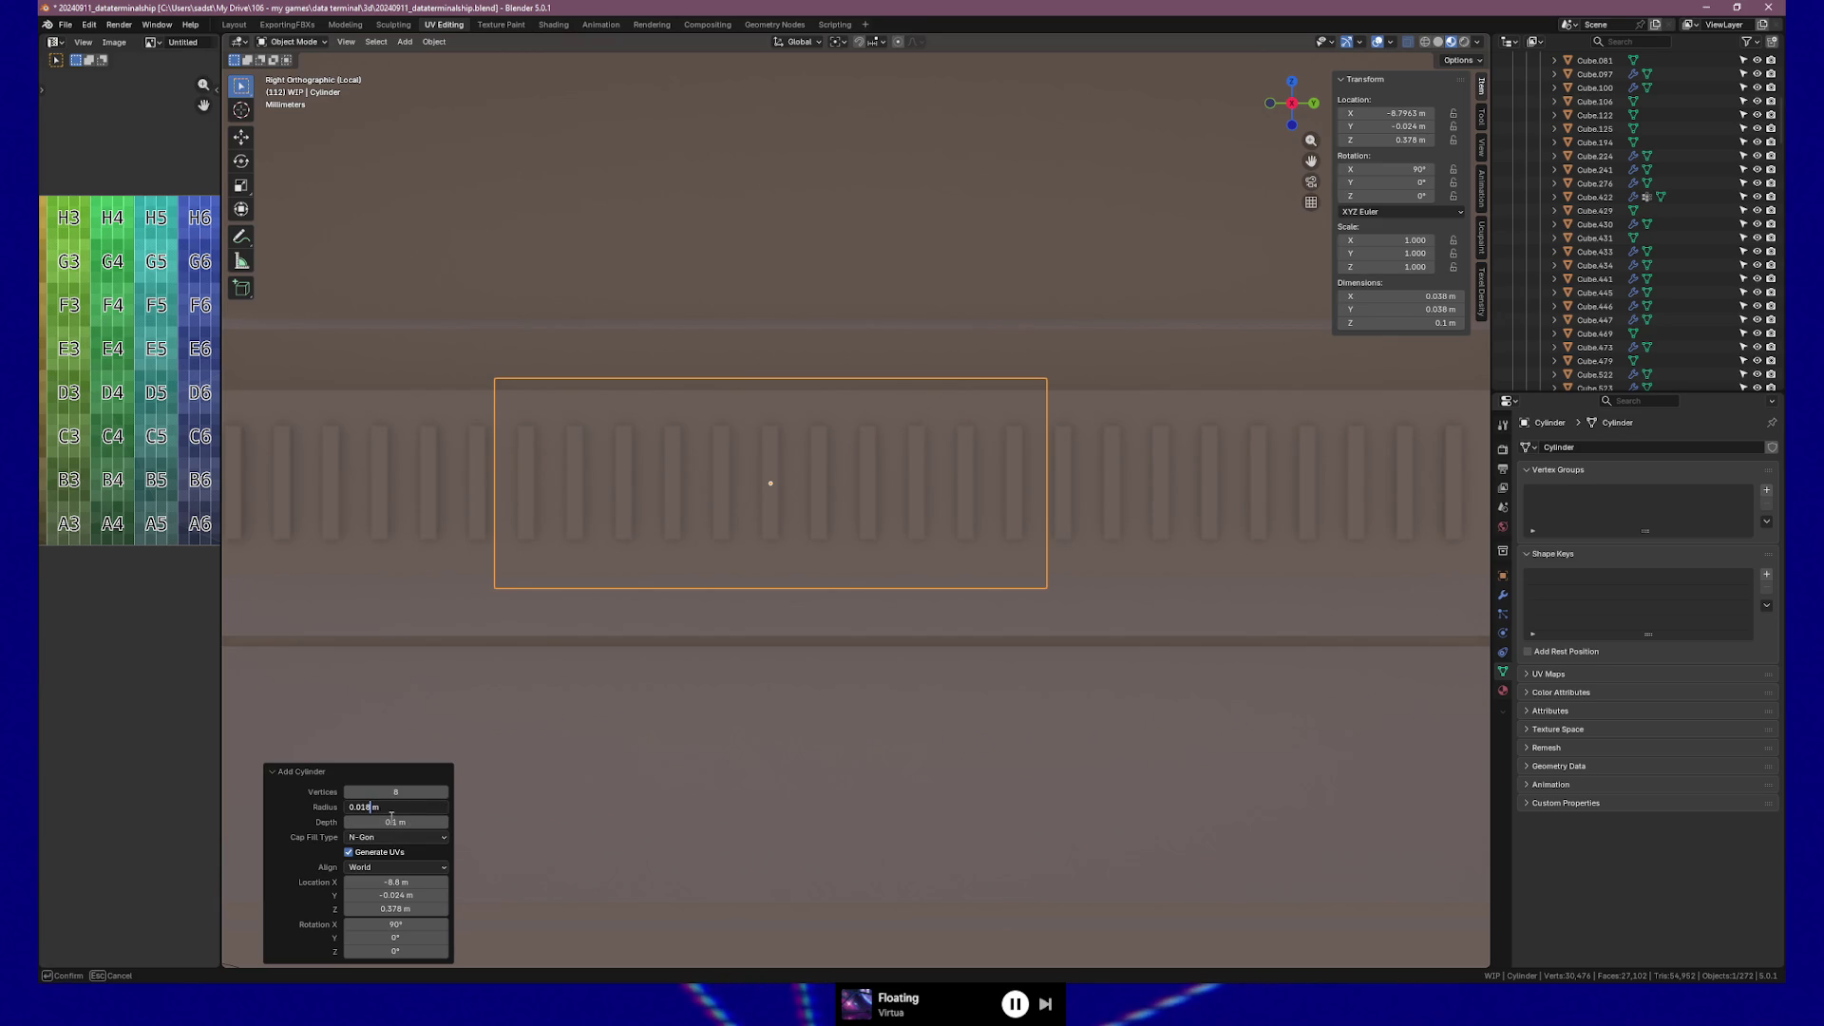
key(Return)
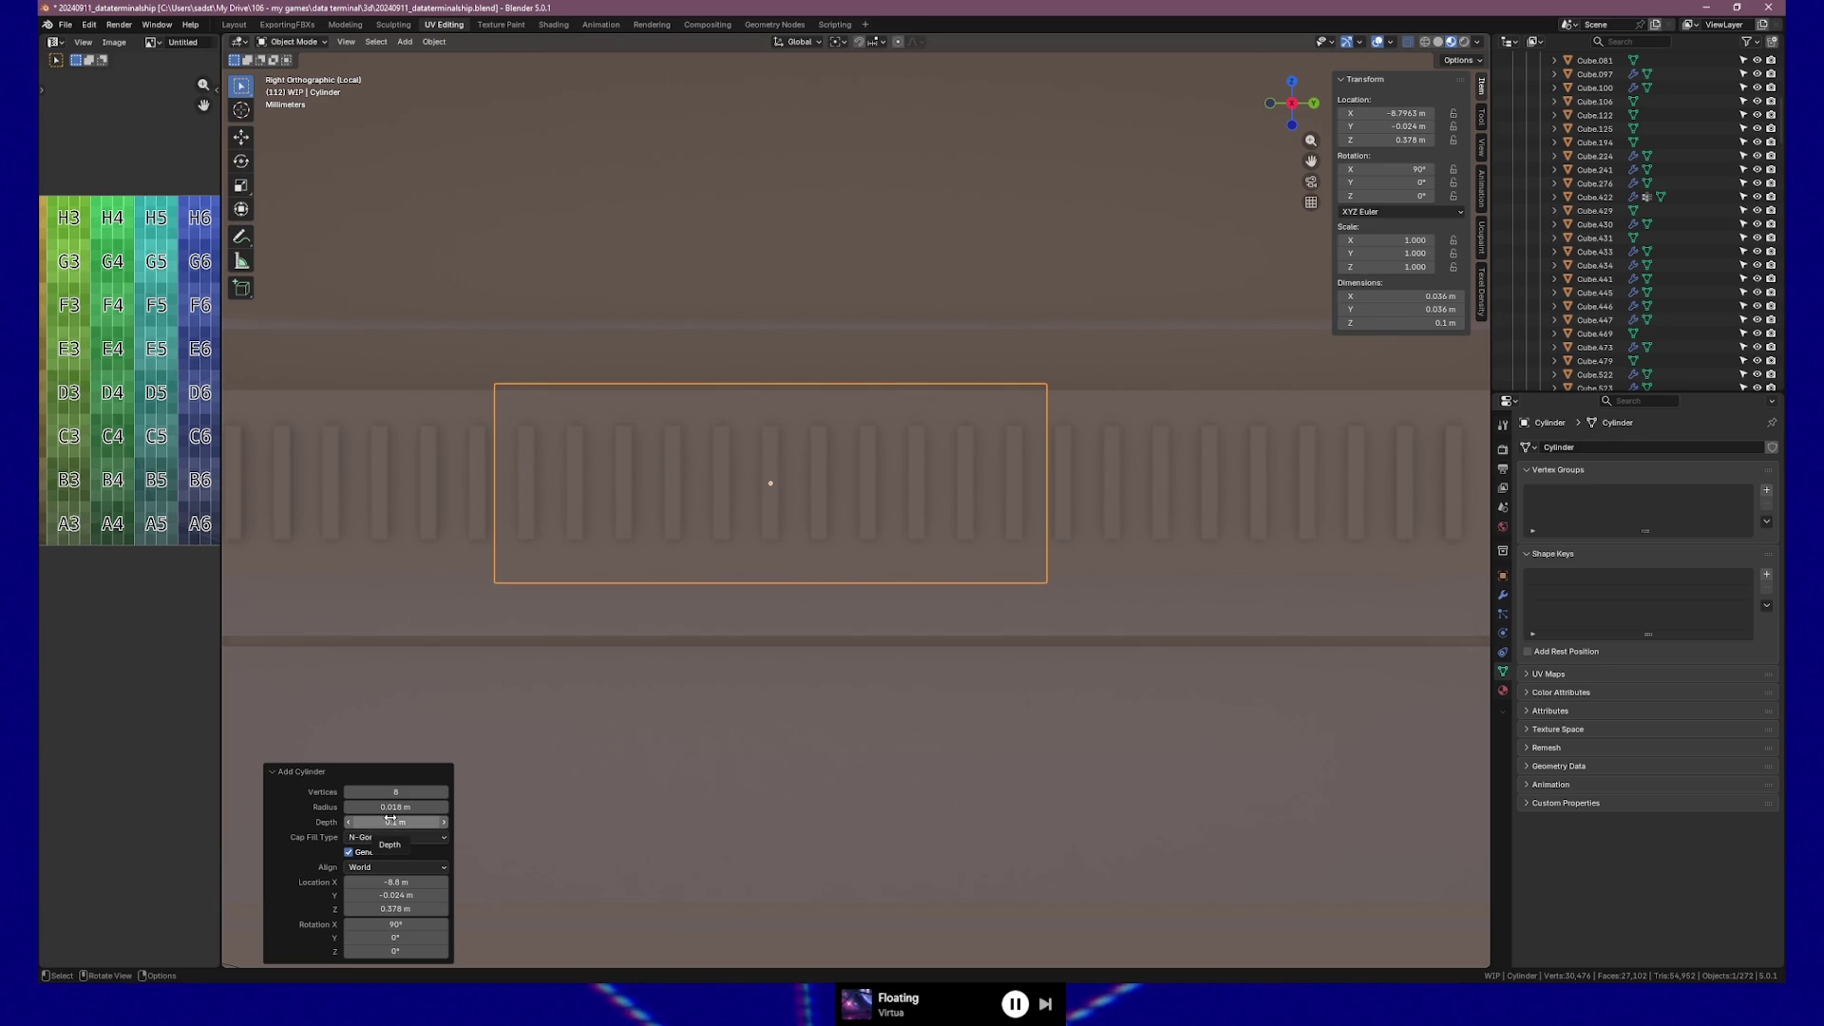
mouse_move(805, 567)
middle_down()
mouse_move(744, 537)
mouse_move(846, 554)
mouse_move(778, 559)
mouse_move(1283, 129)
middle_up()
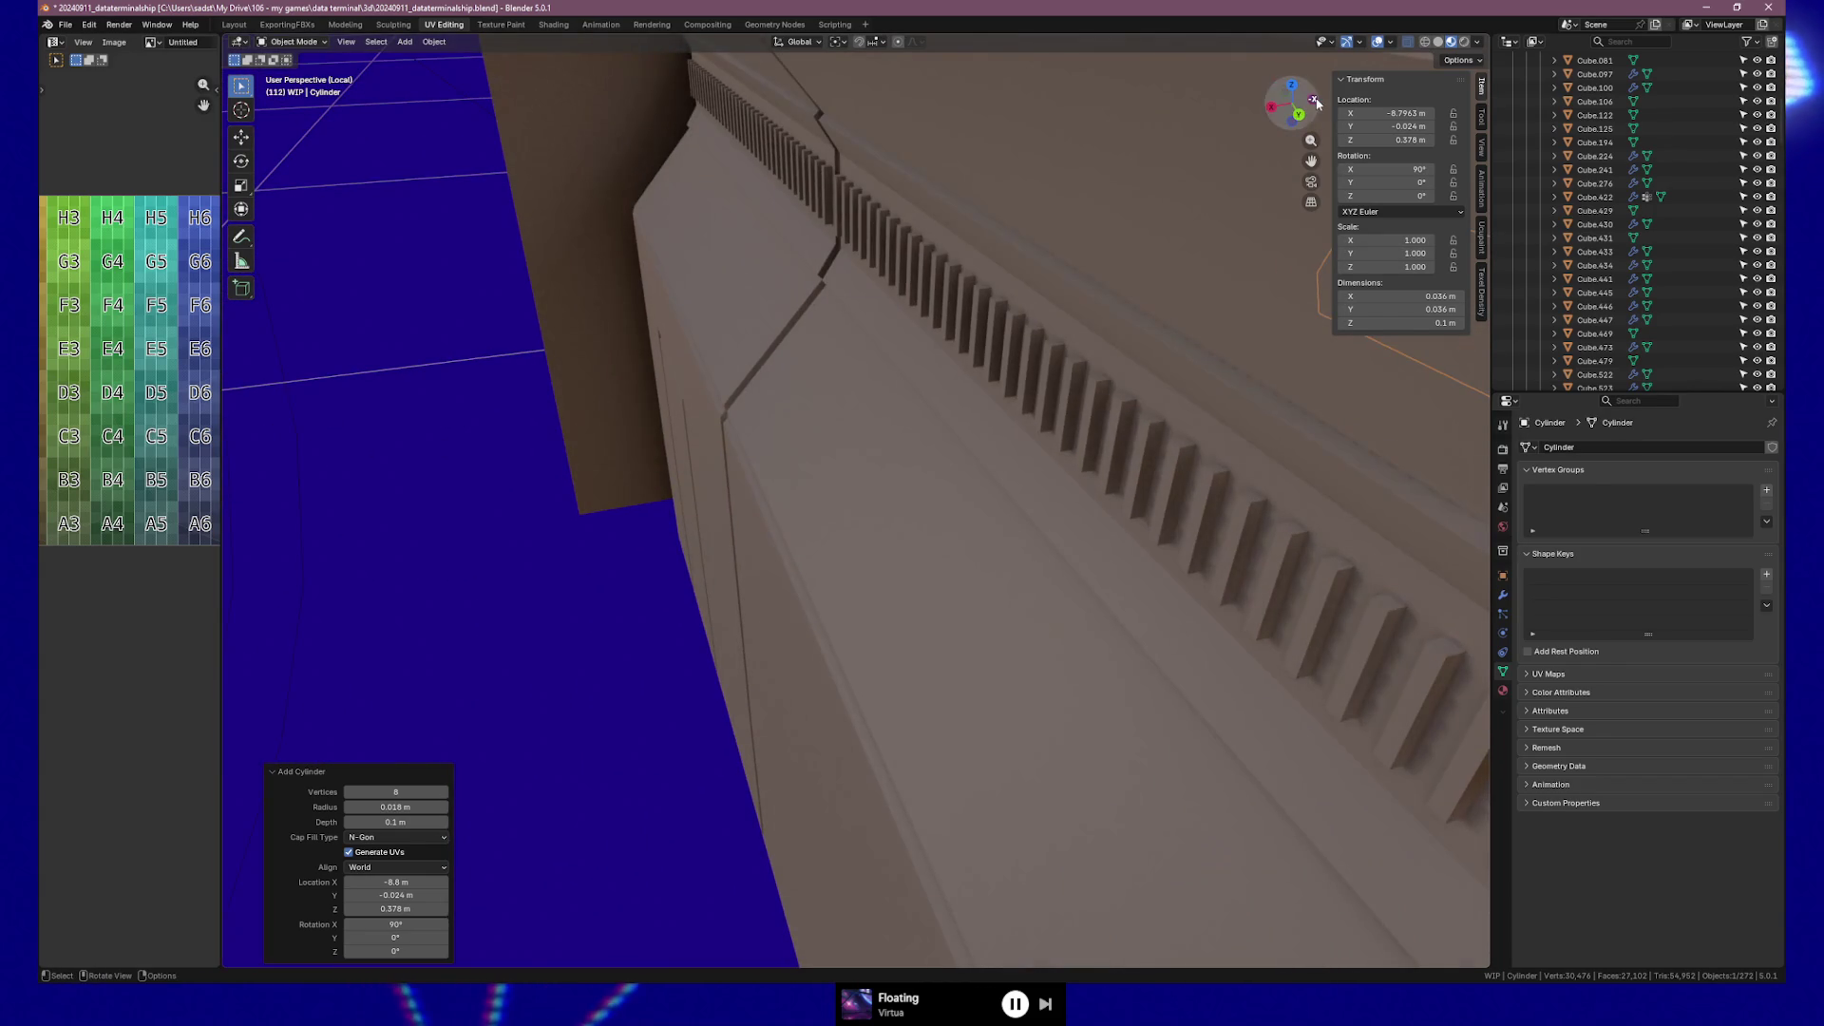
Slide the cylinder's X location in 0.01 m steps along the vent grille toward -8.64 m.
click(1304, 105)
mouse_move(1012, 316)
middle_down()
mouse_move(1096, 439)
mouse_move(819, 490)
mouse_move(968, 474)
mouse_move(891, 470)
middle_up()
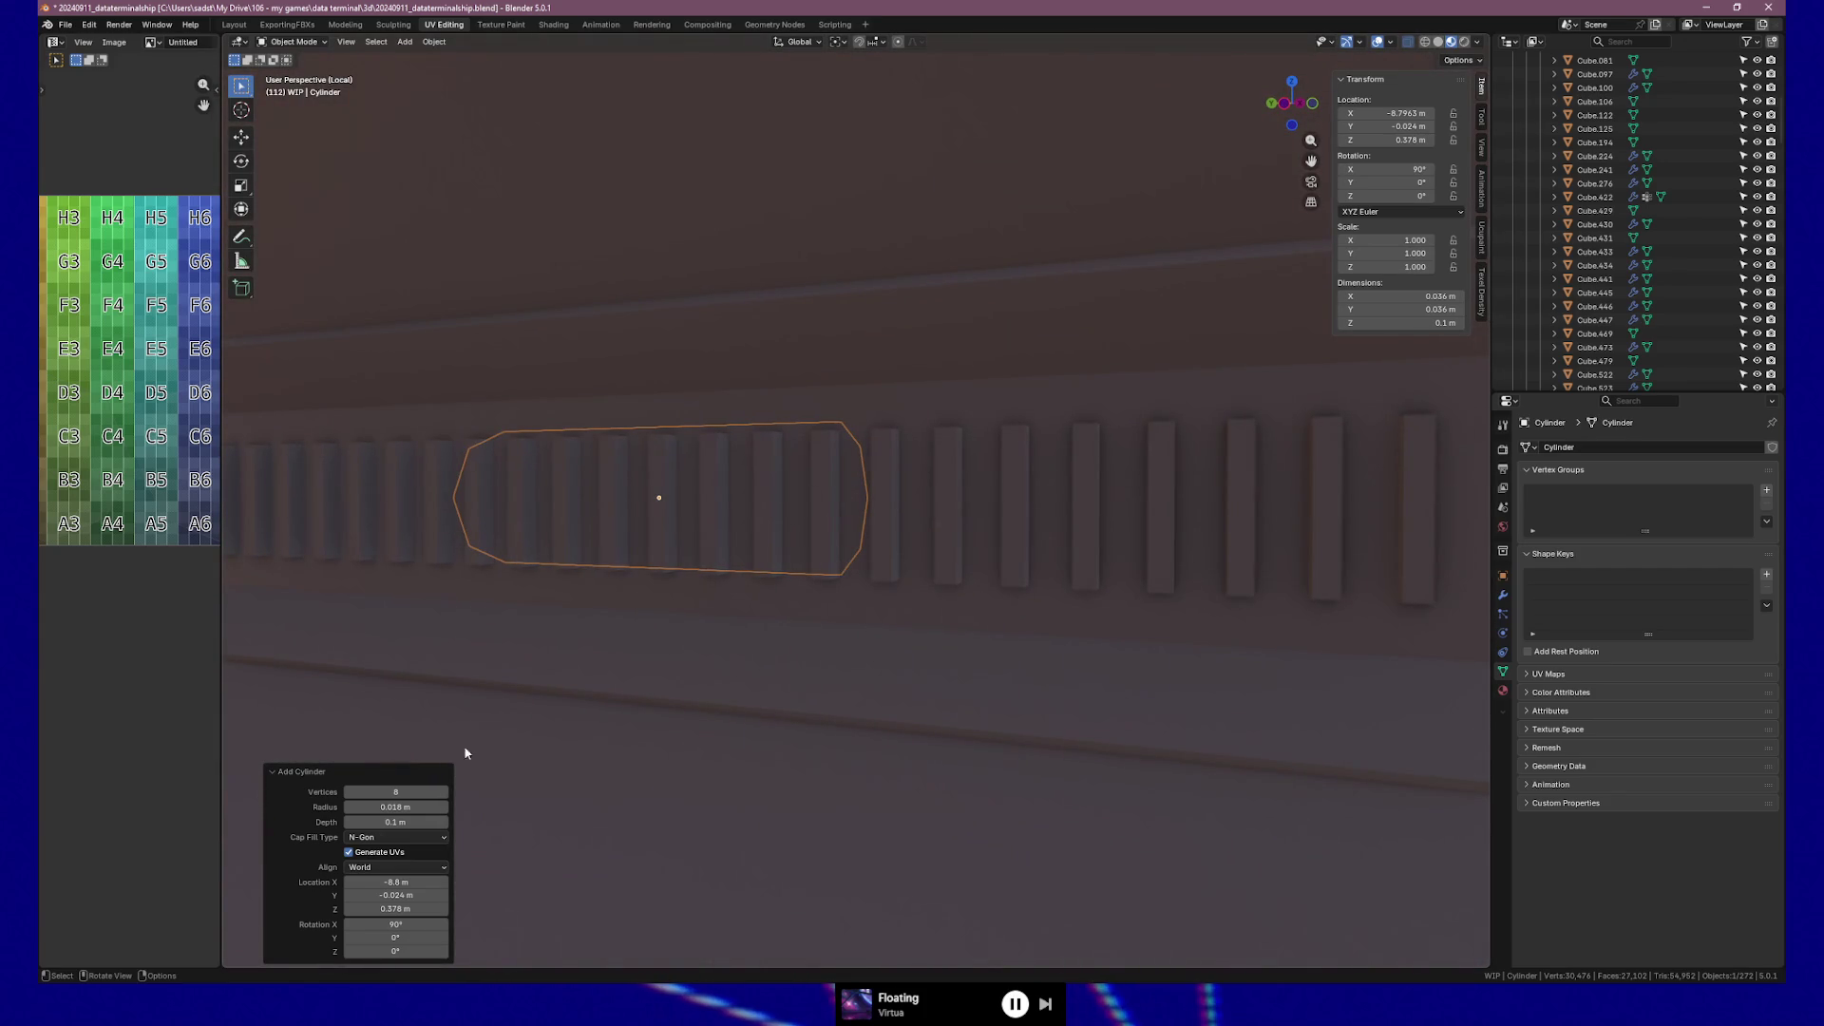
click(444, 882)
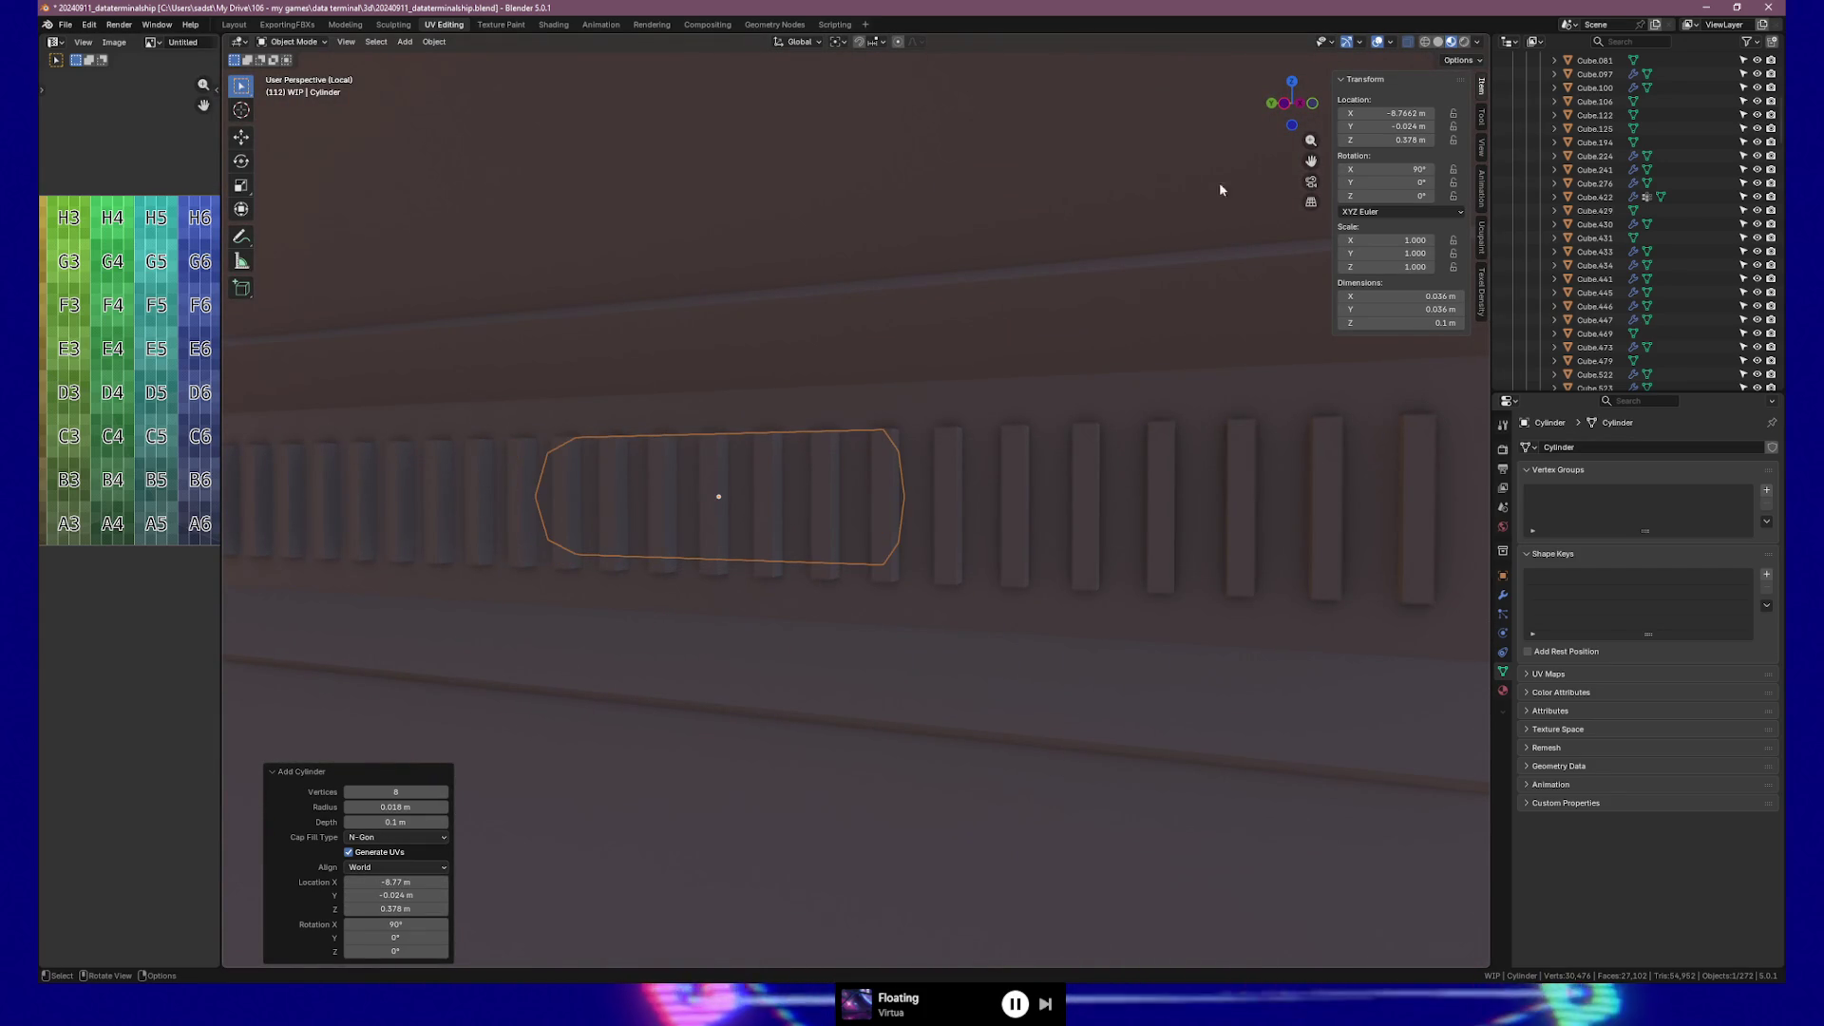
click(1296, 103)
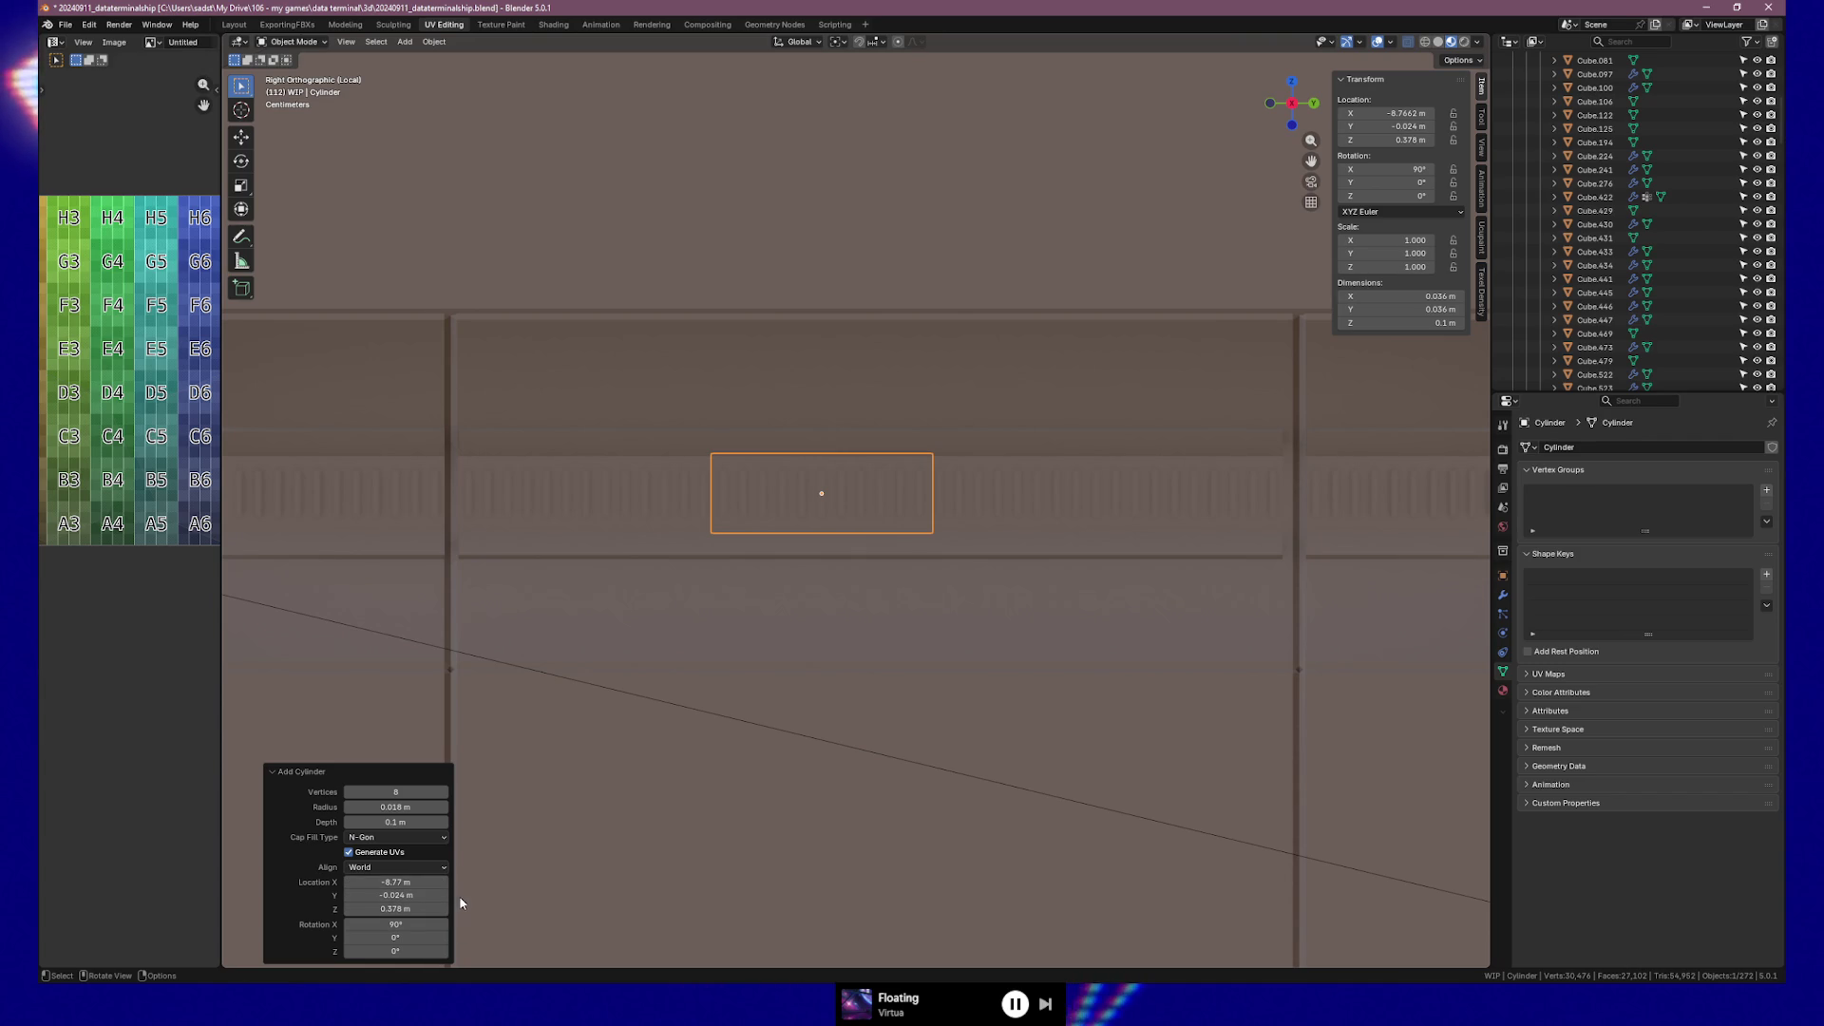
drag(442, 883, 445, 884)
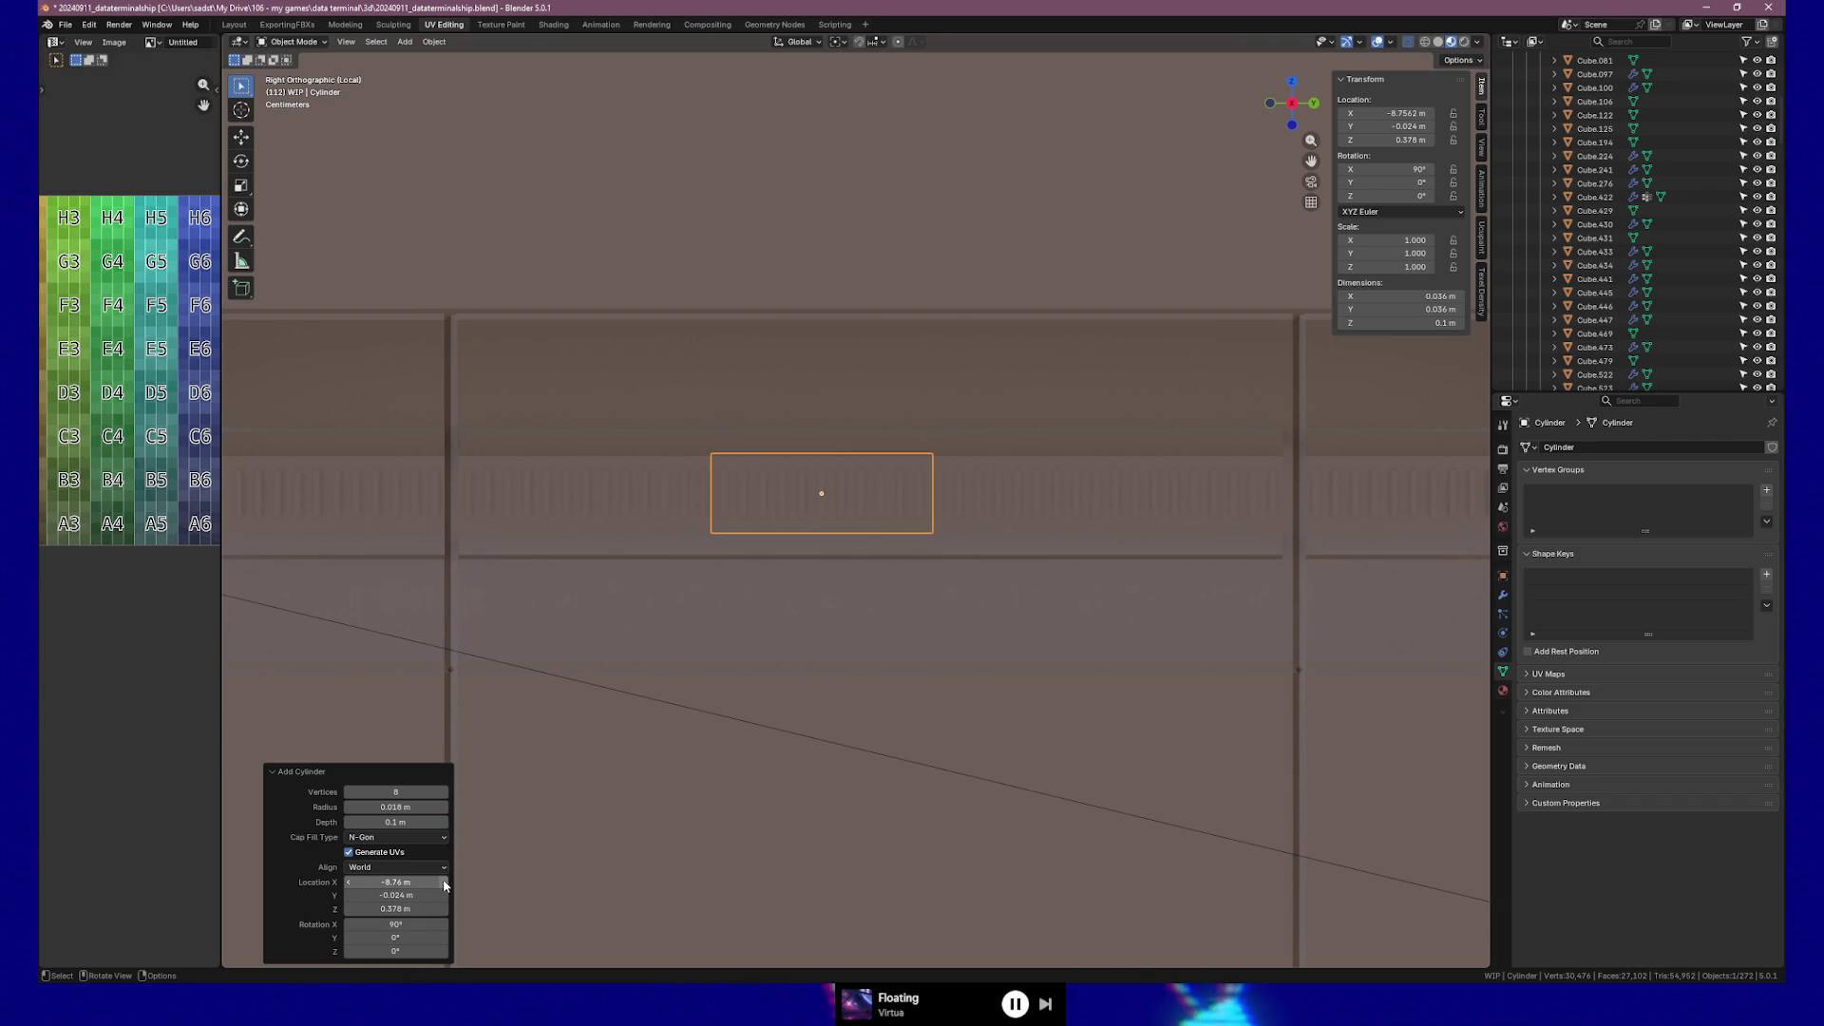
click(444, 884)
click(445, 884)
click(444, 884)
mouse_move(526, 891)
middle_down()
mouse_move(826, 672)
mouse_move(751, 686)
middle_up()
click(445, 885)
click(445, 884)
click(445, 884)
click(445, 884)
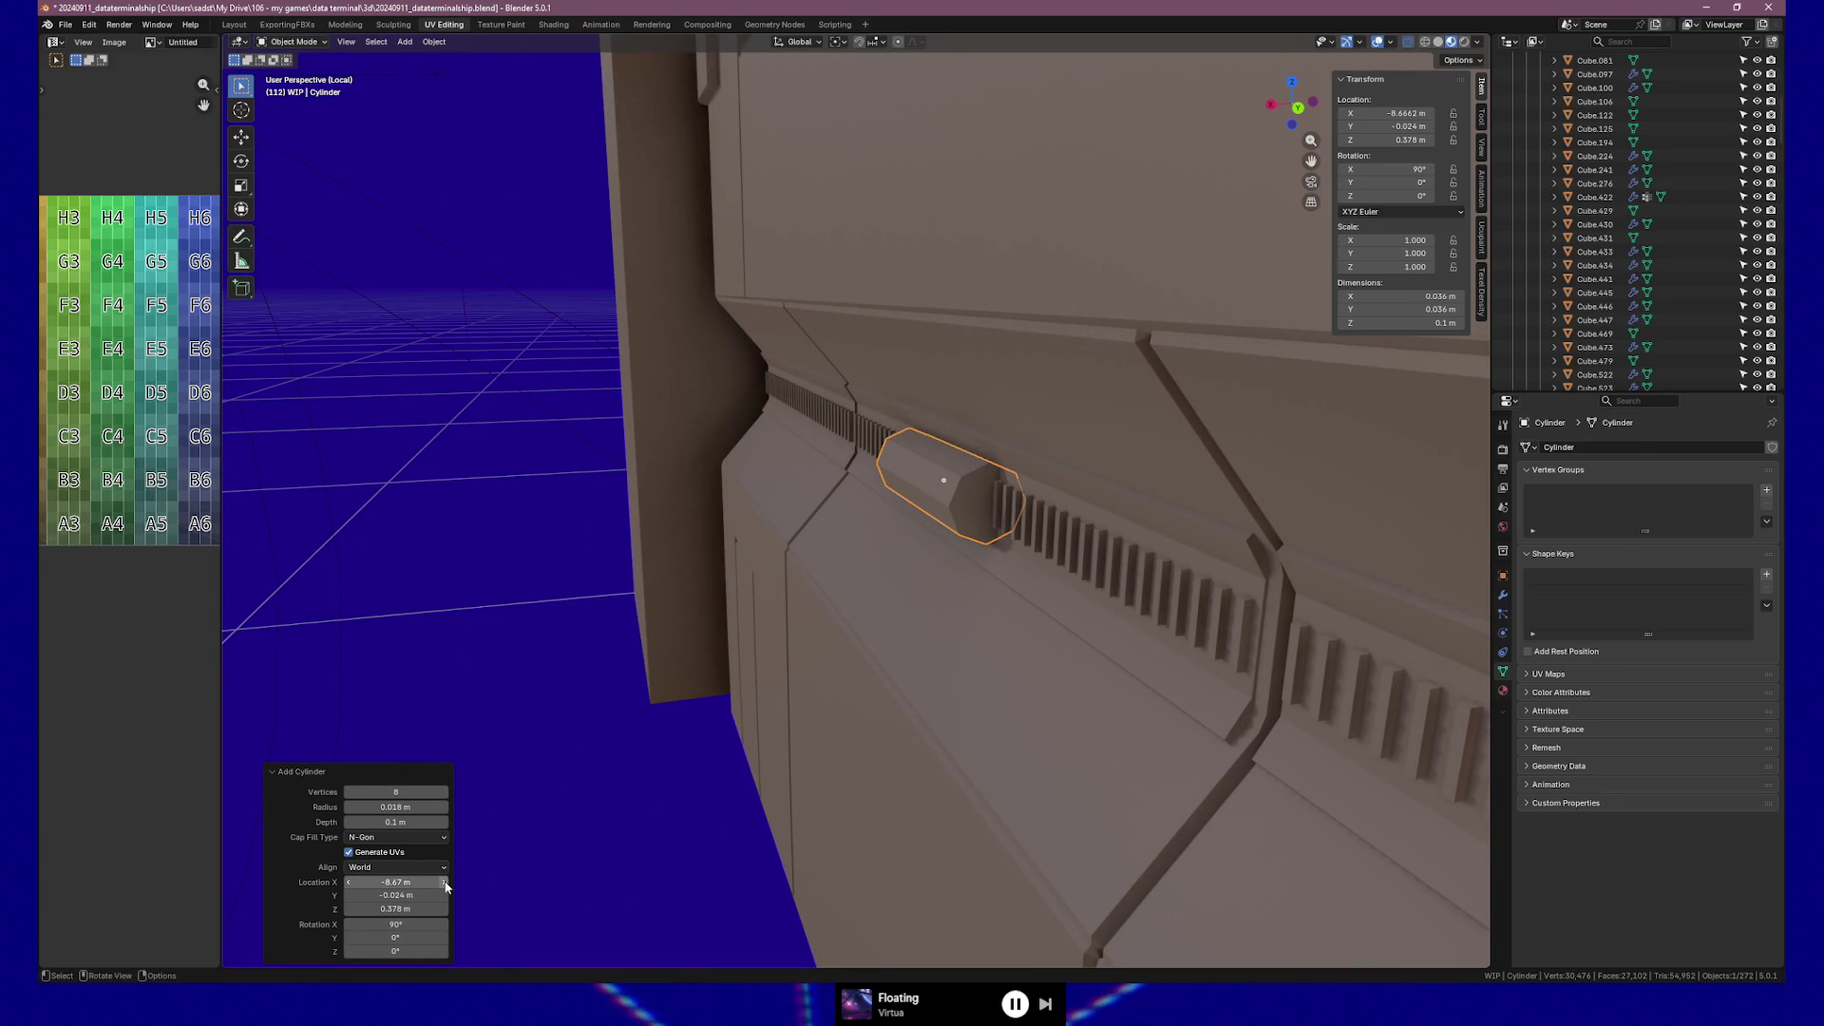
click(445, 884)
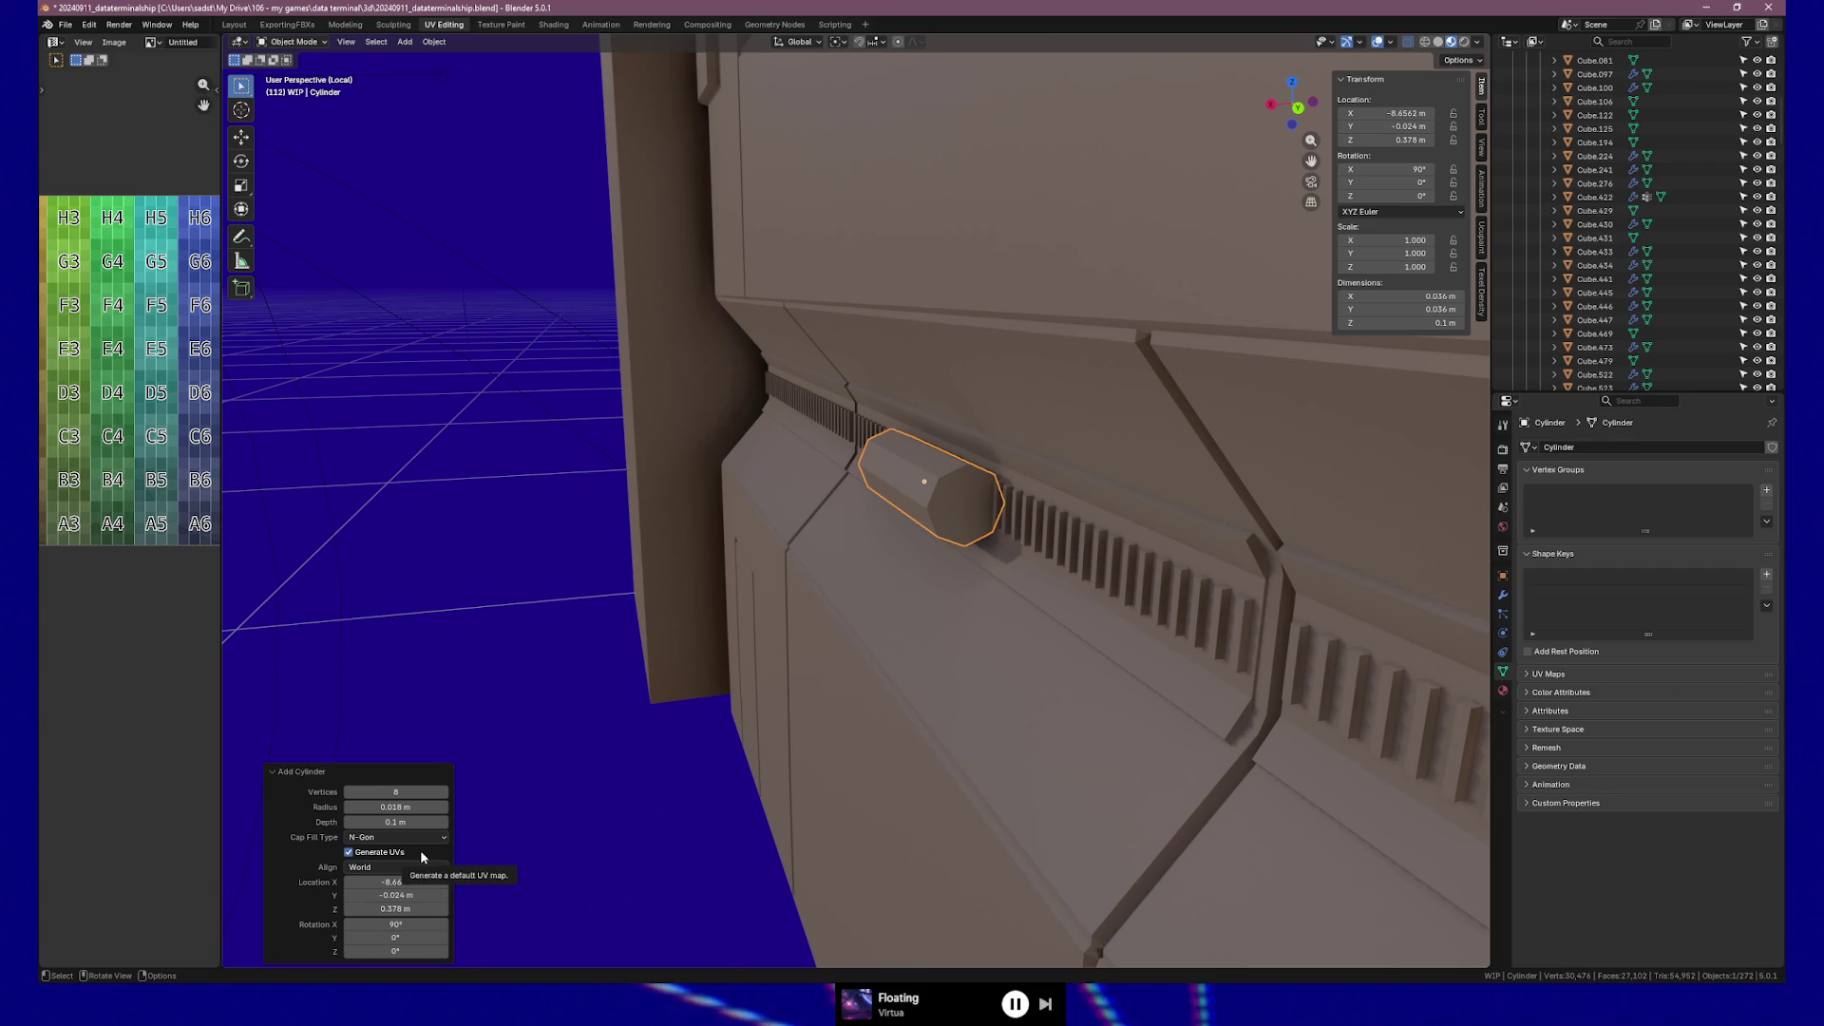
Set the cylinder's X rotation to 0° so it stands upright.
click(429, 924)
text(0)
key(Return)
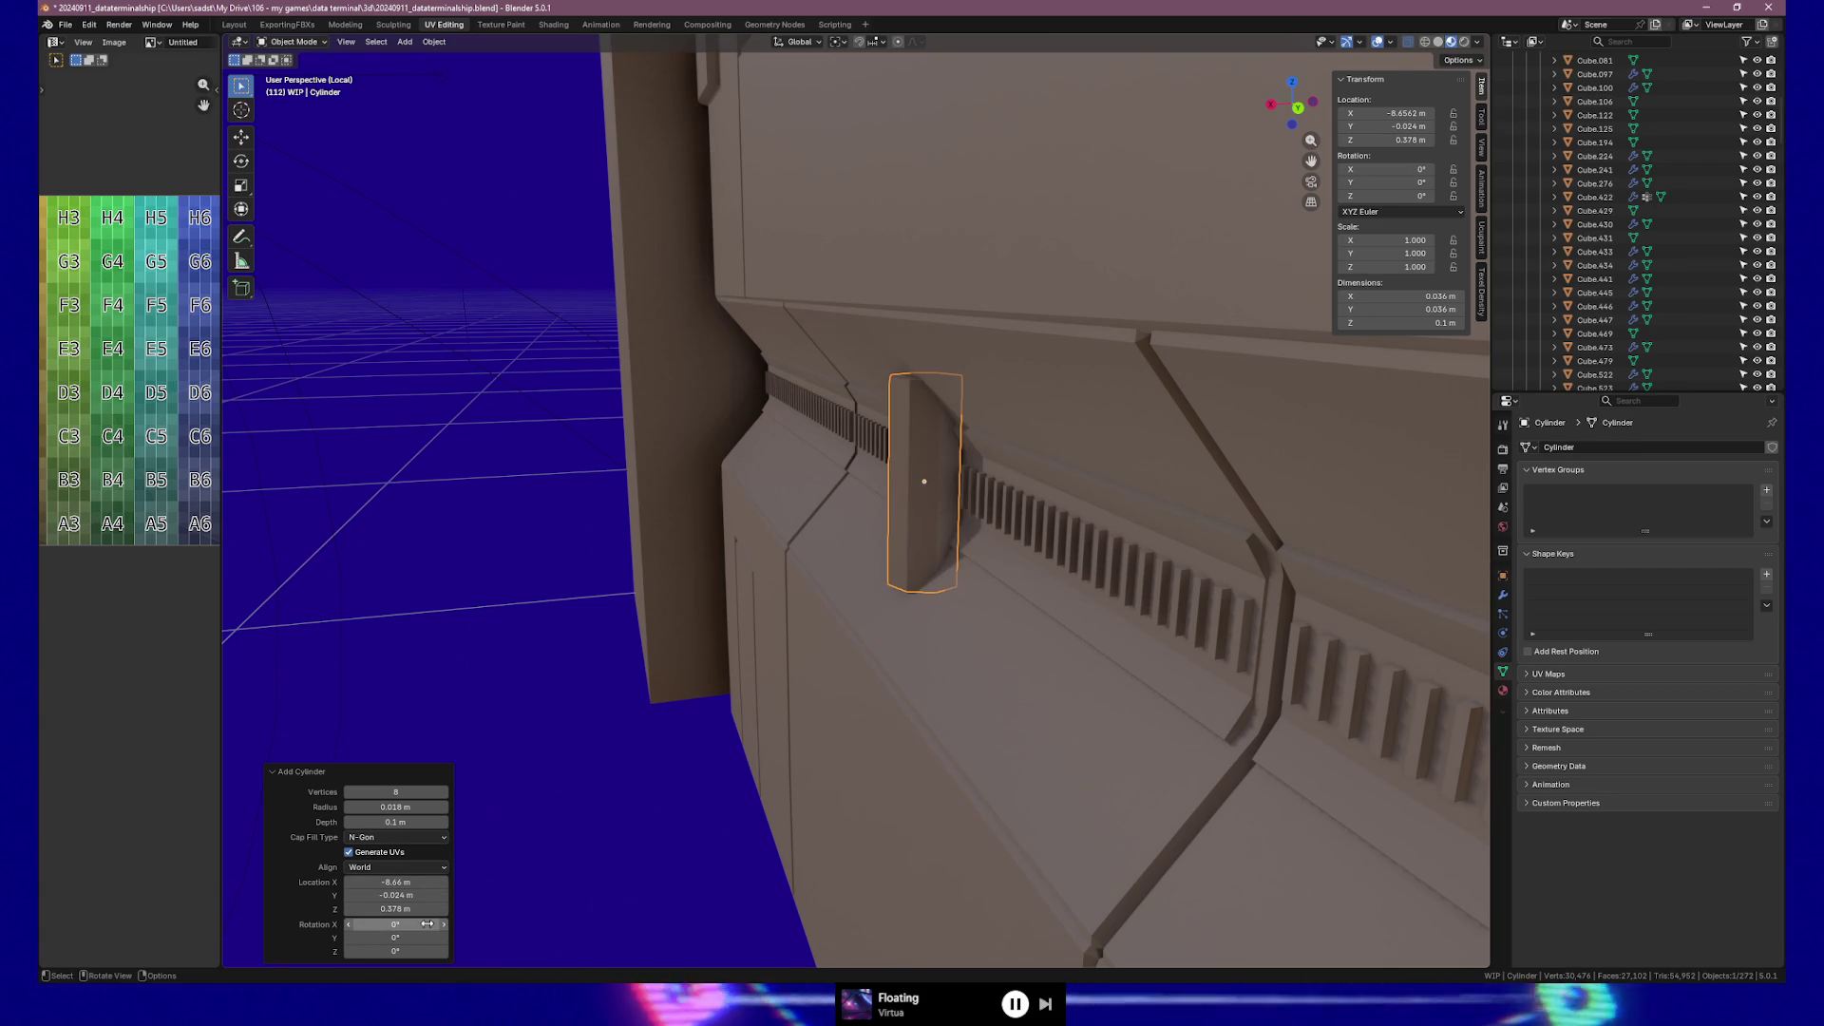
Orbit to face the door wall, then switch to the tiled-room reference screenshot.
mouse_move(936, 619)
middle_down()
mouse_move(1051, 611)
mouse_move(1006, 607)
middle_up()
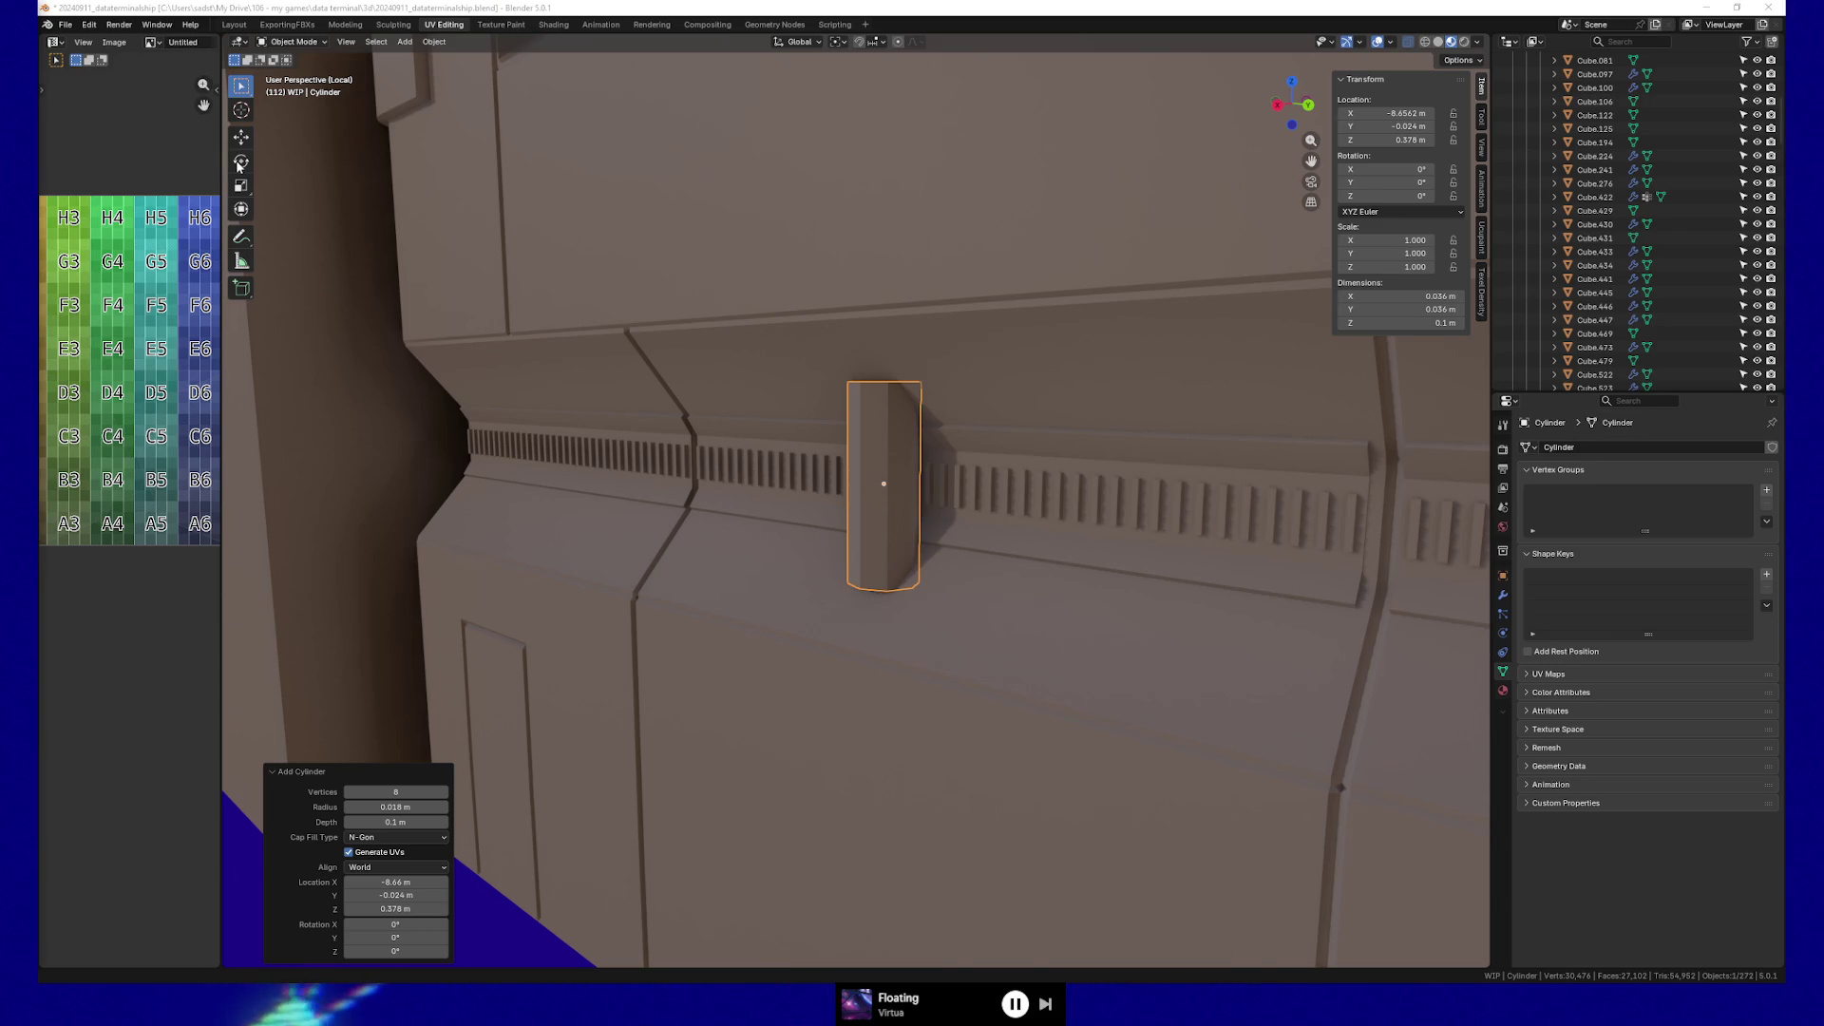
key(alt+Tab)
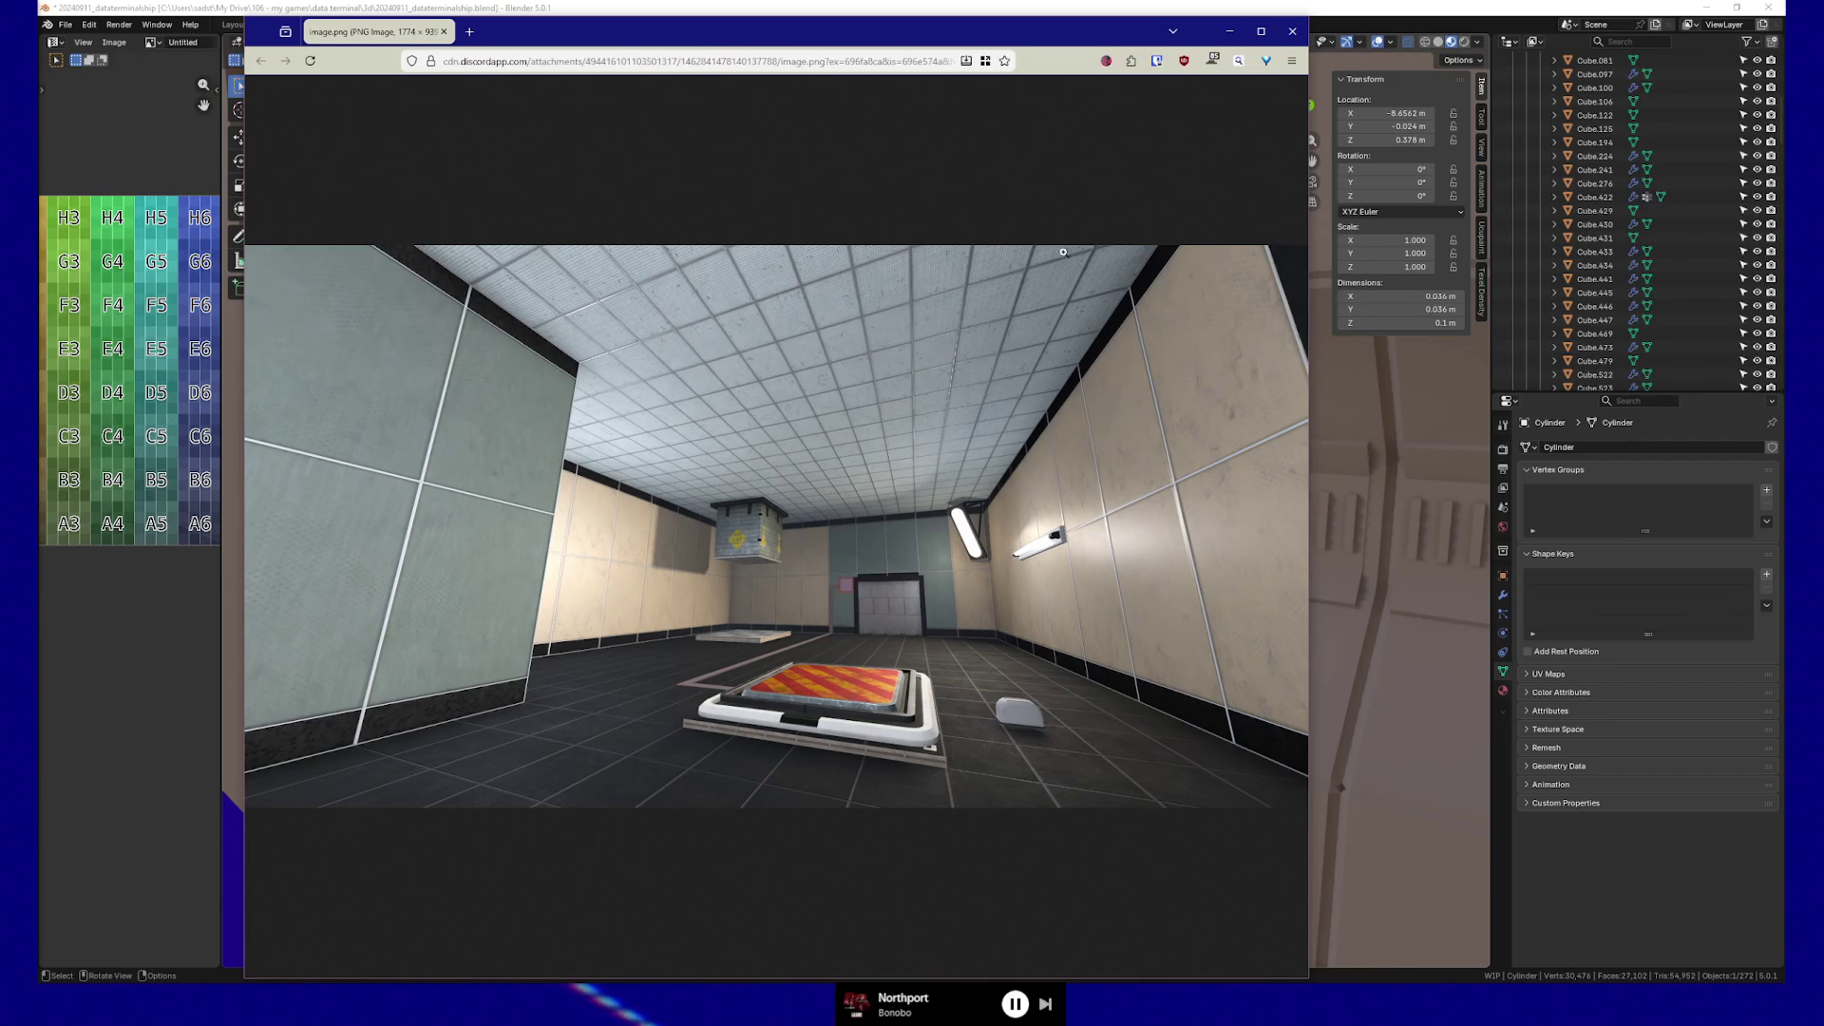
Close the browser window showing the tiled sci-fi room reference image.
click(1293, 44)
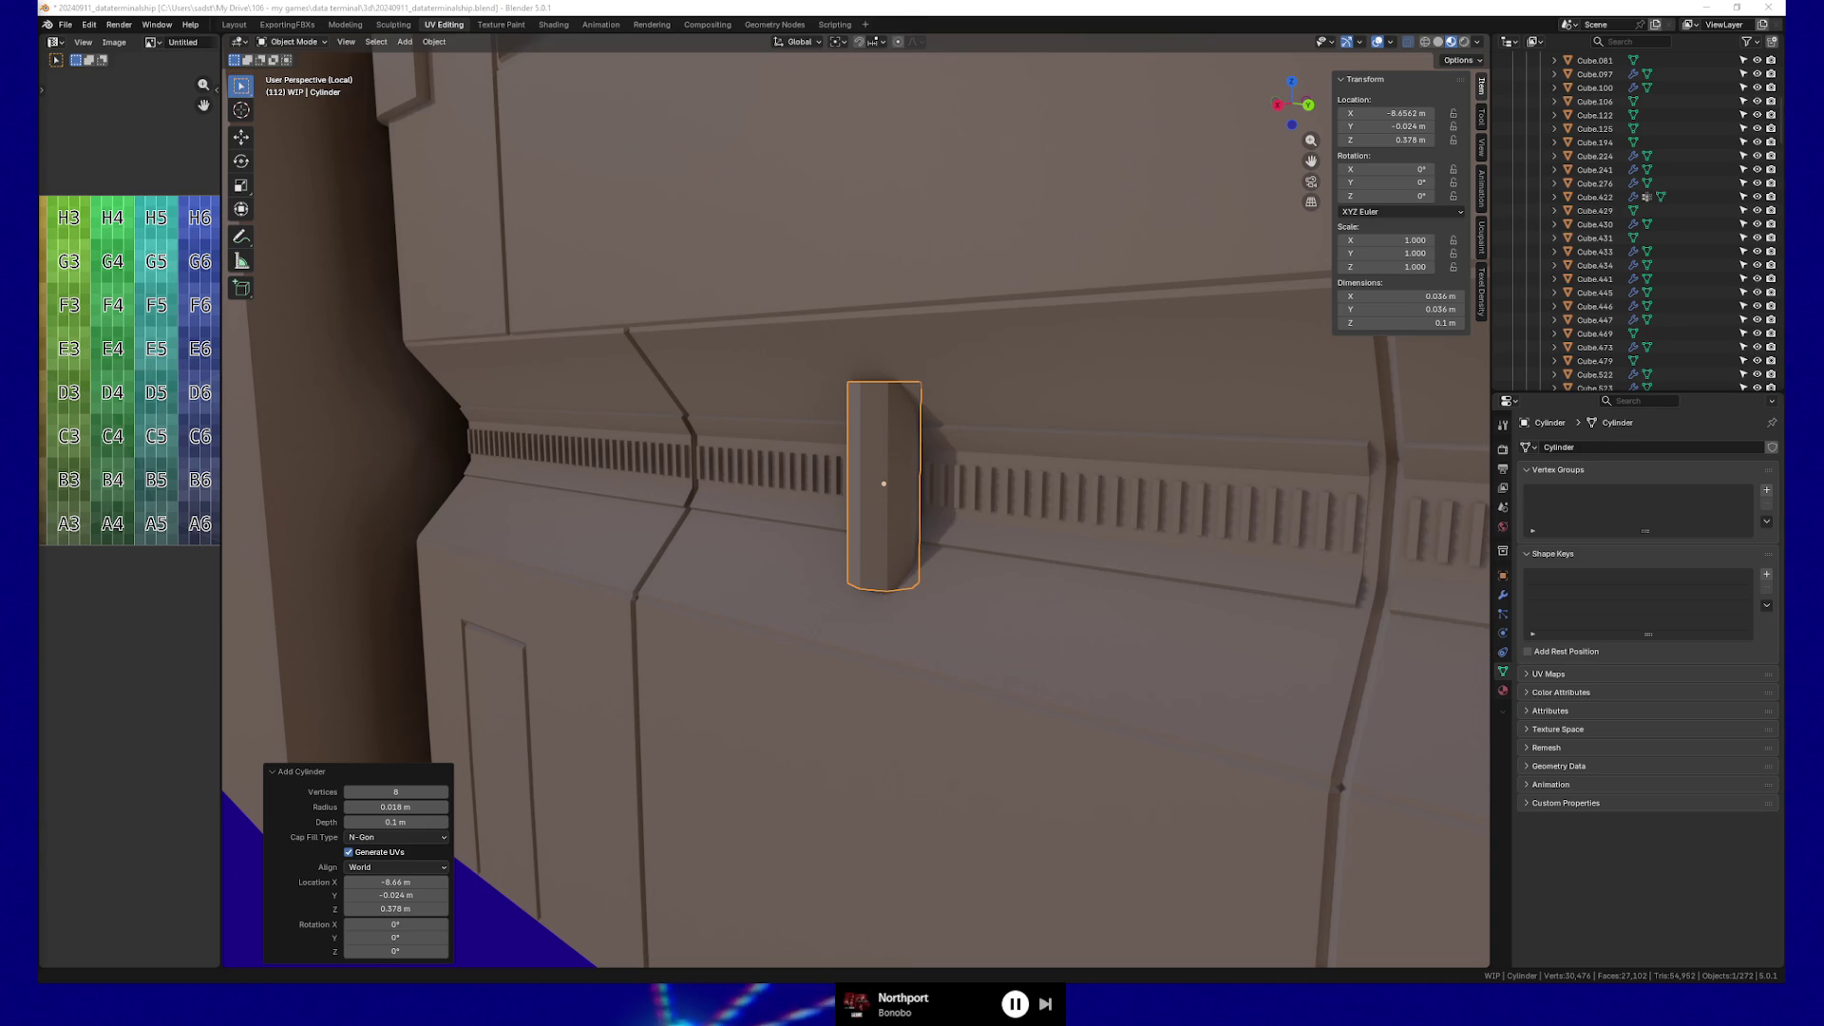
Refocus Blender, then zoom and orbit to inspect the upright cylinder and door from below.
click(853, 9)
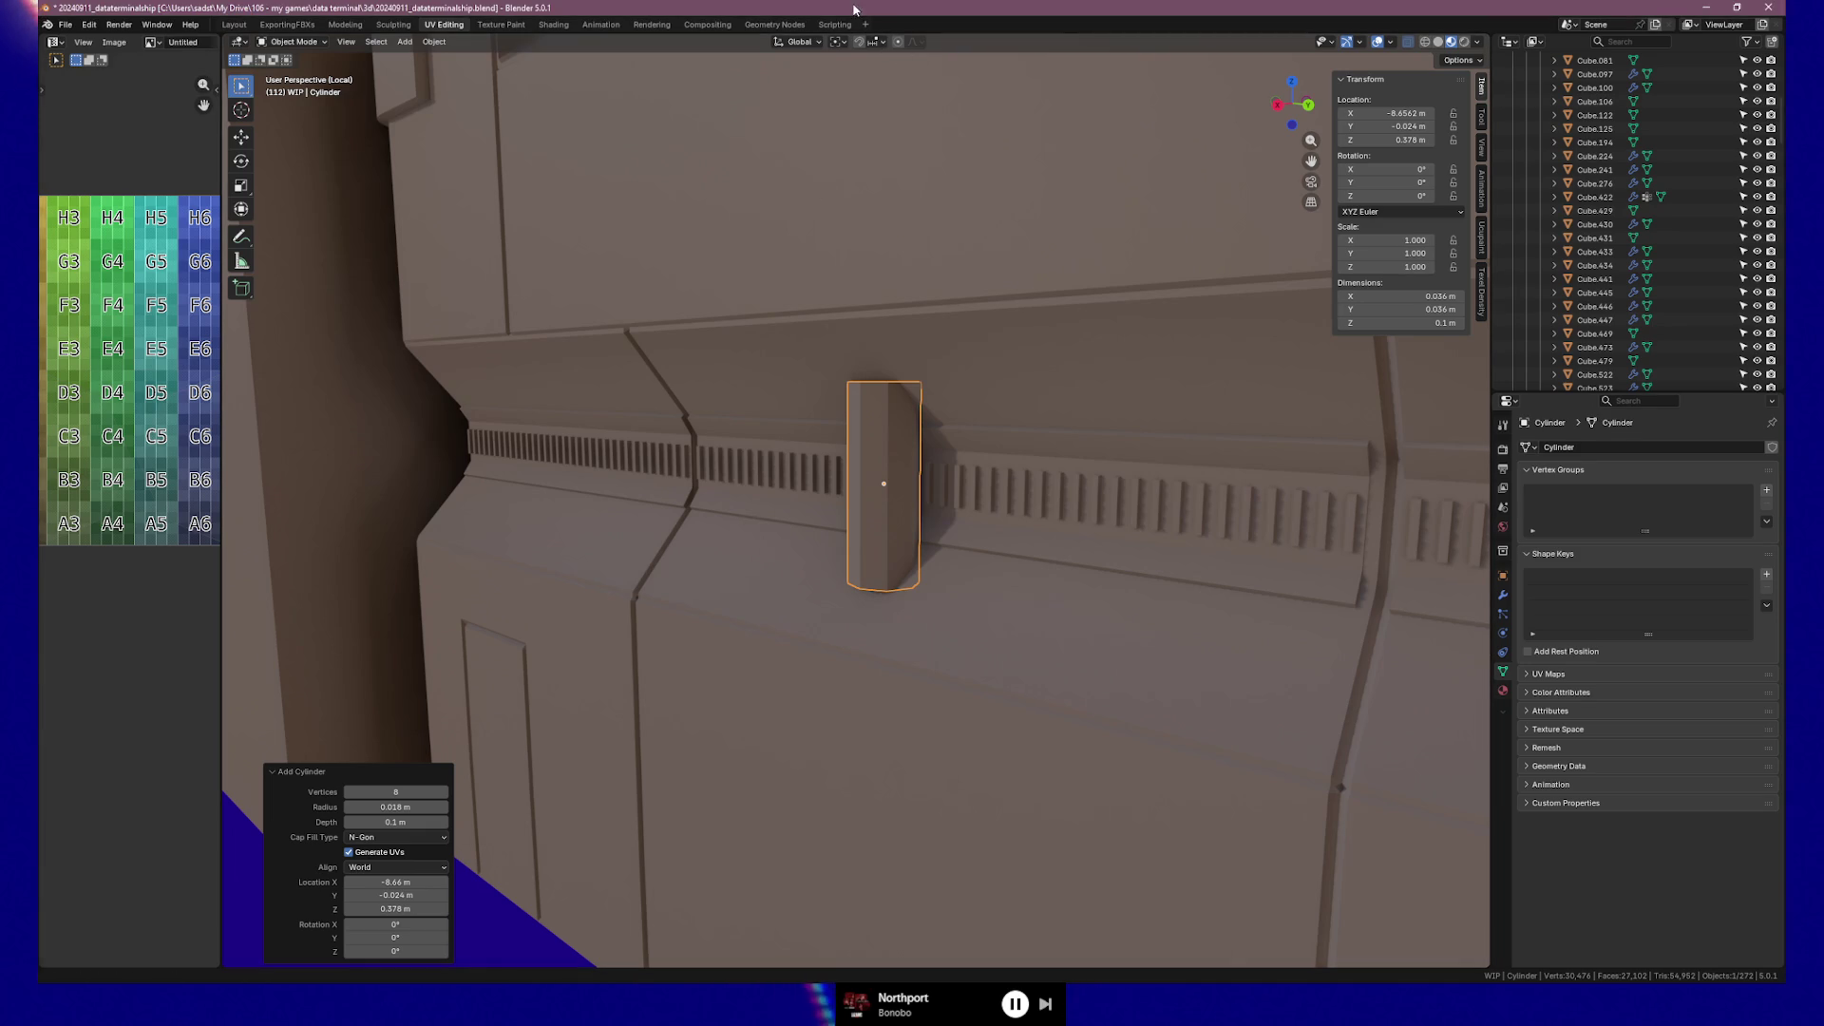
scroll(734, 550, up, 5)
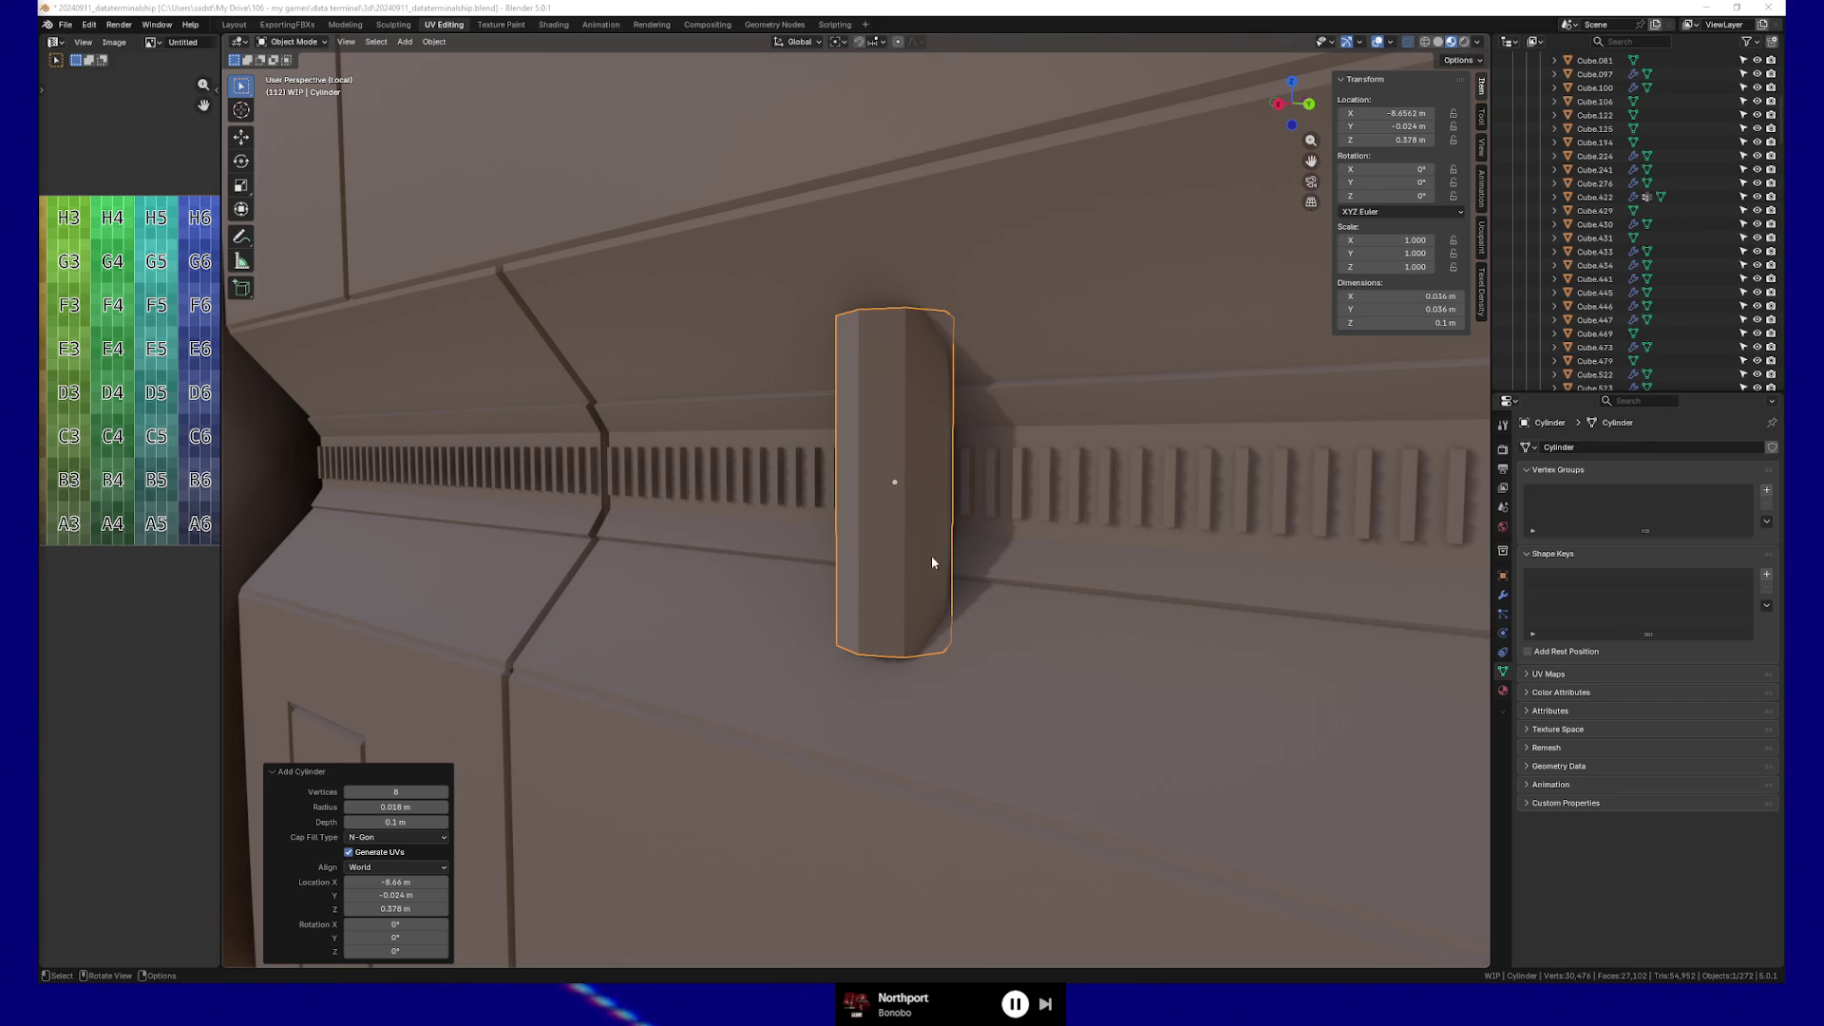
scroll(909, 560, down, 8)
mouse_move(912, 558)
middle_down()
mouse_move(965, 501)
mouse_move(959, 459)
mouse_move(1006, 495)
mouse_move(965, 501)
mouse_move(1026, 495)
middle_up()
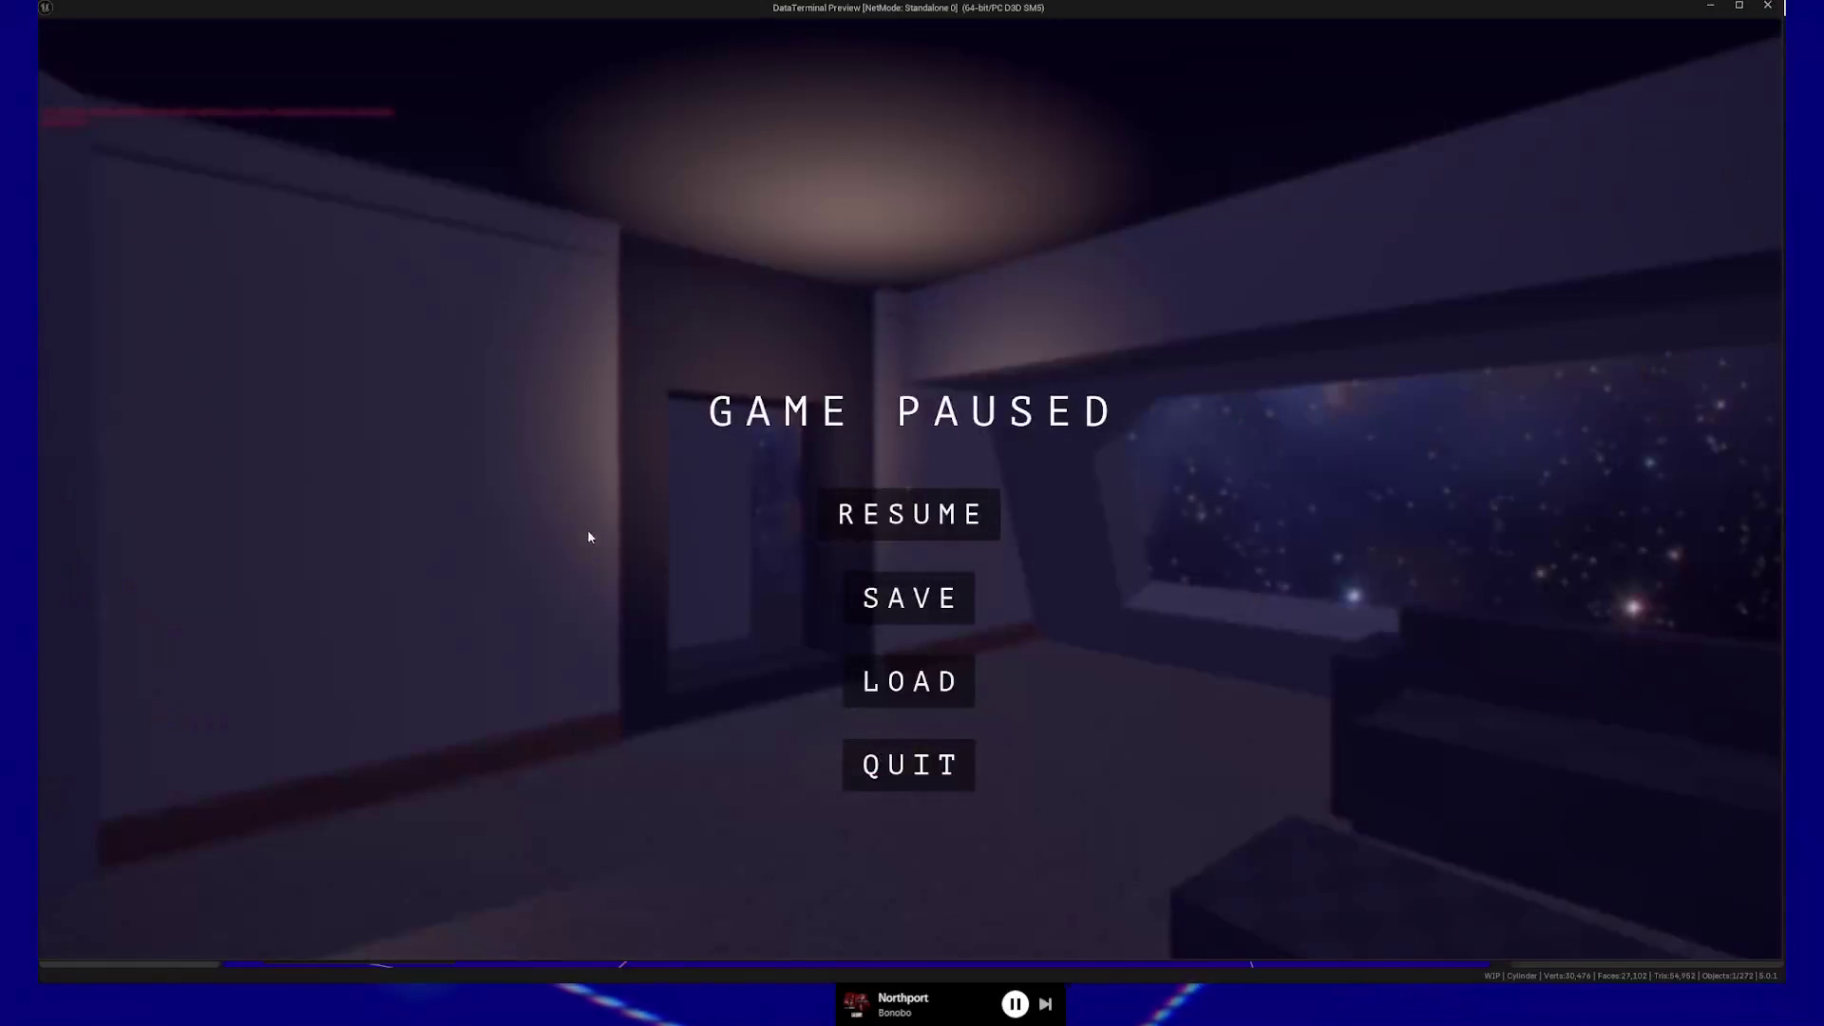
Resume the DataTerminal preview and walk past the cabinet up close to the wooden baseboard.
click(912, 513)
mouse_move(908, 488)
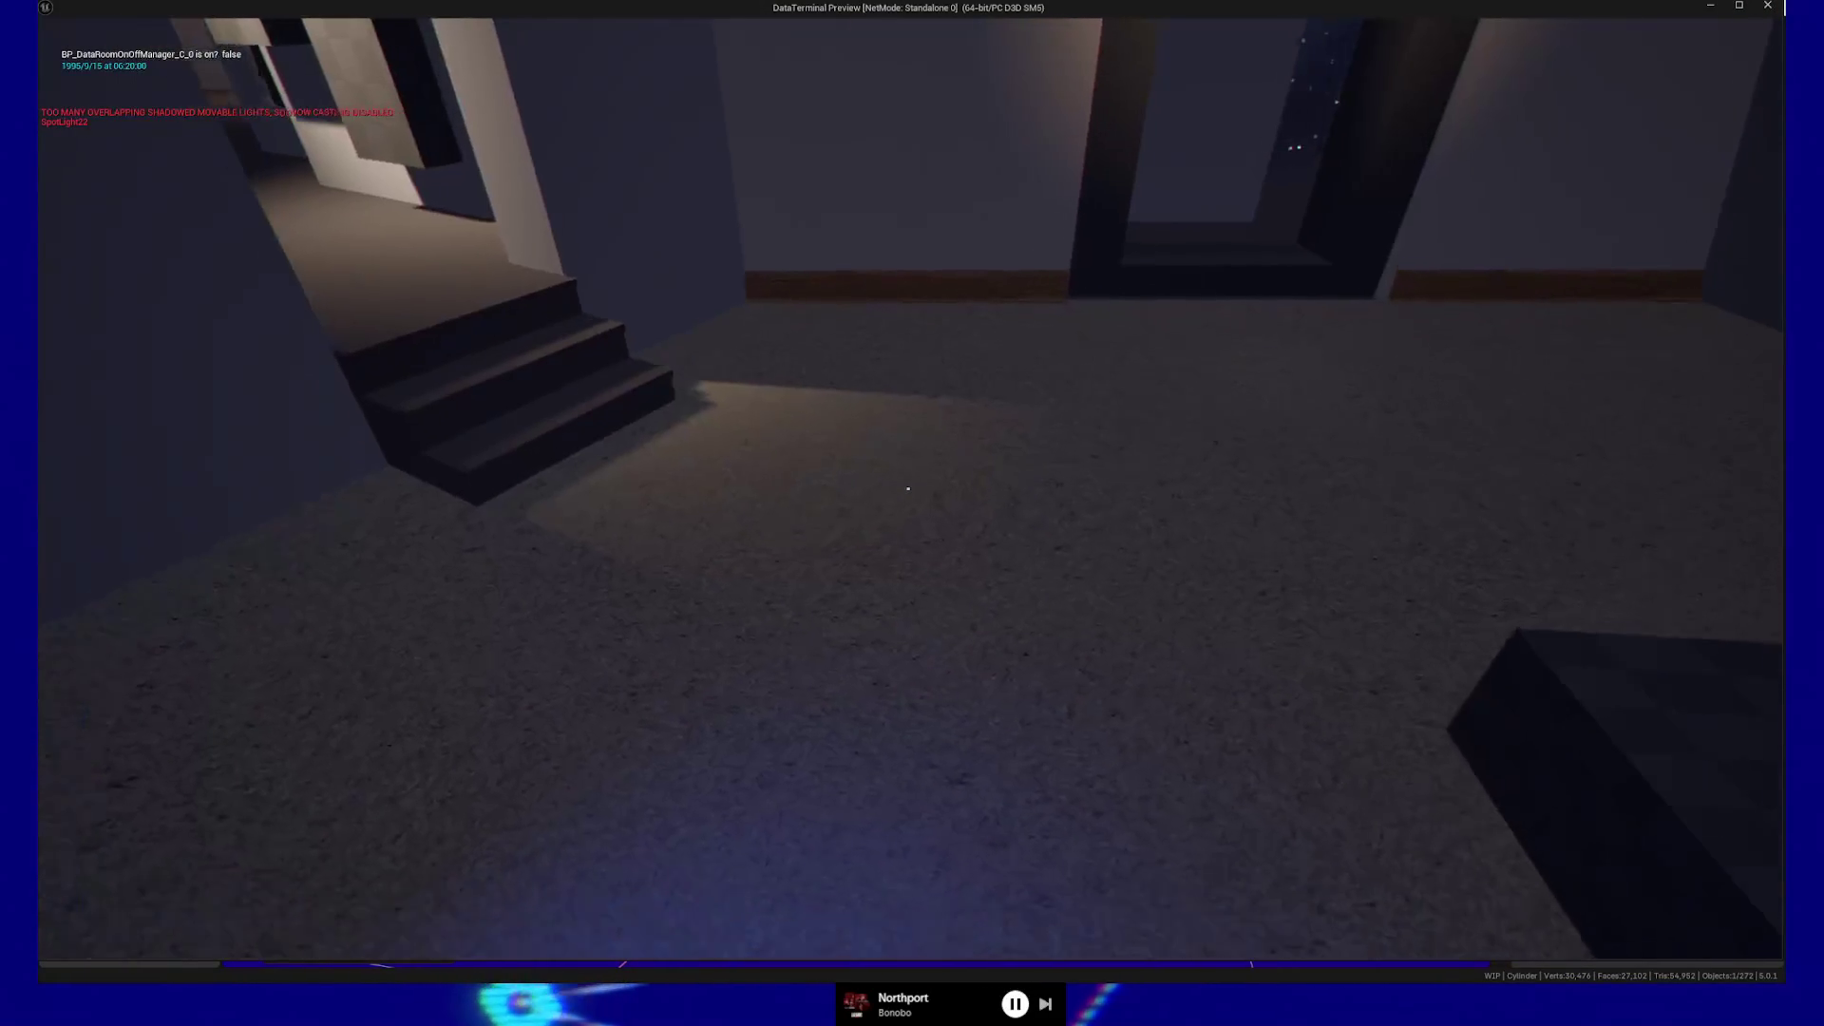
key(w)
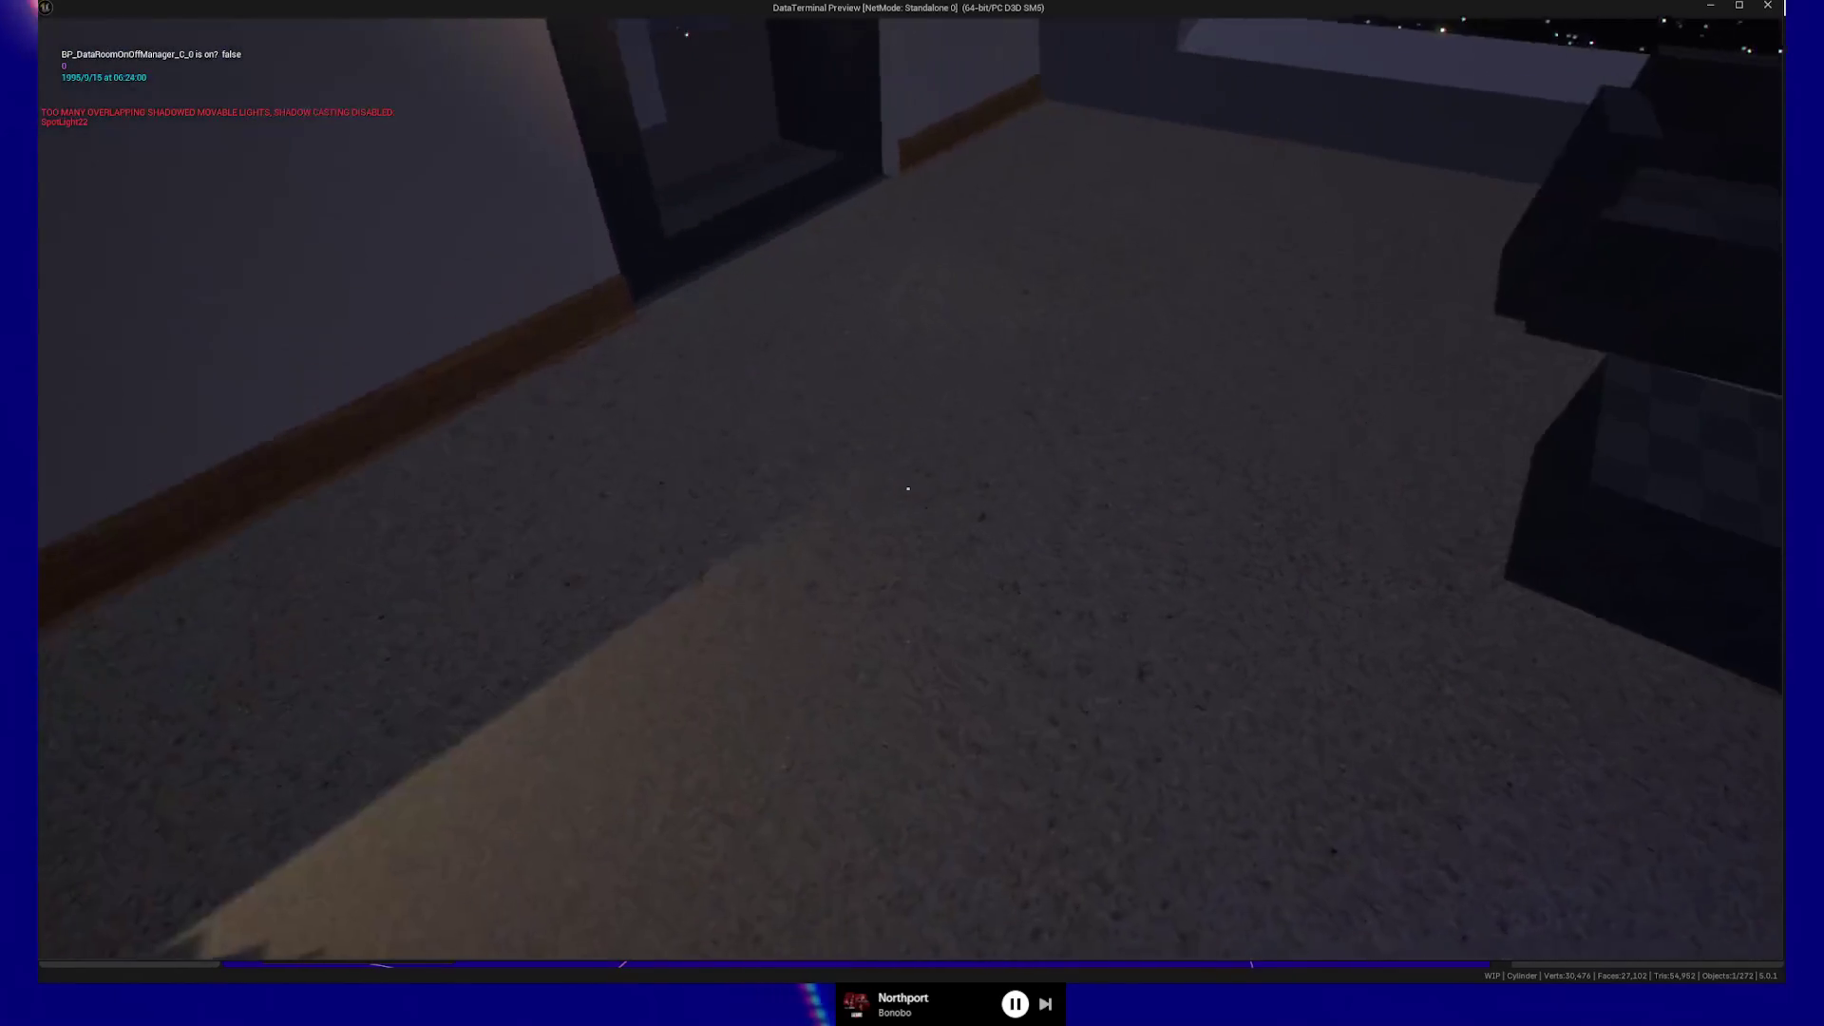
key(w)
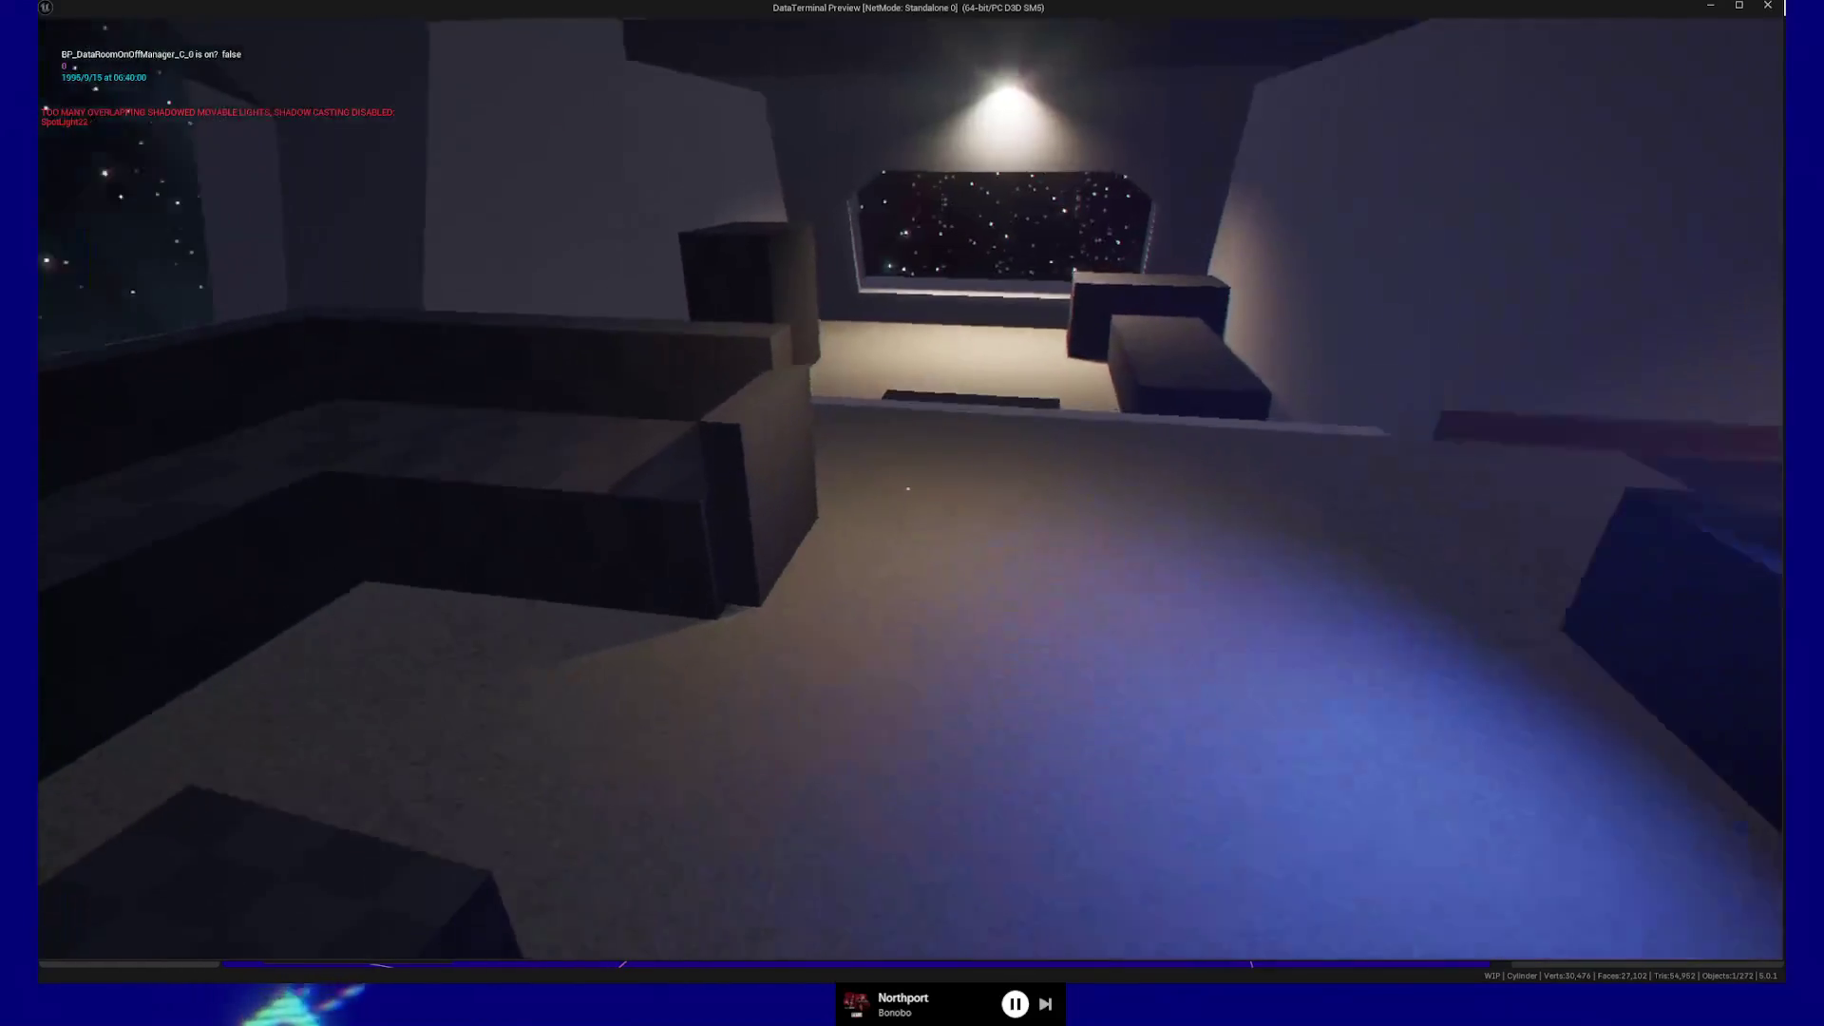
key(w)
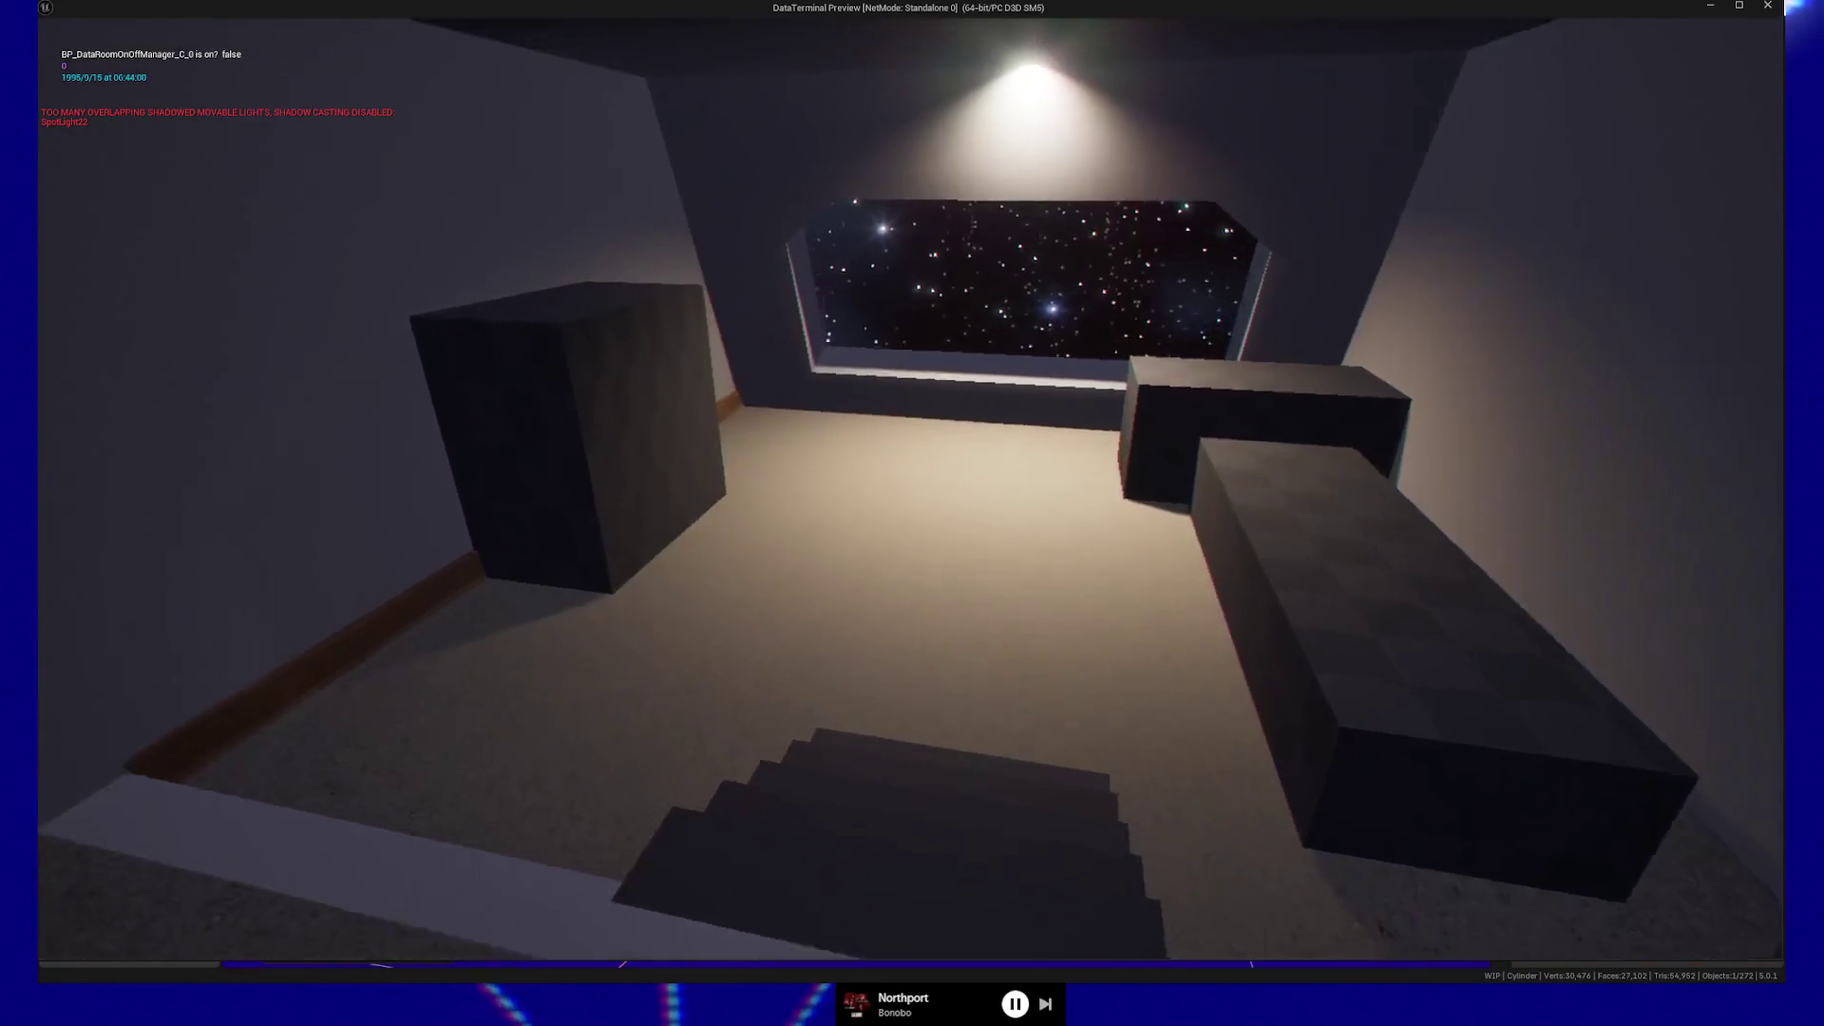
key(w)
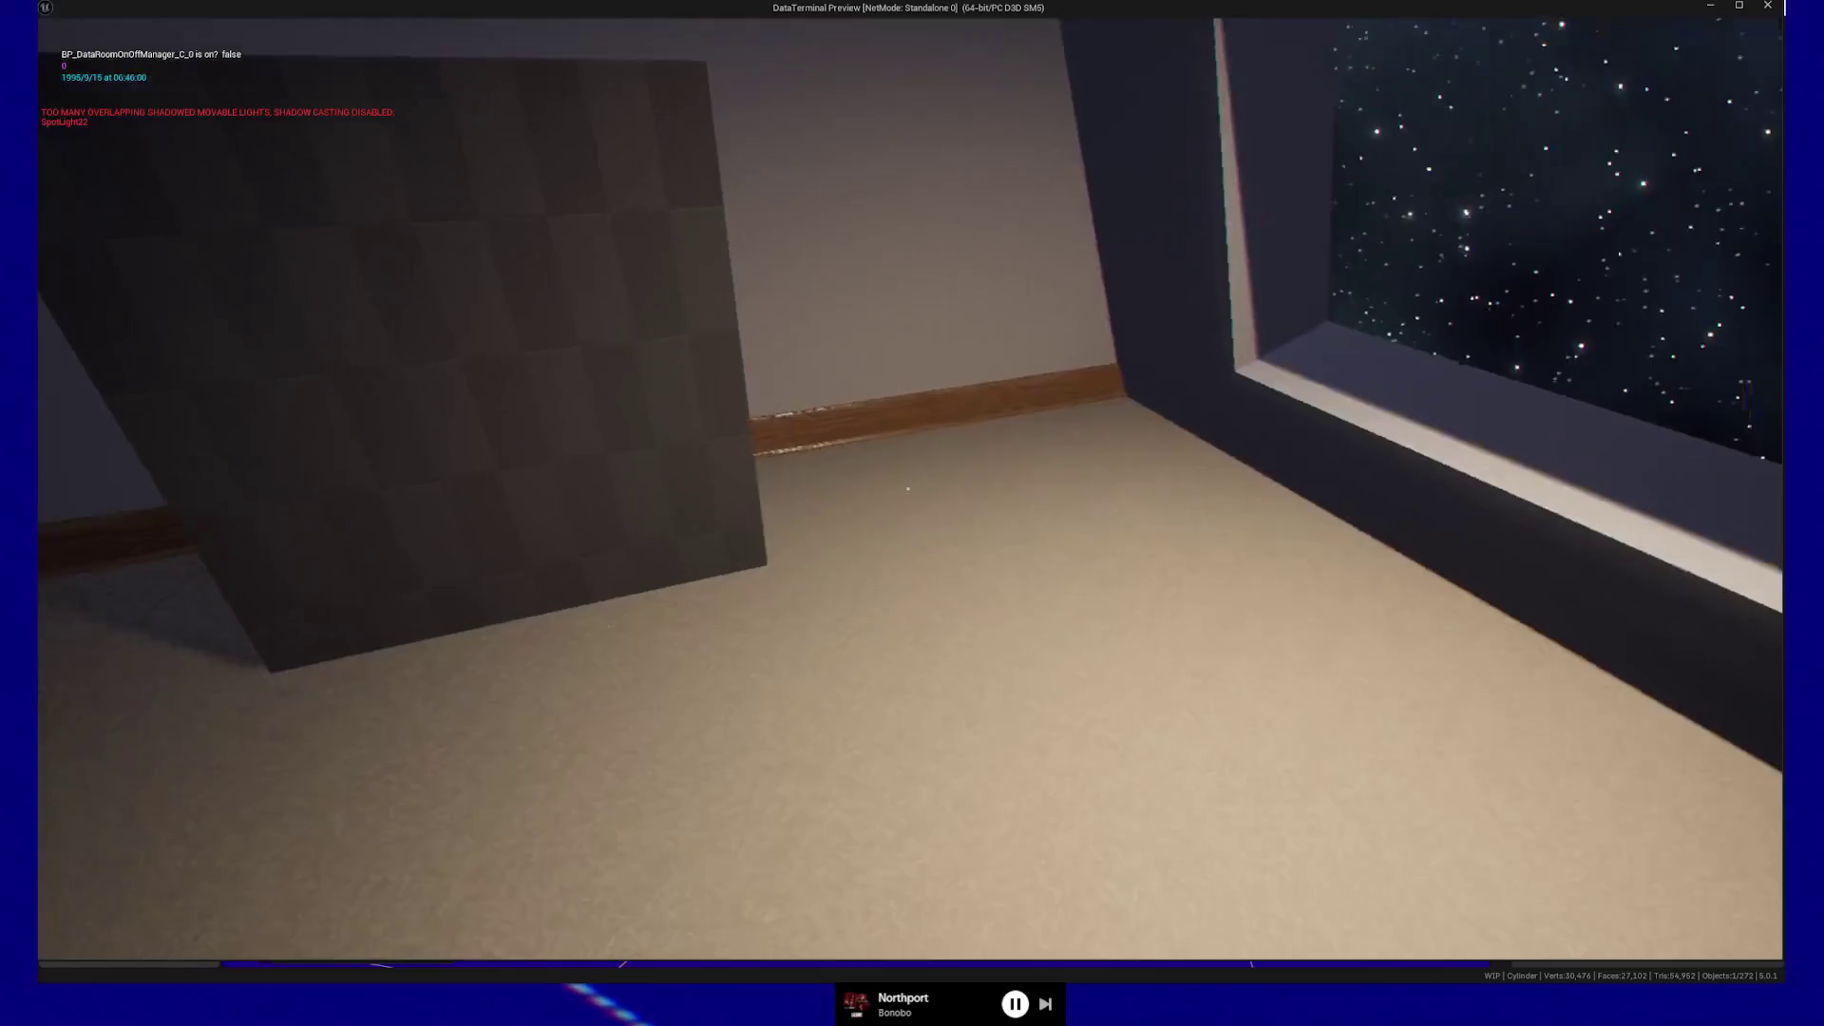
key(w)
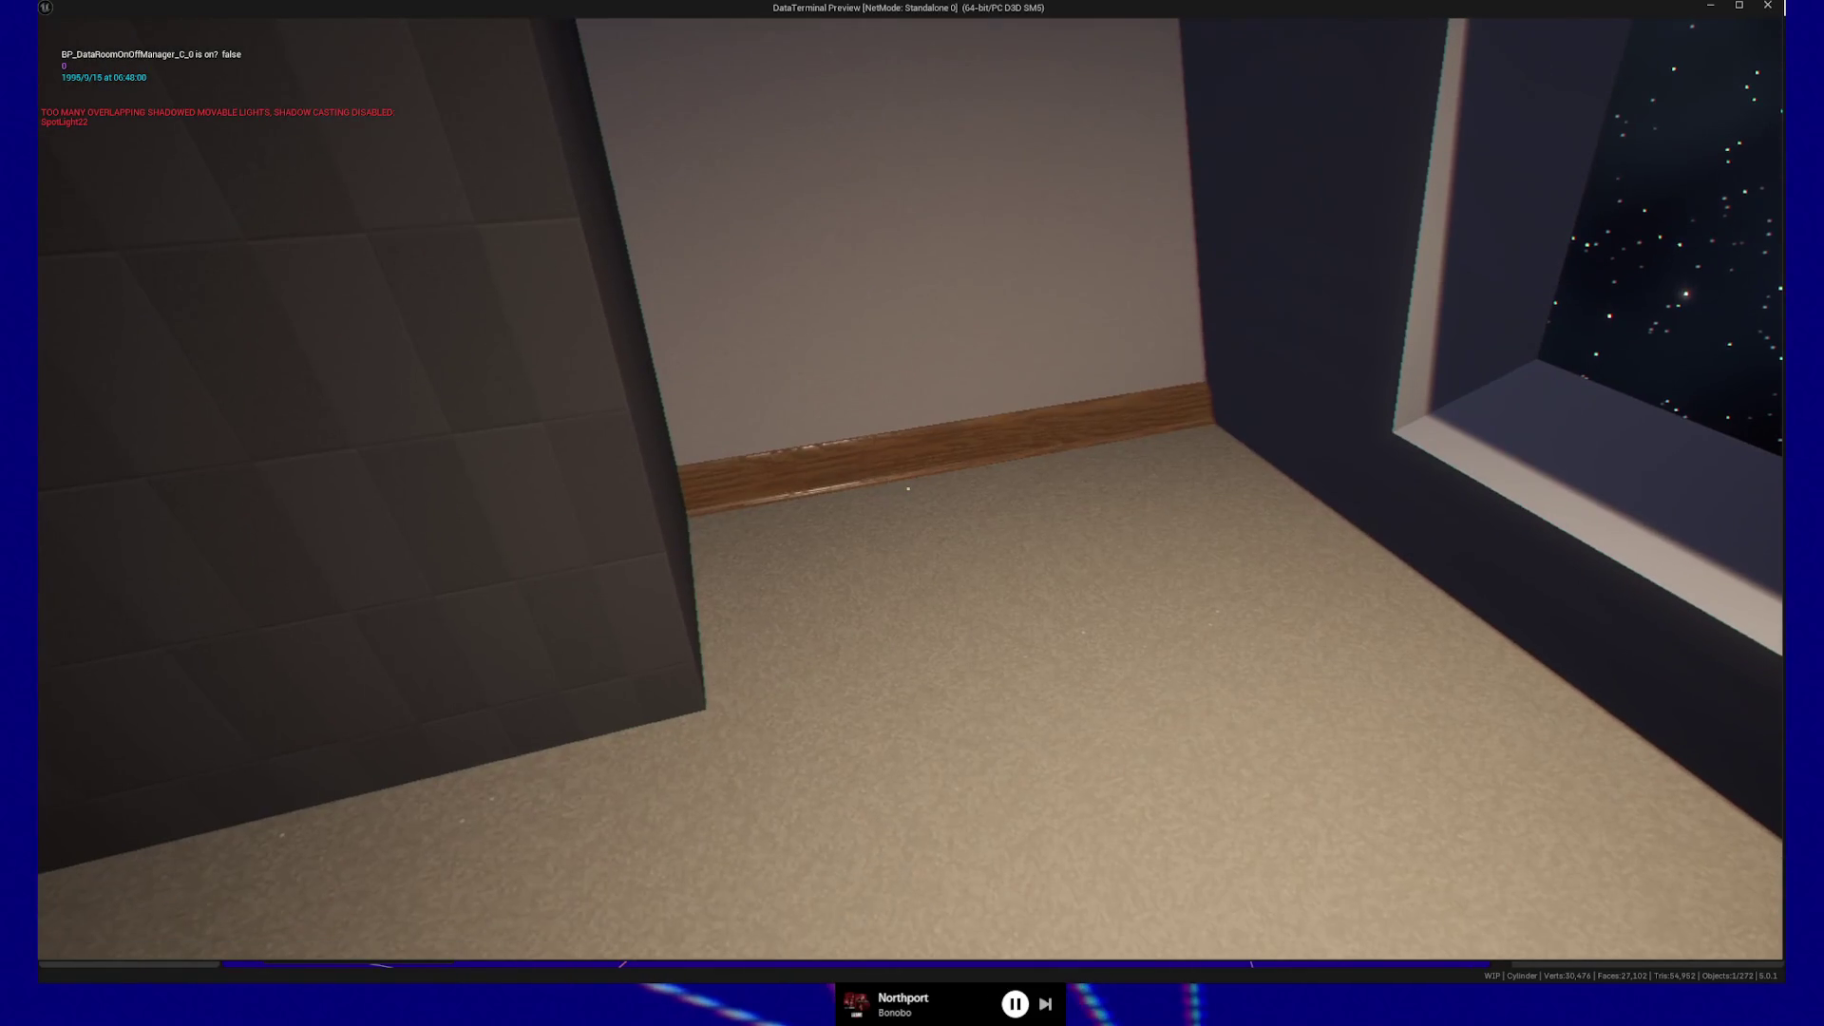
key(w)
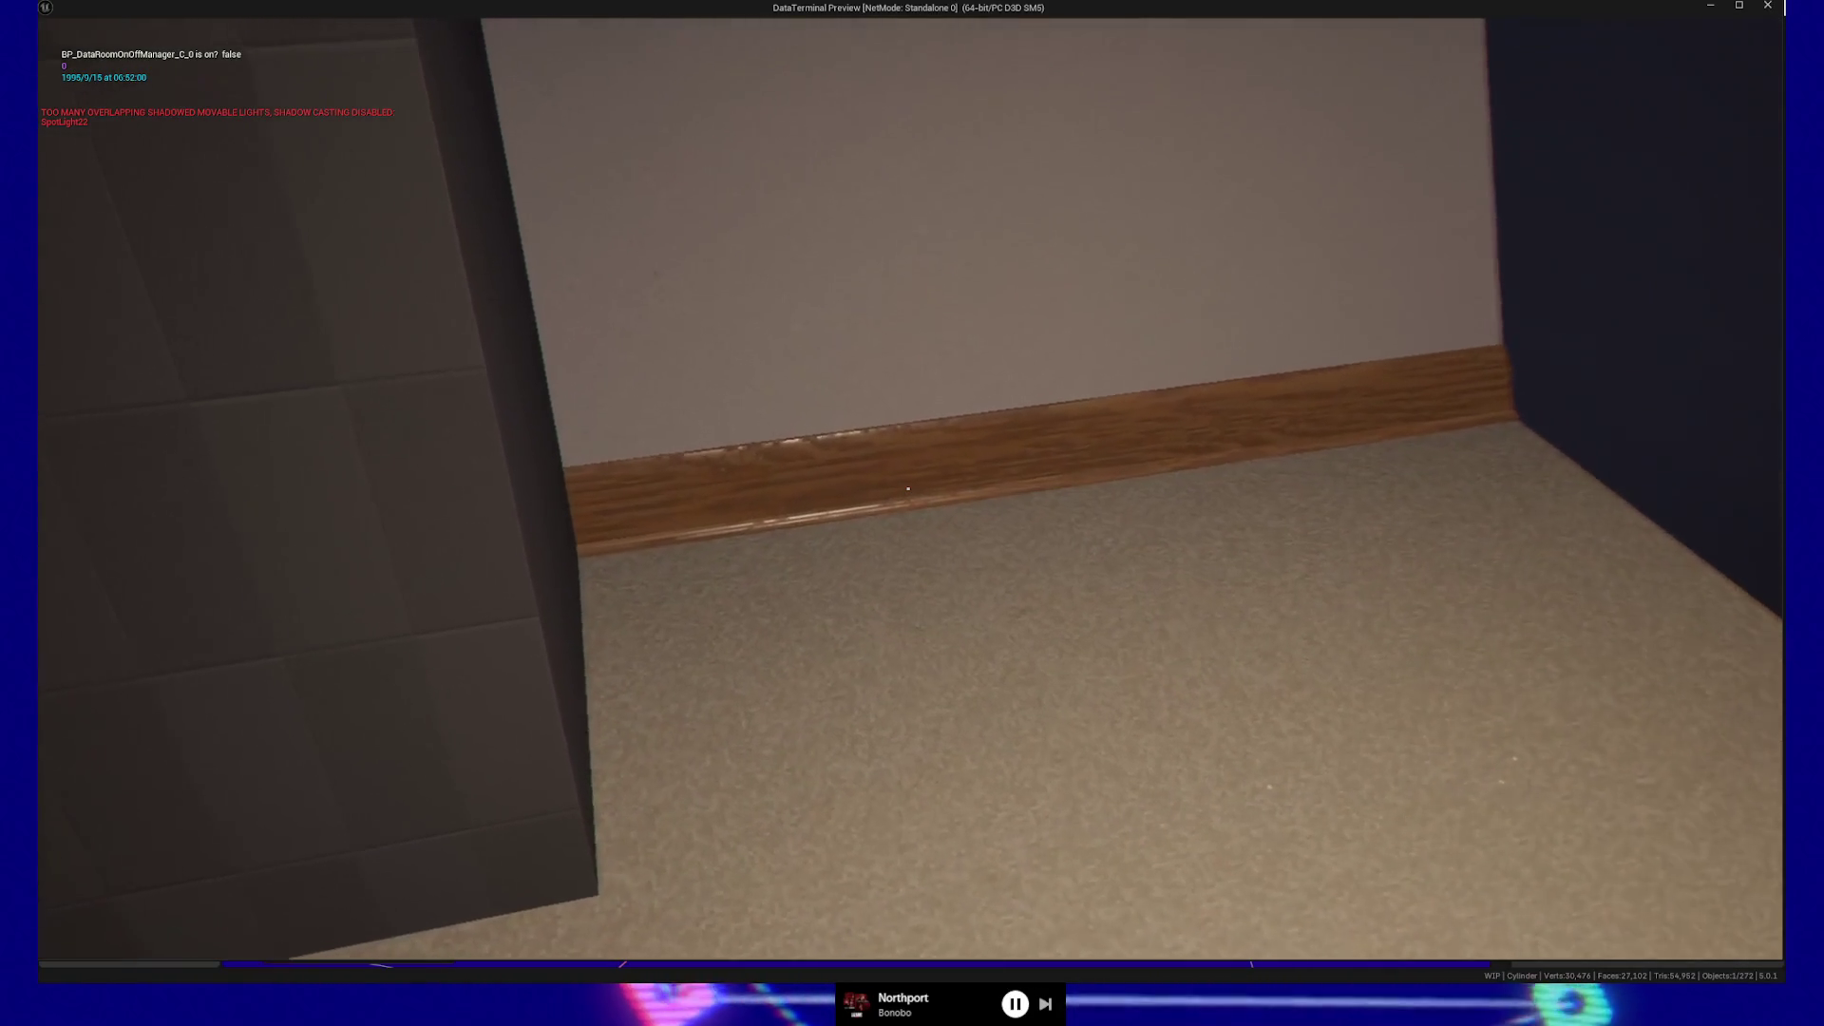
key(w)
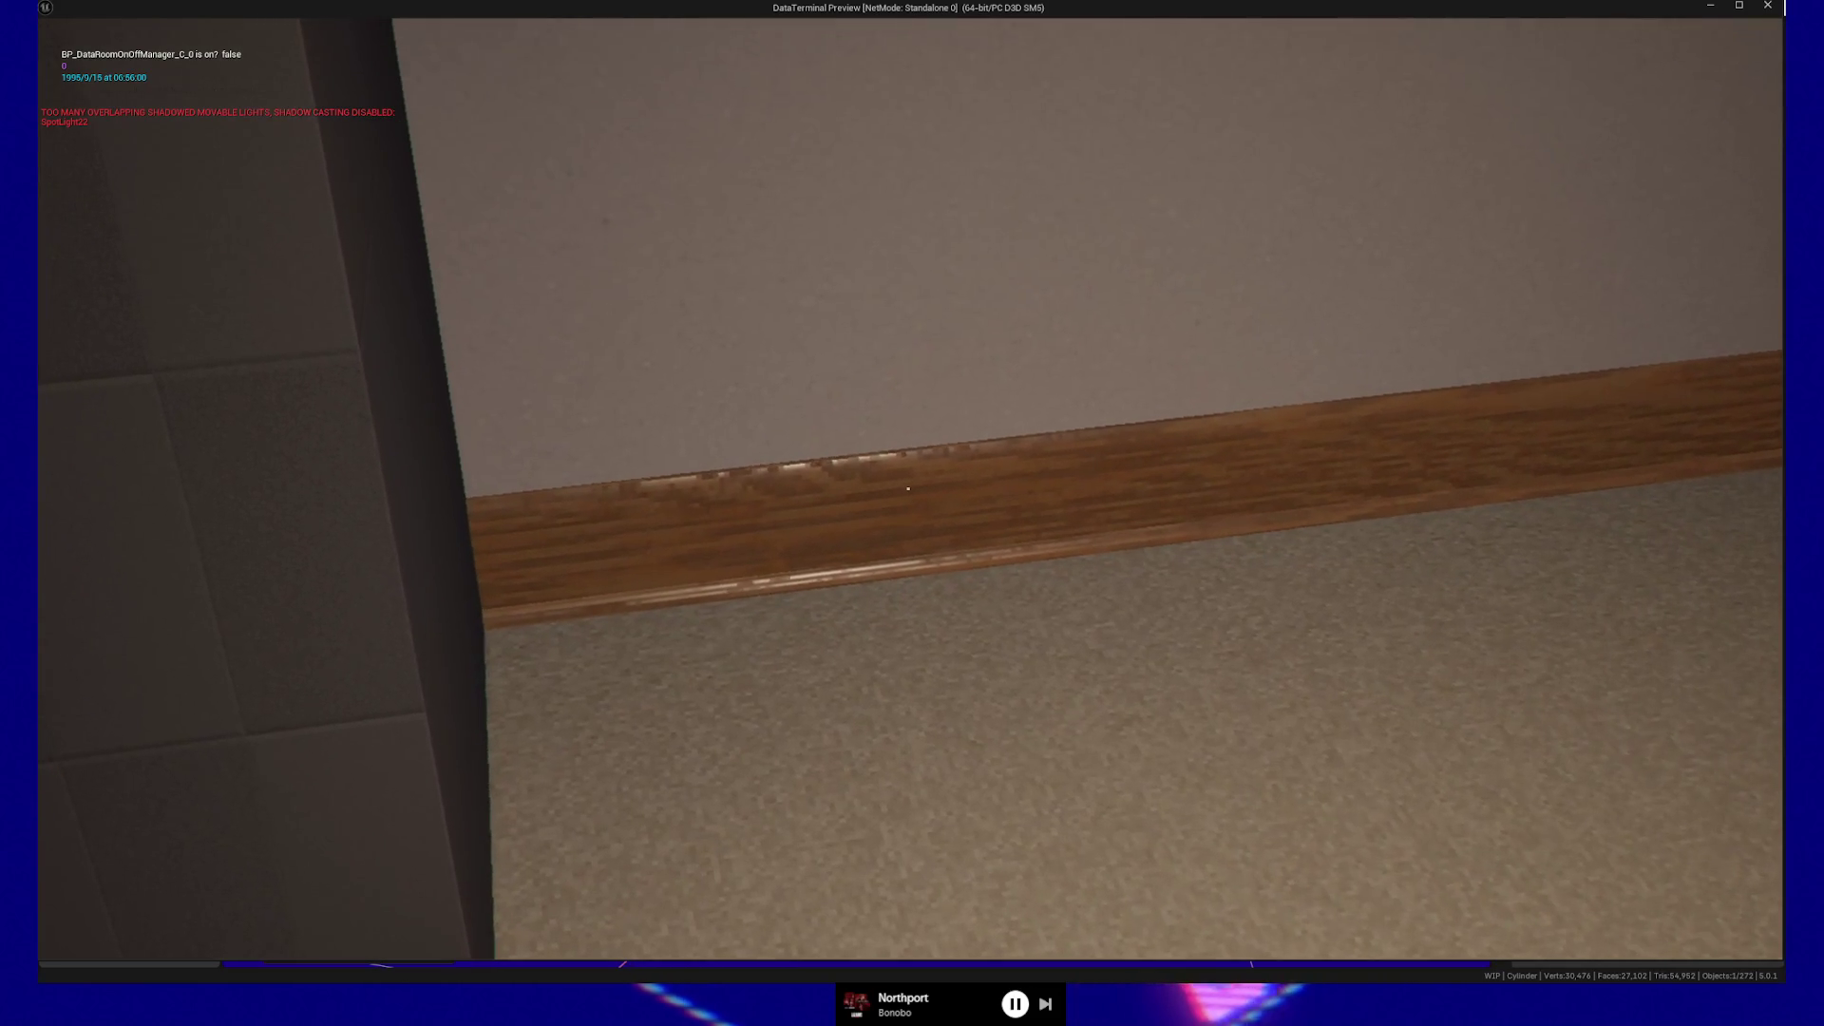
key(s)
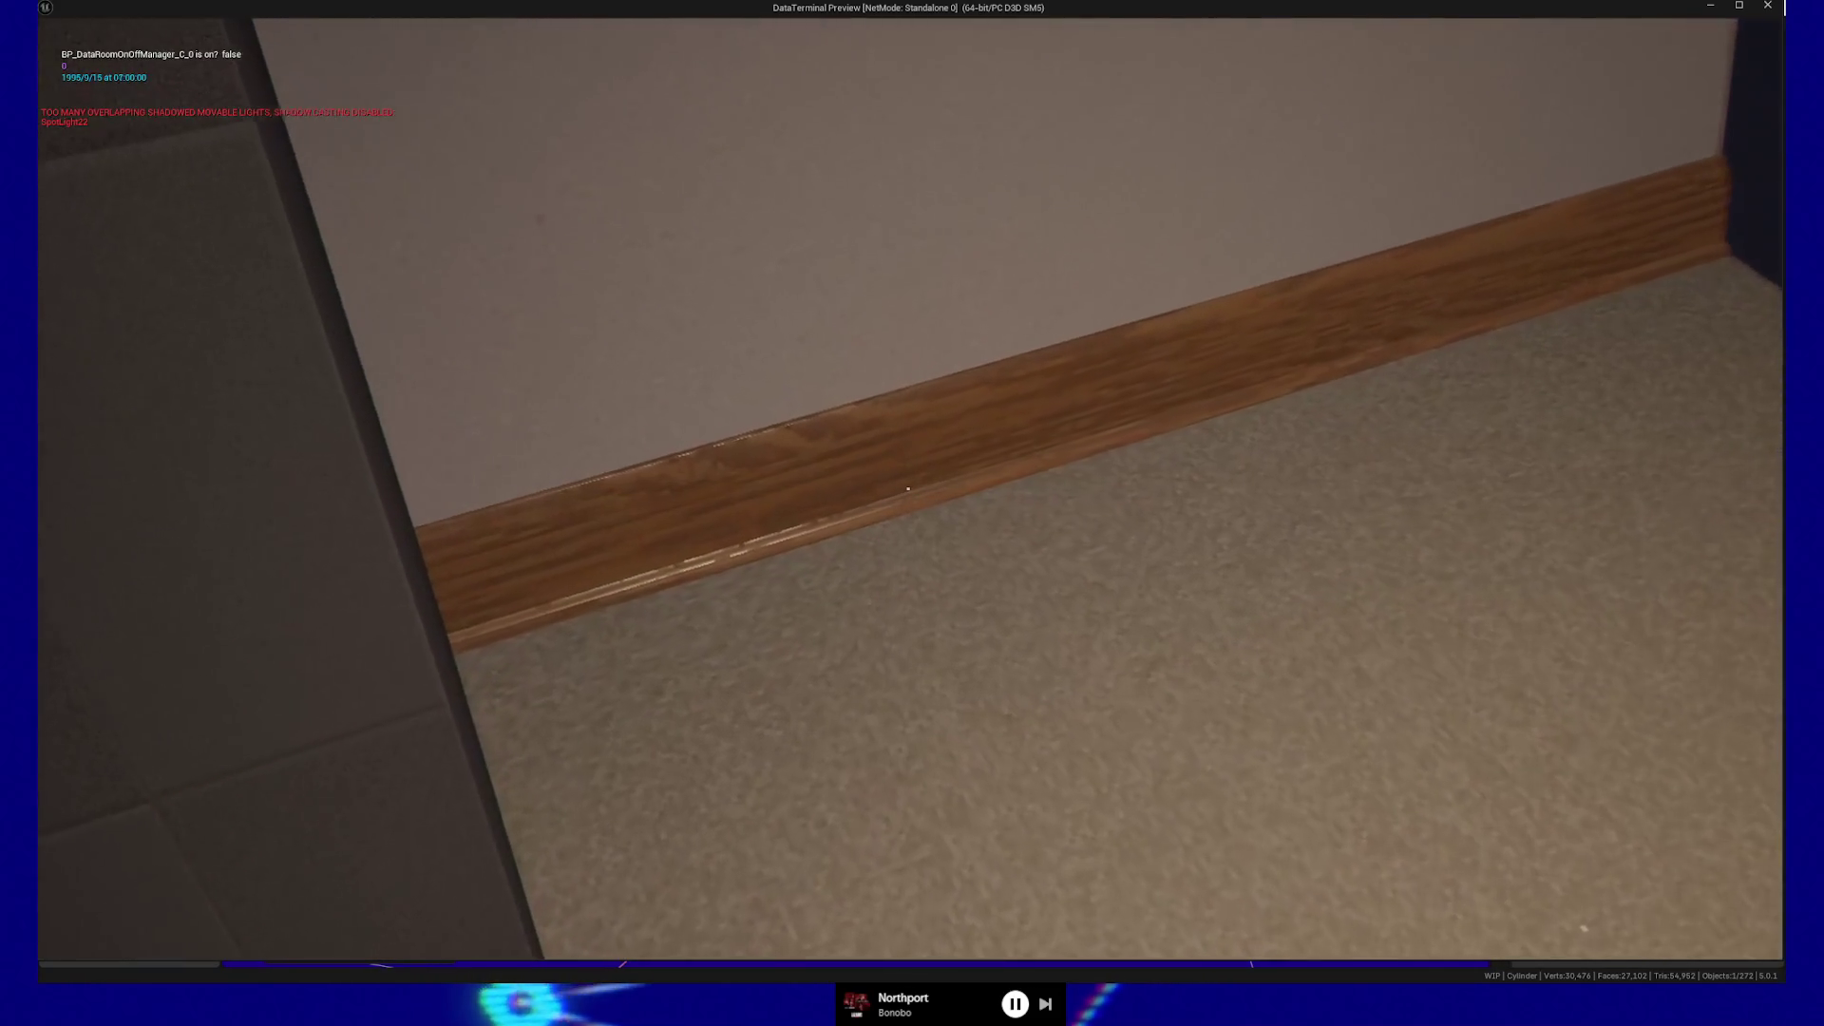
key(w)
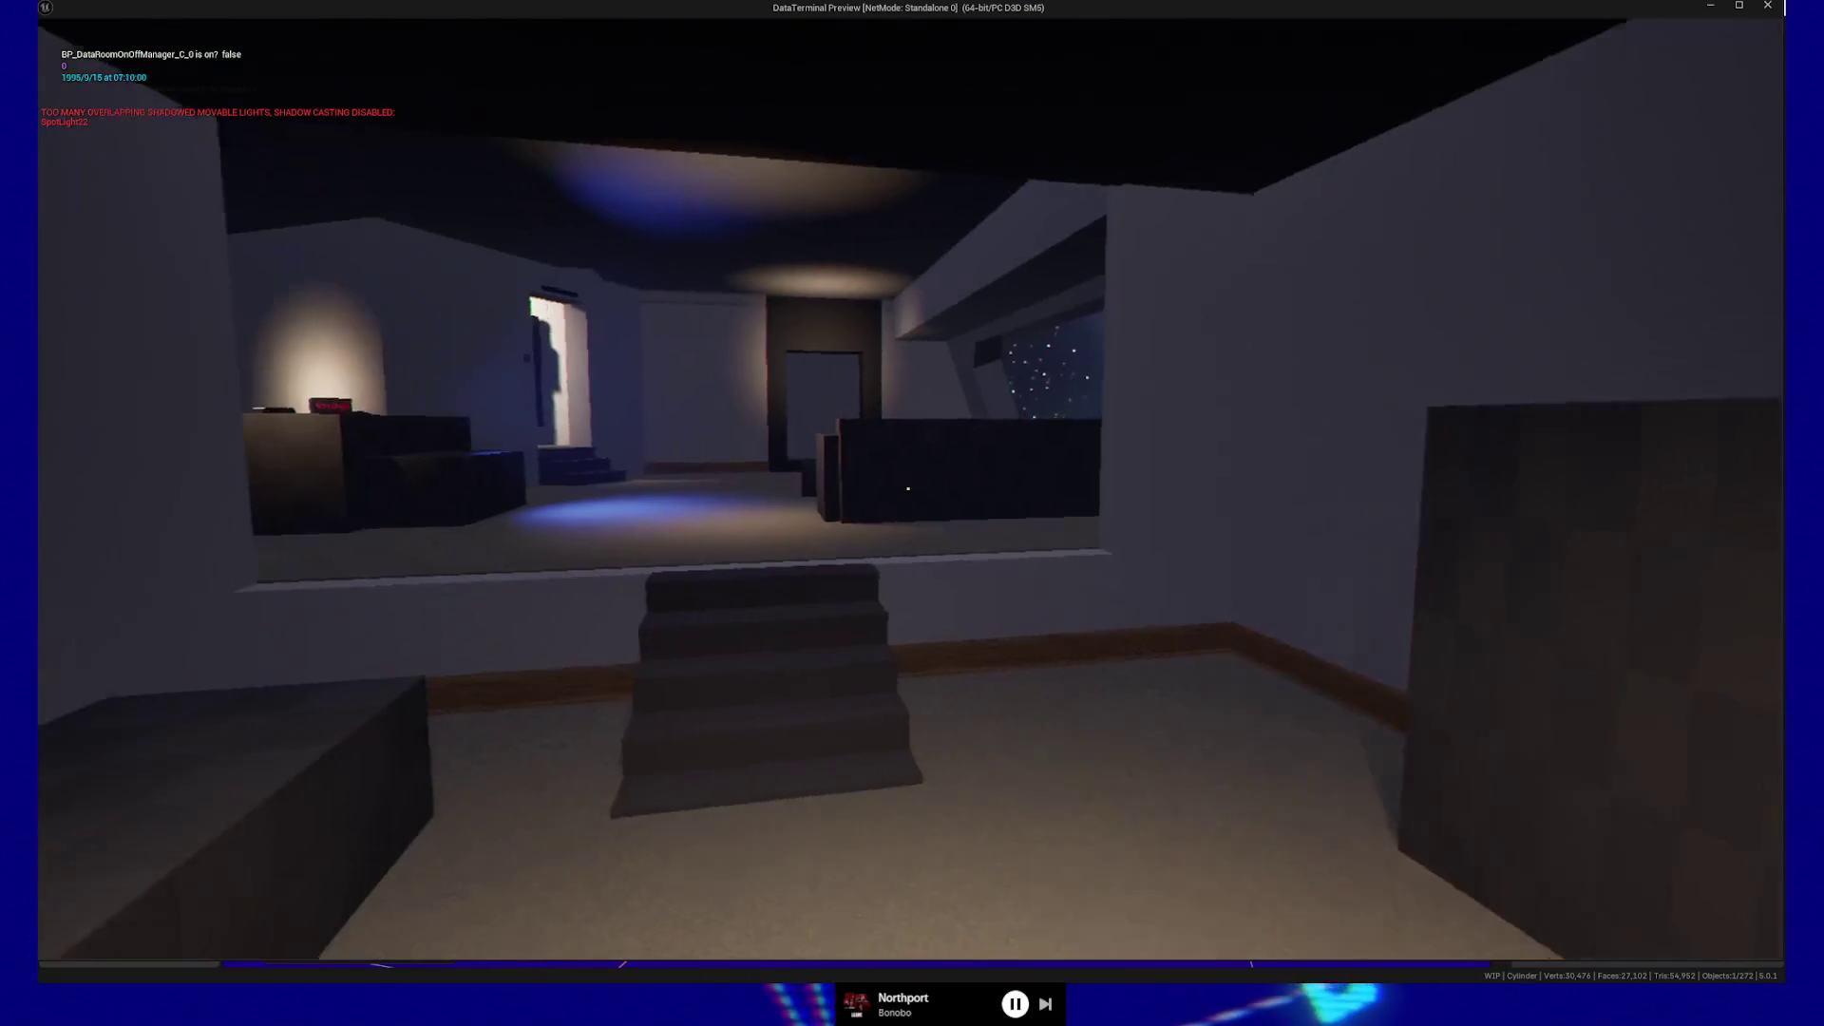
Walk up the stairs past the sofa to the starfield doorway, then pause and quit the preview.
key(w)
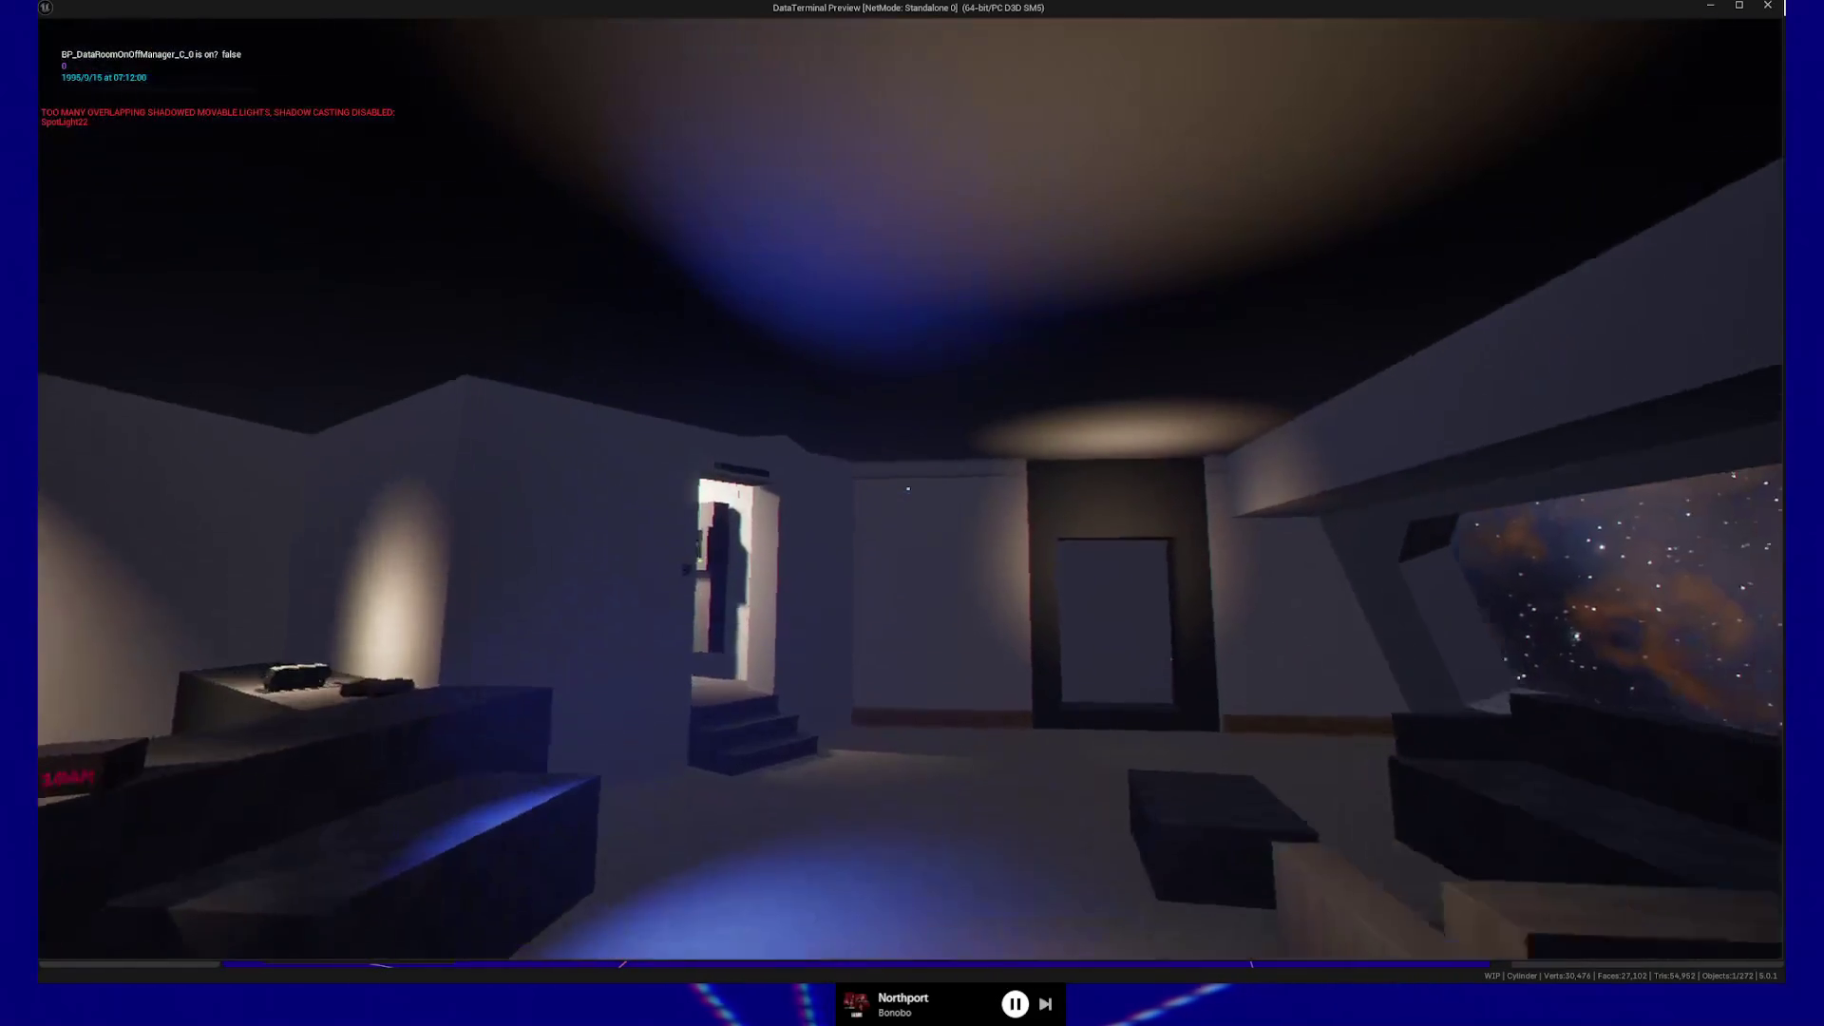
key(w)
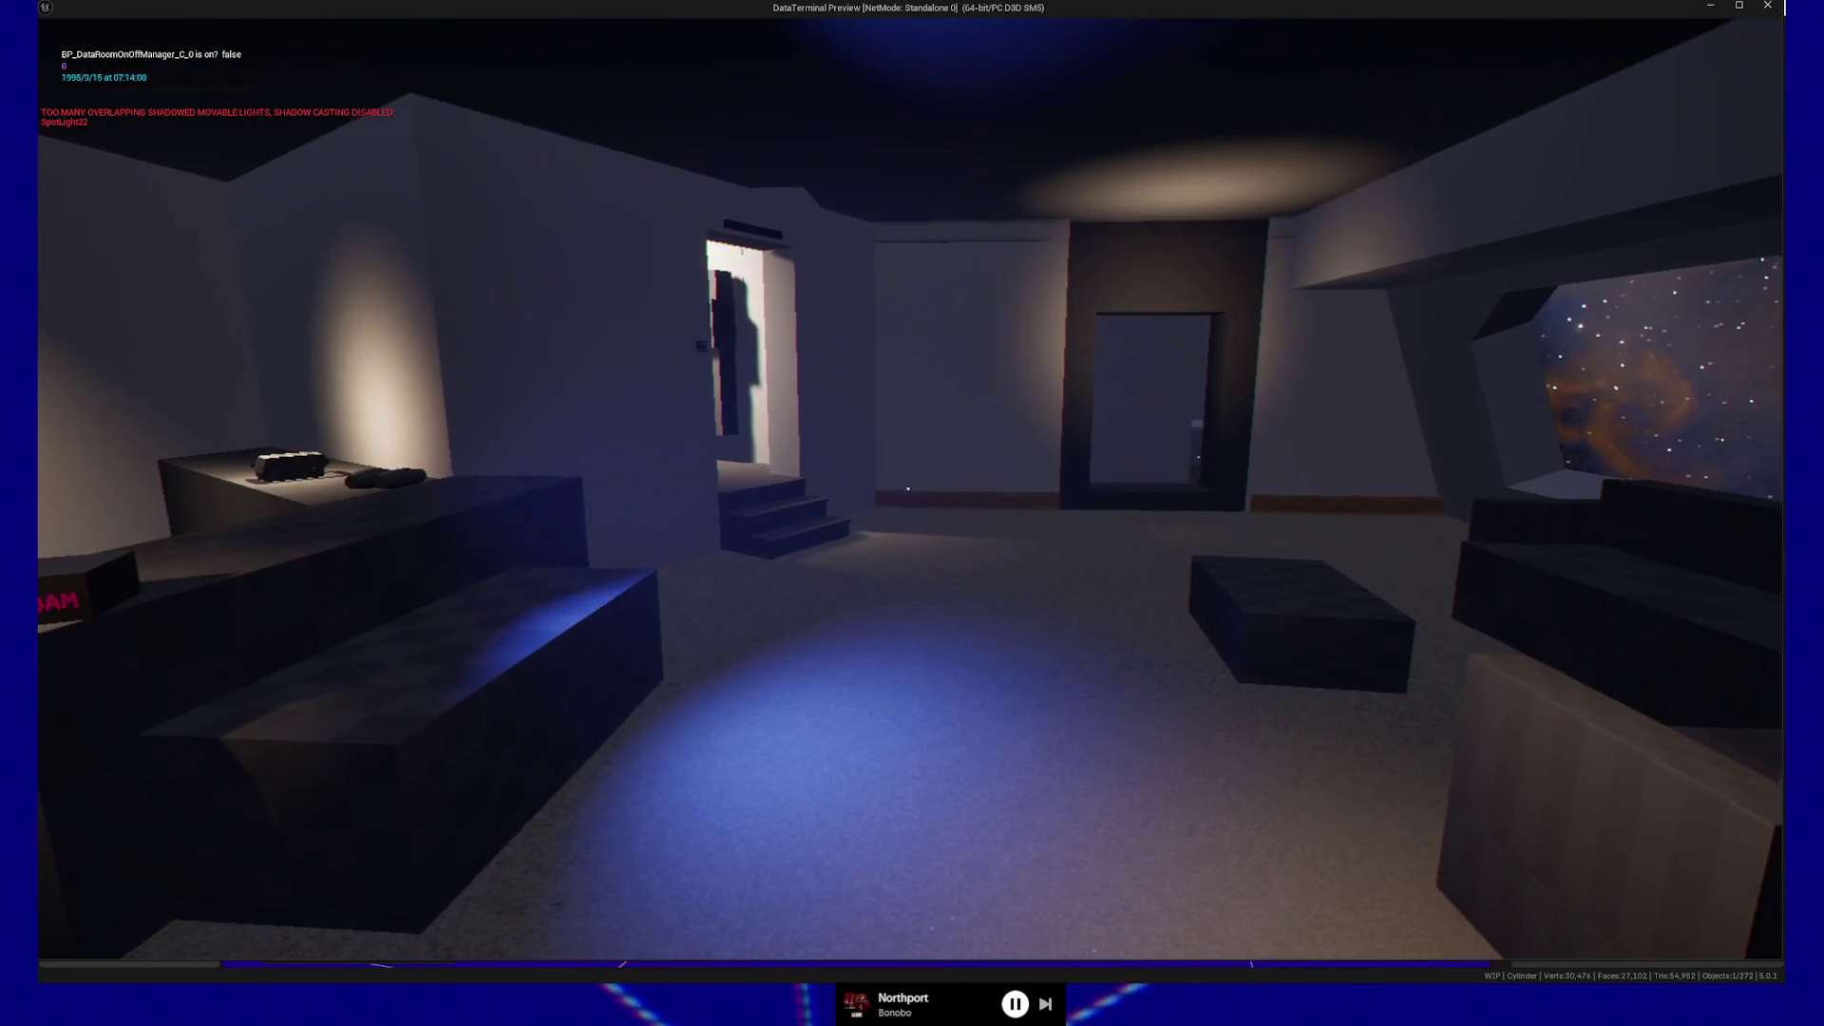
key(w)
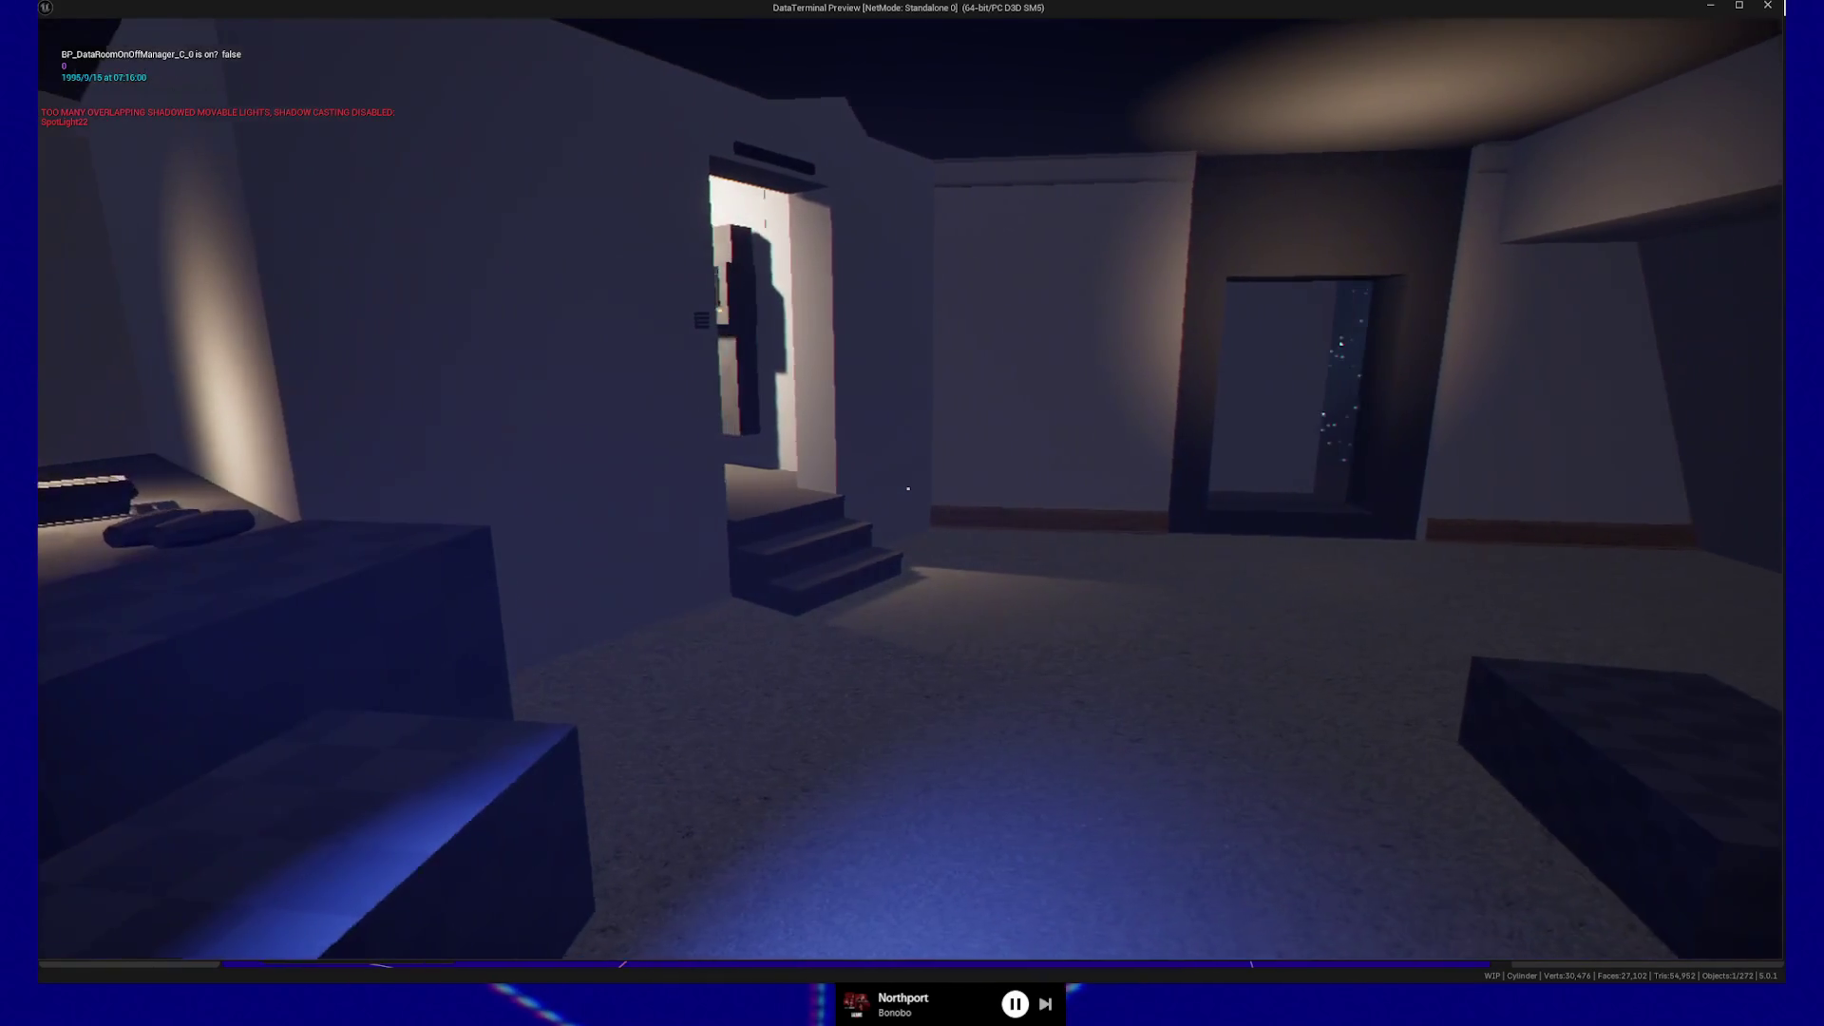
key(w)
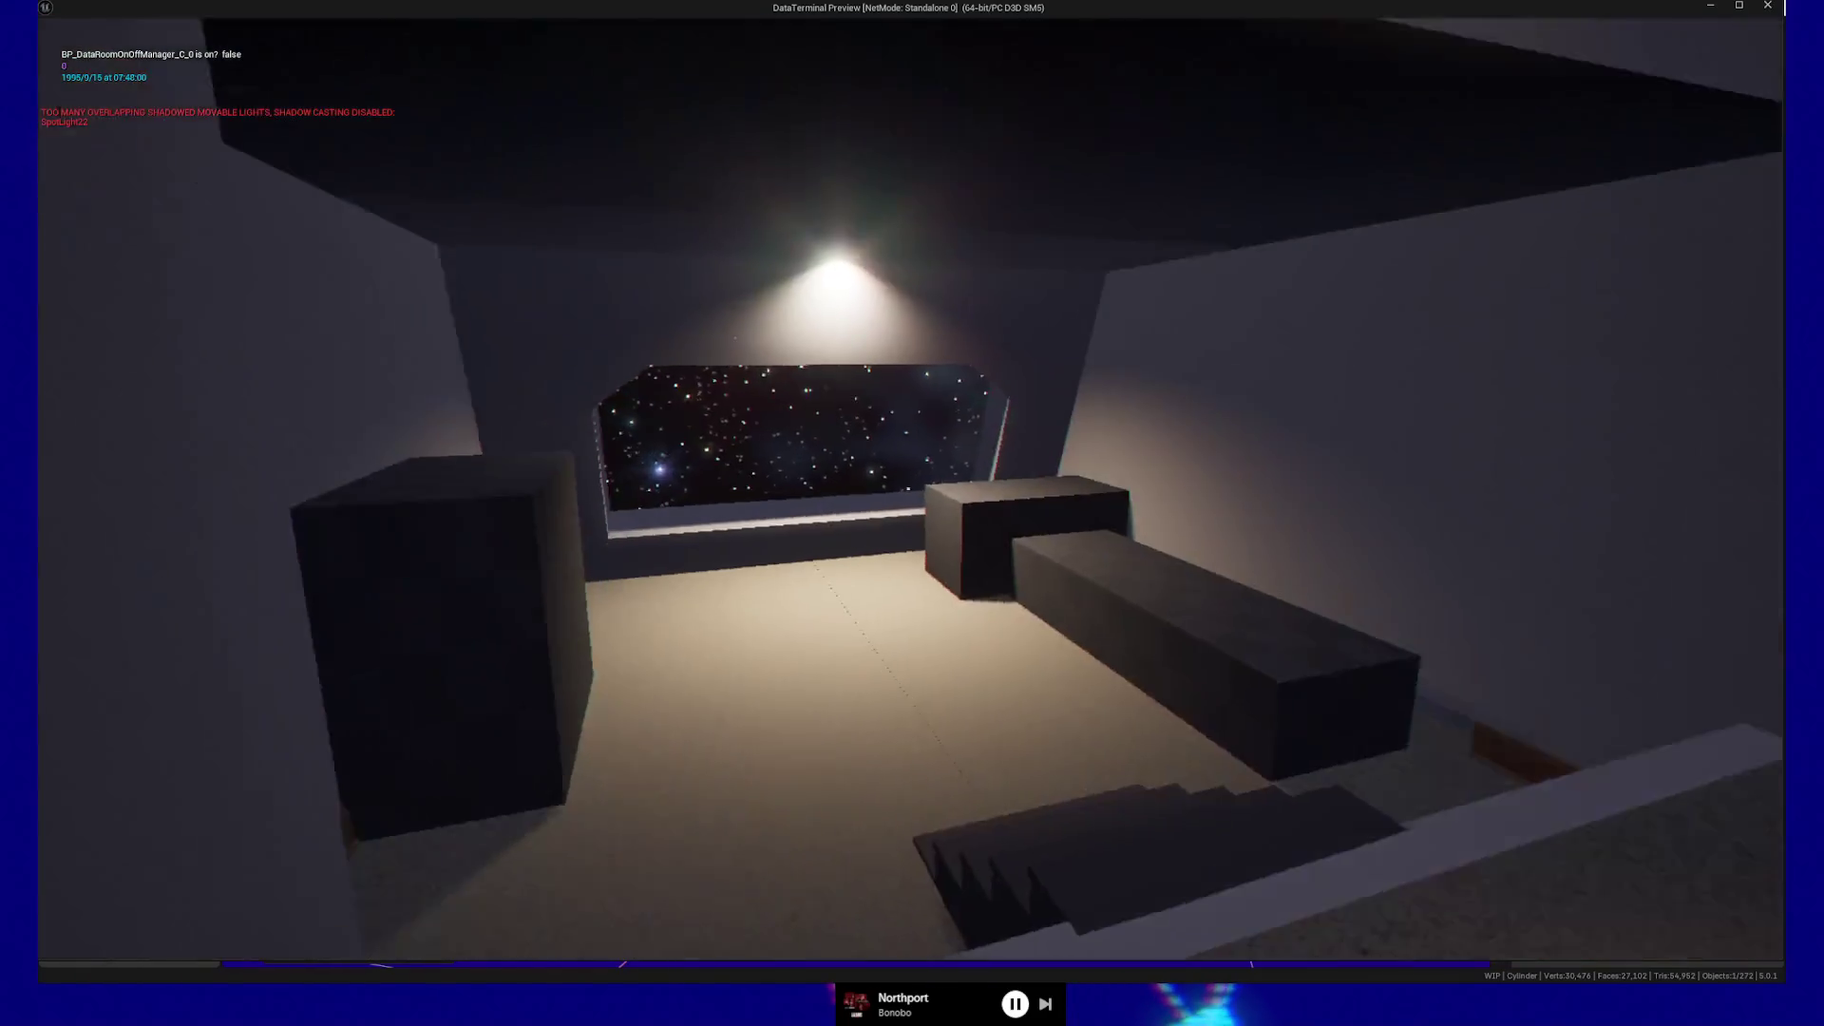
key(w)
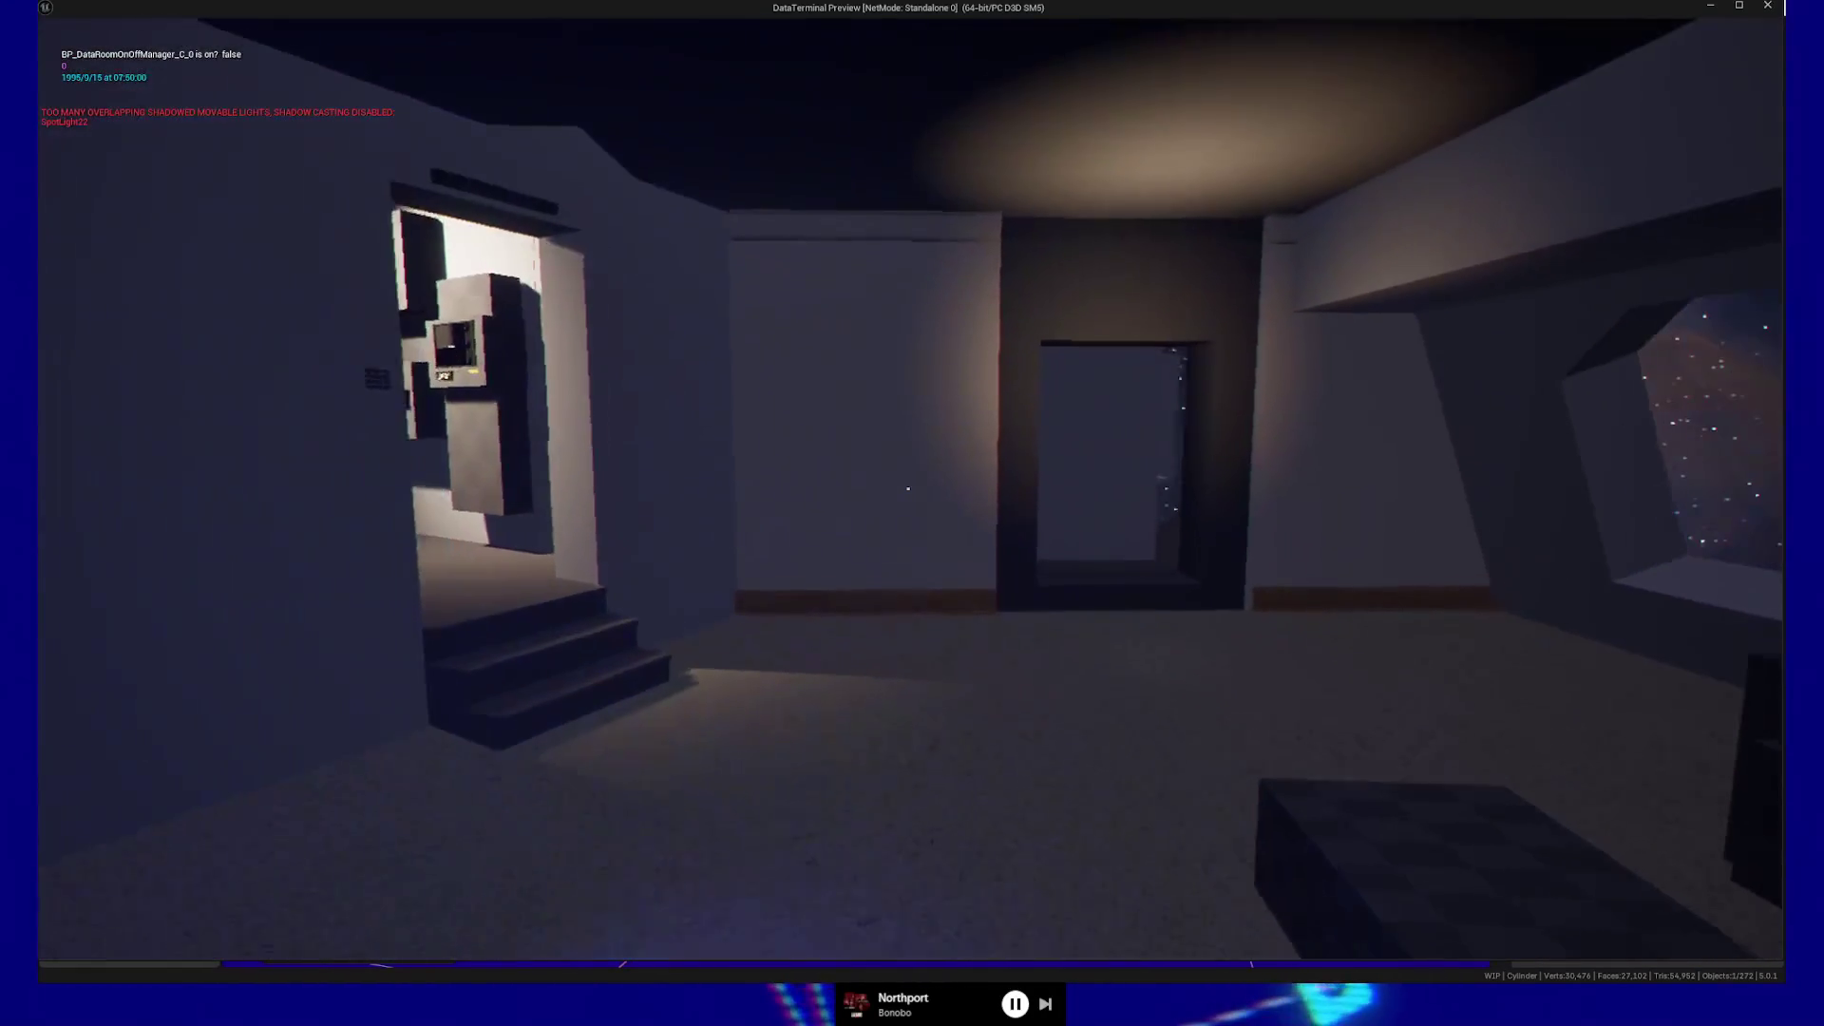
key(w)
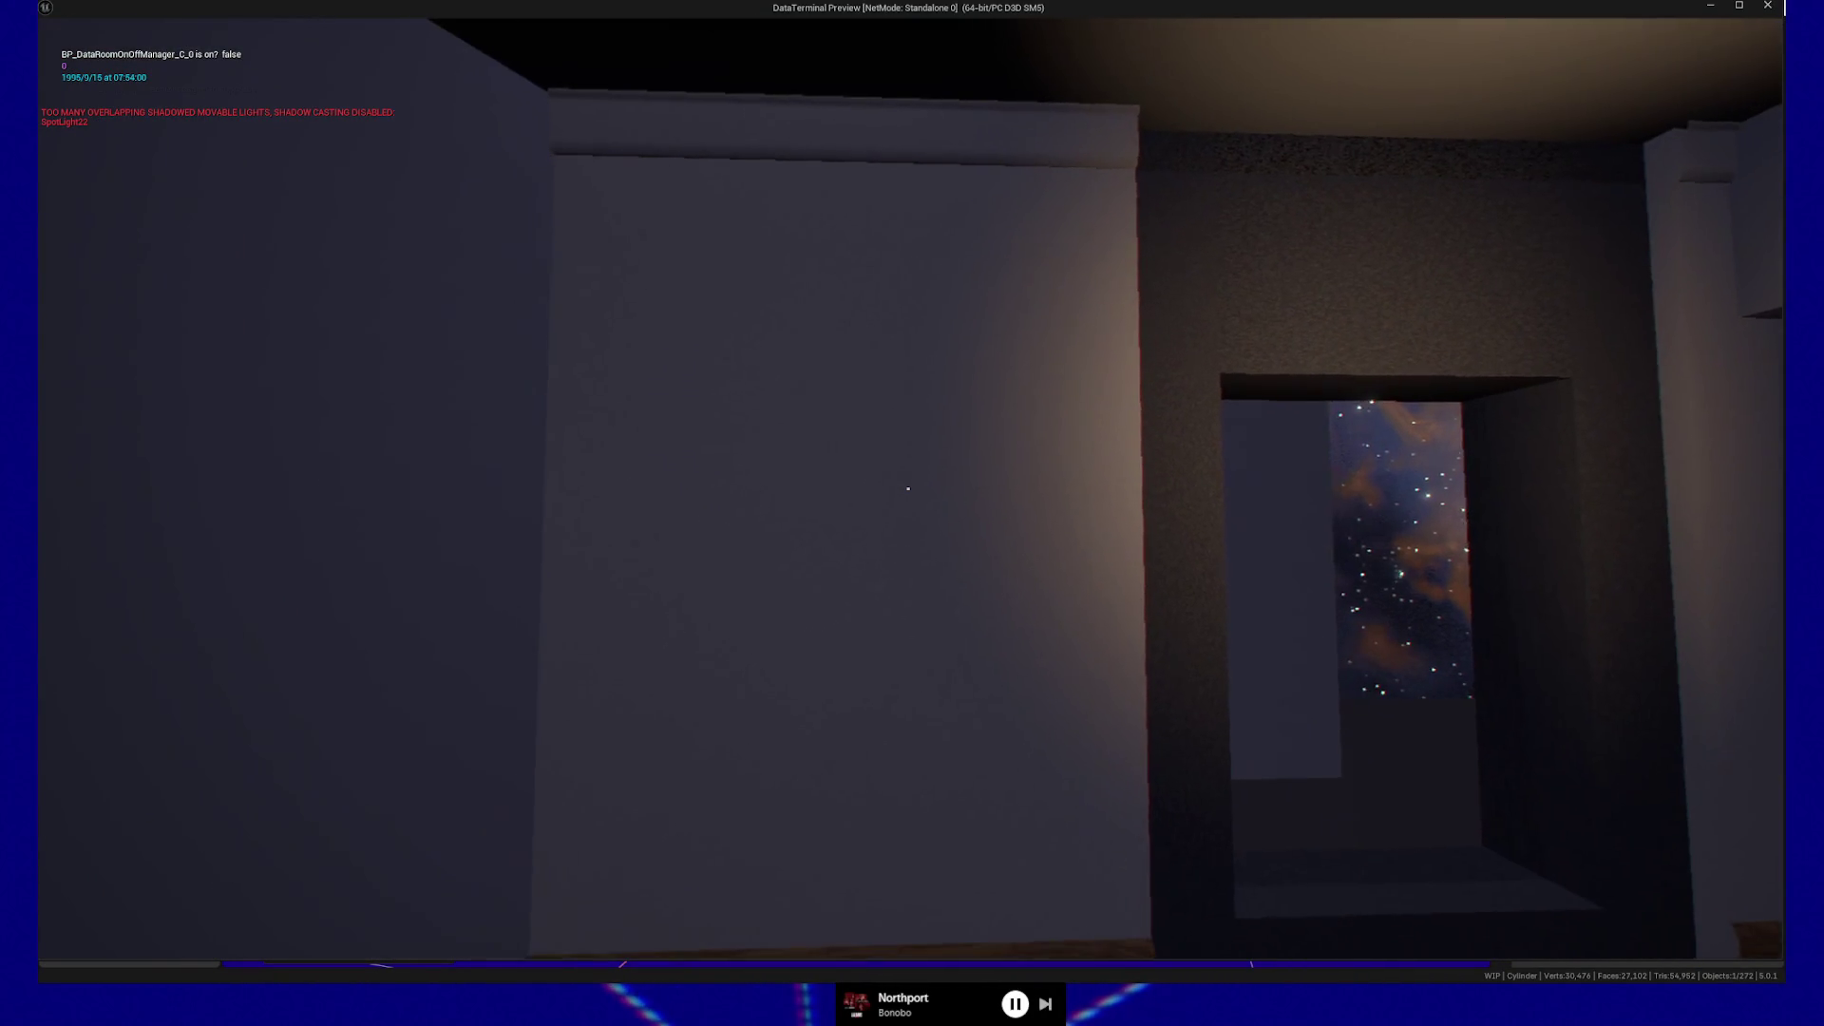
key(Escape)
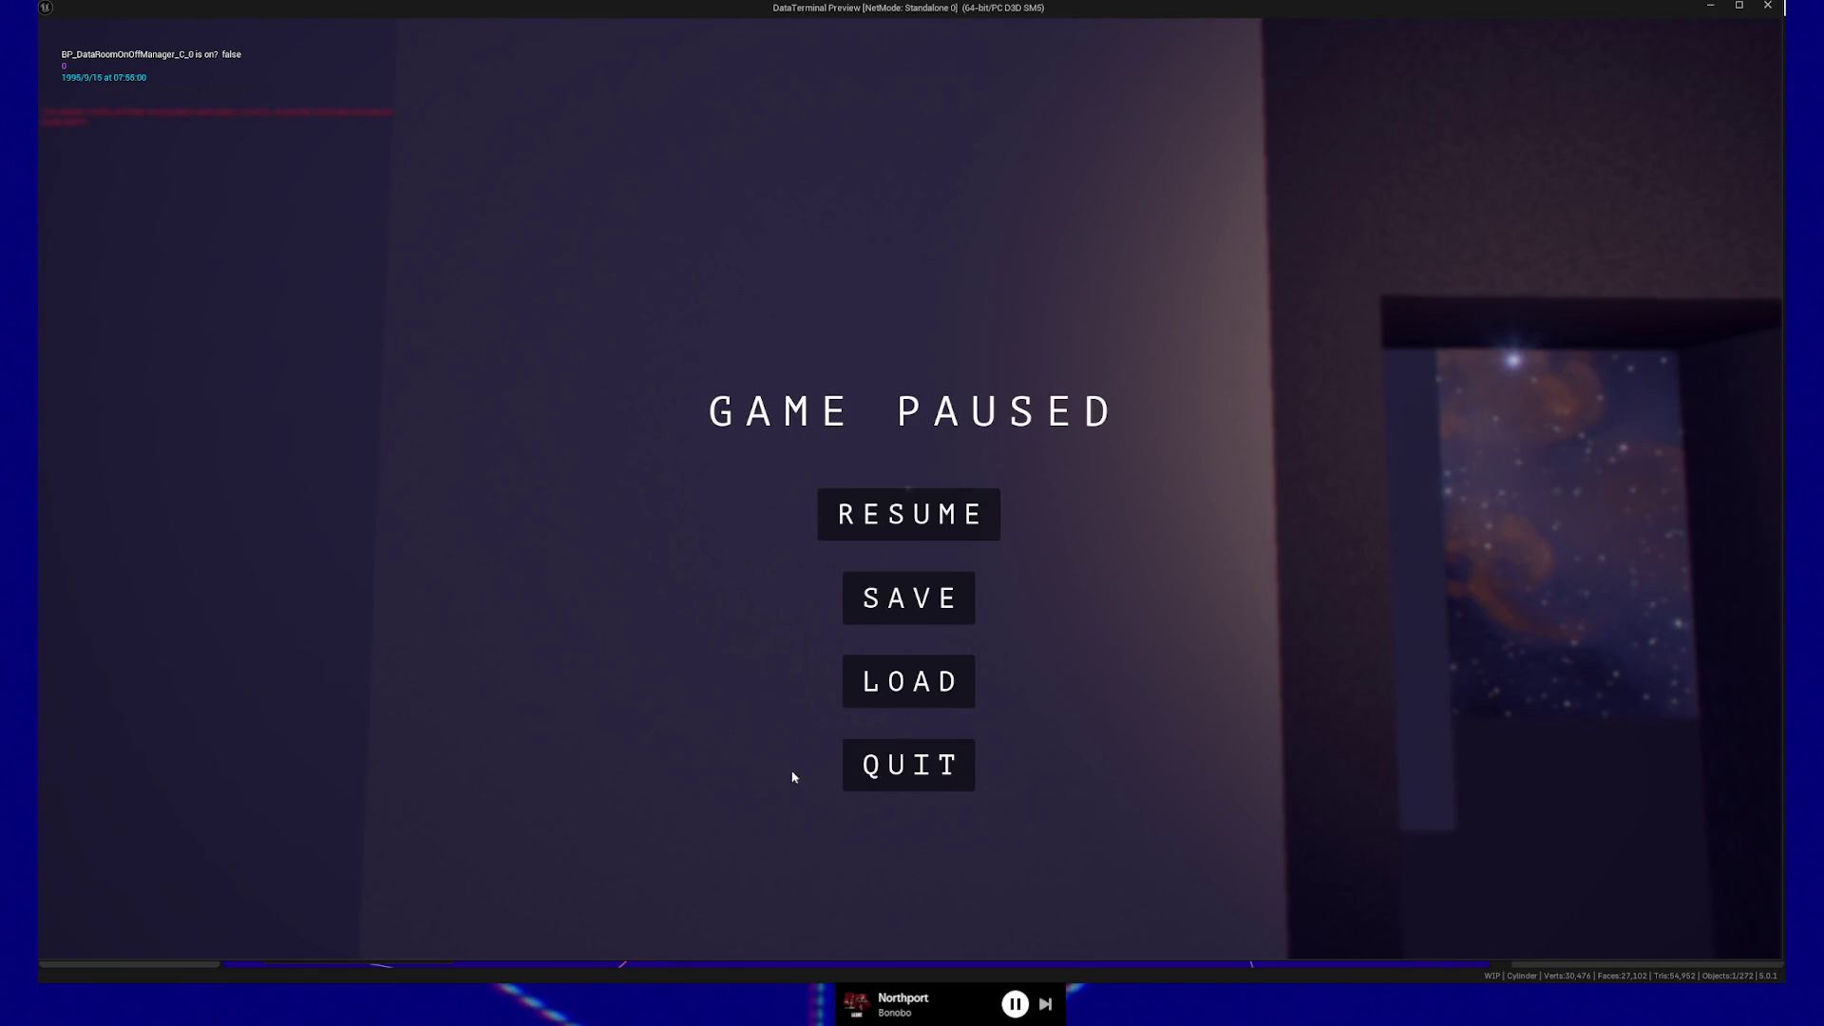
click(921, 765)
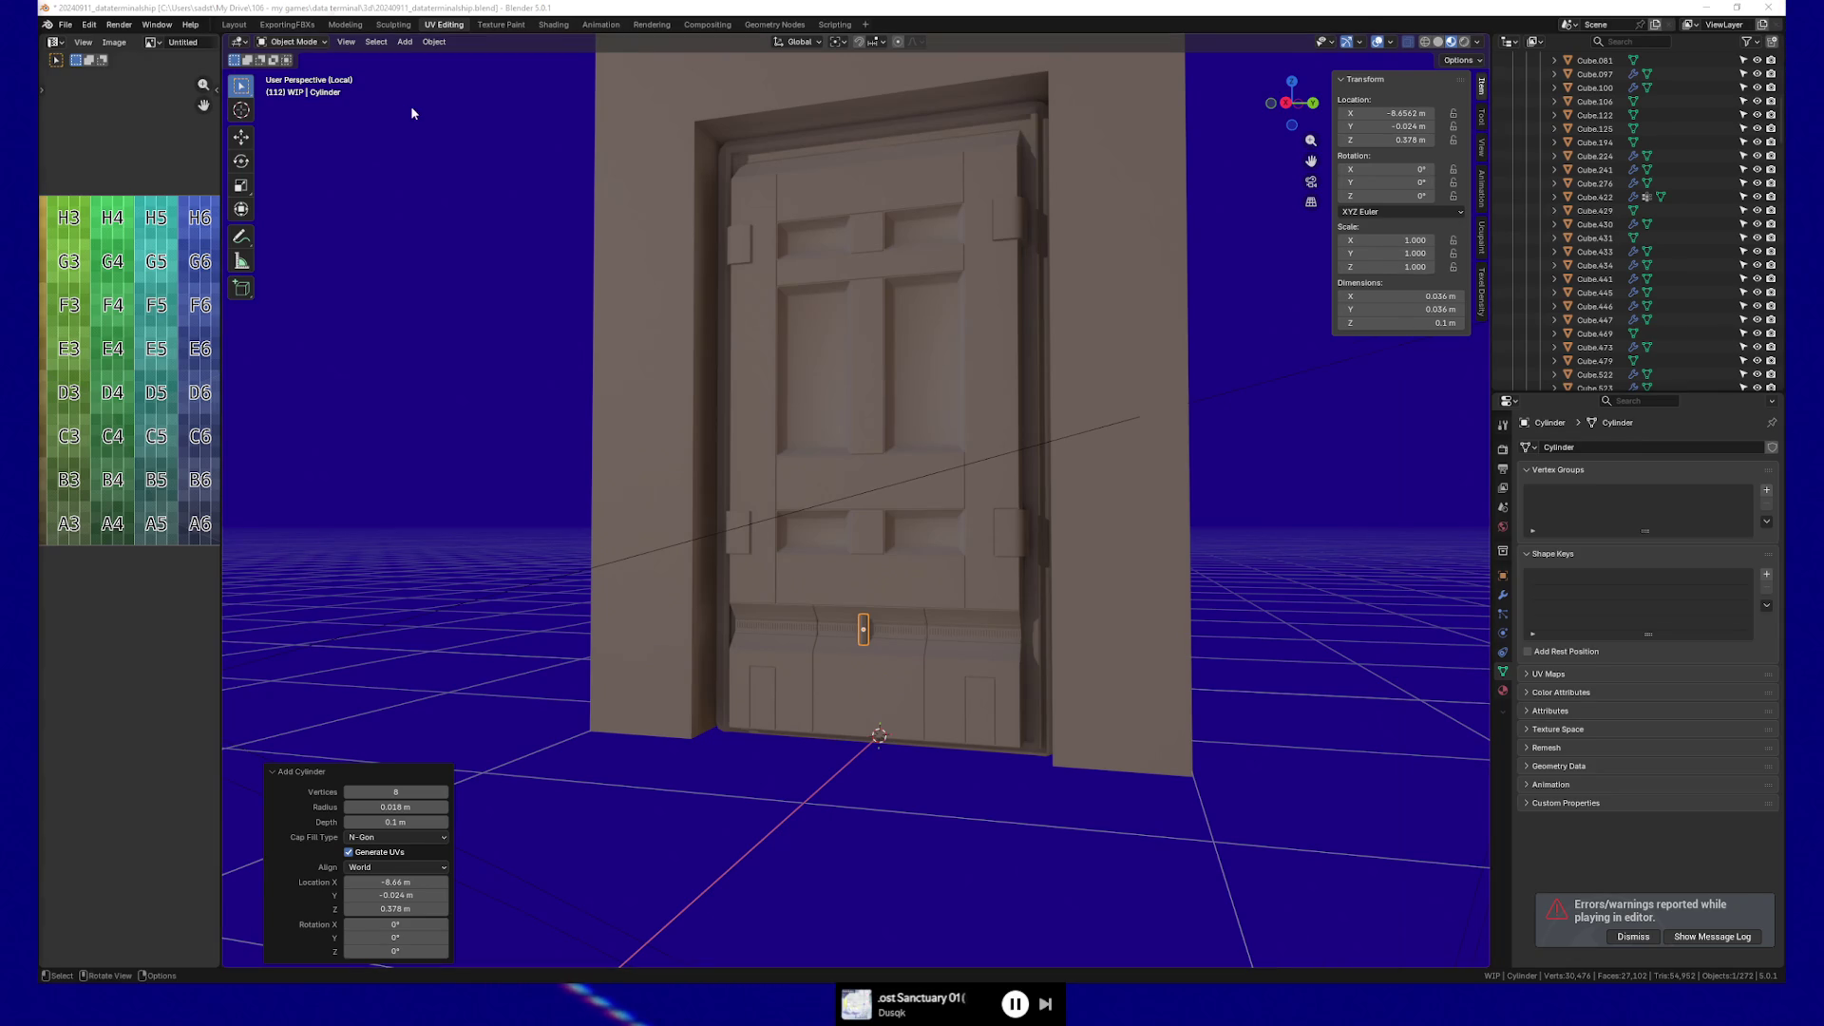
Switch to the browser showing the ceiling-tile reference photo and make its window taller.
key(alt+Tab)
drag(722, 26, 715, 3)
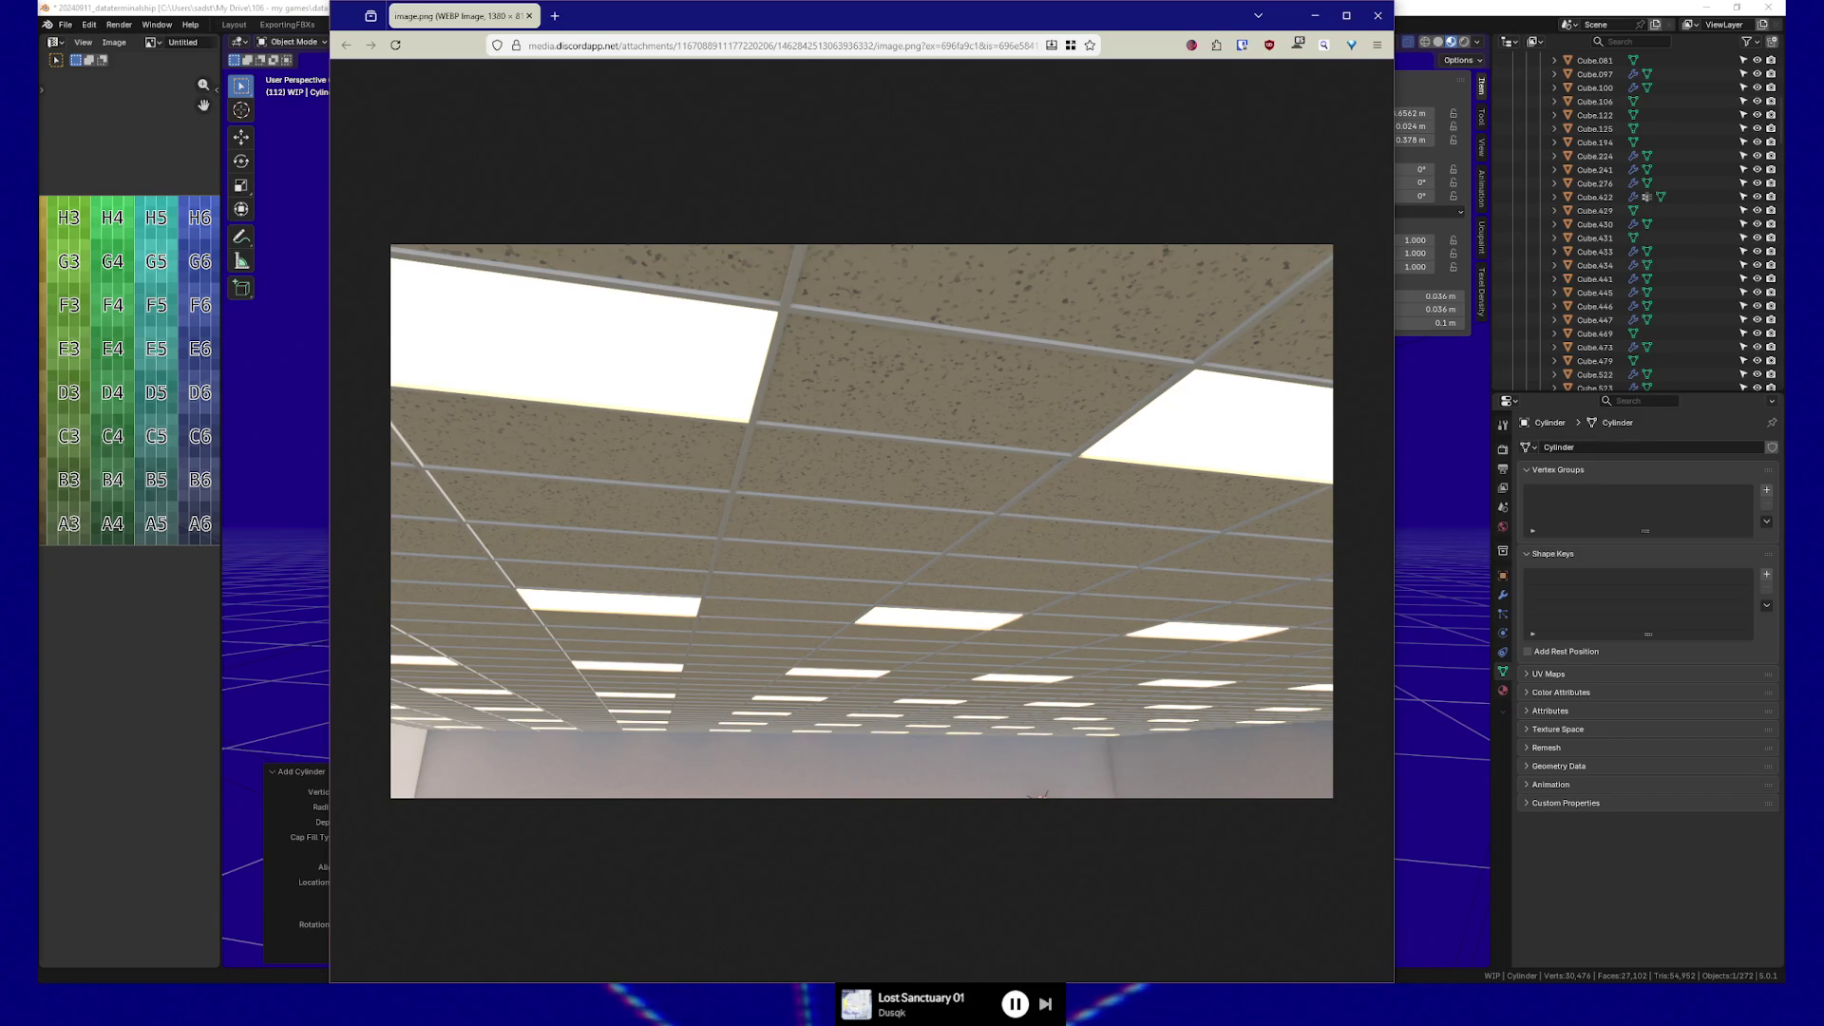
Bring the Blender door scene back in front of the browser.
click(1477, 19)
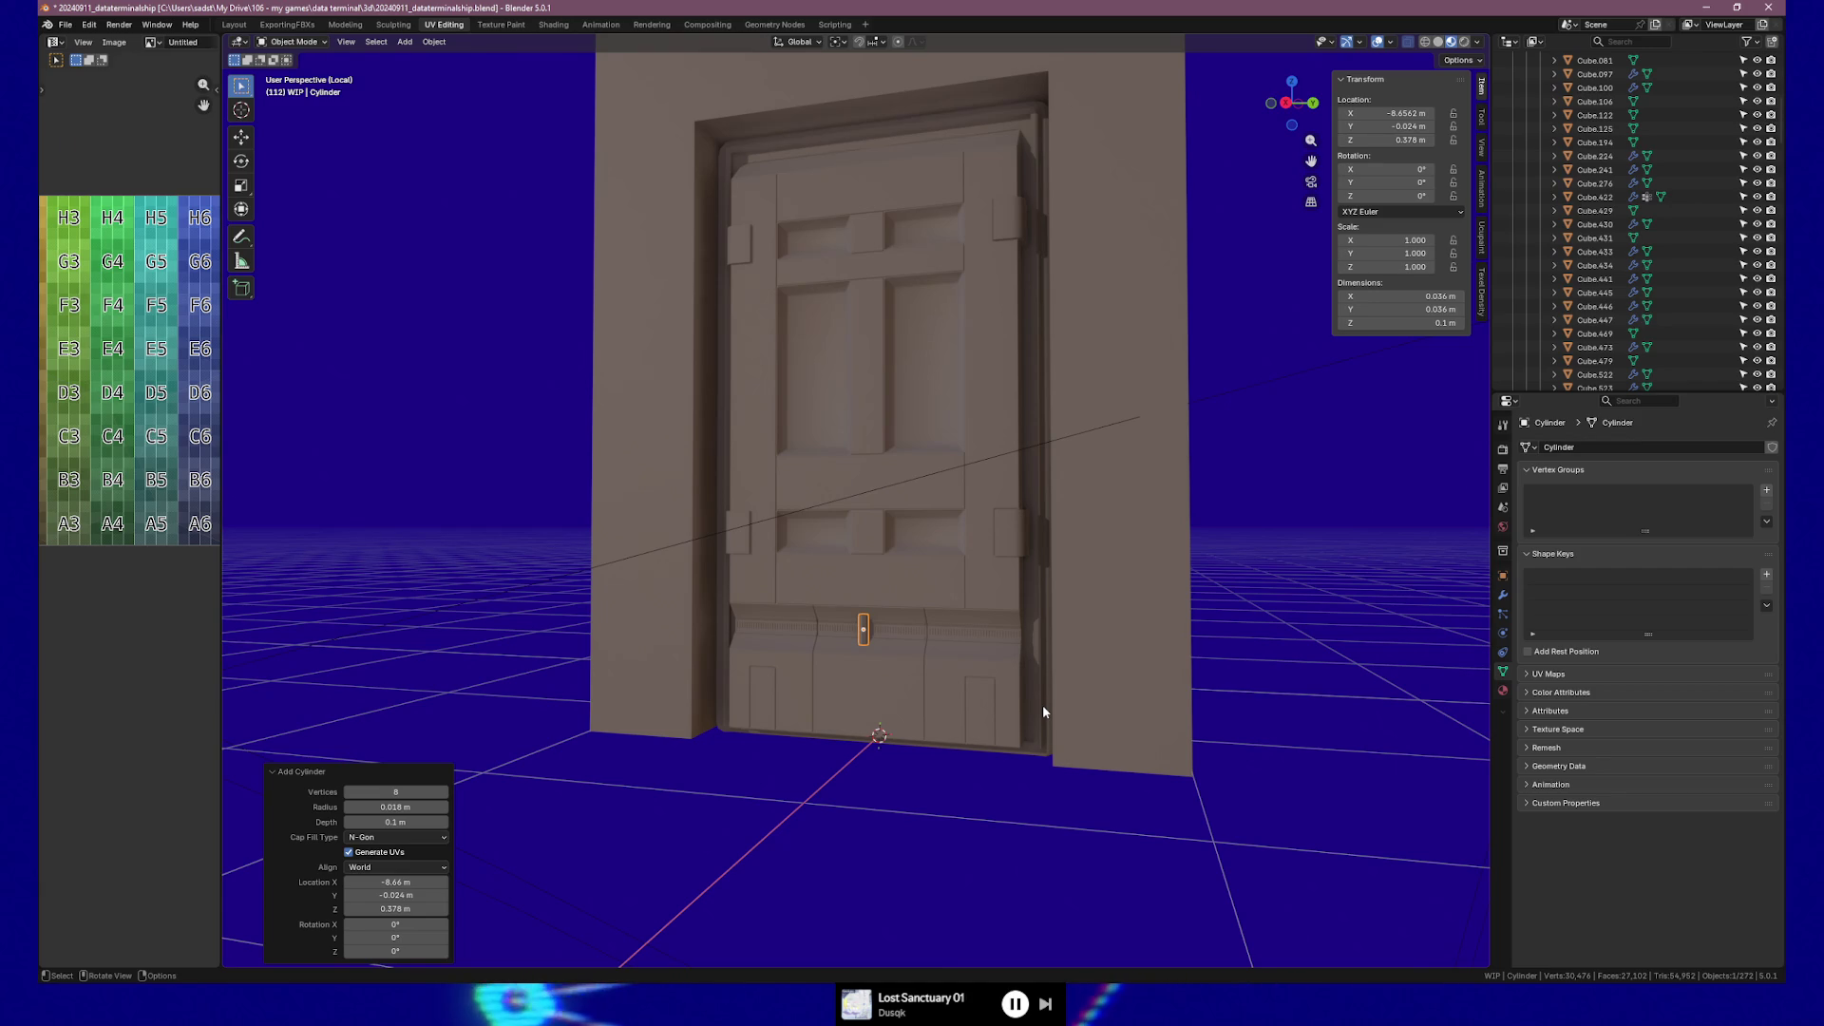
Set the new cylinder's radius to 0.2 m, then reduce it to 0.1 m.
scroll(863, 658, up, 6)
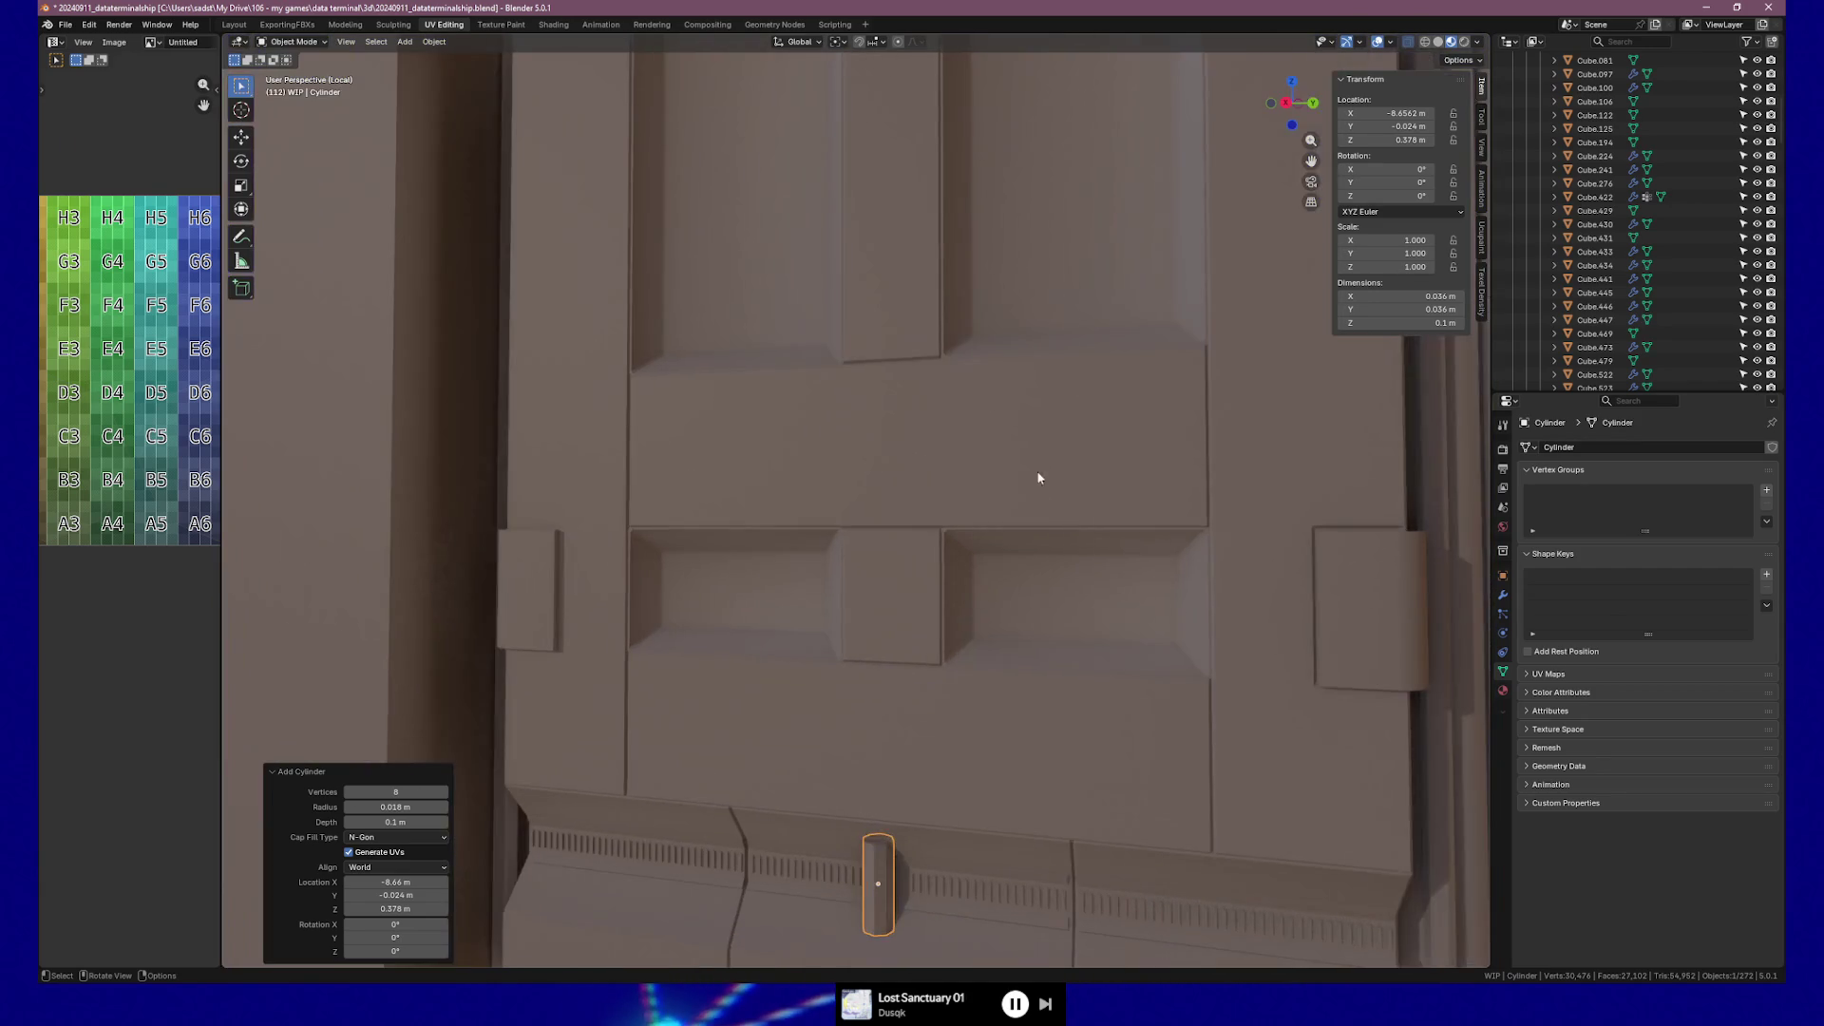
mouse_move(959, 741)
middle_down()
mouse_move(883, 411)
mouse_move(862, 574)
middle_up()
scroll(928, 480, up, 3)
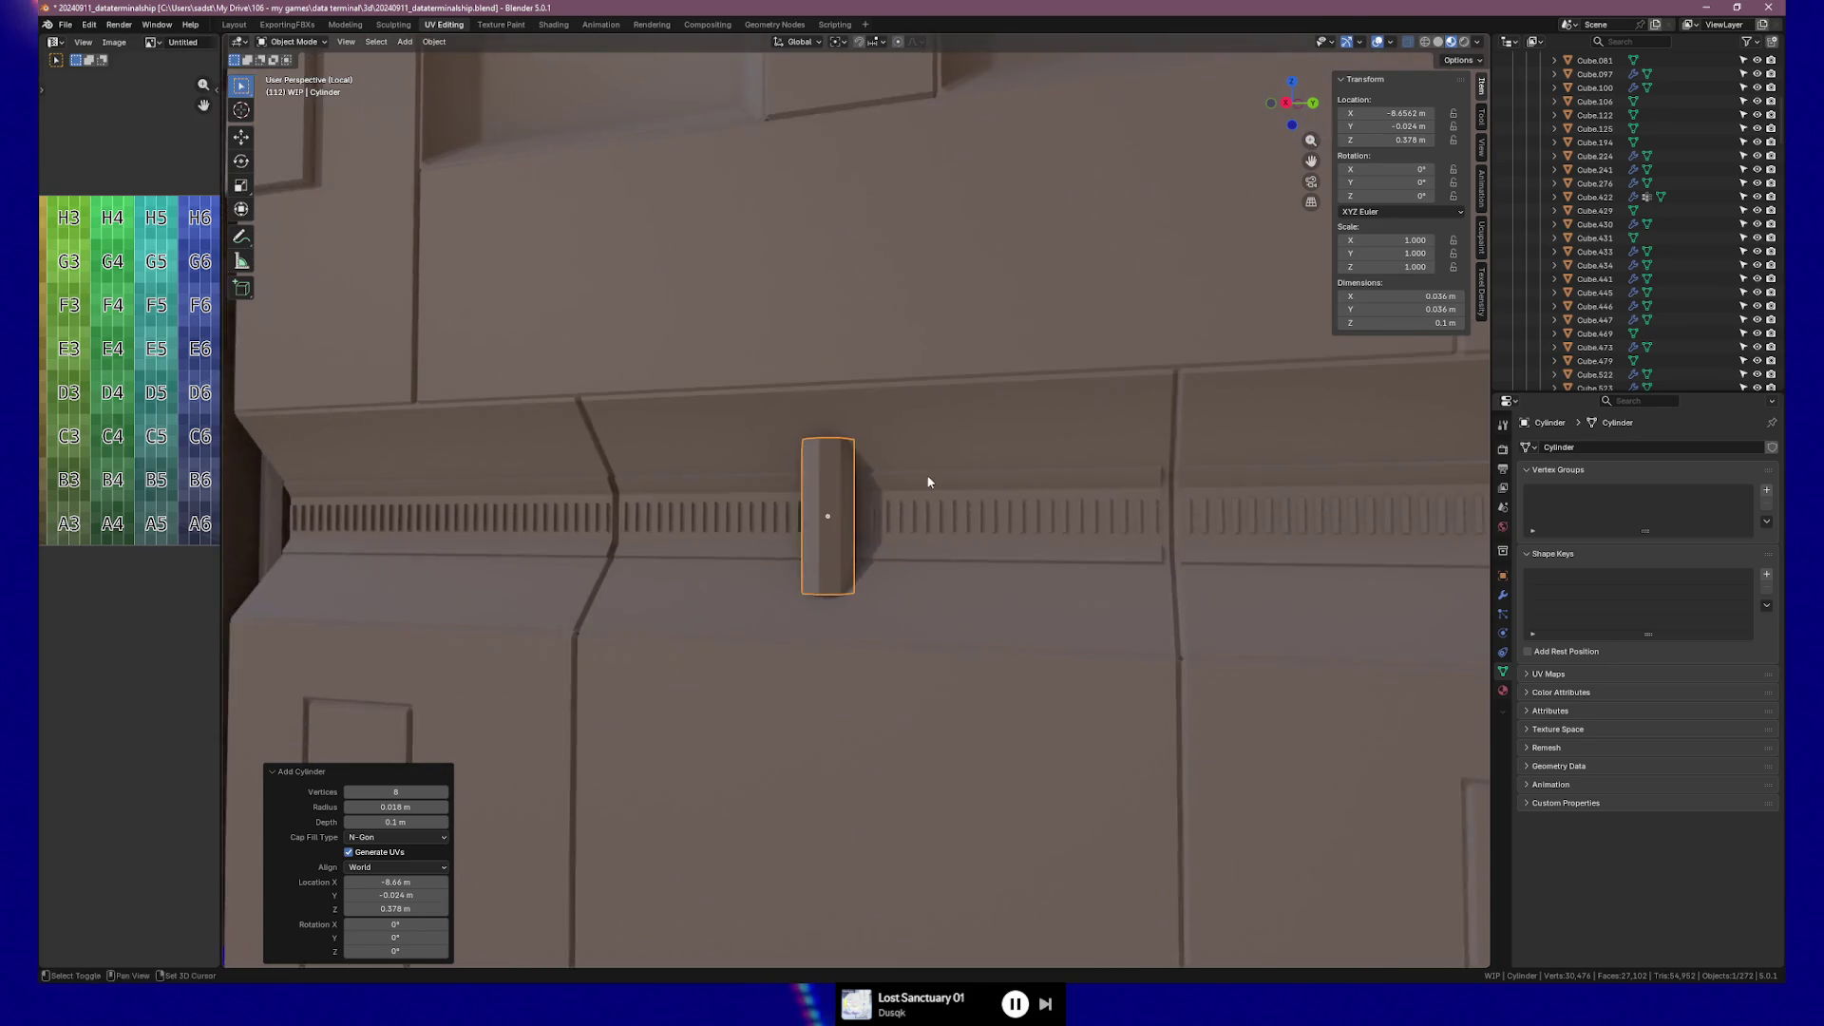
click(404, 807)
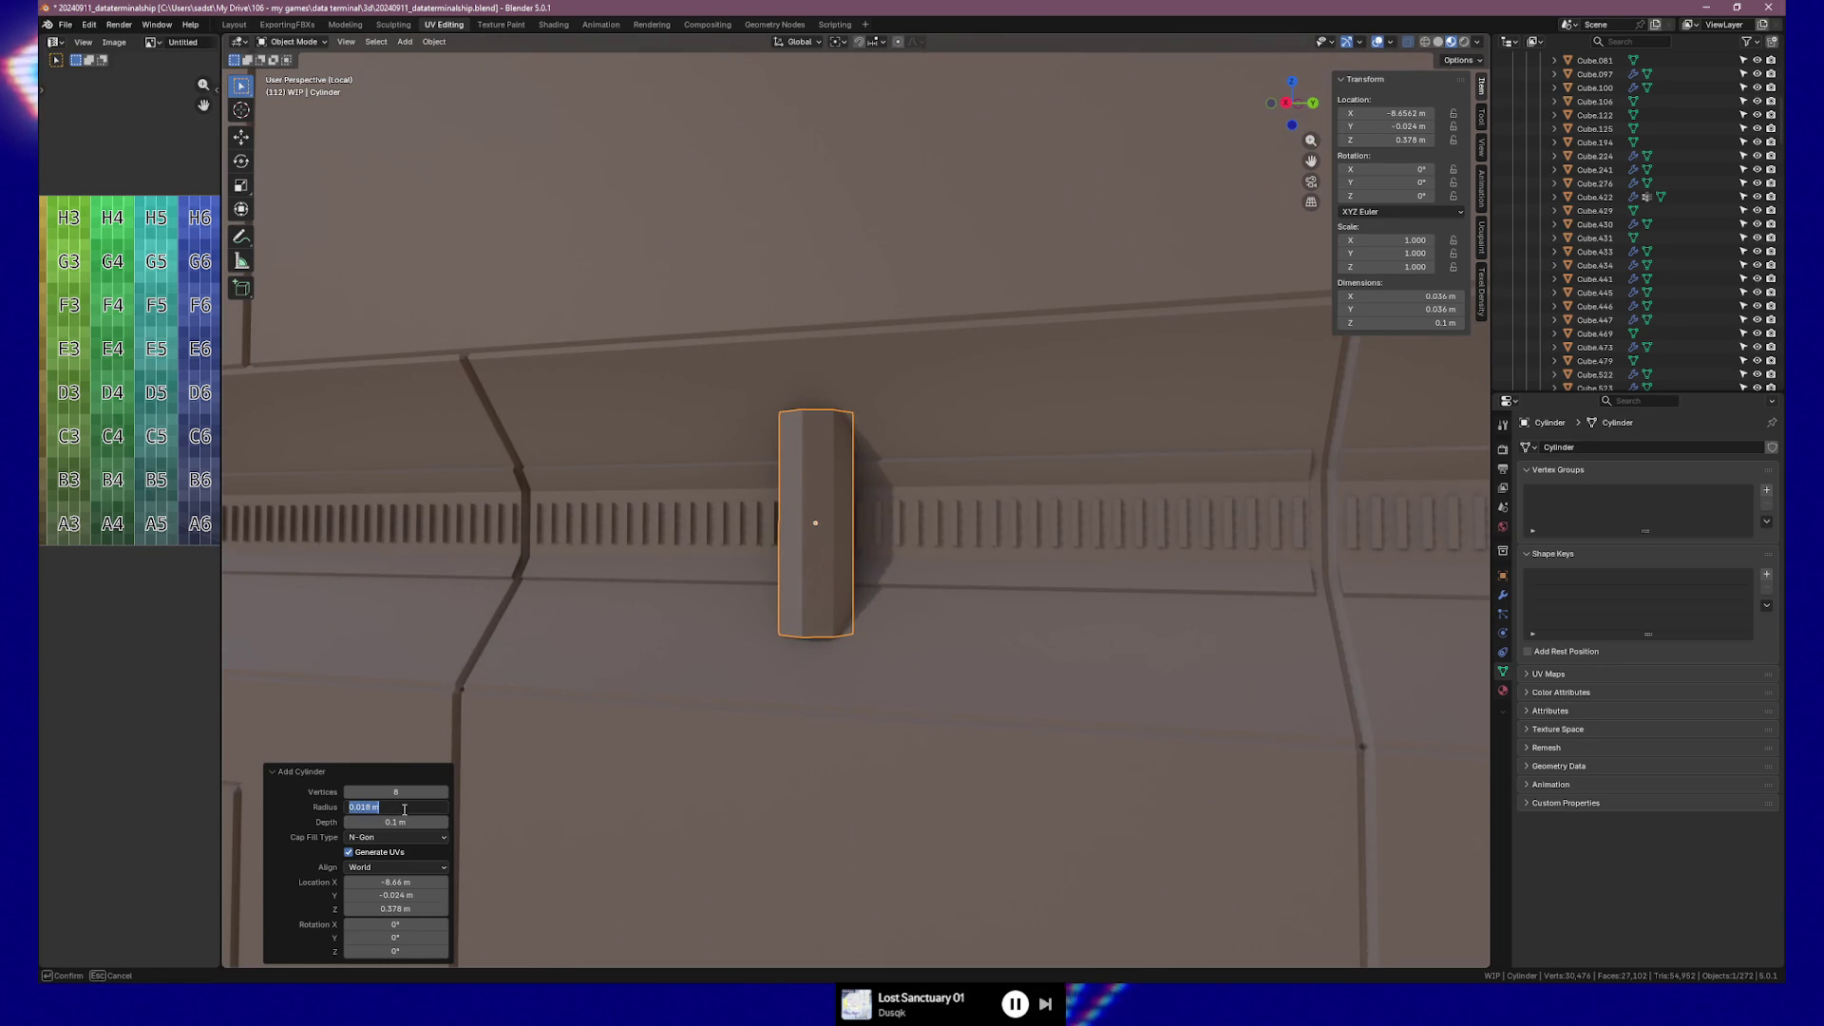
text(2)
key(Return)
click(403, 804)
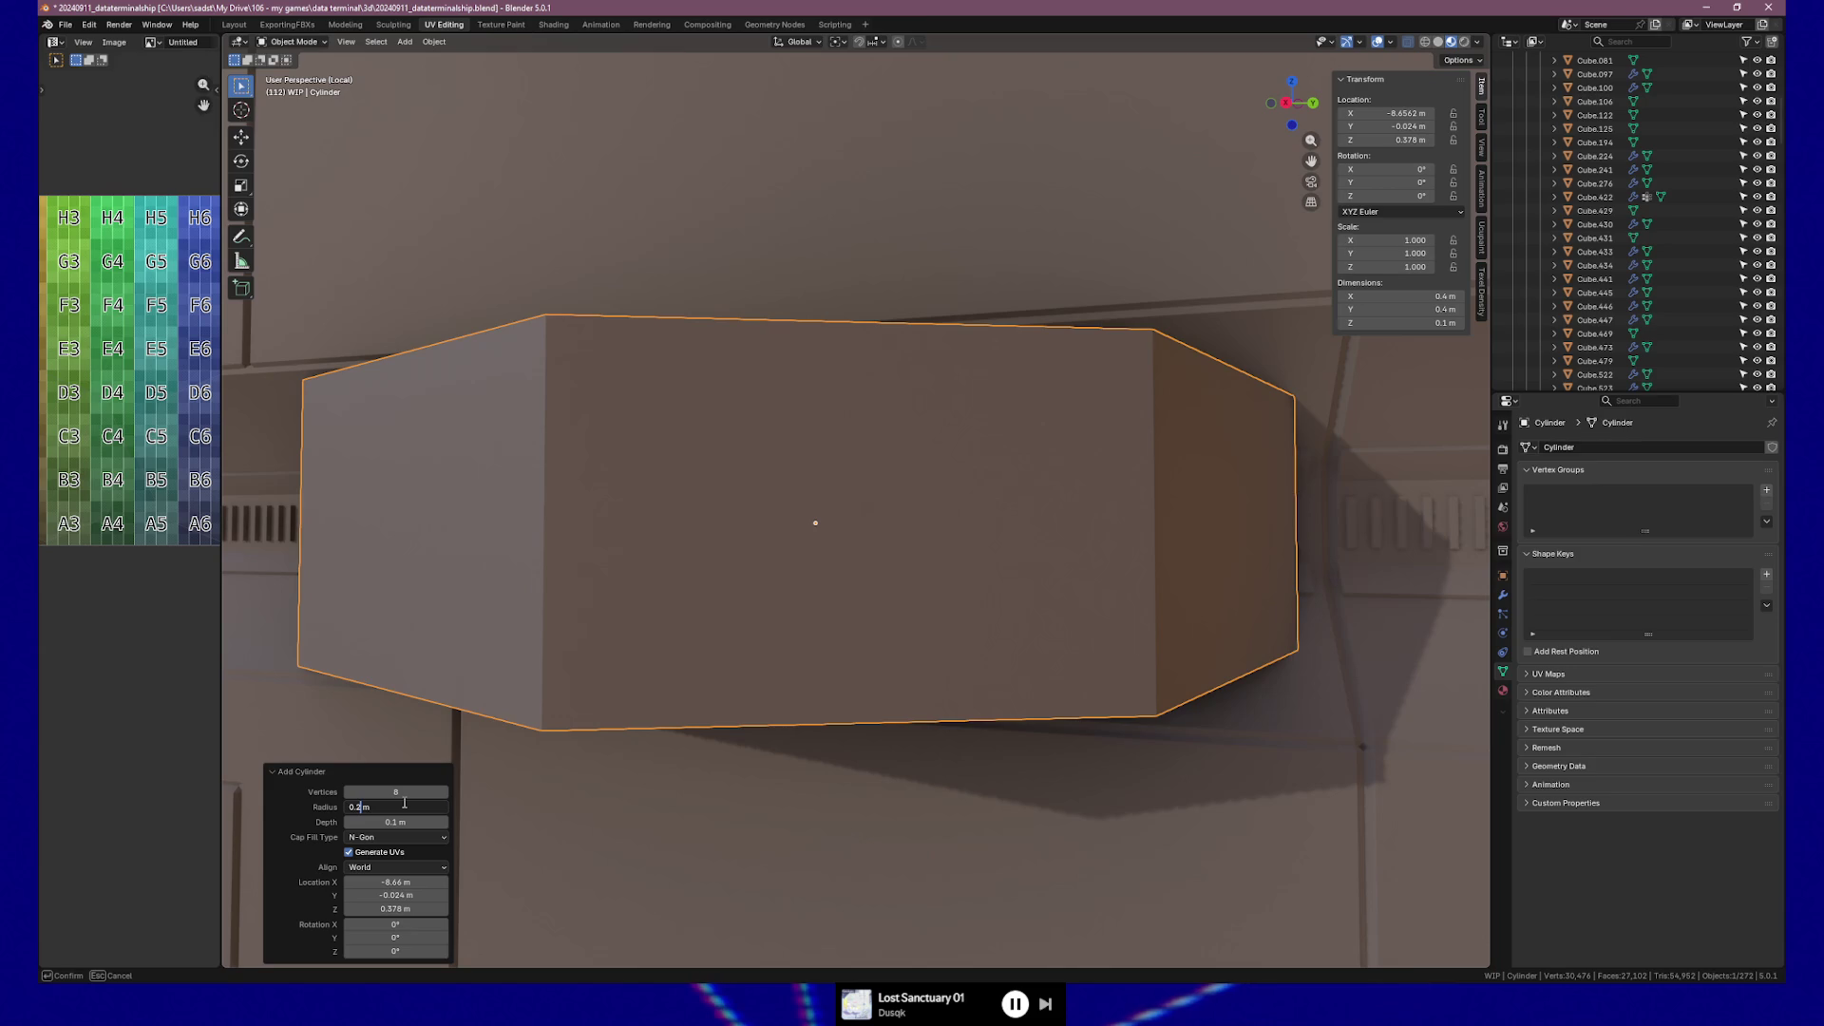
key(Return)
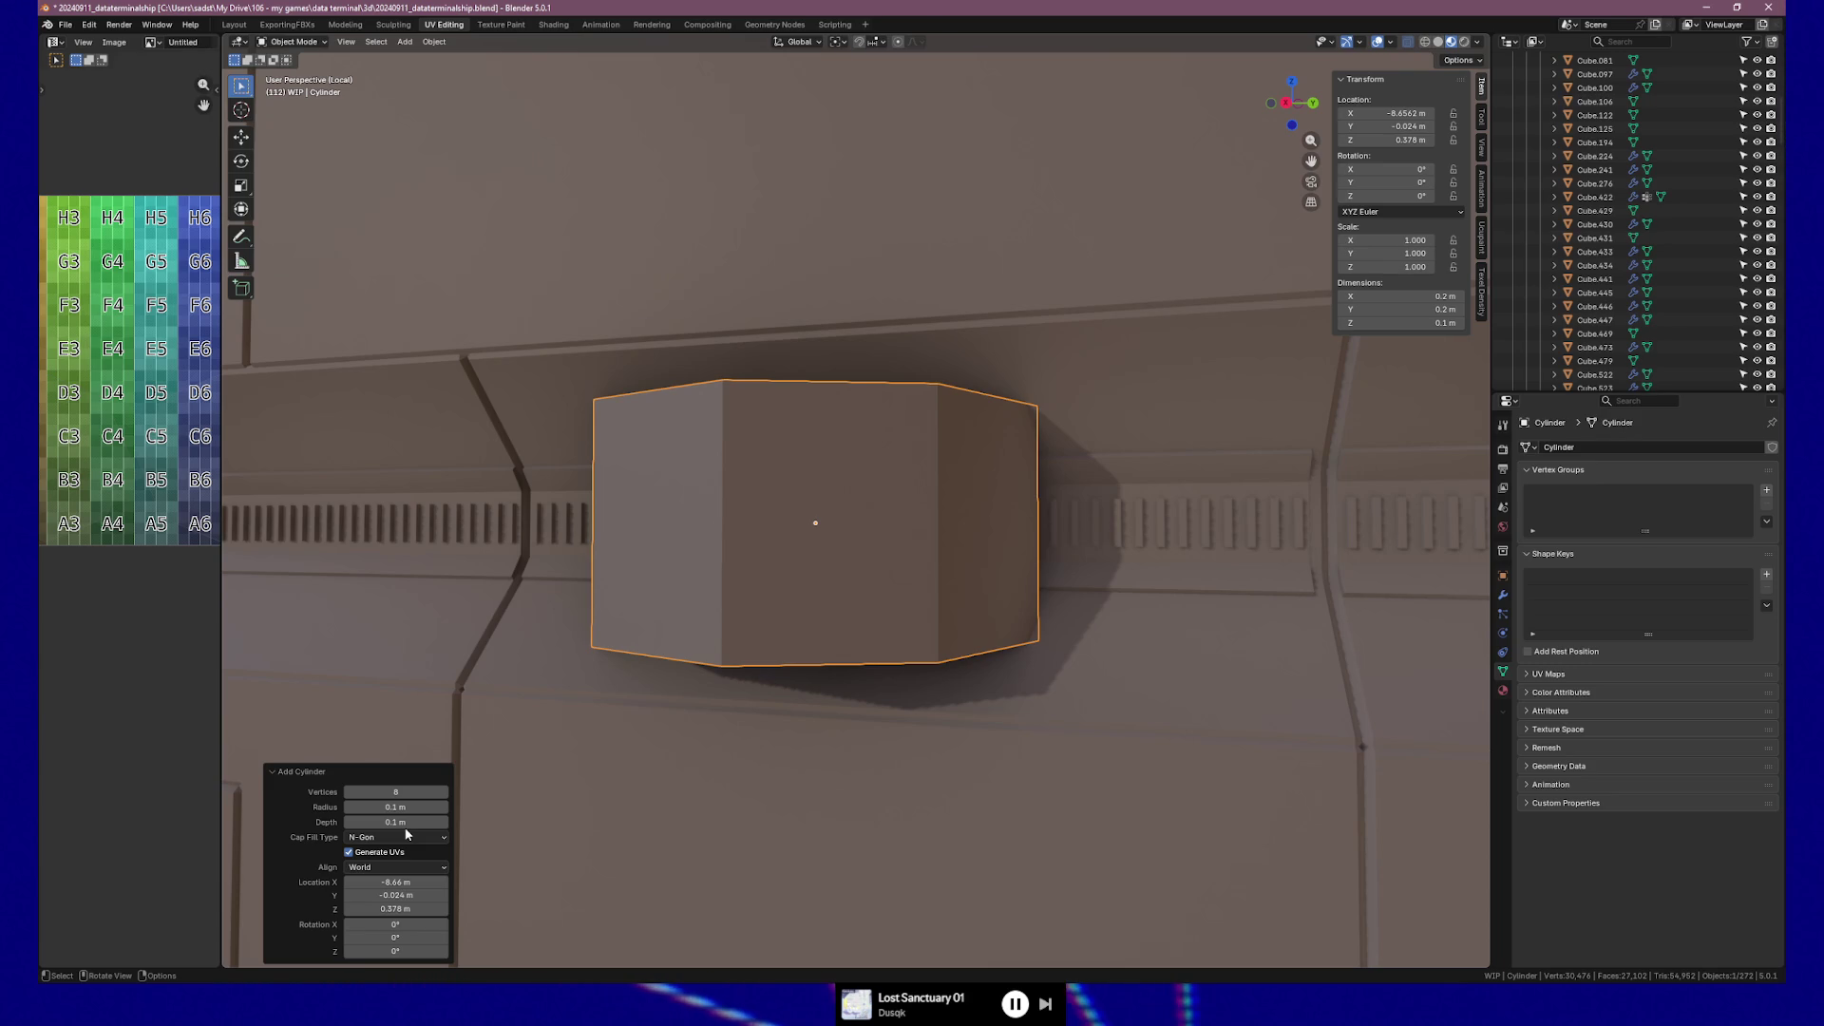
Inspect the 0.1 m cylinder from side and low angles, then edit its radius again.
mouse_move(1245, 585)
middle_down()
mouse_move(1108, 550)
mouse_move(1074, 566)
mouse_move(1167, 565)
middle_up()
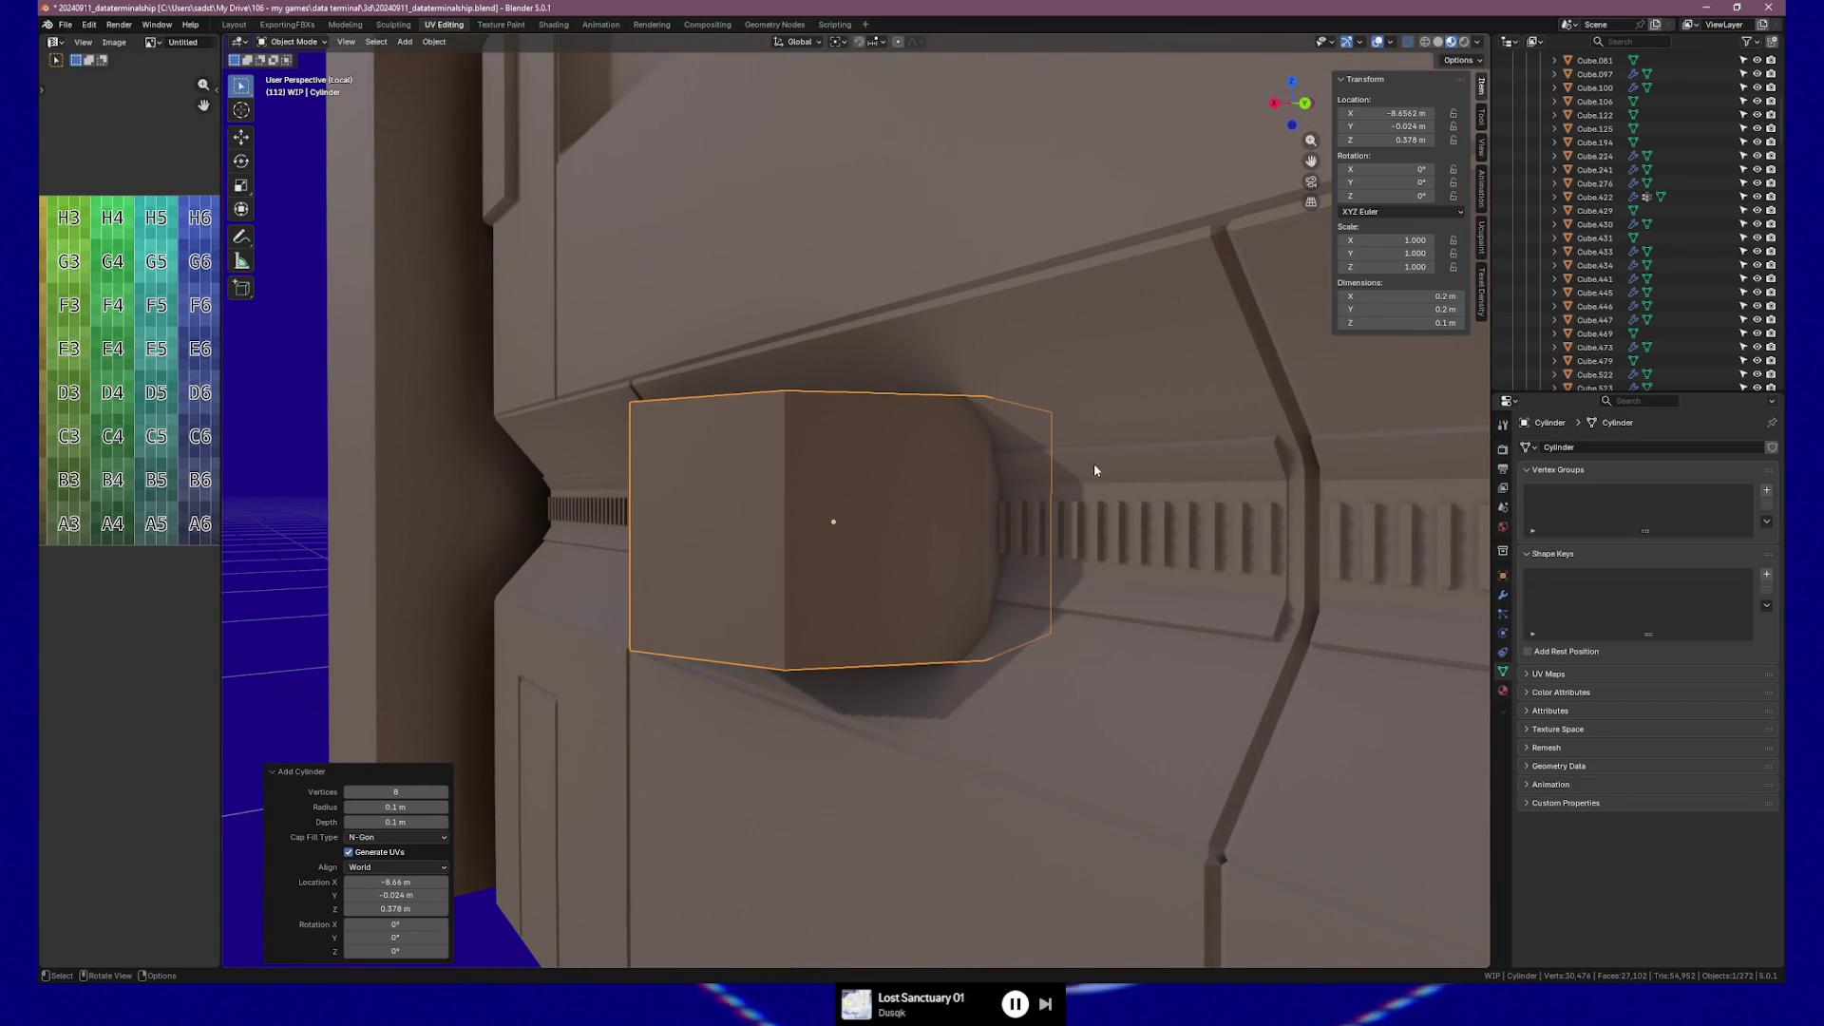
scroll(937, 498, down, 8)
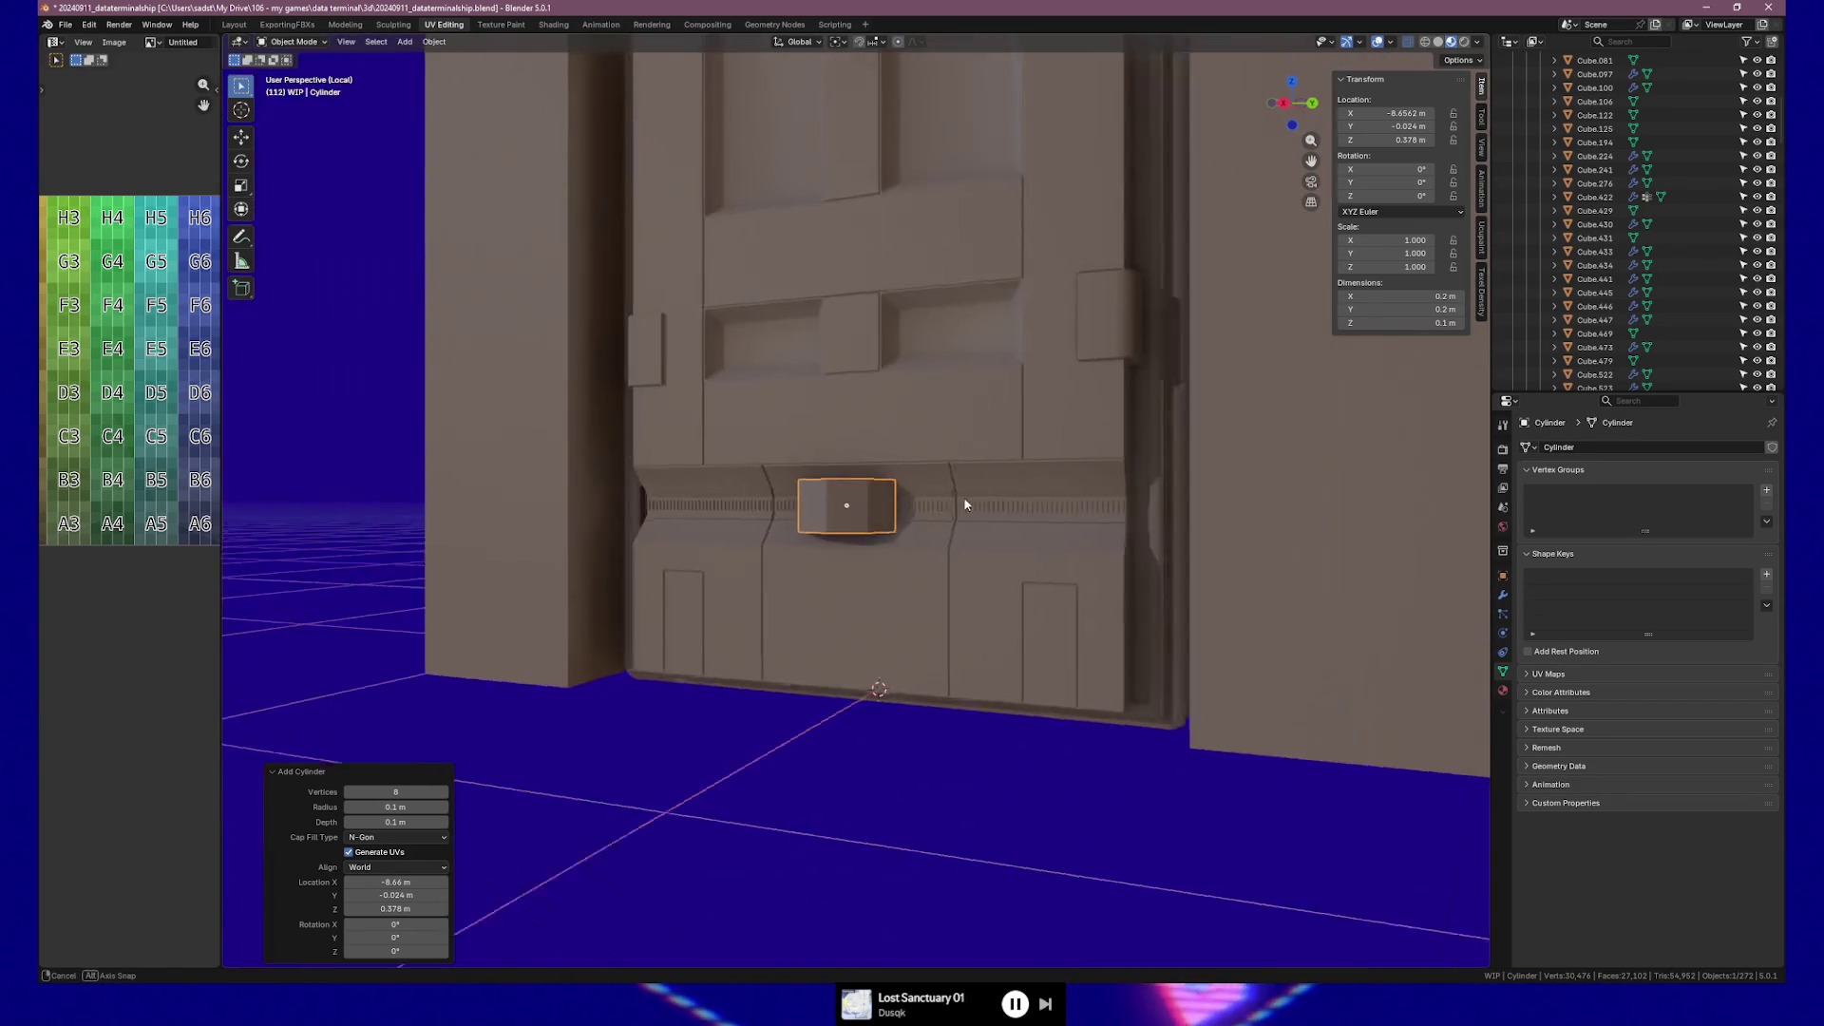
mouse_move(965, 504)
middle_down()
mouse_move(1077, 494)
mouse_move(887, 498)
mouse_move(928, 503)
middle_up()
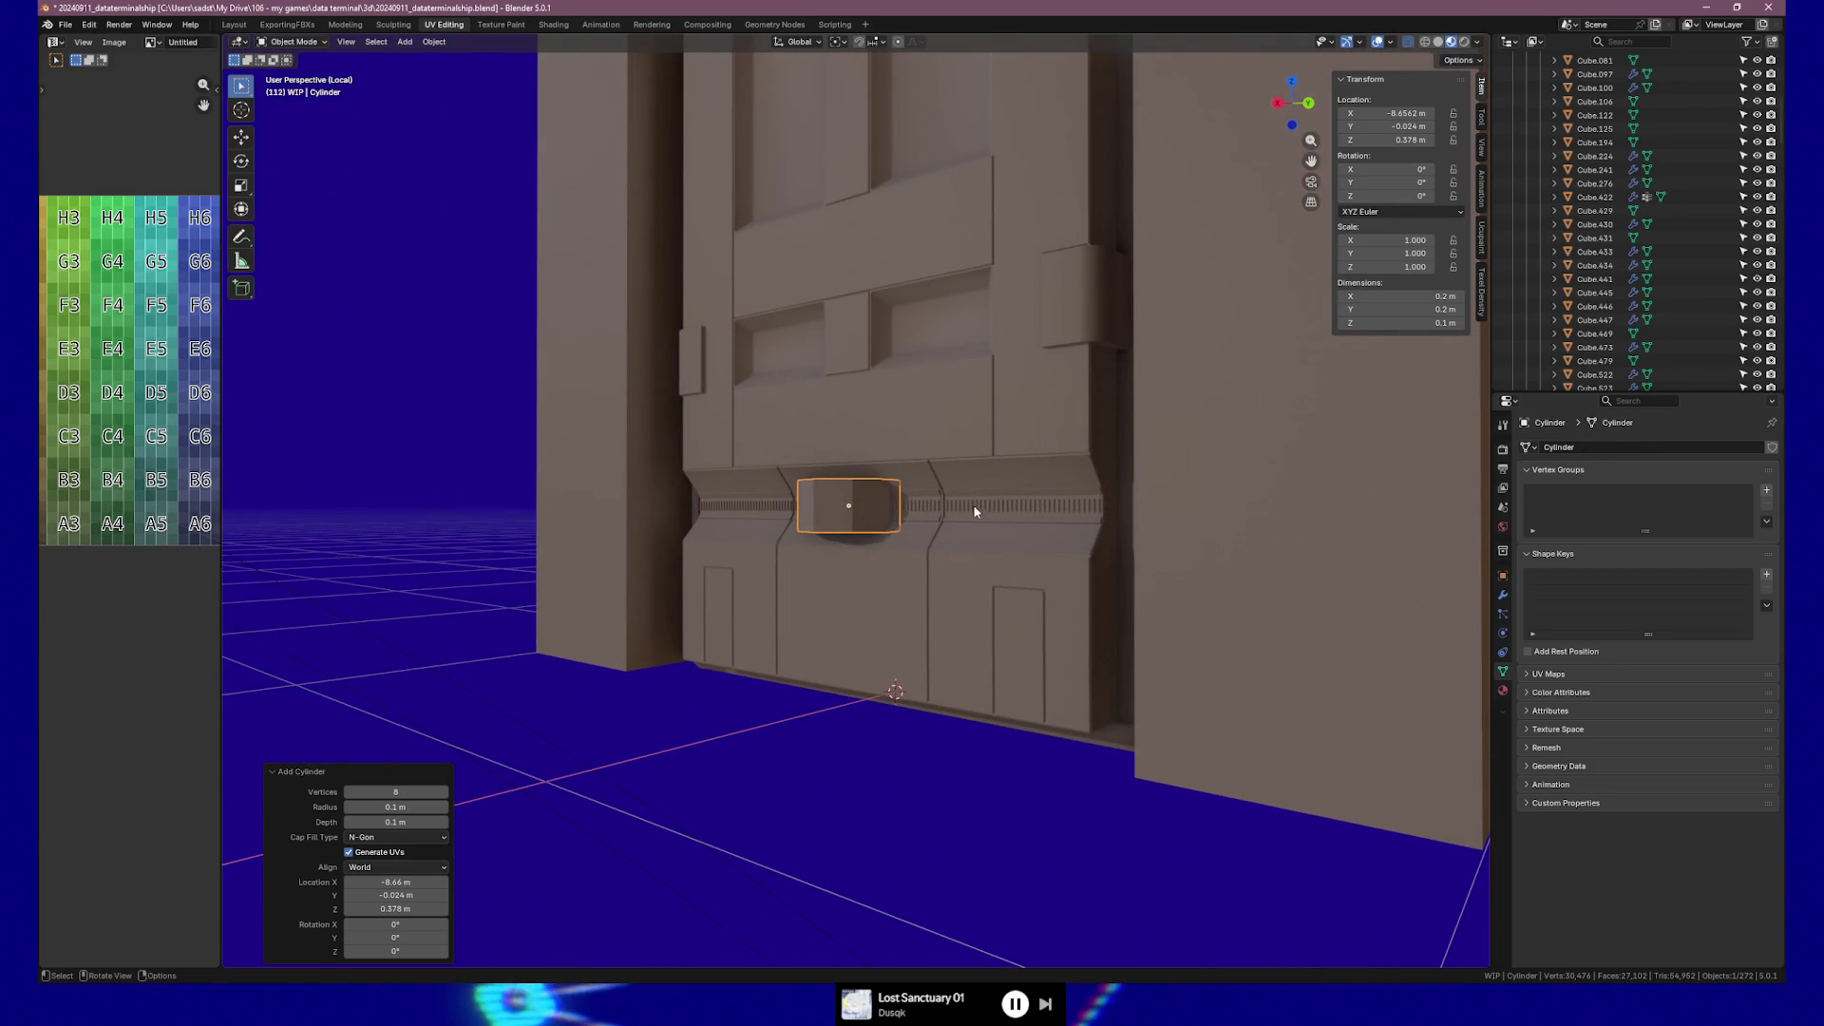
scroll(839, 521, up, 3)
scroll(839, 525, up, 3)
click(418, 806)
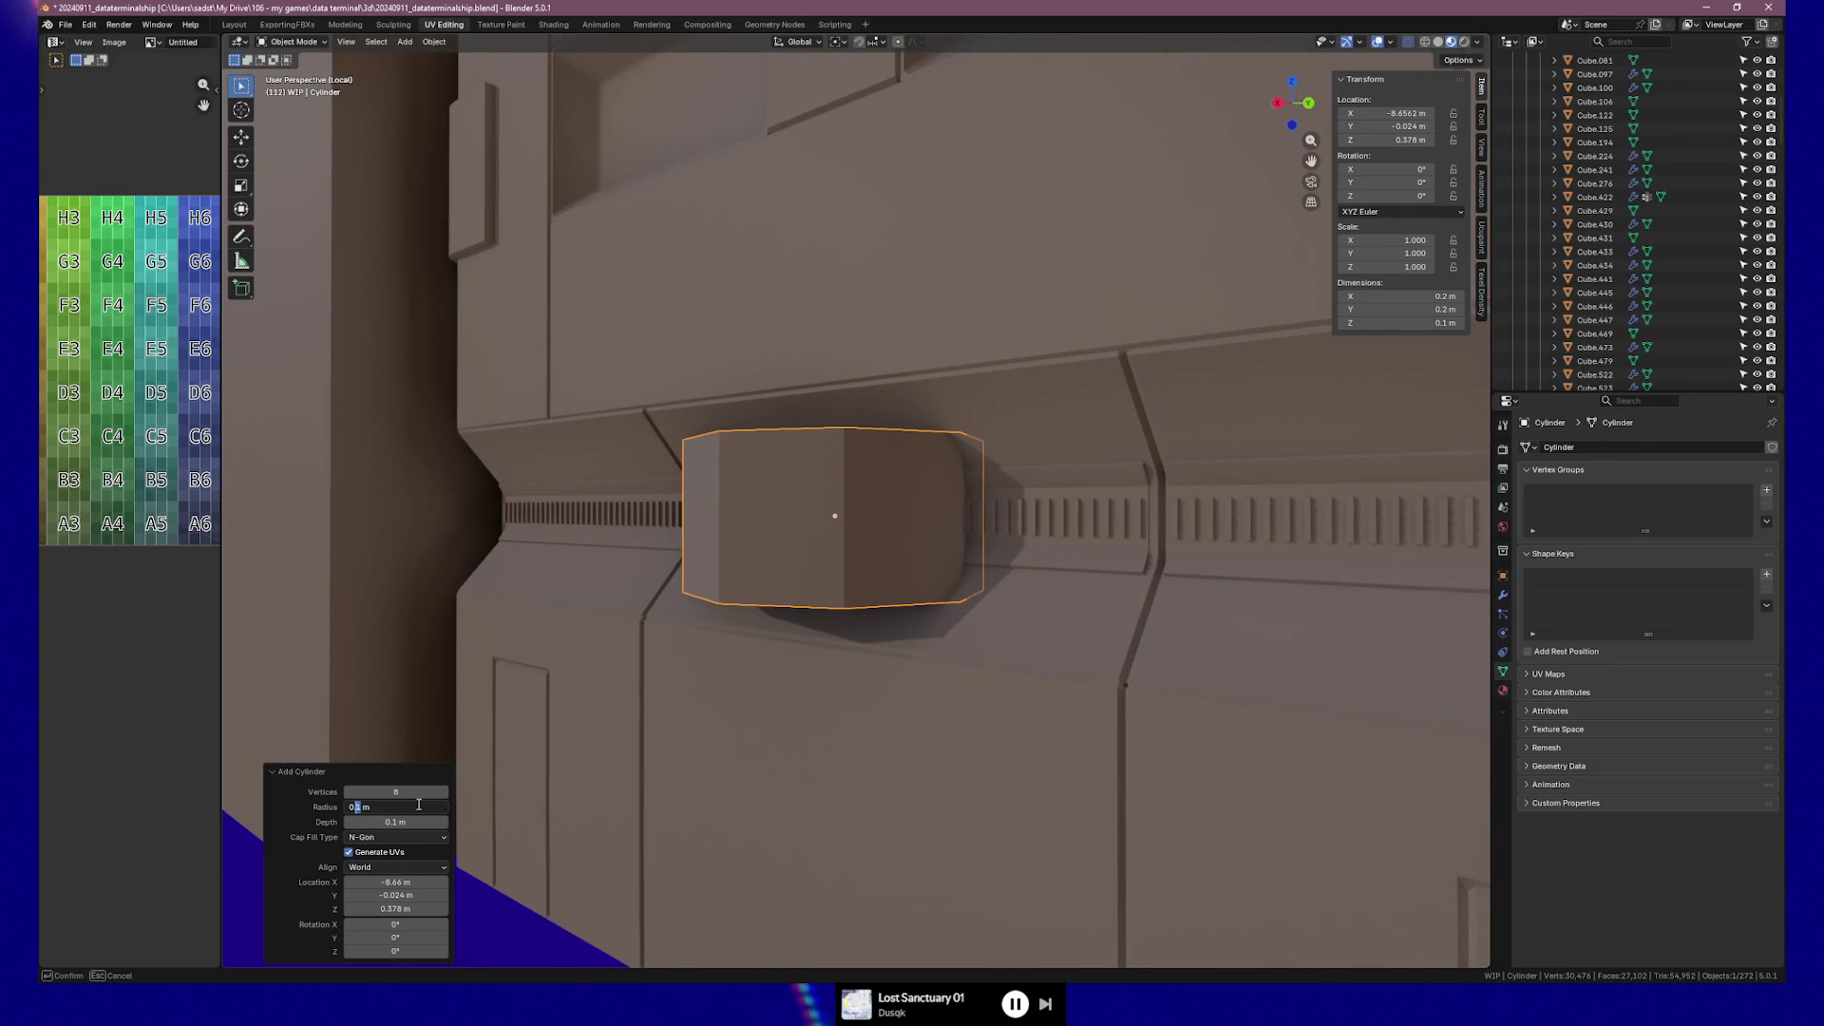
text(02)
Apply a 0.02 m cylinder radius, then correct it to 0.05 m.
key(Return)
click(410, 803)
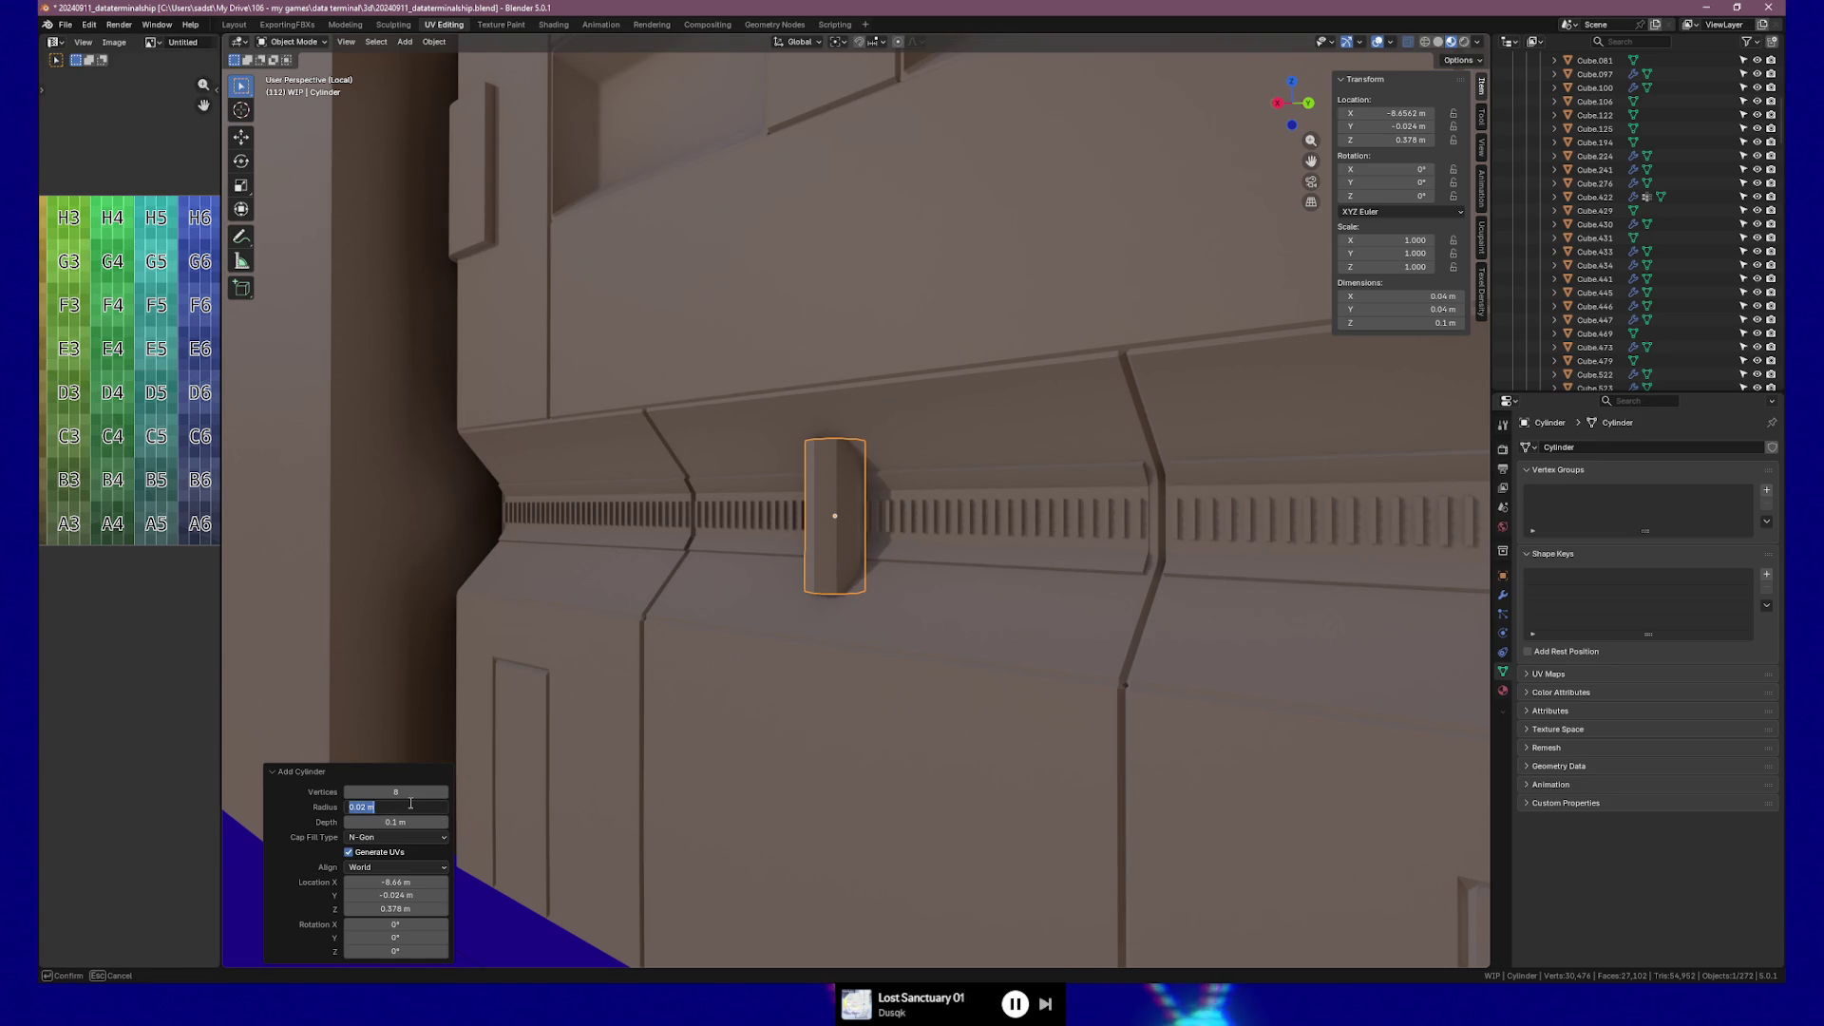
key(Right)
key(Left)
key(Left)
key(Left)
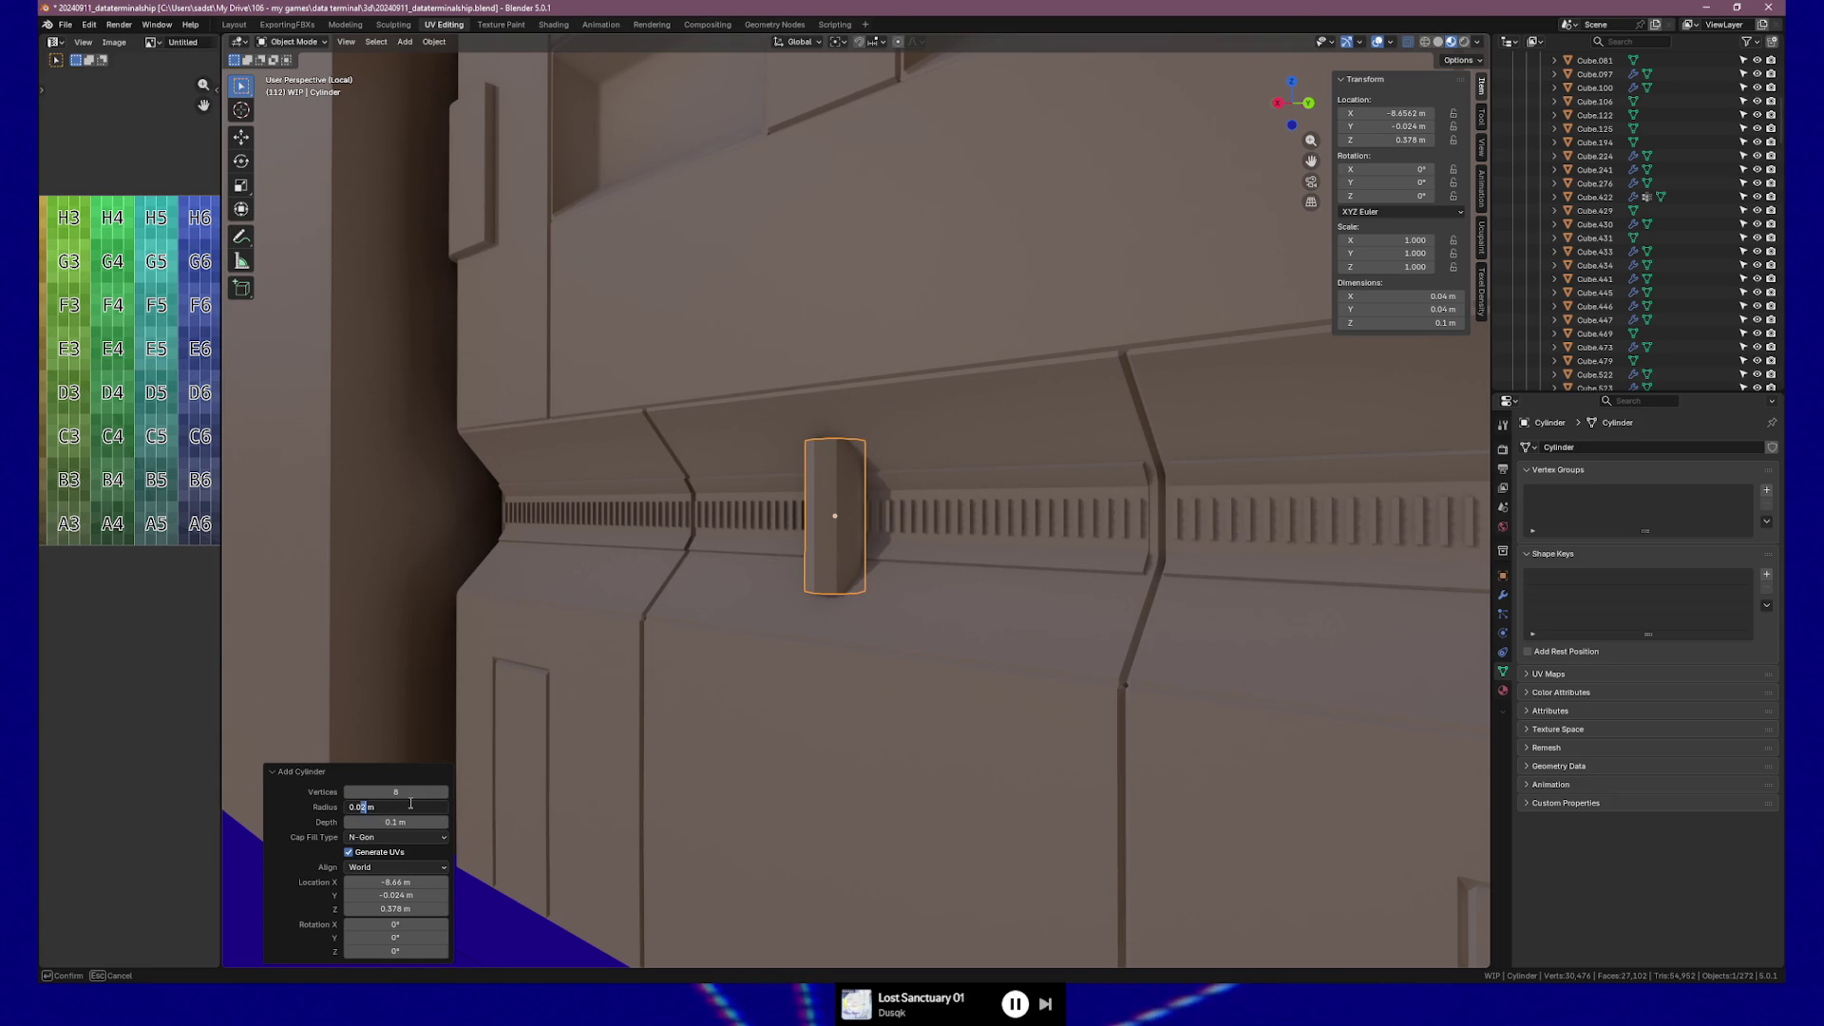
text(5)
key(Return)
middle_drag(955, 481, 884, 508)
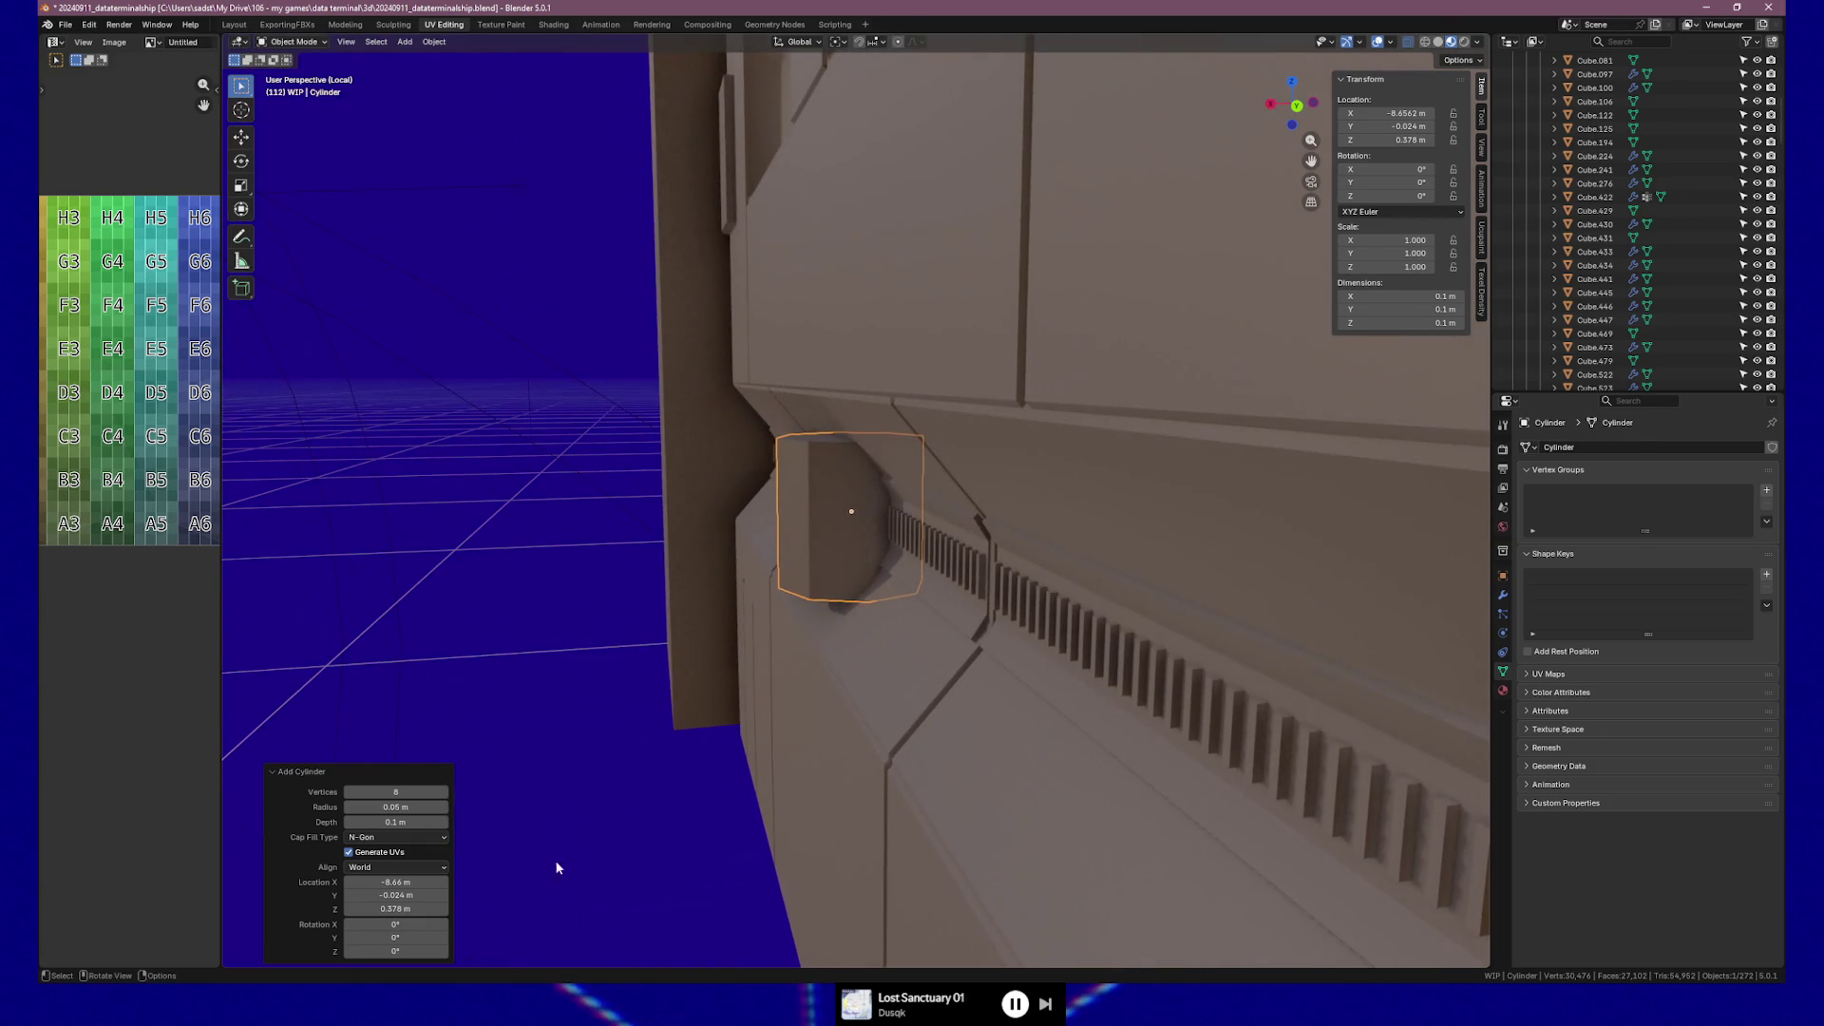
Step the cylinder's X location from -8.67 m toward -8.62 m, undoing the last nudge.
click(347, 884)
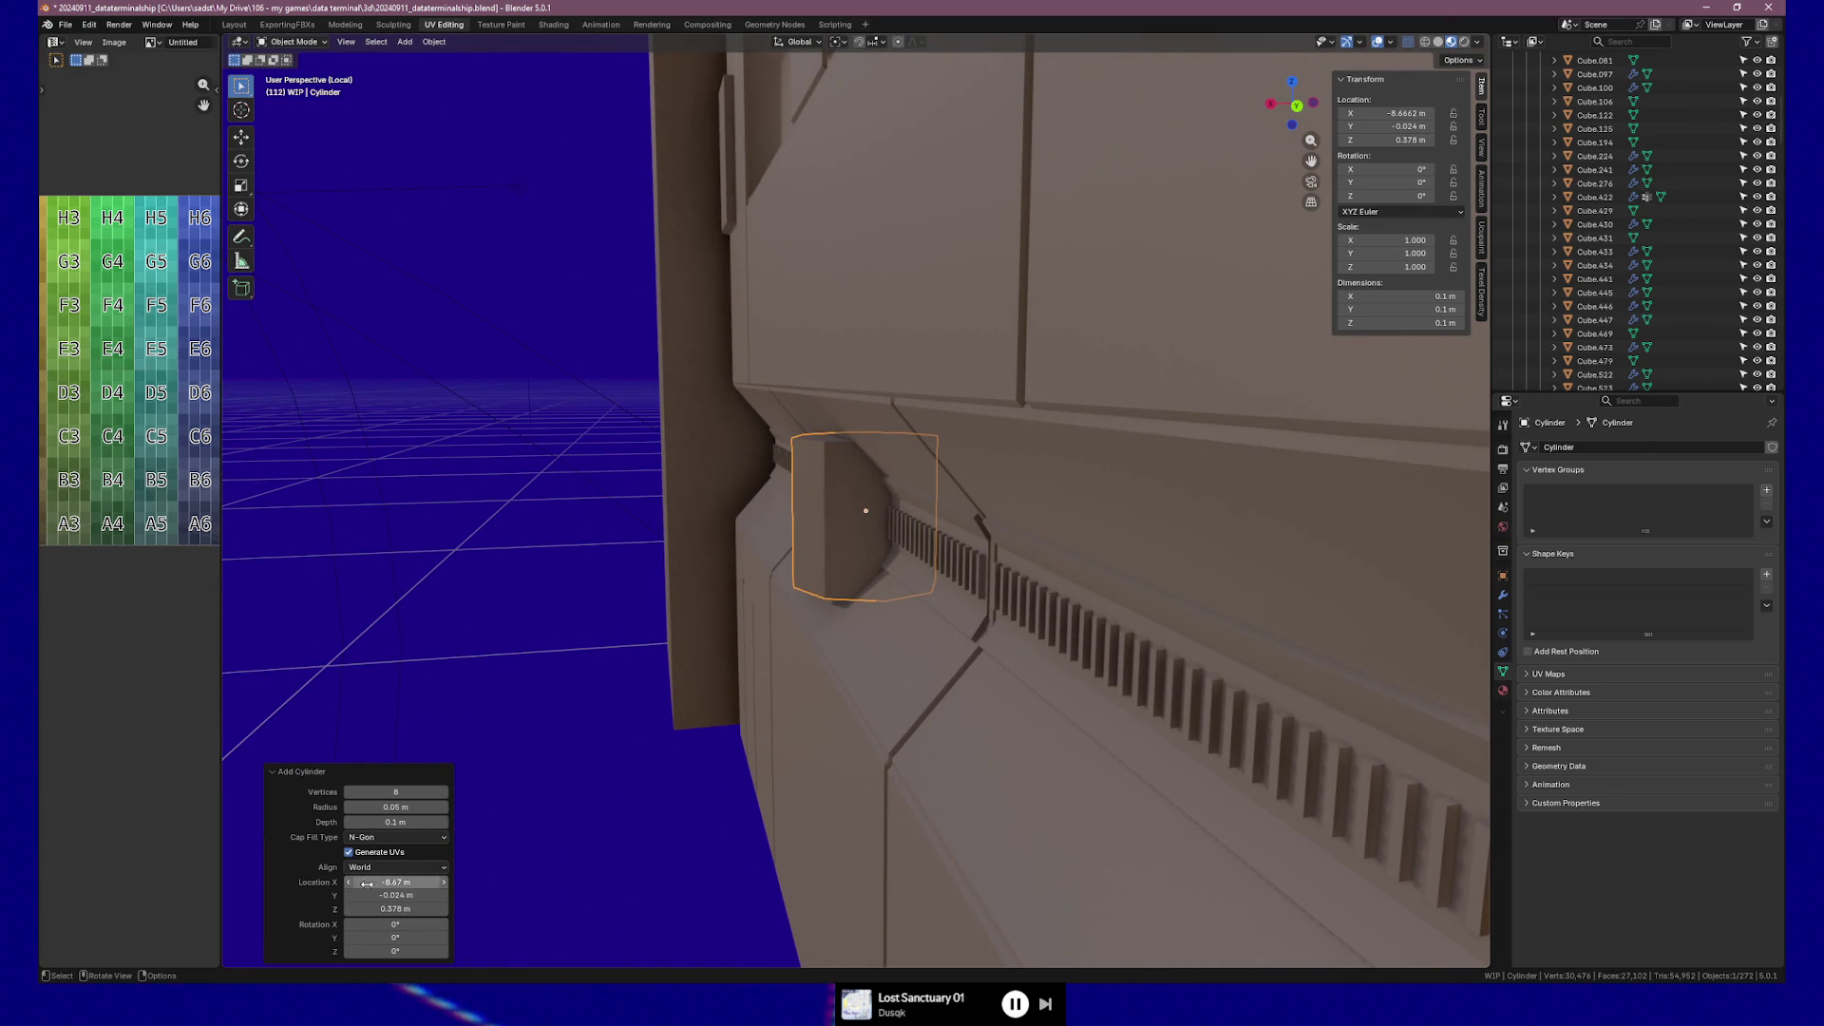
click(443, 883)
click(443, 883)
click(442, 884)
click(443, 883)
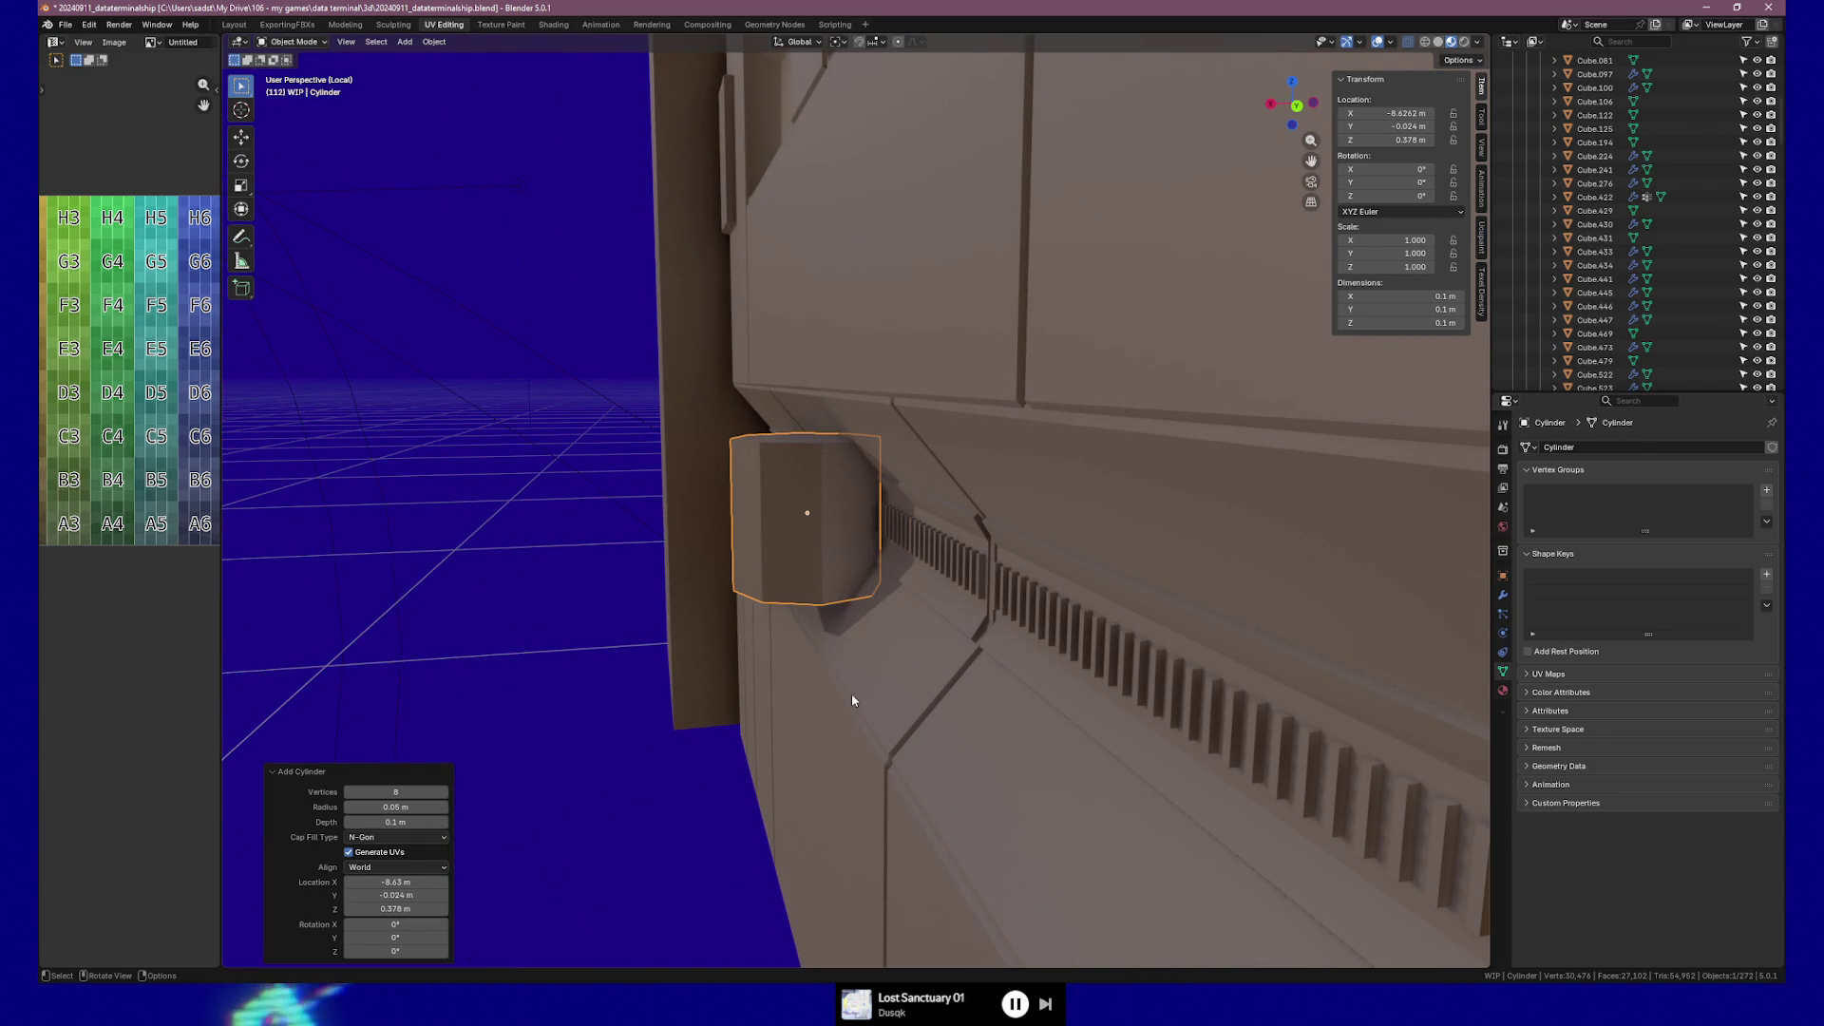
scroll(851, 682, up, 5)
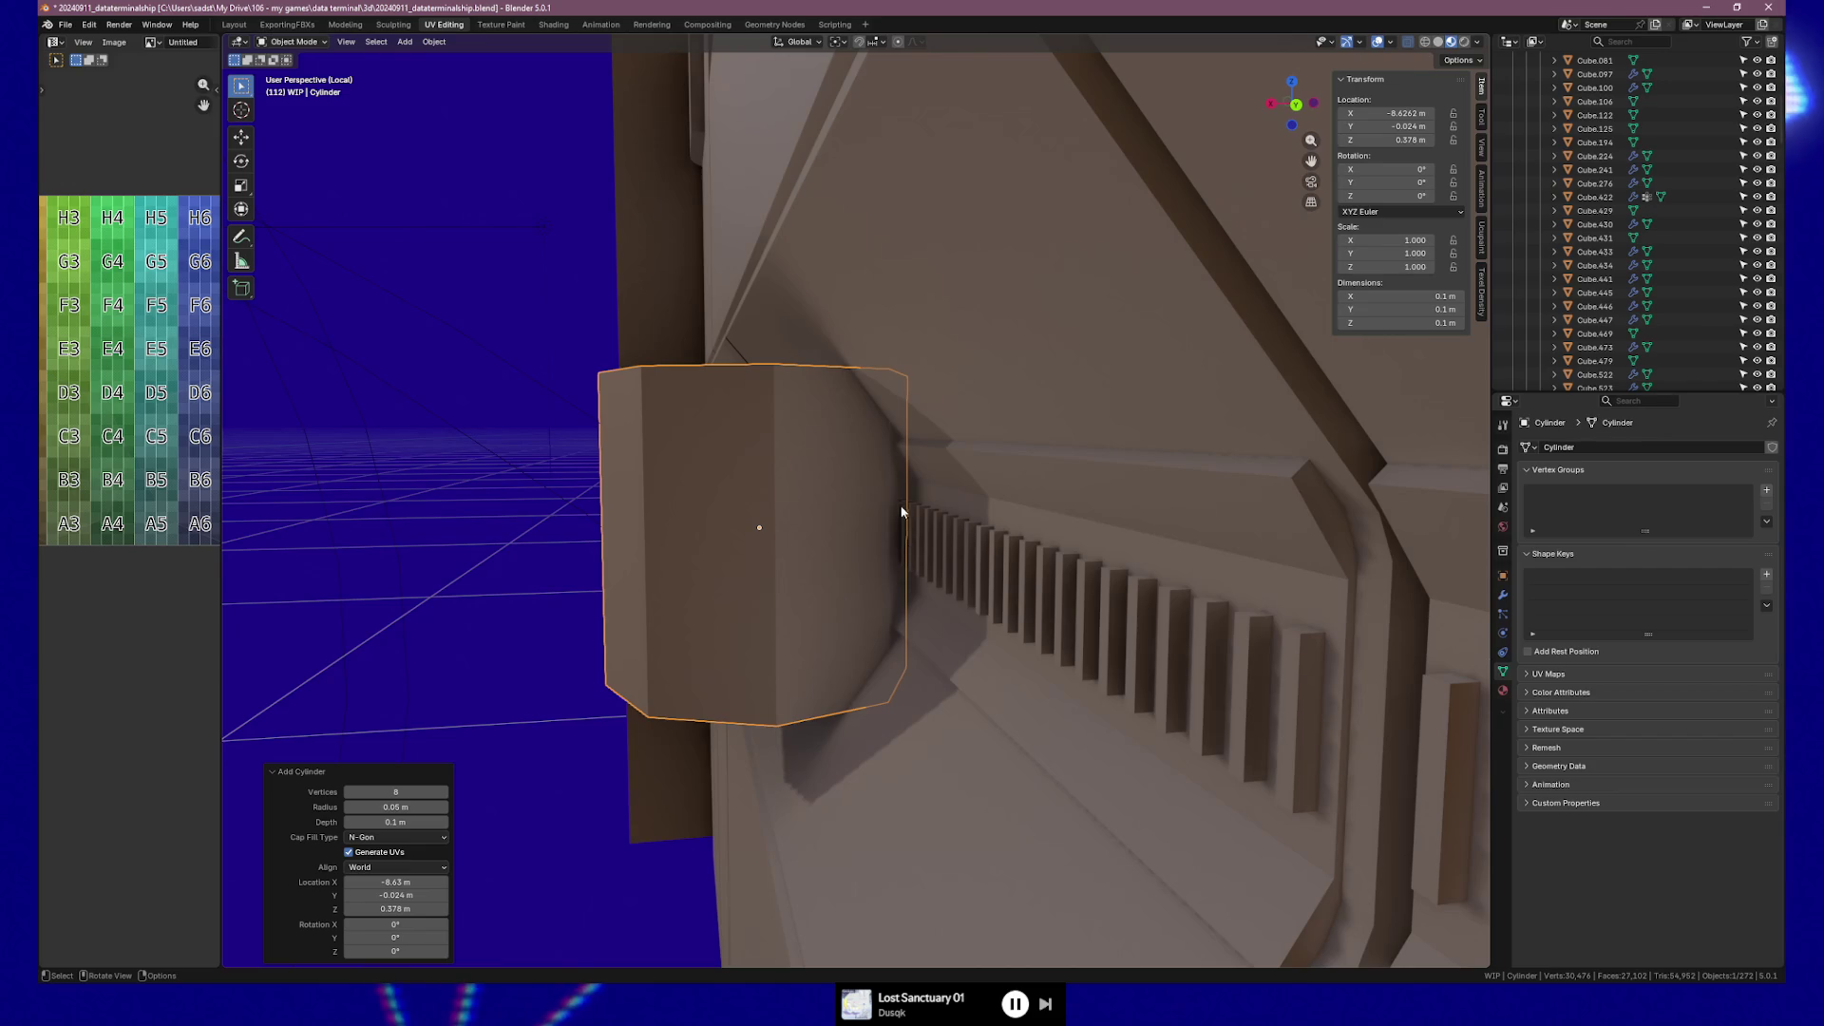
middle_drag(928, 558, 893, 543)
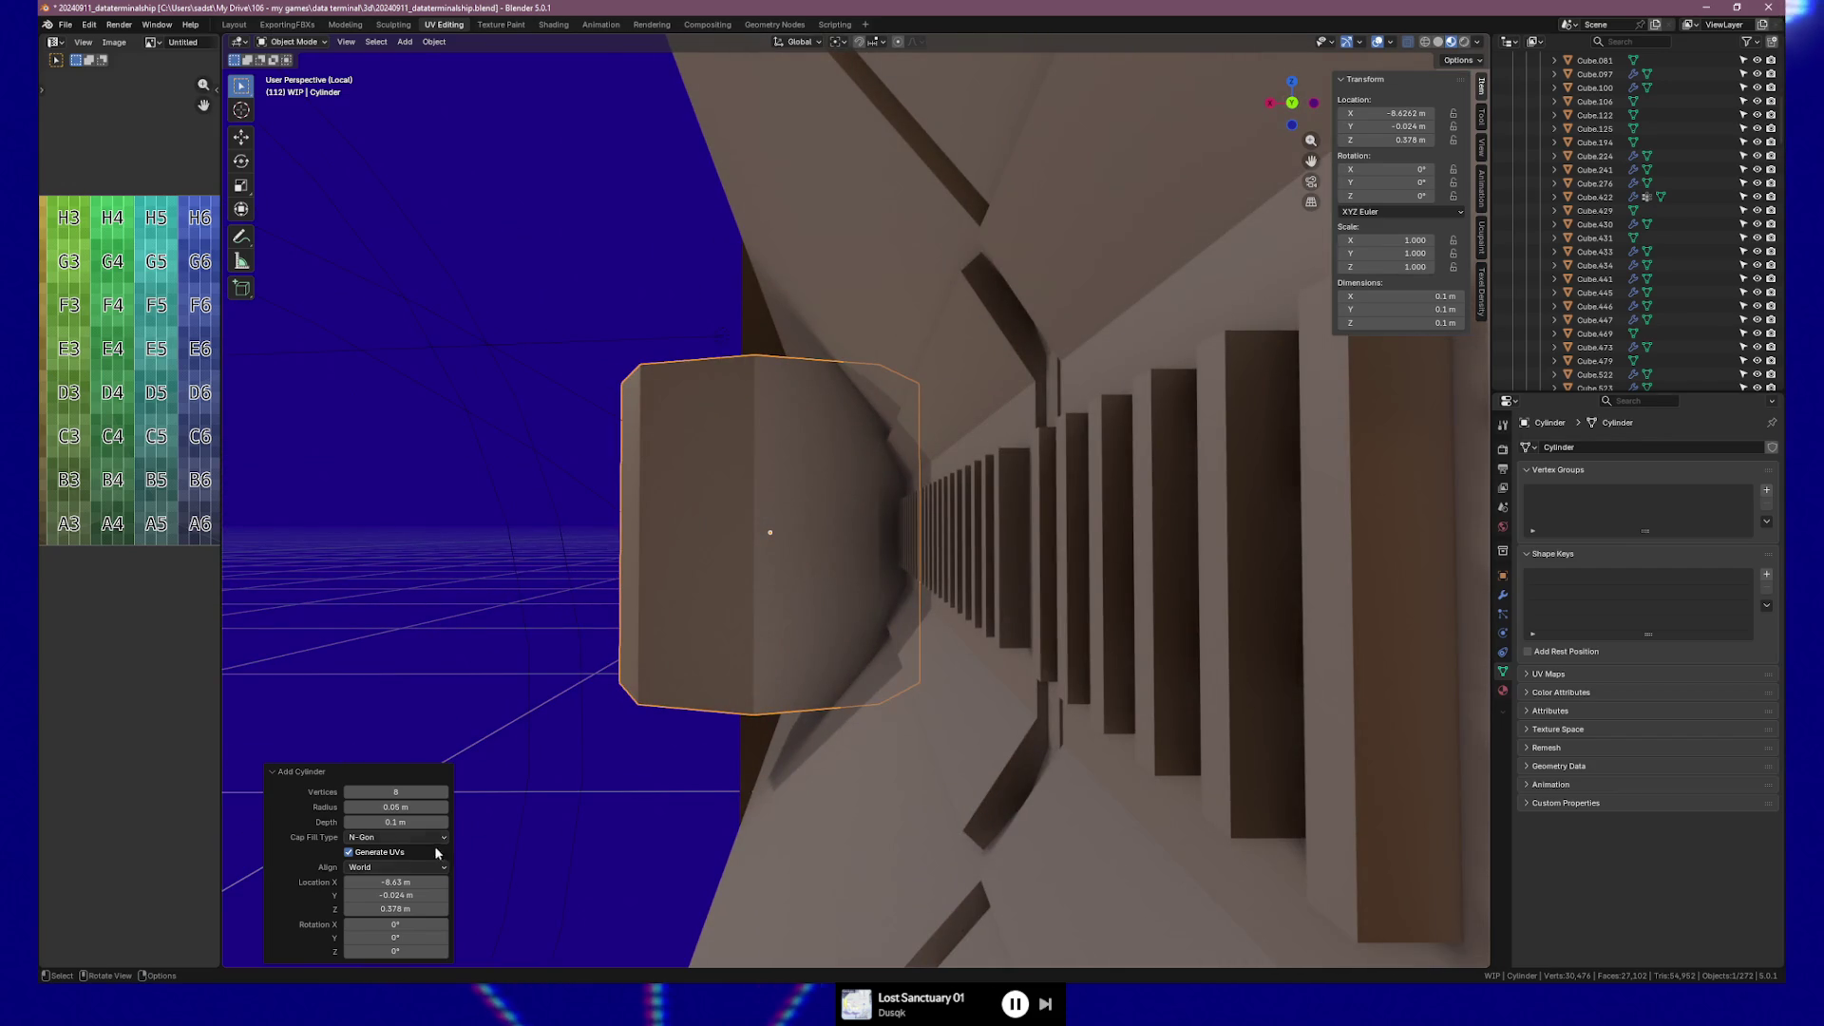
click(443, 884)
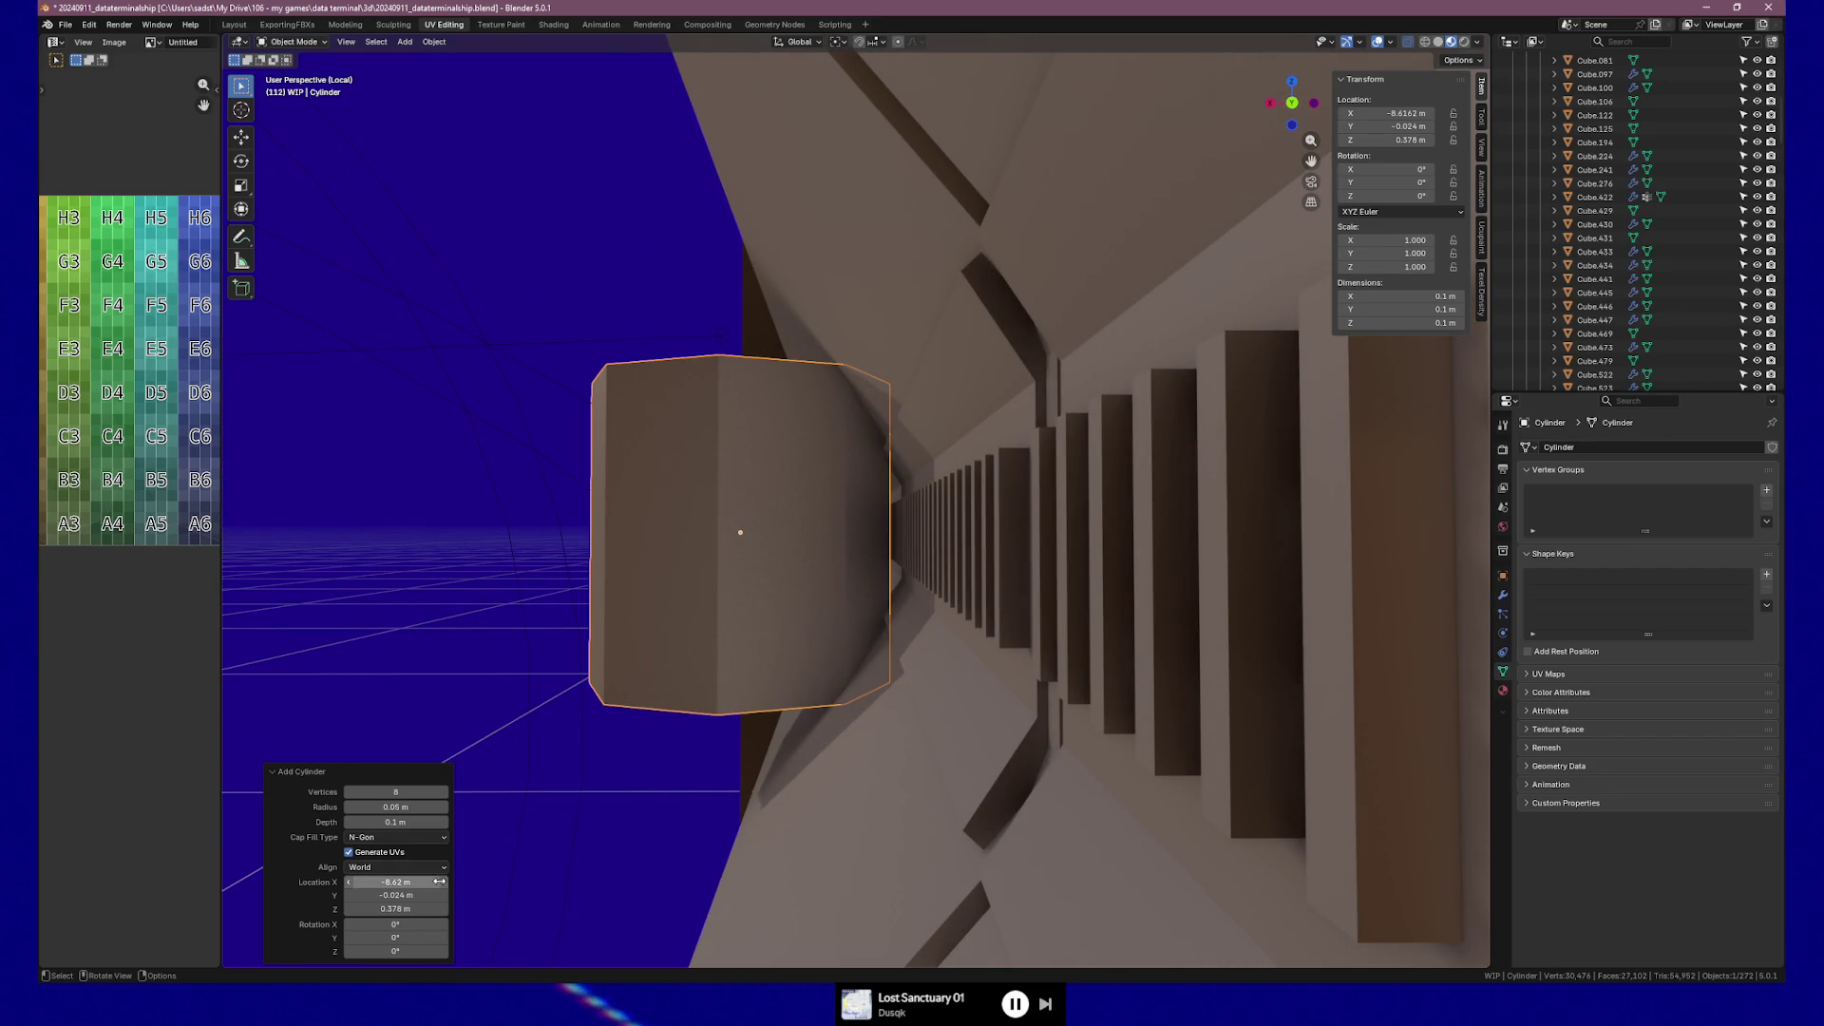
key(ctrl+z)
Type the X location as -8.63 m, then -8.62 m, and check the placement.
click(426, 884)
key(shift+Left)
key(shift+Left)
key(shift+Left)
text(3)
key(Return)
click(343, 882)
click(372, 882)
key(BackSpace)
text(2)
key(Return)
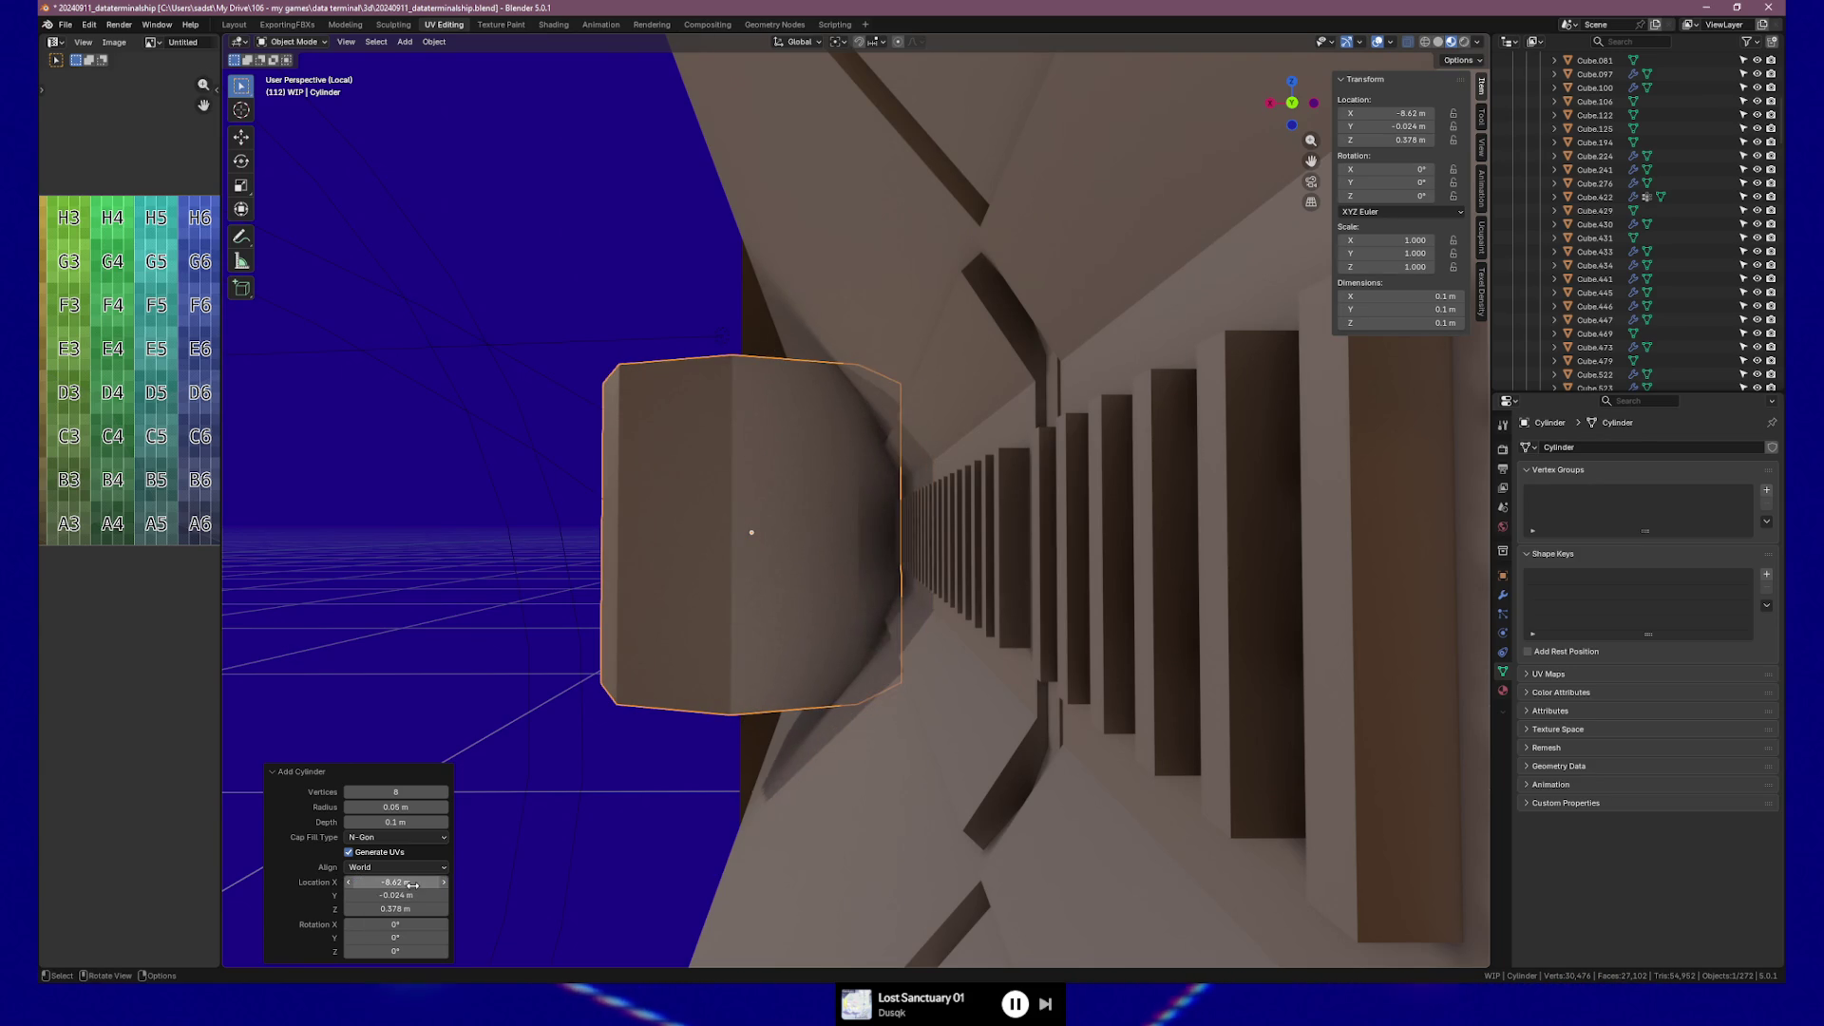
middle_drag(841, 669, 859, 681)
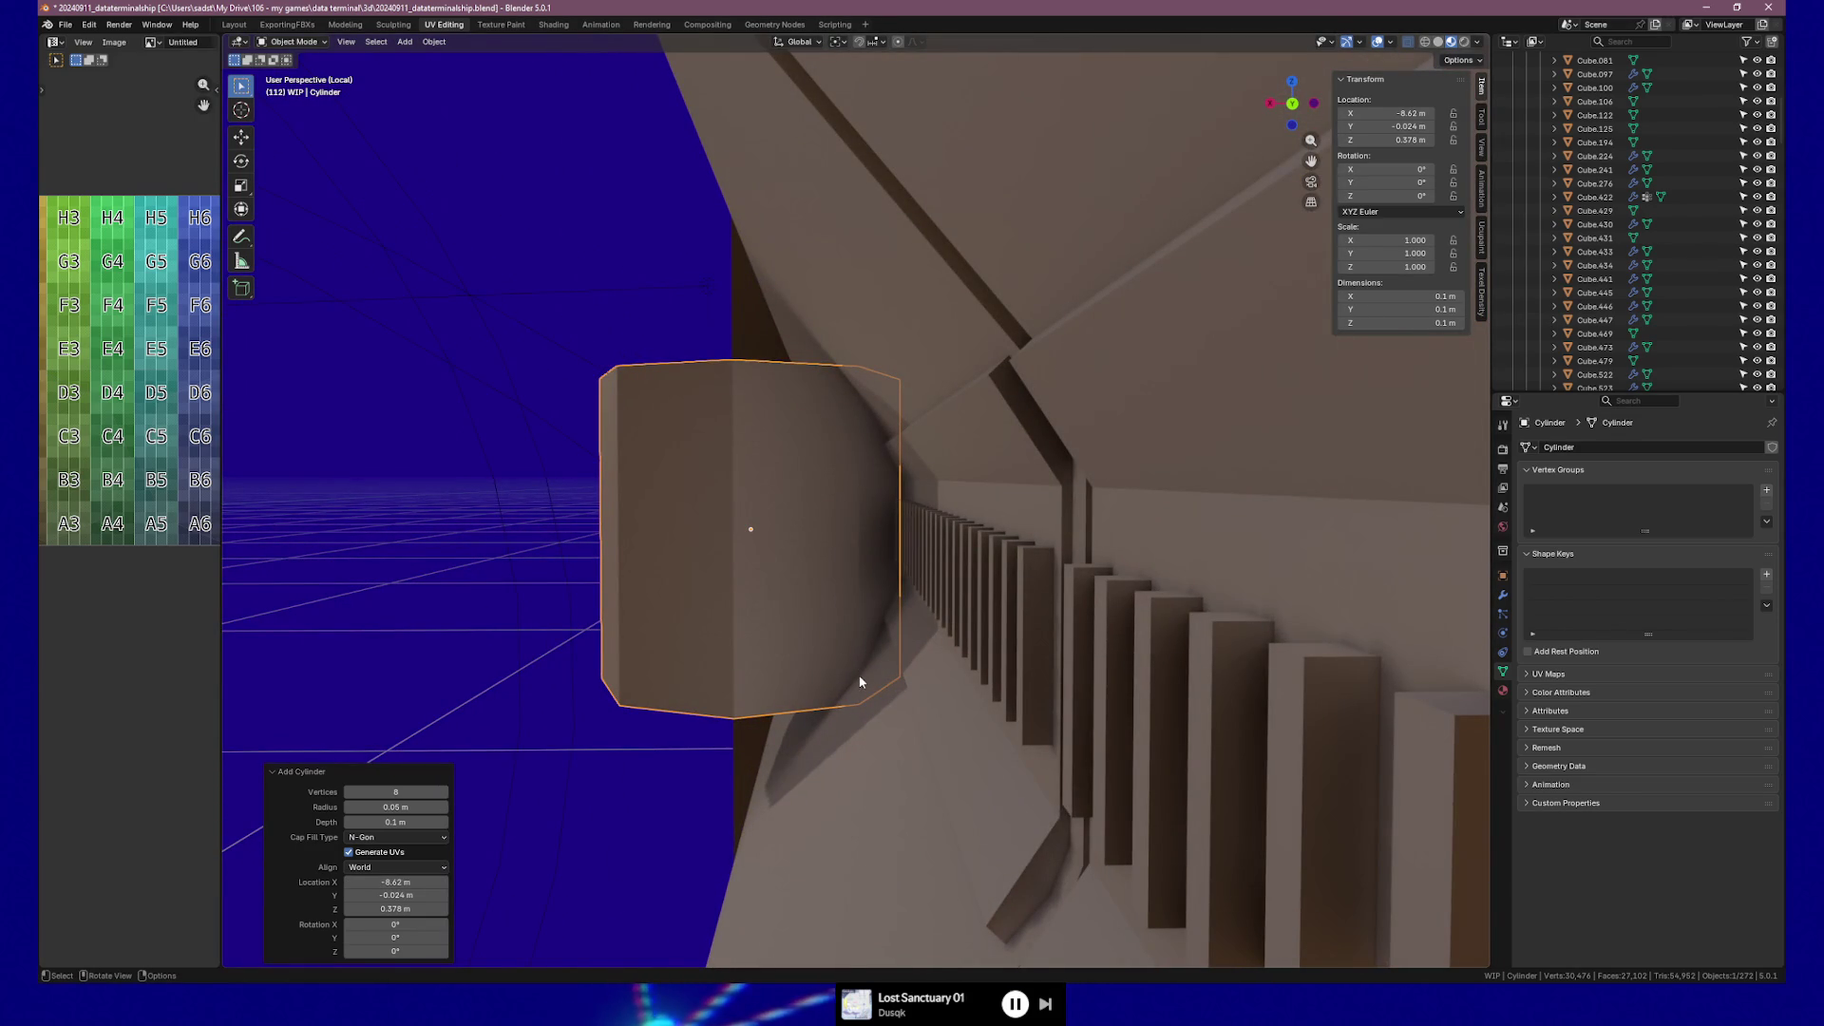
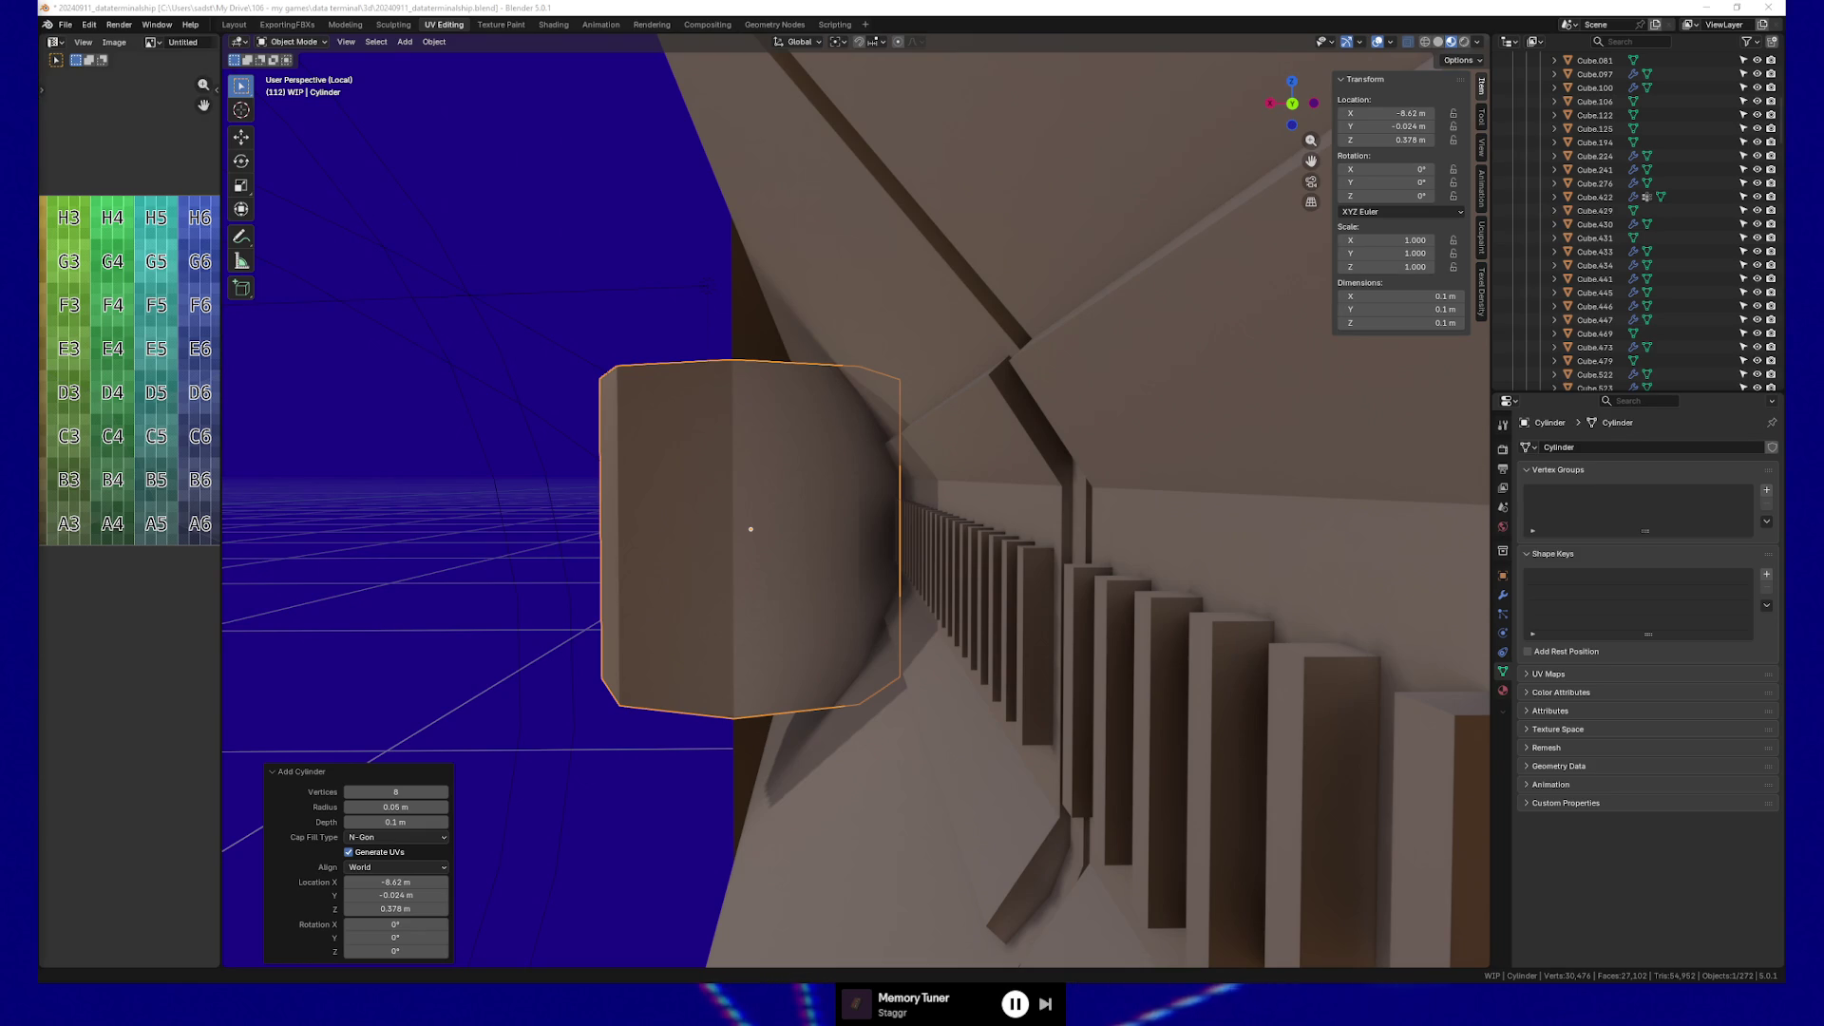
Reduce the new cylinder's depth from 0.1 m to 0.02 m.
mouse_move(830, 469)
middle_down()
mouse_move(838, 531)
mouse_move(860, 541)
middle_up()
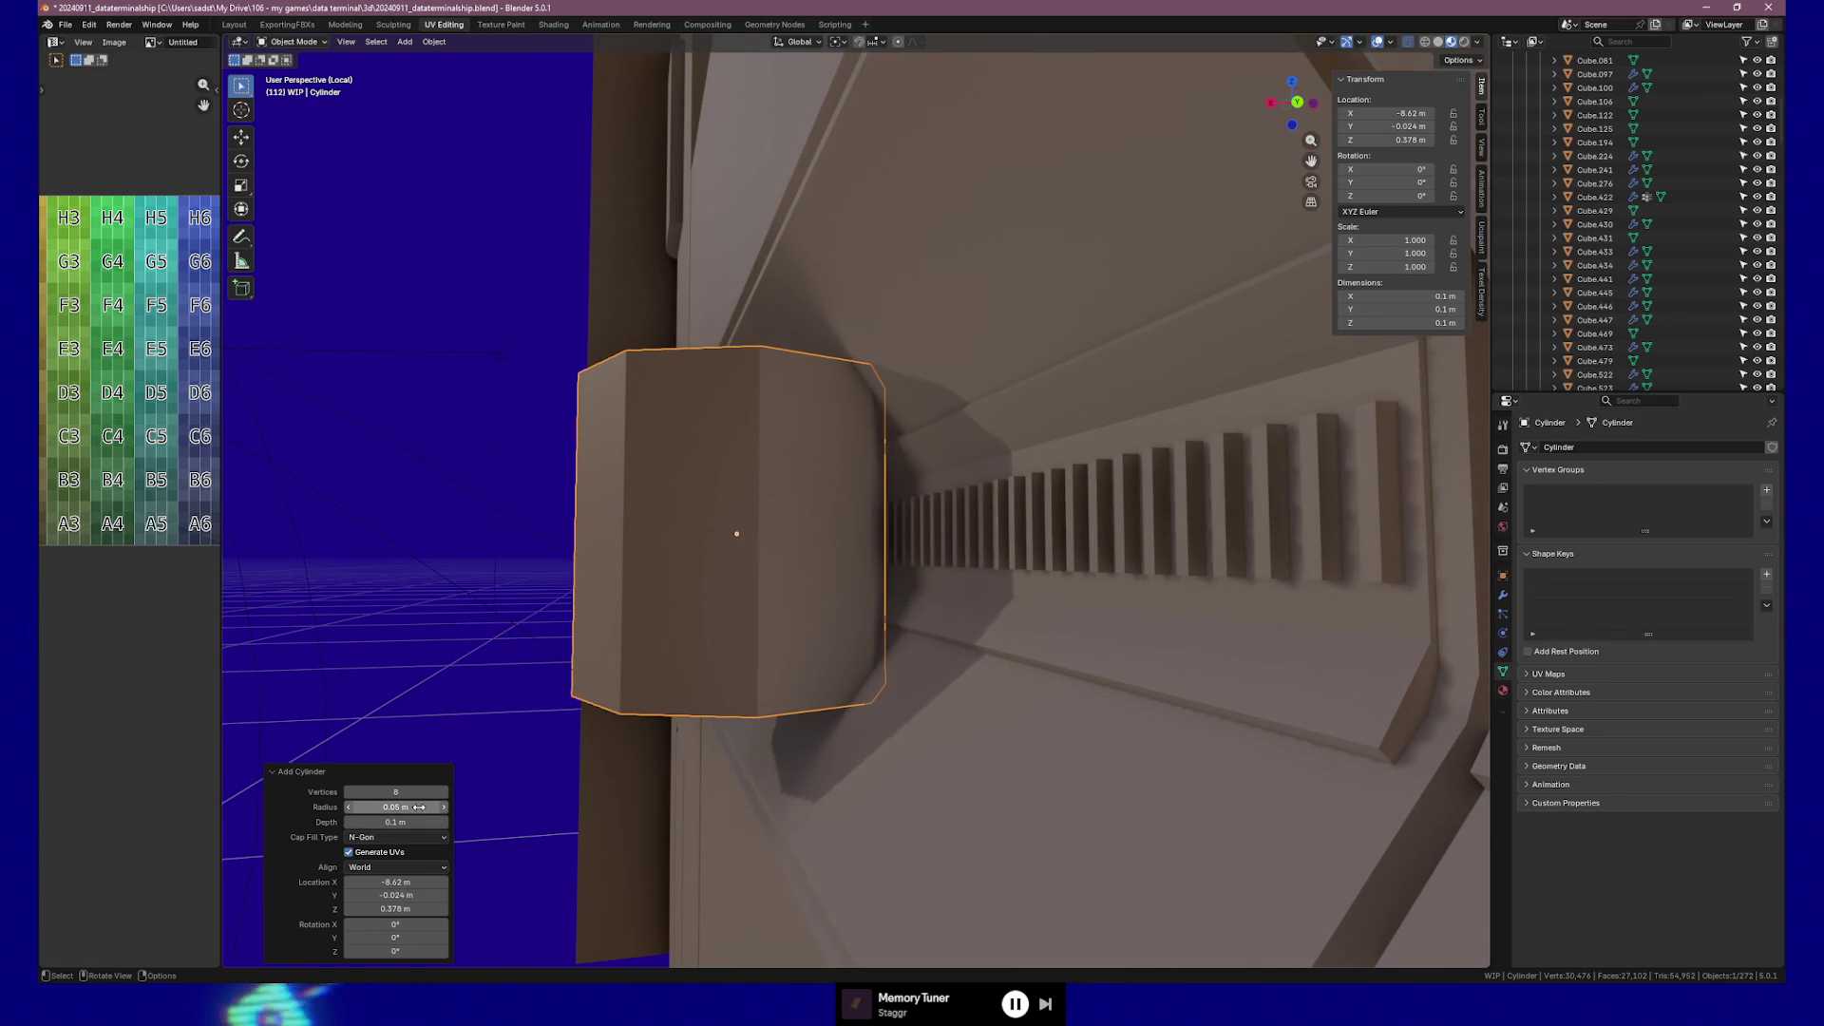
click(425, 822)
click(353, 822)
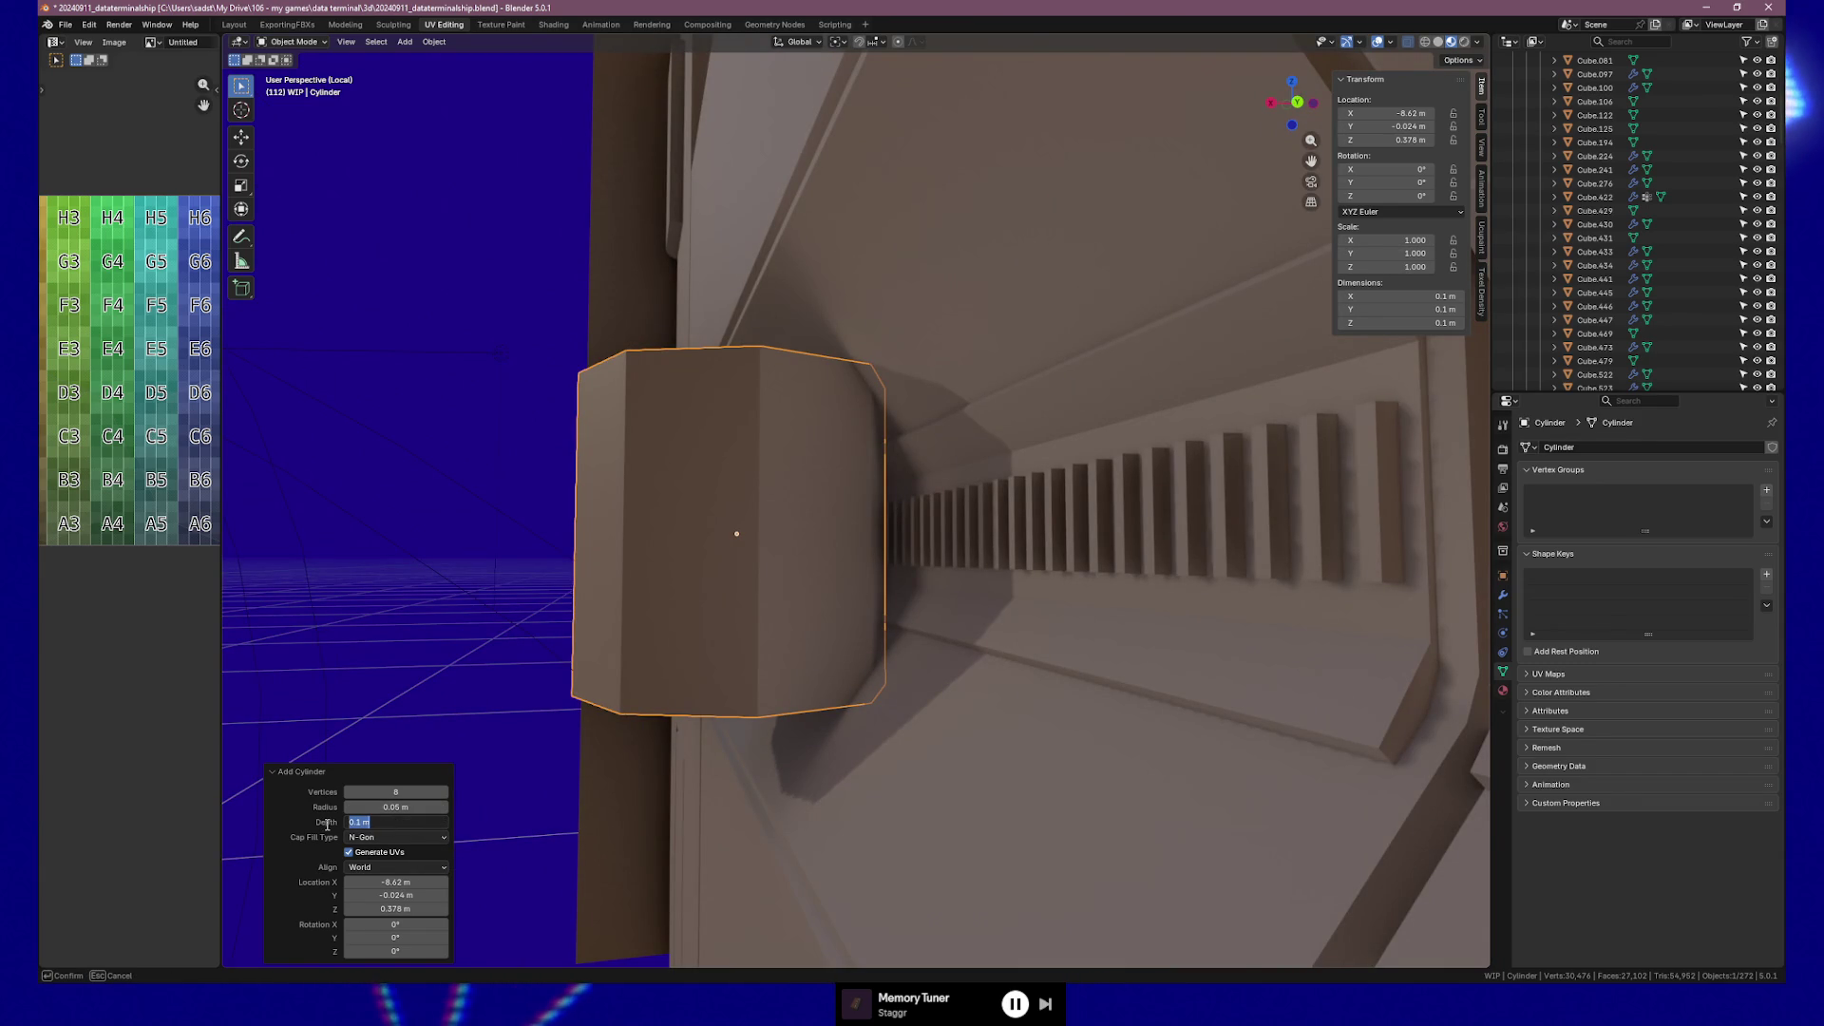
text(0)
key(Return)
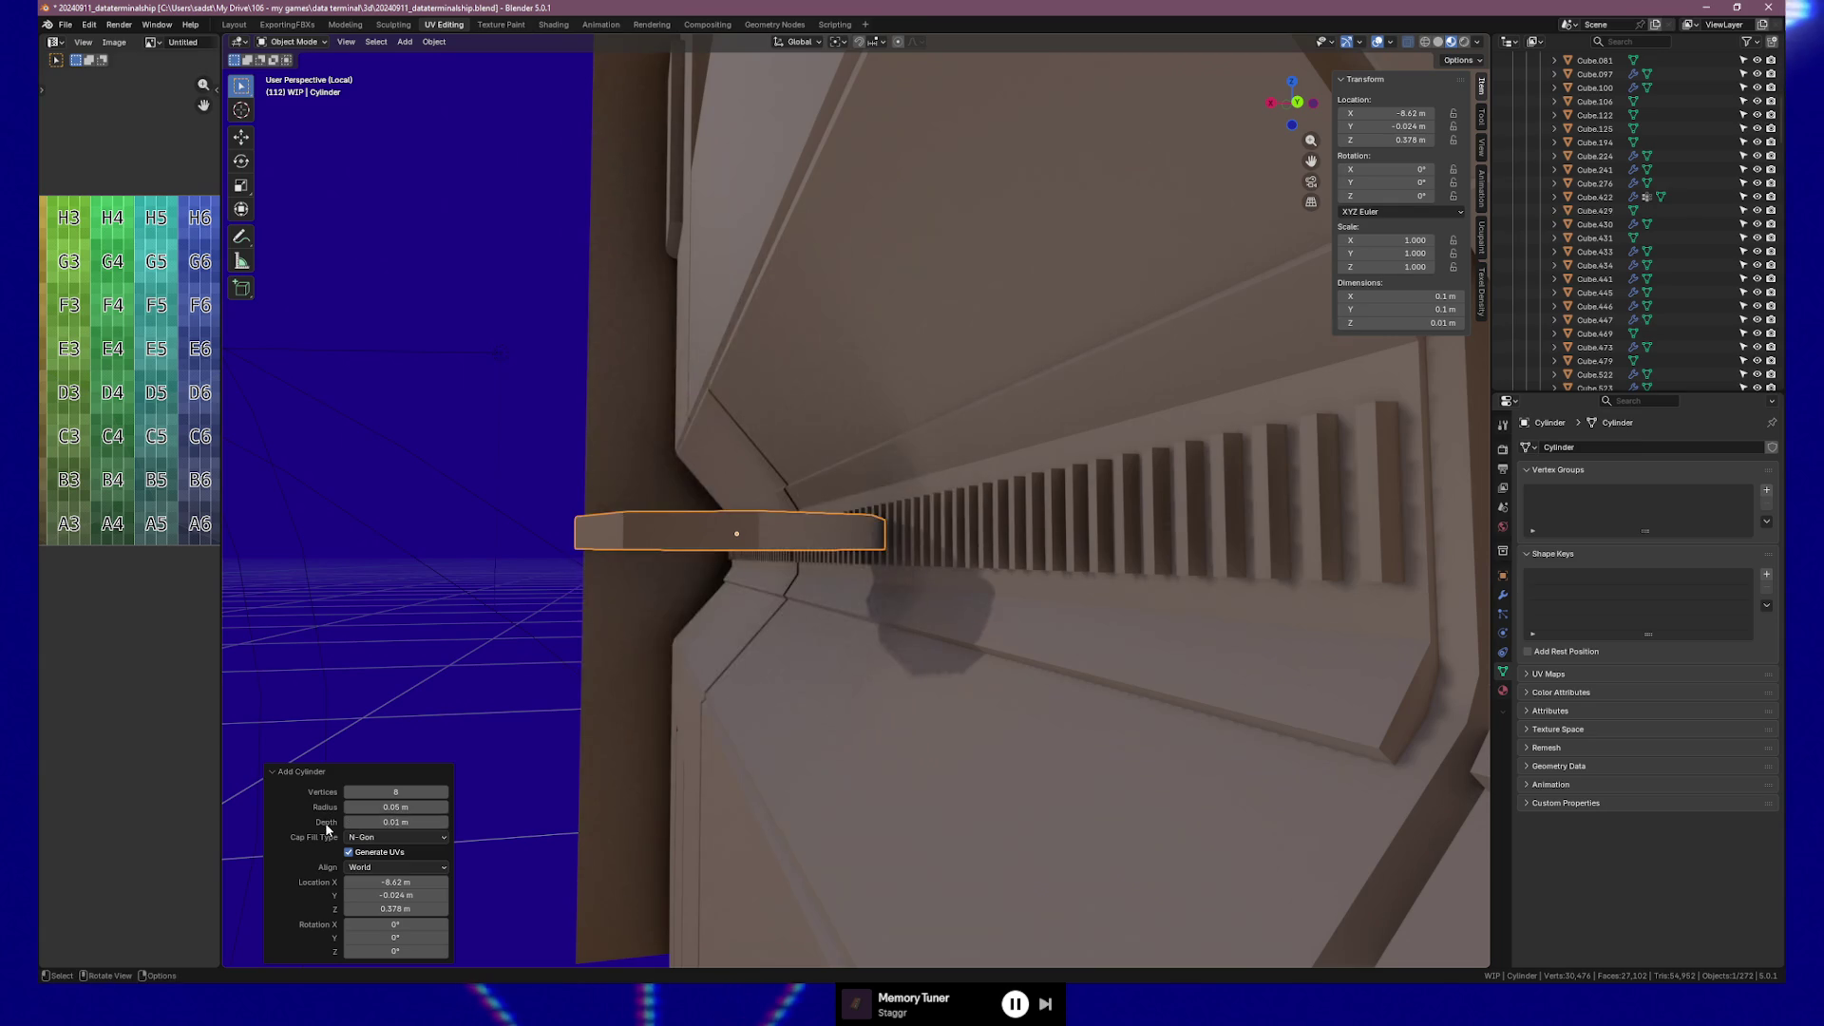
click(408, 821)
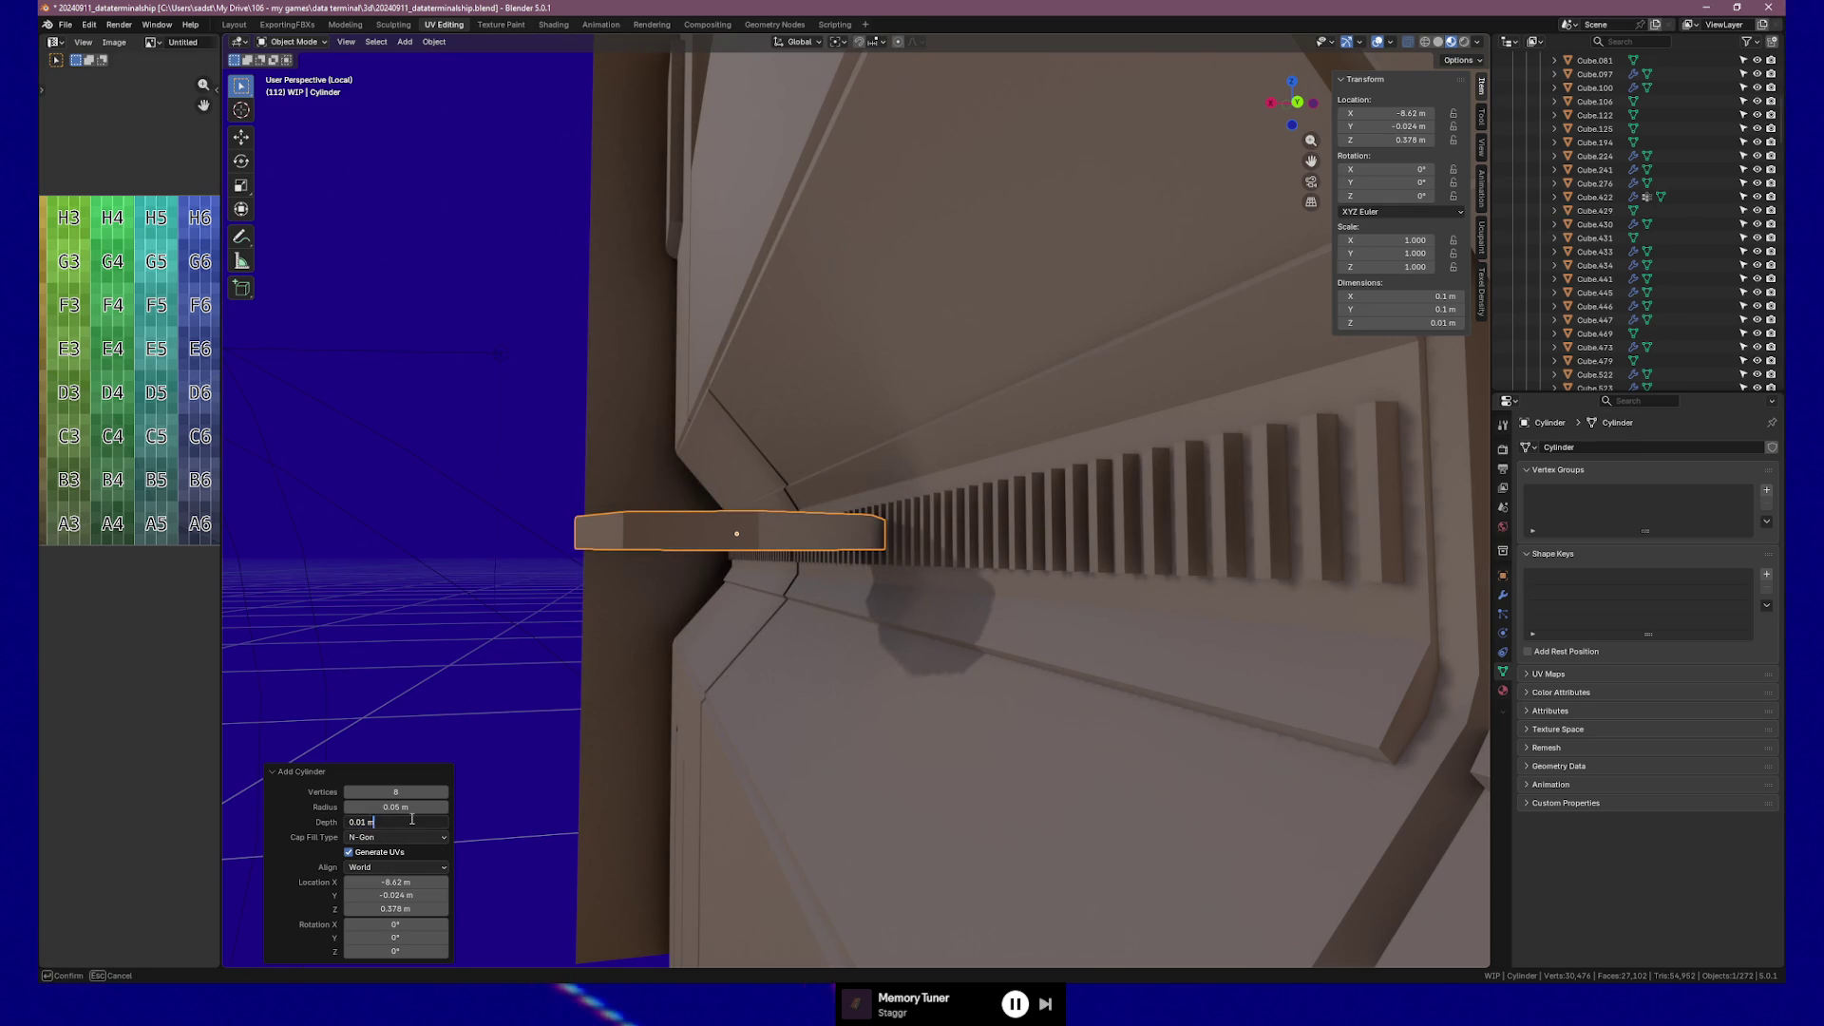
text(2)
key(Return)
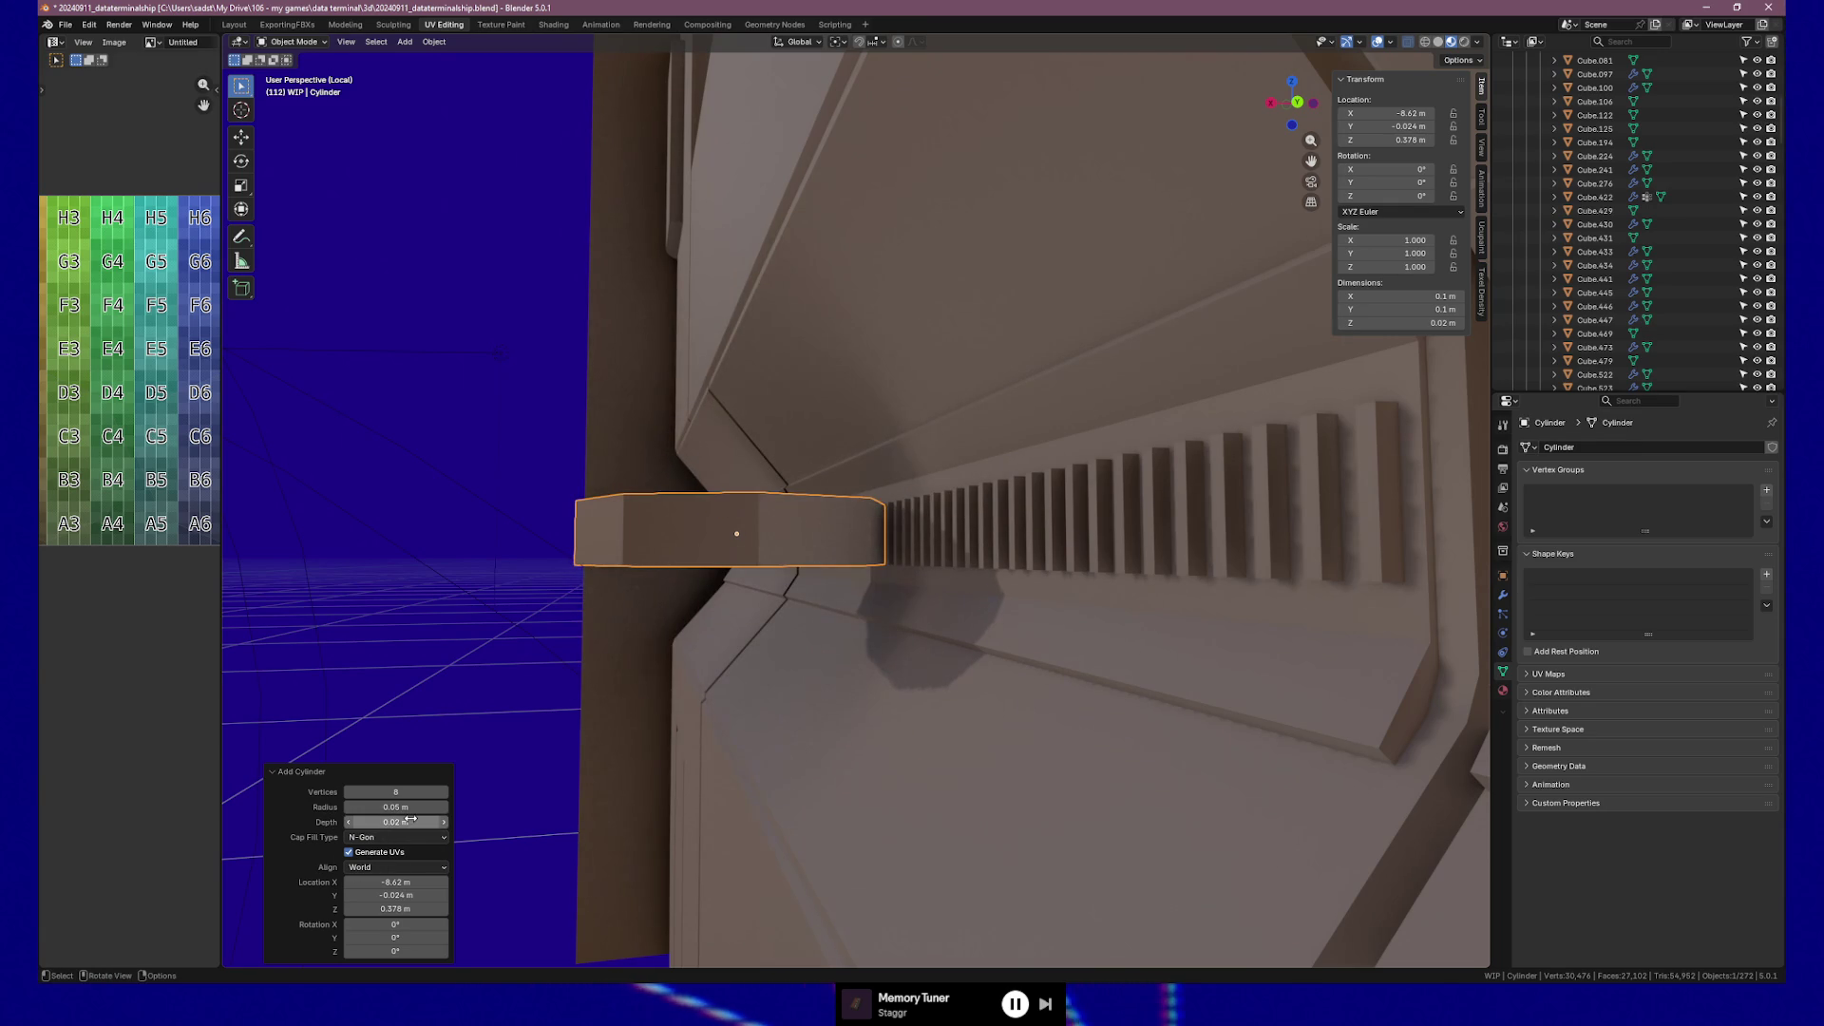
Refine the cylinder depth to 0.03 m and then 0.035 m, checking its thickness.
click(402, 821)
key(BackSpace)
text(3)
key(Return)
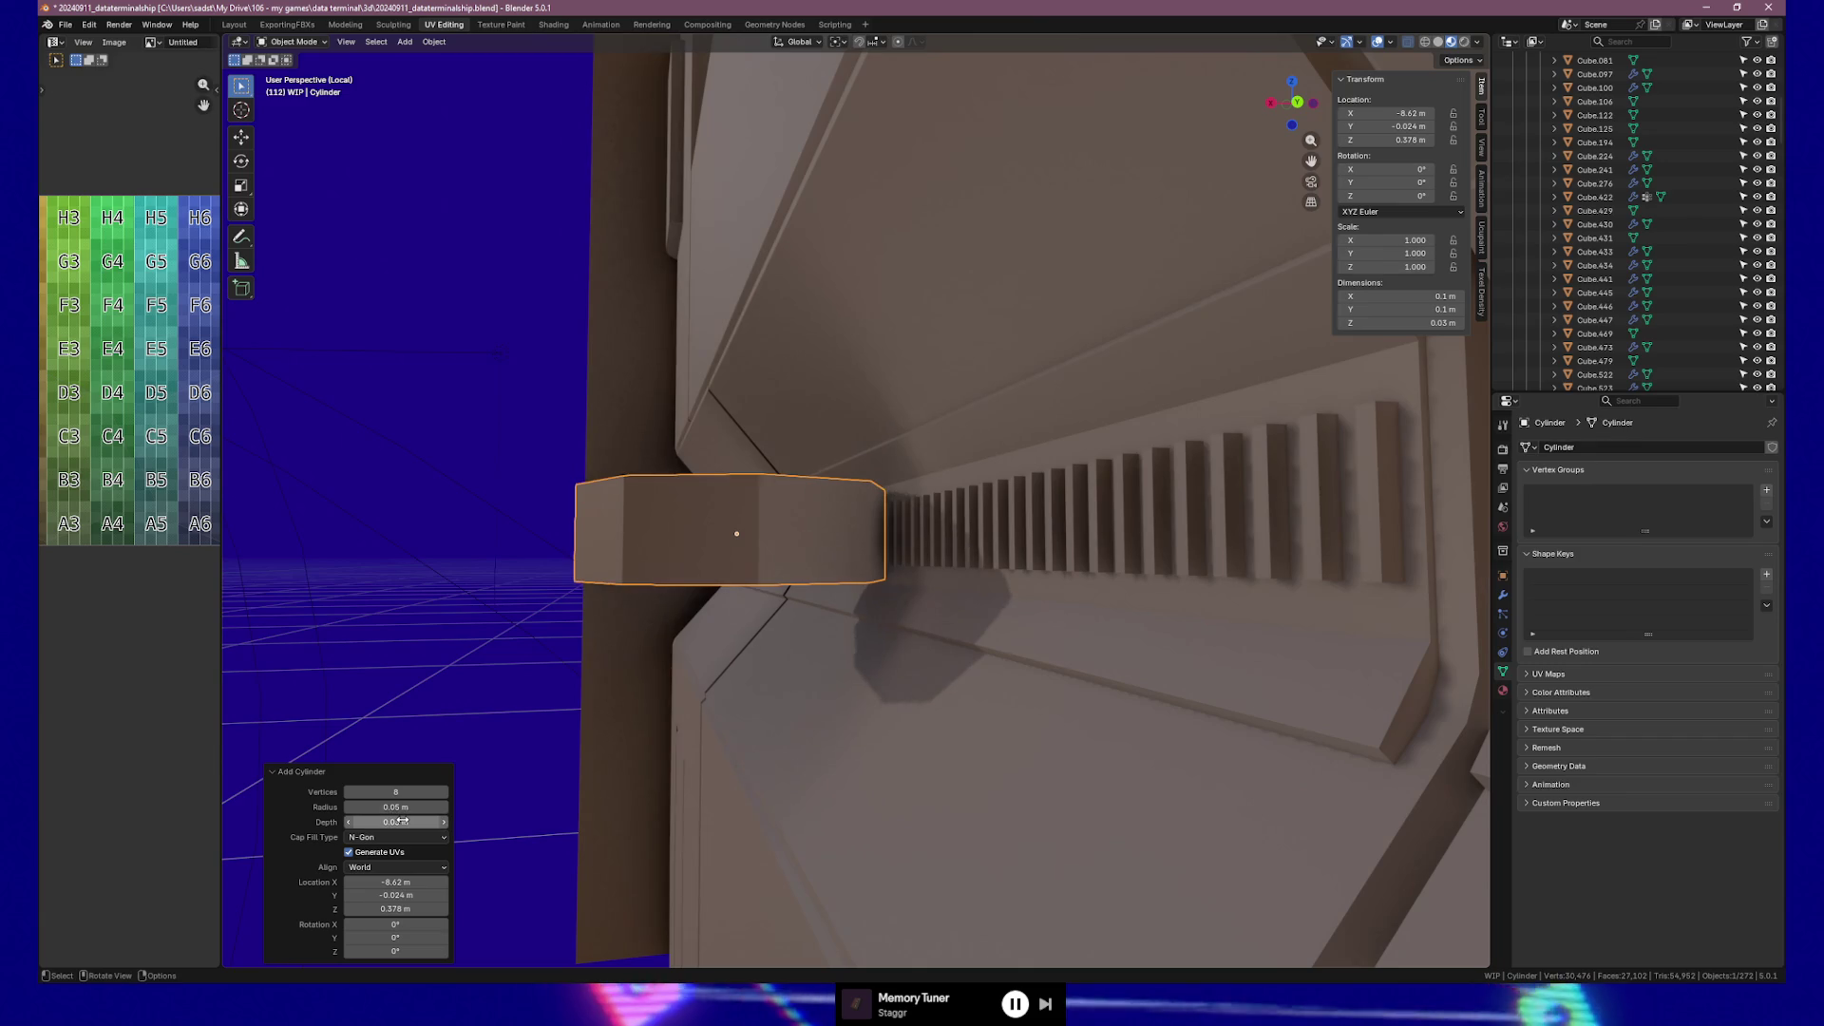
middle_drag(891, 655, 914, 631)
click(404, 822)
text(5)
key(Return)
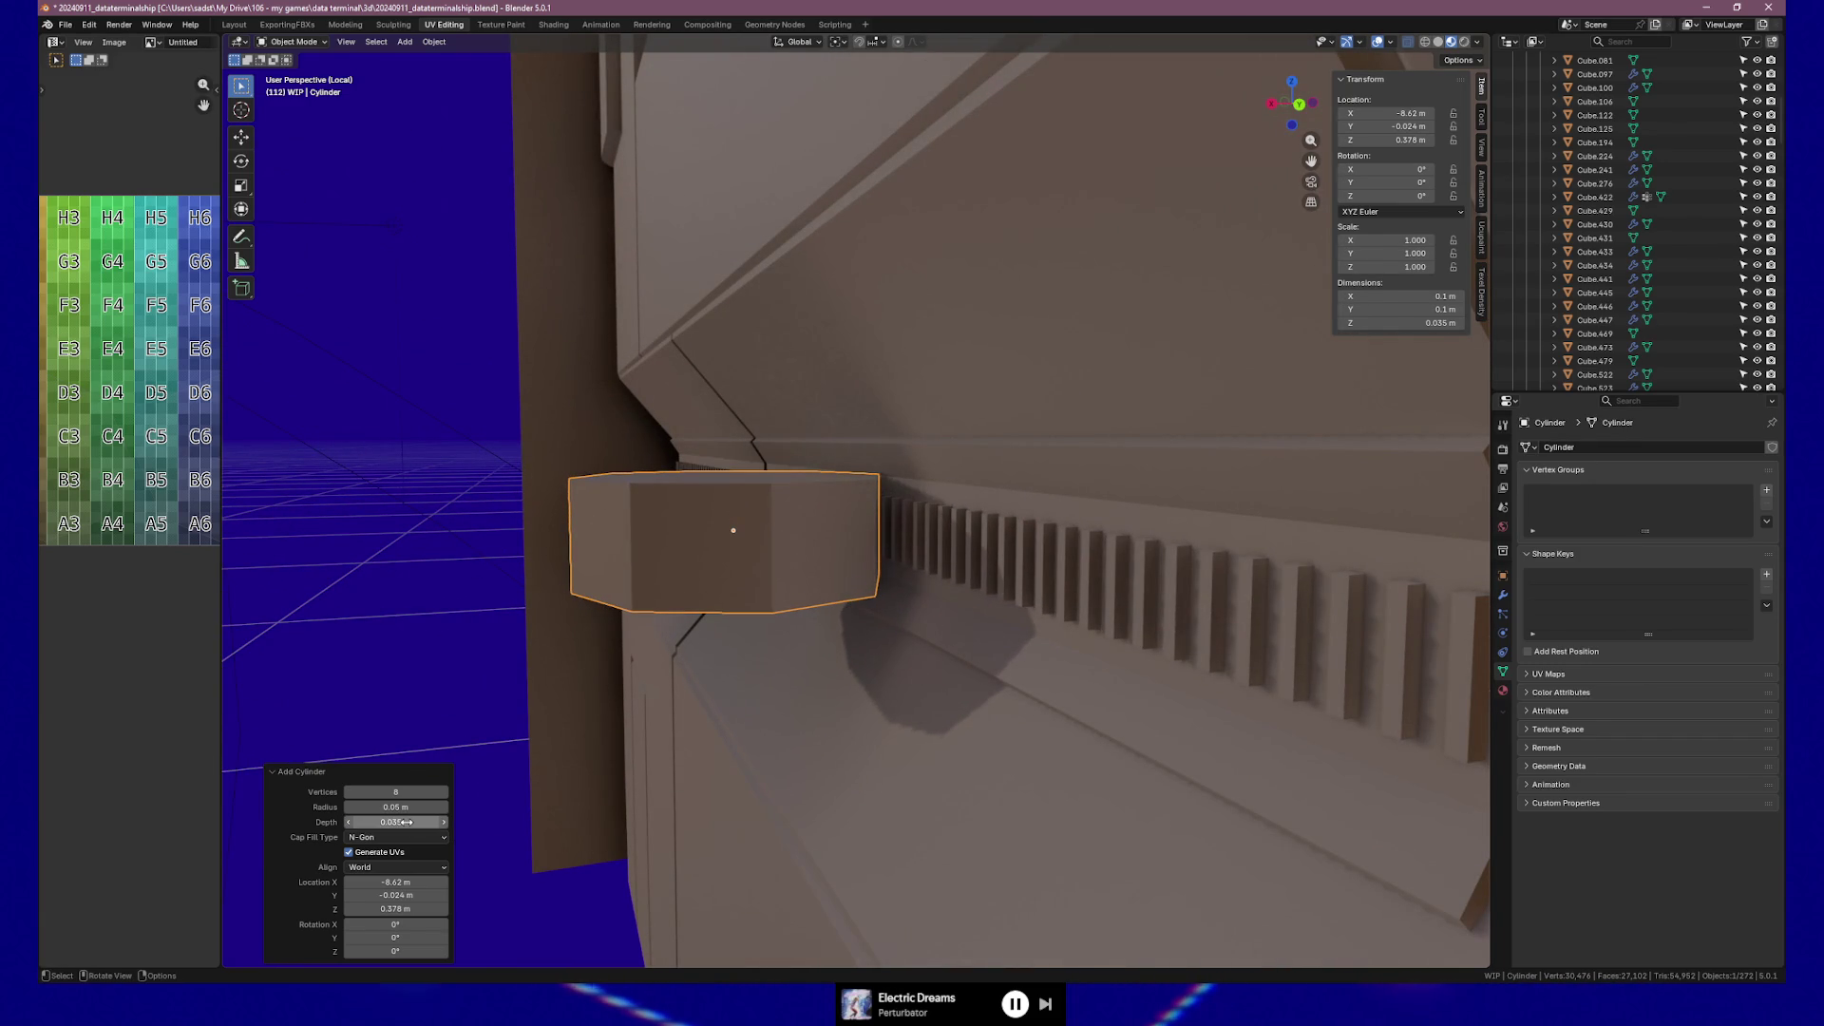
mouse_move(973, 573)
middle_down()
mouse_move(942, 556)
mouse_move(1160, 594)
mouse_move(1000, 574)
mouse_move(1058, 598)
mouse_move(1208, 588)
mouse_move(1183, 586)
middle_up()
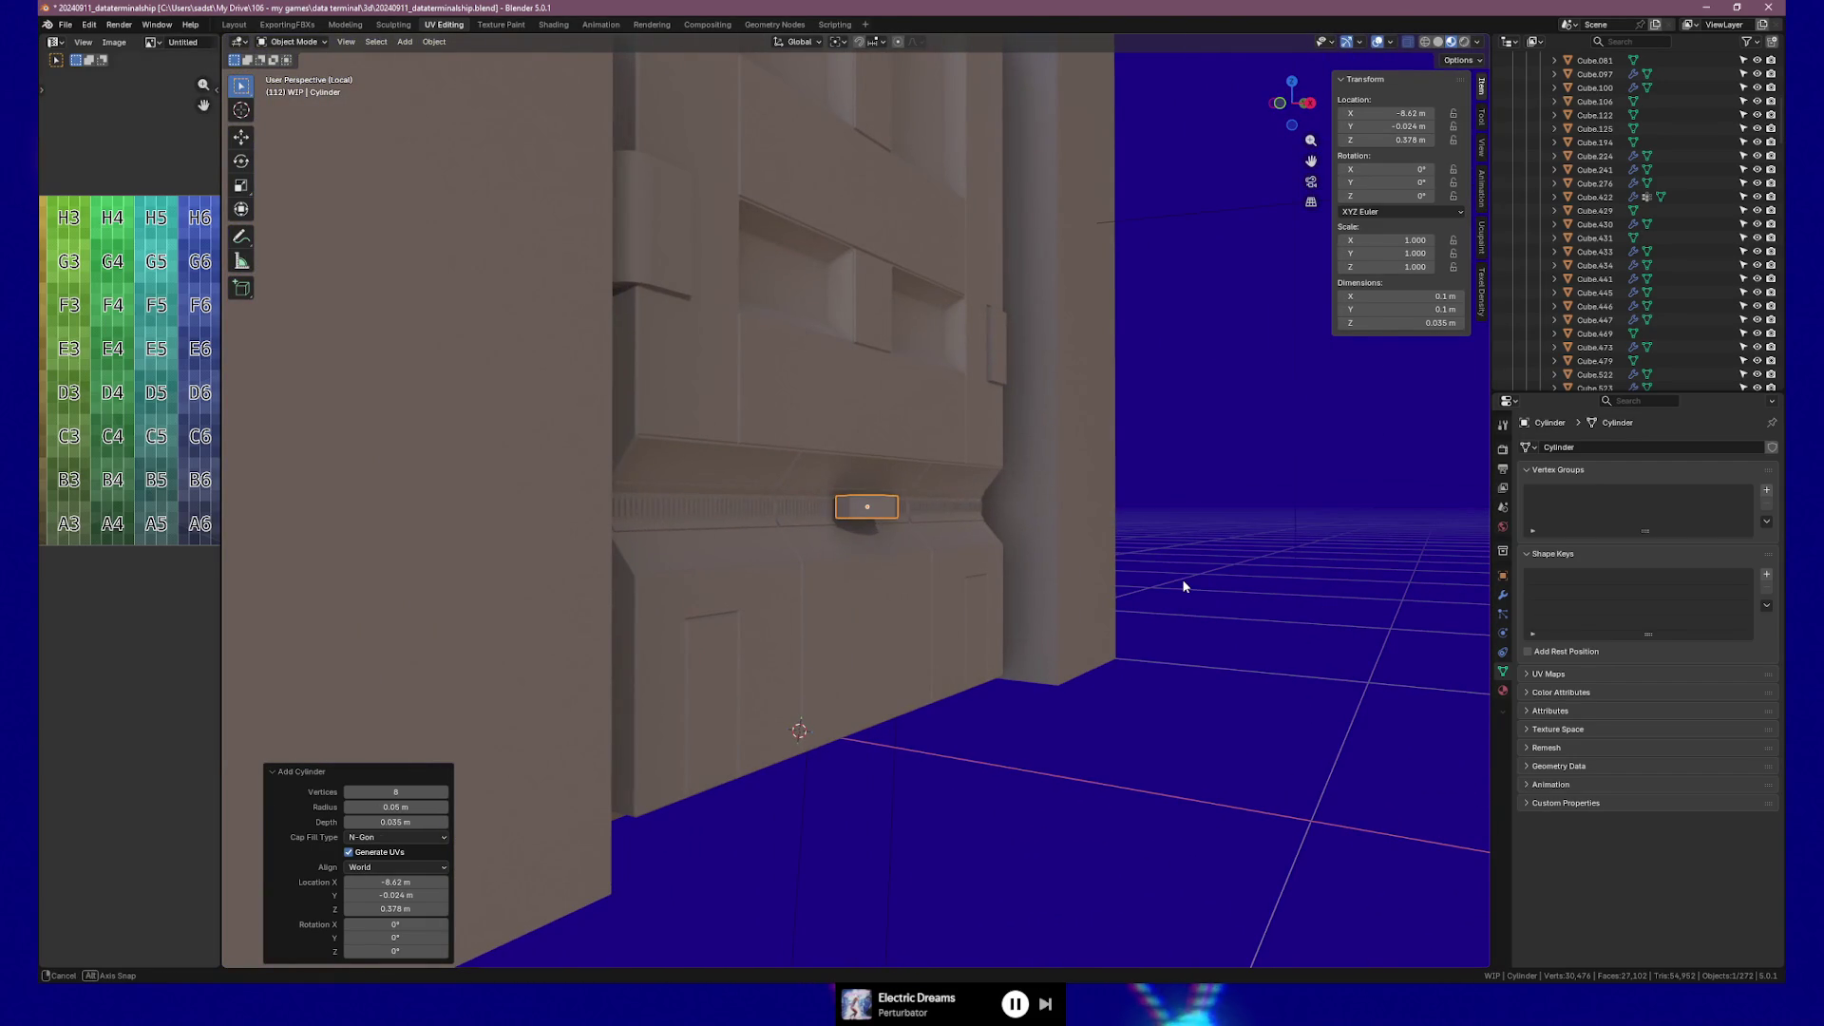
middle_drag(1183, 586, 1046, 601)
scroll(988, 594, up, 5)
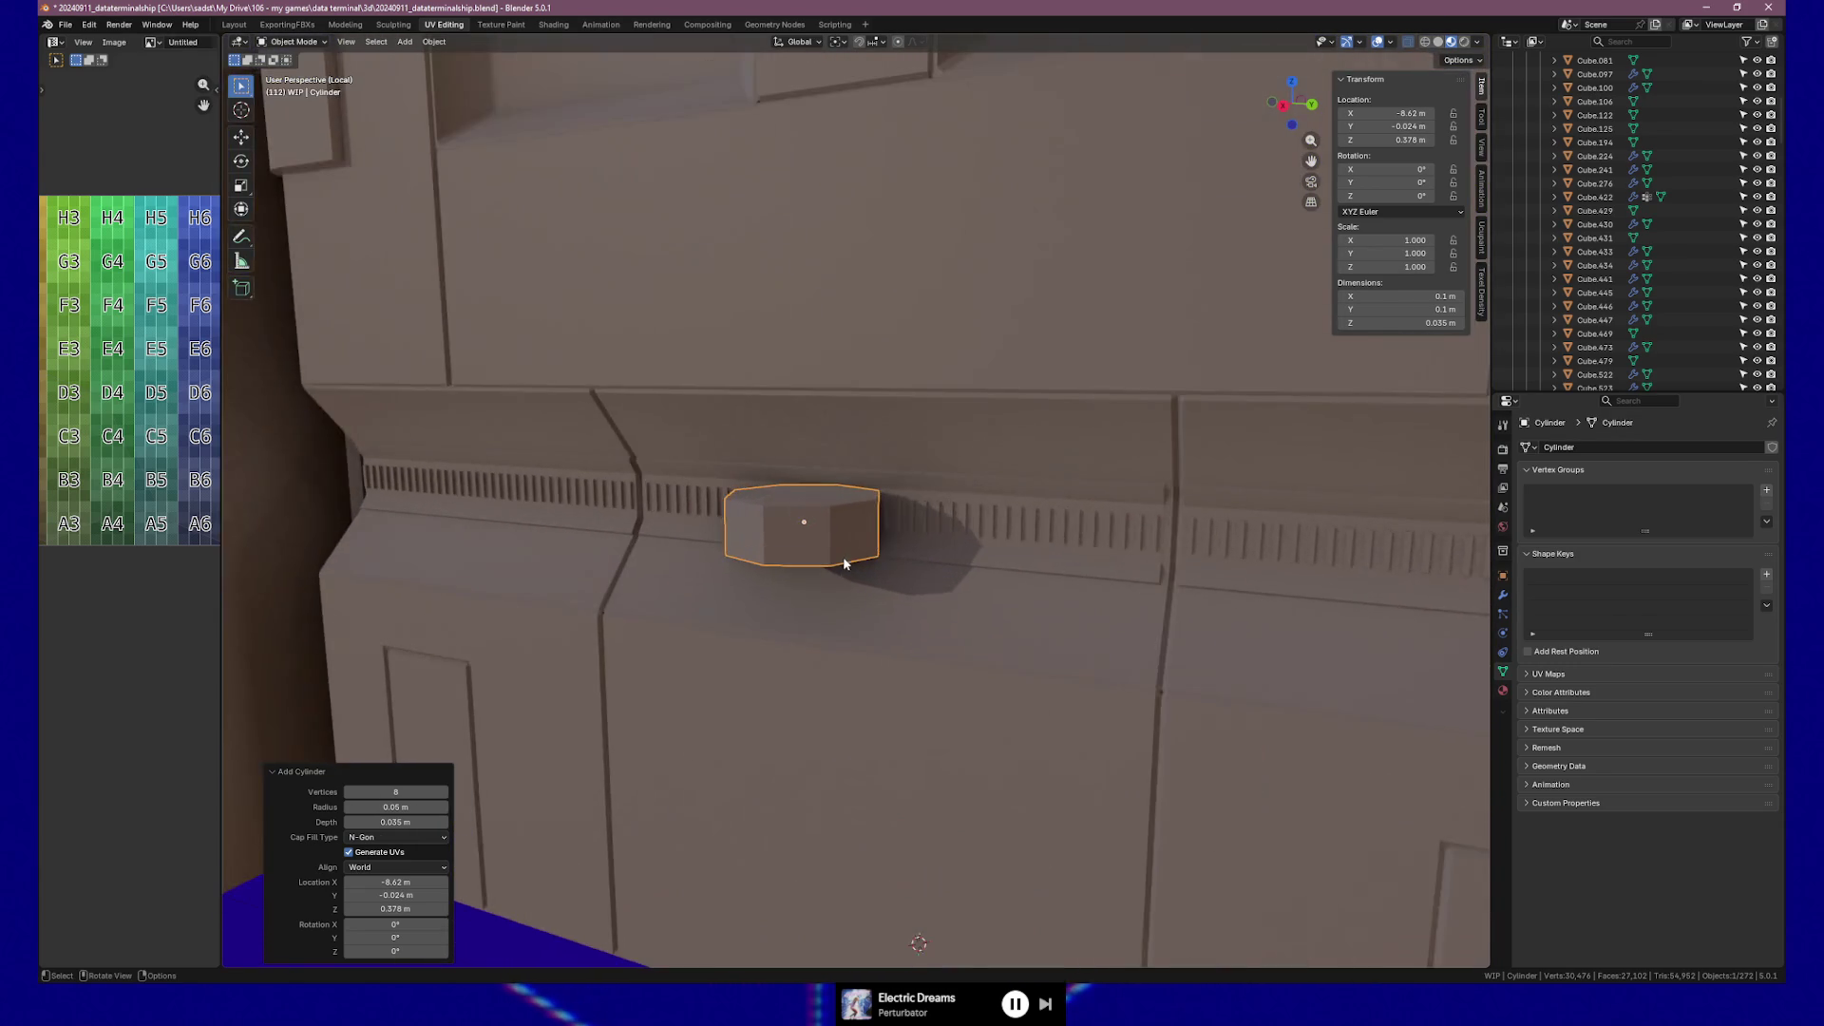
mouse_move(836, 557)
middle_down()
mouse_move(791, 537)
mouse_move(917, 581)
middle_up()
scroll(802, 549, up, 3)
mouse_move(945, 578)
middle_down()
mouse_move(924, 602)
mouse_move(814, 590)
mouse_move(862, 582)
mouse_move(810, 574)
mouse_move(830, 575)
middle_up()
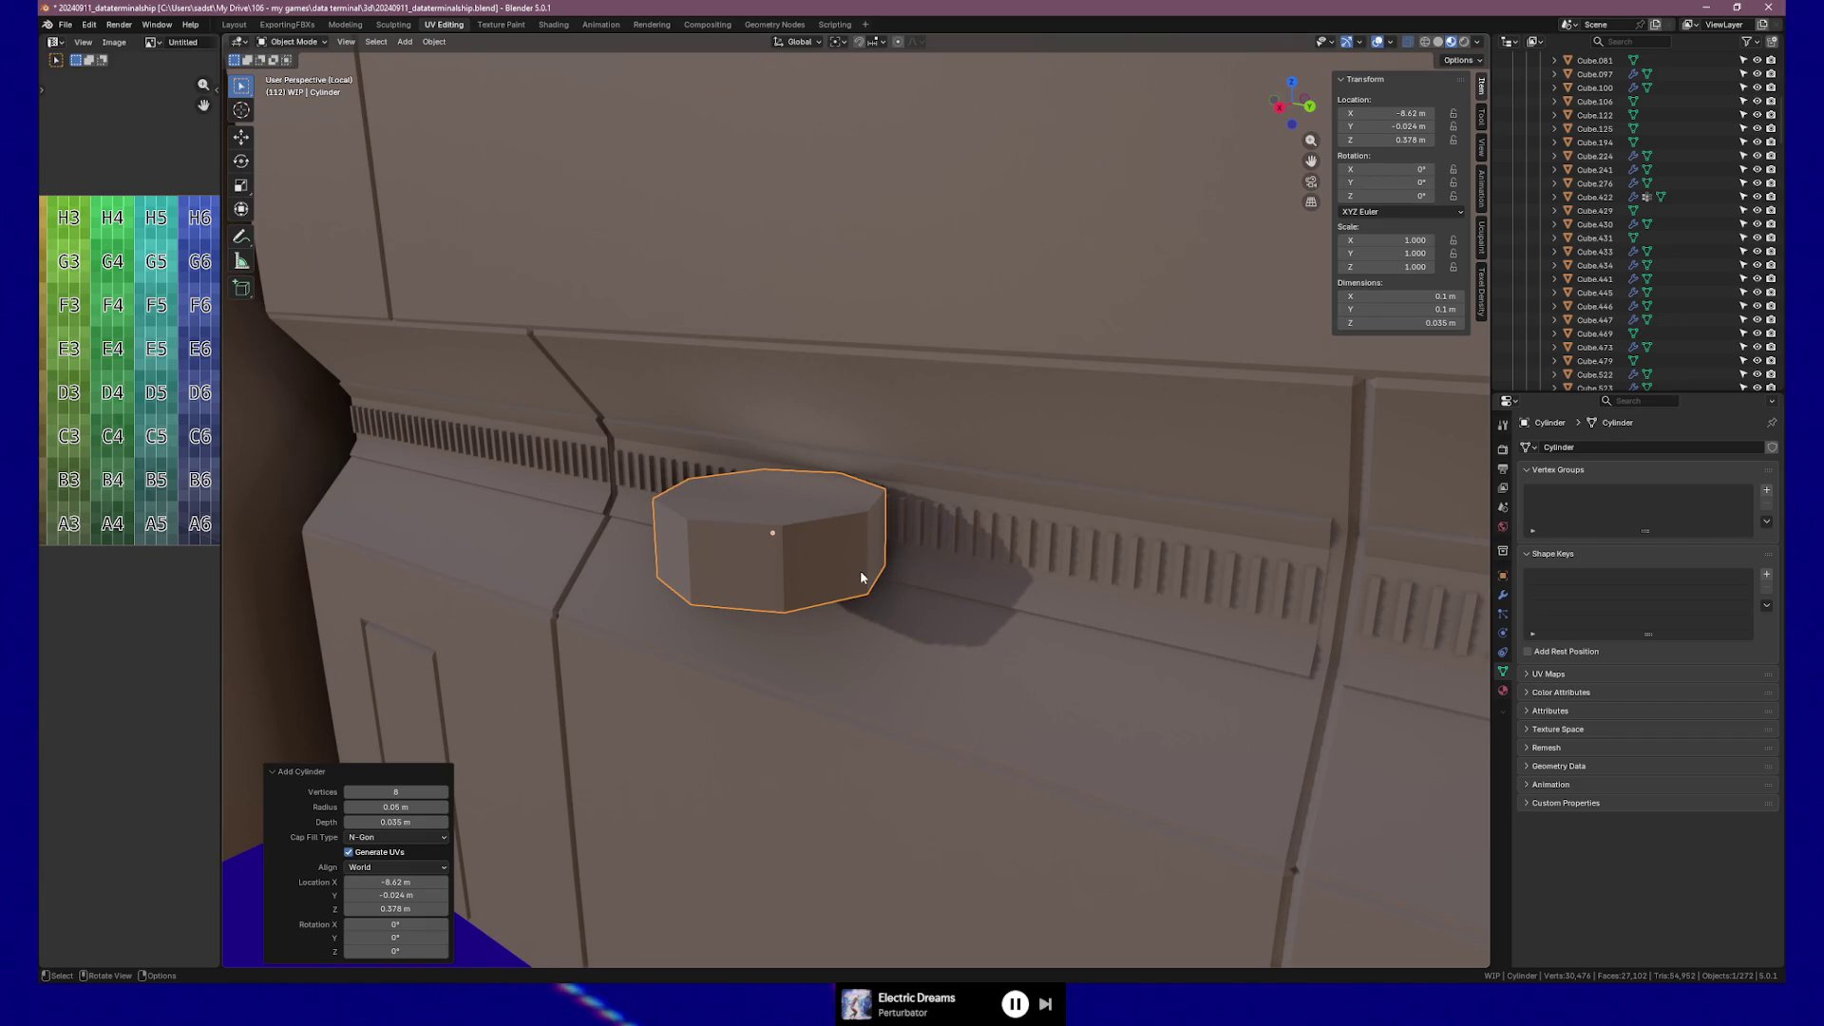
mouse_move(998, 642)
middle_down()
mouse_move(993, 617)
mouse_move(1092, 619)
mouse_move(985, 627)
middle_up()
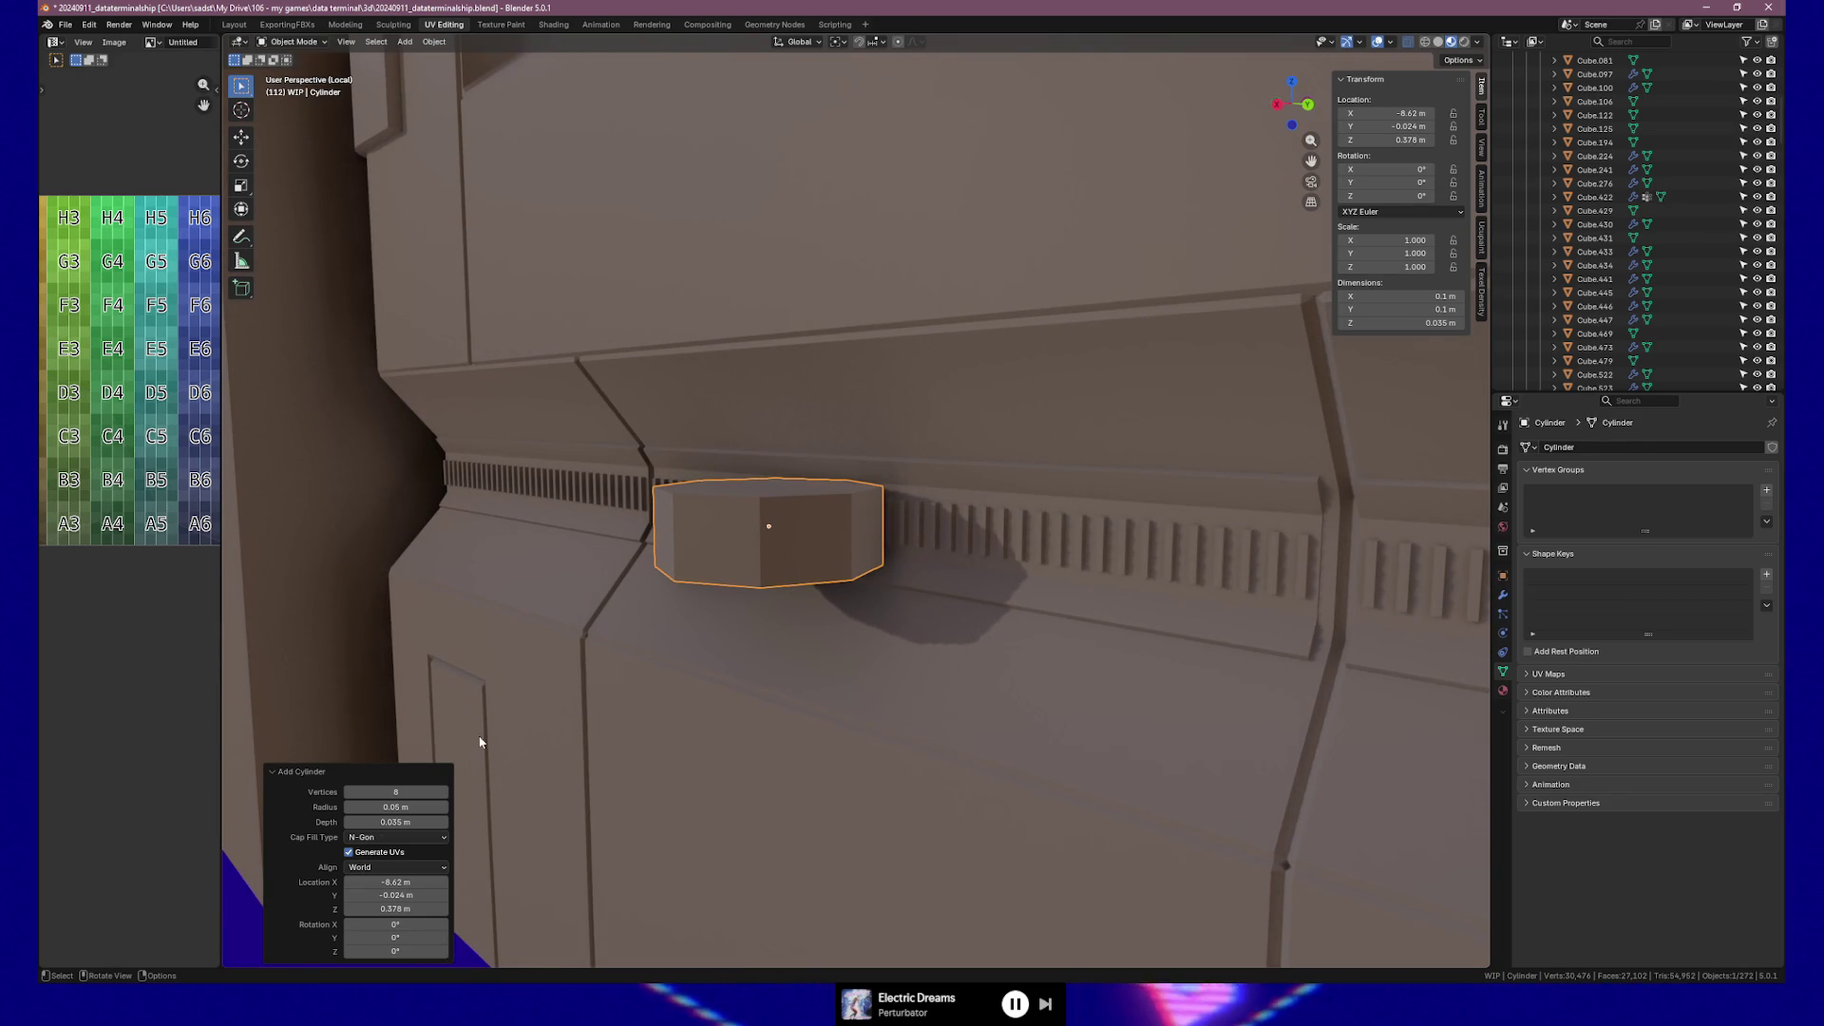
Raise the cylinder's vertex count from 8 to 16 sides.
click(445, 794)
click(445, 794)
click(445, 794)
click(446, 794)
click(445, 794)
click(445, 794)
click(446, 794)
click(446, 794)
mouse_move(823, 575)
middle_down()
mouse_move(842, 611)
mouse_move(997, 595)
mouse_move(975, 556)
mouse_move(817, 532)
mouse_move(851, 569)
mouse_move(784, 568)
mouse_move(769, 529)
mouse_move(879, 537)
mouse_move(900, 561)
mouse_move(836, 577)
mouse_move(1085, 574)
mouse_move(894, 618)
middle_up()
scroll(836, 577, down, 5)
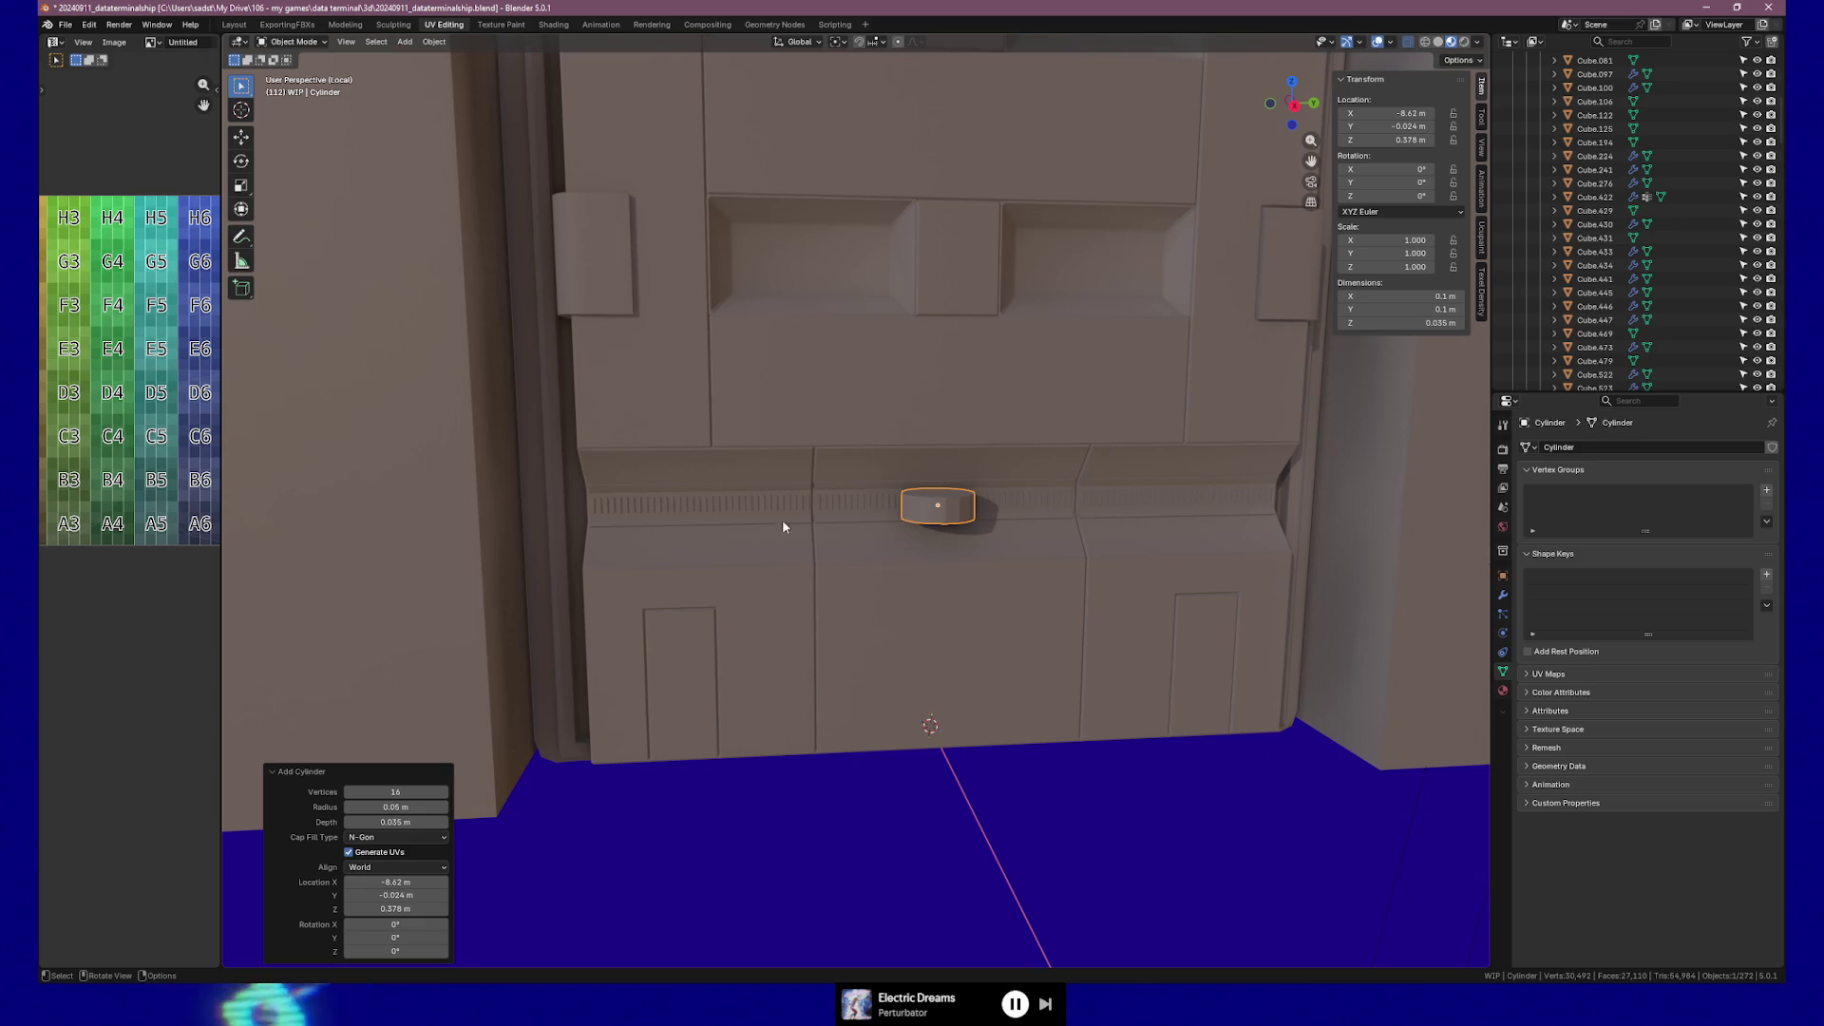
Move the cylinder left along the ledge to Location Y -0.425 m.
drag(442, 896, 422, 898)
click(351, 898)
click(351, 898)
click(350, 898)
click(351, 899)
click(351, 899)
click(350, 898)
click(350, 898)
click(350, 898)
click(351, 898)
click(350, 898)
click(350, 898)
click(351, 898)
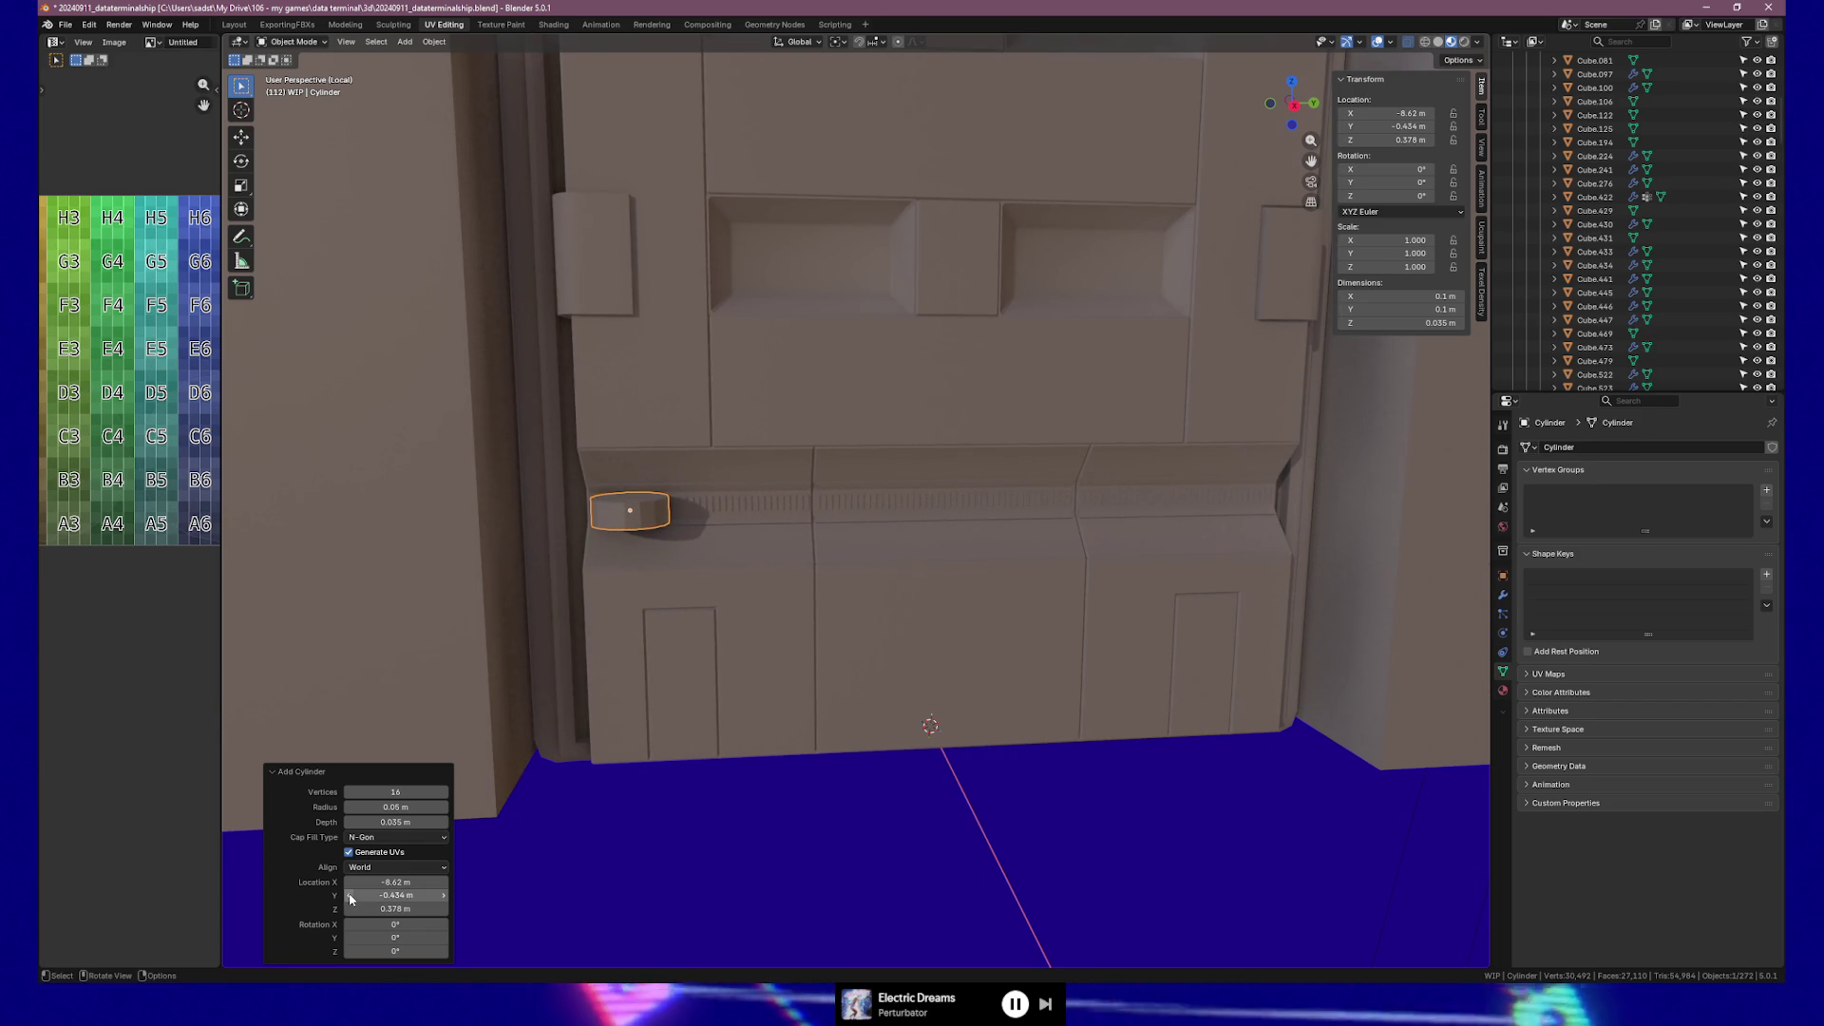
click(446, 898)
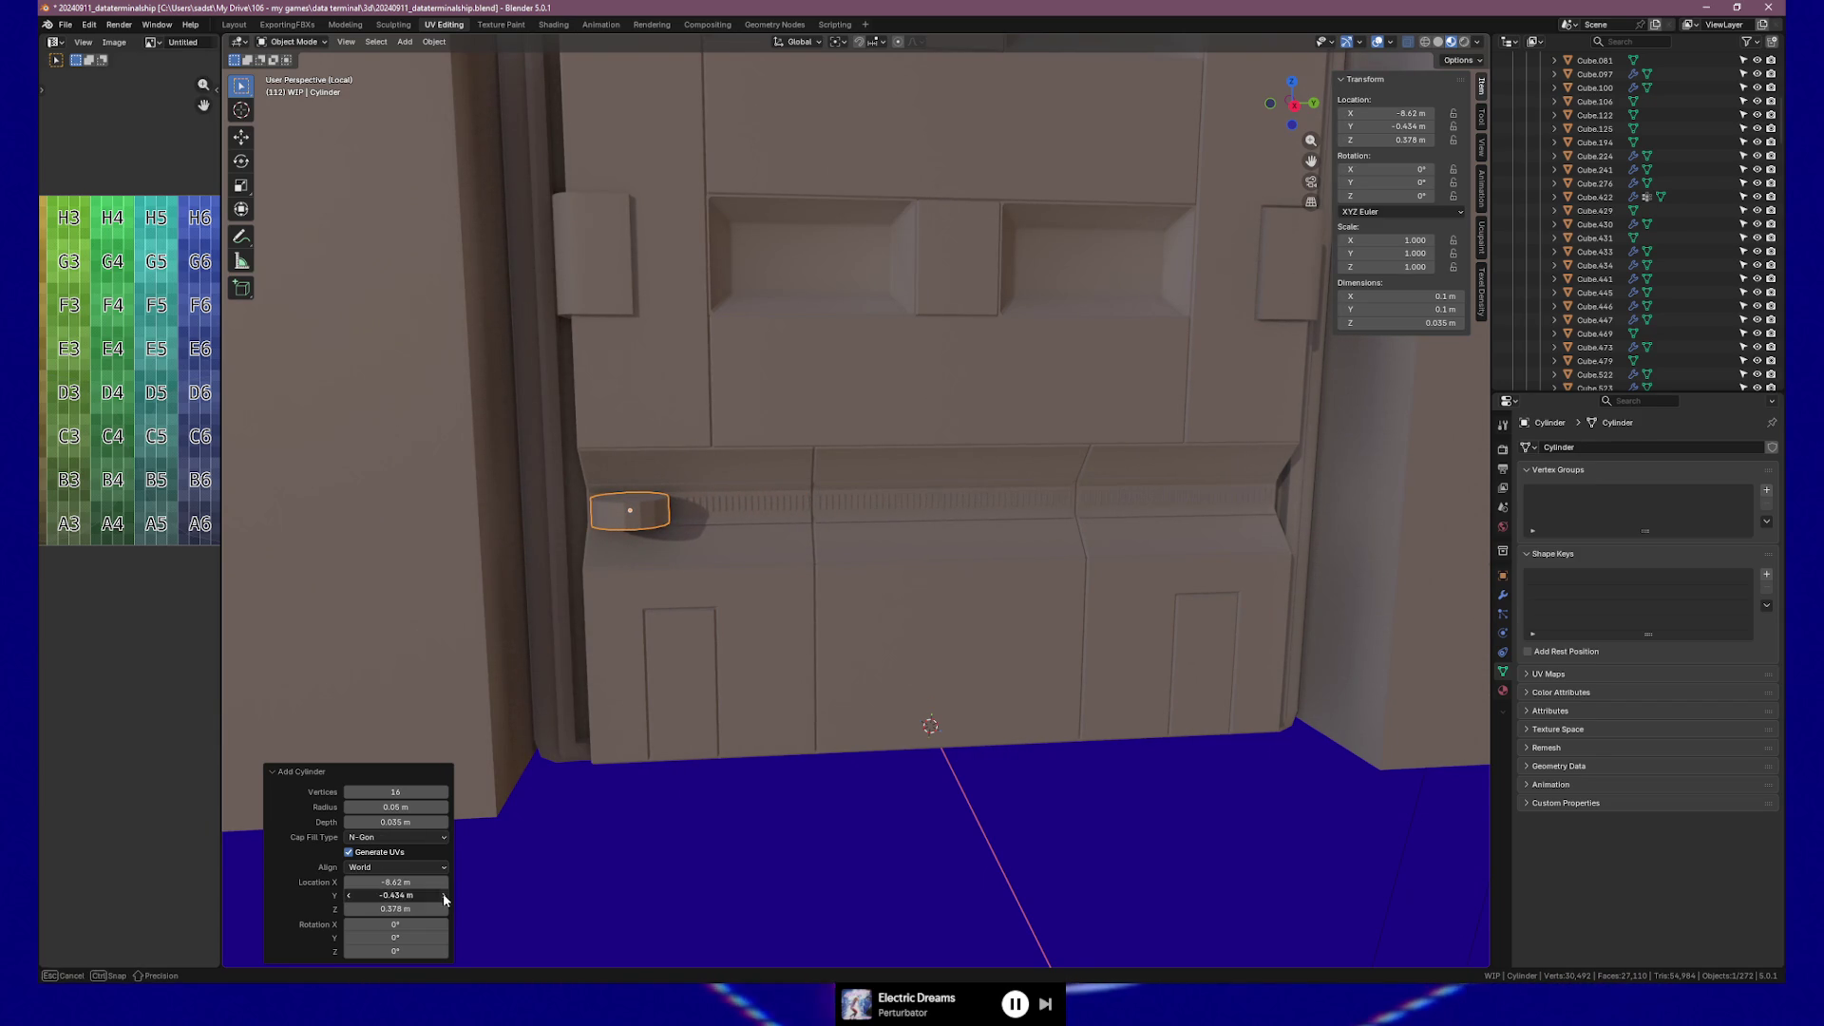
click(428, 896)
text(-0.425)
key(Return)
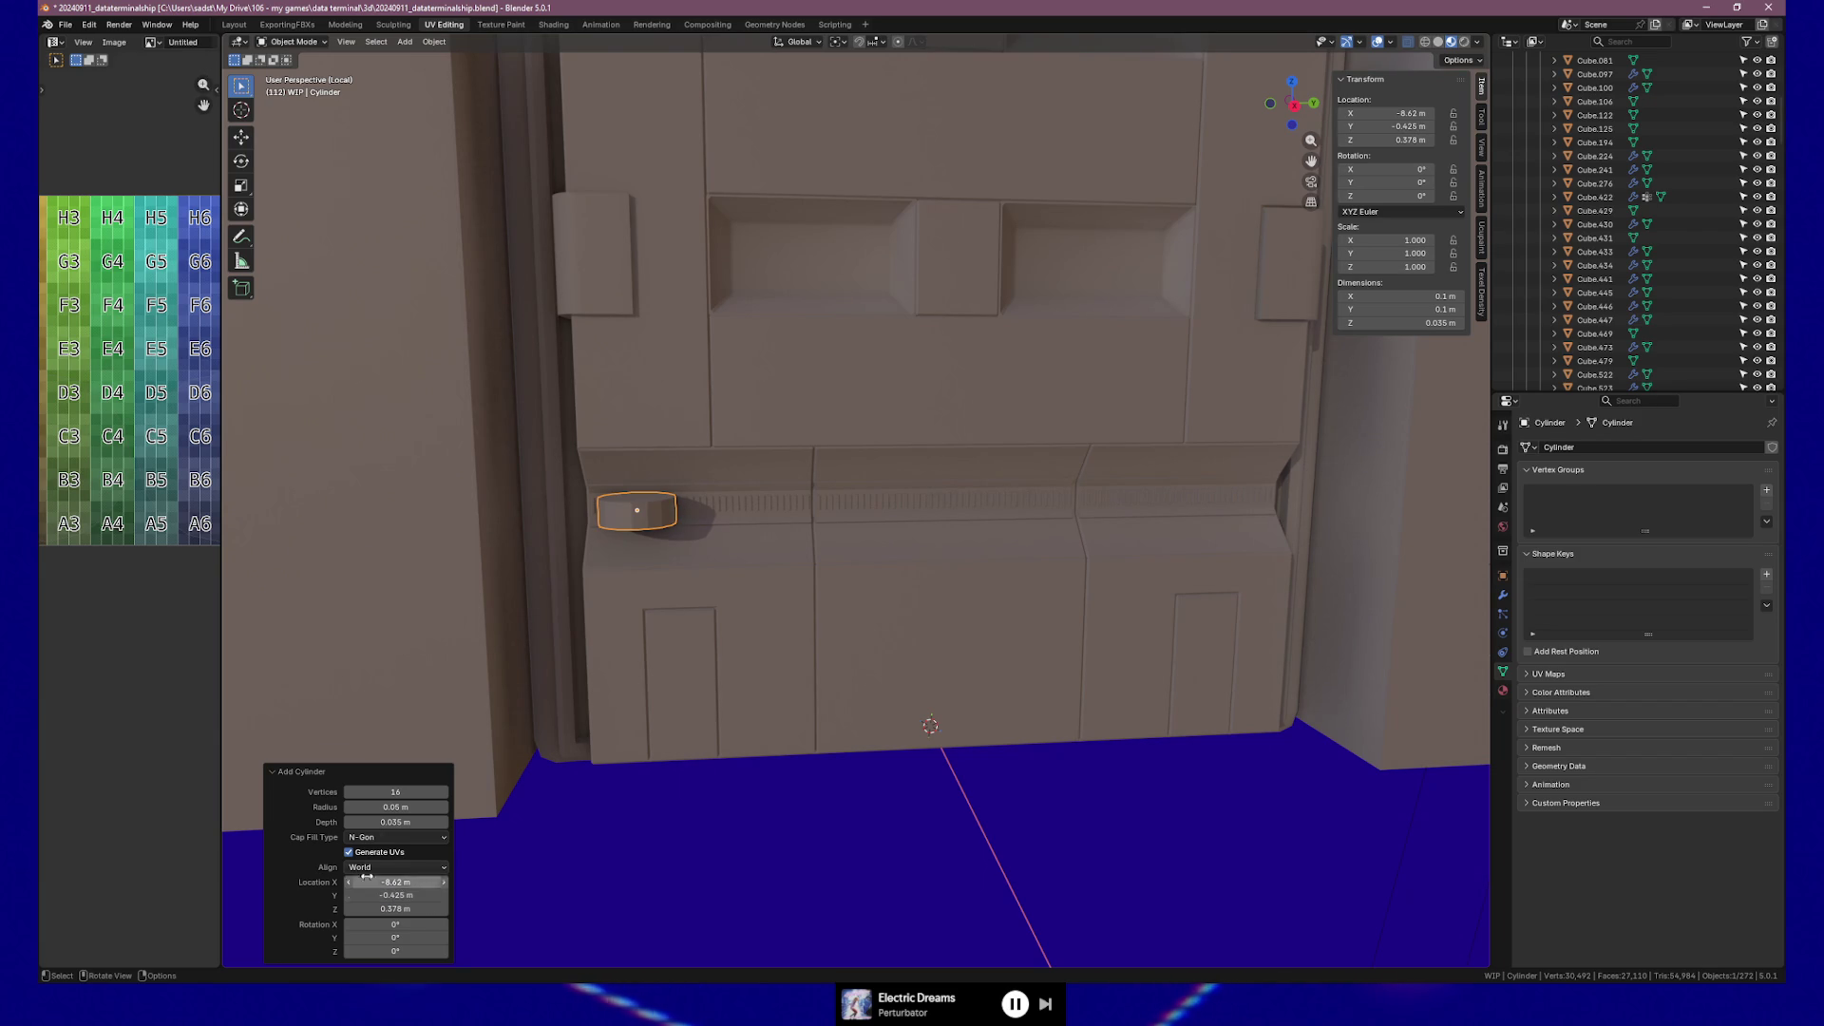
Deselect the cylinder, view it from a new angle, and reselect the knob.
click(683, 864)
mouse_move(684, 864)
middle_down()
mouse_move(721, 794)
mouse_move(675, 798)
mouse_move(802, 848)
mouse_move(814, 826)
mouse_move(757, 797)
mouse_move(818, 769)
mouse_move(788, 659)
mouse_move(802, 582)
mouse_move(899, 598)
mouse_move(883, 640)
mouse_move(787, 619)
mouse_move(960, 640)
mouse_move(936, 655)
mouse_move(974, 641)
mouse_move(903, 630)
mouse_move(881, 665)
middle_up()
click(896, 627)
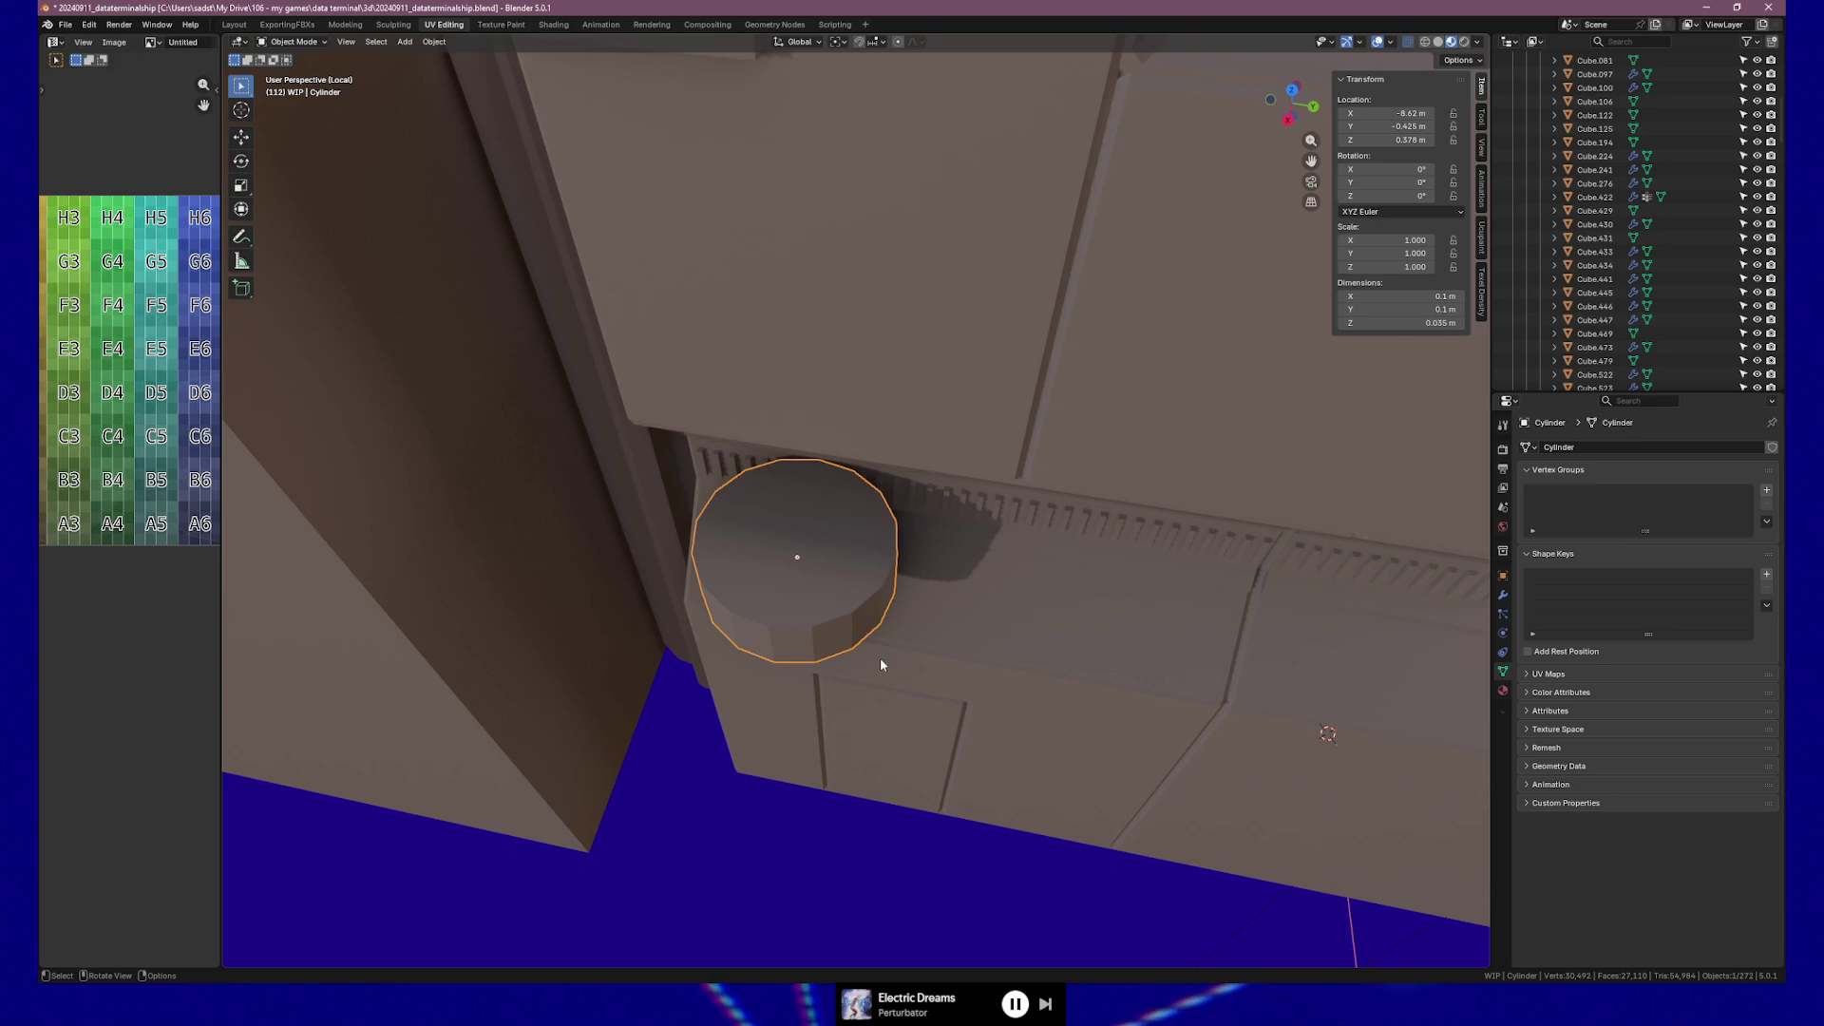
Enter Edit Mode on the knob and select only its cap faces.
key(Tab)
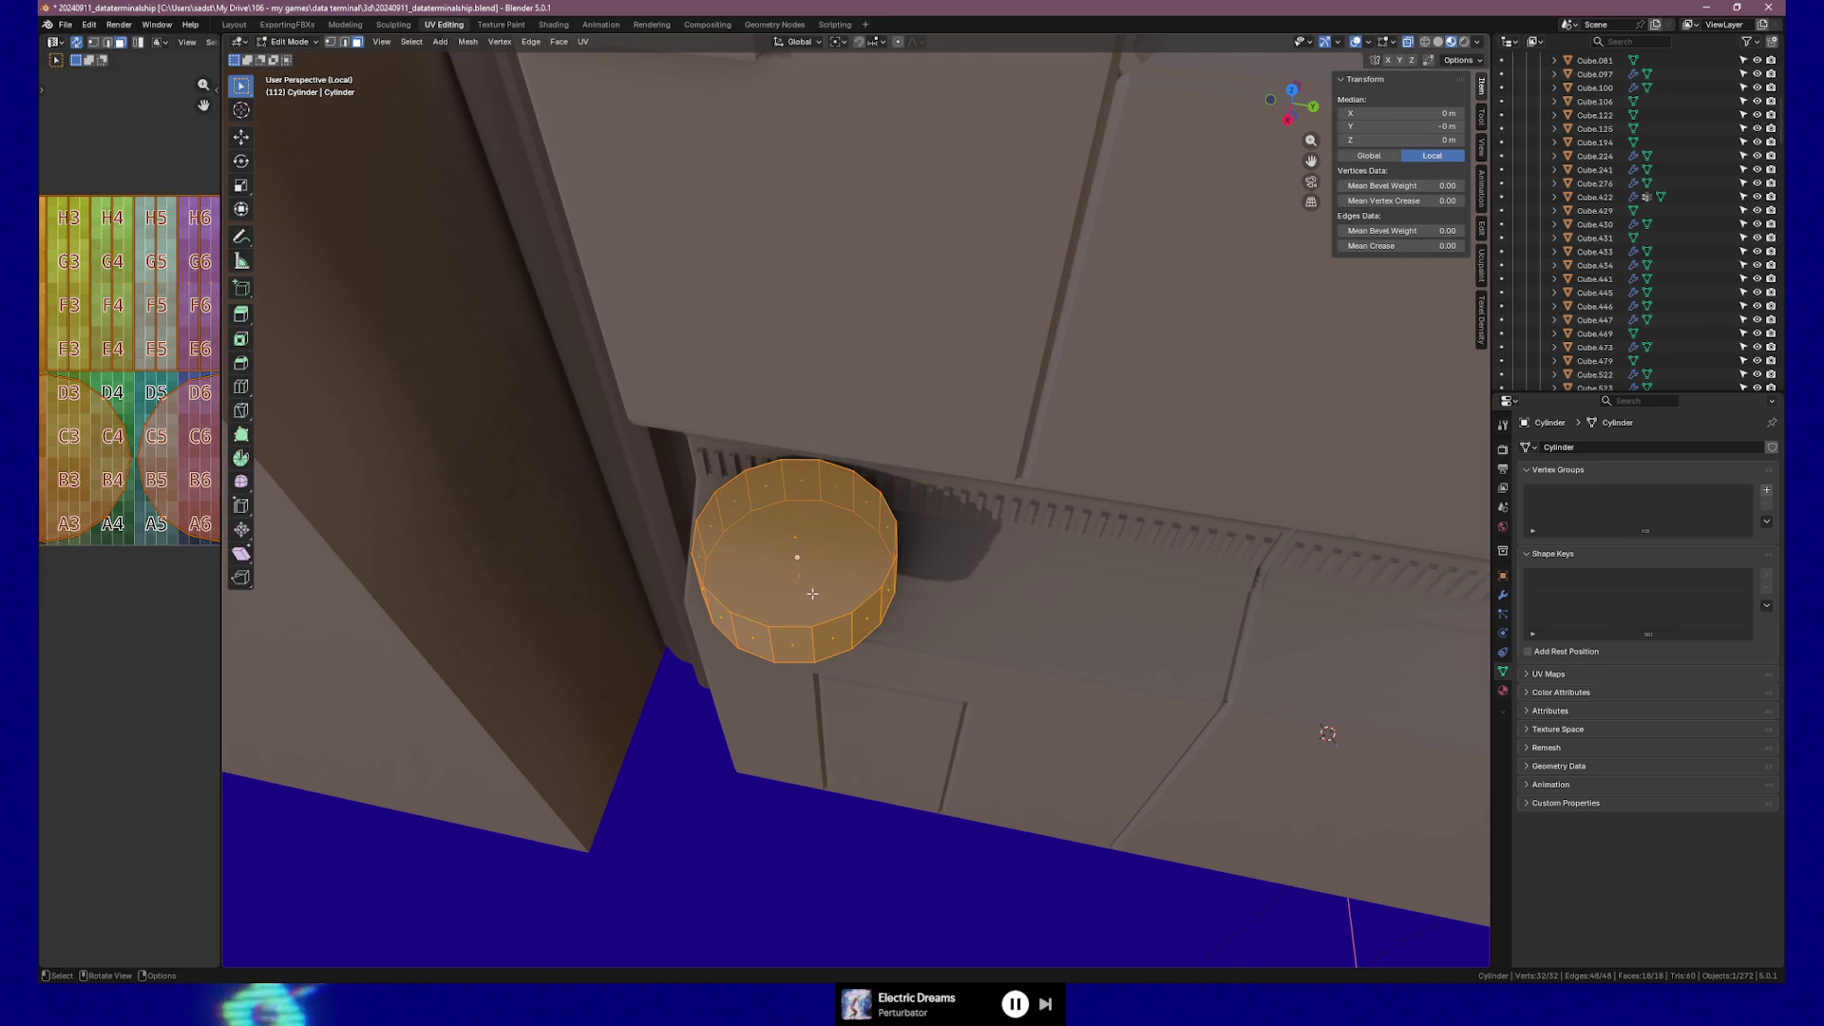
key(alt+a)
click(795, 556)
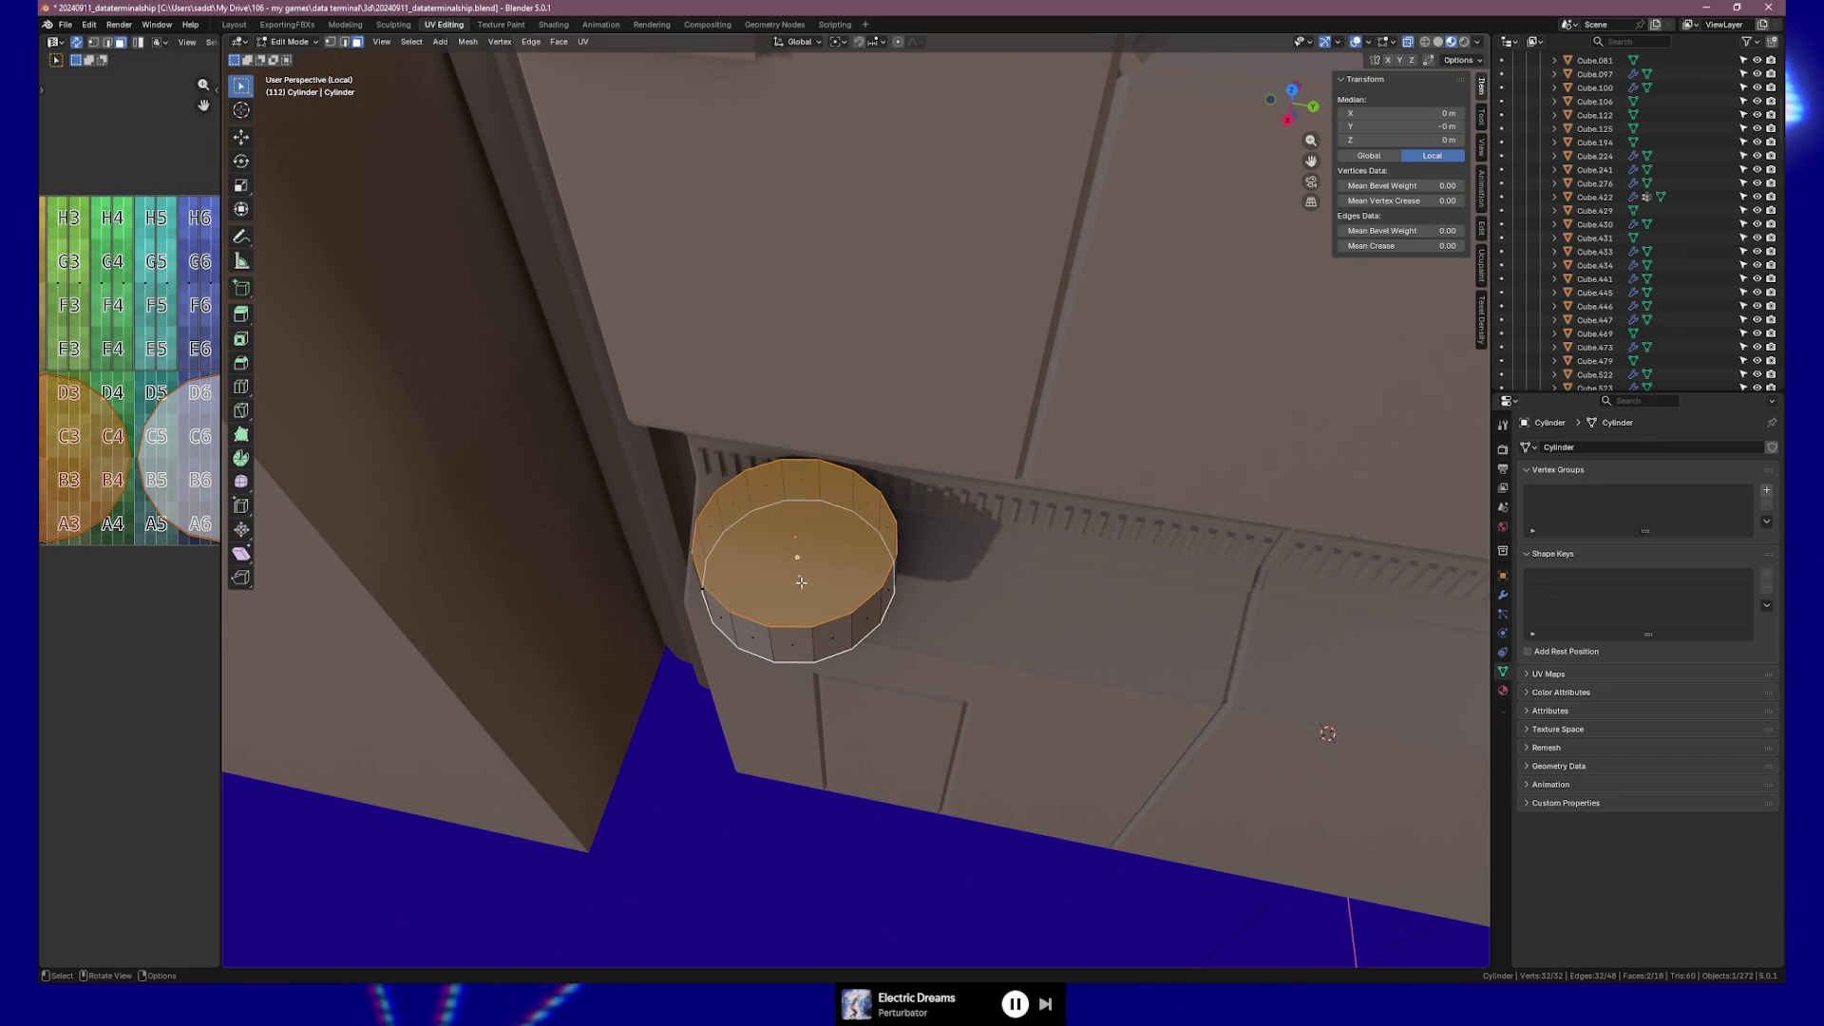
Try Triangulate Faces on the caps, inspect the result, then undo it.
right_click(800, 582)
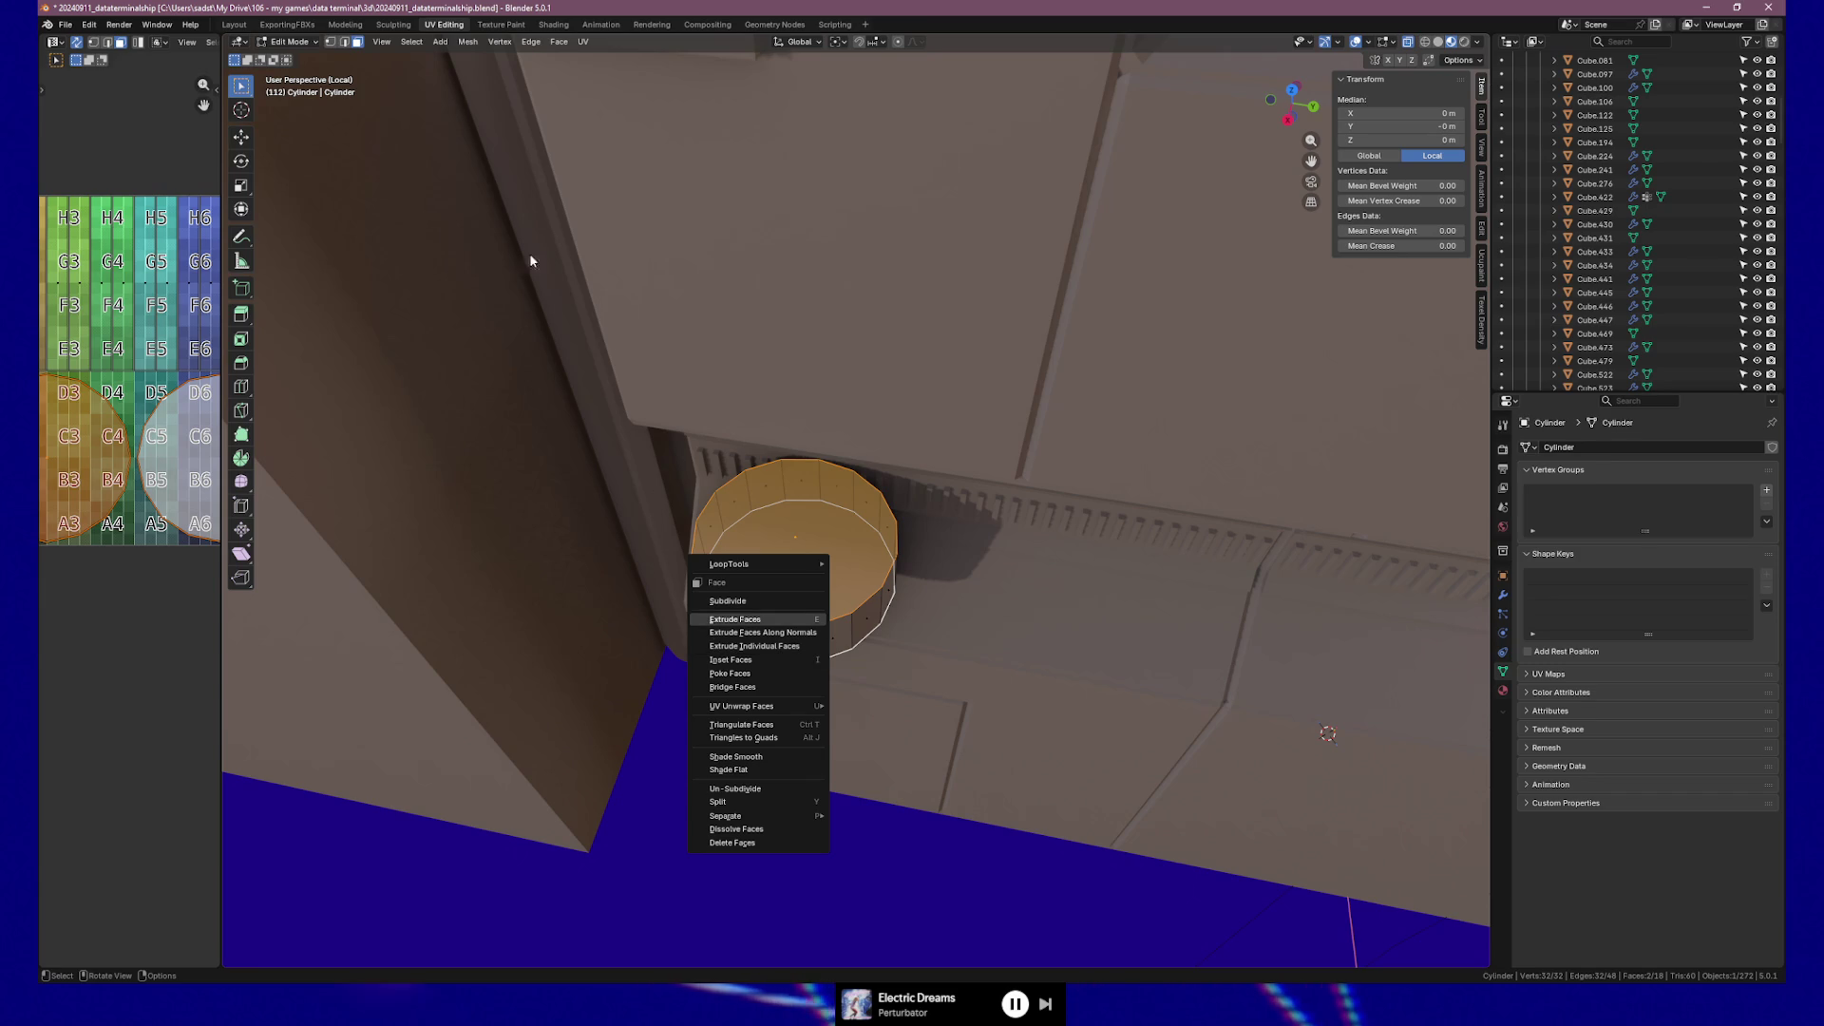
click(558, 42)
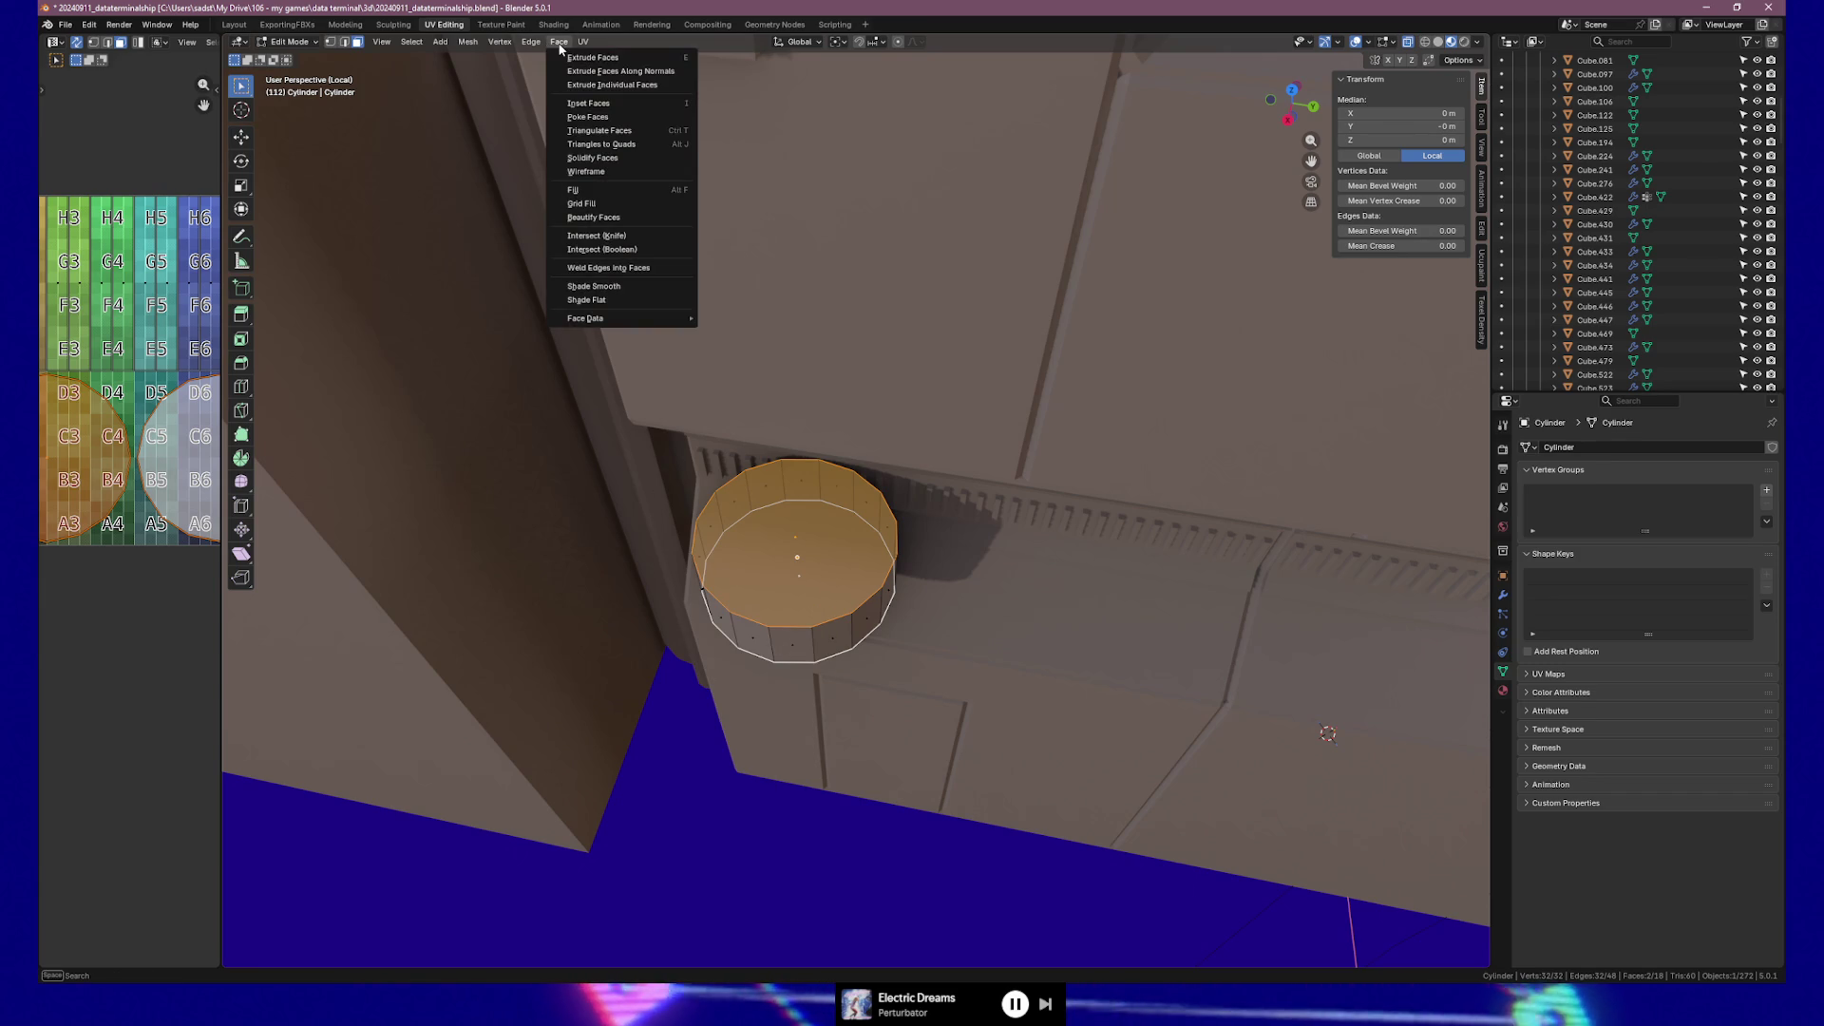
click(625, 136)
mouse_move(745, 394)
middle_down()
mouse_move(750, 561)
mouse_move(849, 540)
mouse_move(832, 567)
middle_up()
key(ctrl+z)
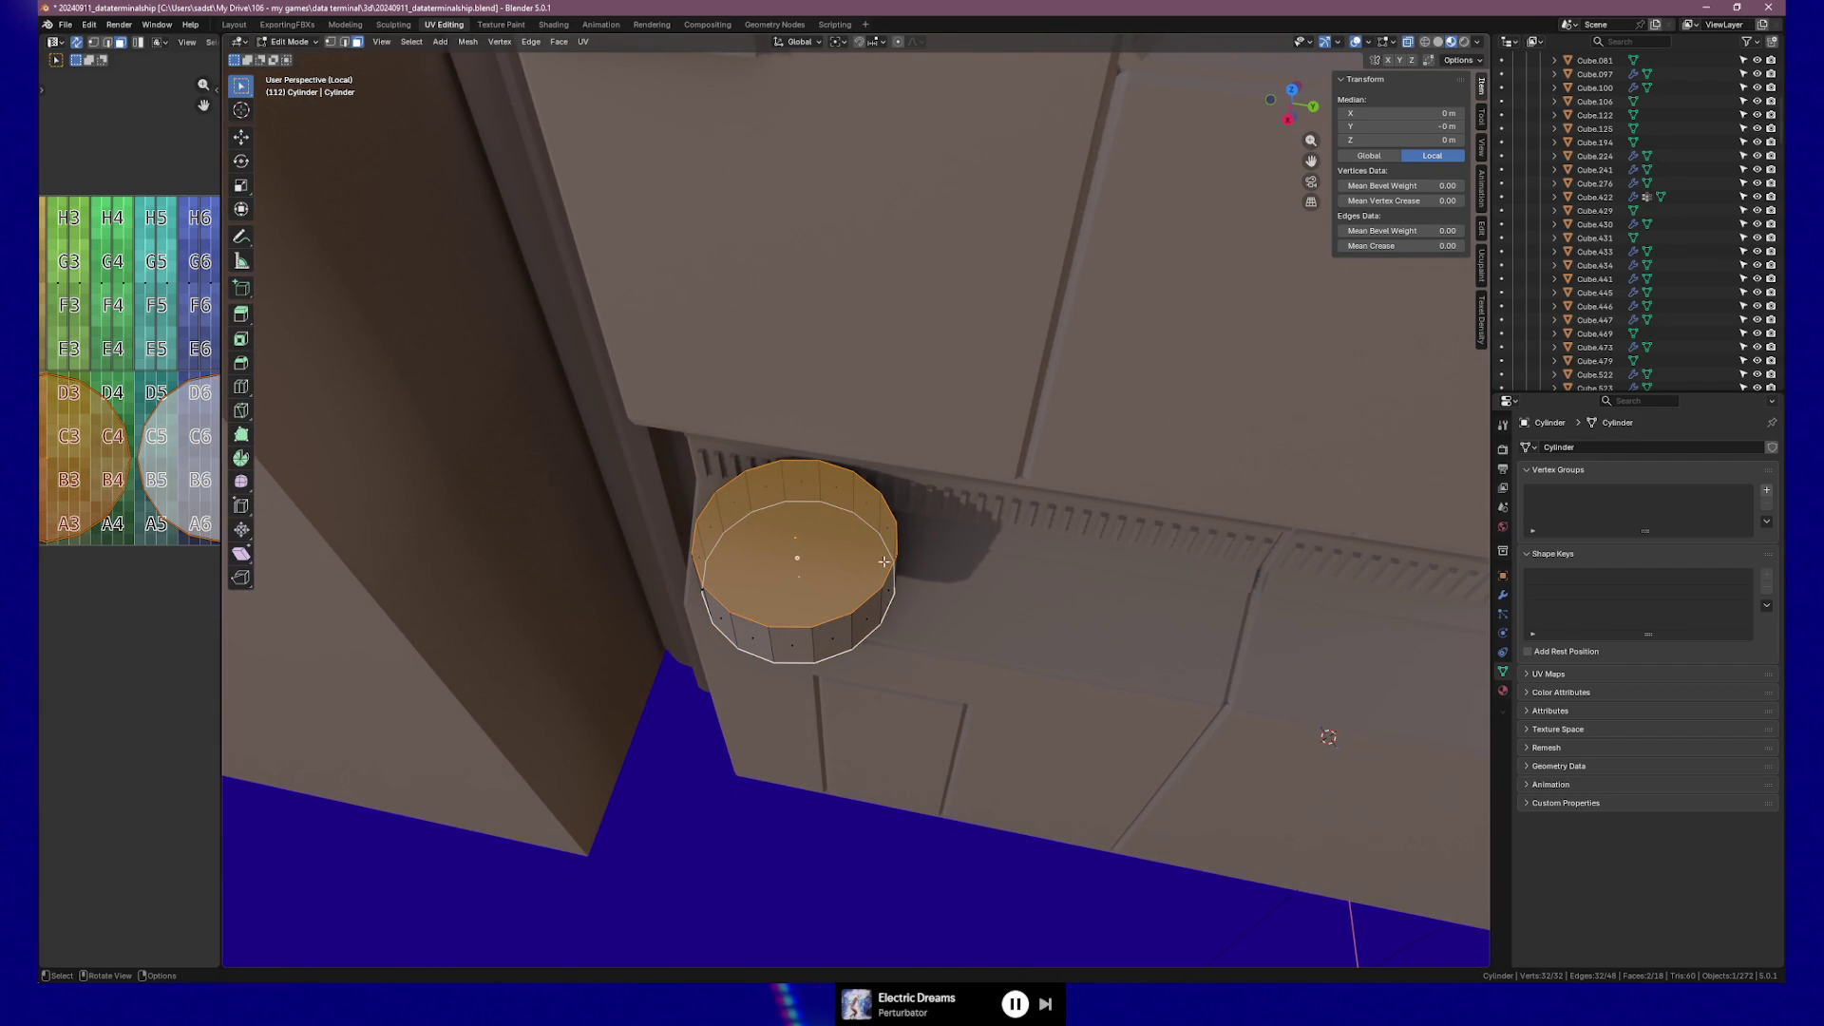
middle_drag(885, 565, 881, 568)
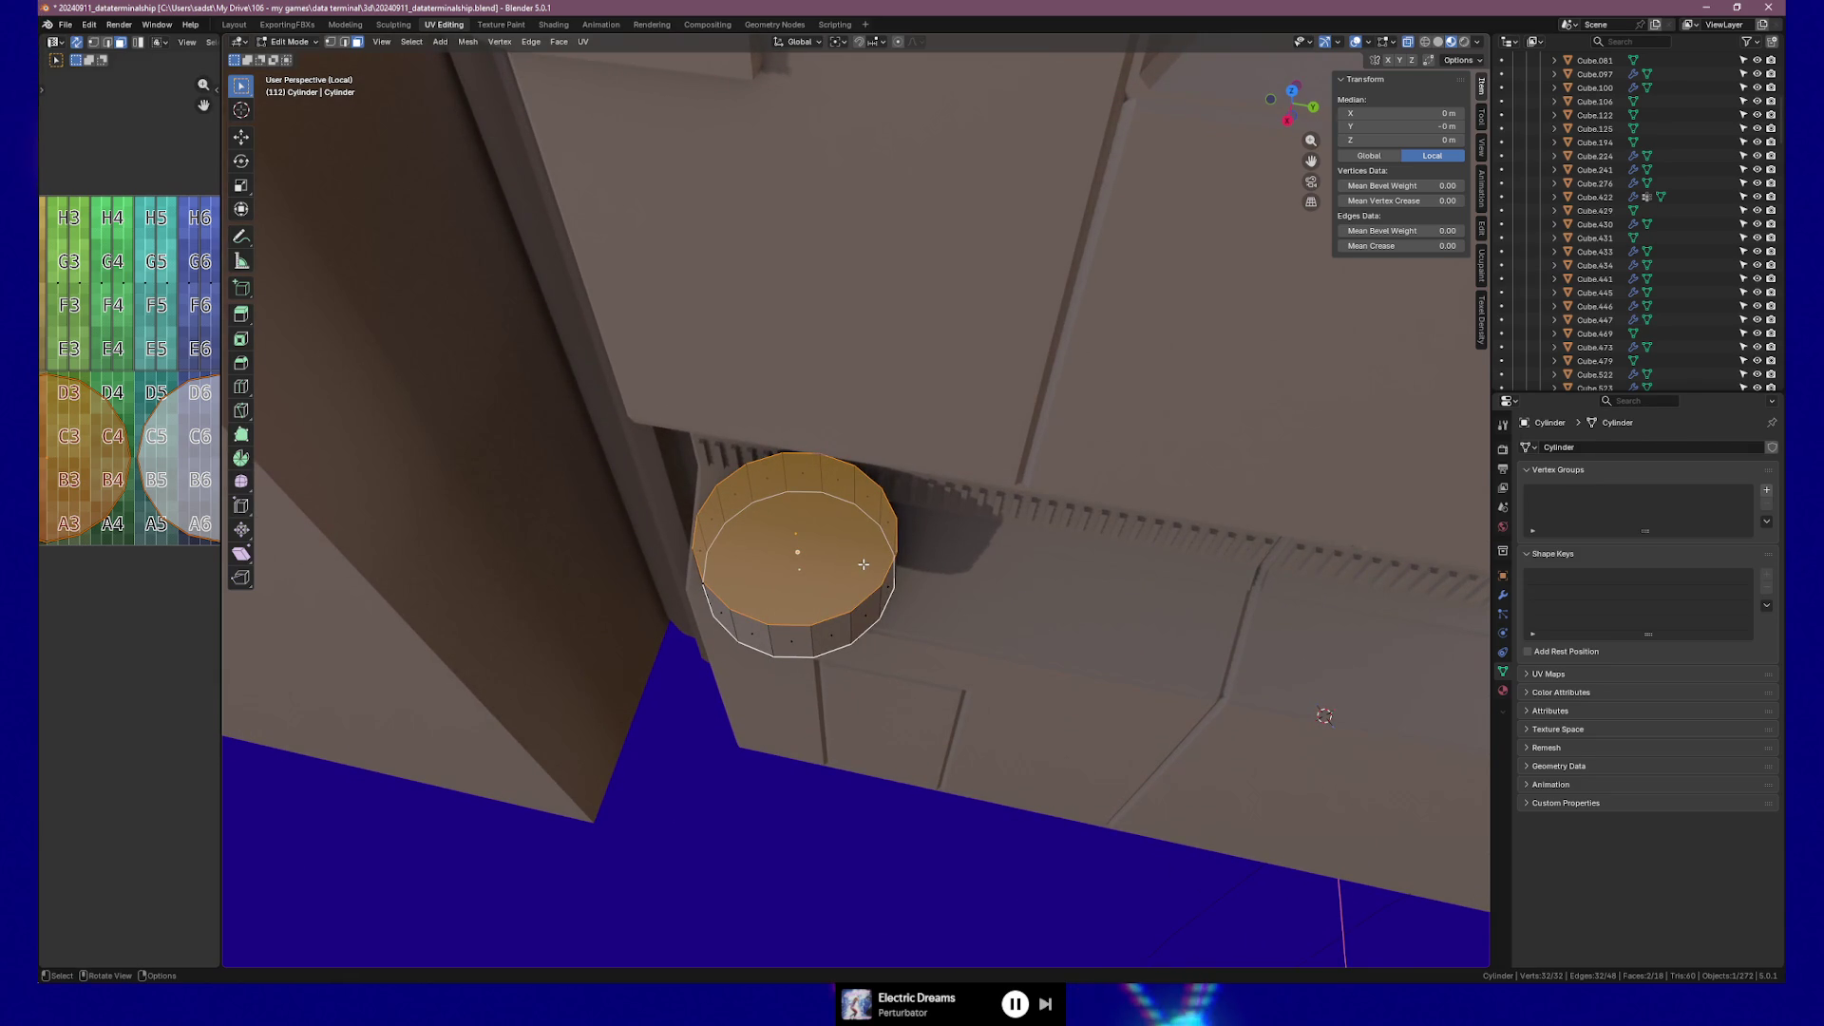
Make the first two knife cuts across the top cap, ending at the top rim vertex.
key(k)
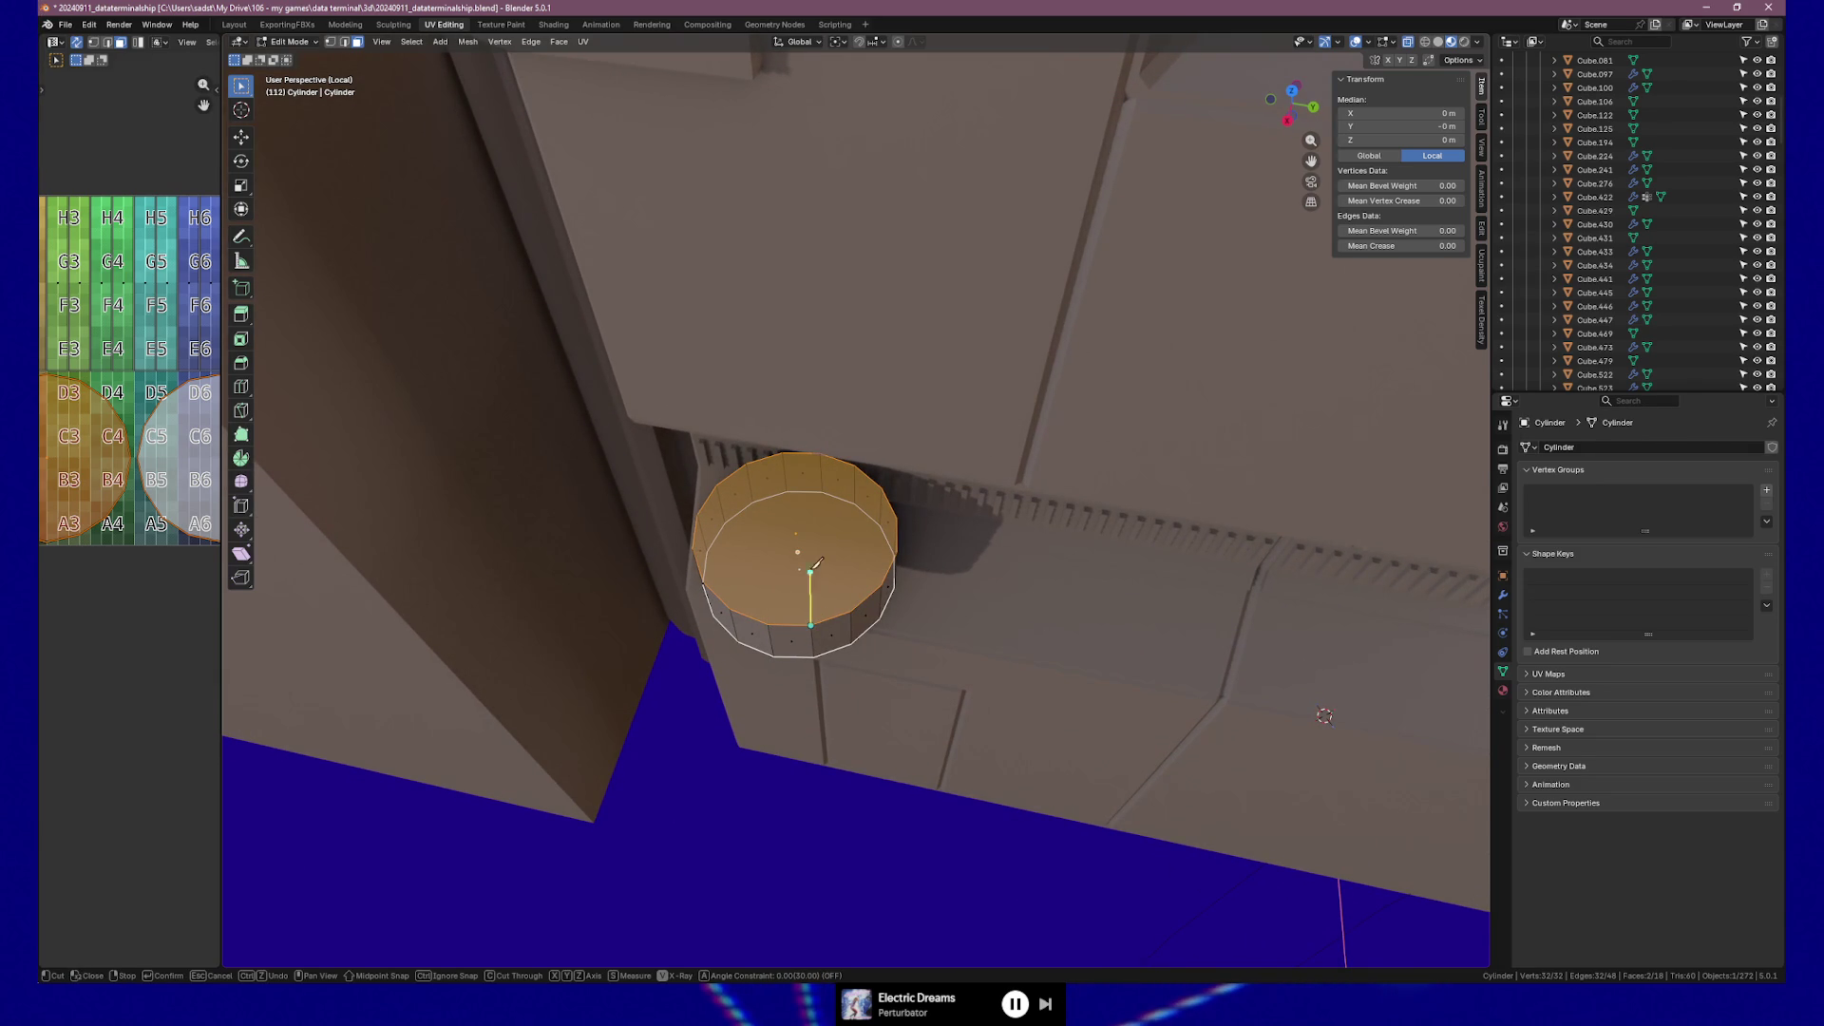
click(782, 452)
key(Return)
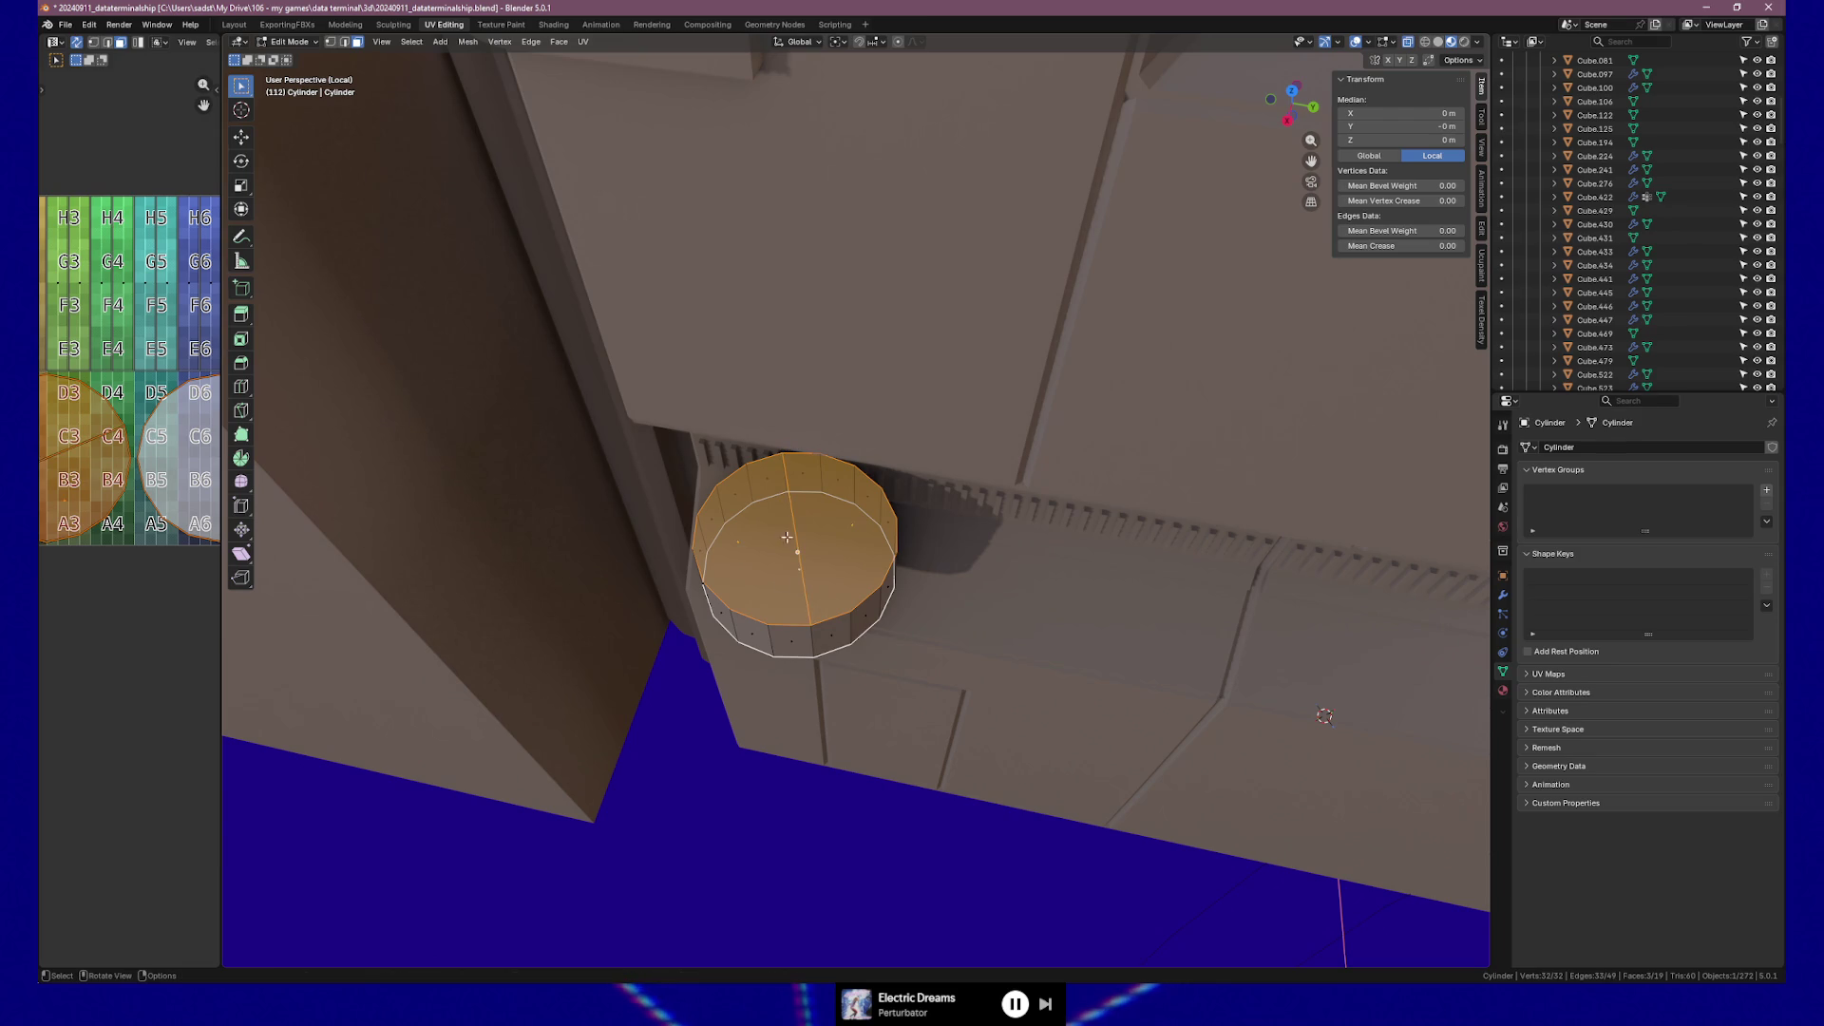
key(k)
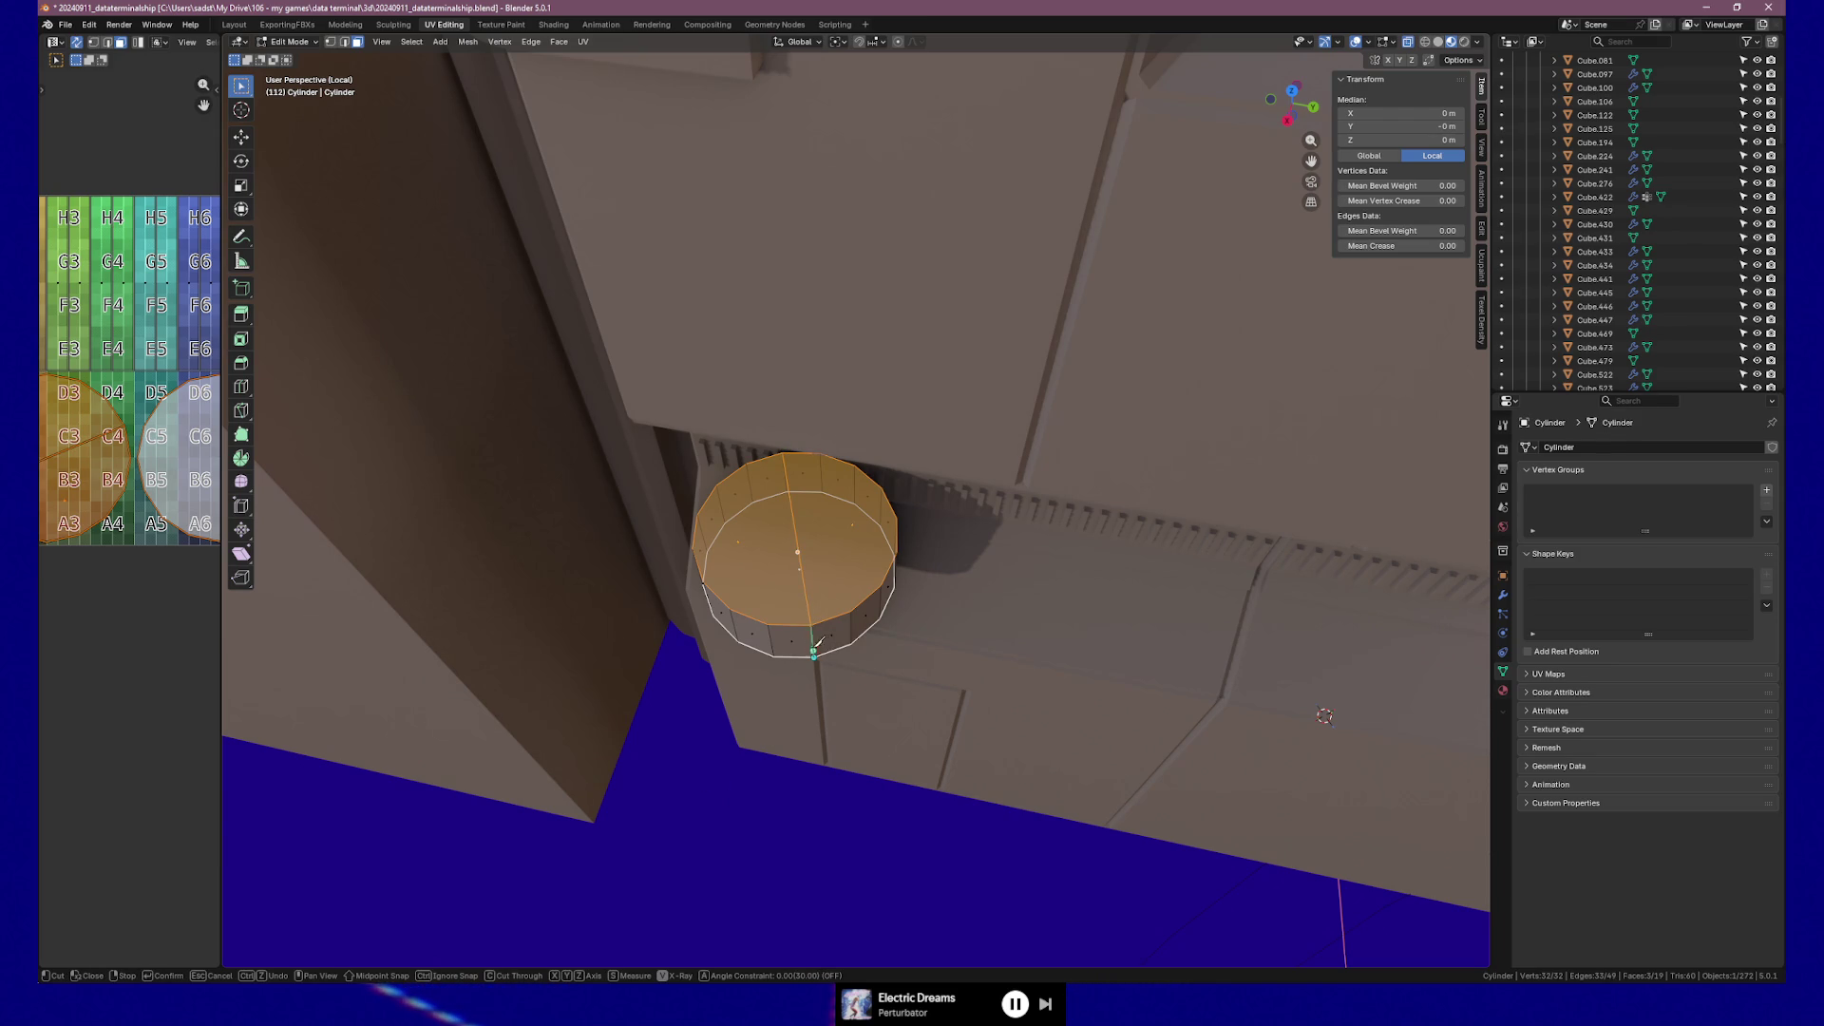
middle_drag(793, 516, 836, 560)
scroll(867, 486, up, 2)
scroll(867, 486, up, 2)
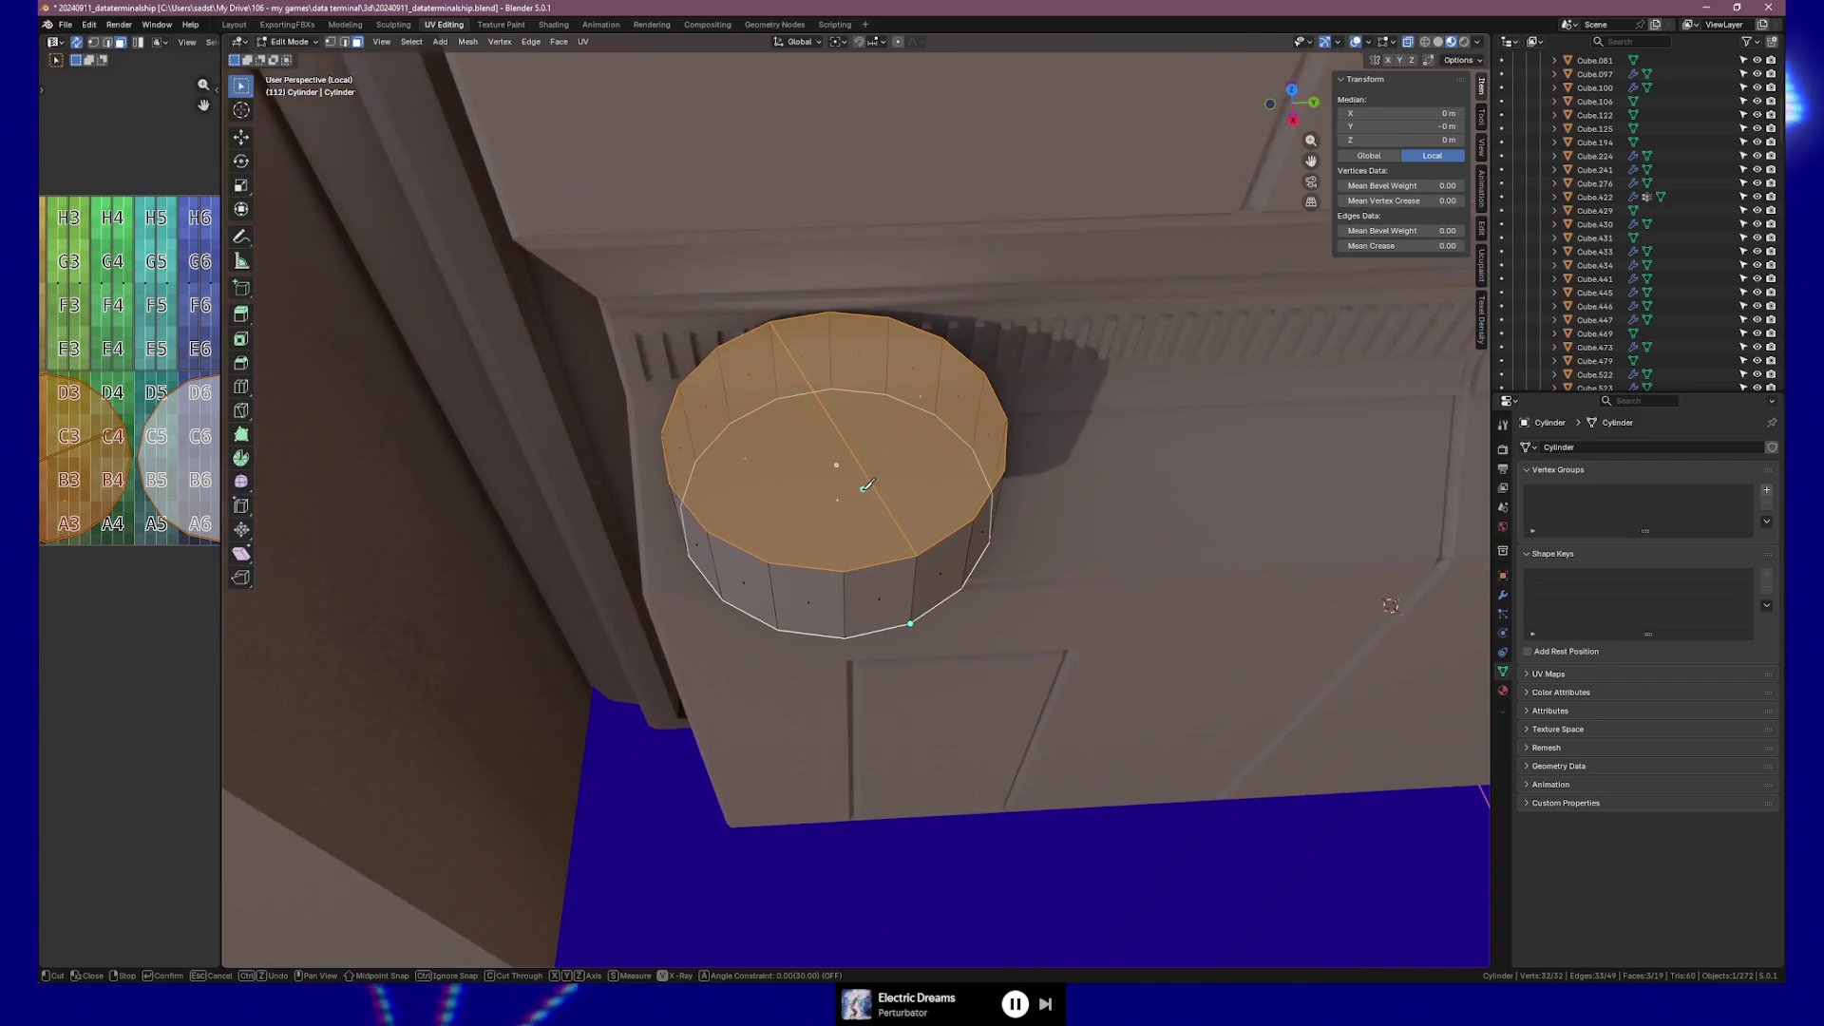
middle_drag(867, 486, 899, 489)
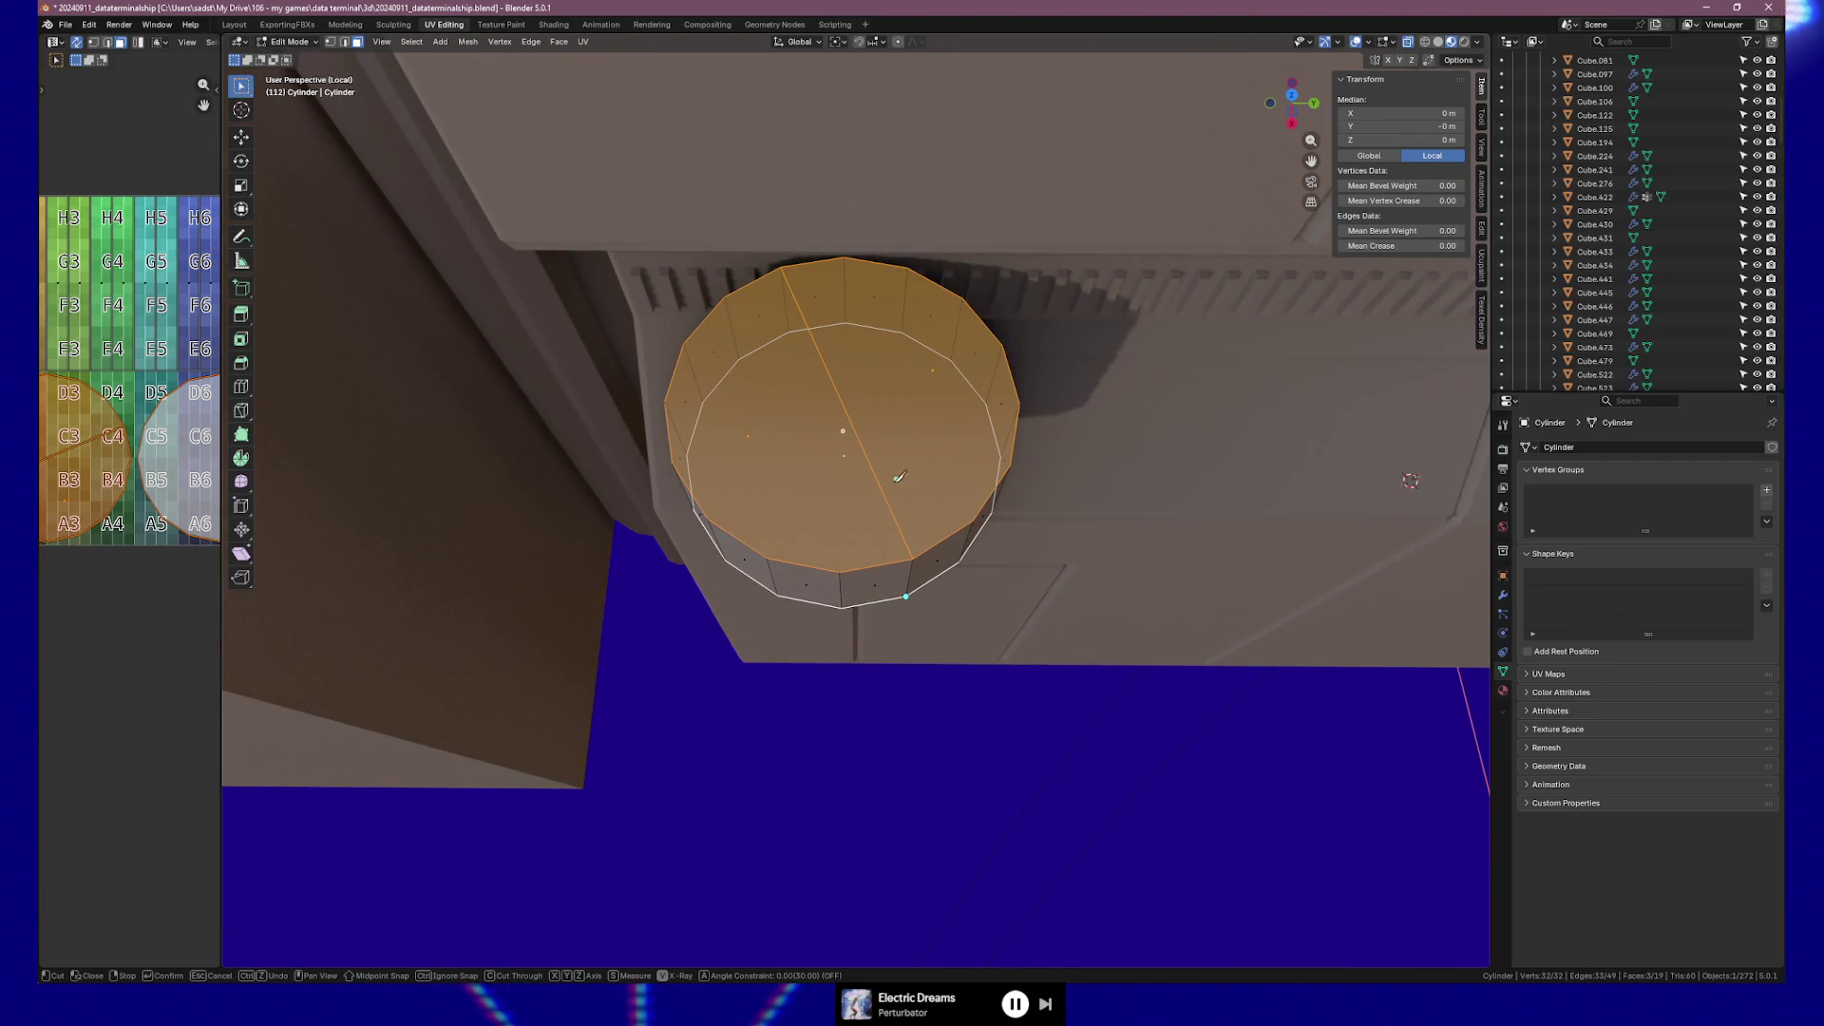
click(844, 257)
key(Return)
Add three knife cuts from the lower-left rim vertices through the centre to the opposite rim.
key(k)
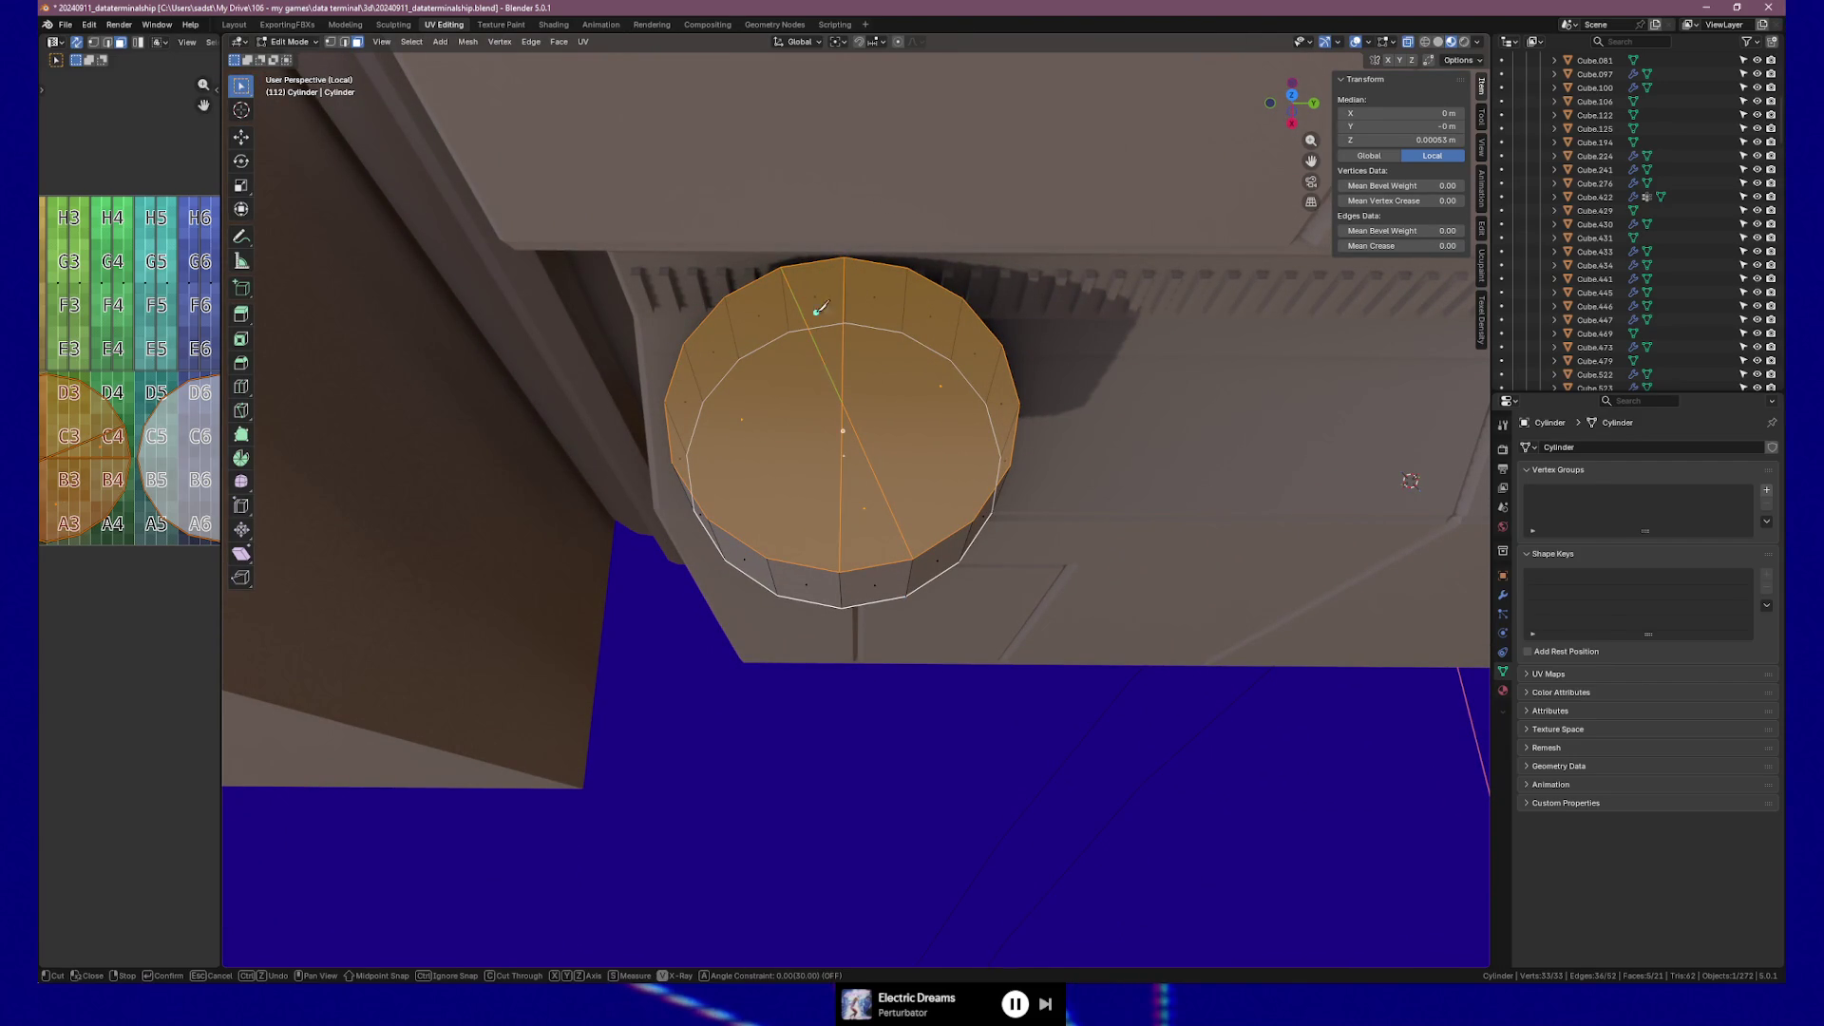
click(909, 270)
key(Return)
key(k)
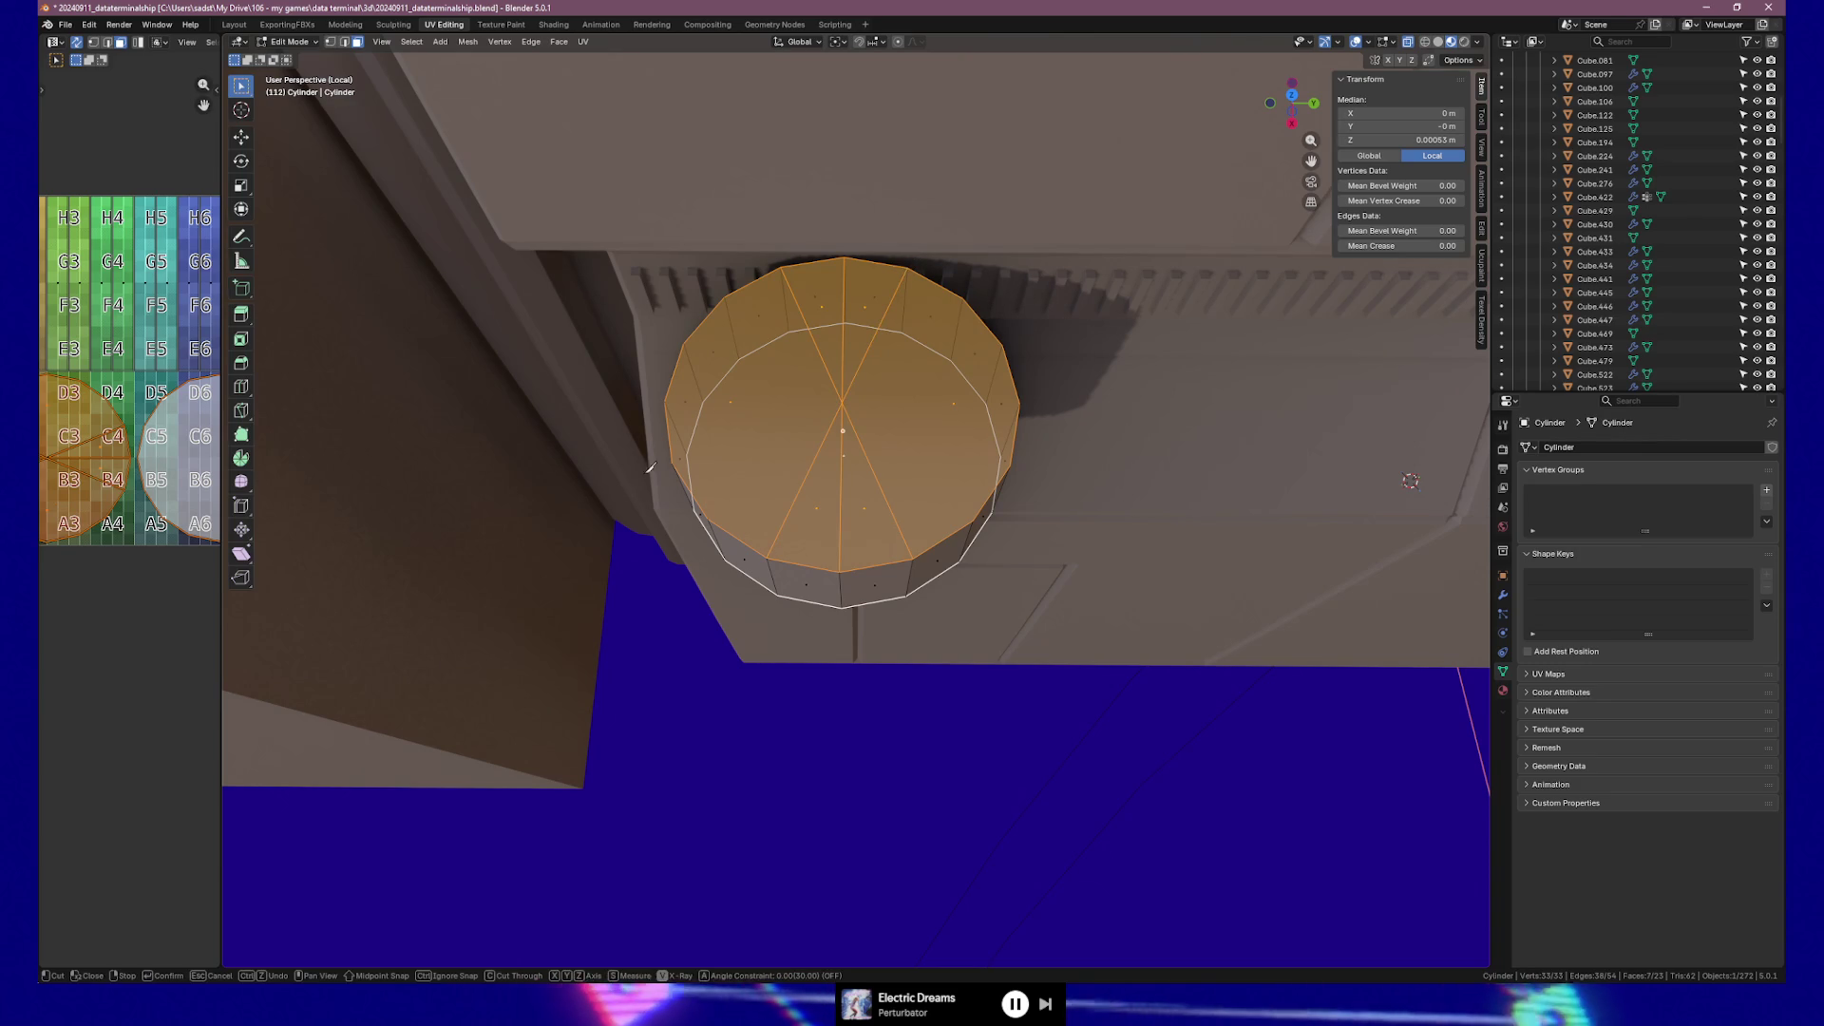
click(707, 519)
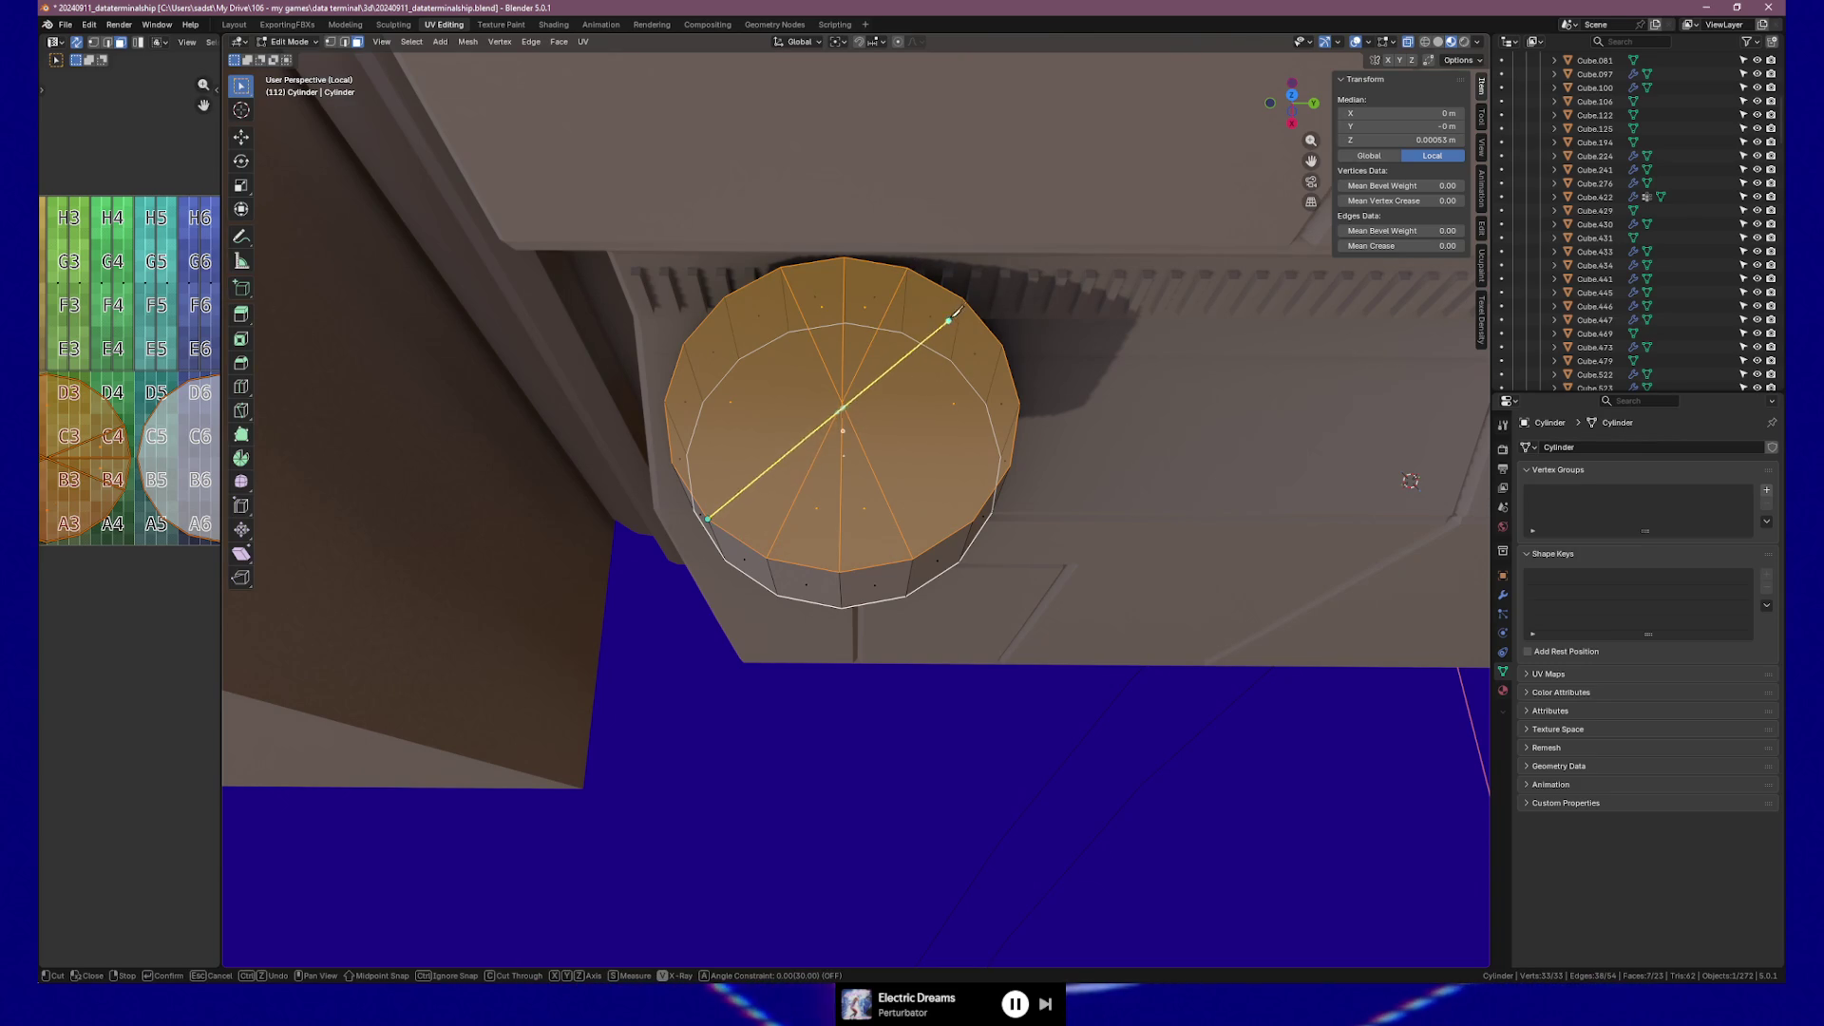
click(964, 297)
key(Return)
key(k)
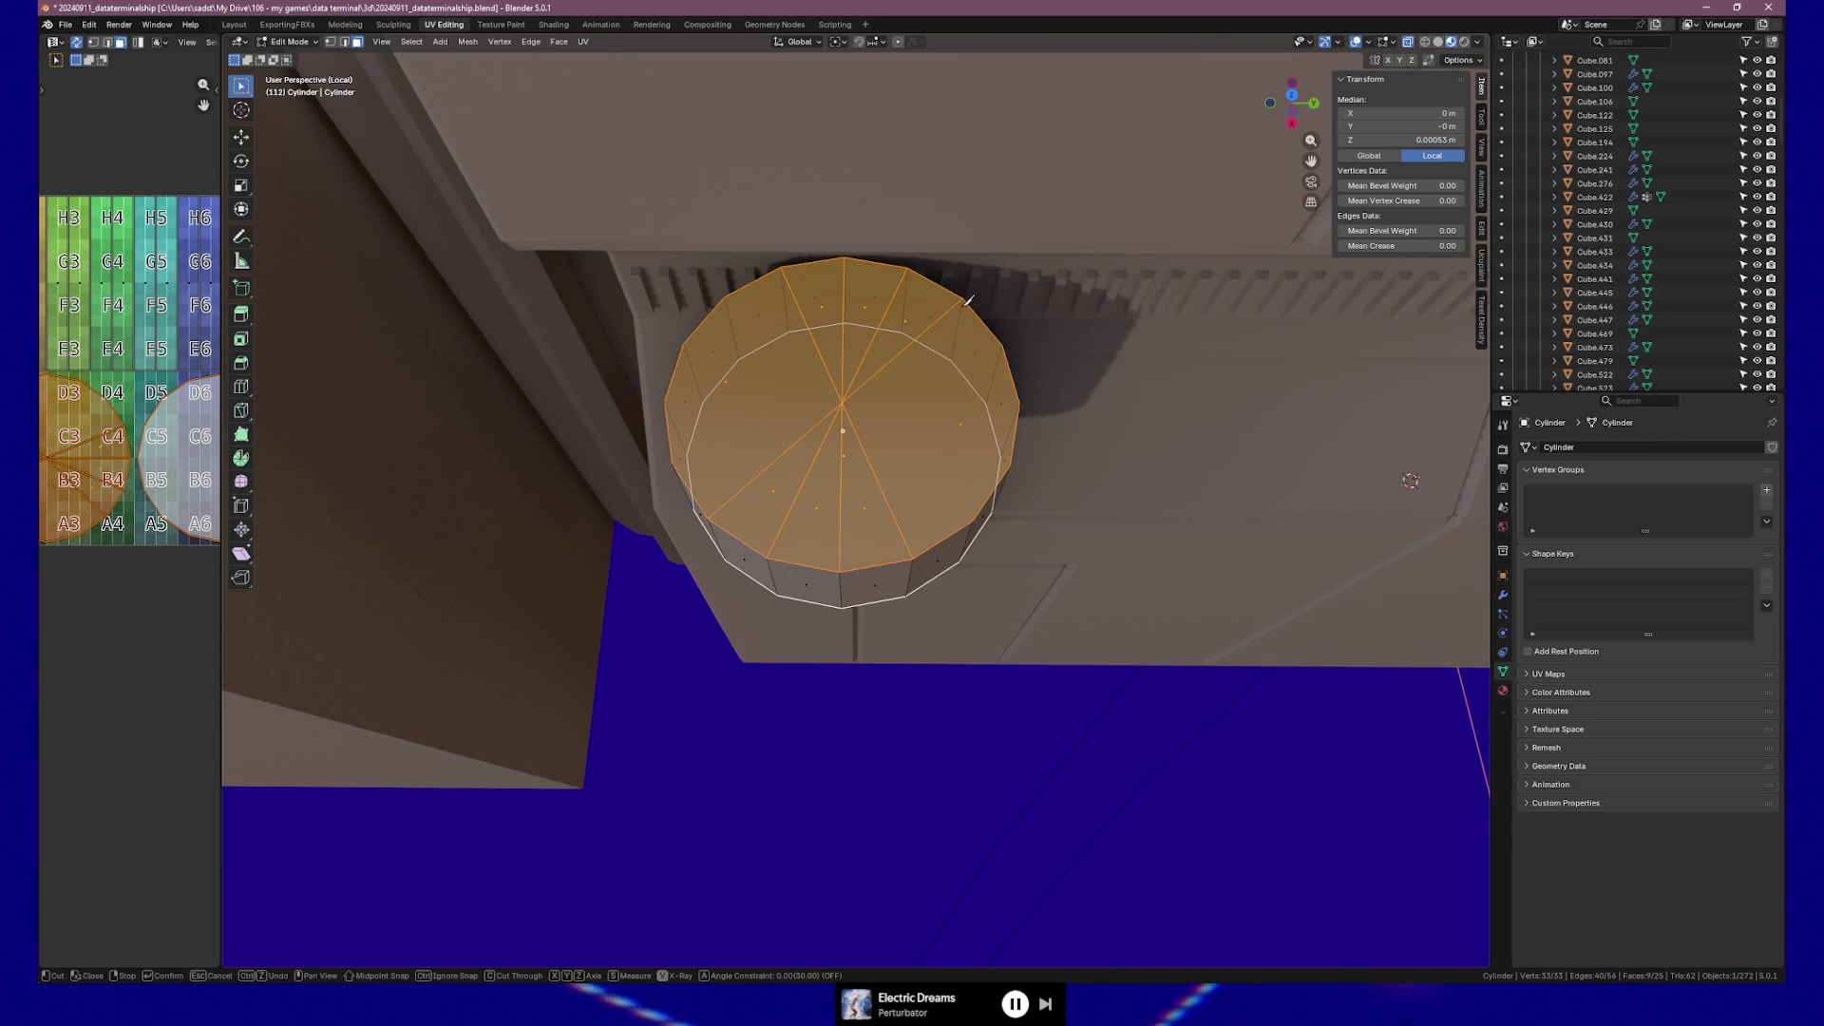
click(672, 462)
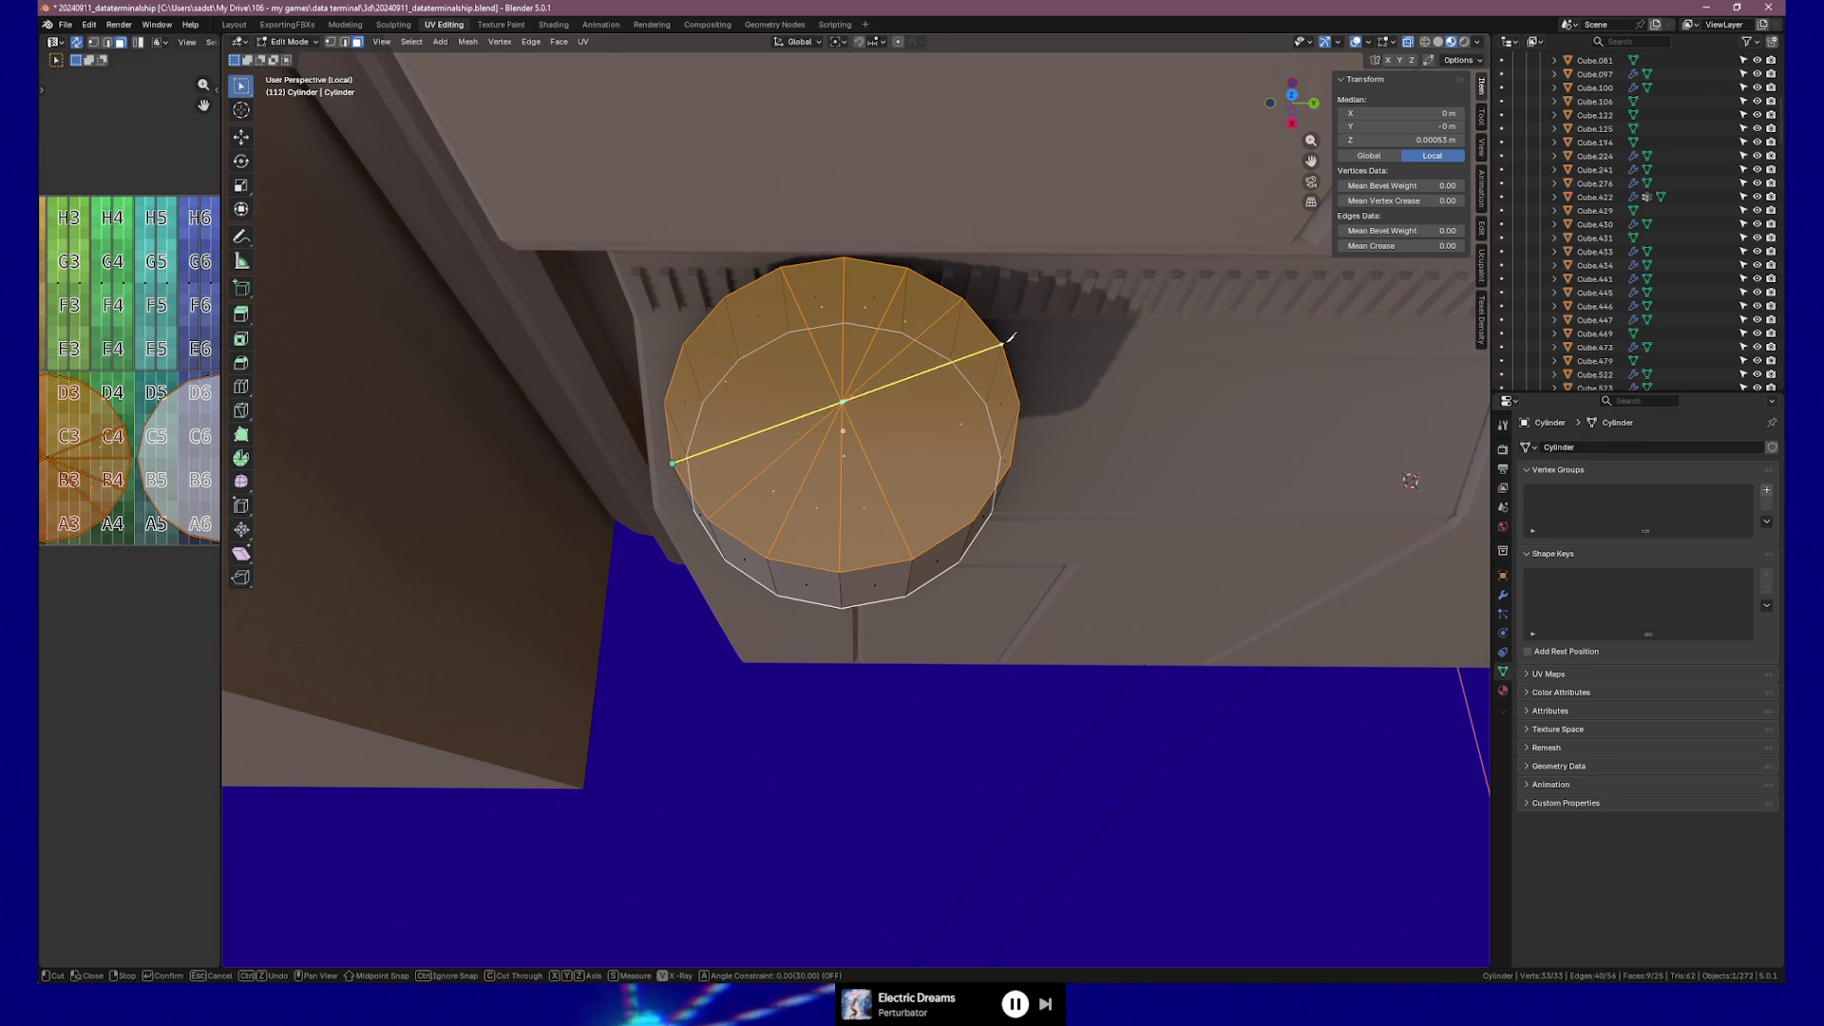
click(1005, 344)
key(Return)
Add the remaining left-to-right and top-to-bottom rim-to-rim cuts through the cap centre.
click(669, 398)
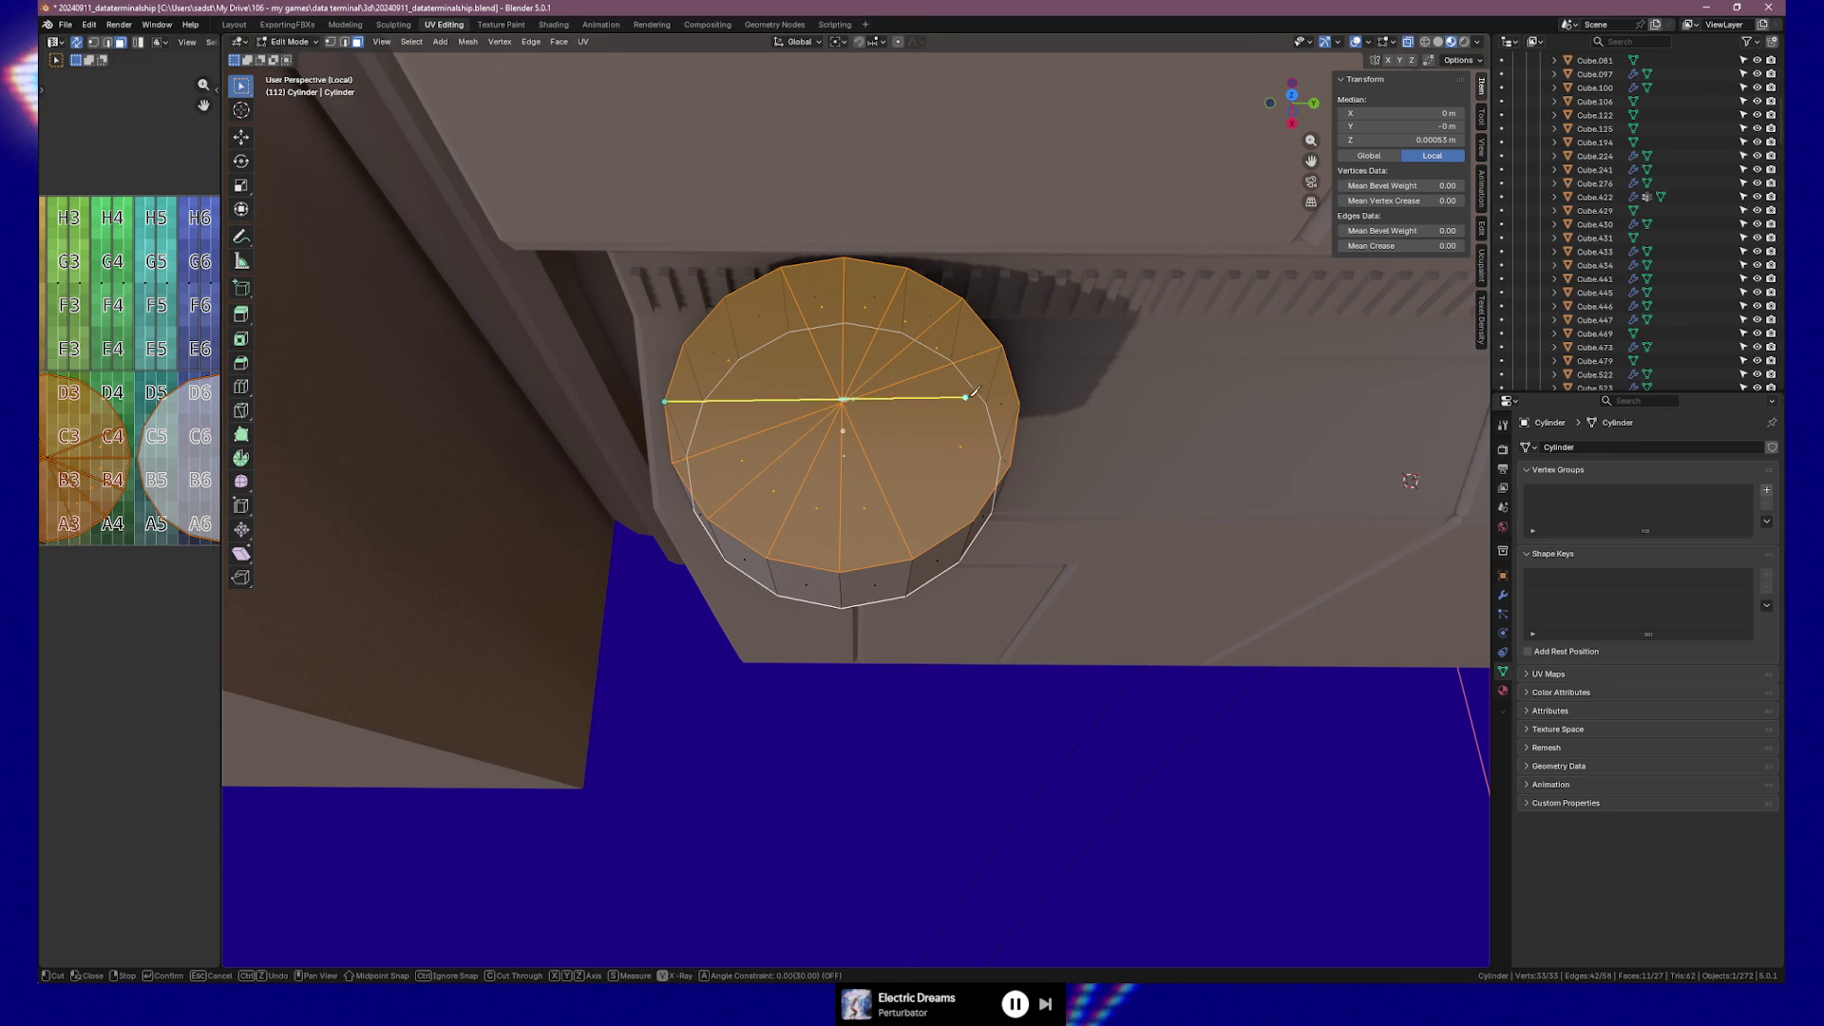
click(1019, 403)
key(Return)
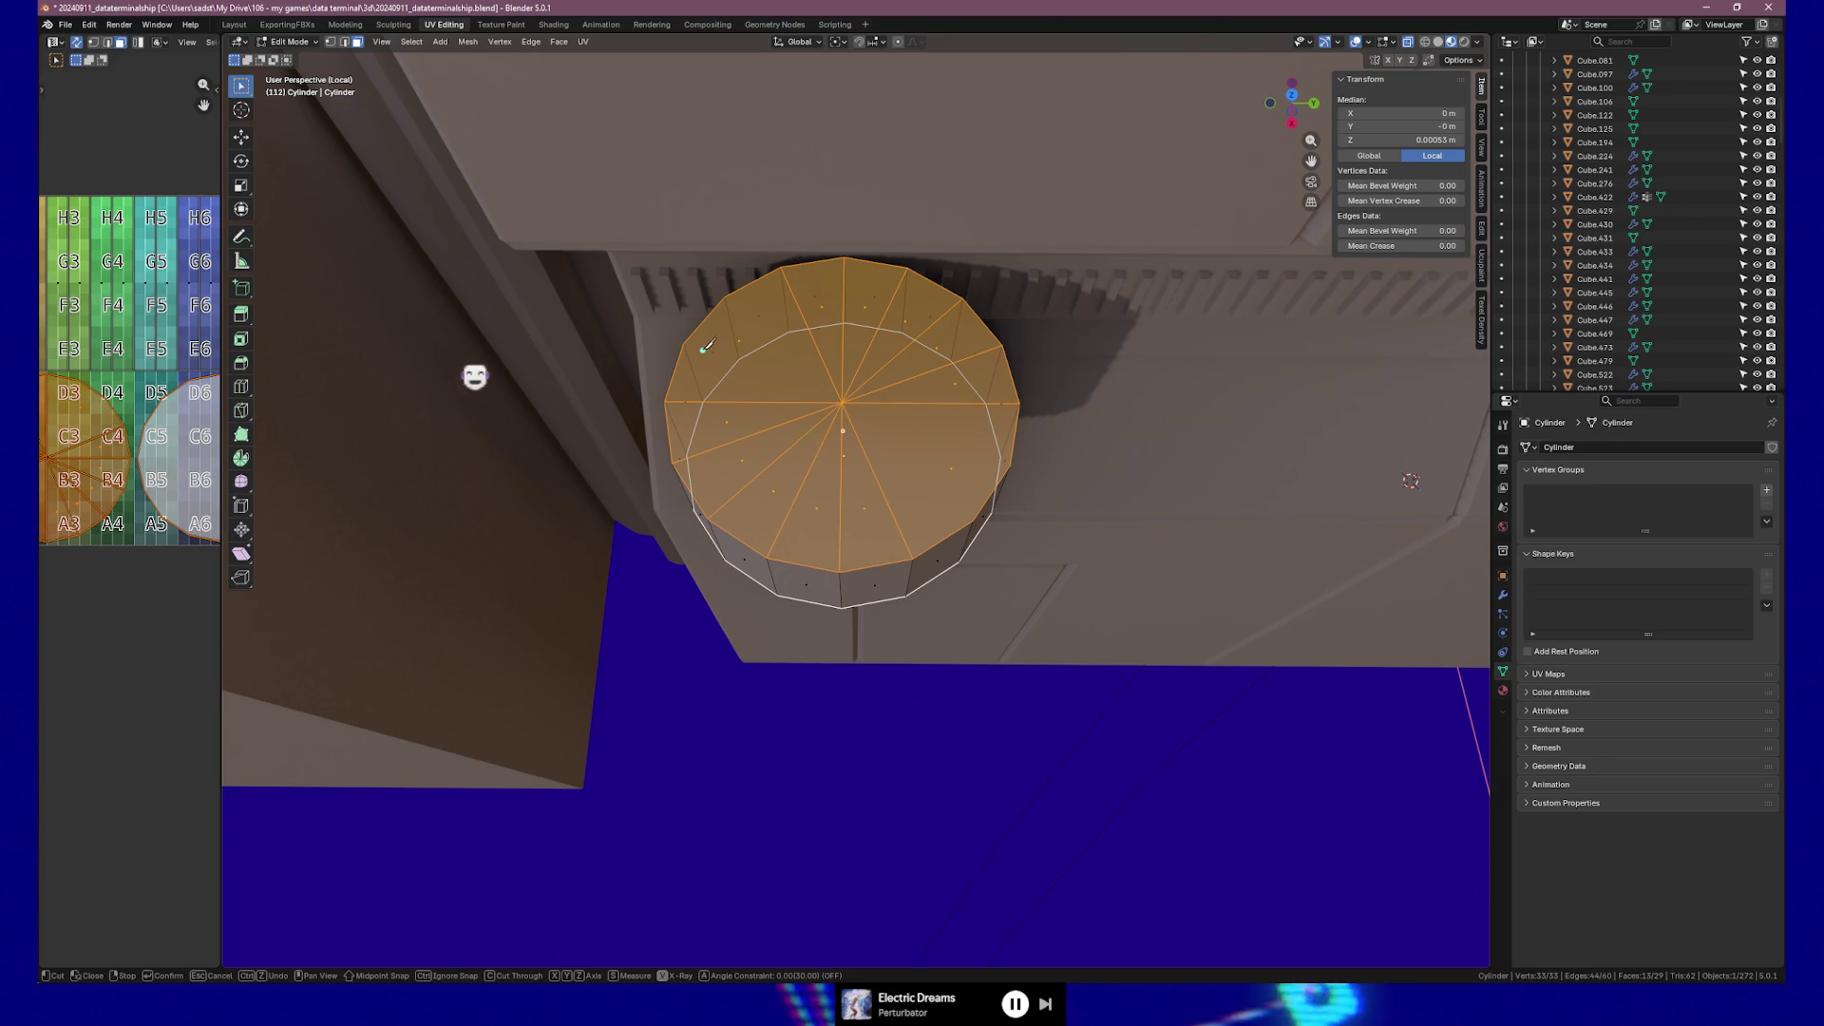
click(684, 344)
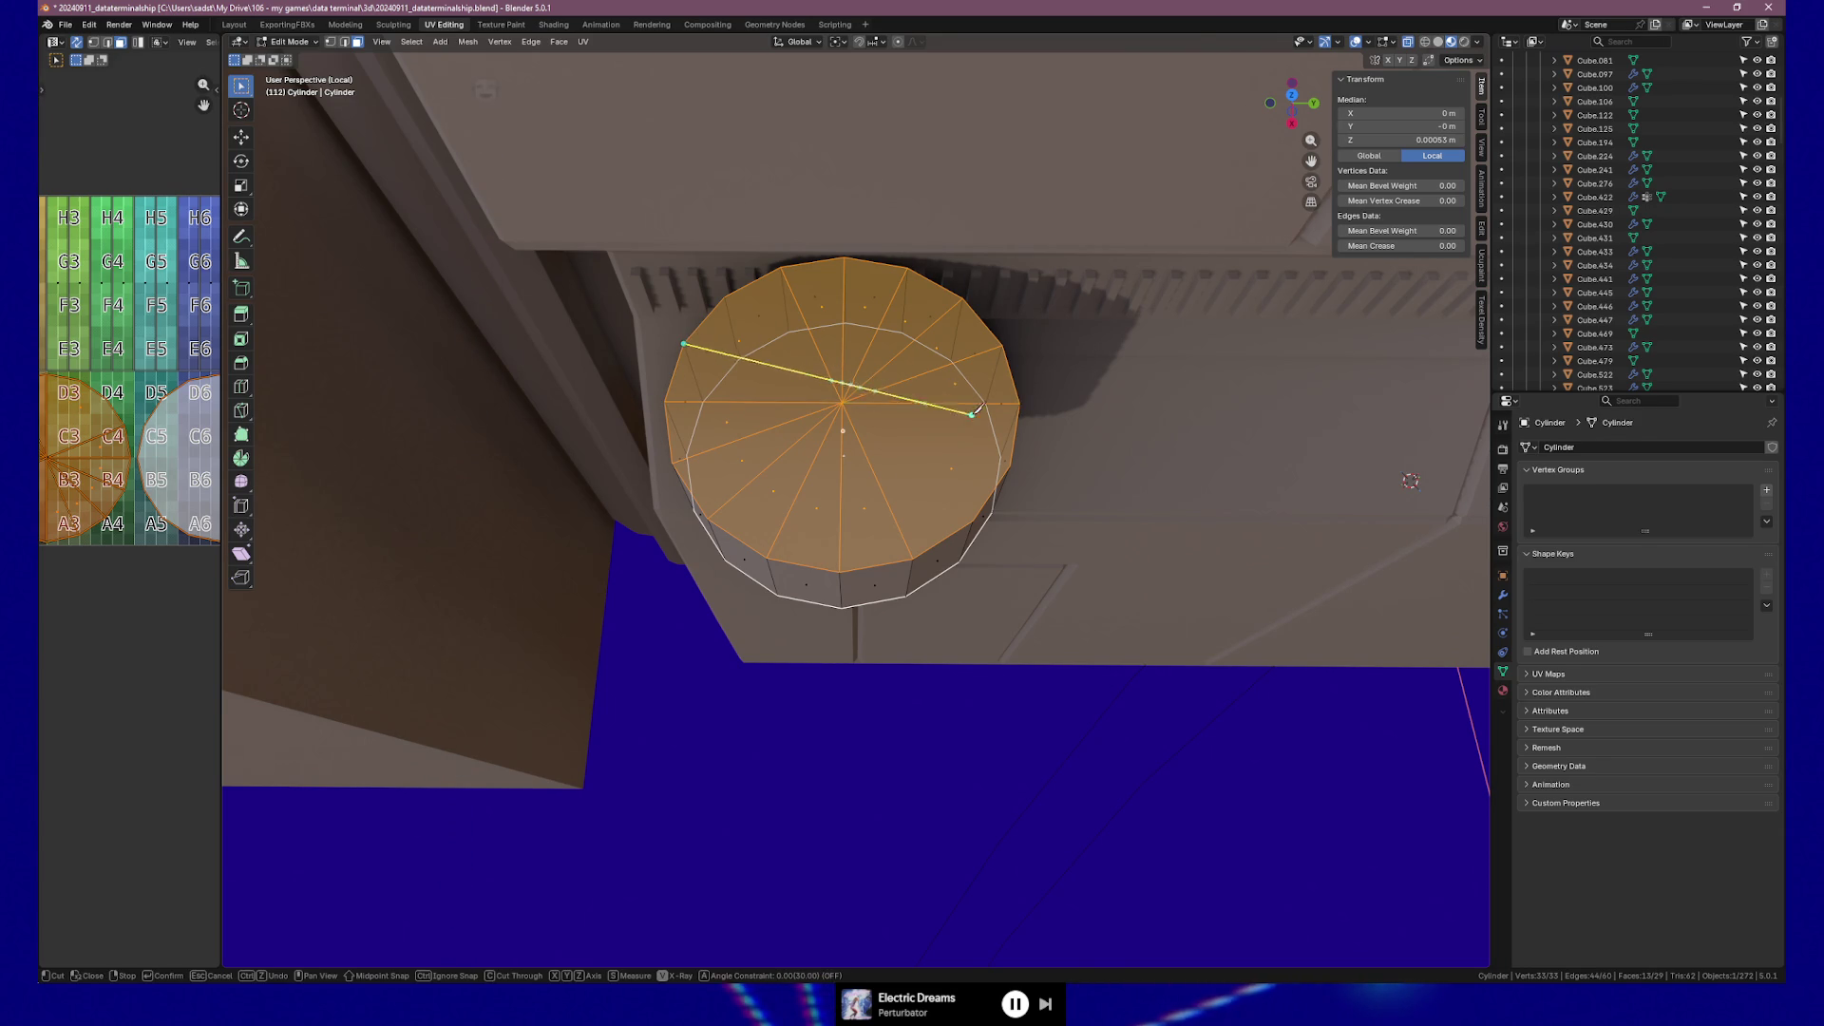
click(1010, 464)
key(Return)
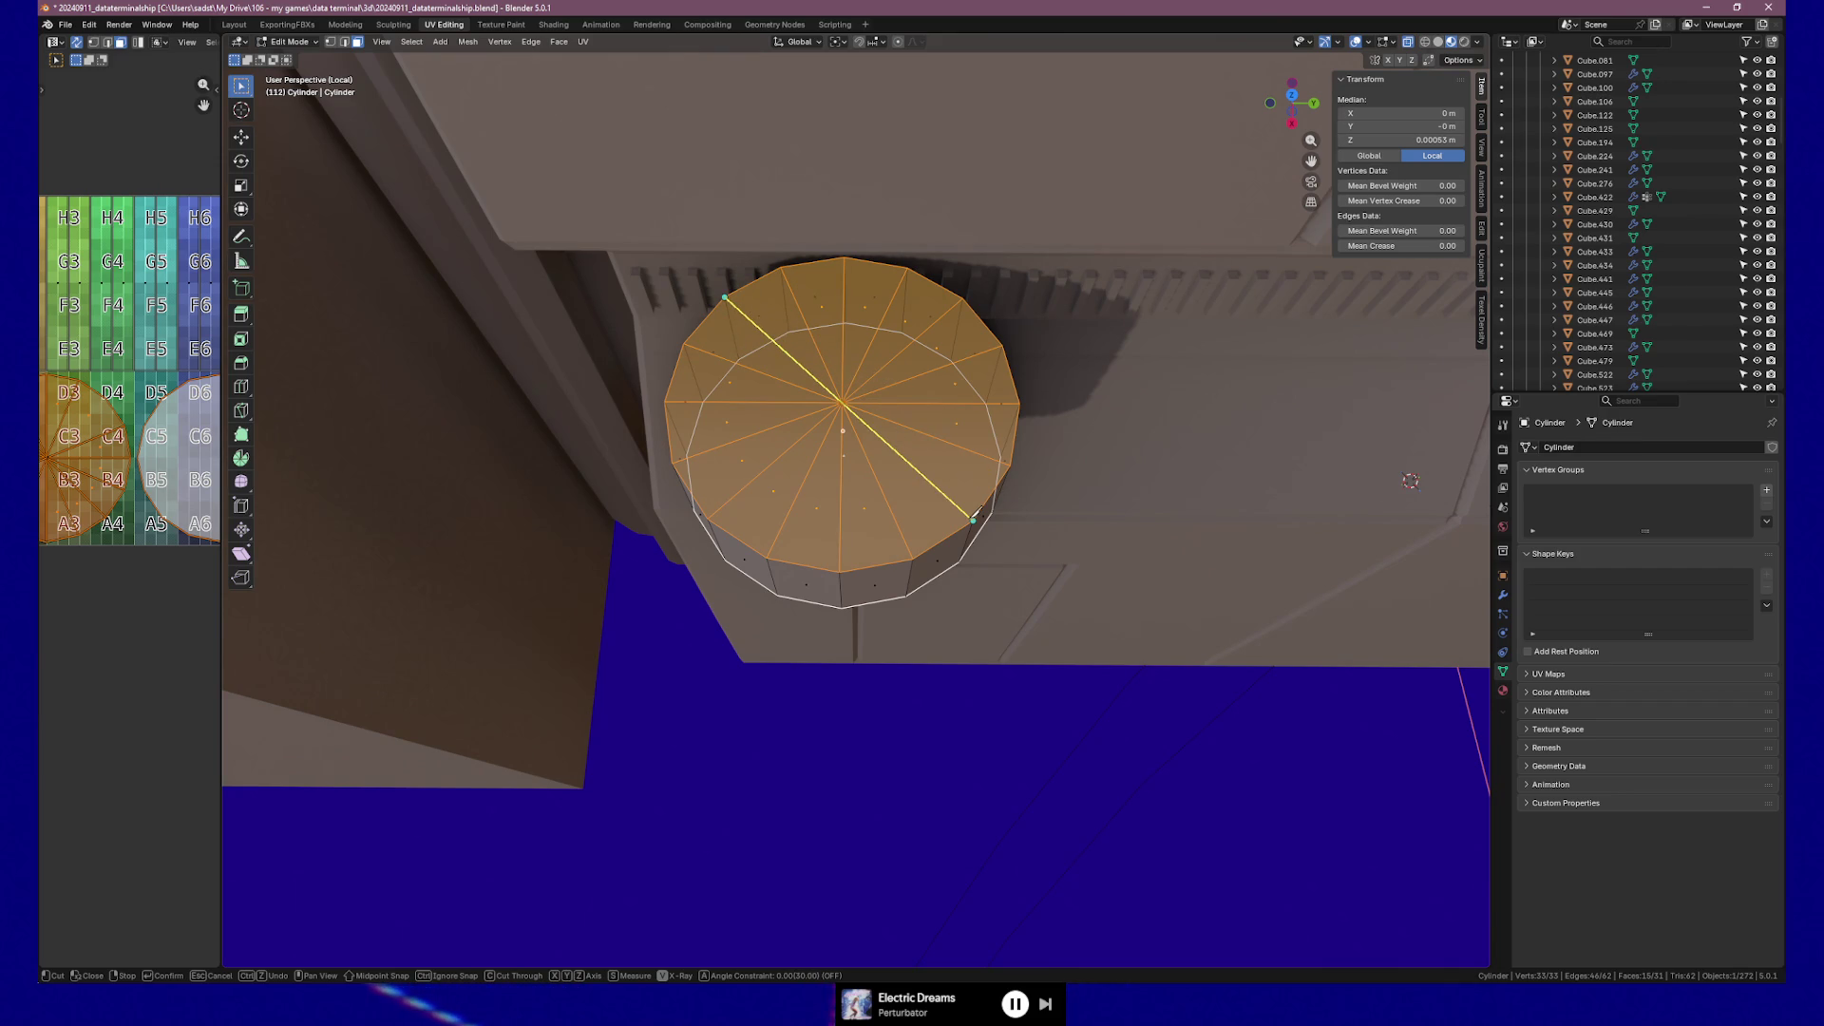
key(Return)
mouse_move(1011, 513)
middle_down()
mouse_move(863, 614)
mouse_move(871, 473)
middle_up()
key(k)
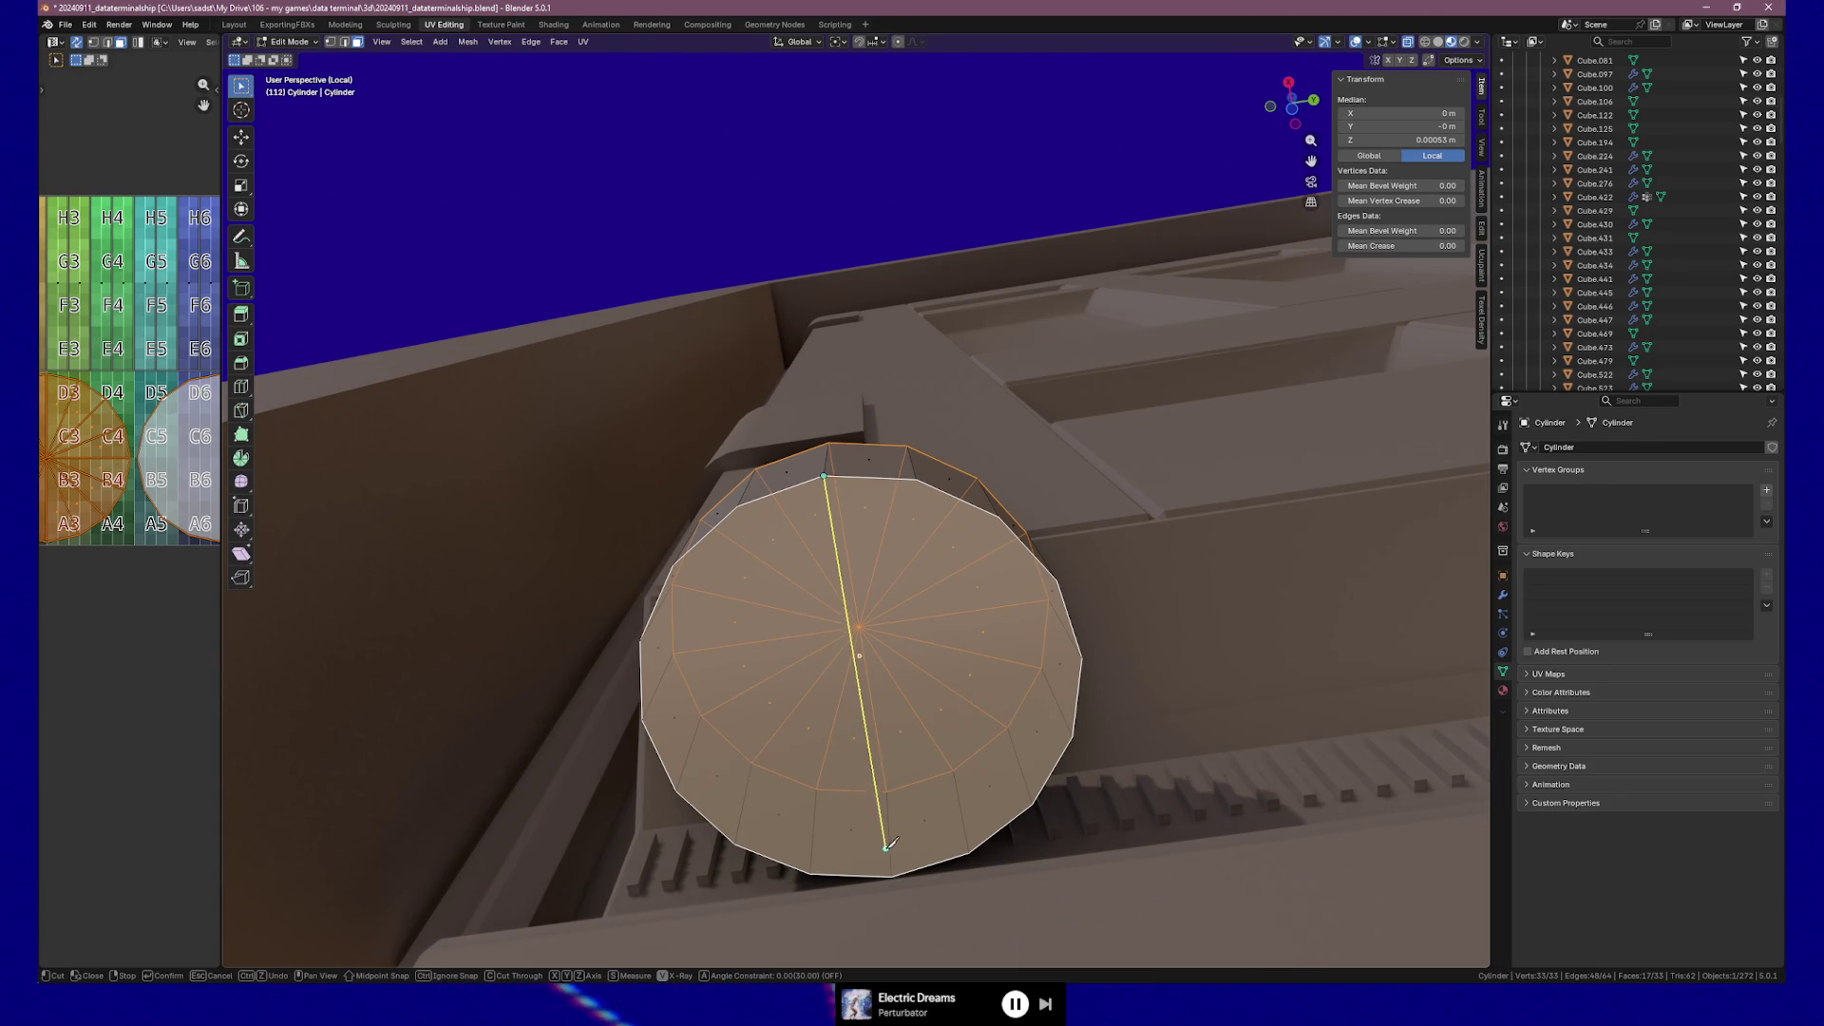
click(891, 875)
key(Return)
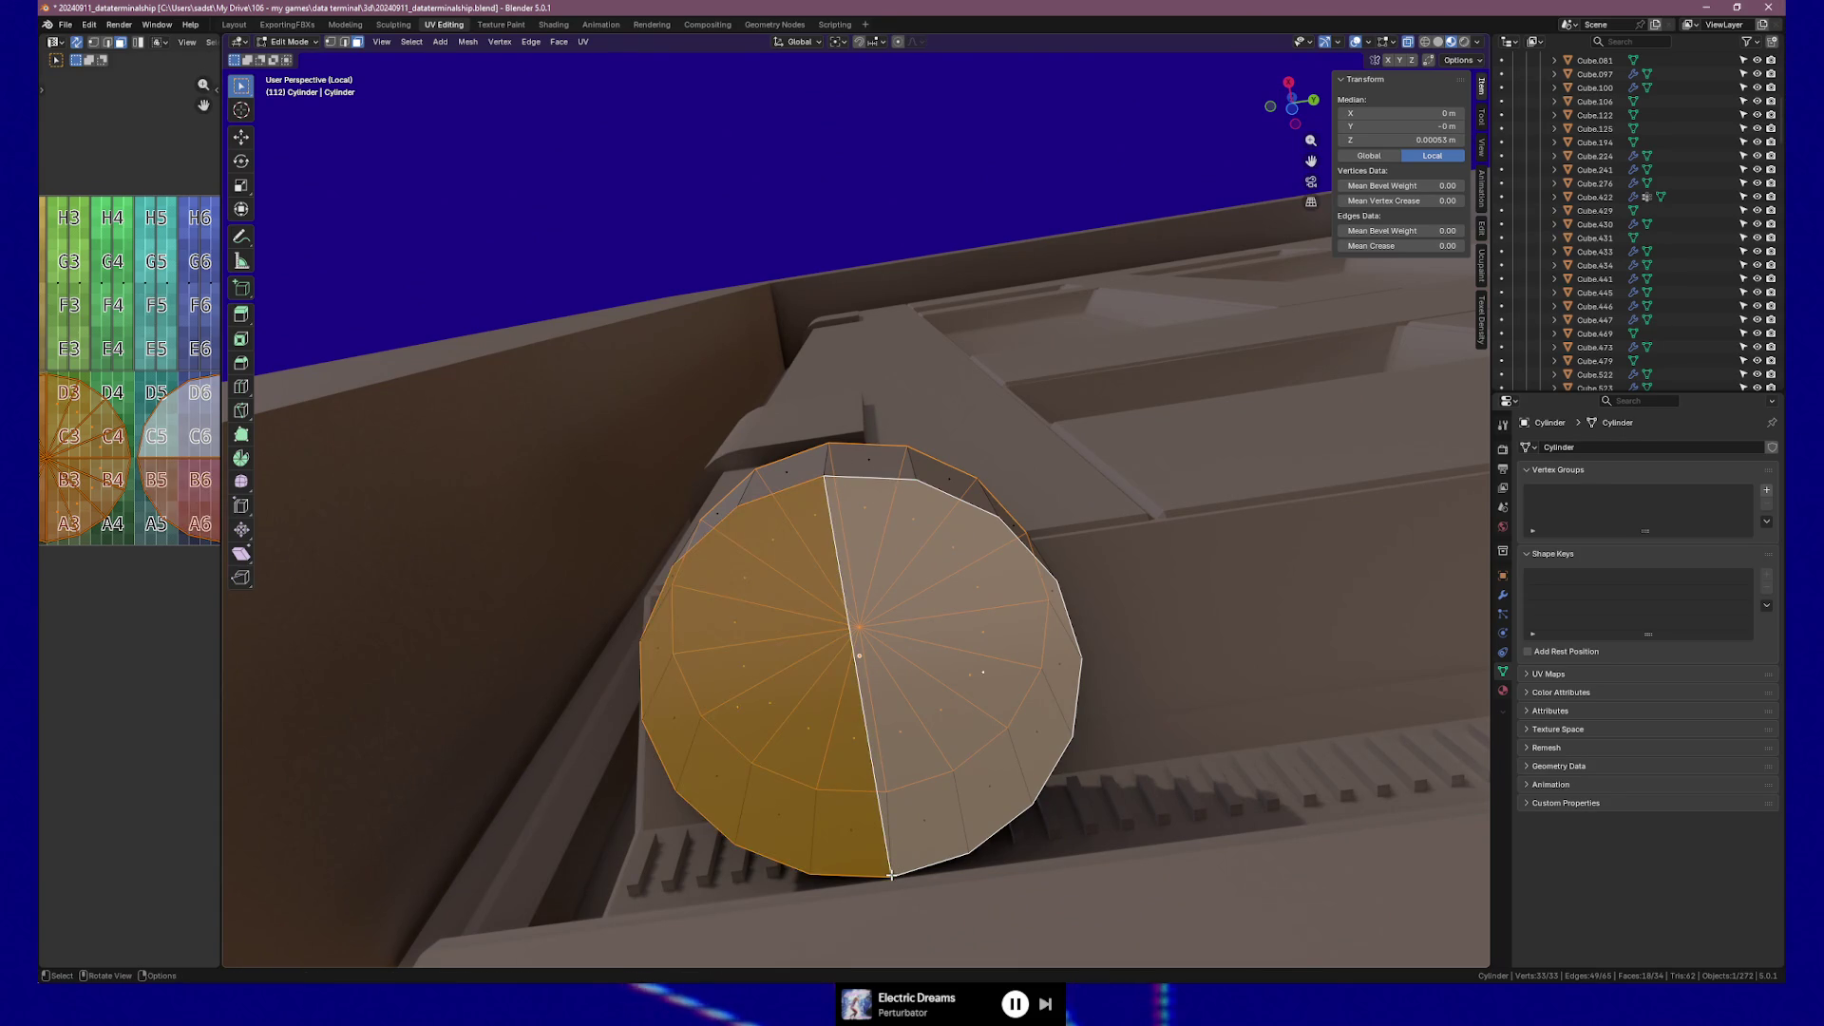
Make the final knife cut from the top rim vertex to the bottom rim vertex.
key(k)
click(916, 483)
click(810, 874)
key(Return)
Keep one cap triangle and its side face, deleting all other faces.
middle_drag(928, 578, 915, 759)
click(866, 526)
shift+click(859, 645)
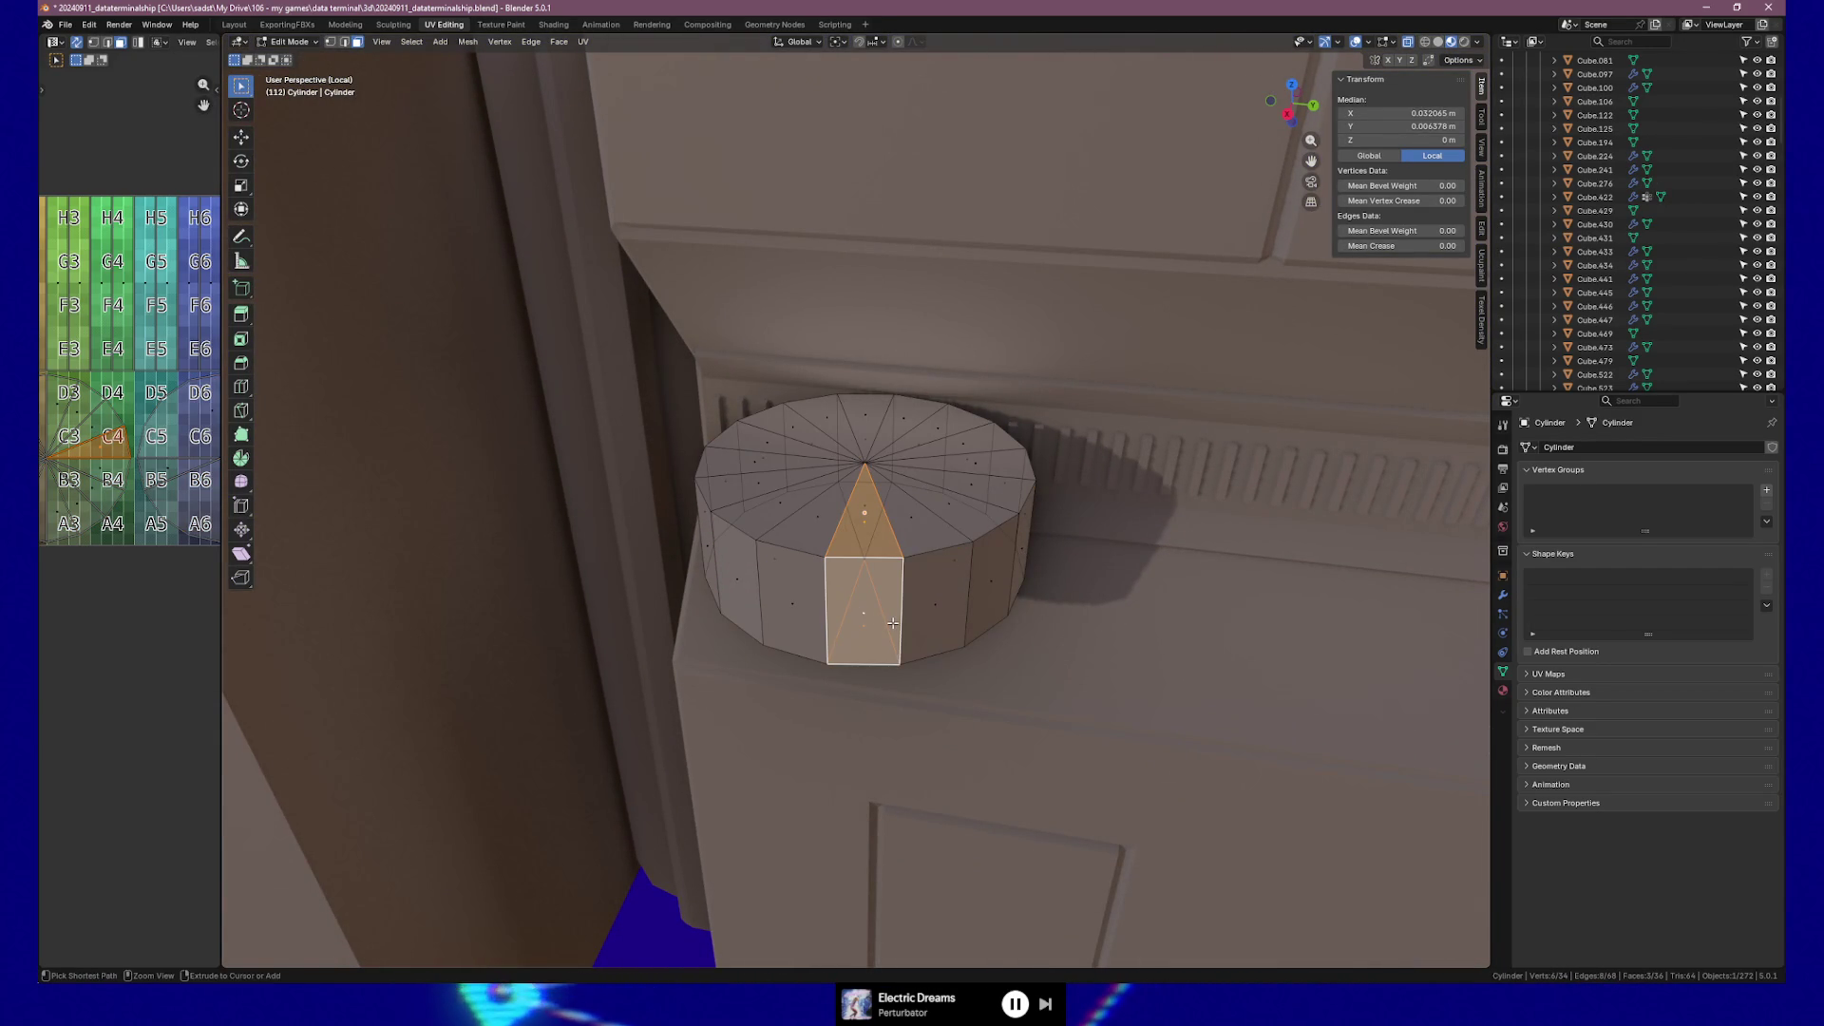
key(ctrl+i)
key(x)
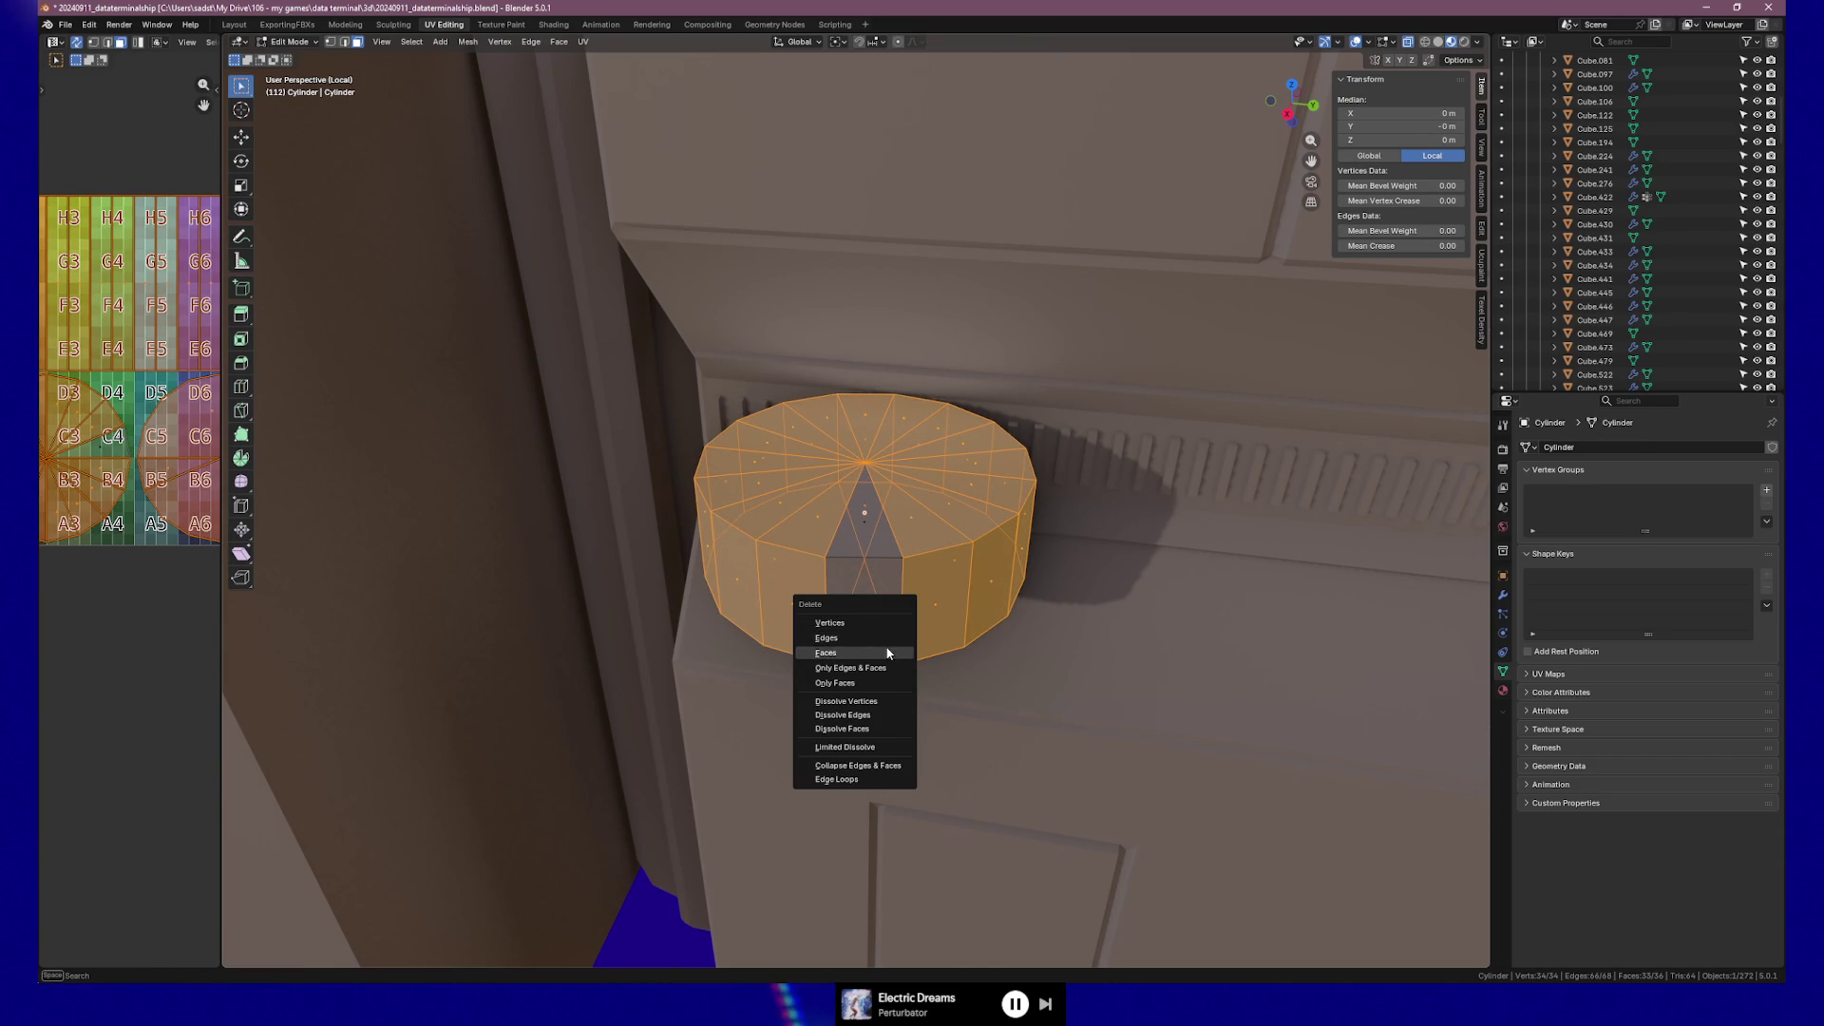
click(888, 653)
mouse_move(888, 654)
middle_down()
mouse_move(796, 621)
mouse_move(909, 656)
middle_up()
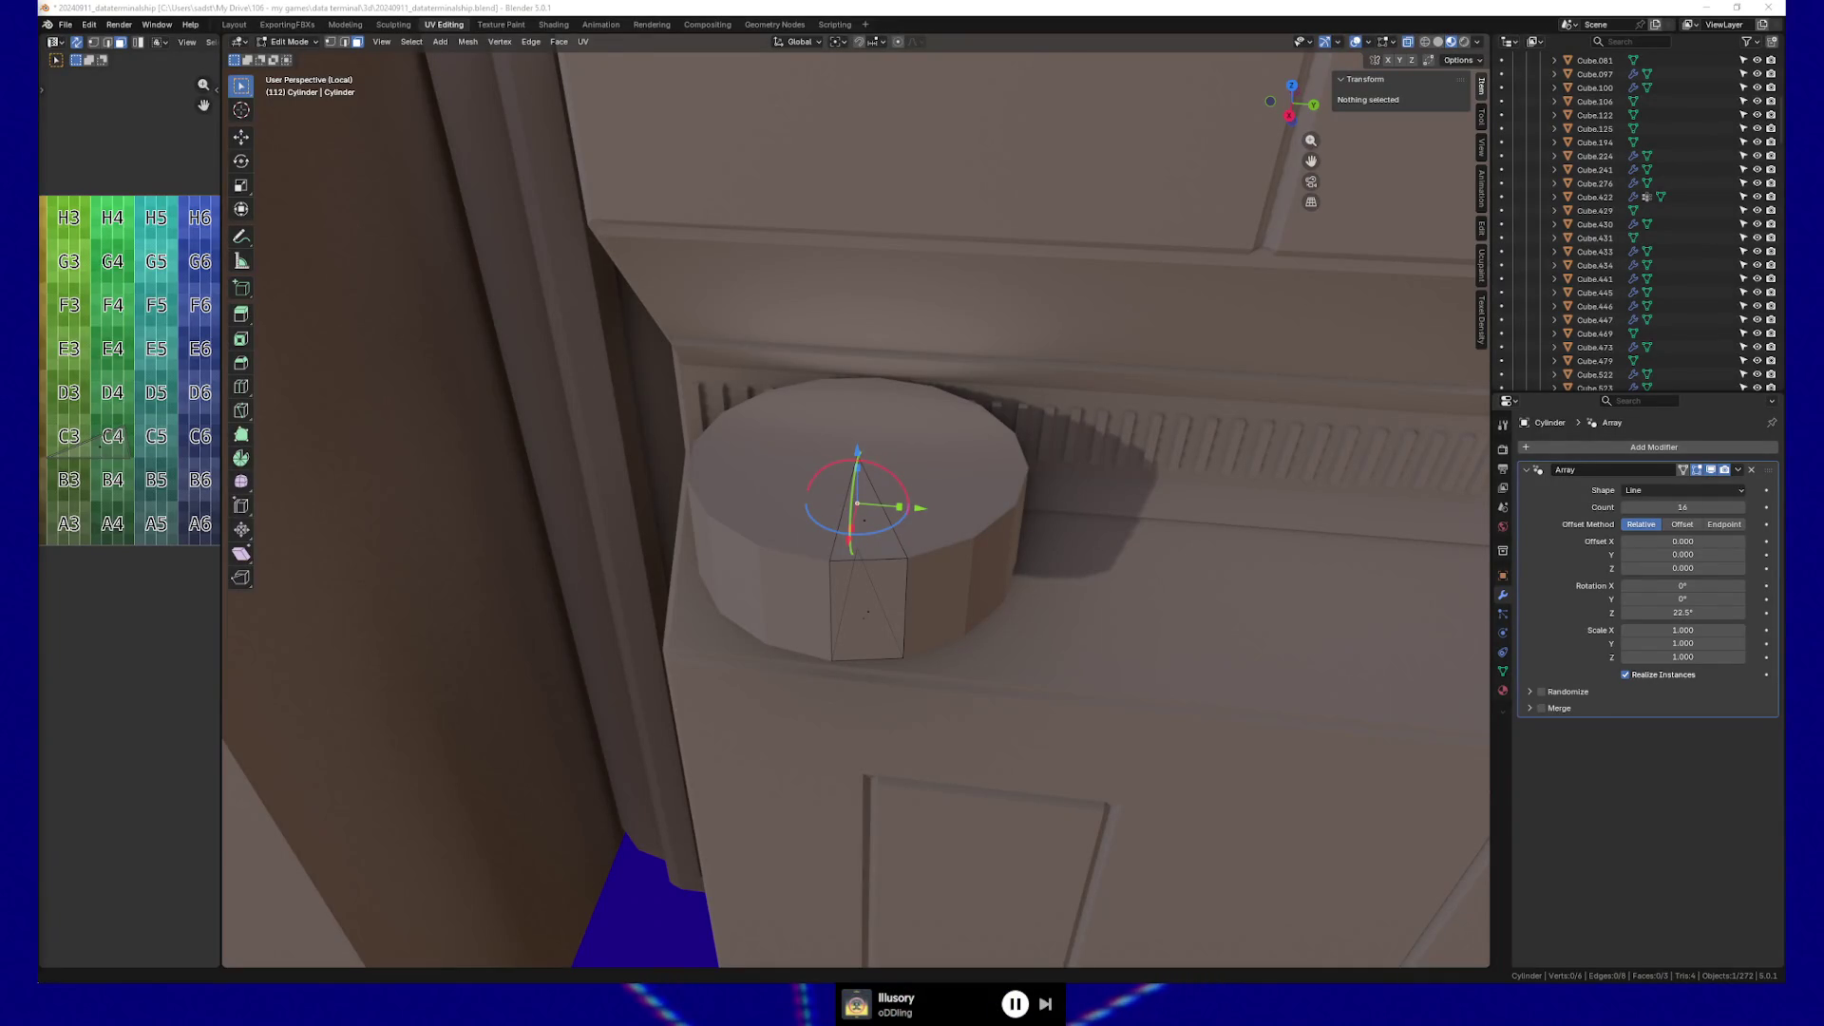
Check the Array modifier count with the arrows, settling back on 16 copies.
click(1625, 509)
click(1625, 509)
click(1625, 509)
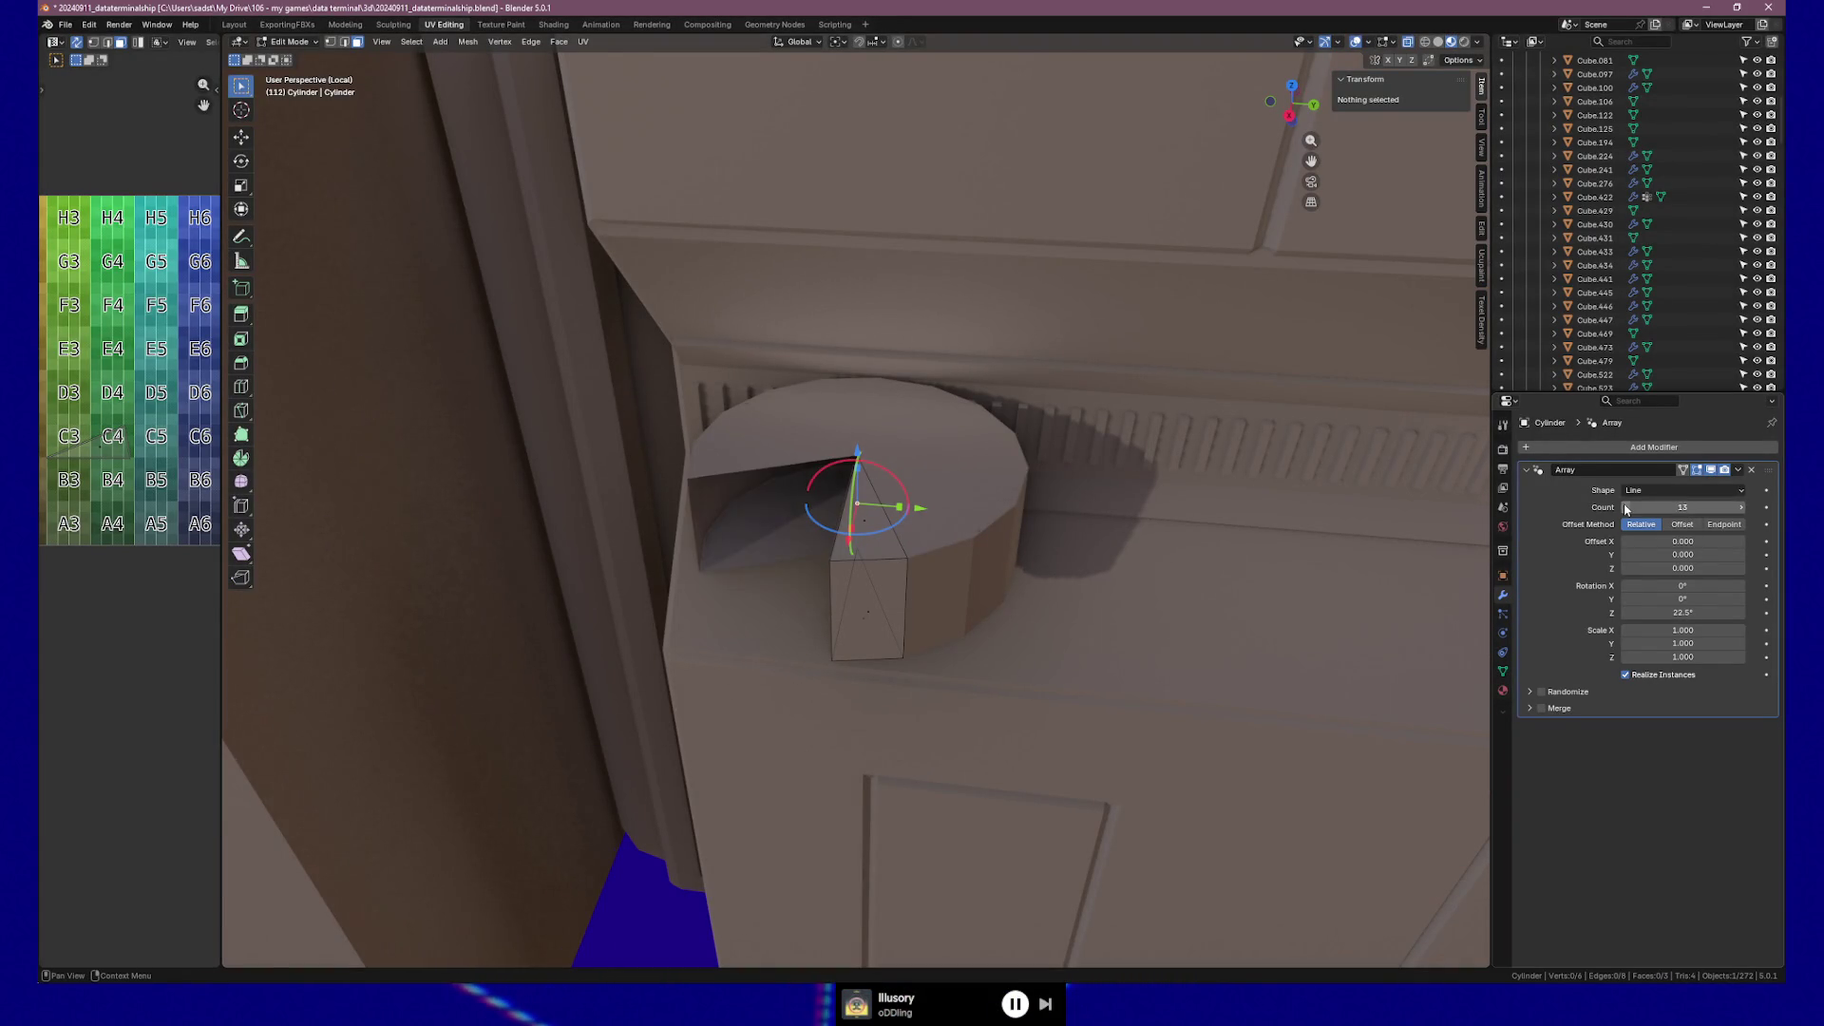
click(1742, 509)
click(1742, 509)
click(1742, 509)
mouse_move(1066, 566)
middle_down()
mouse_move(986, 561)
mouse_move(1045, 558)
middle_up()
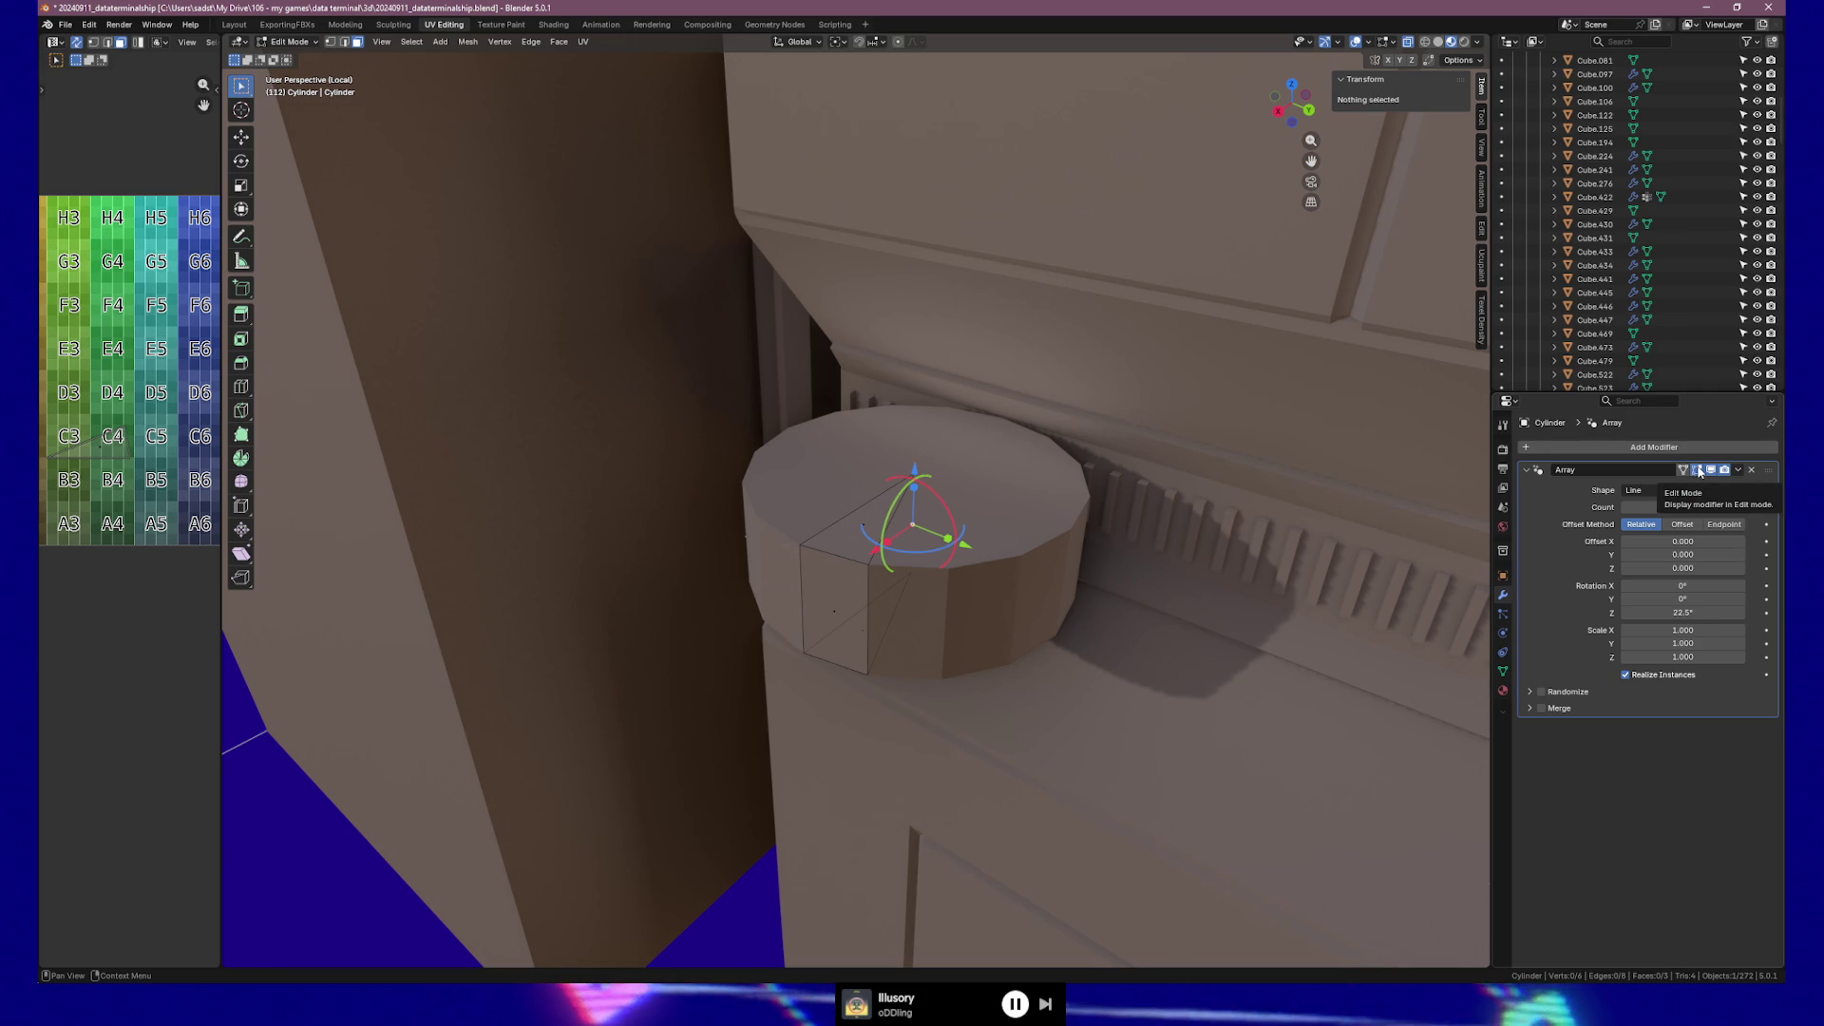
Open the Array modifier's extras dropdown and return focus to the viewport.
click(1737, 470)
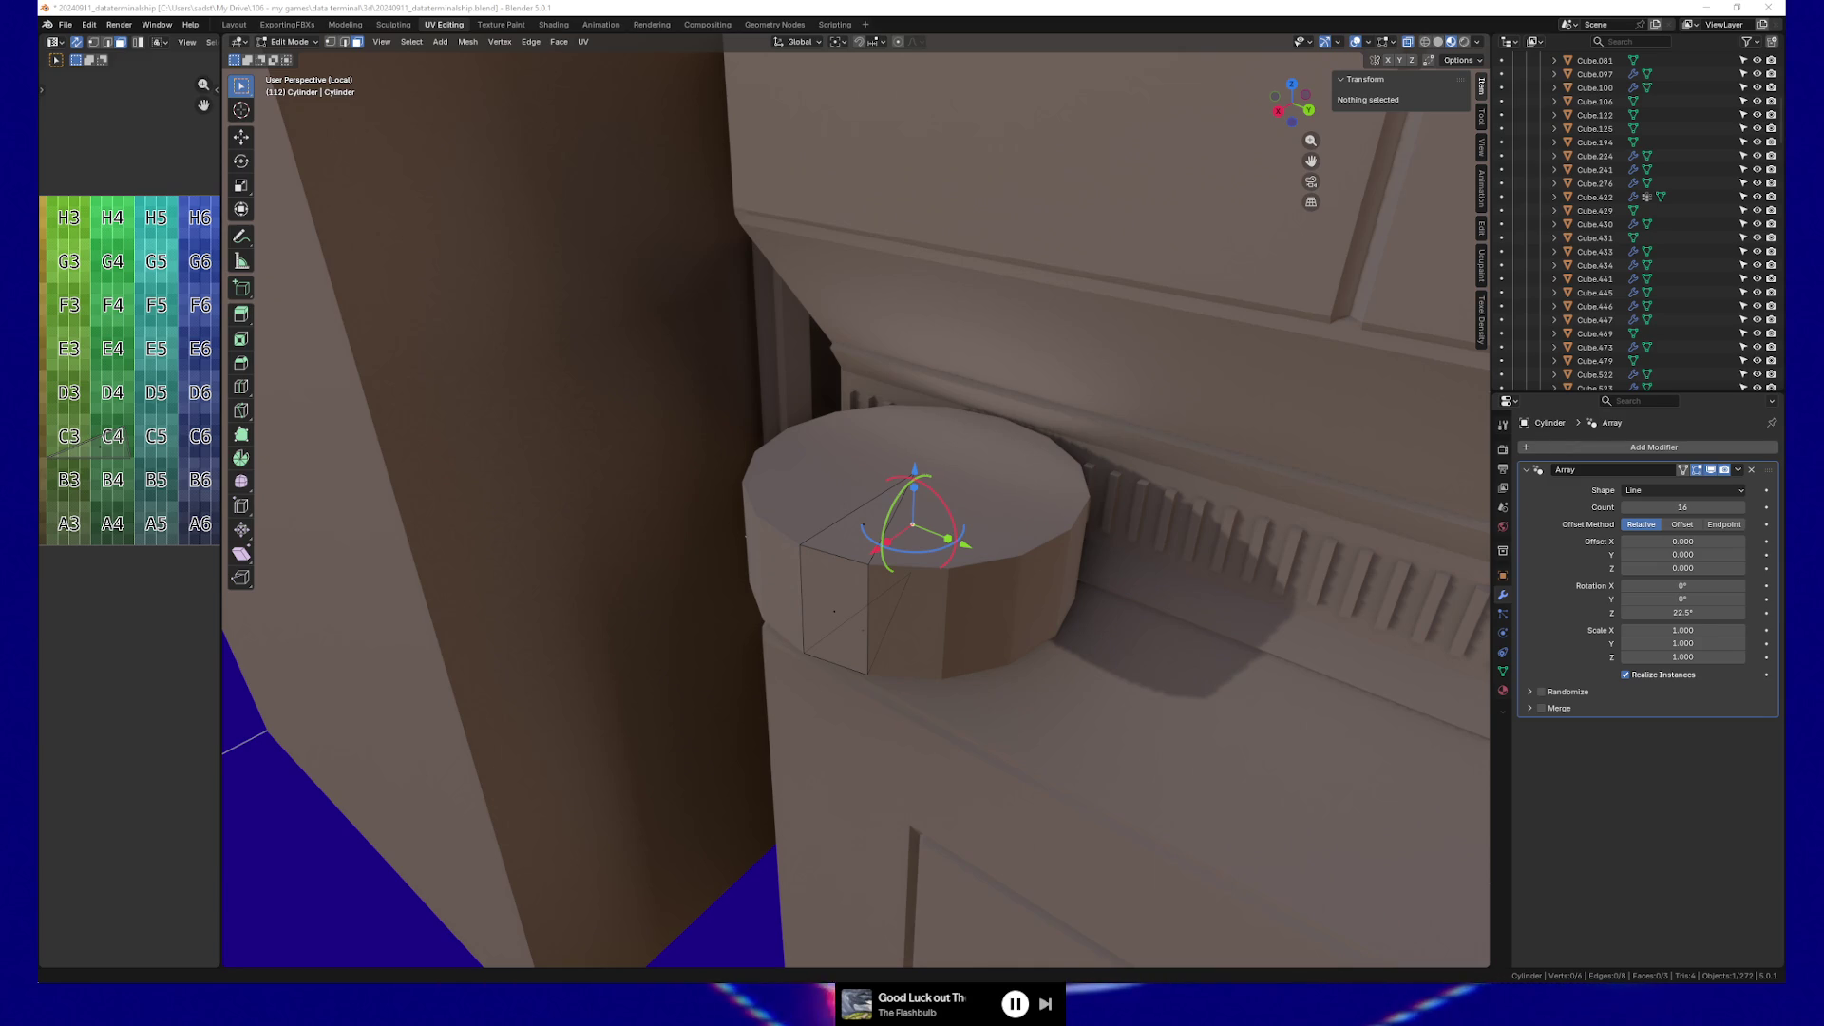
click(414, 7)
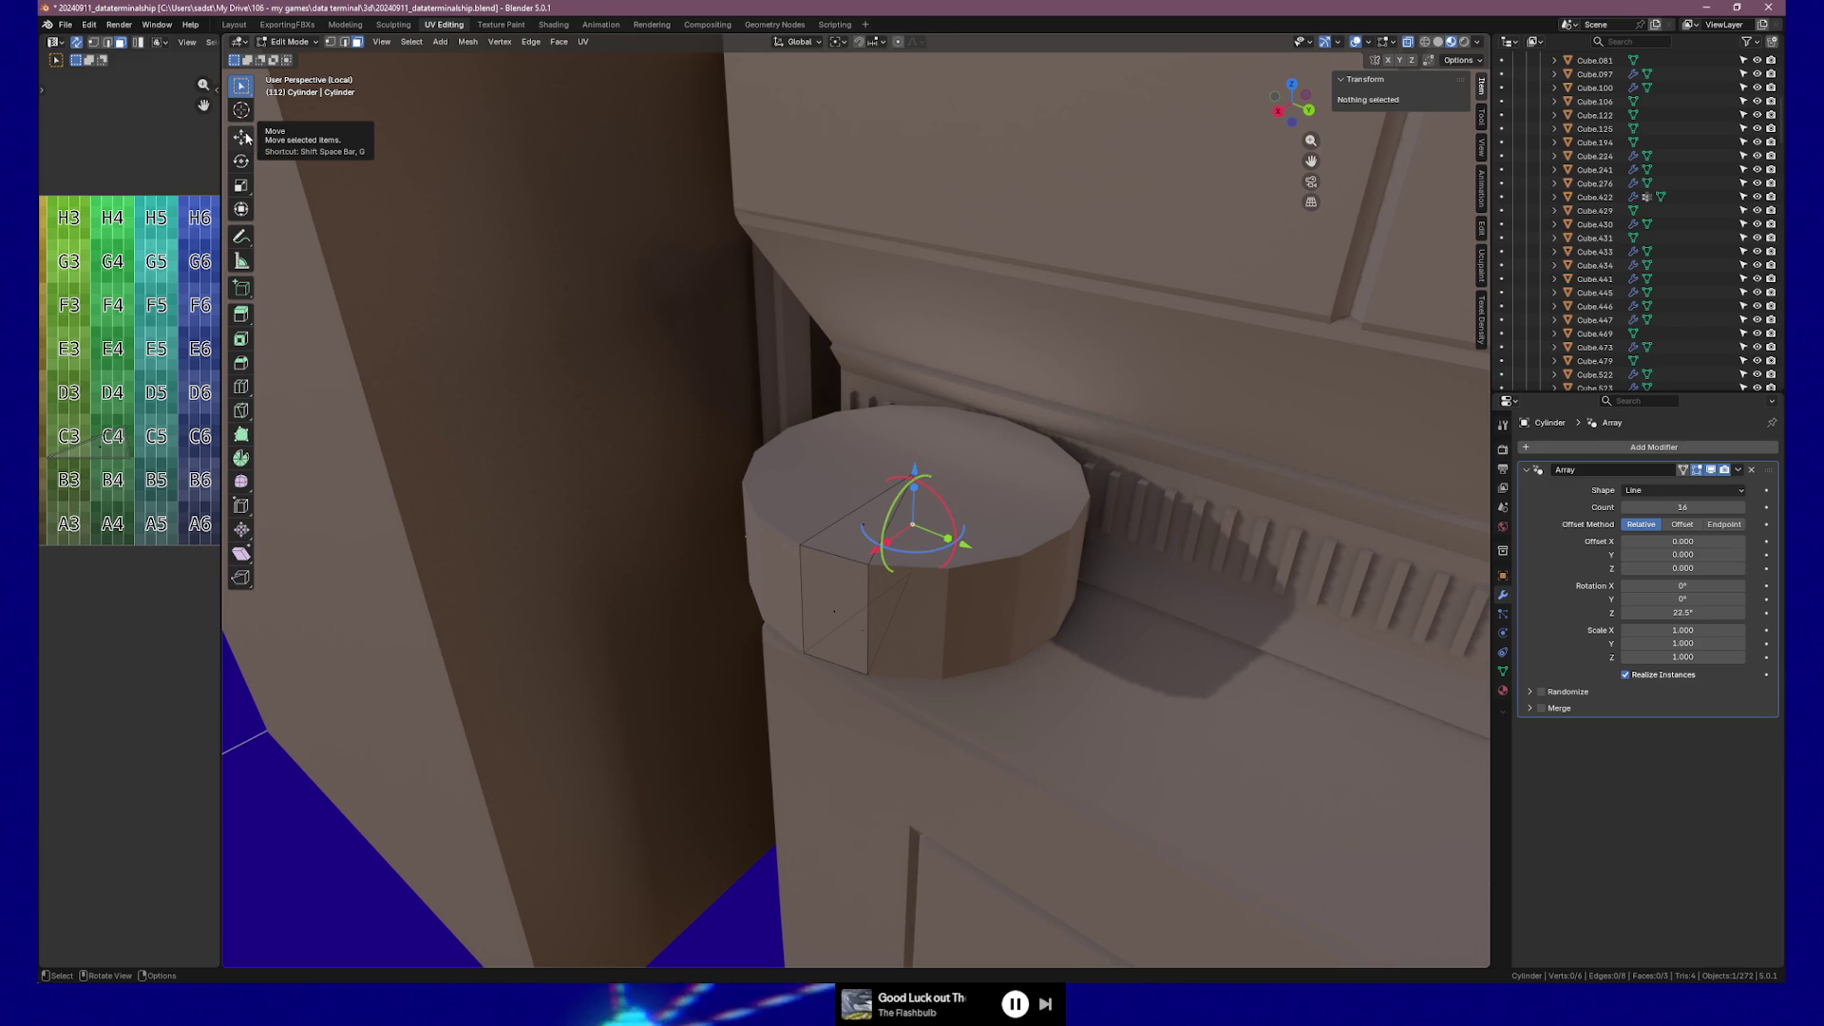
middle_drag(737, 314, 617, 237)
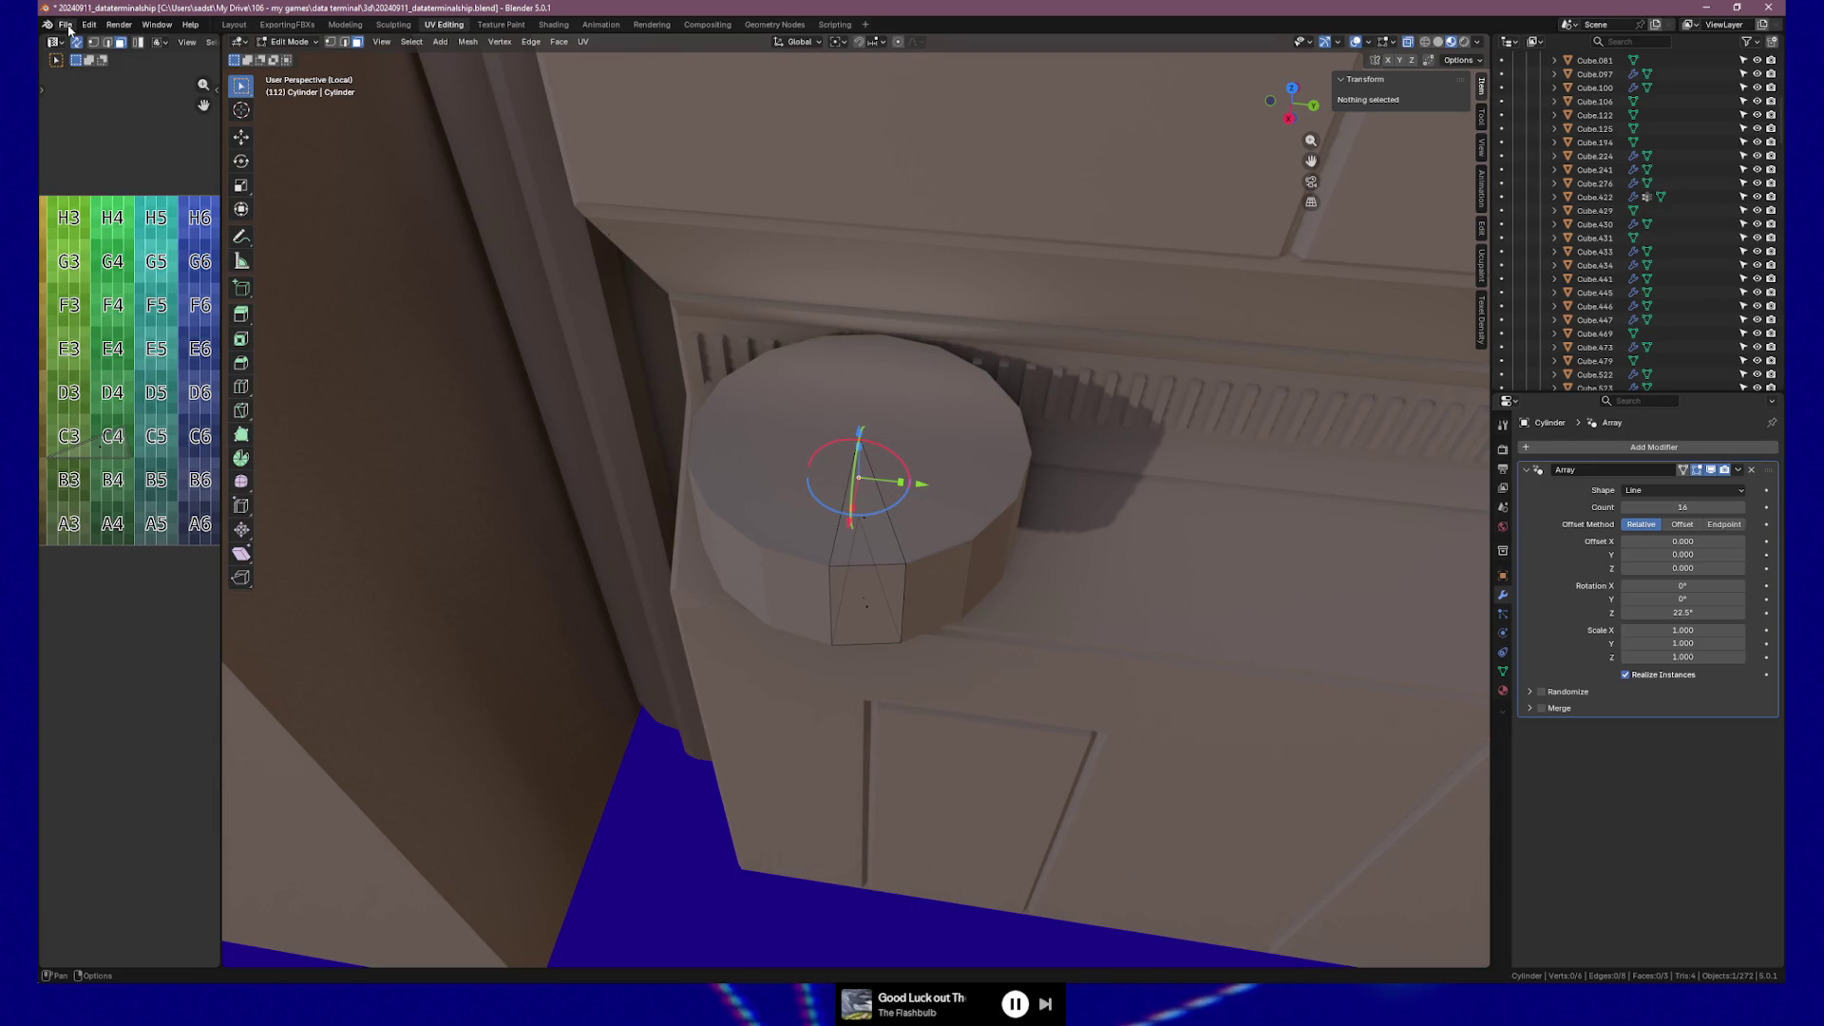
click(66, 25)
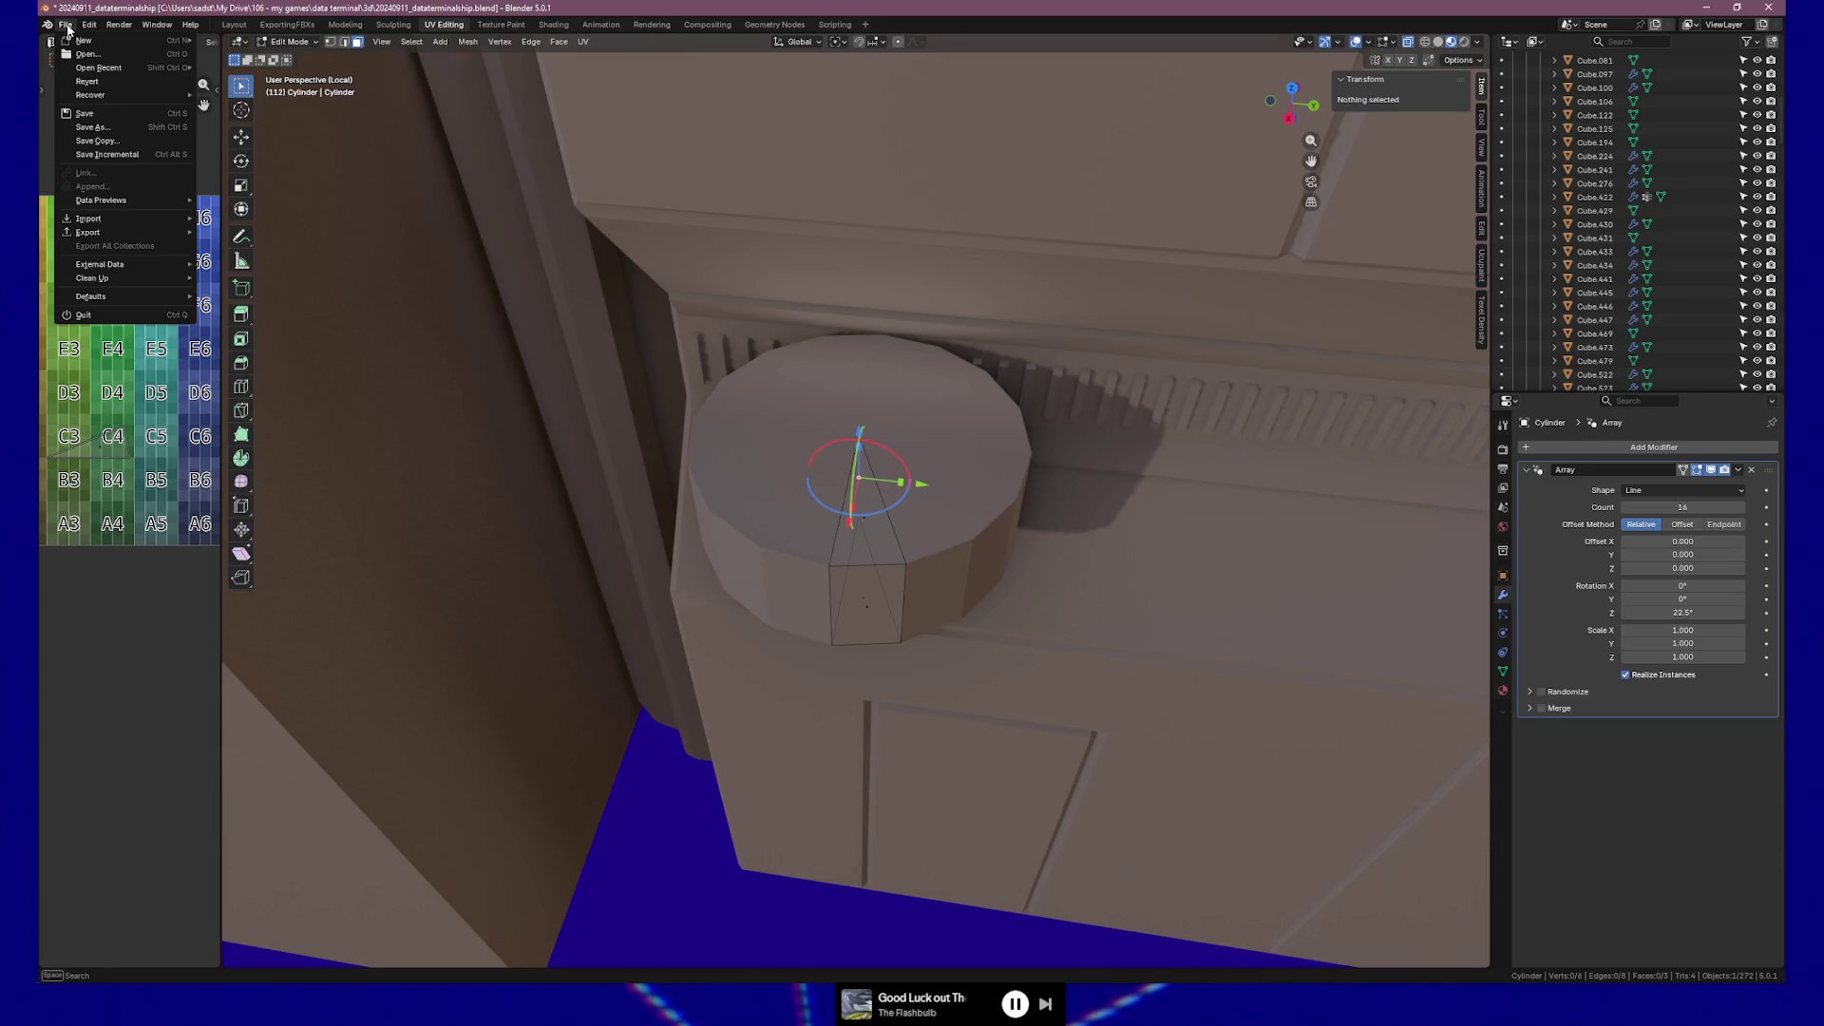
mouse_move(104, 27)
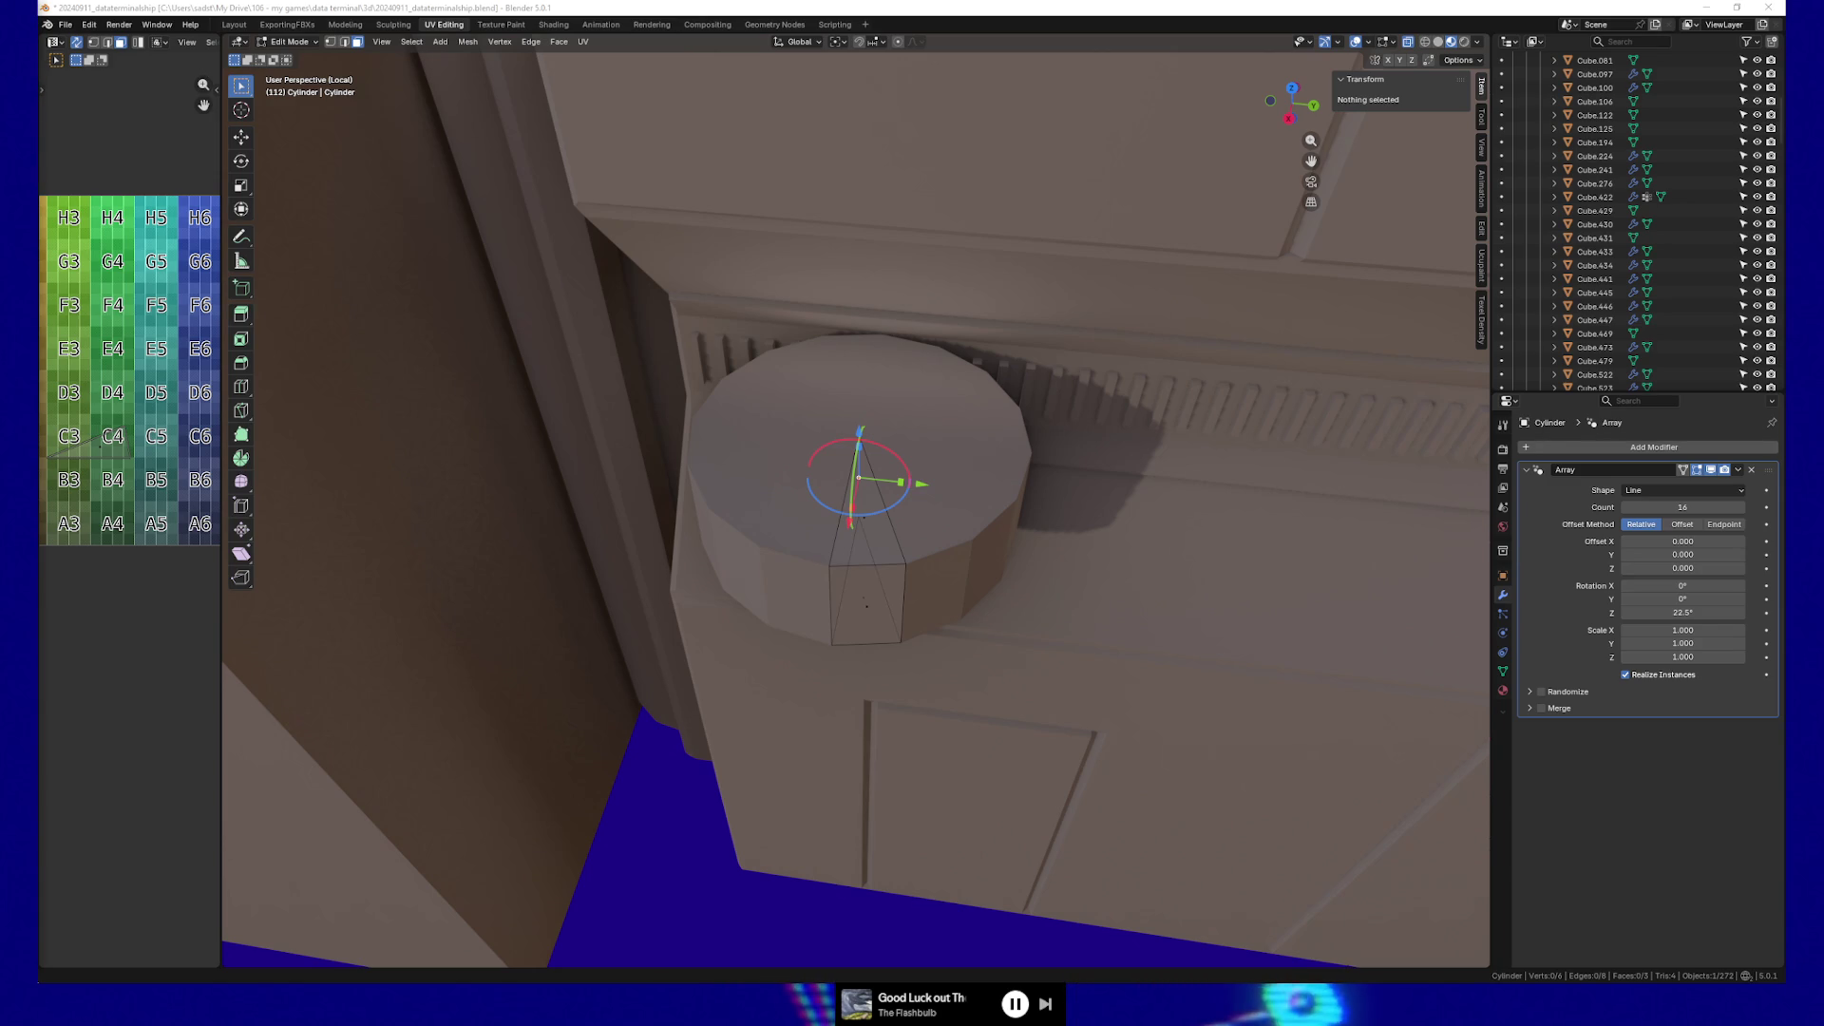
Enable the Extras overlay in the viewport Overlays settings.
click(1371, 42)
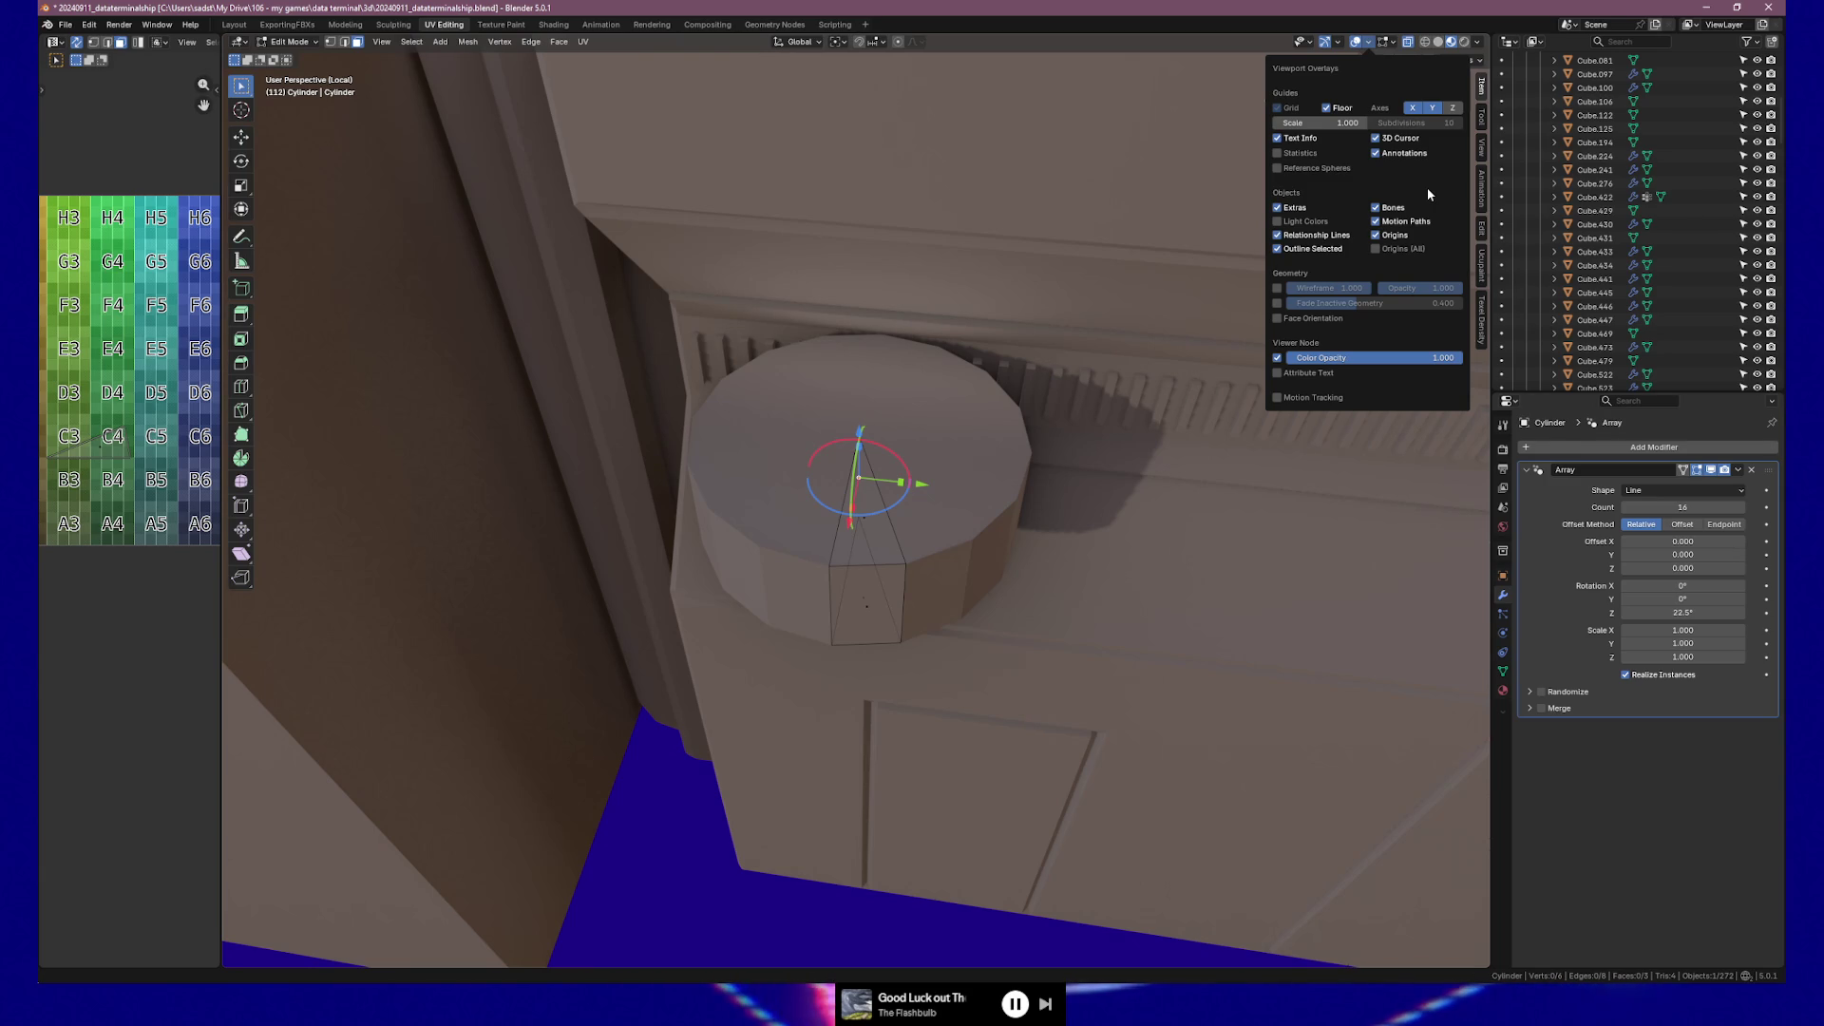
click(1276, 208)
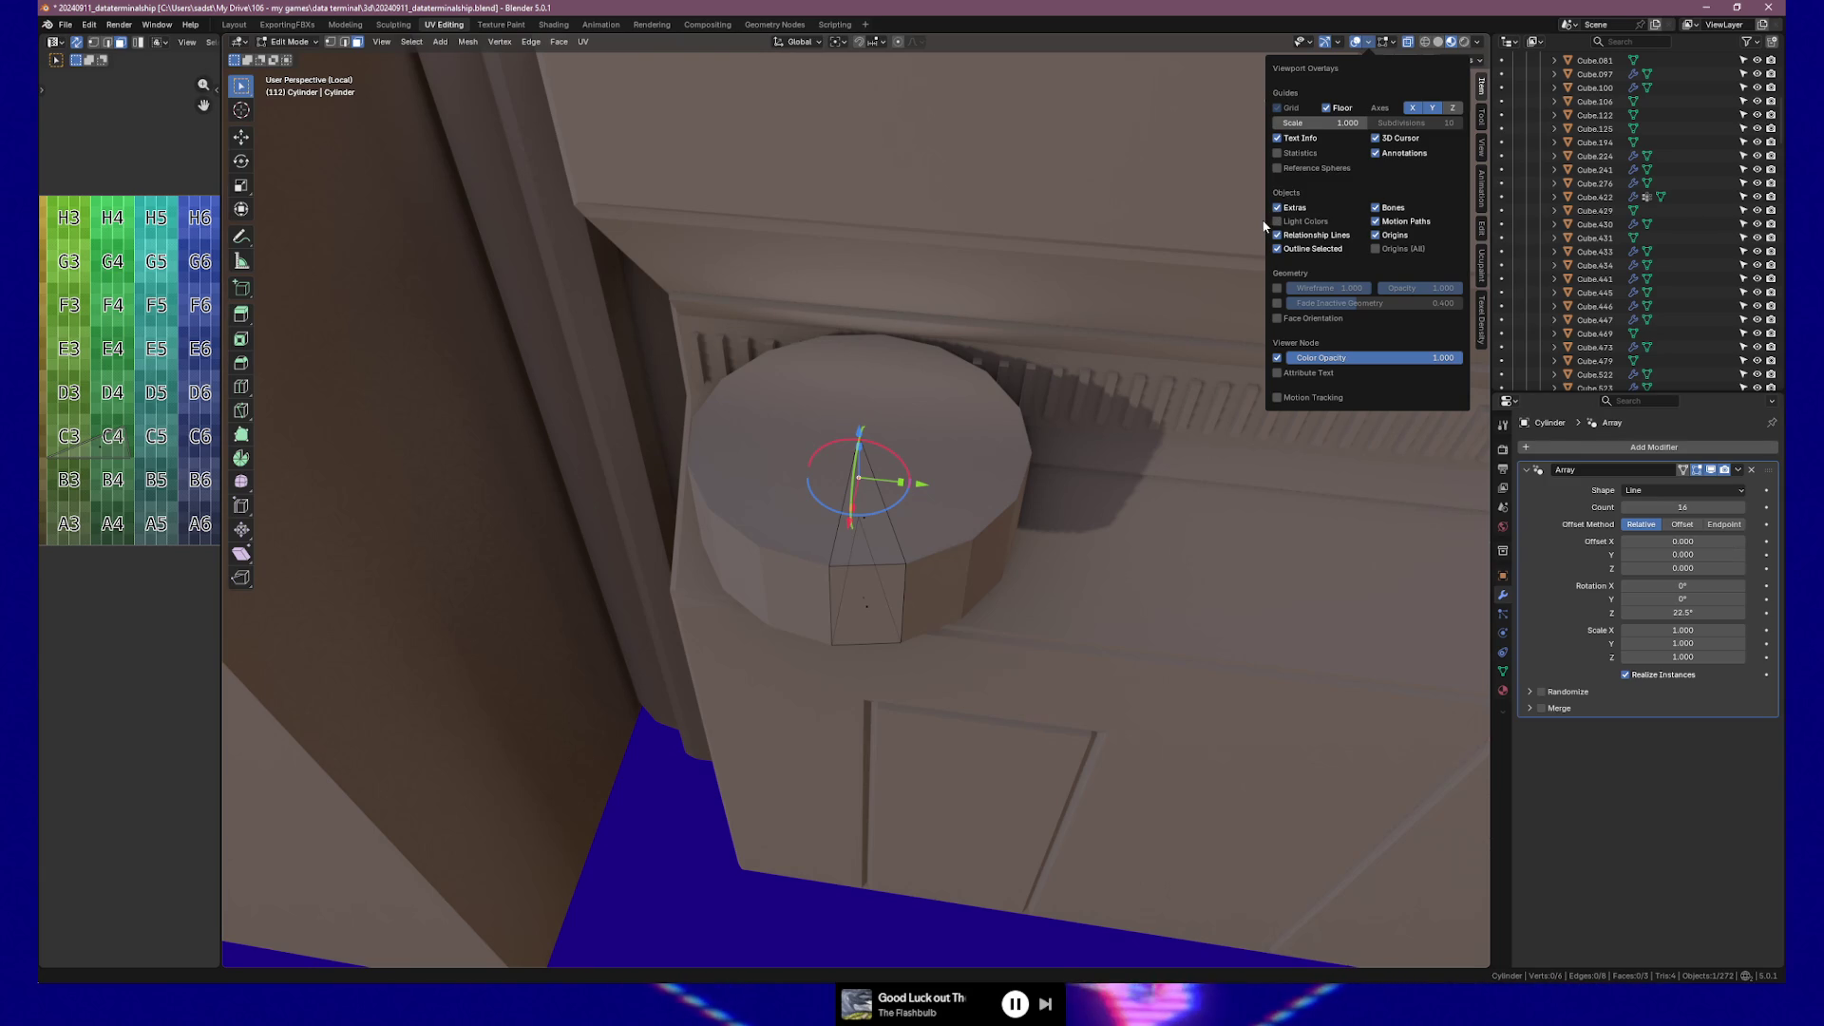
click(1366, 44)
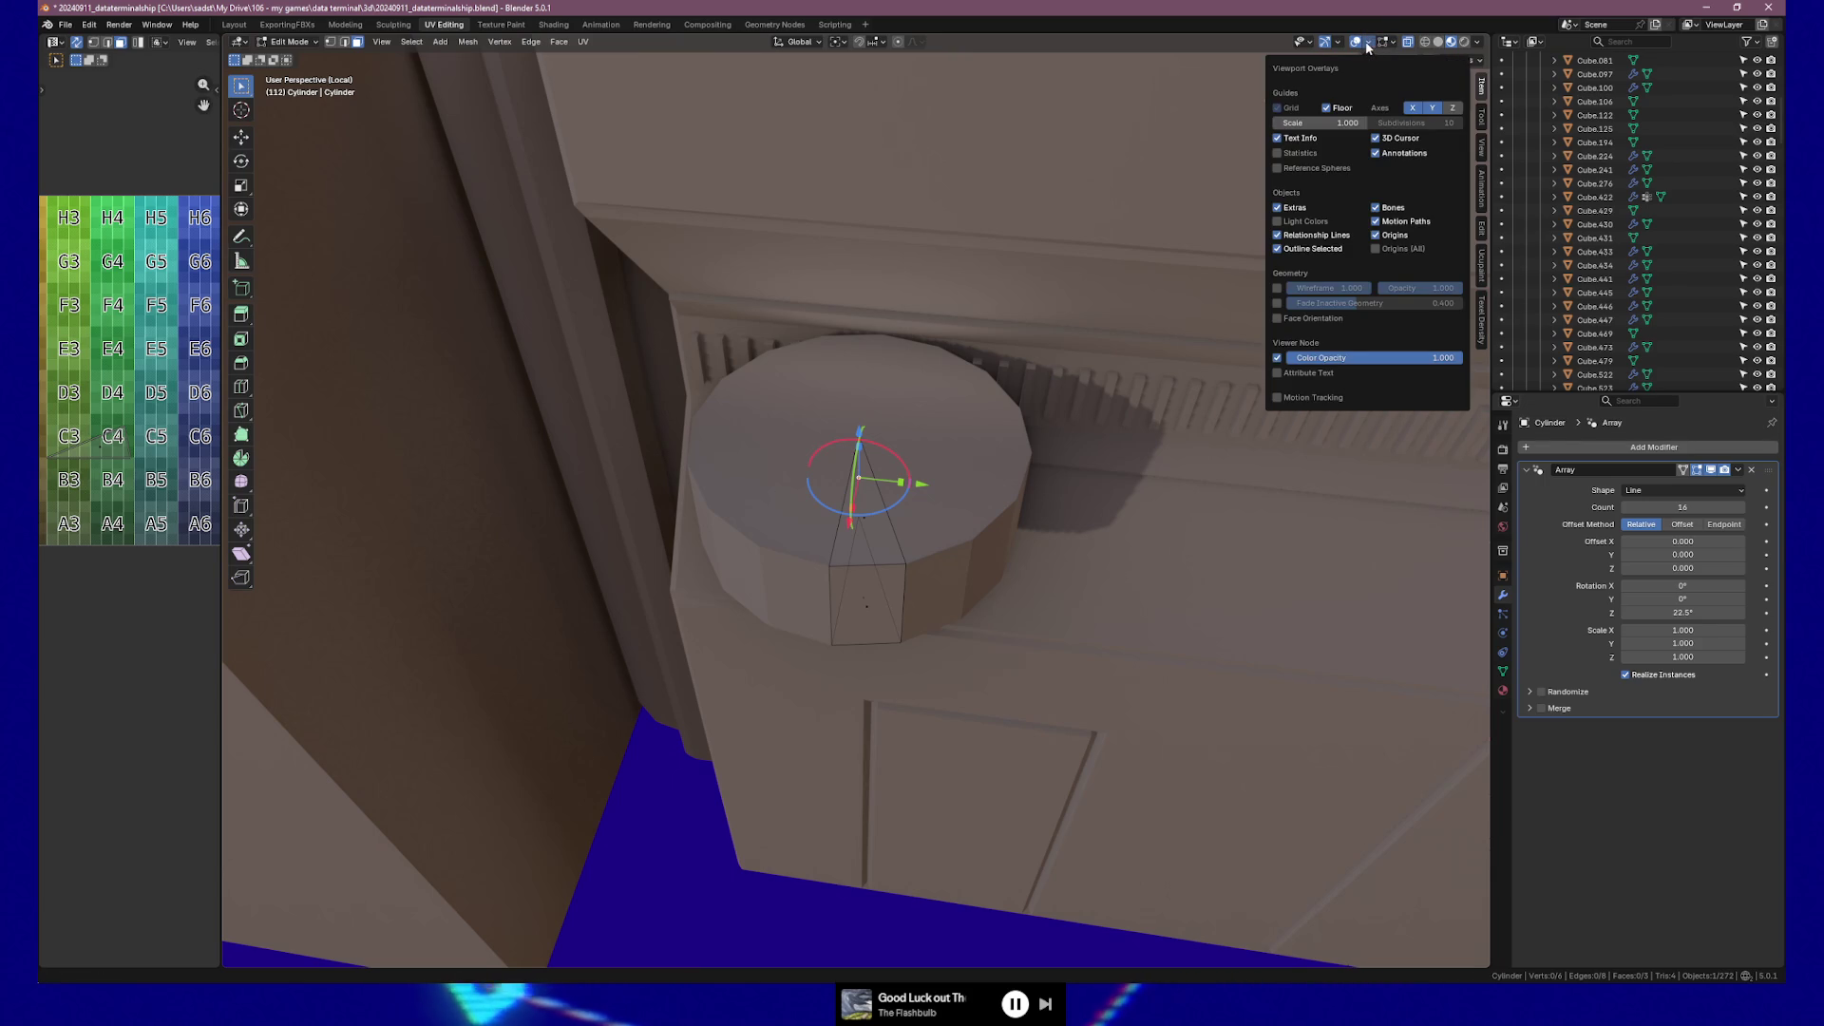
Untick Active Modifier in the Gizmos popover to hide the array gizmo.
click(1339, 43)
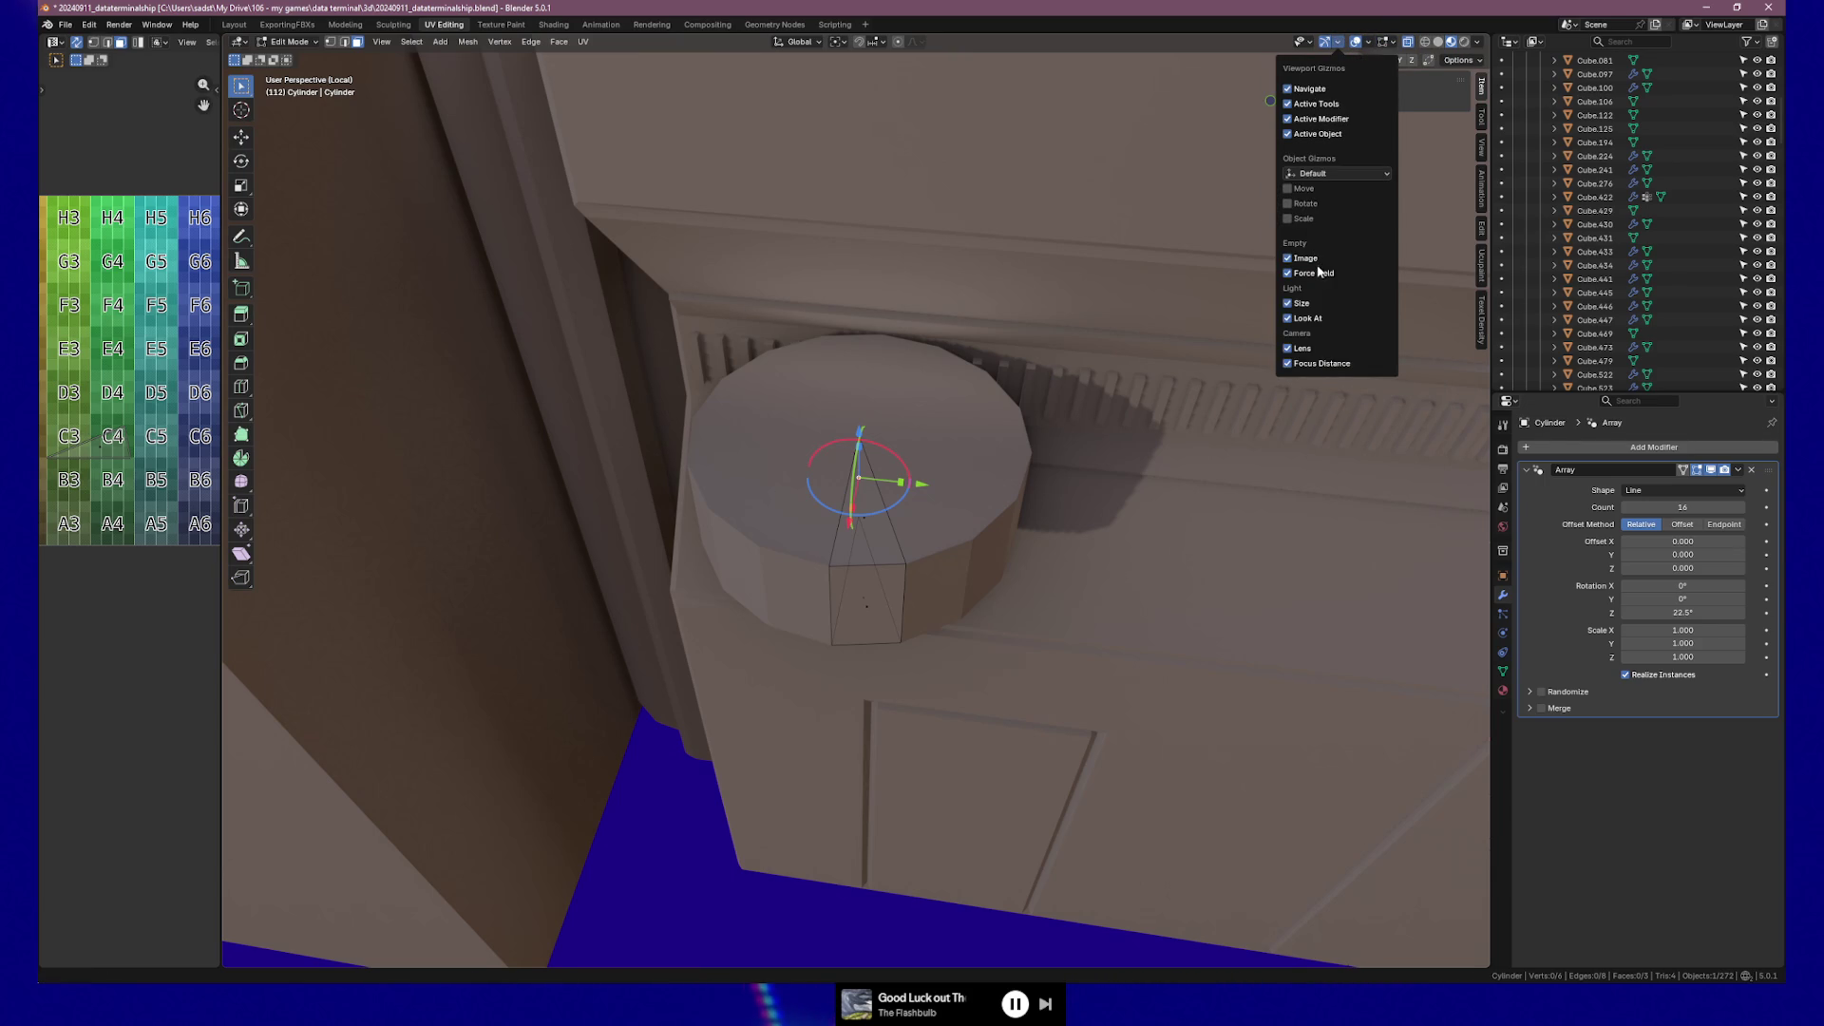
click(1287, 119)
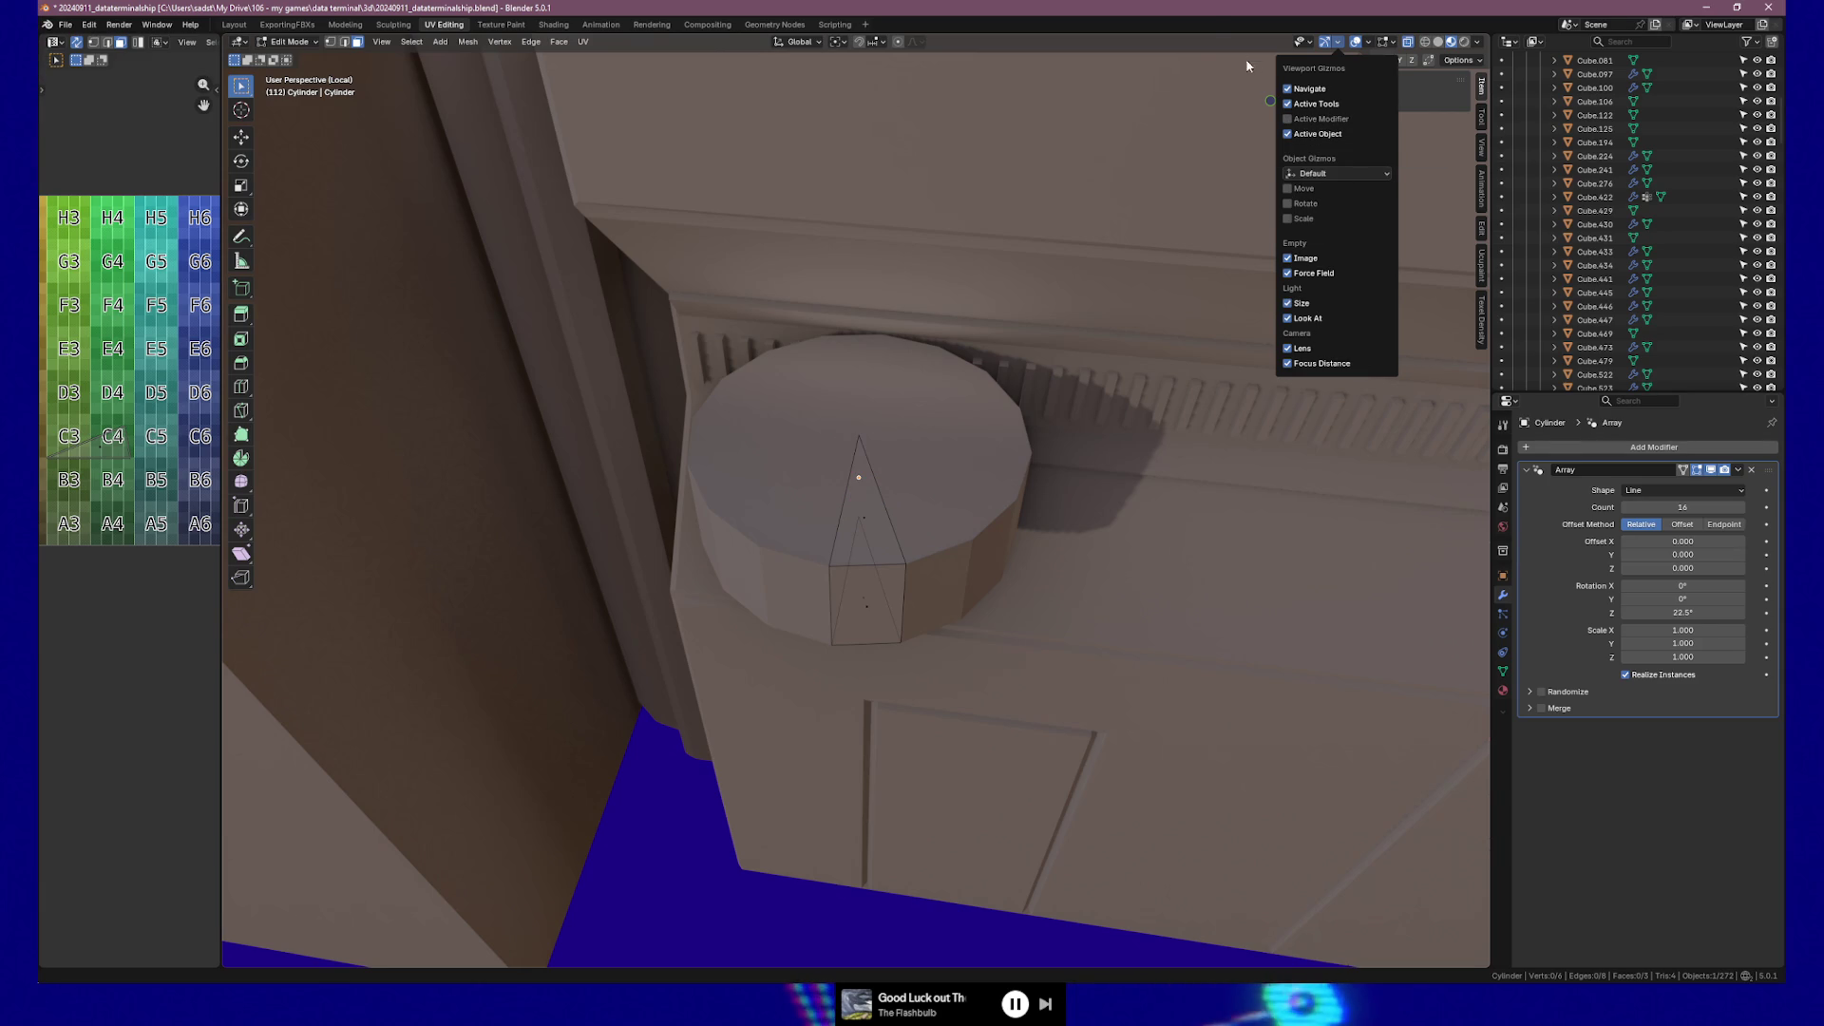
click(240, 41)
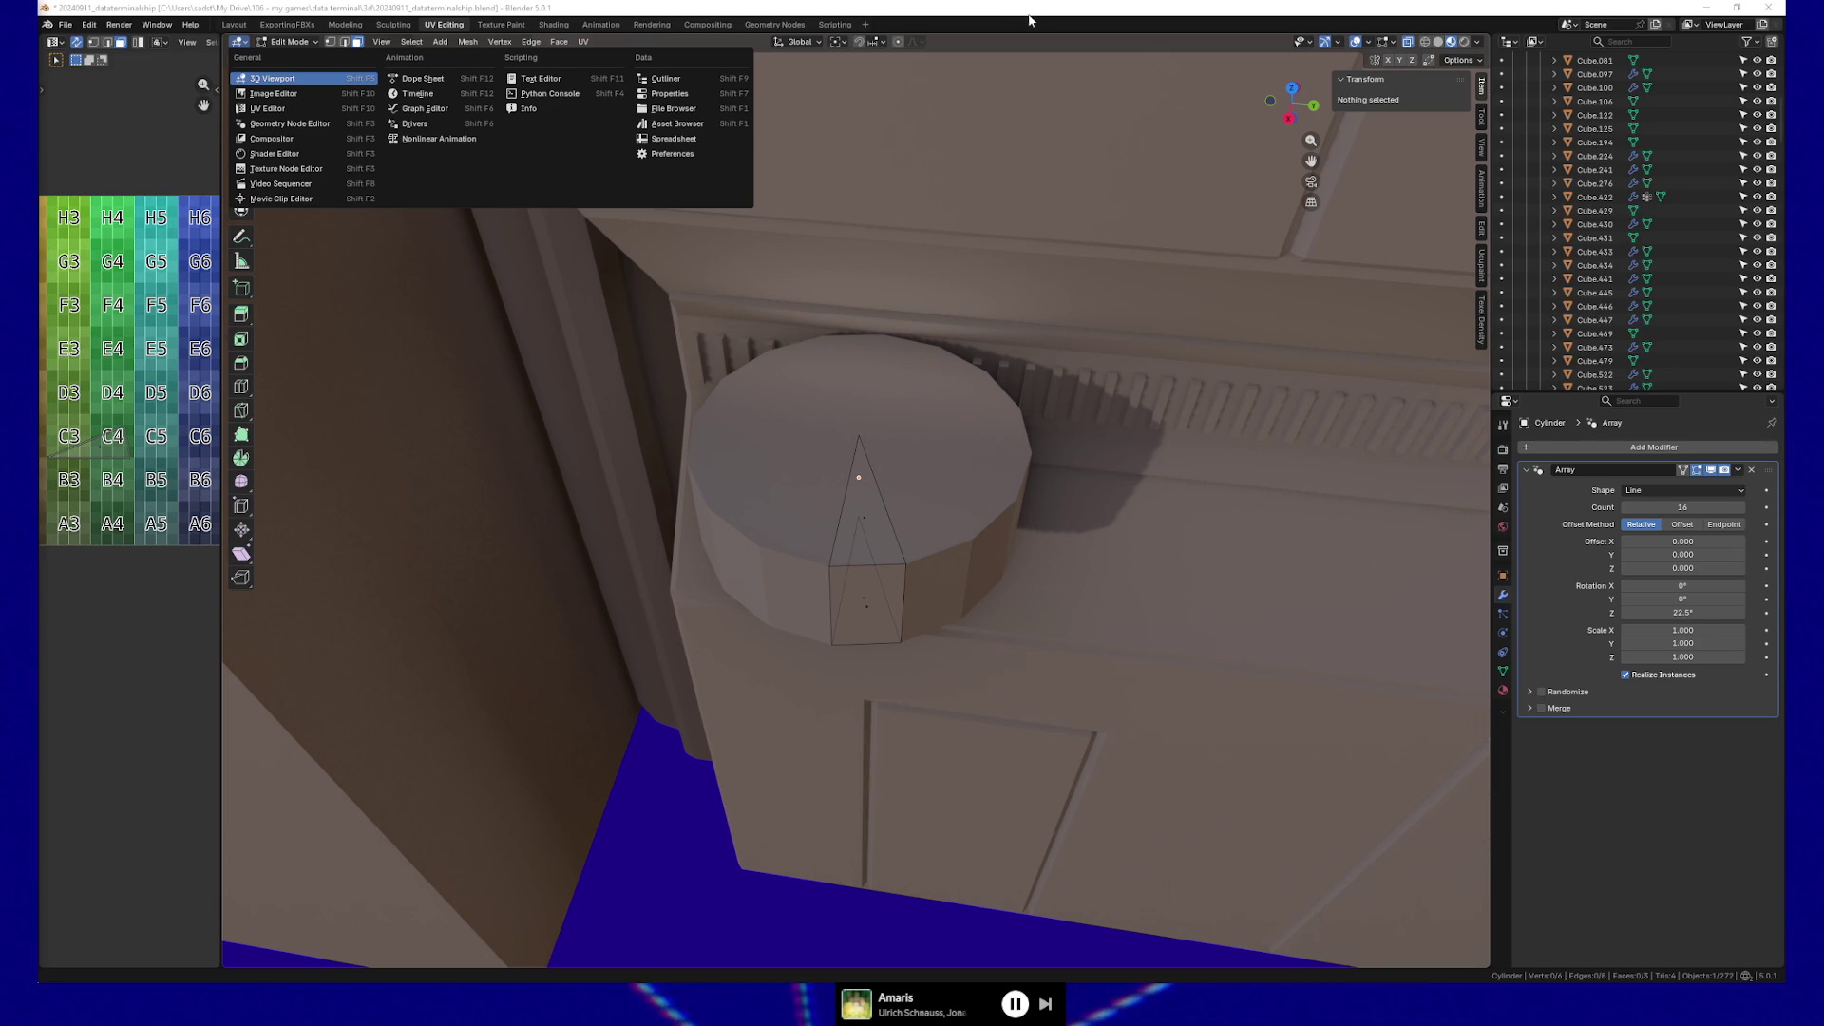
Add two centred loop cuts across the wedge side and spread them apart along Z.
click(960, 10)
mouse_move(1042, 546)
middle_down()
mouse_move(988, 561)
mouse_move(1034, 546)
middle_up()
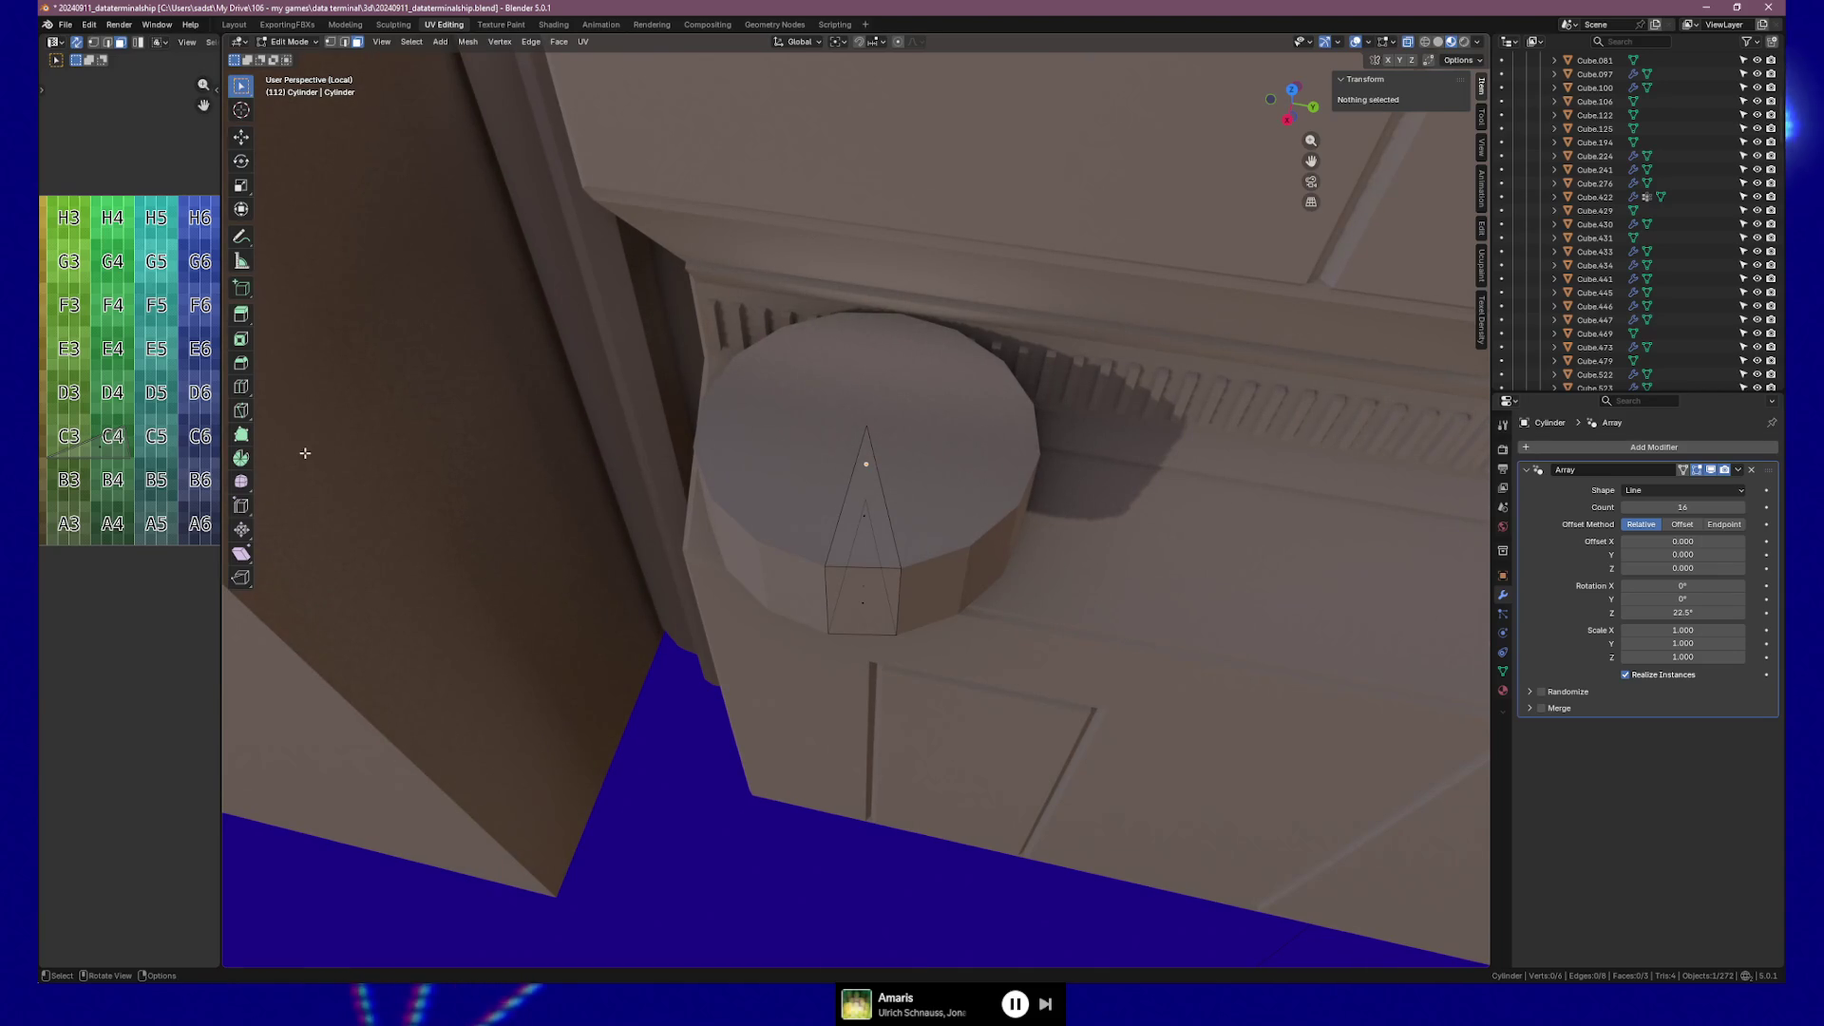
middle_drag(862, 629, 866, 598)
key(ctrl+r)
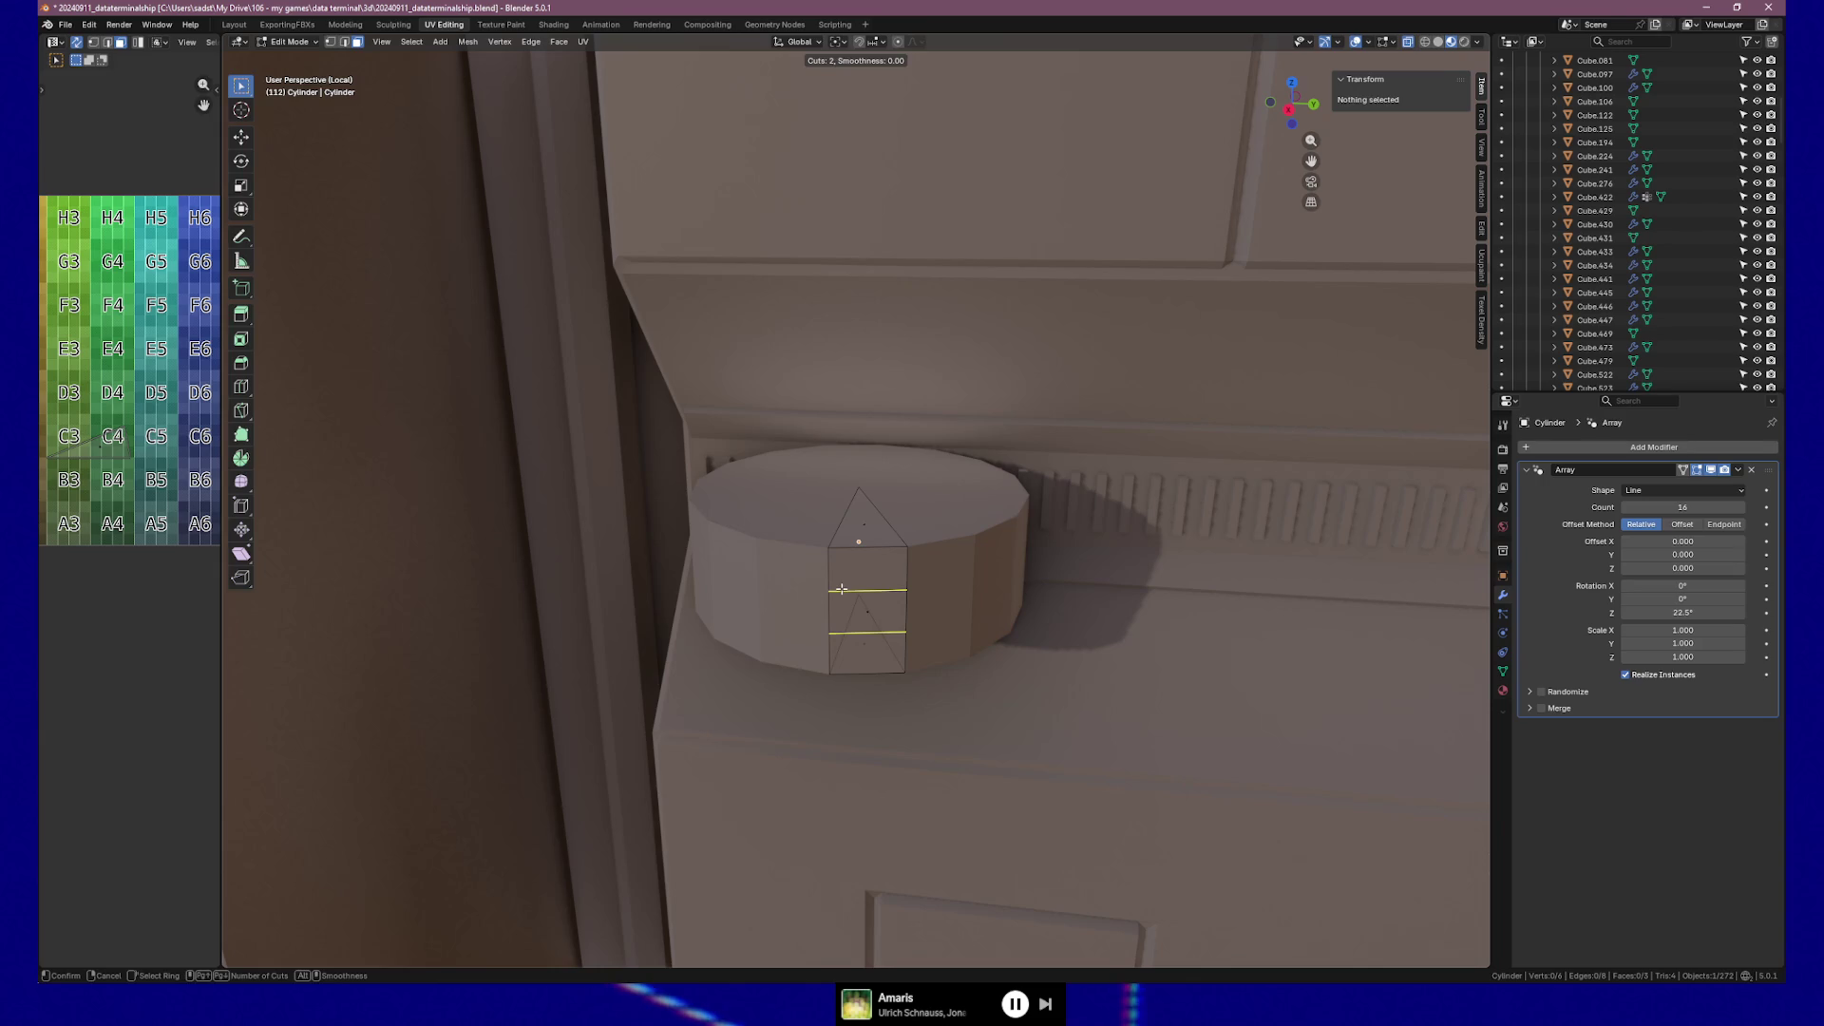
click(842, 589)
right_click(841, 589)
key(s)
key(z)
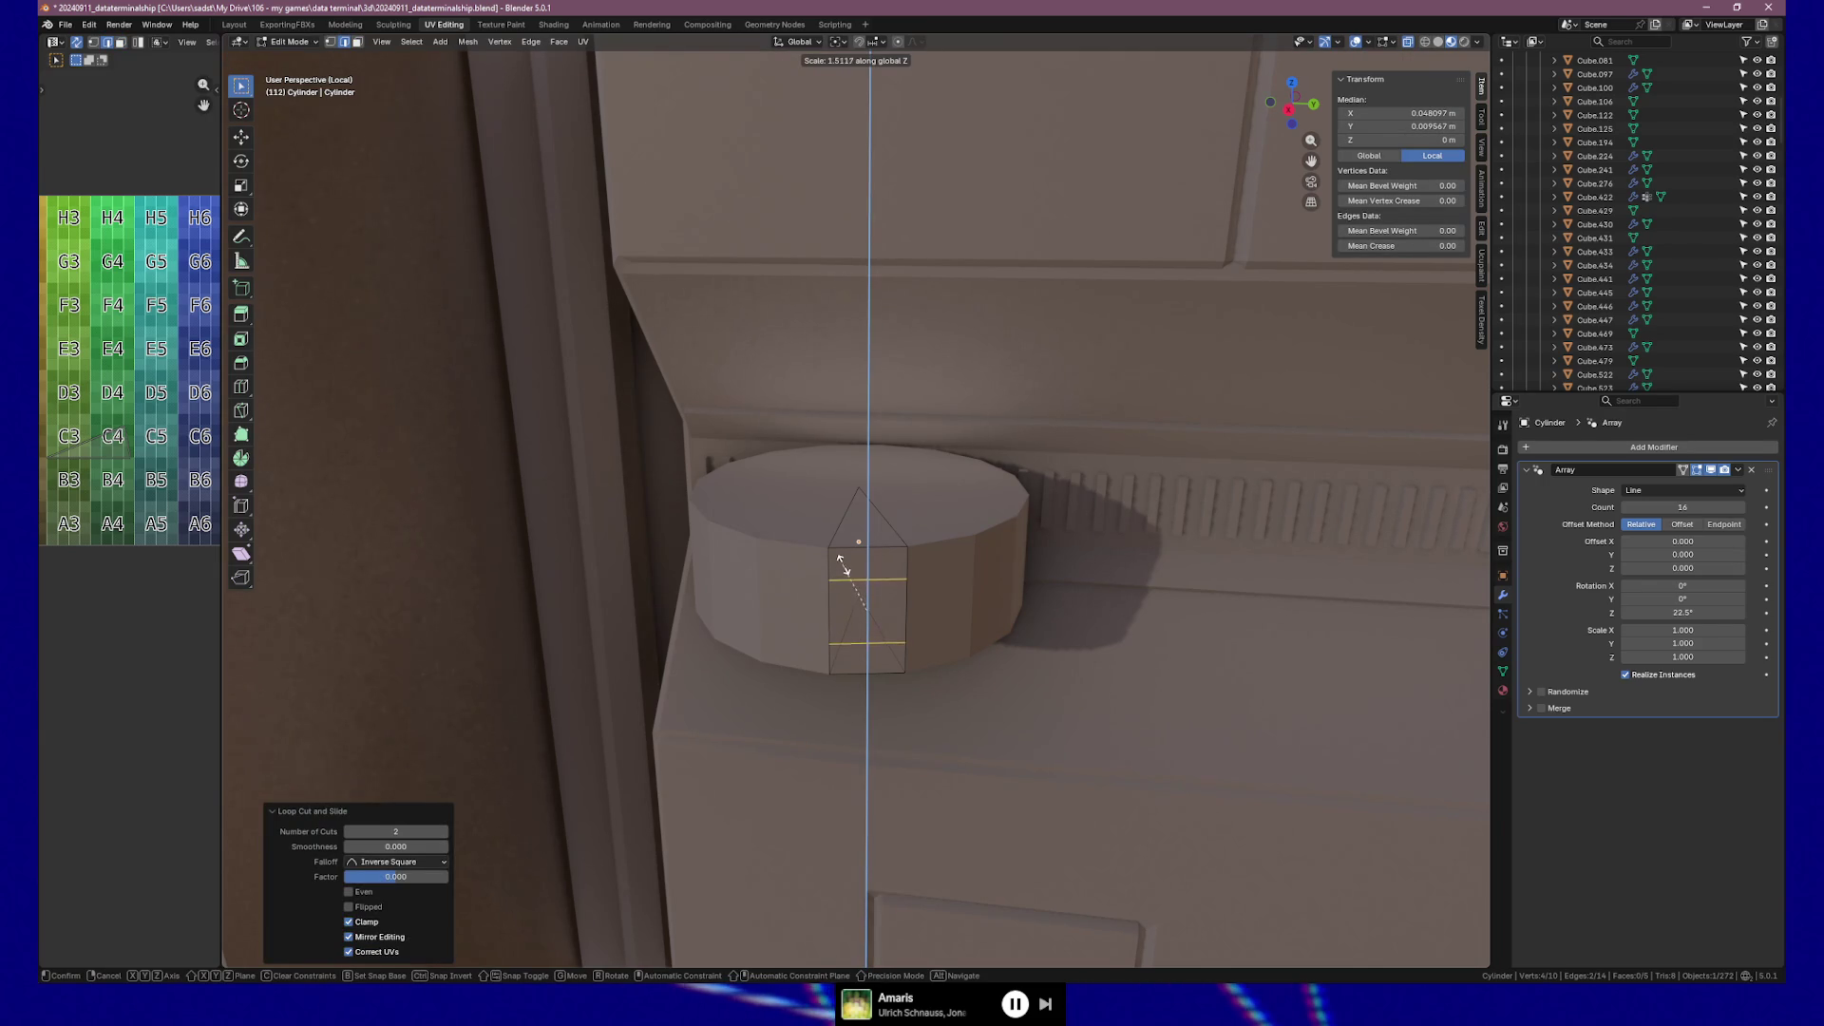
click(843, 565)
Extrude the face between the cuts inward 0.004585 m to form a recessed slot.
mouse_move(846, 568)
middle_down()
mouse_move(864, 602)
mouse_move(801, 615)
middle_up()
key(alt+a)
click(860, 605)
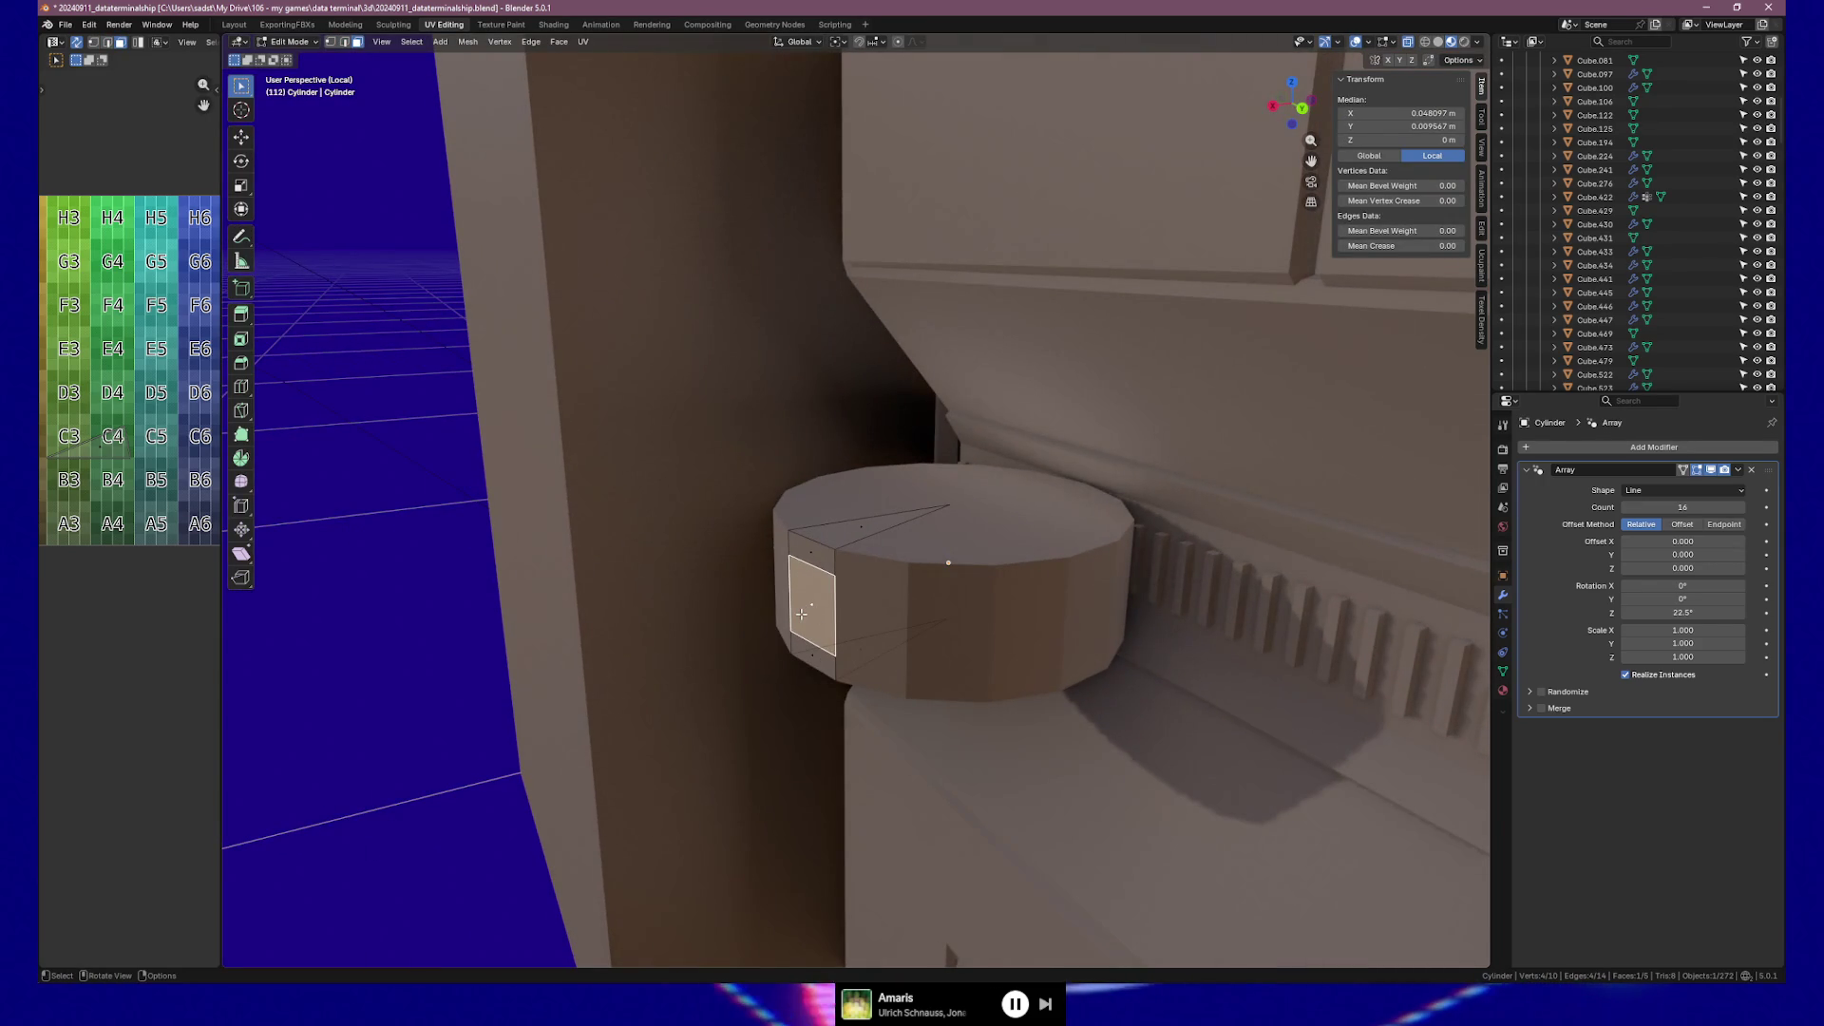
key(e)
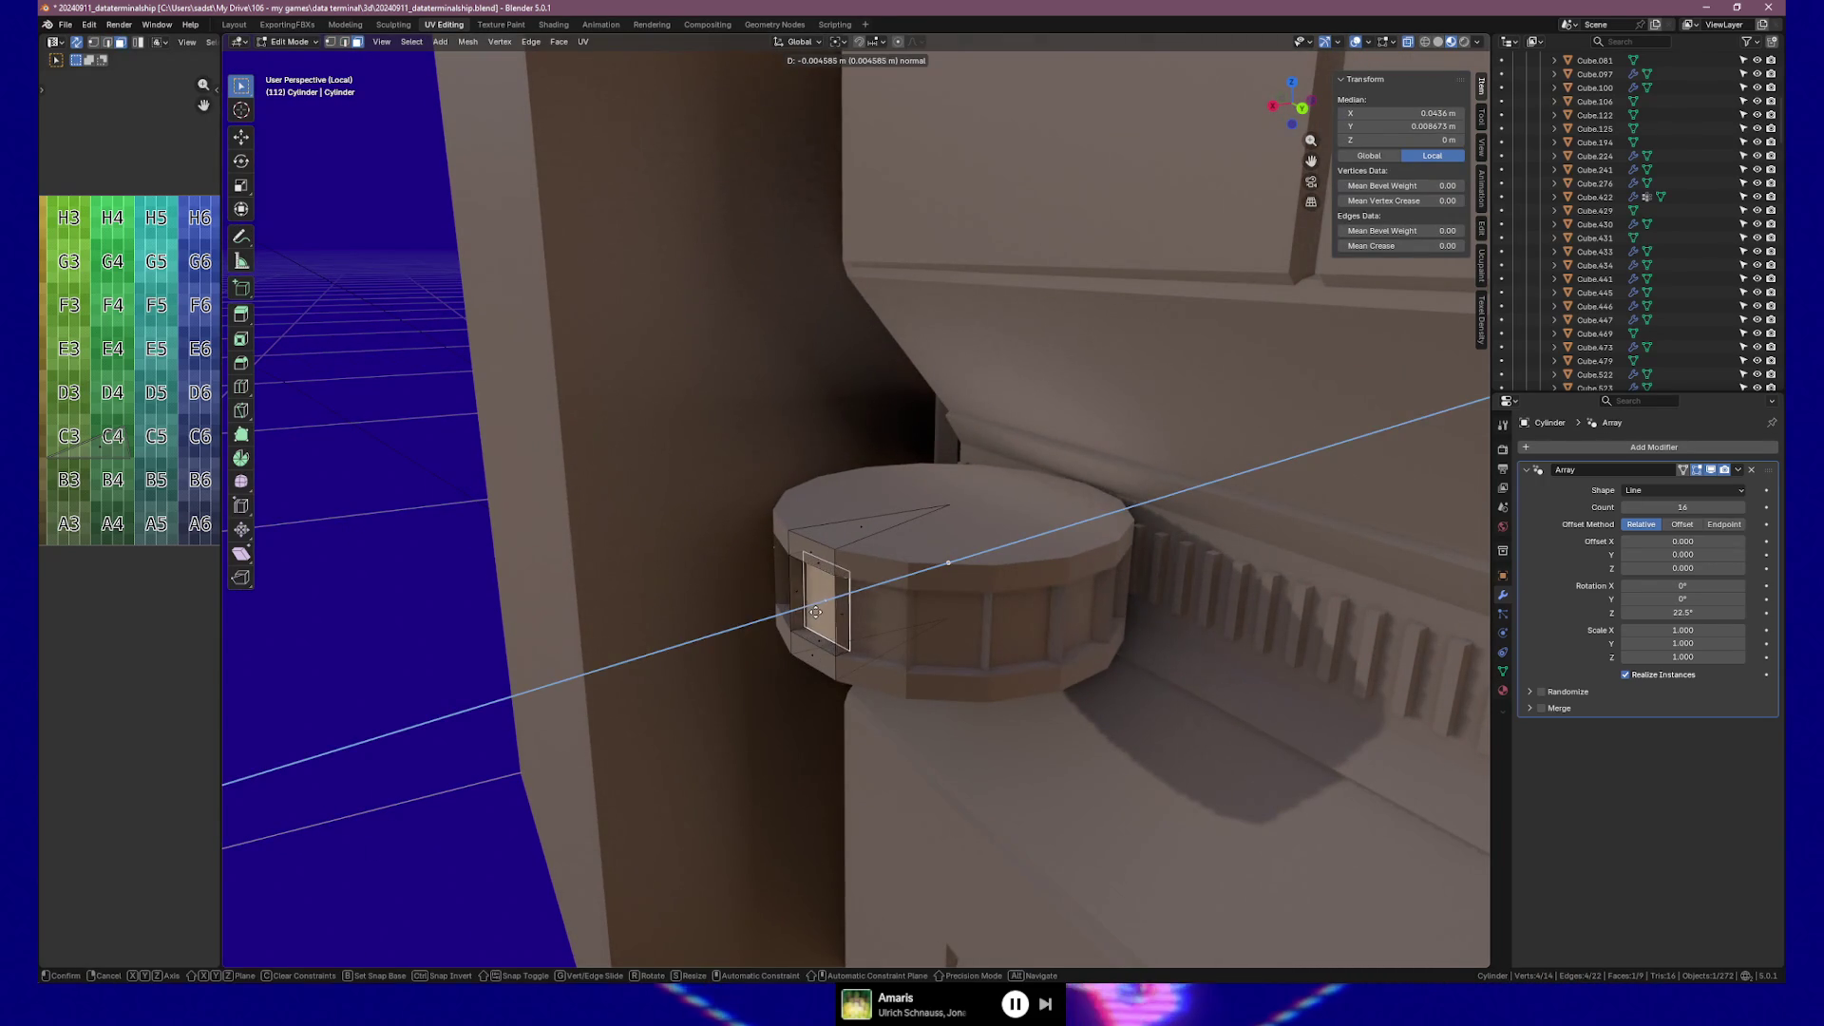
click(815, 612)
middle_drag(815, 612, 933, 603)
shift+click(833, 619)
shift+click(923, 601)
Delete the selected side face and close the gap in the slot panel with a new face.
key(x)
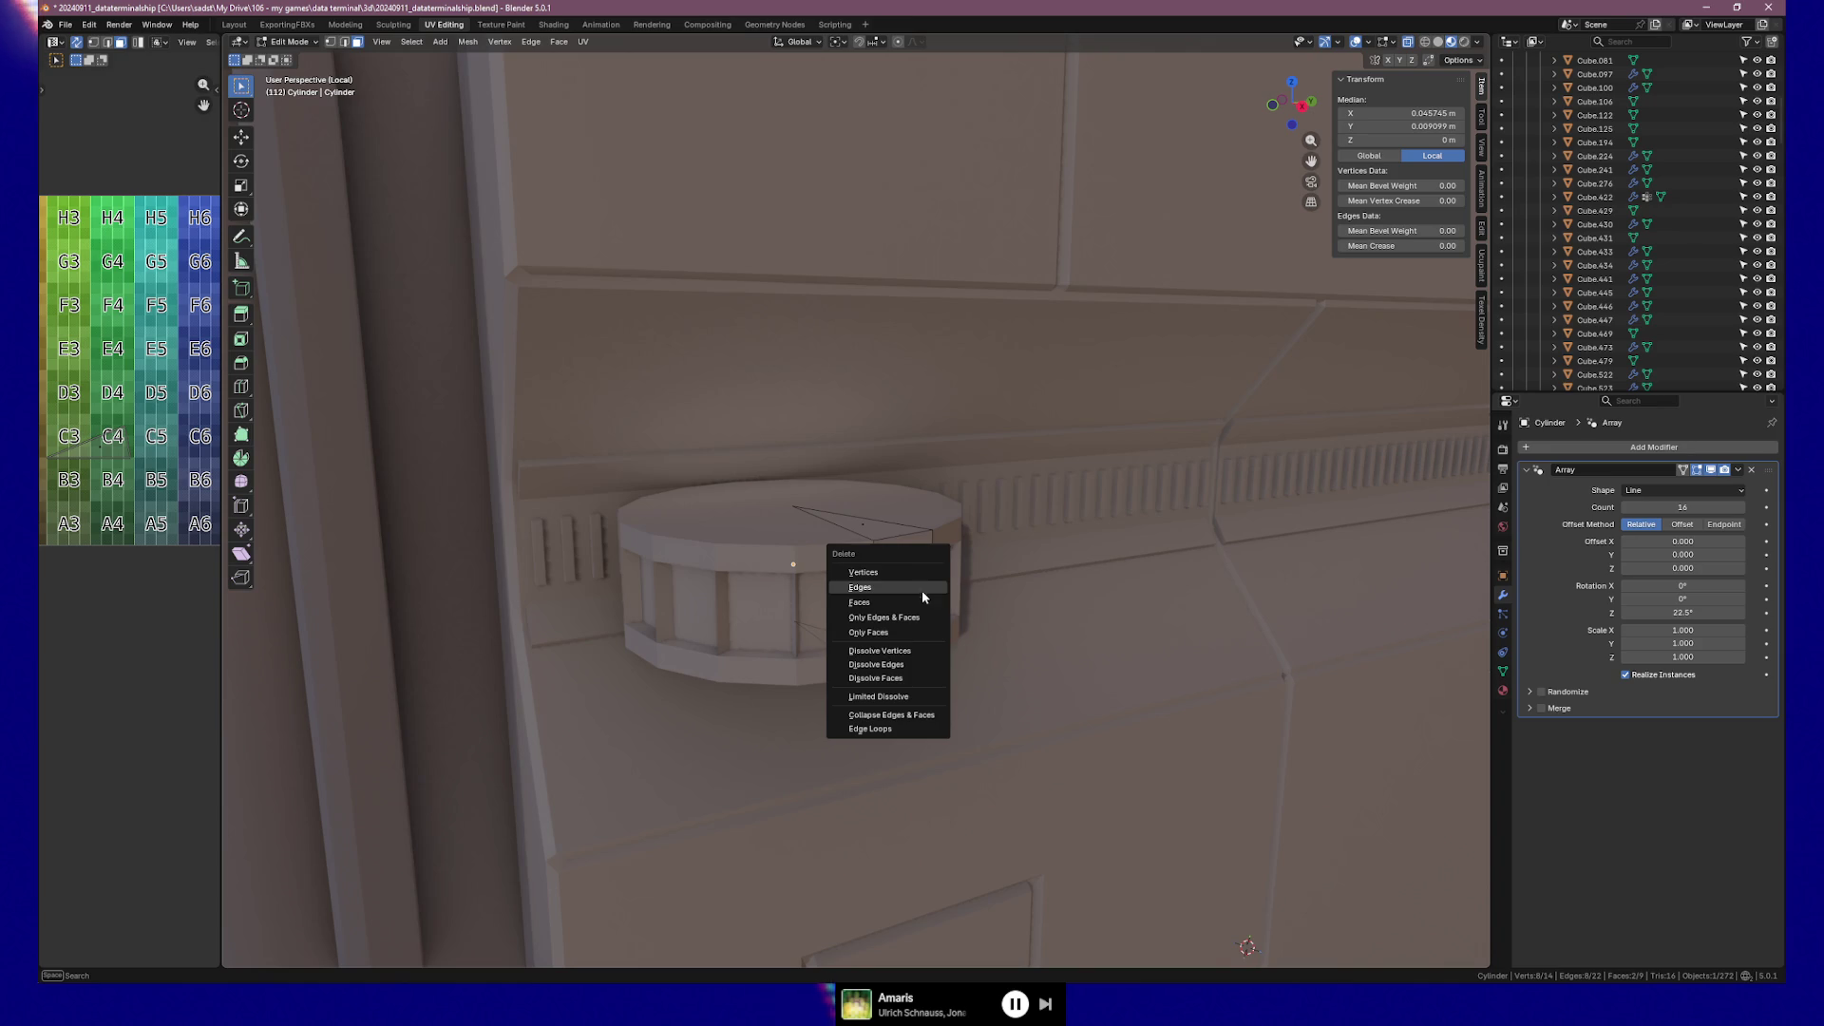
click(919, 602)
mouse_move(920, 602)
middle_down()
mouse_move(843, 582)
mouse_move(895, 586)
middle_up()
ctrl+click(896, 586)
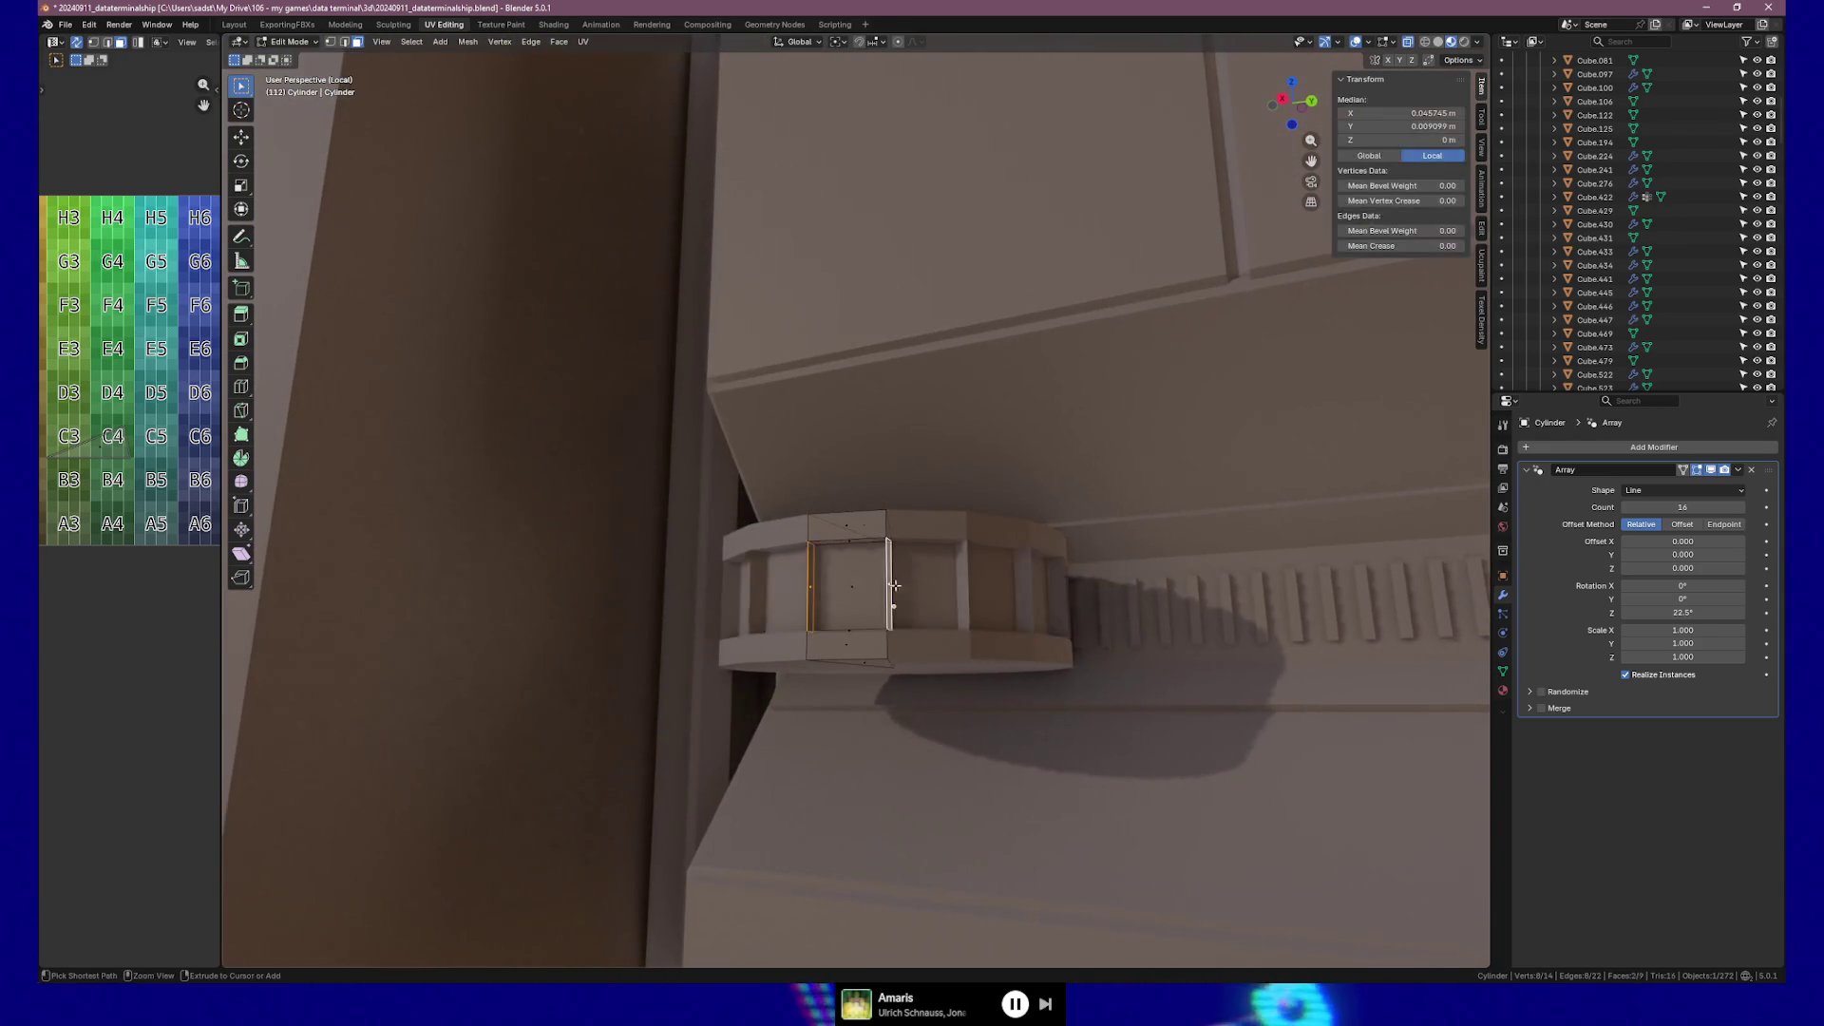
key(ctrl+z)
key(ctrl+z)
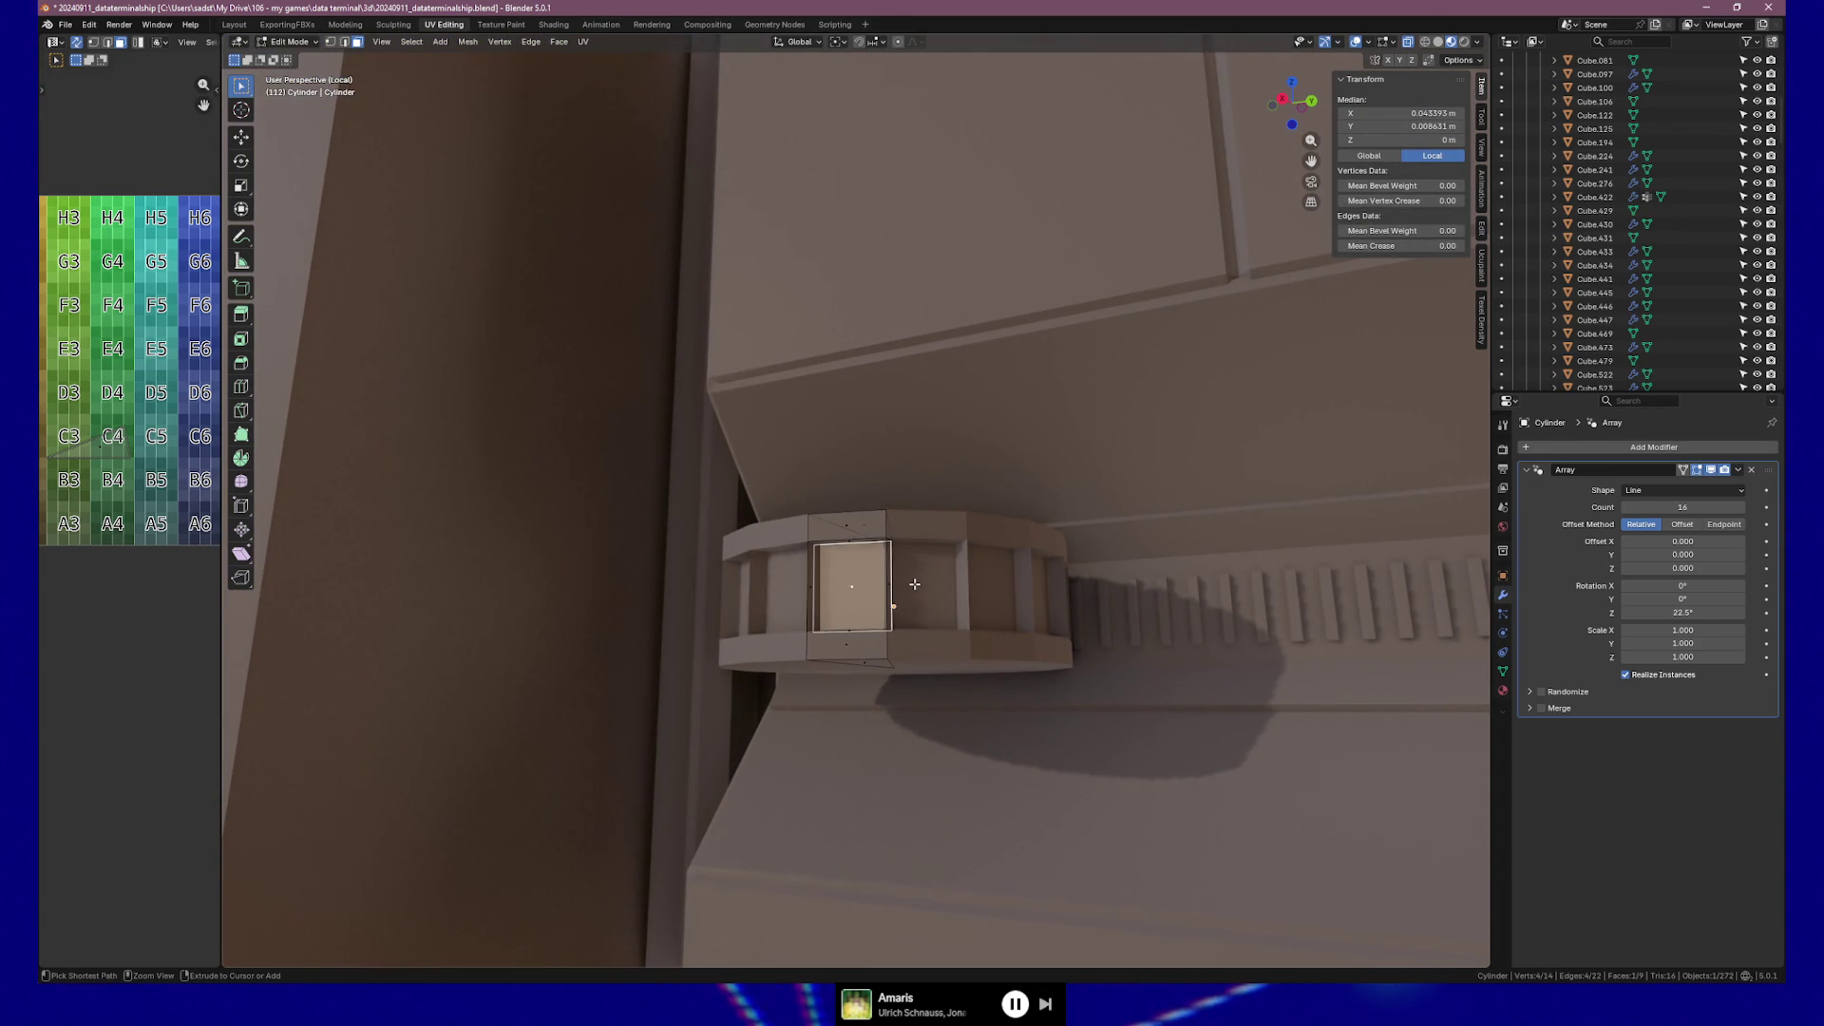
Inset the new side face and sink it into the knob as a recessed slot.
key(i)
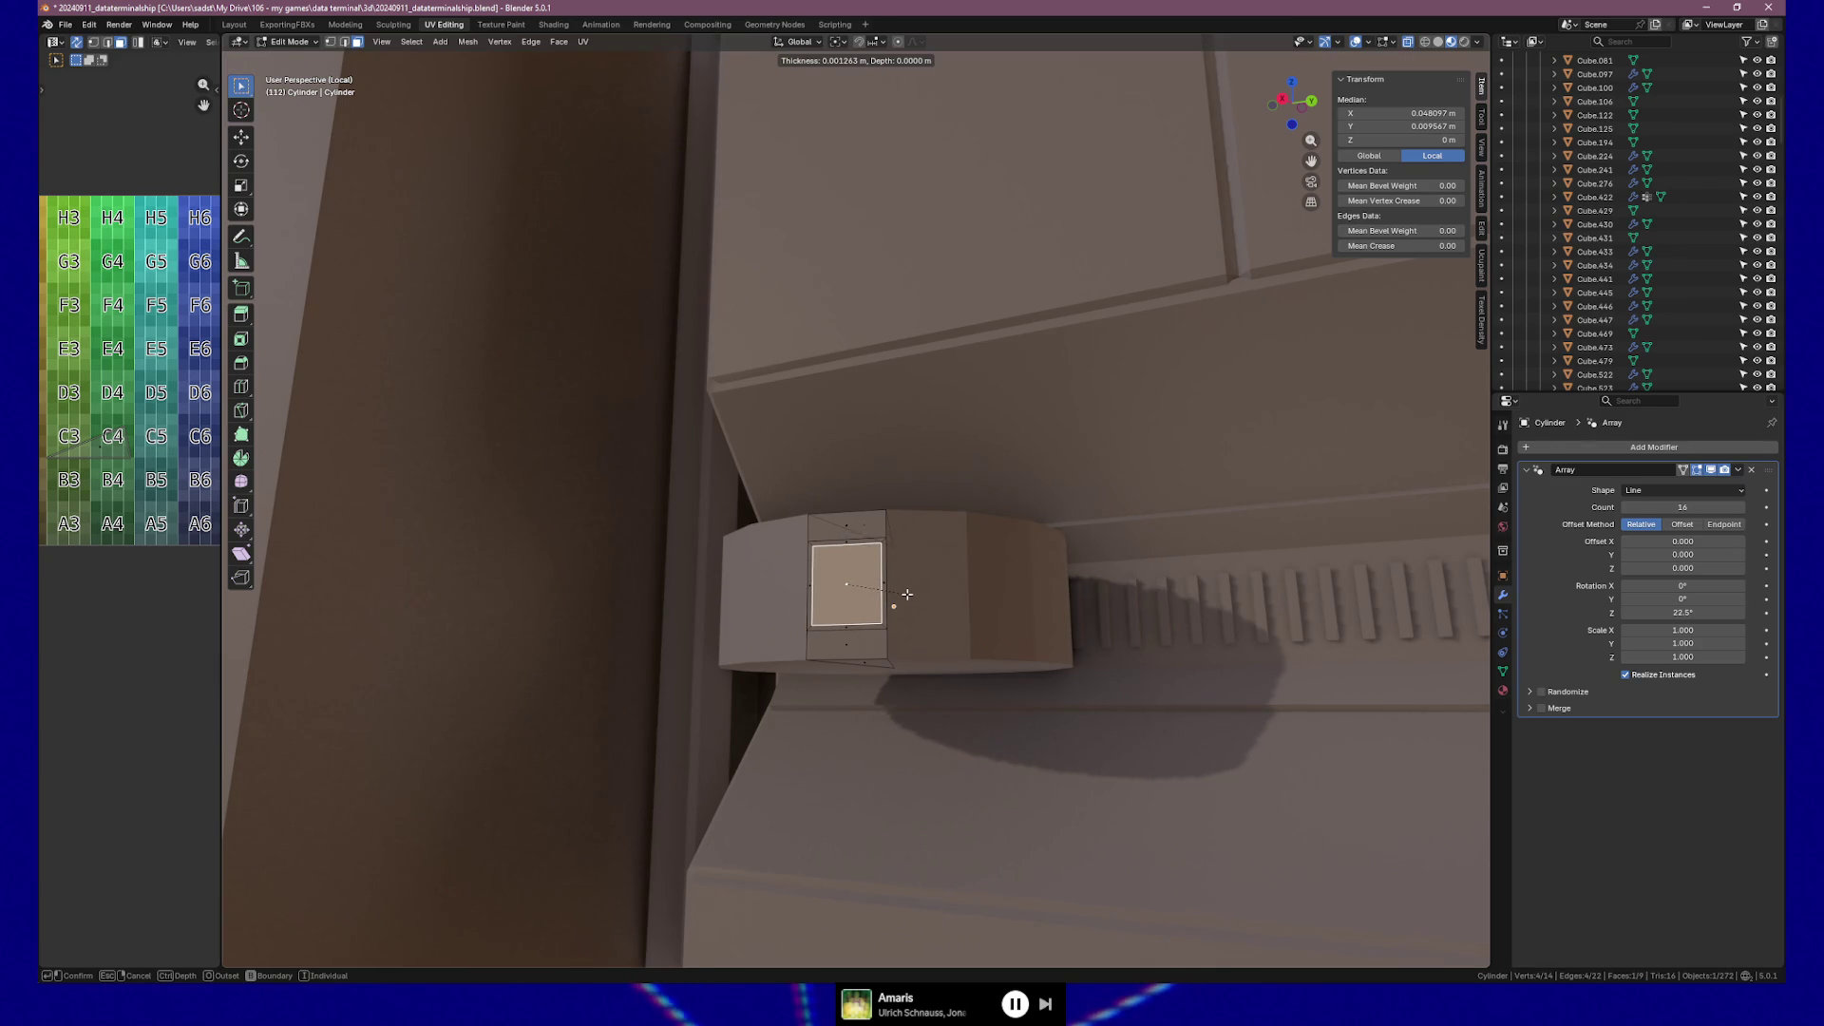
click(903, 592)
key(g)
key(z)
key(z)
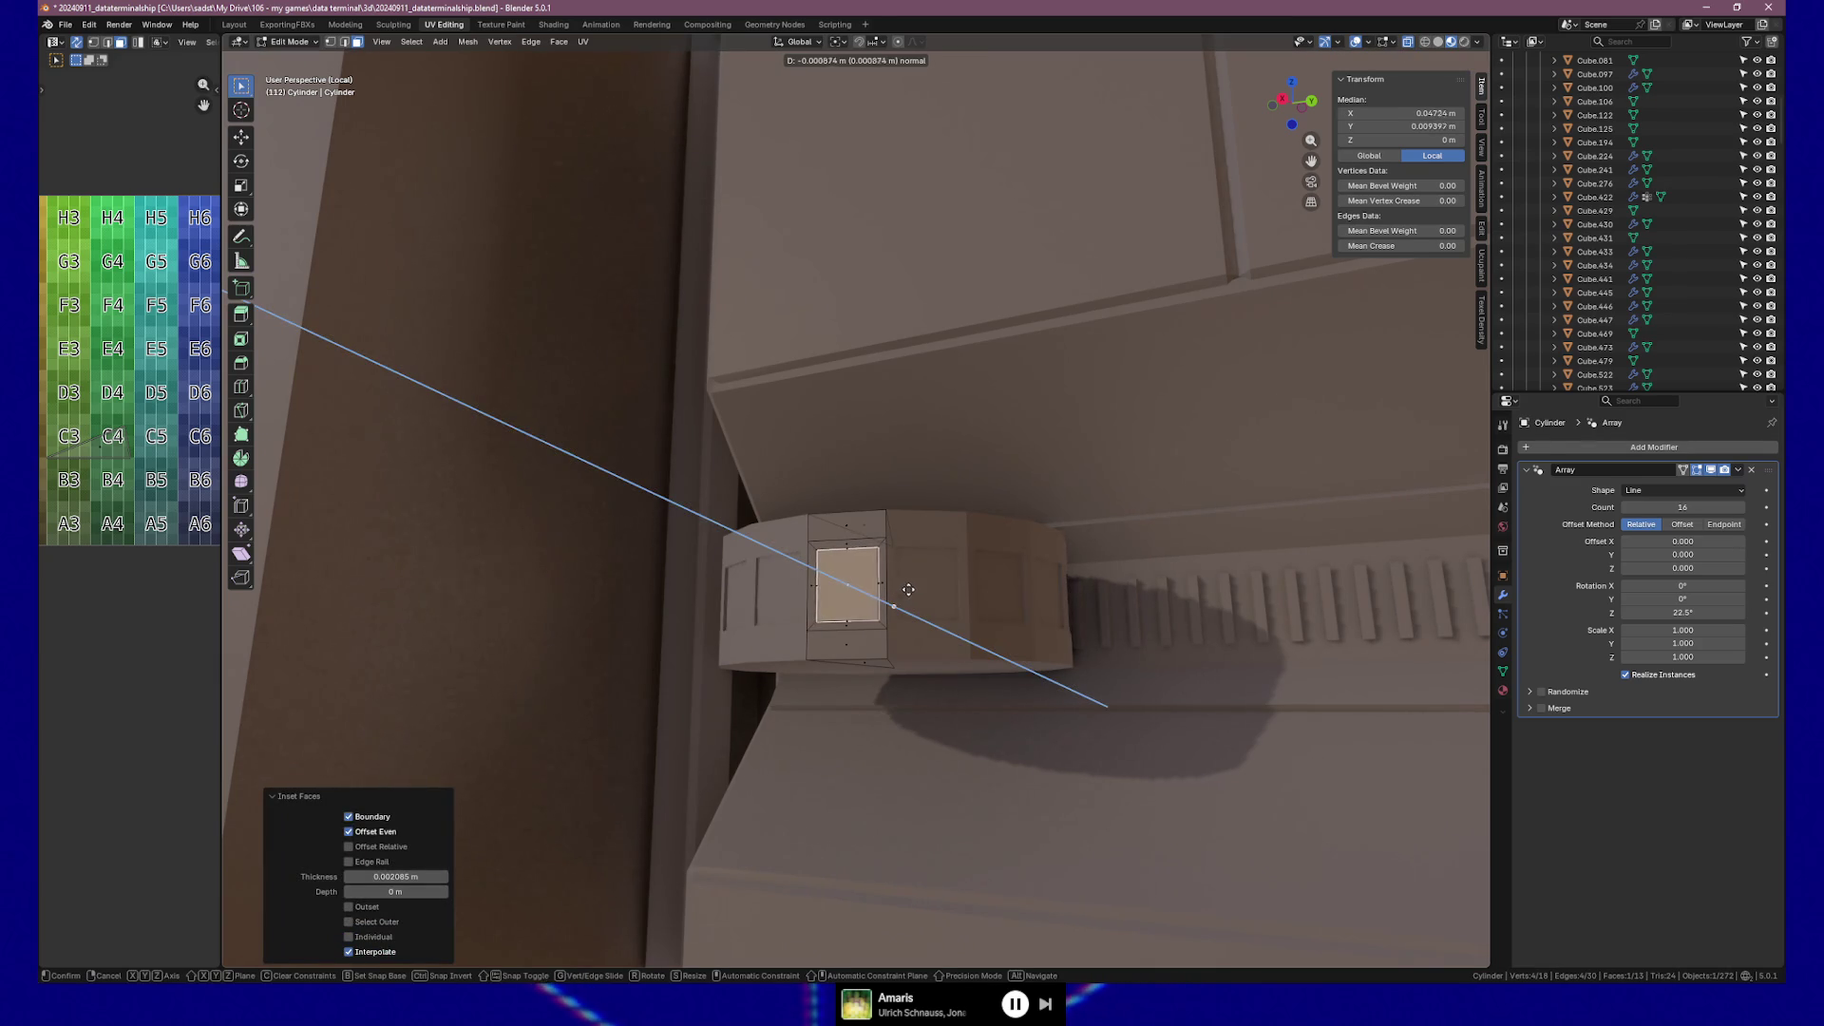
click(917, 586)
mouse_move(917, 586)
middle_down()
mouse_move(836, 596)
mouse_move(858, 594)
middle_up()
Undo the recessed slot and step back through the array settings to the earlier array.
key(ctrl+z)
key(ctrl+z)
key(ctrl+z)
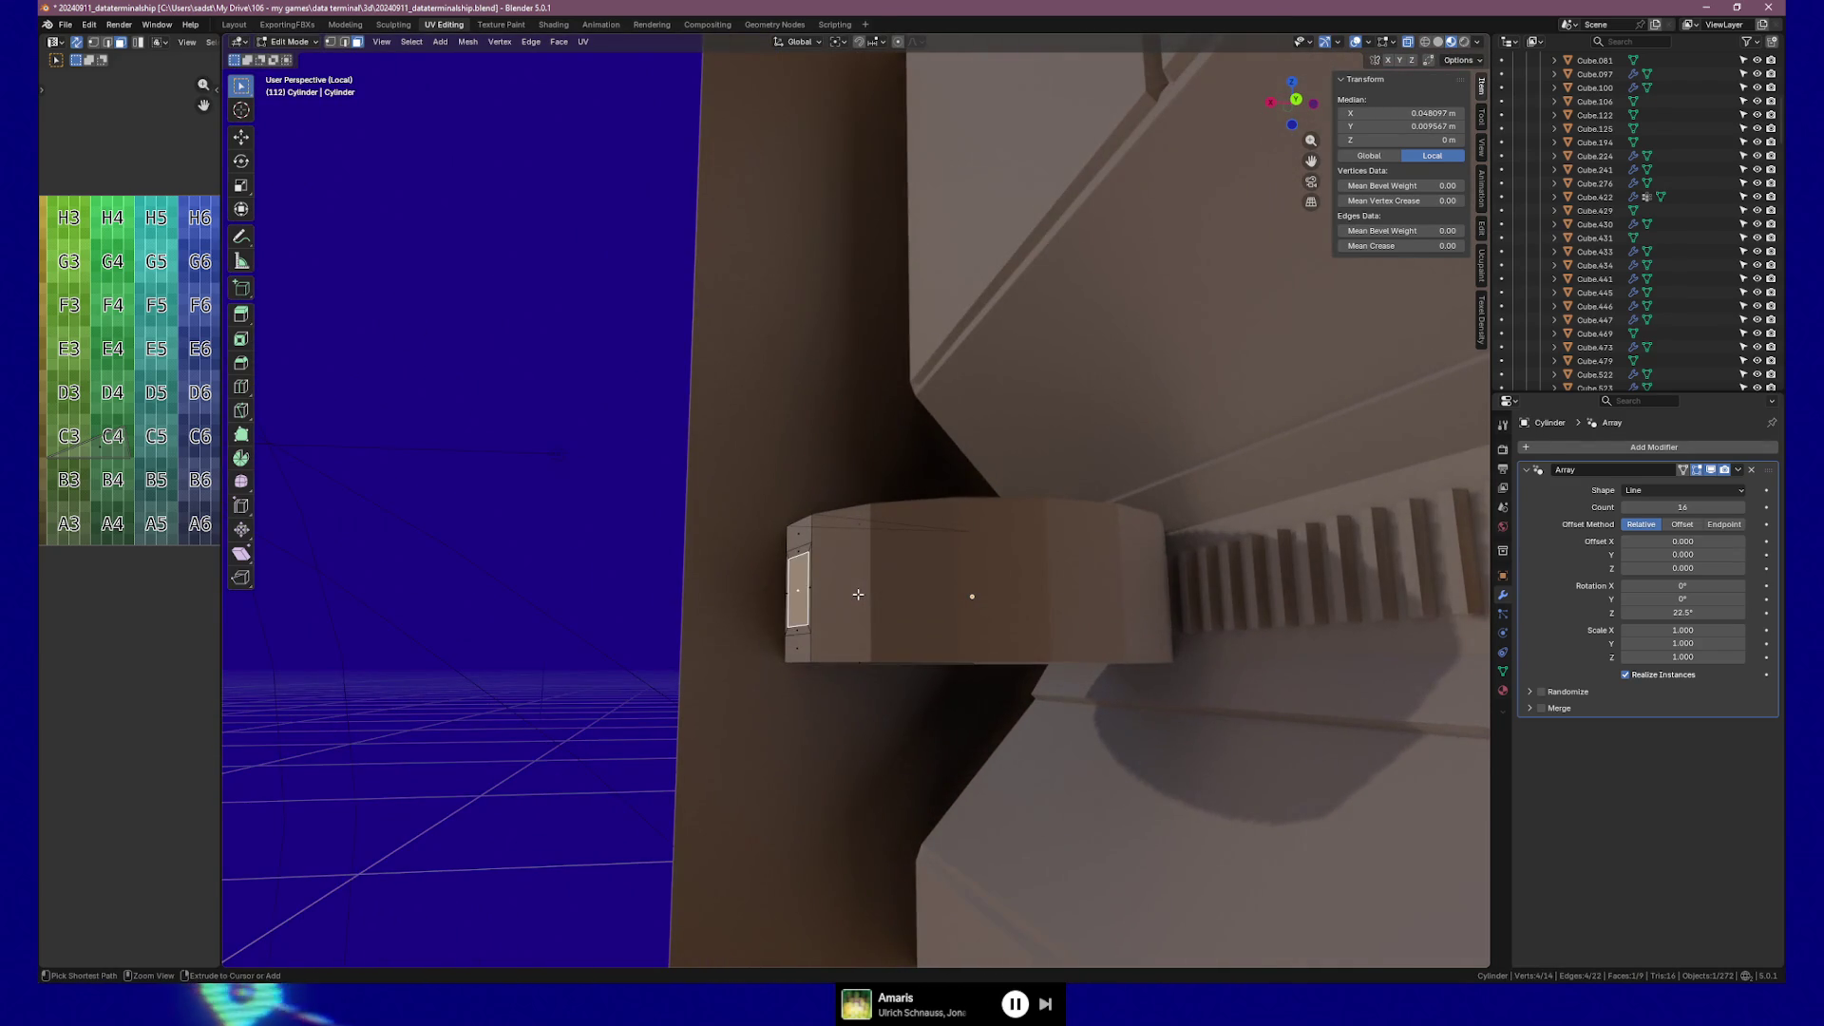
key(ctrl+z)
key(ctrl+z)
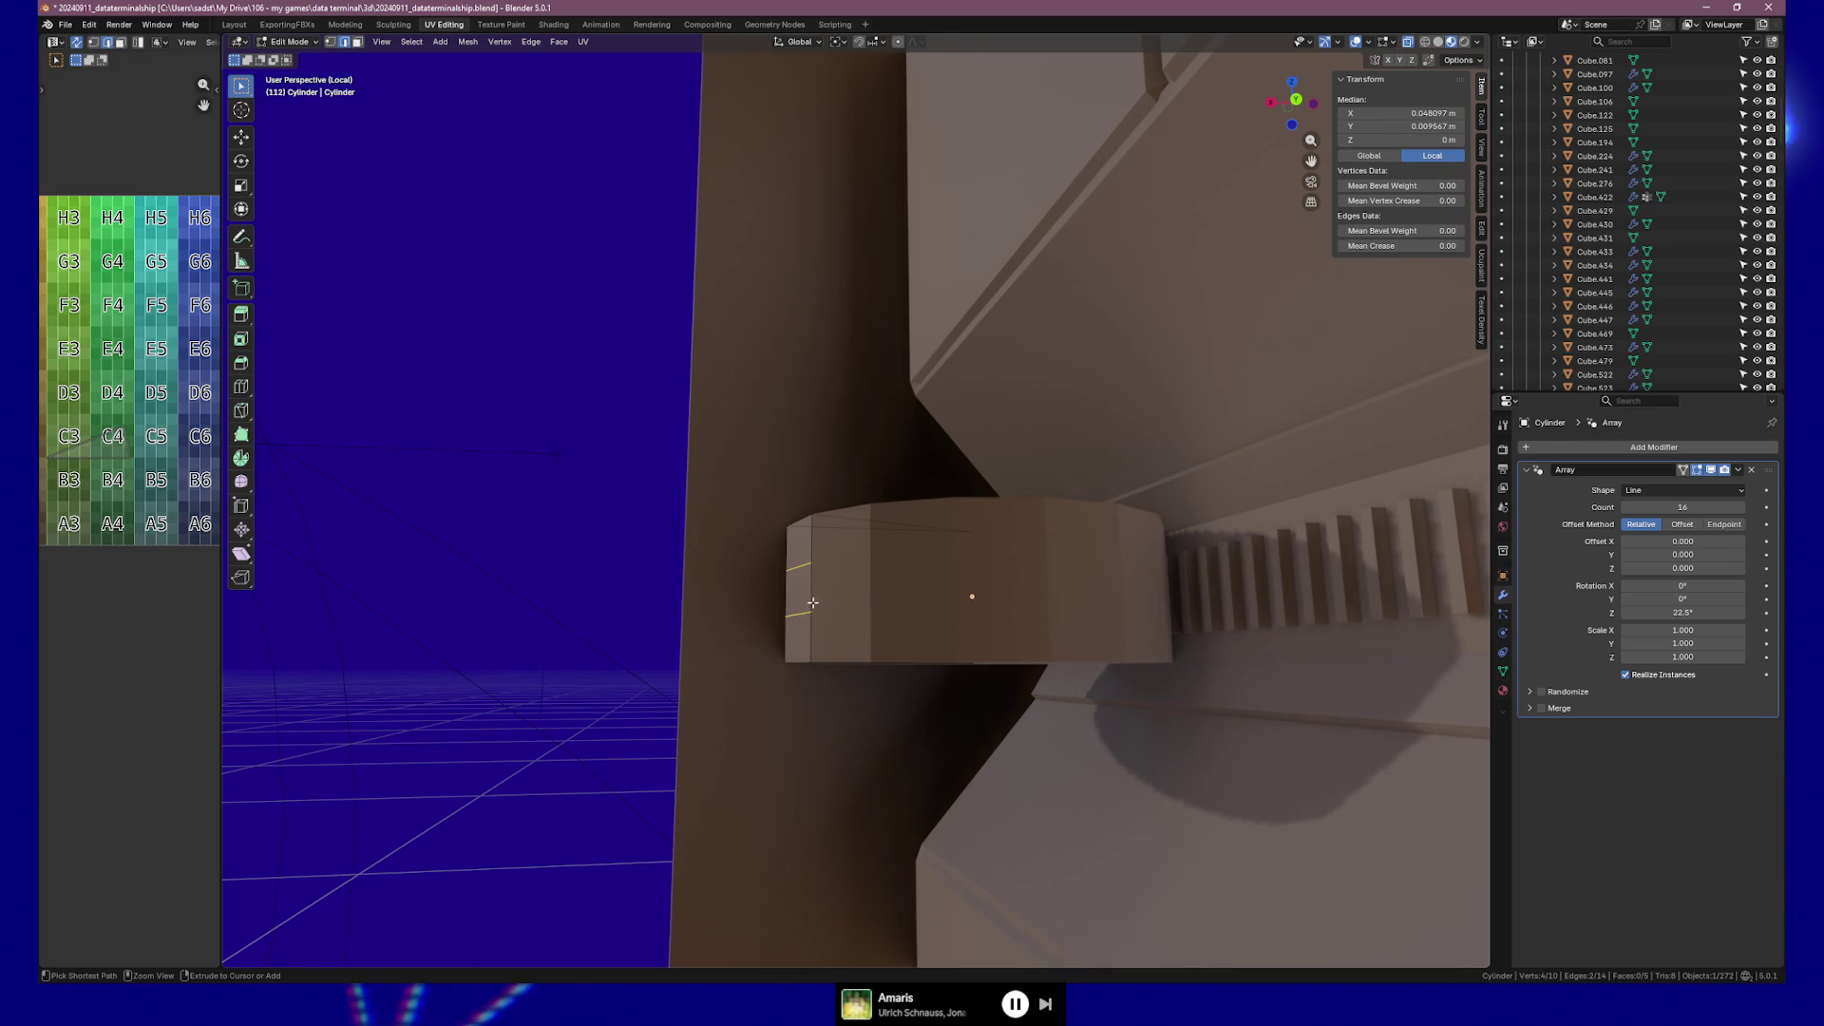
mouse_move(967, 598)
middle_down()
mouse_move(892, 603)
mouse_move(899, 617)
mouse_move(887, 602)
mouse_move(911, 630)
mouse_move(1016, 622)
middle_up()
key(ctrl+shift+z)
key(ctrl+shift+z)
key(ctrl+z)
key(ctrl+z)
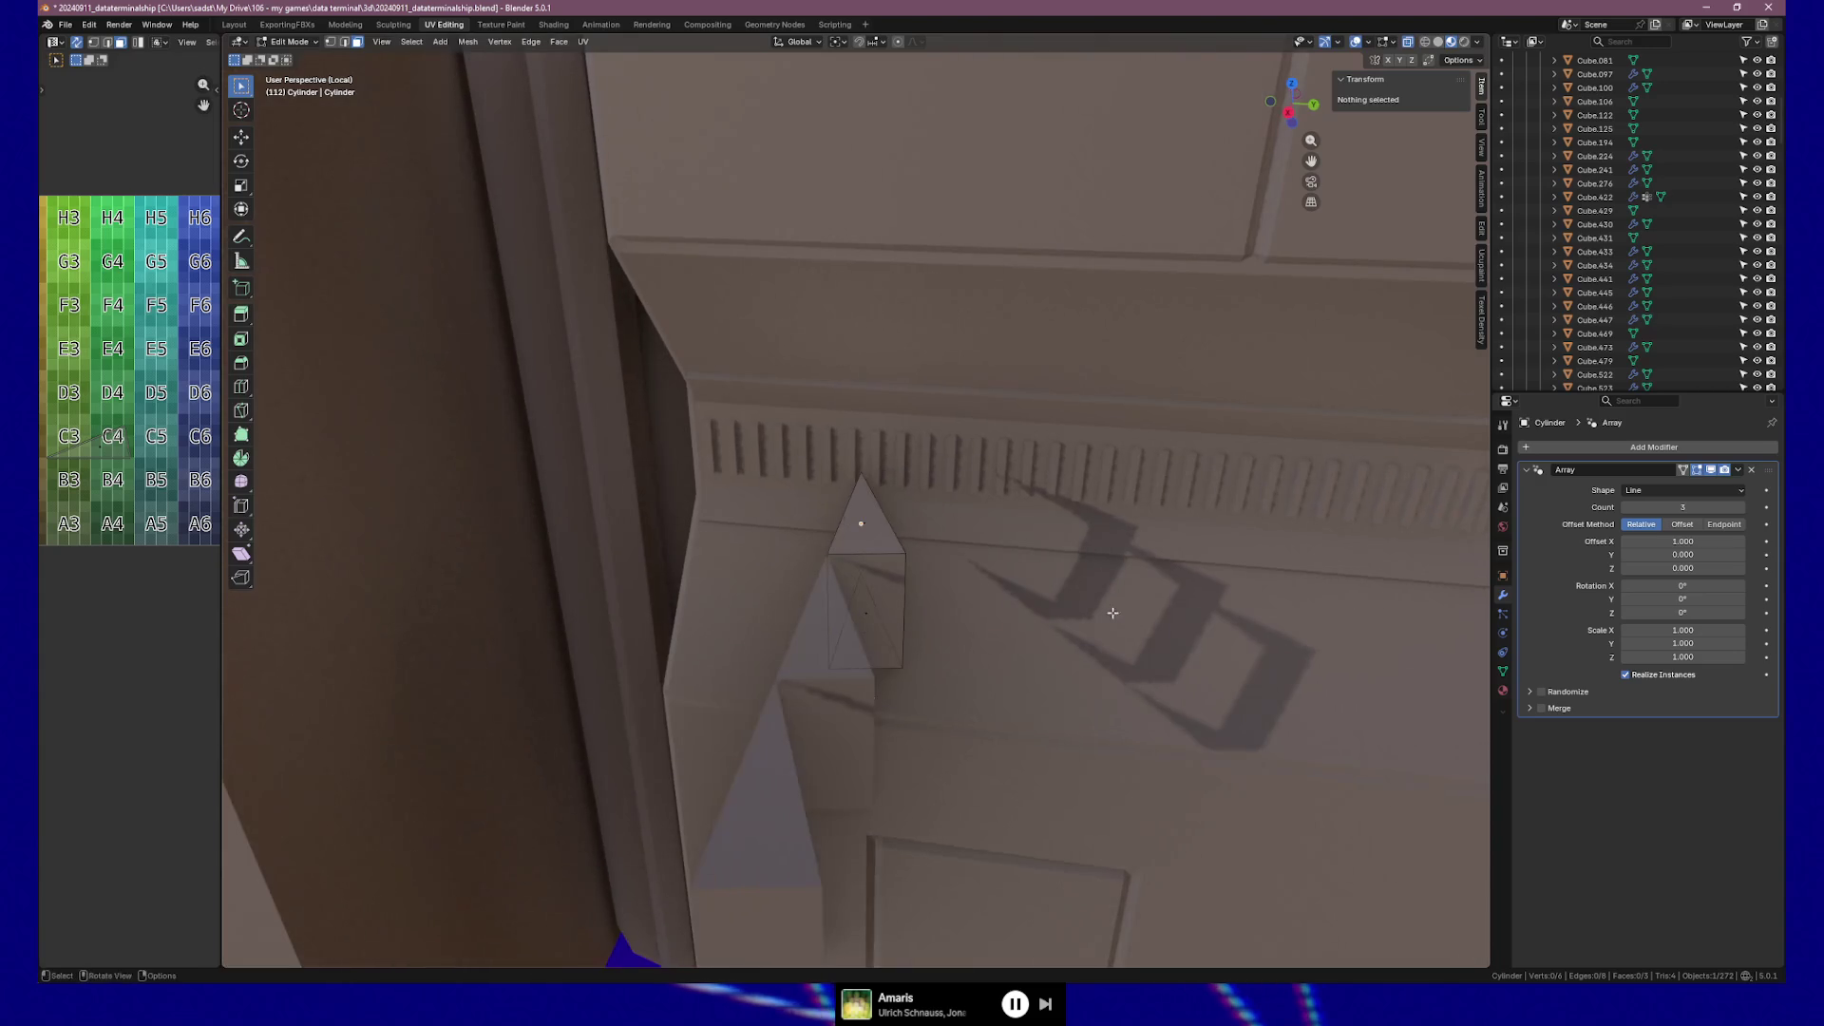
Set the Array modifier to Count 16, Relative Offset X 0 and Rotation Z 22.5°.
click(1723, 506)
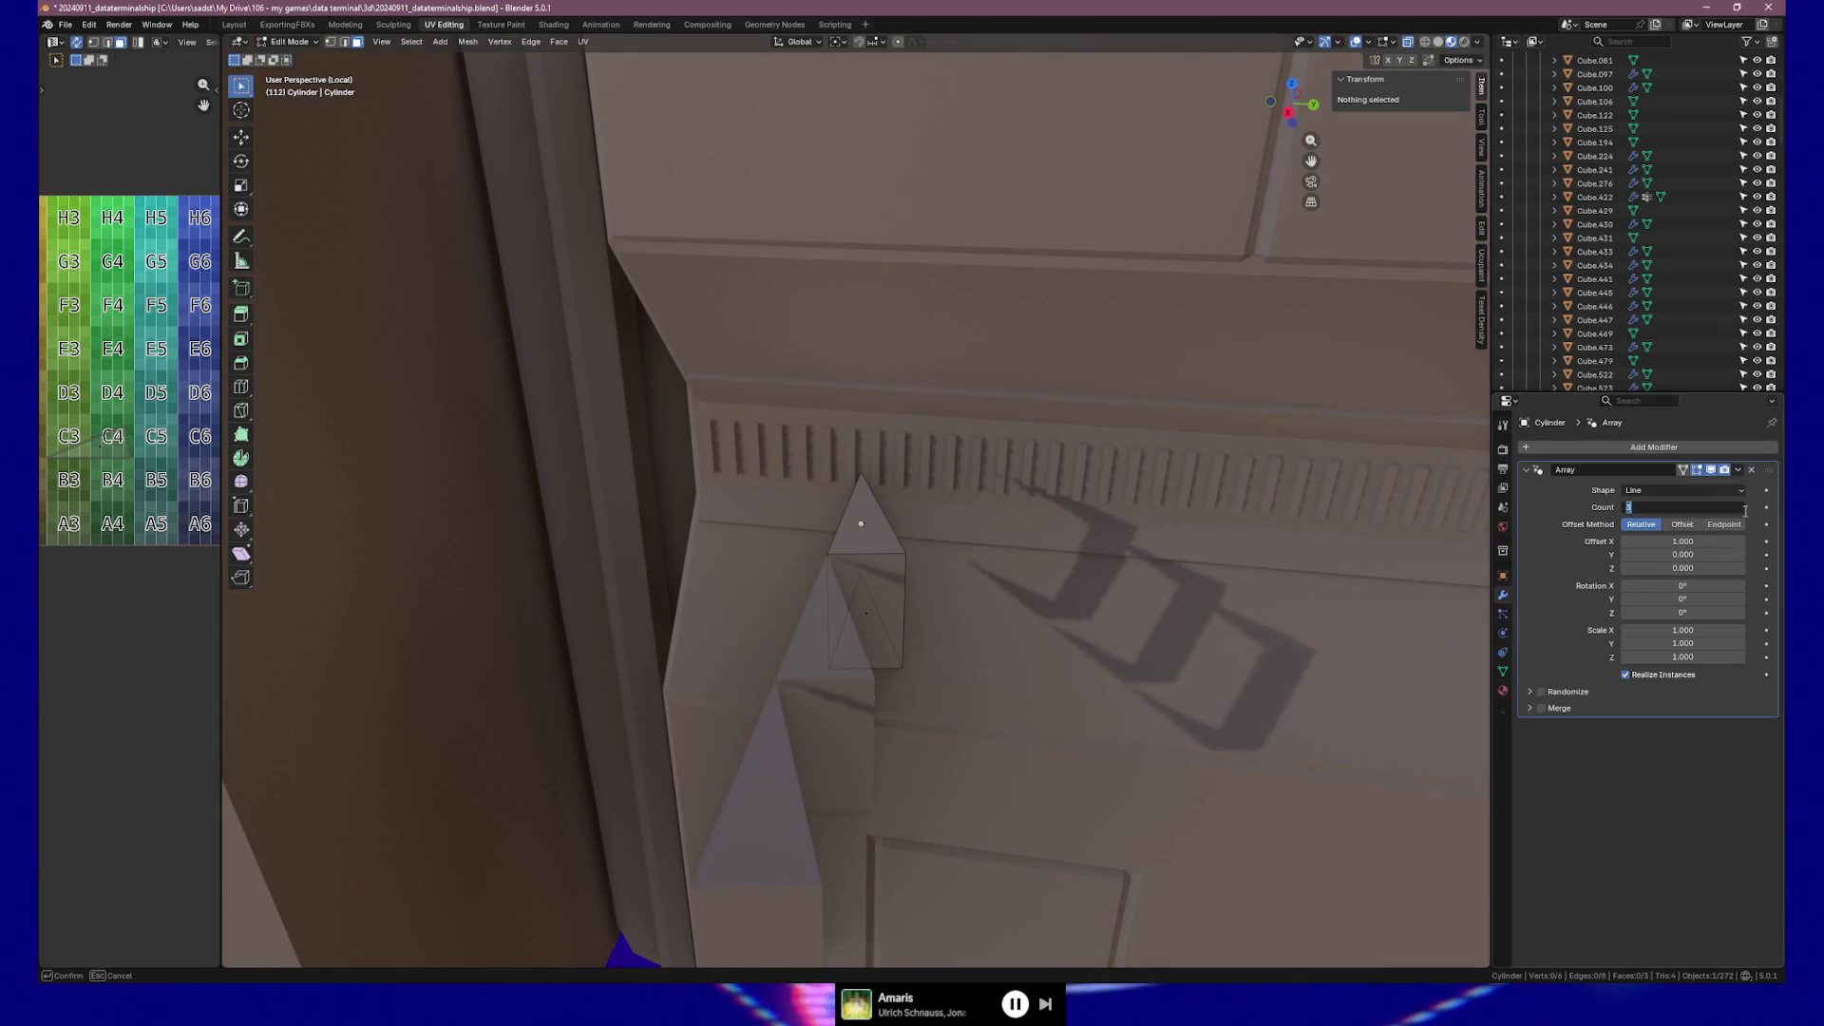
text(16)
key(Return)
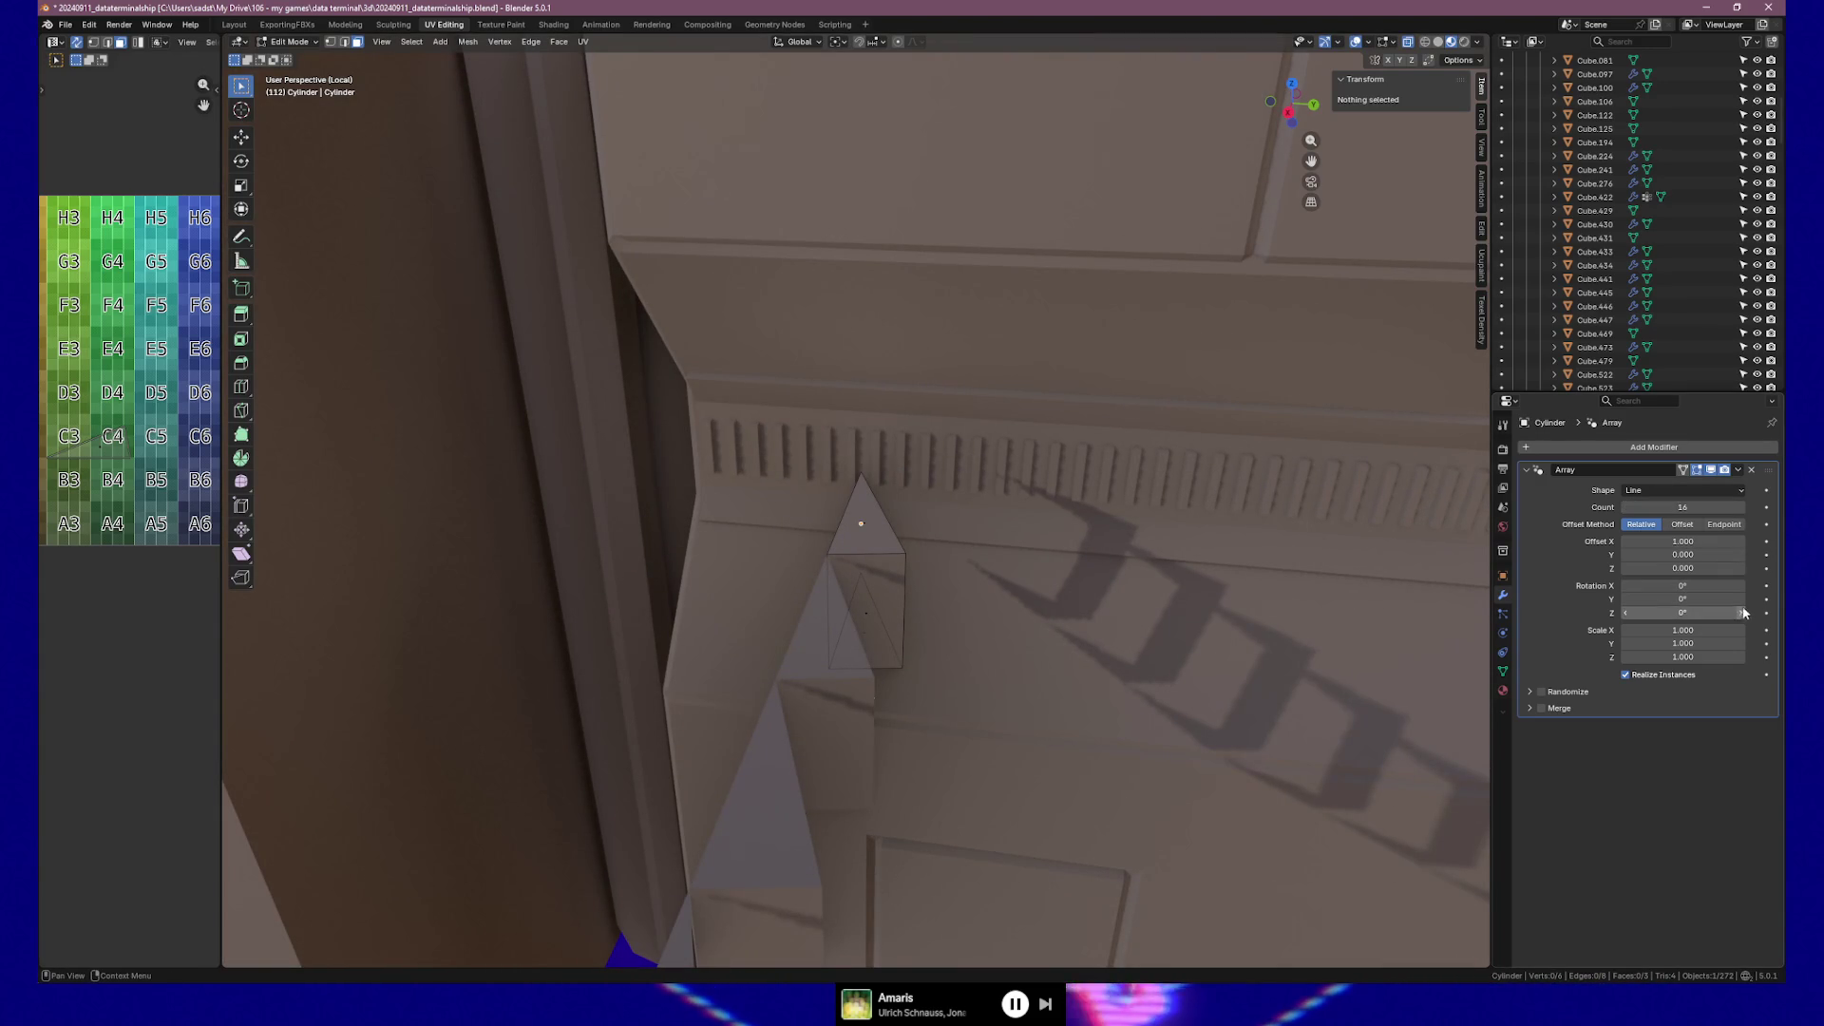
click(1716, 541)
text(0.000)
key(Return)
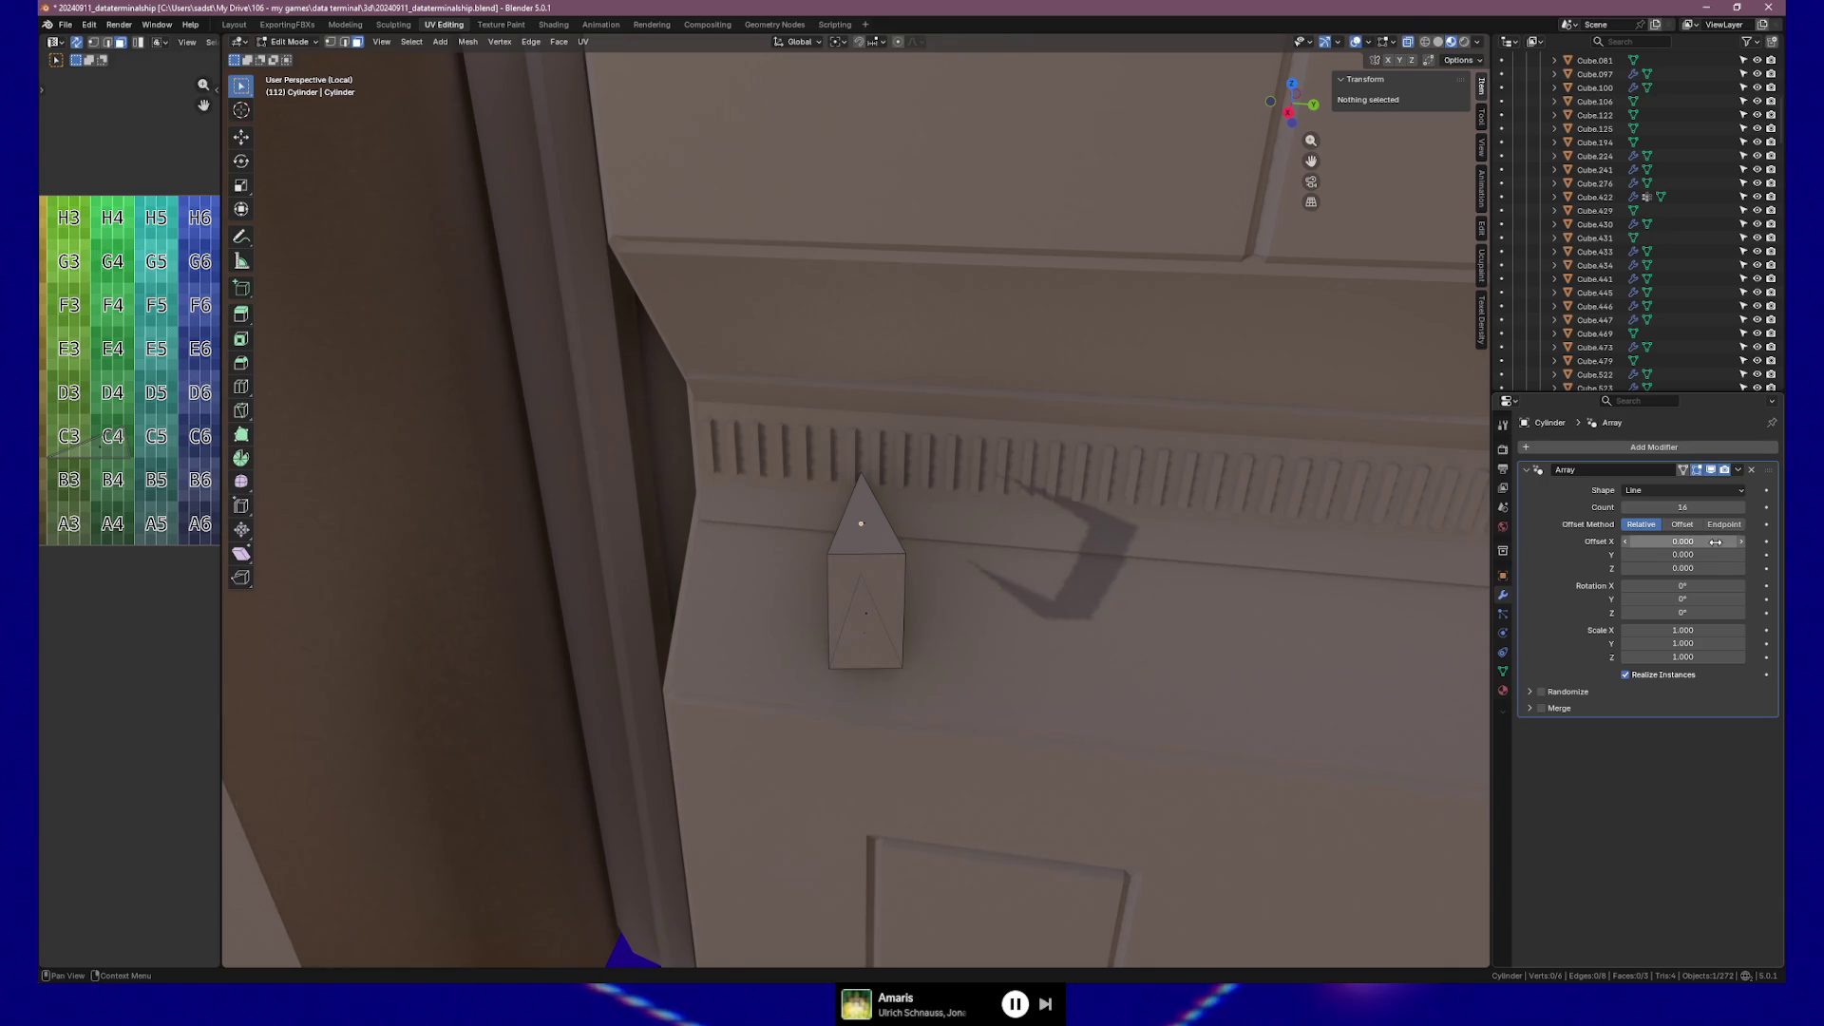
click(1707, 613)
text(22.5)
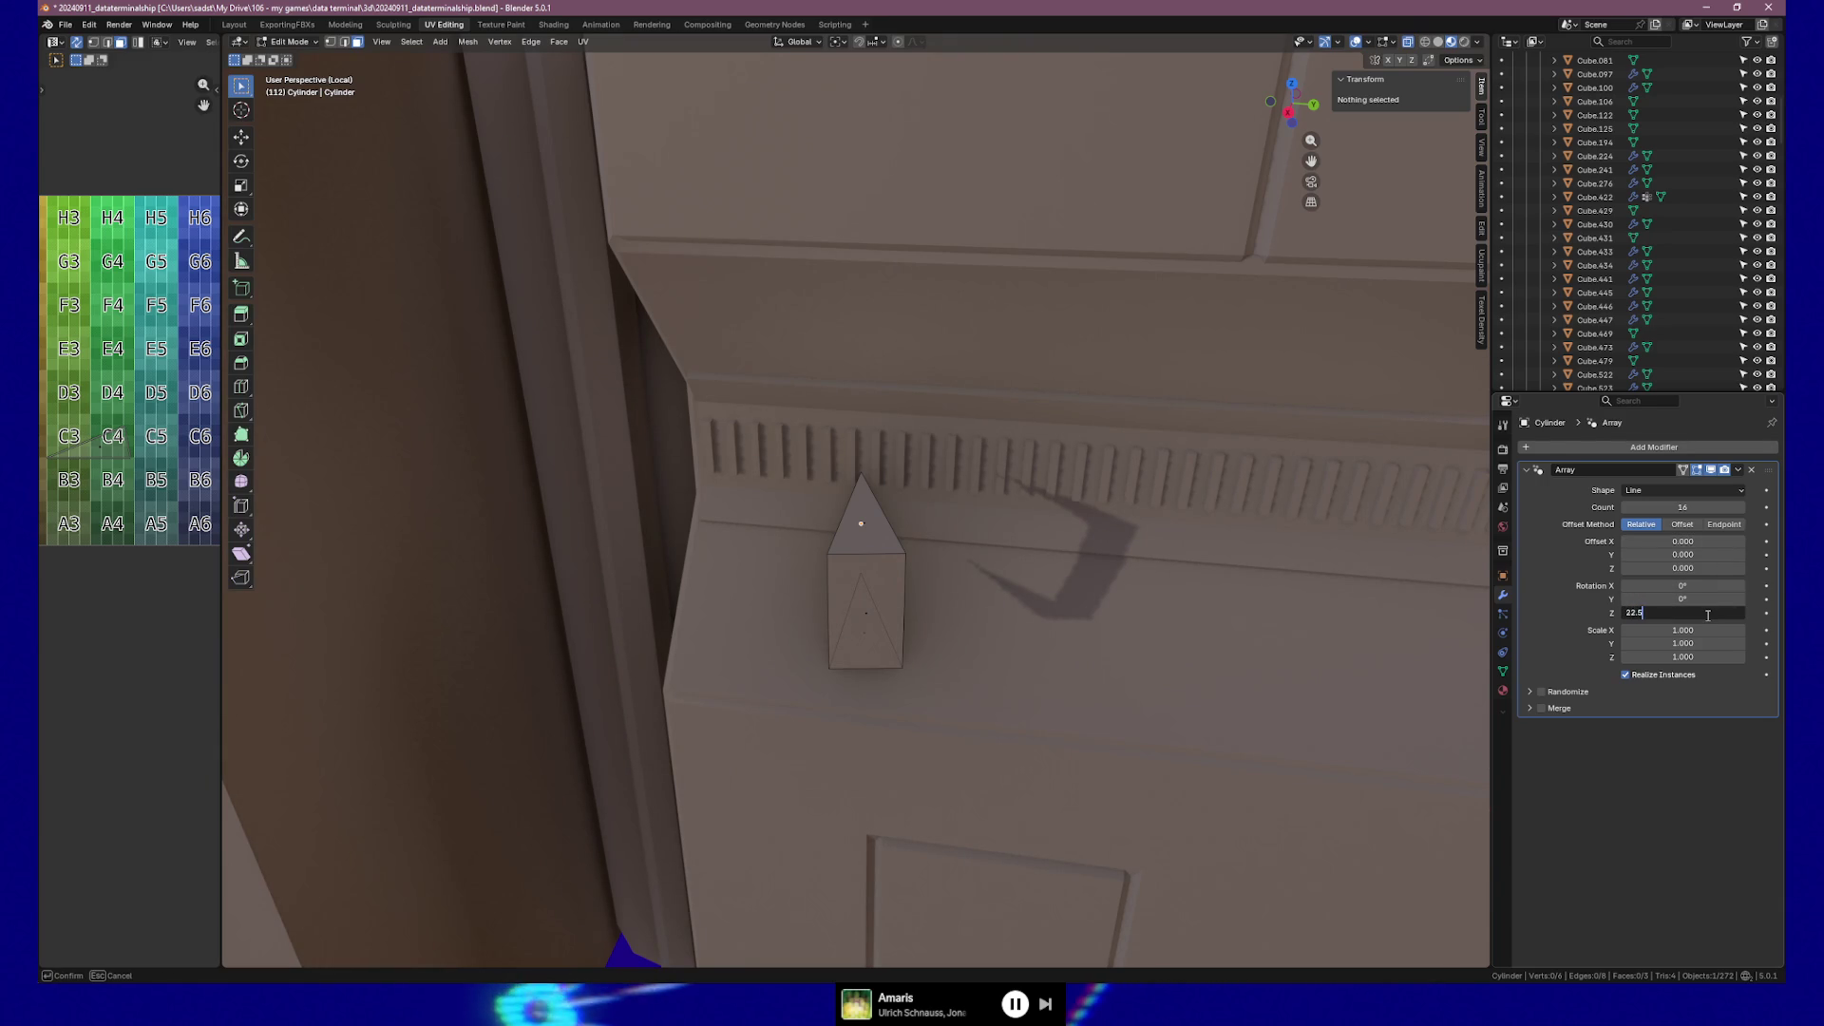
key(Return)
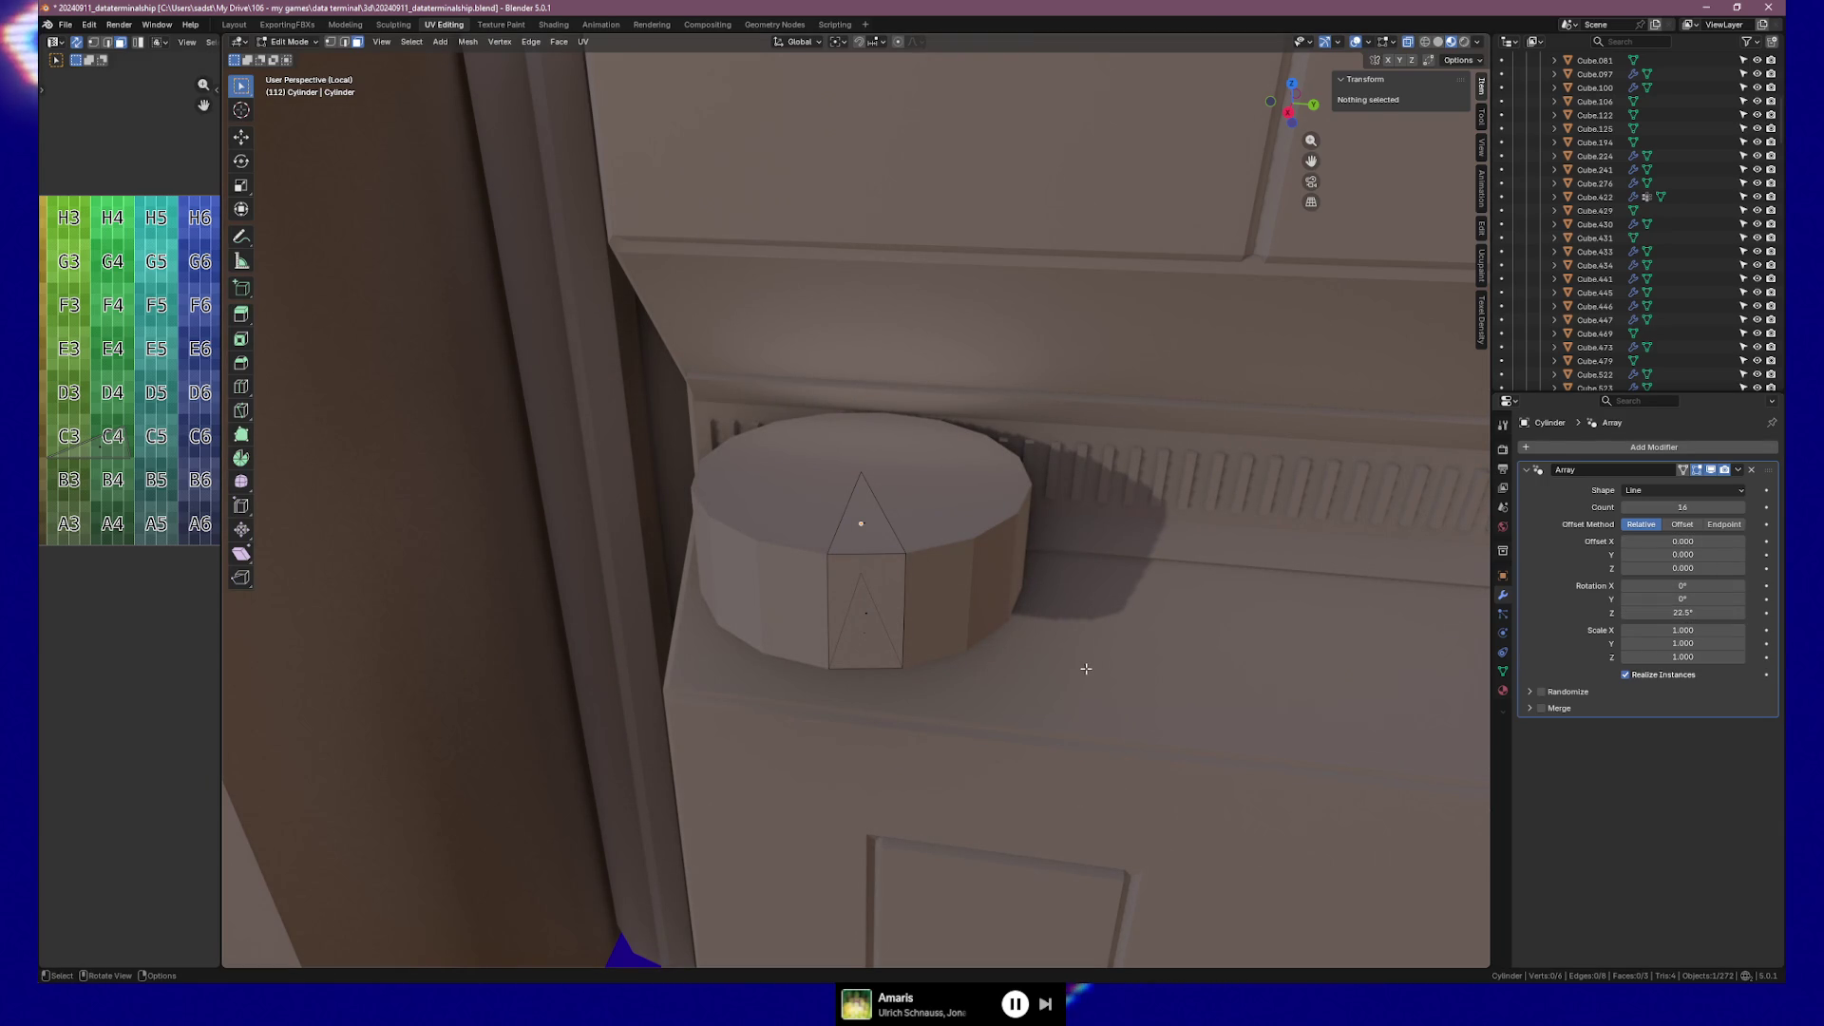
mouse_move(1091, 672)
middle_down()
mouse_move(1070, 651)
mouse_move(1077, 613)
middle_up()
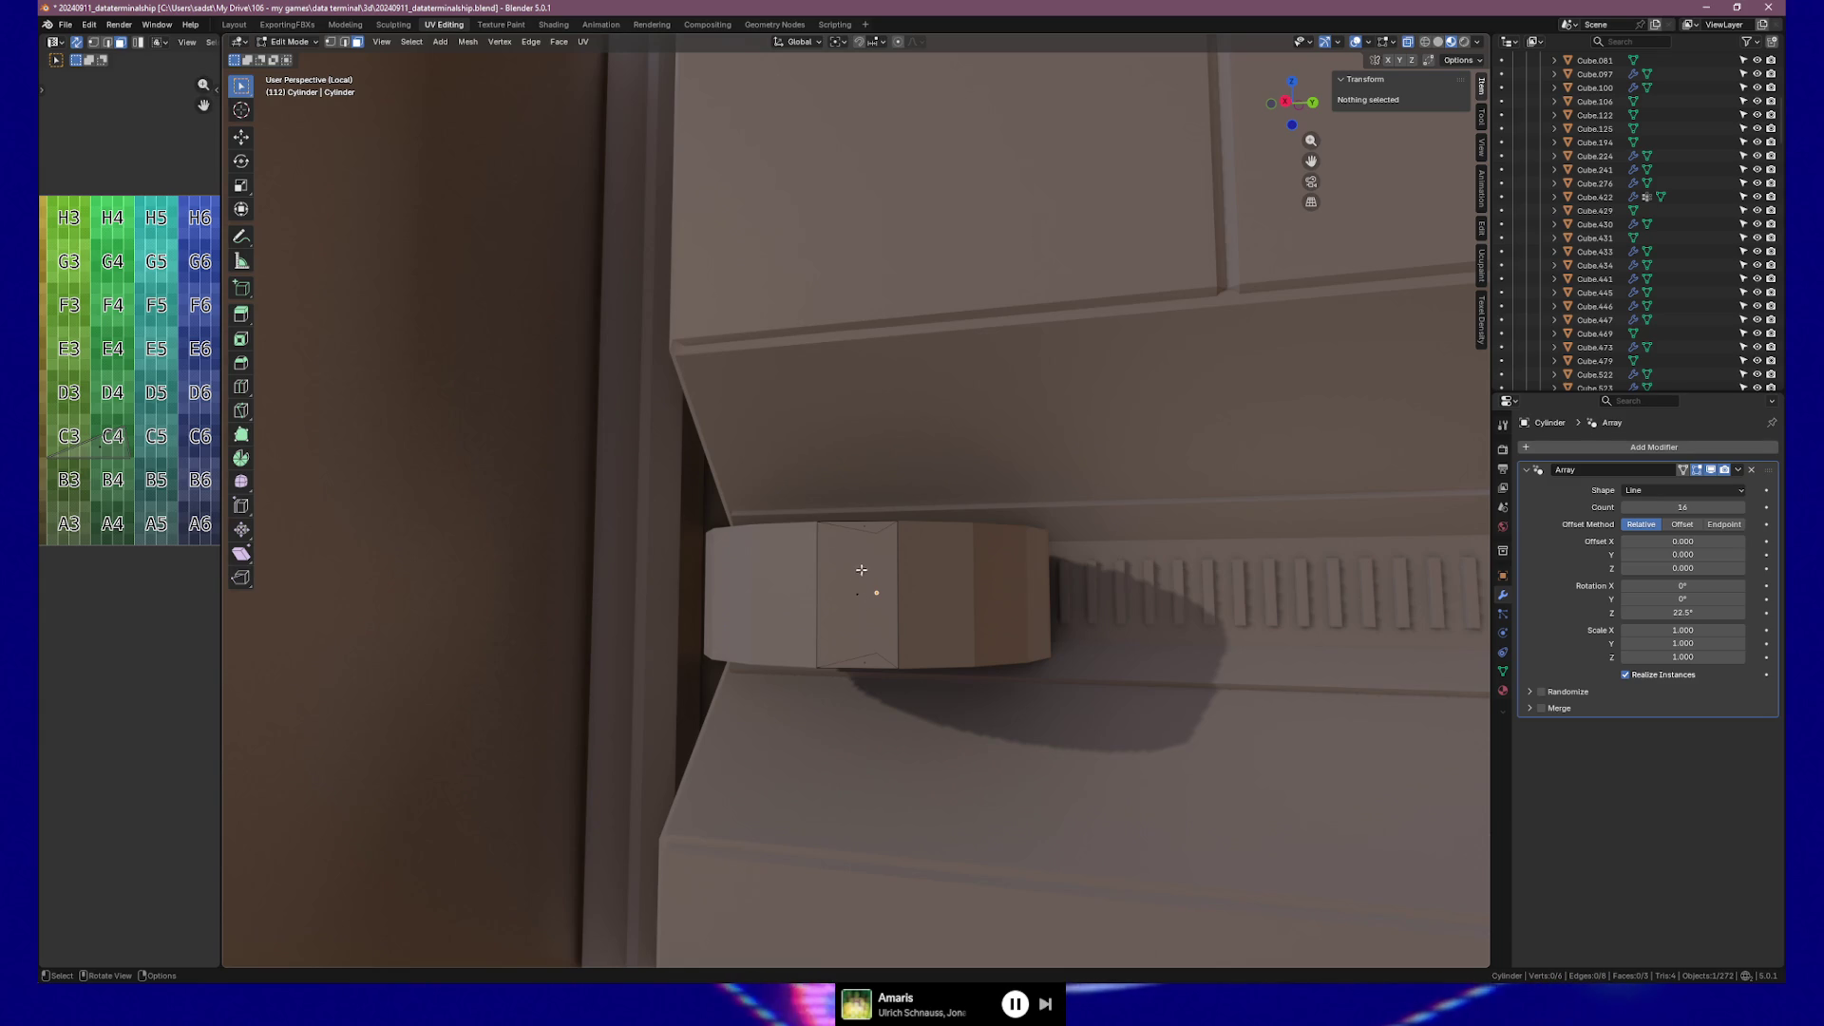
Inset one side face, shorten it vertically, and extrude it into the knob as a slot.
click(875, 572)
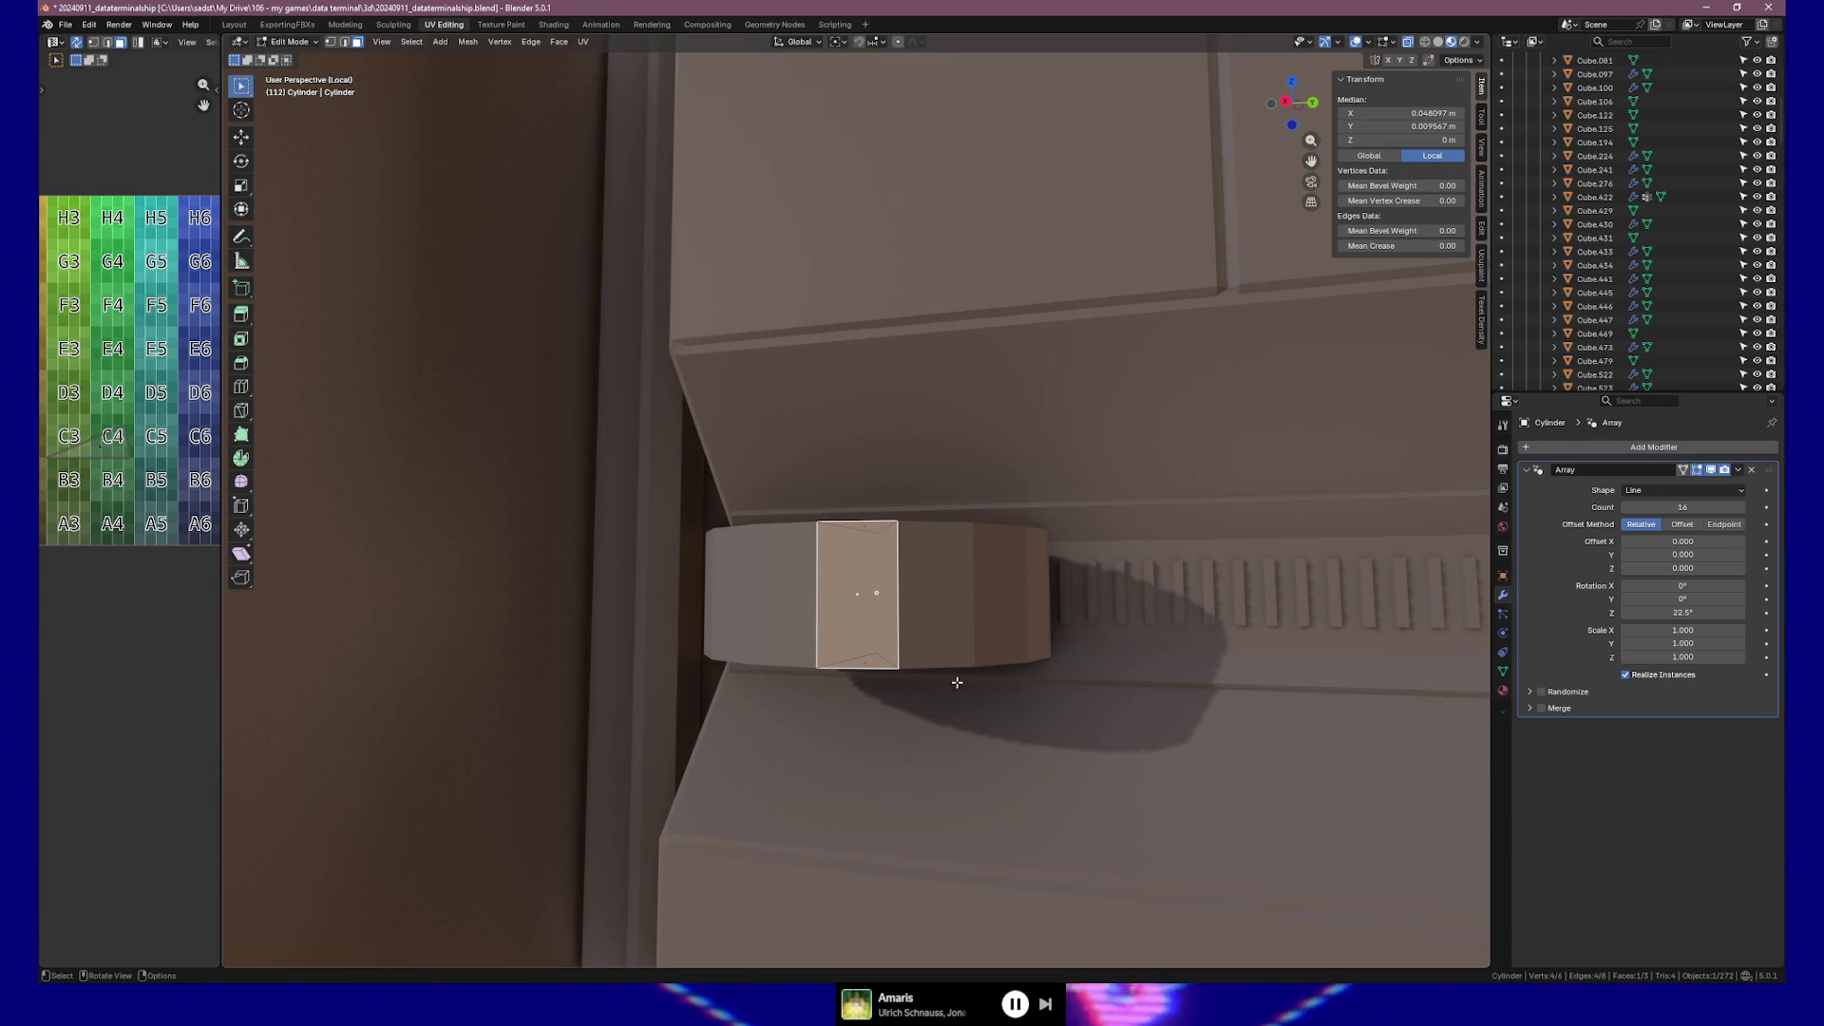
key(i)
click(895, 771)
key(s)
key(z)
click(904, 749)
mouse_move(904, 750)
middle_down()
mouse_move(831, 745)
mouse_move(871, 721)
mouse_move(835, 718)
mouse_move(853, 724)
middle_up()
key(e)
click(846, 737)
Redo the slot with a slightly shorter inset pushed into the knob, then undo the recess.
key(ctrl+z)
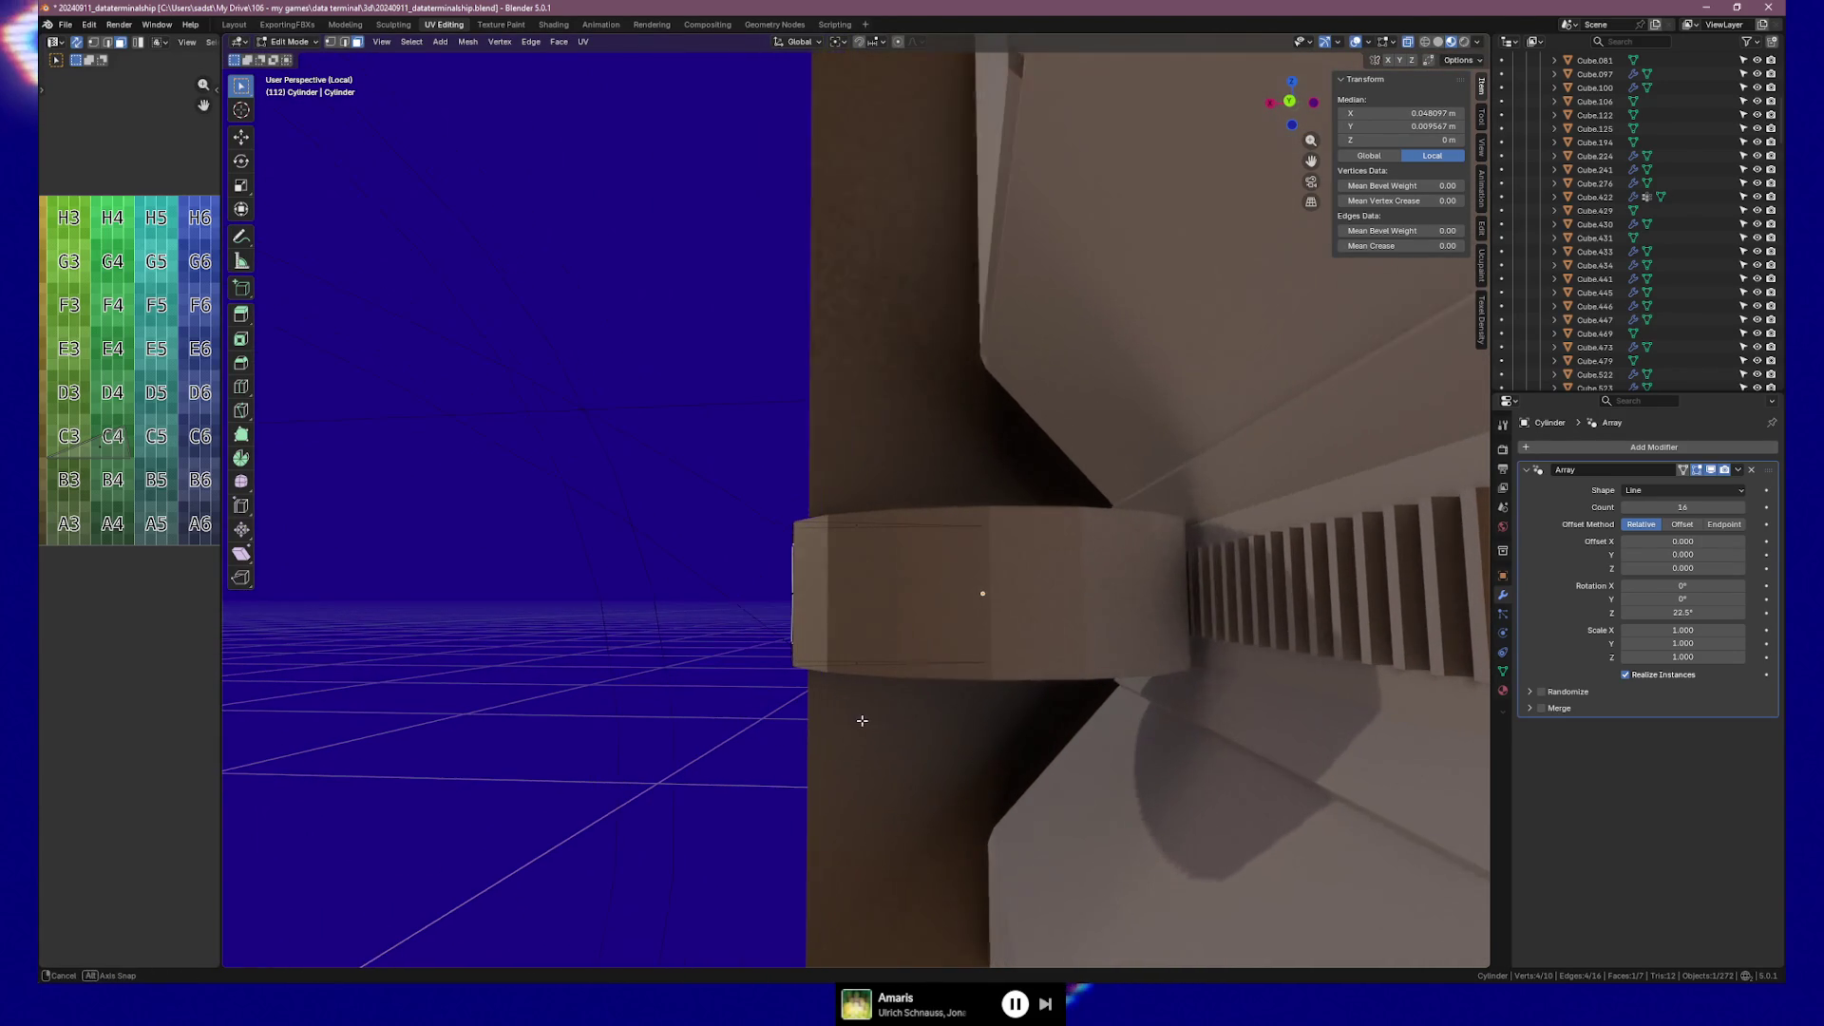
key(s)
key(z)
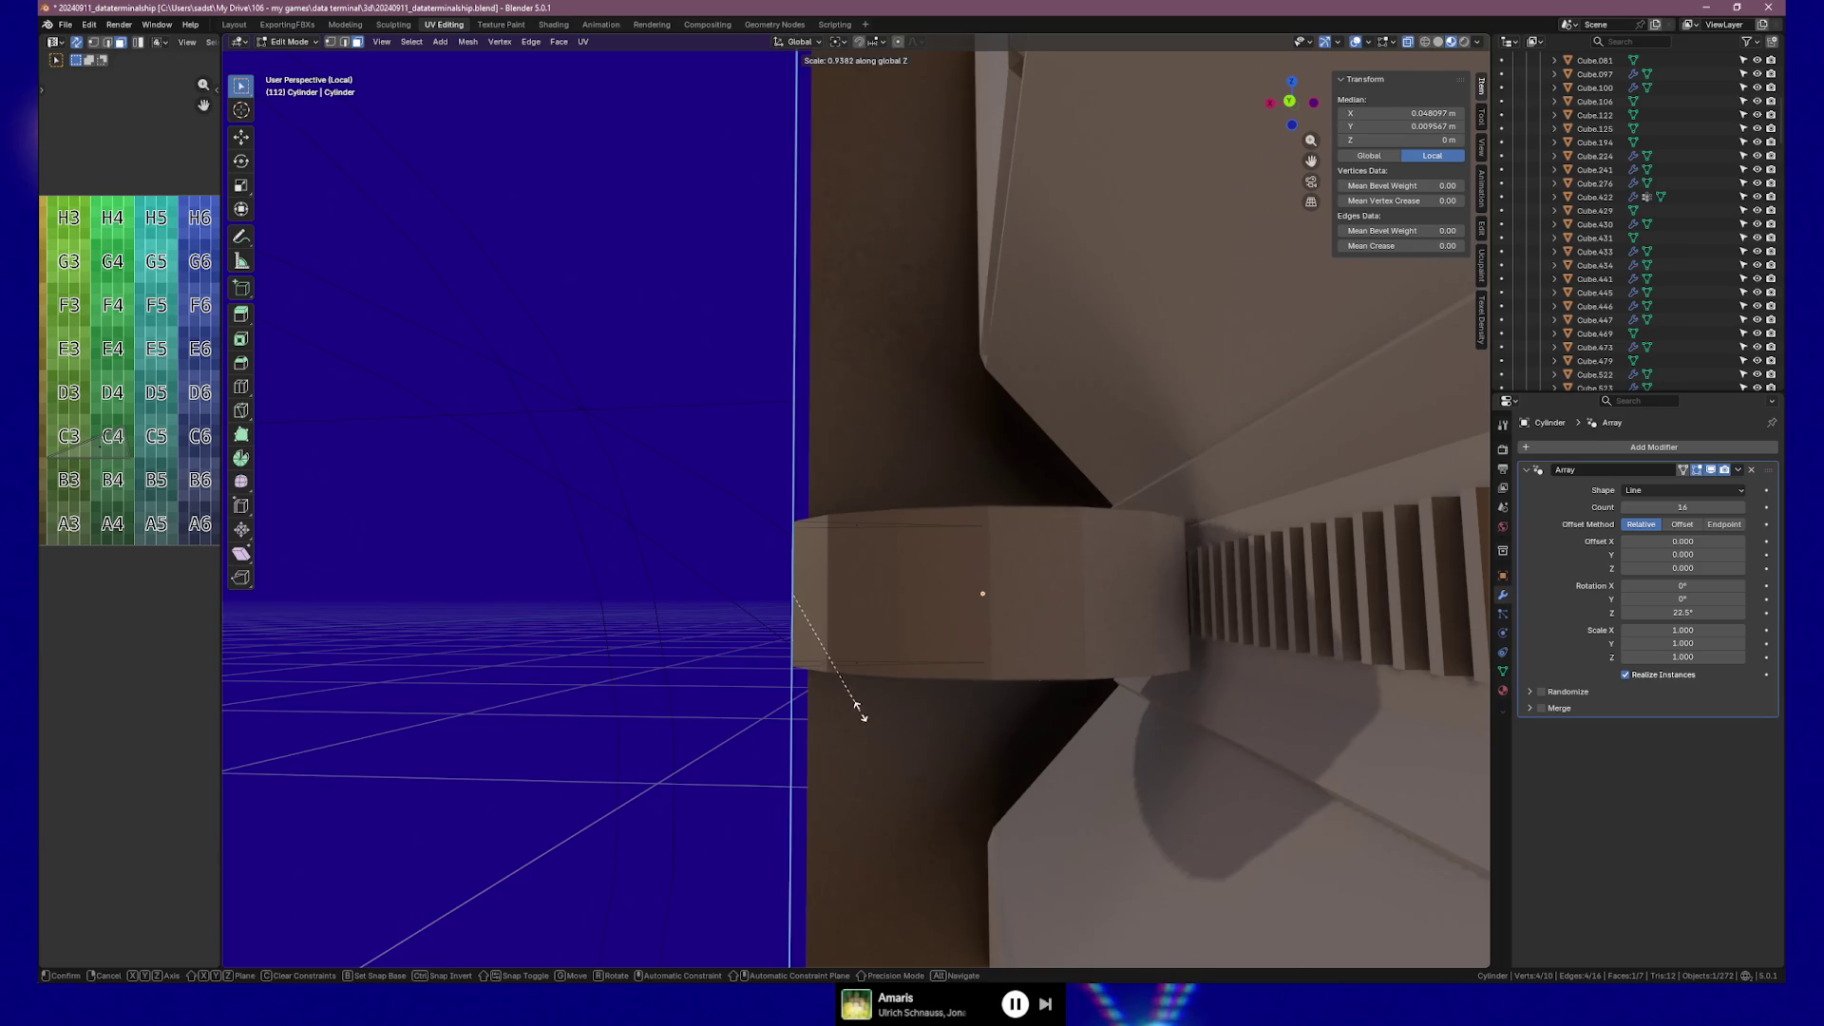
click(858, 712)
key(e)
middle_drag(871, 713, 944, 700)
click(899, 701)
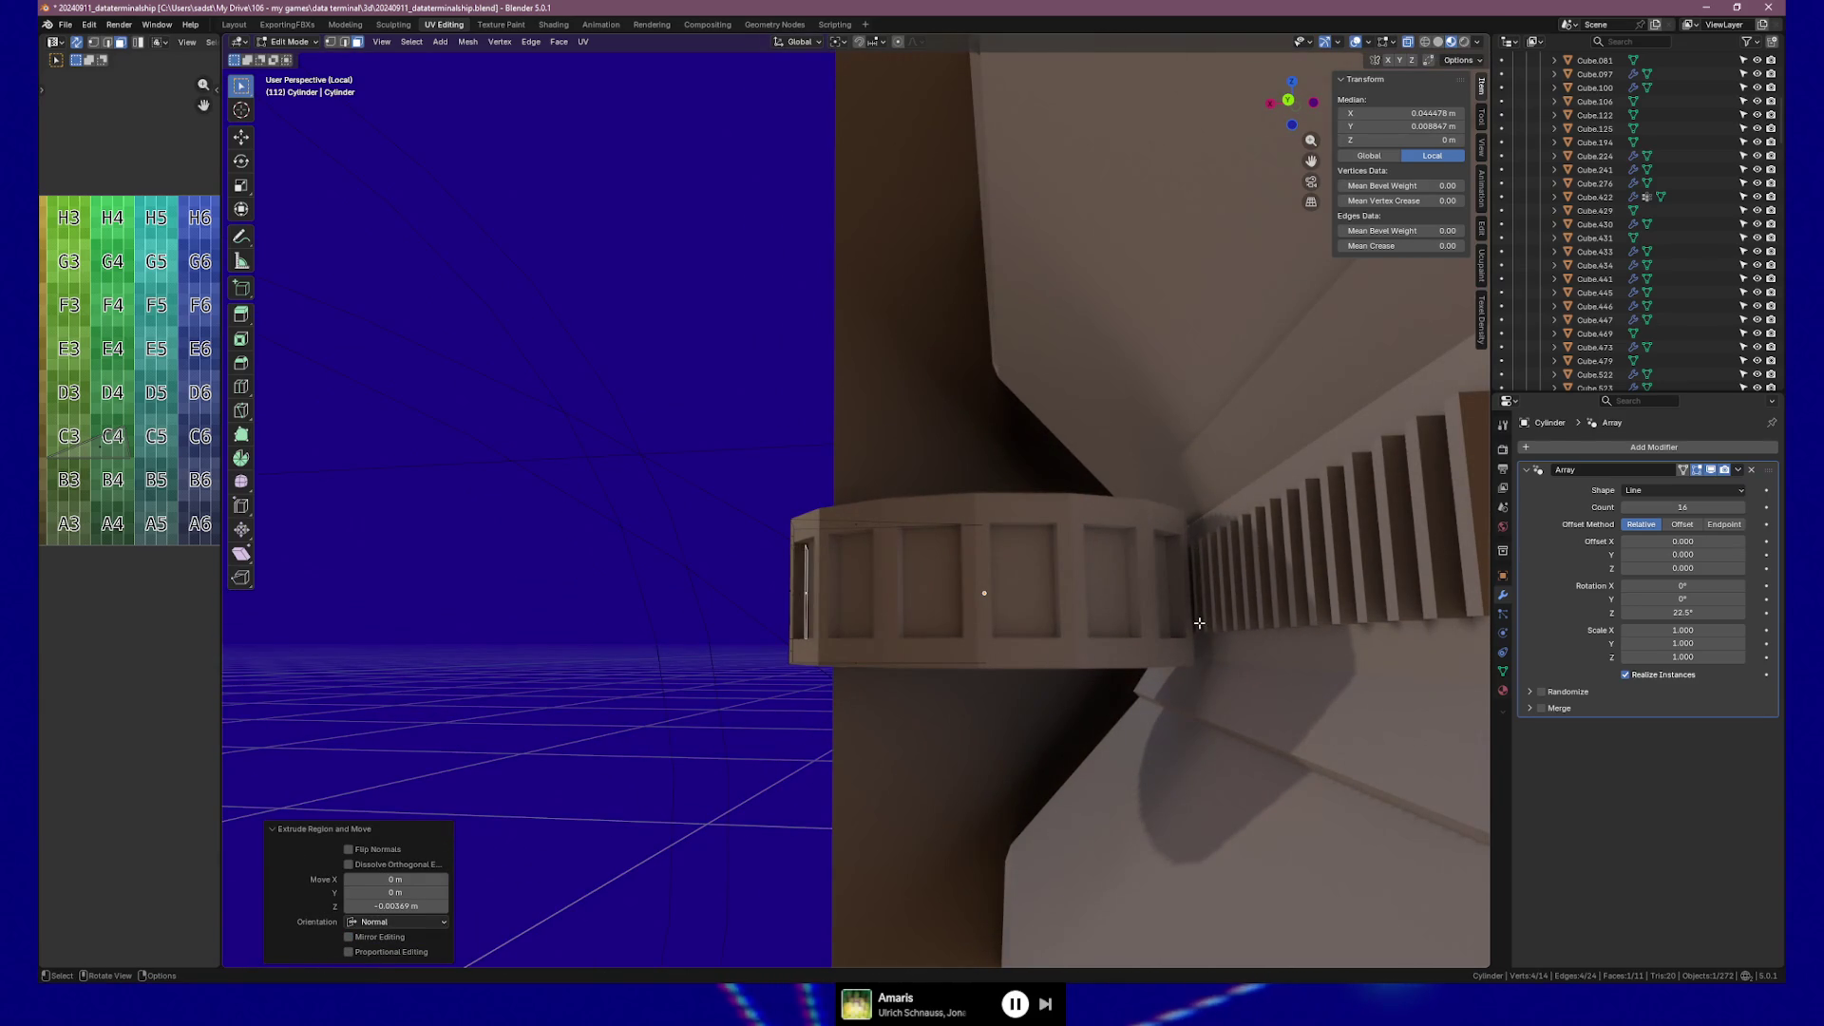
mouse_move(843, 661)
middle_down()
mouse_move(1041, 668)
mouse_move(988, 704)
mouse_move(950, 667)
mouse_move(956, 717)
mouse_move(1033, 687)
mouse_move(960, 693)
mouse_move(980, 700)
middle_up()
key(ctrl+z)
key(ctrl+z)
Add a centred vertical edge loop through the knob's side face.
middle_drag(883, 644, 877, 677)
key(k)
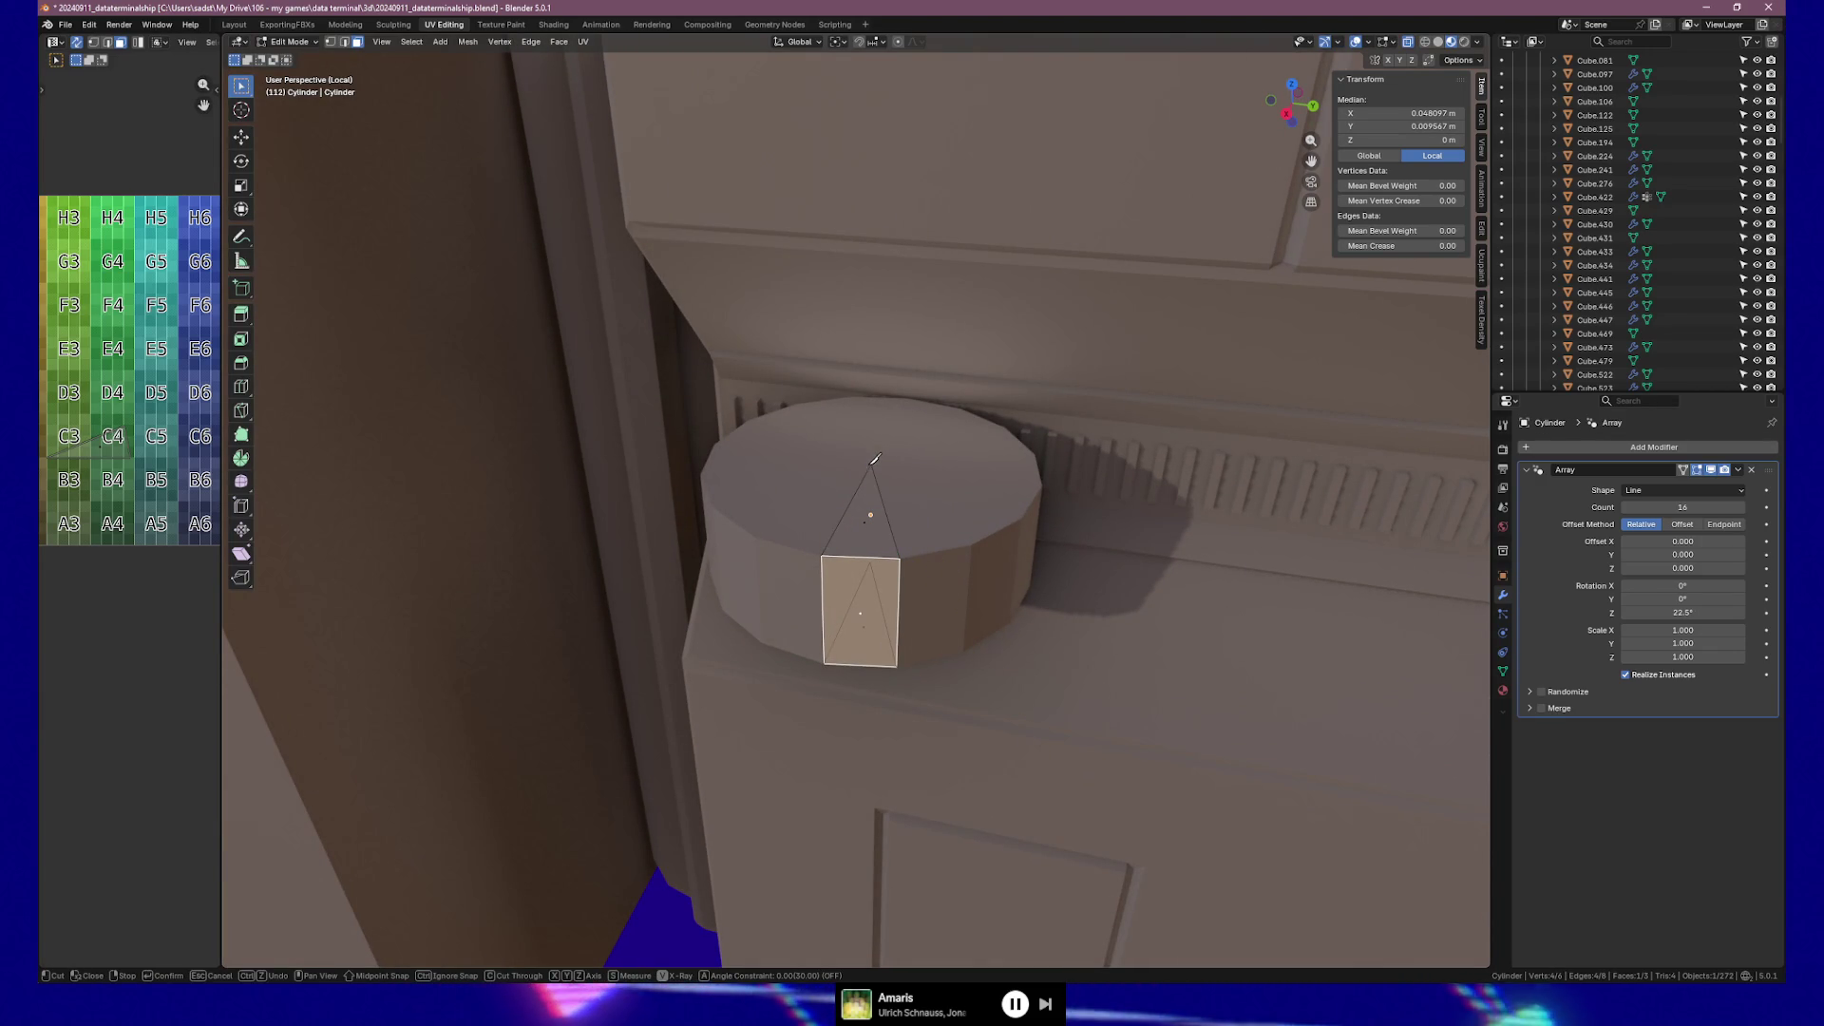
middle_drag(854, 597, 851, 621)
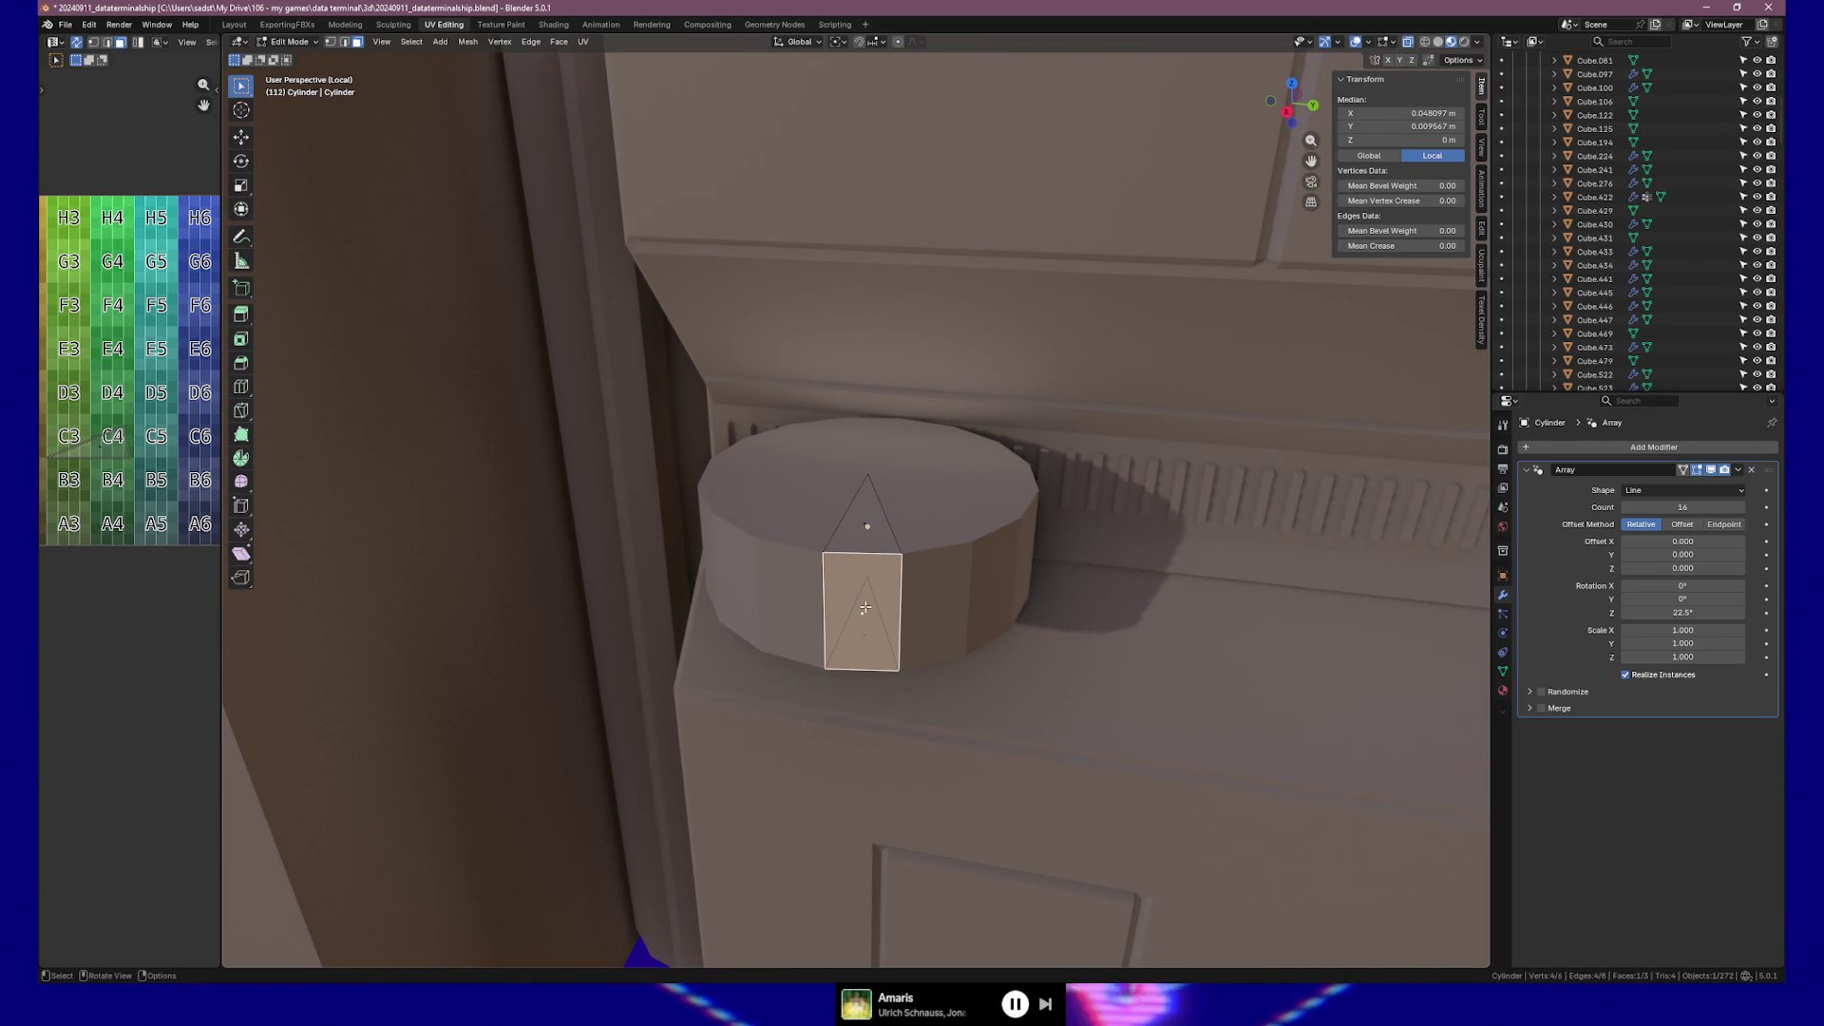
key(Escape)
key(ctrl+r)
click(844, 565)
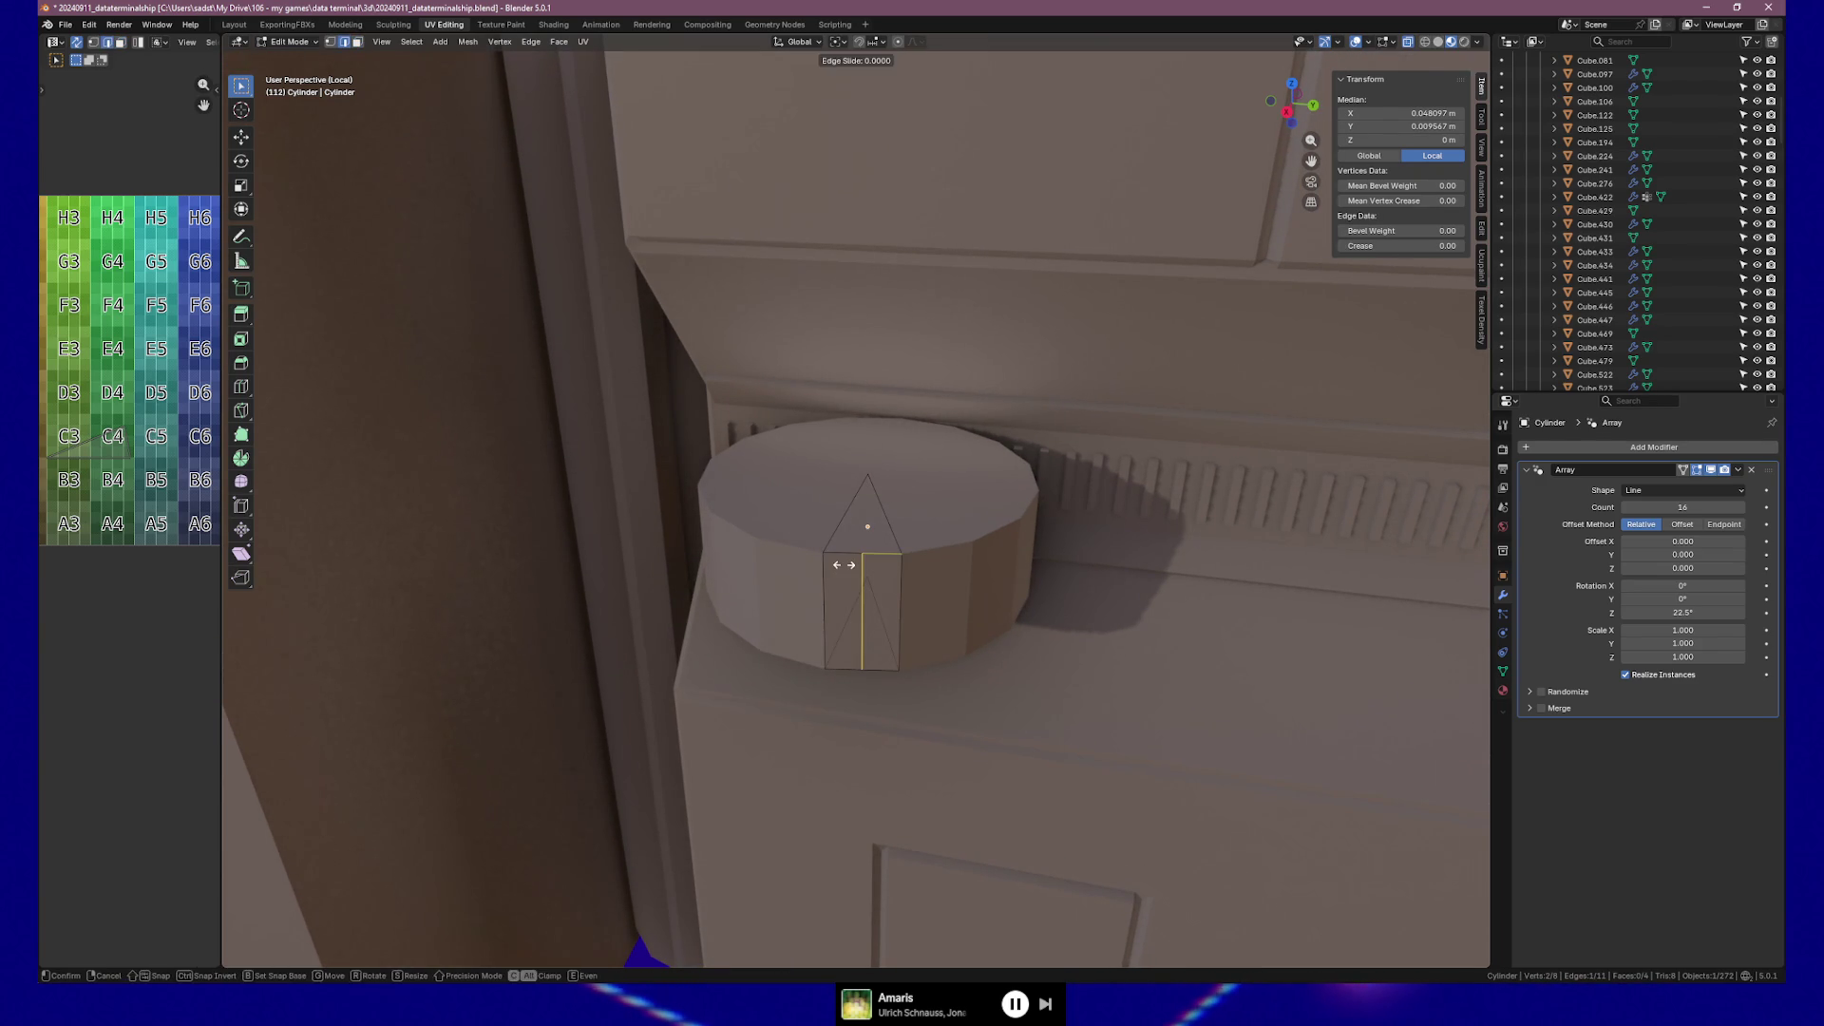
right_click(844, 564)
Knife-cut a line from the new loop's vertex toward the top edge, extending to the lower end.
key(k)
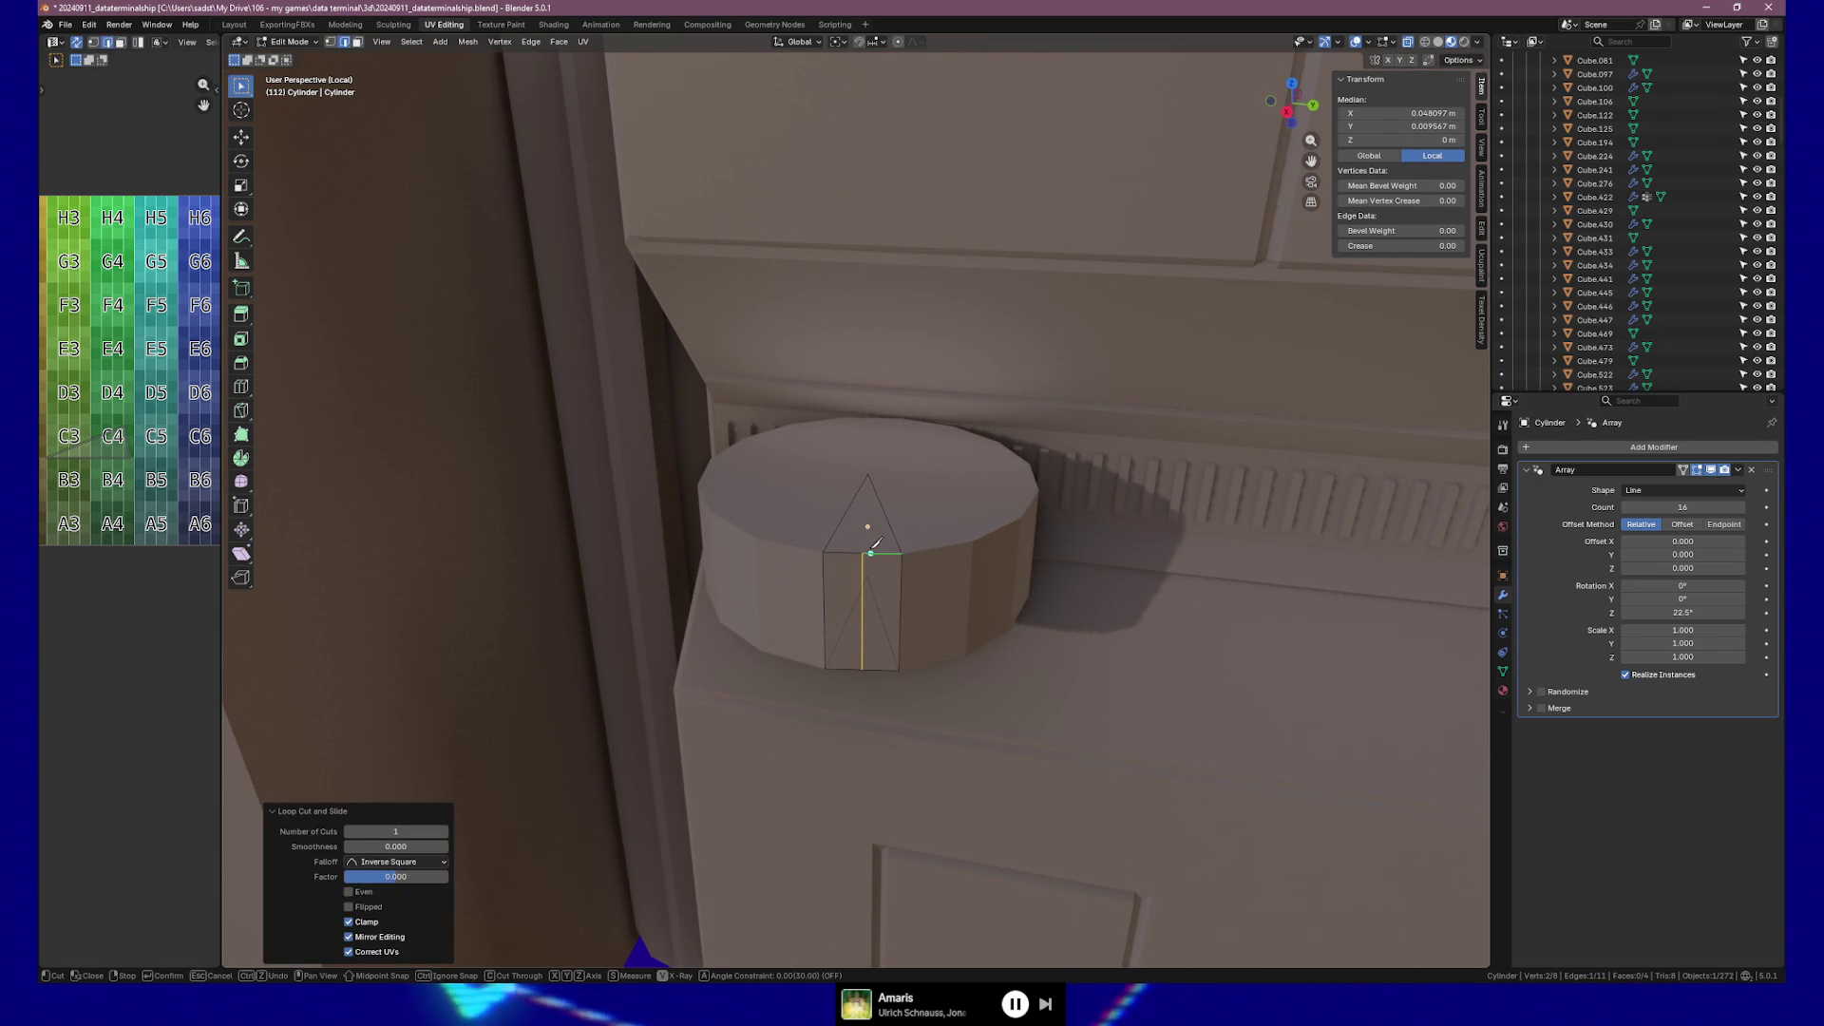
click(861, 552)
click(867, 471)
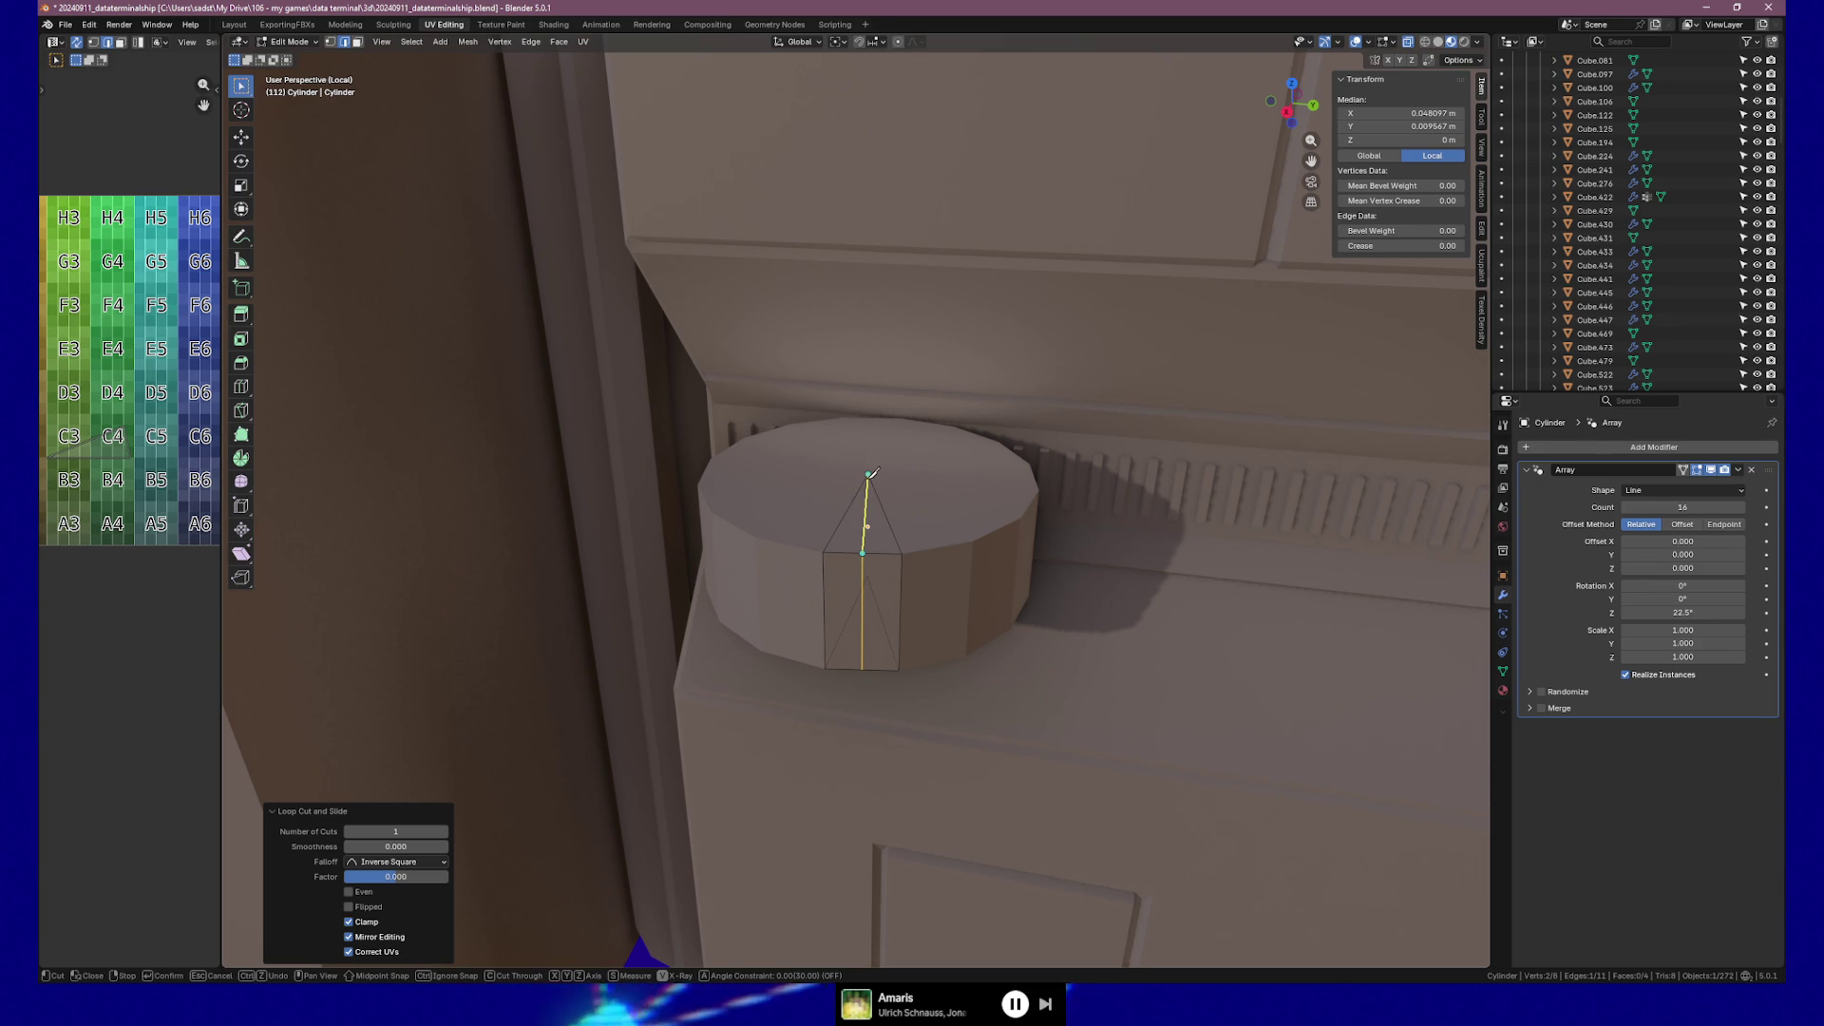
key(Return)
mouse_move(867, 471)
middle_down()
mouse_move(878, 559)
mouse_move(867, 464)
middle_up()
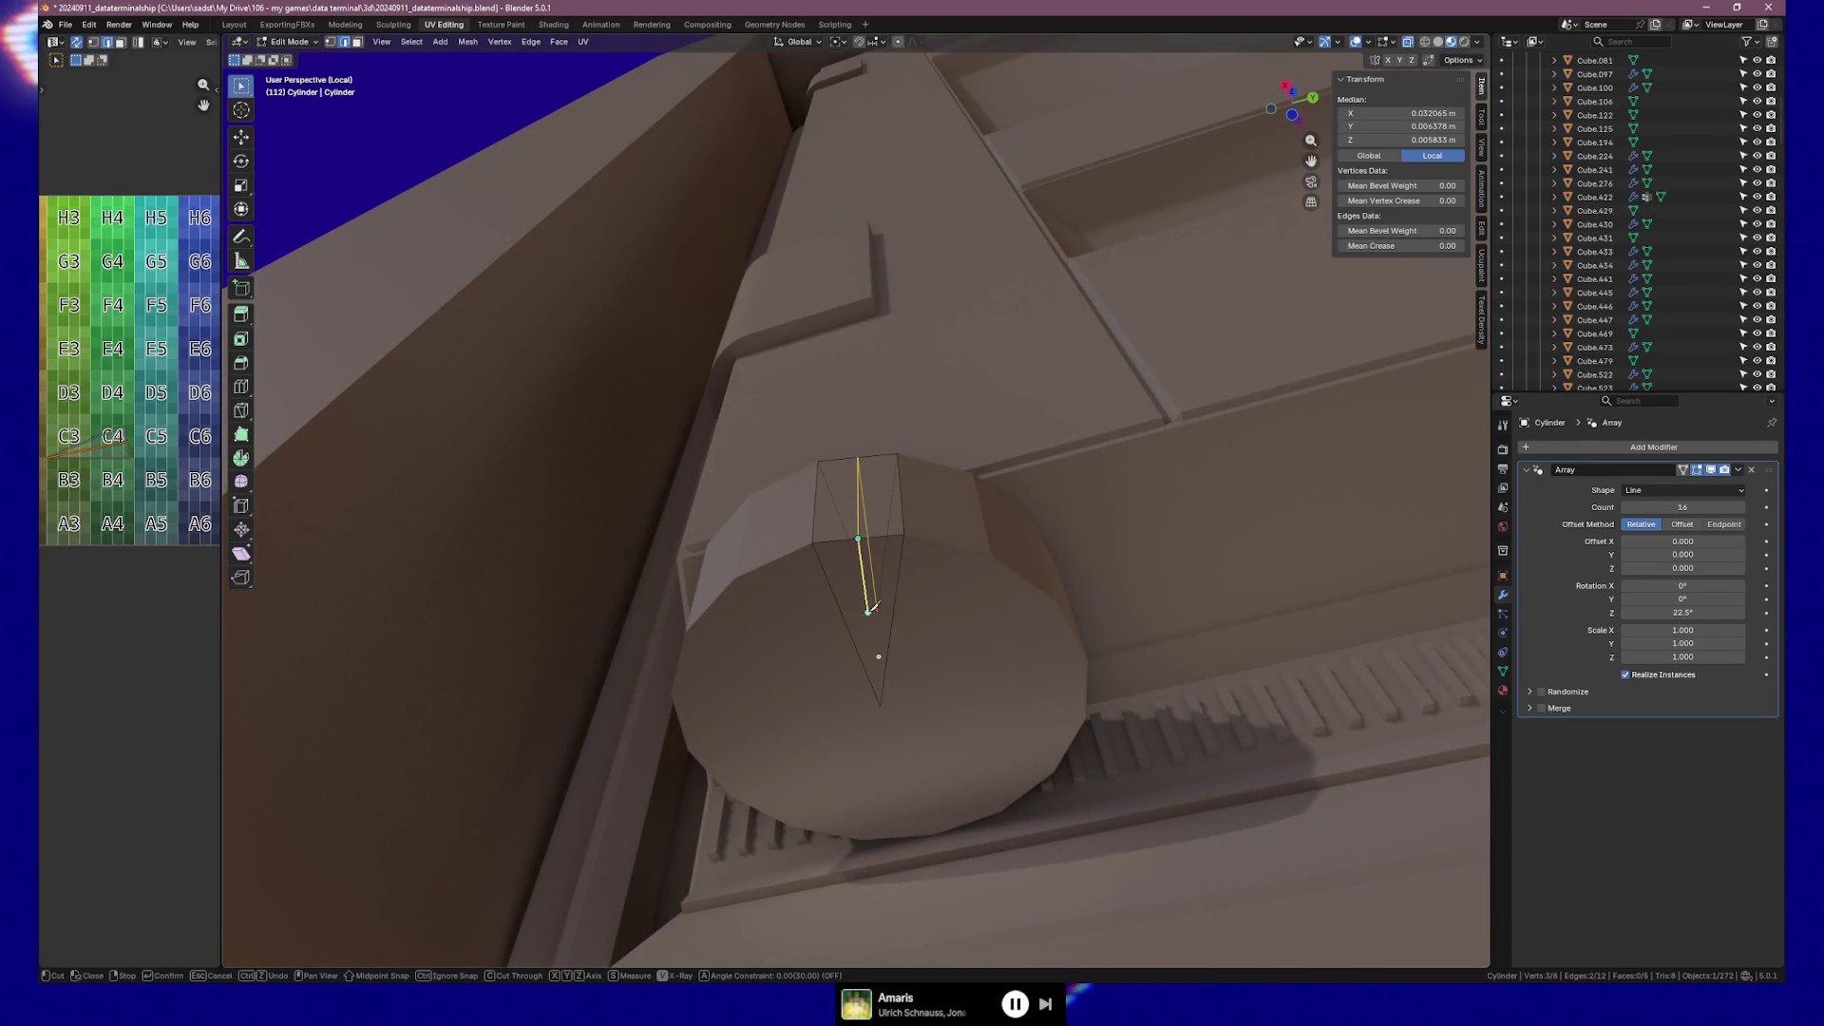
click(881, 704)
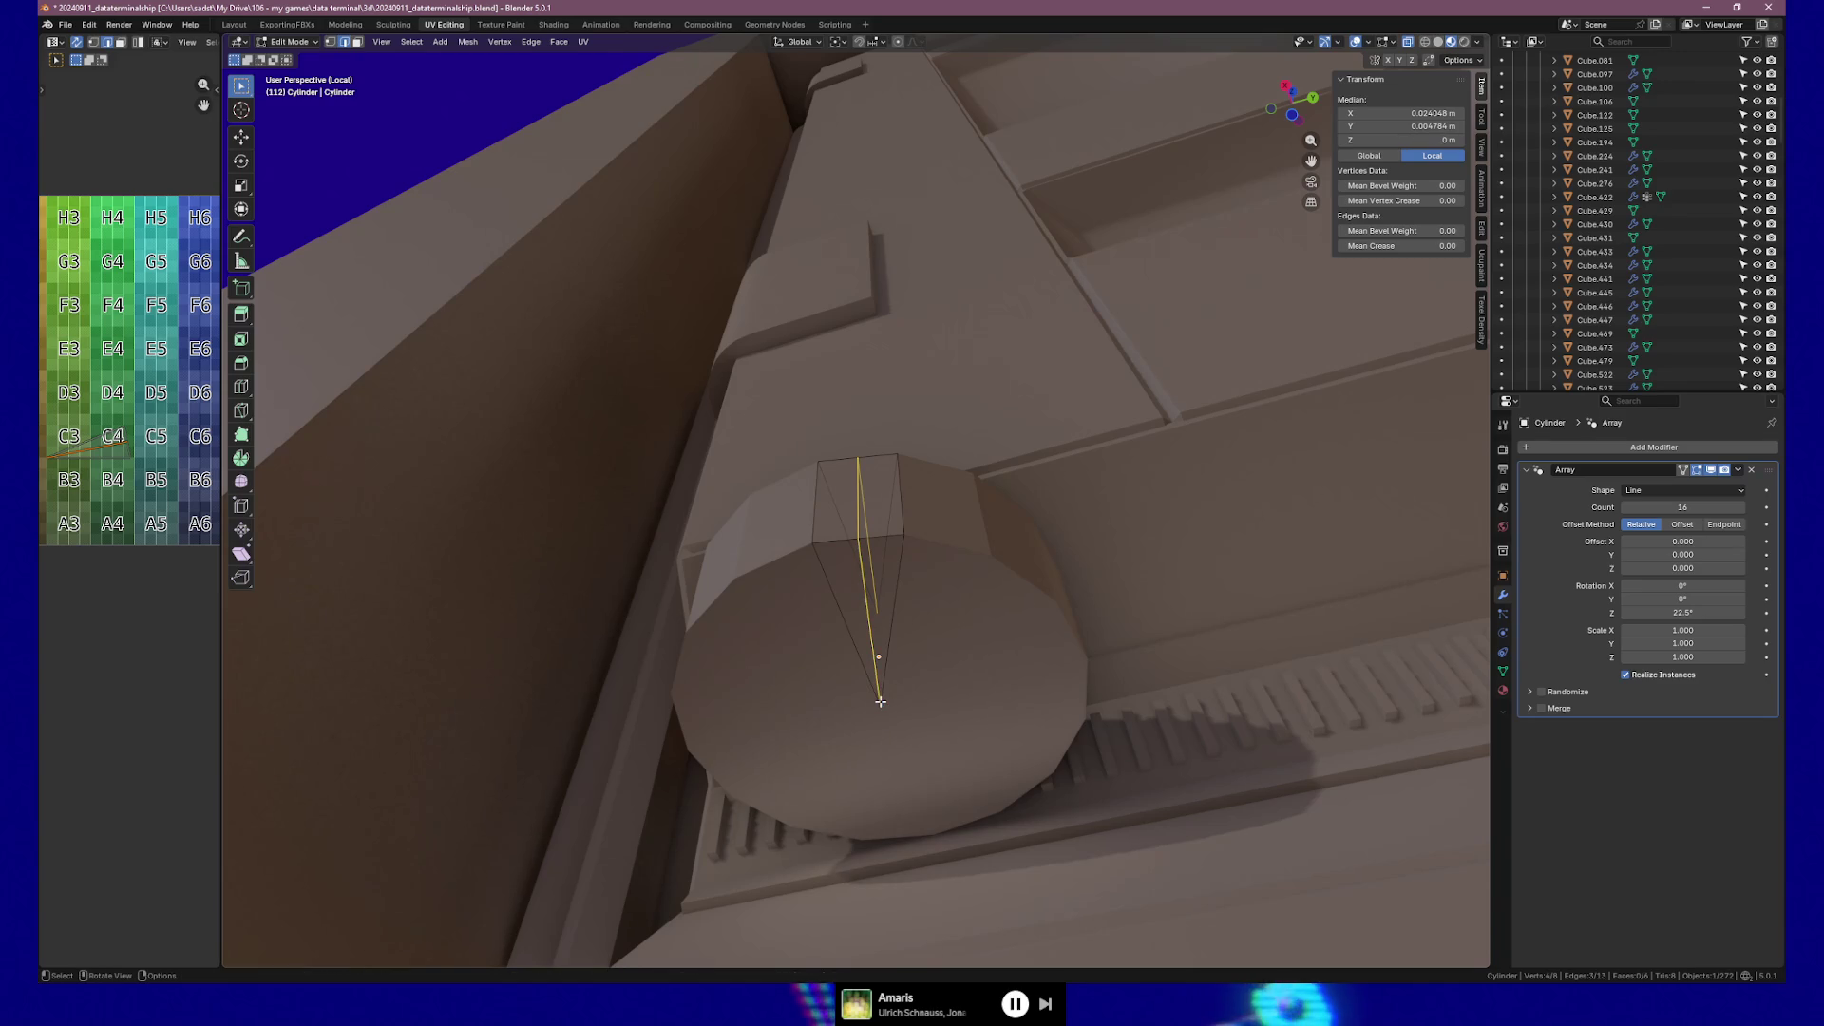
mouse_move(908, 497)
middle_down()
mouse_move(913, 649)
mouse_move(928, 600)
mouse_move(899, 602)
mouse_move(908, 623)
middle_up()
Add two horizontal edge loops across the side face and begin scaling them apart vertically.
key(ctrl+r)
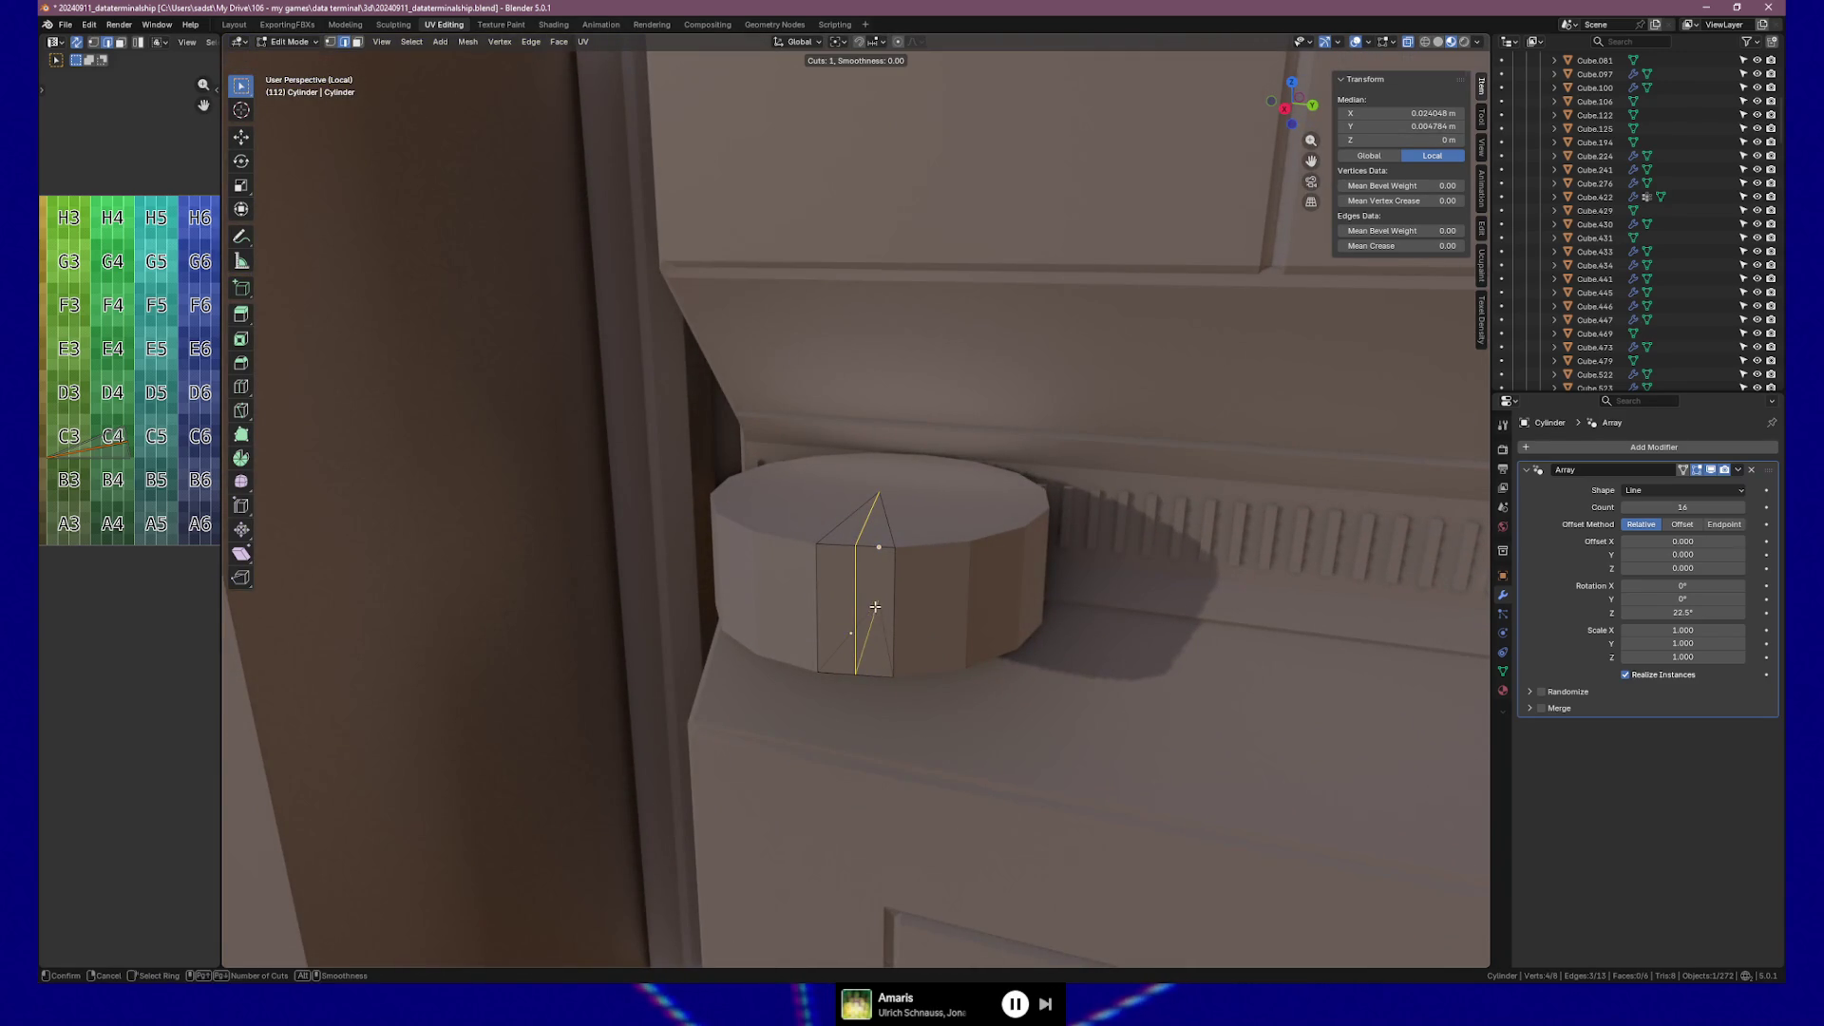
click(852, 605)
click(852, 605)
key(s)
key(z)
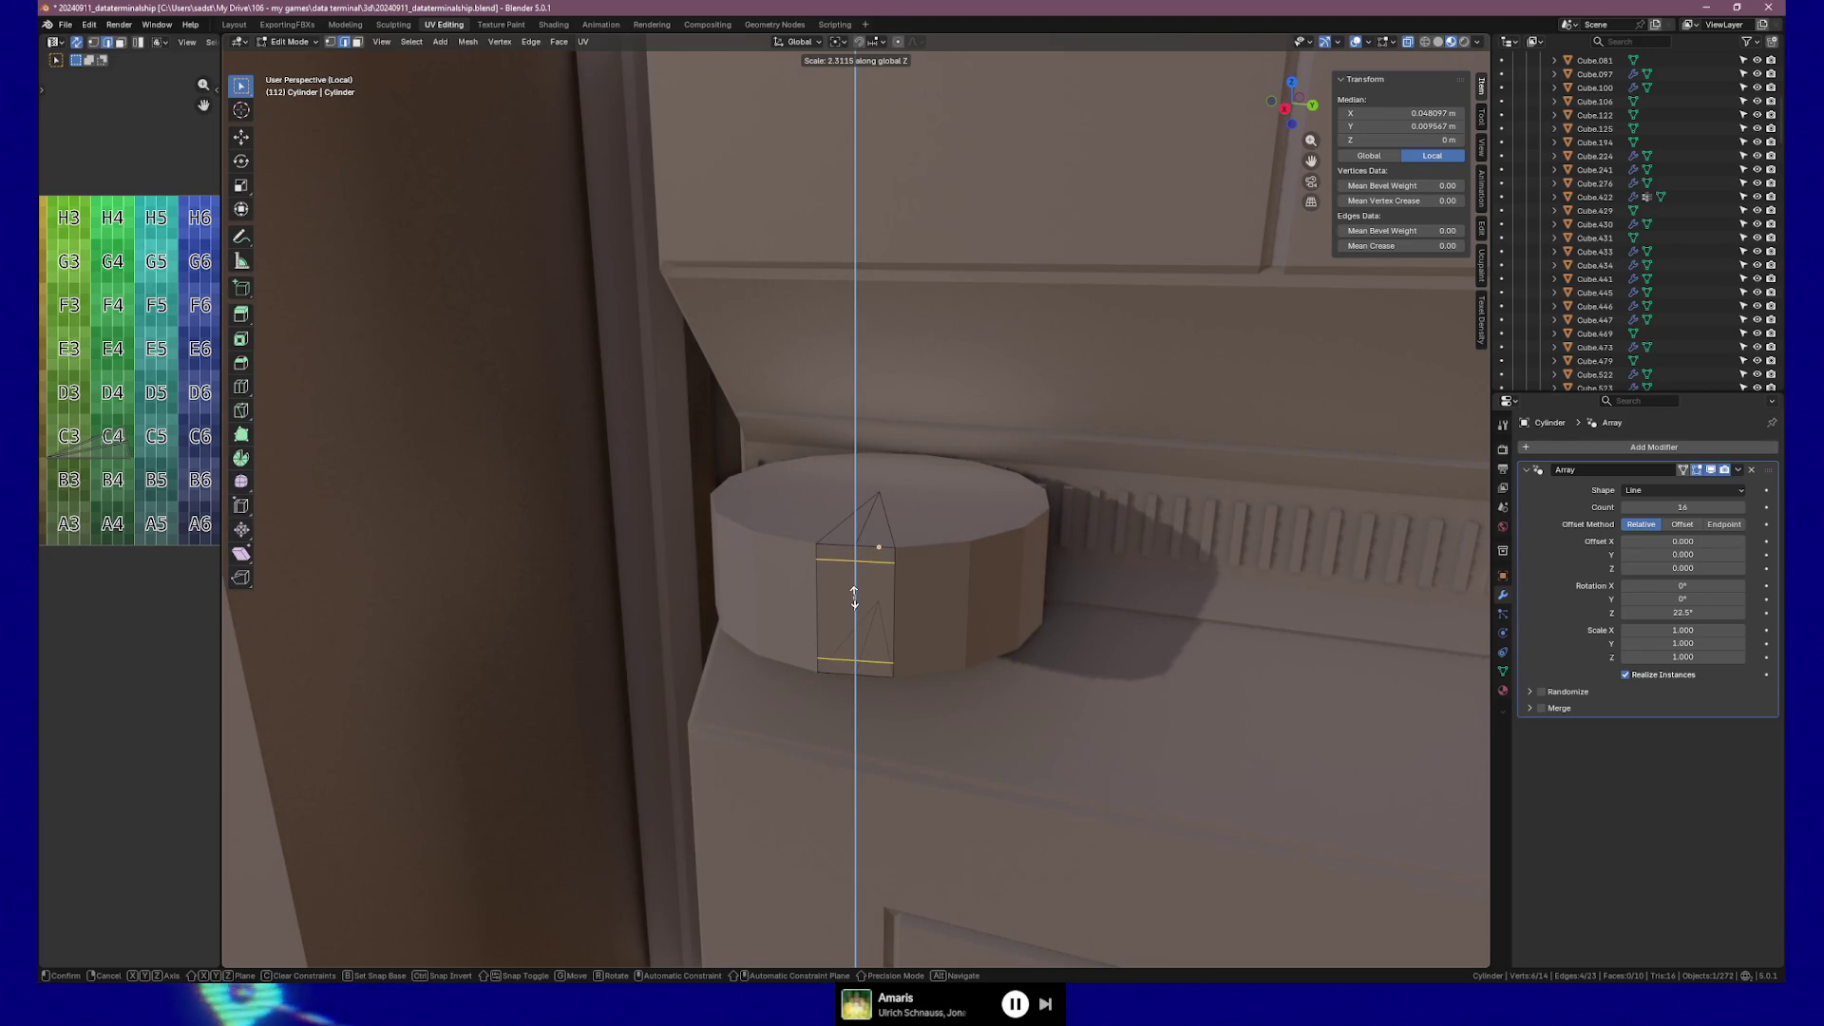
Confirm the loop spacing, select the two middle strip faces, and try a combined inset, then undo it.
click(854, 600)
middle_drag(854, 600, 842, 589)
key(3)
click(813, 604)
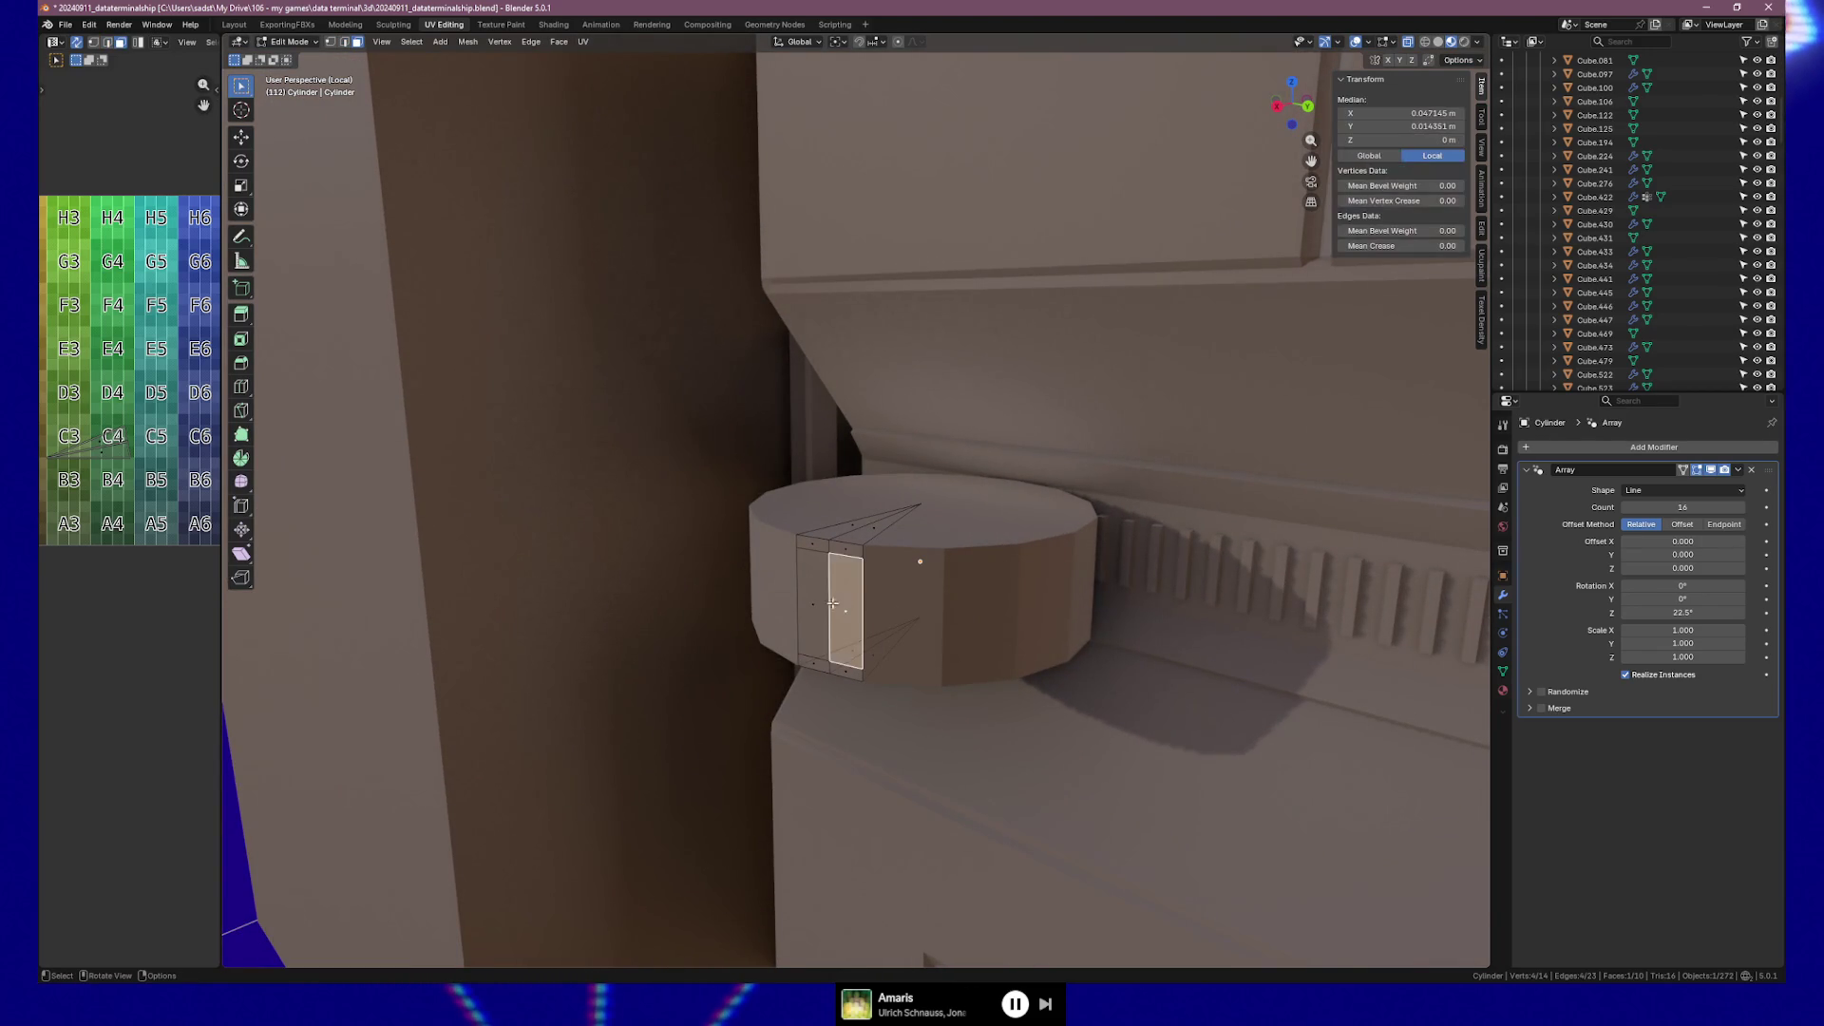
shift+click(843, 612)
key(i)
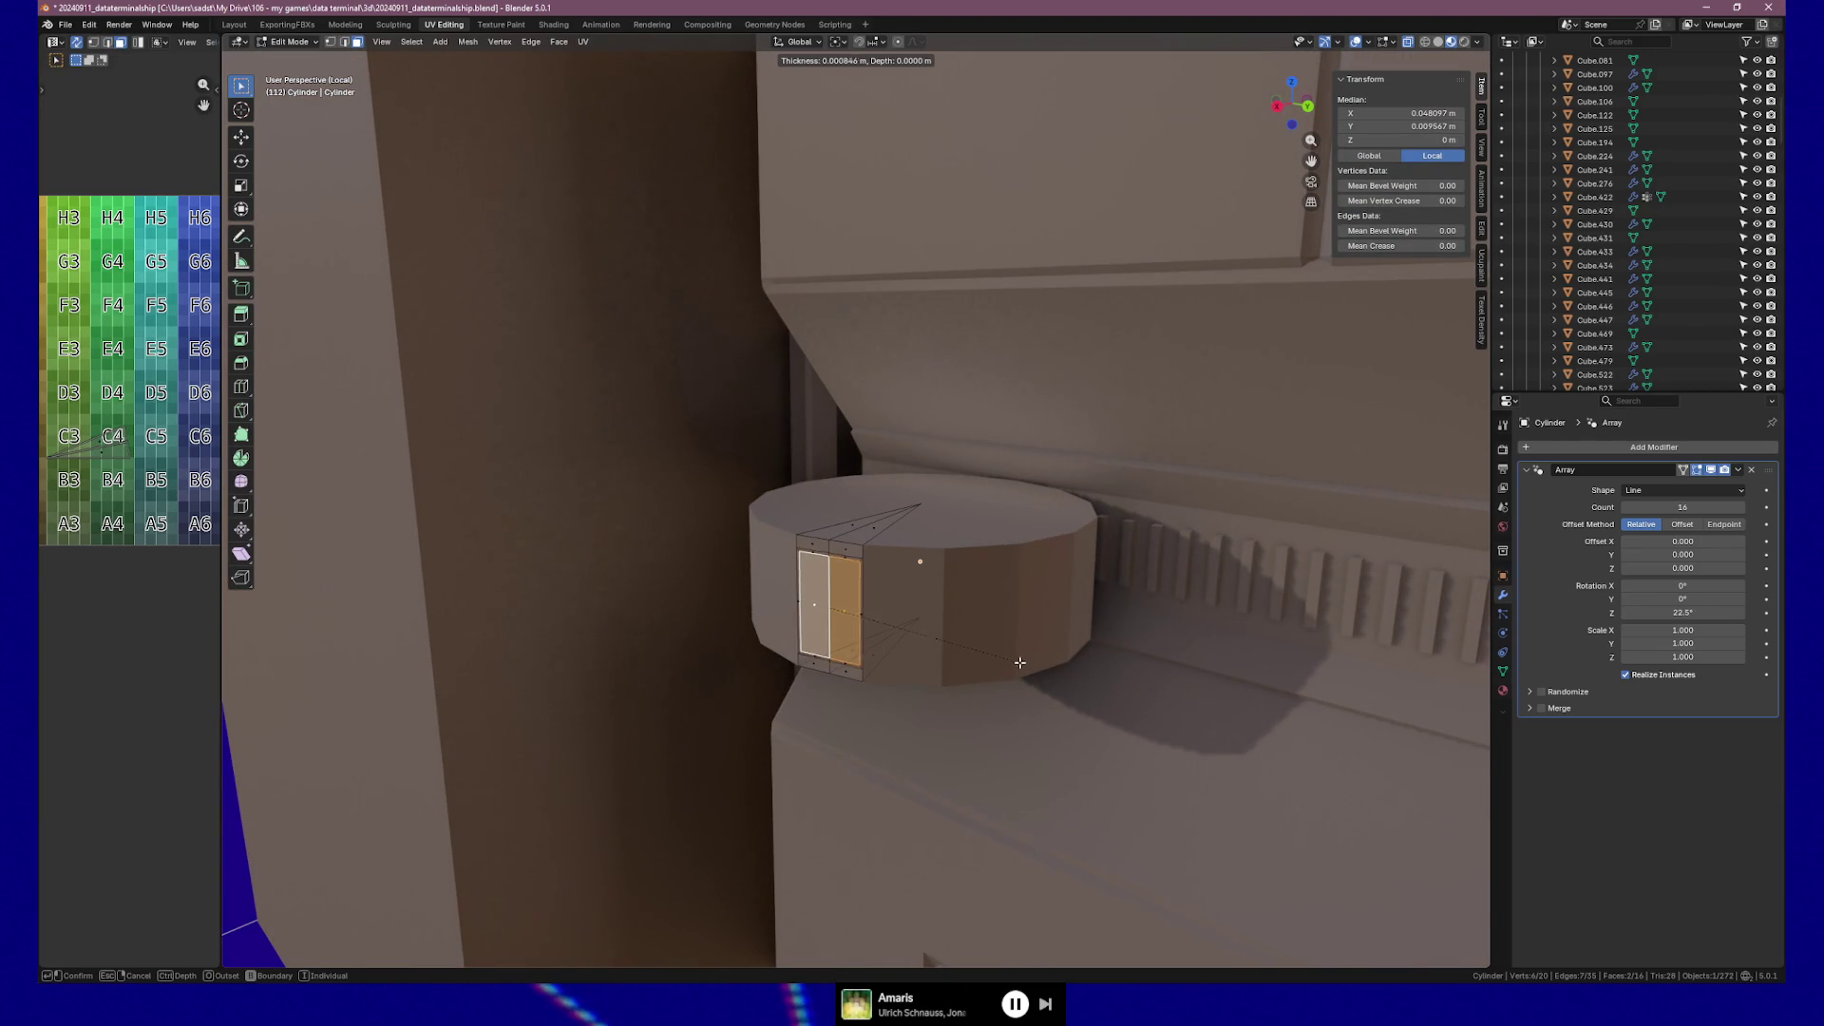
click(1016, 658)
key(ctrl+z)
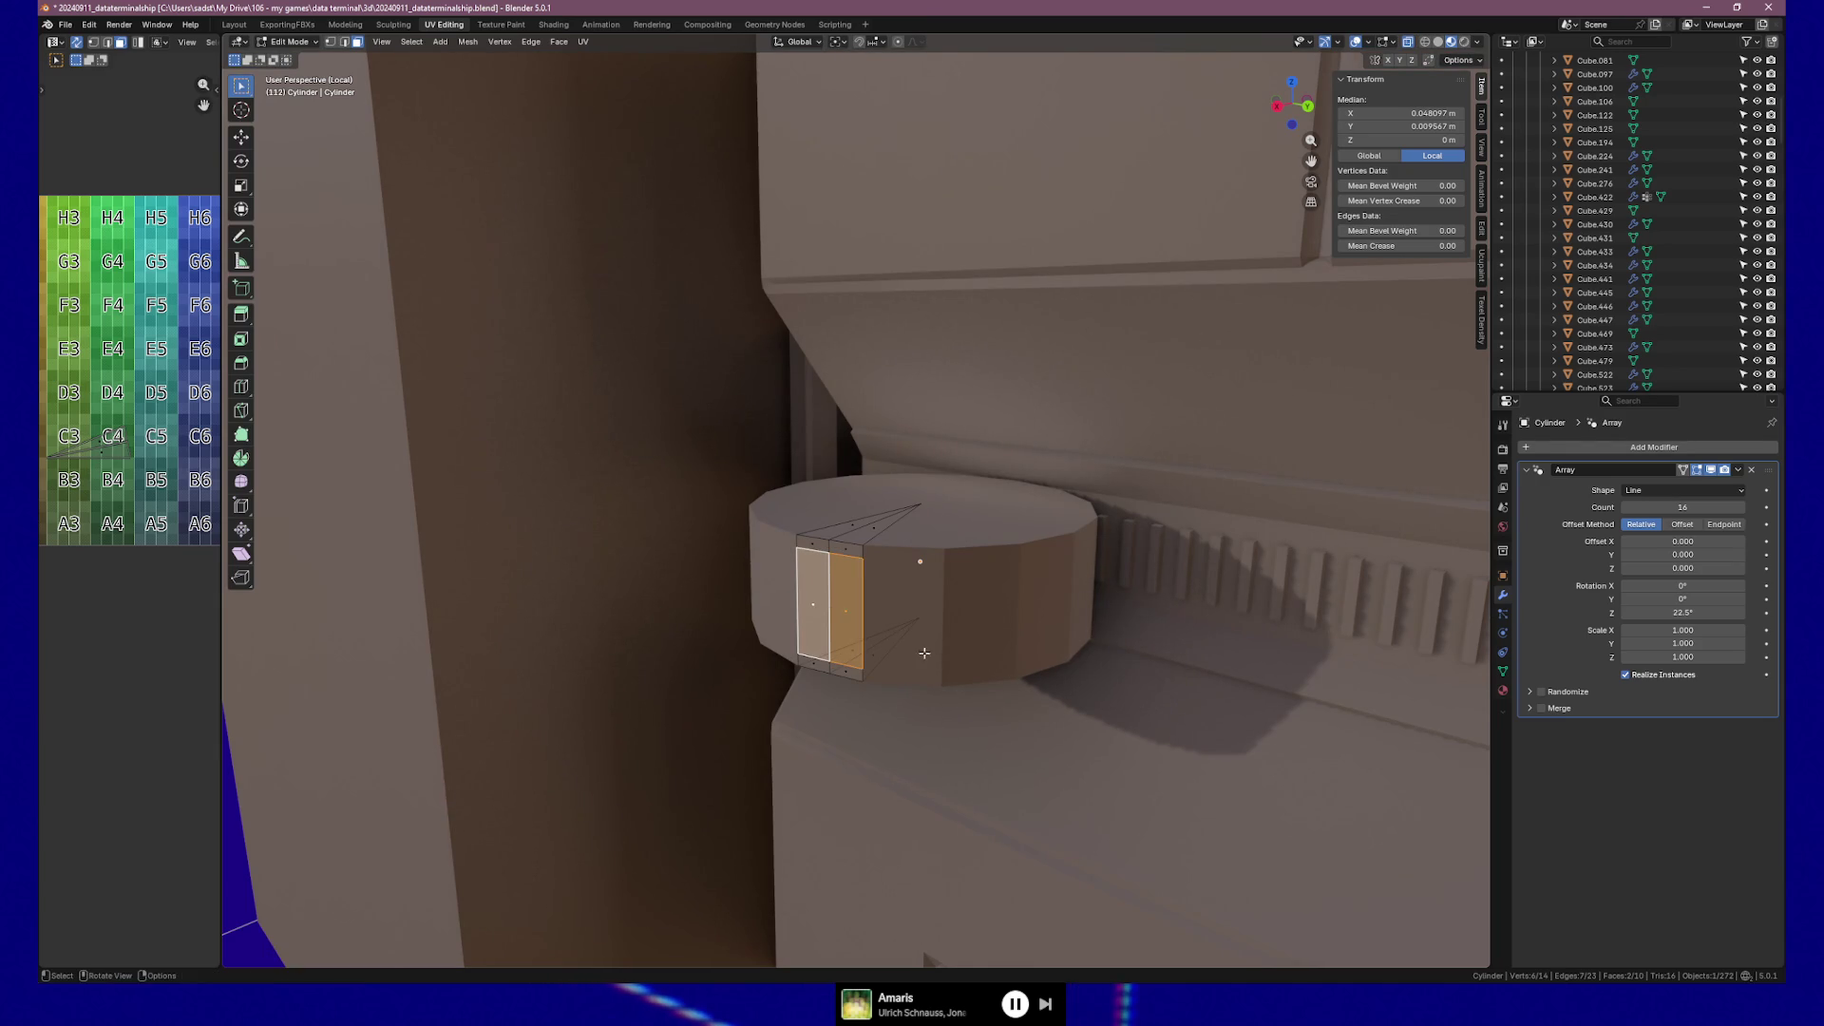
Inset the two strip faces individually and extrude them, then undo the slotted extrusion after inspecting.
middle_drag(943, 658, 928, 649)
key(i)
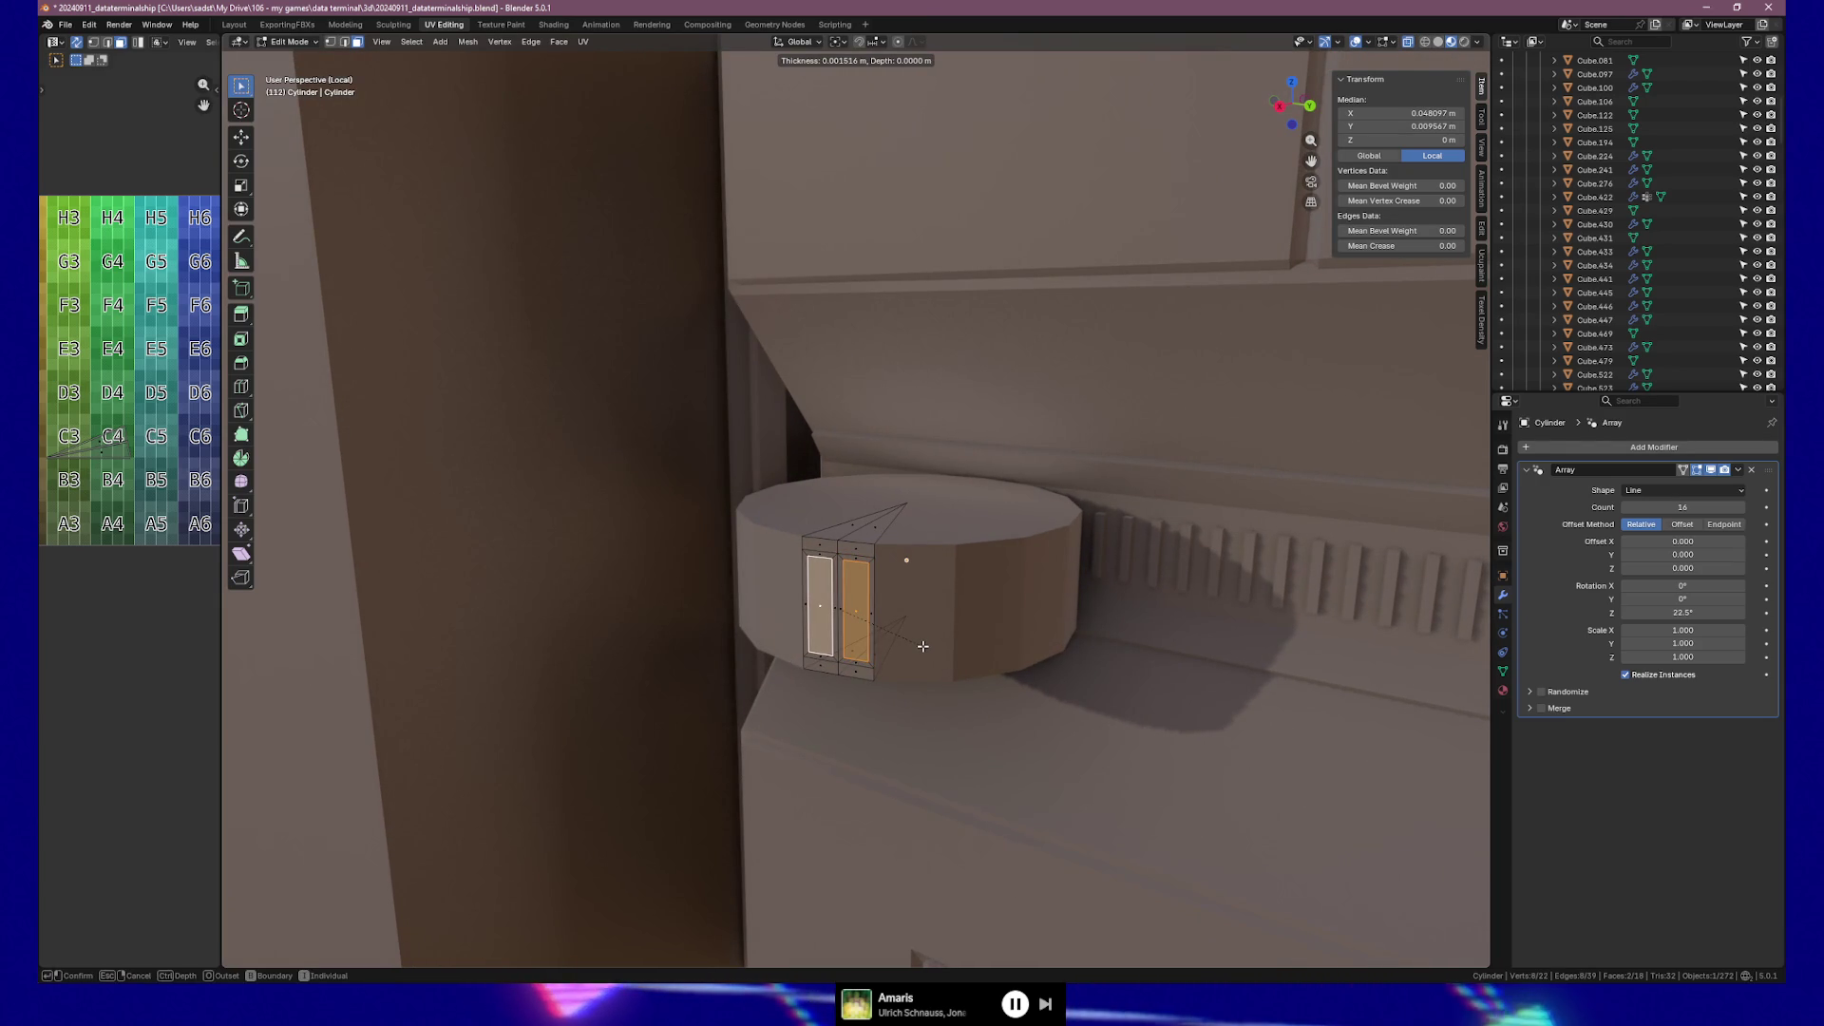
click(924, 646)
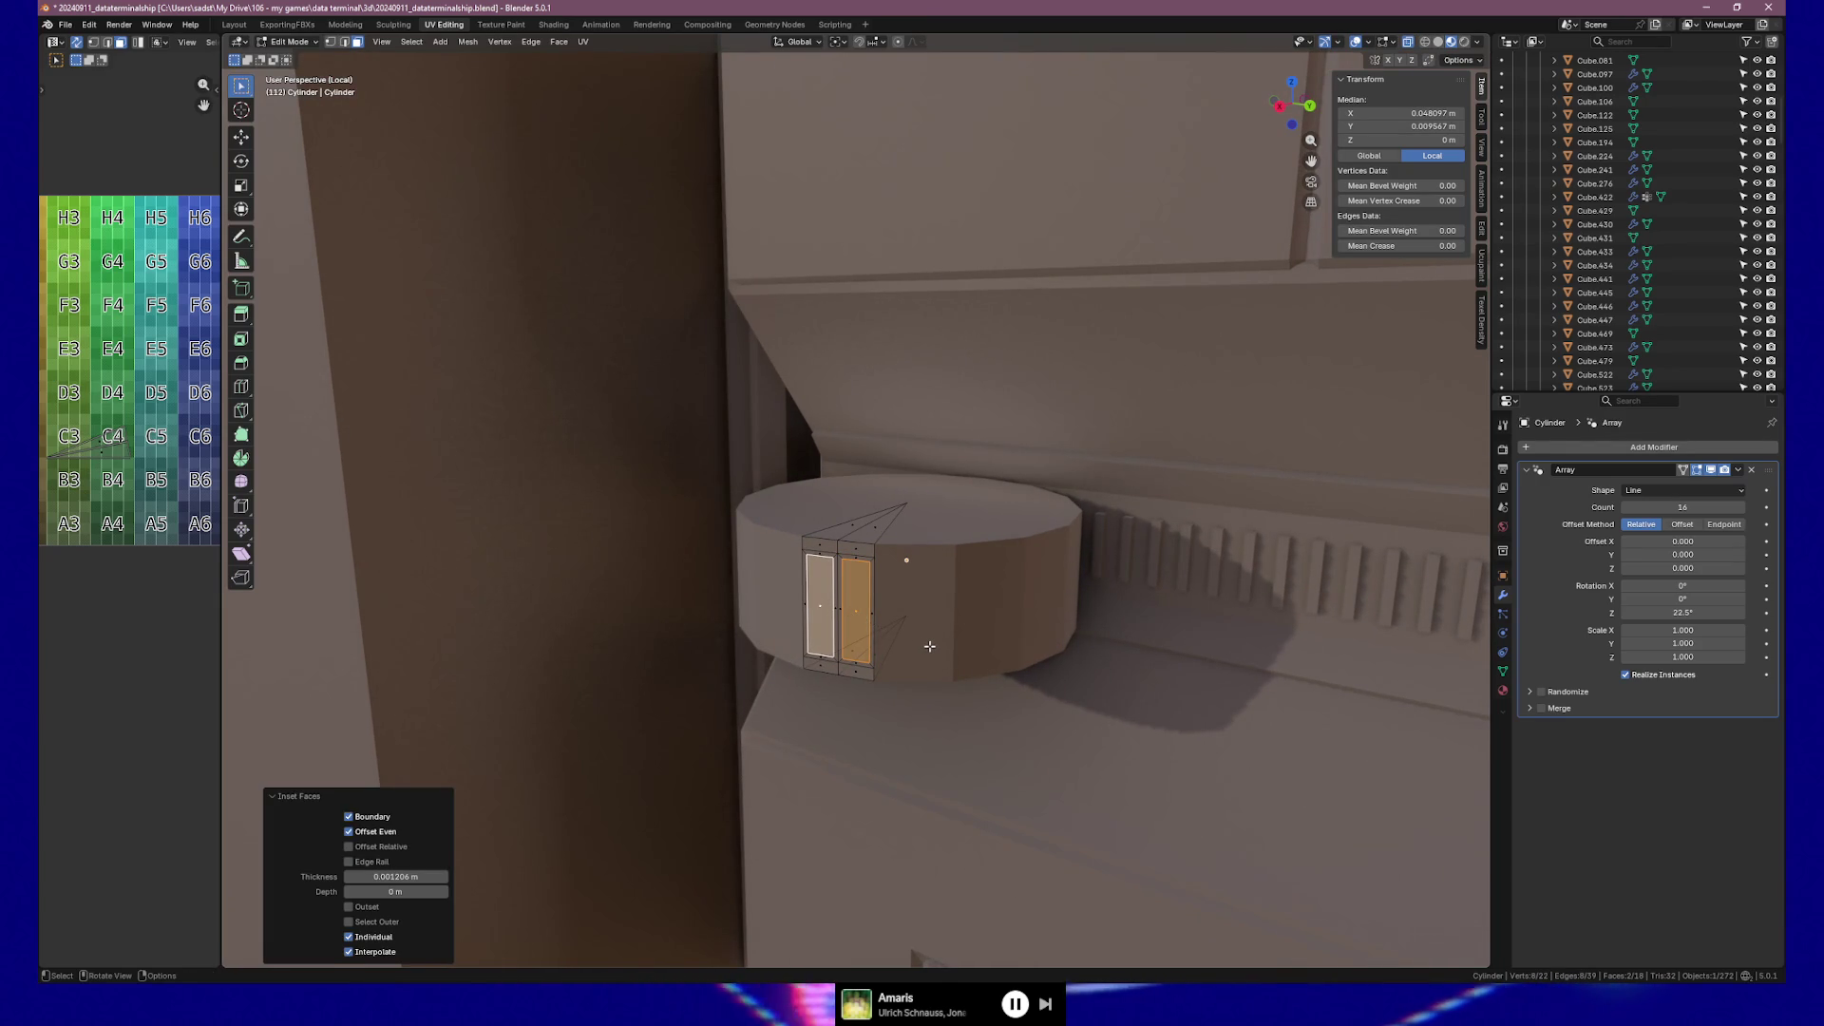
key(e)
click(933, 643)
mouse_move(932, 643)
middle_down()
mouse_move(892, 618)
mouse_move(1101, 621)
mouse_move(1078, 617)
middle_up()
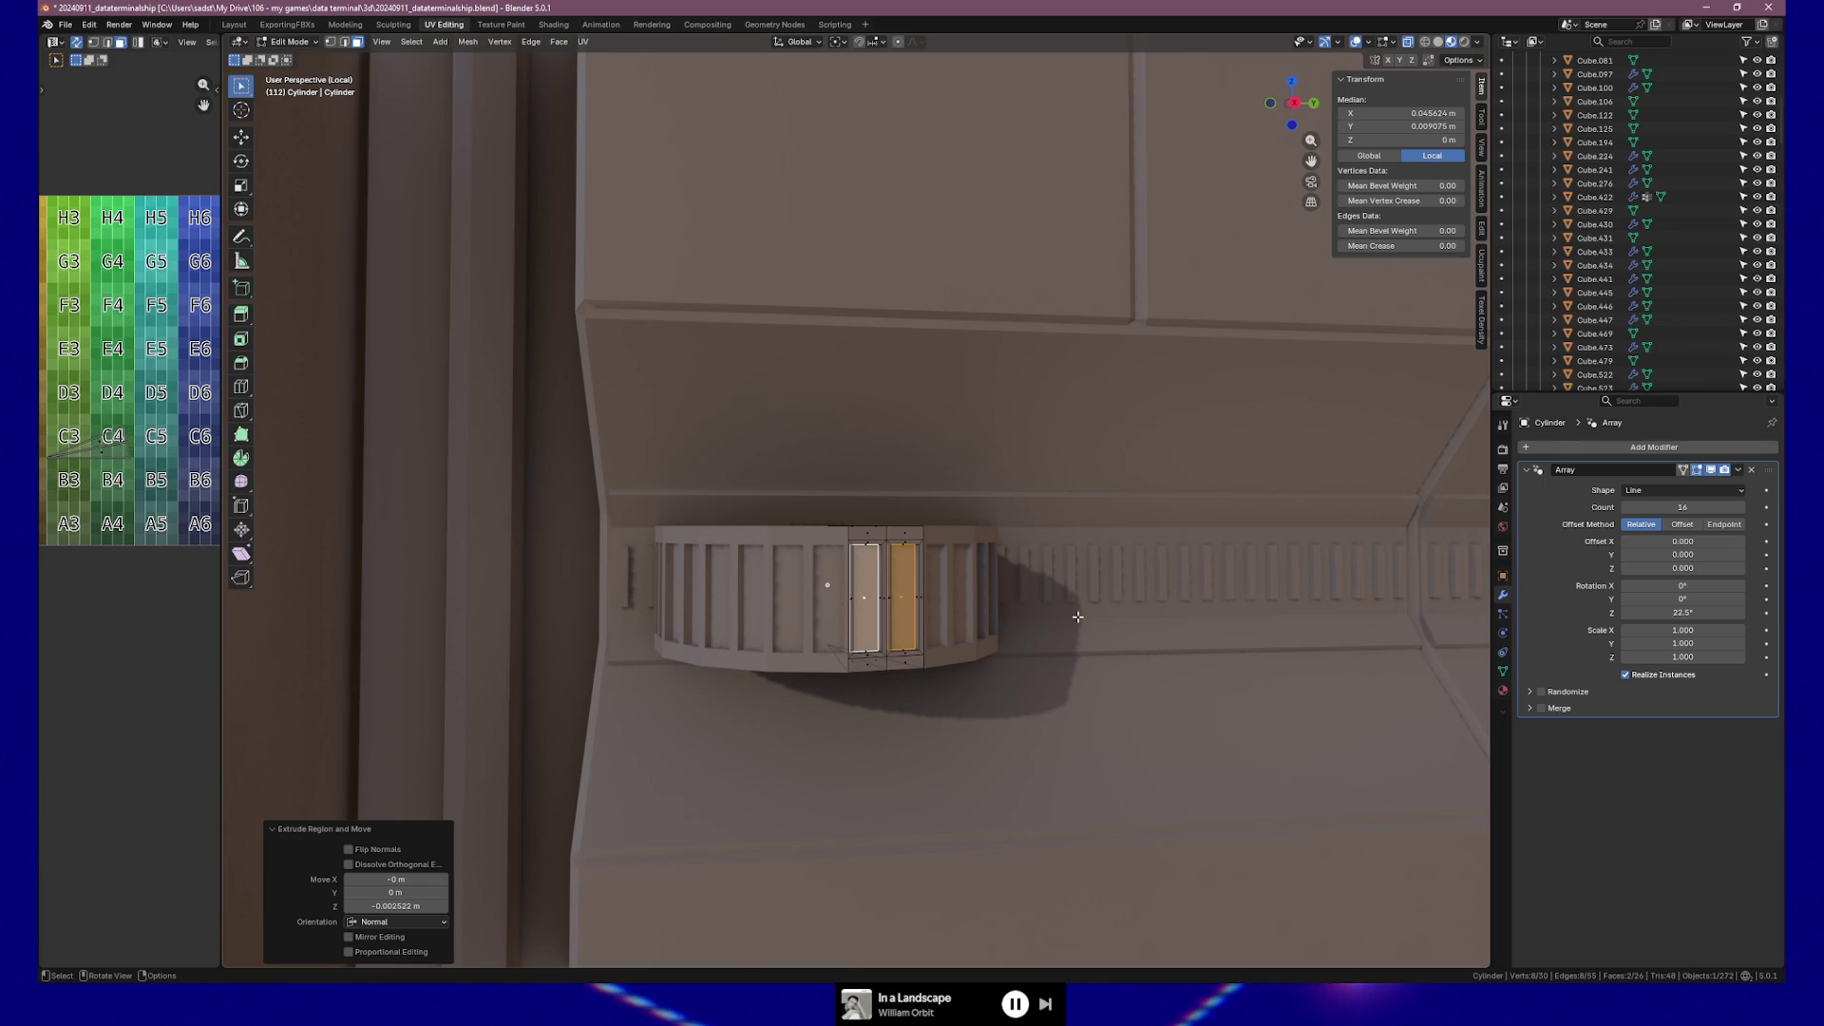
middle_drag(1061, 670, 1001, 665)
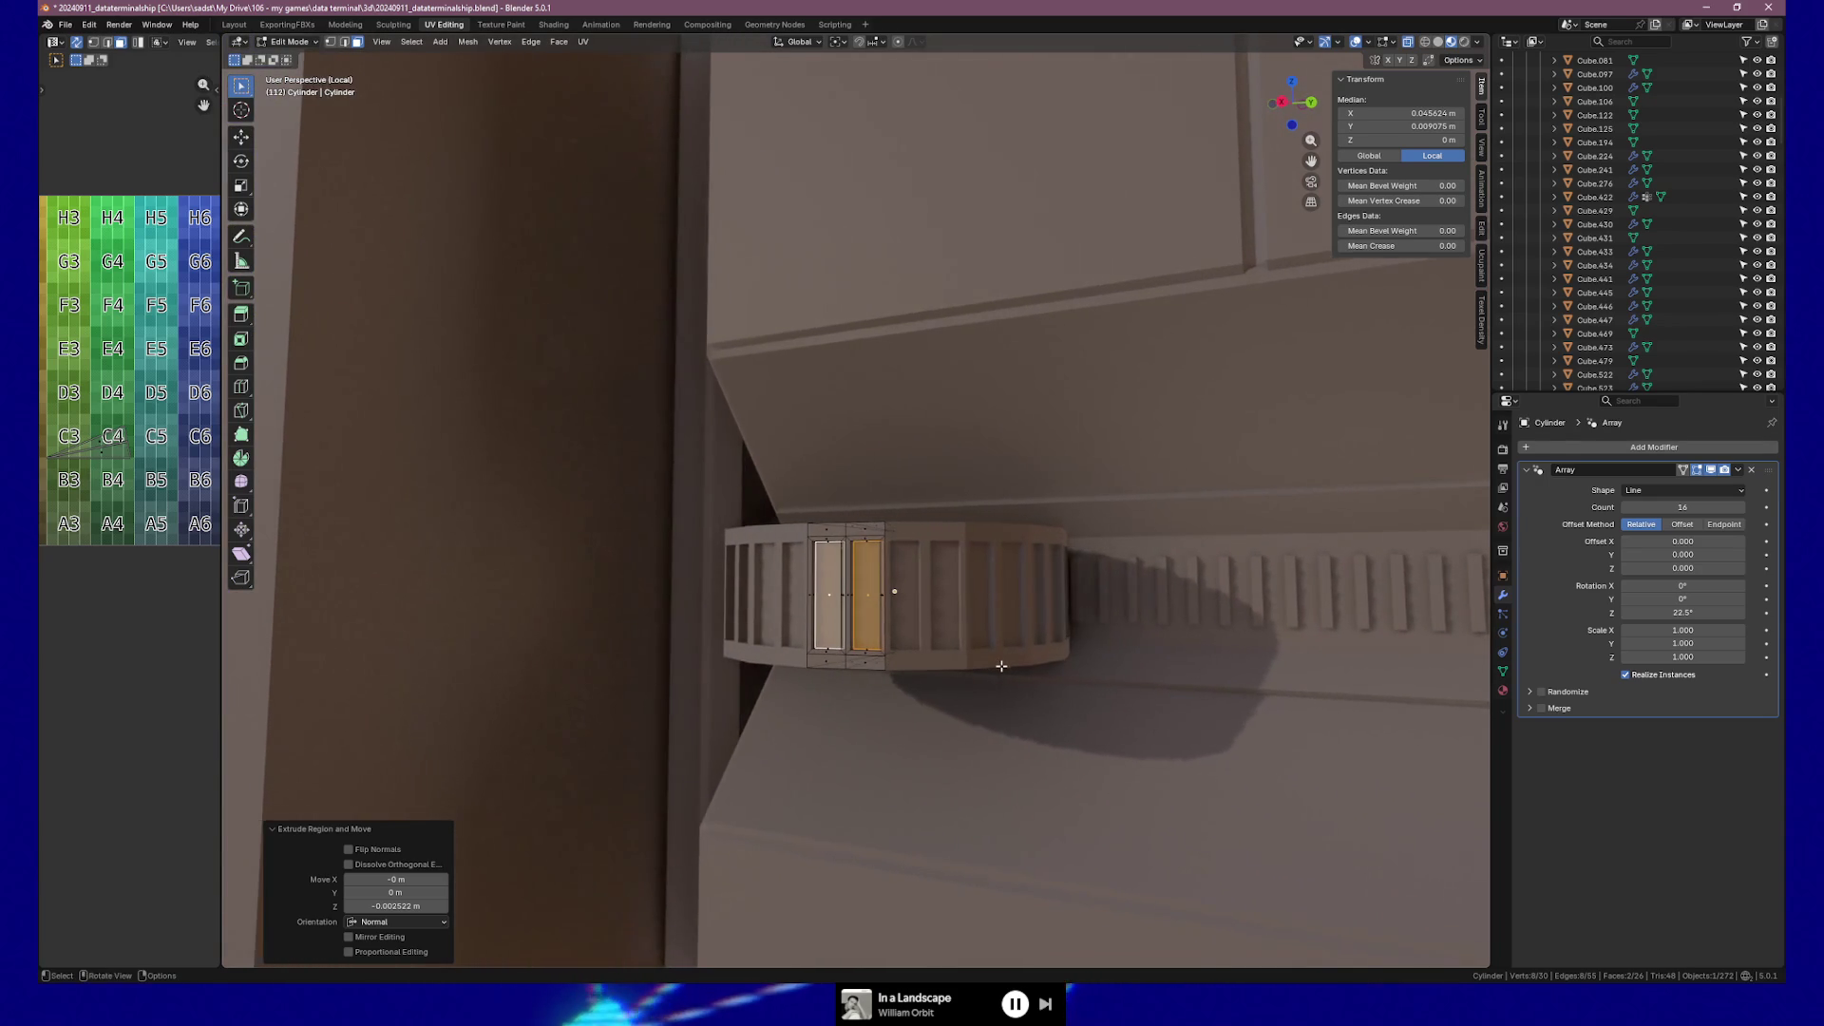
key(ctrl+z)
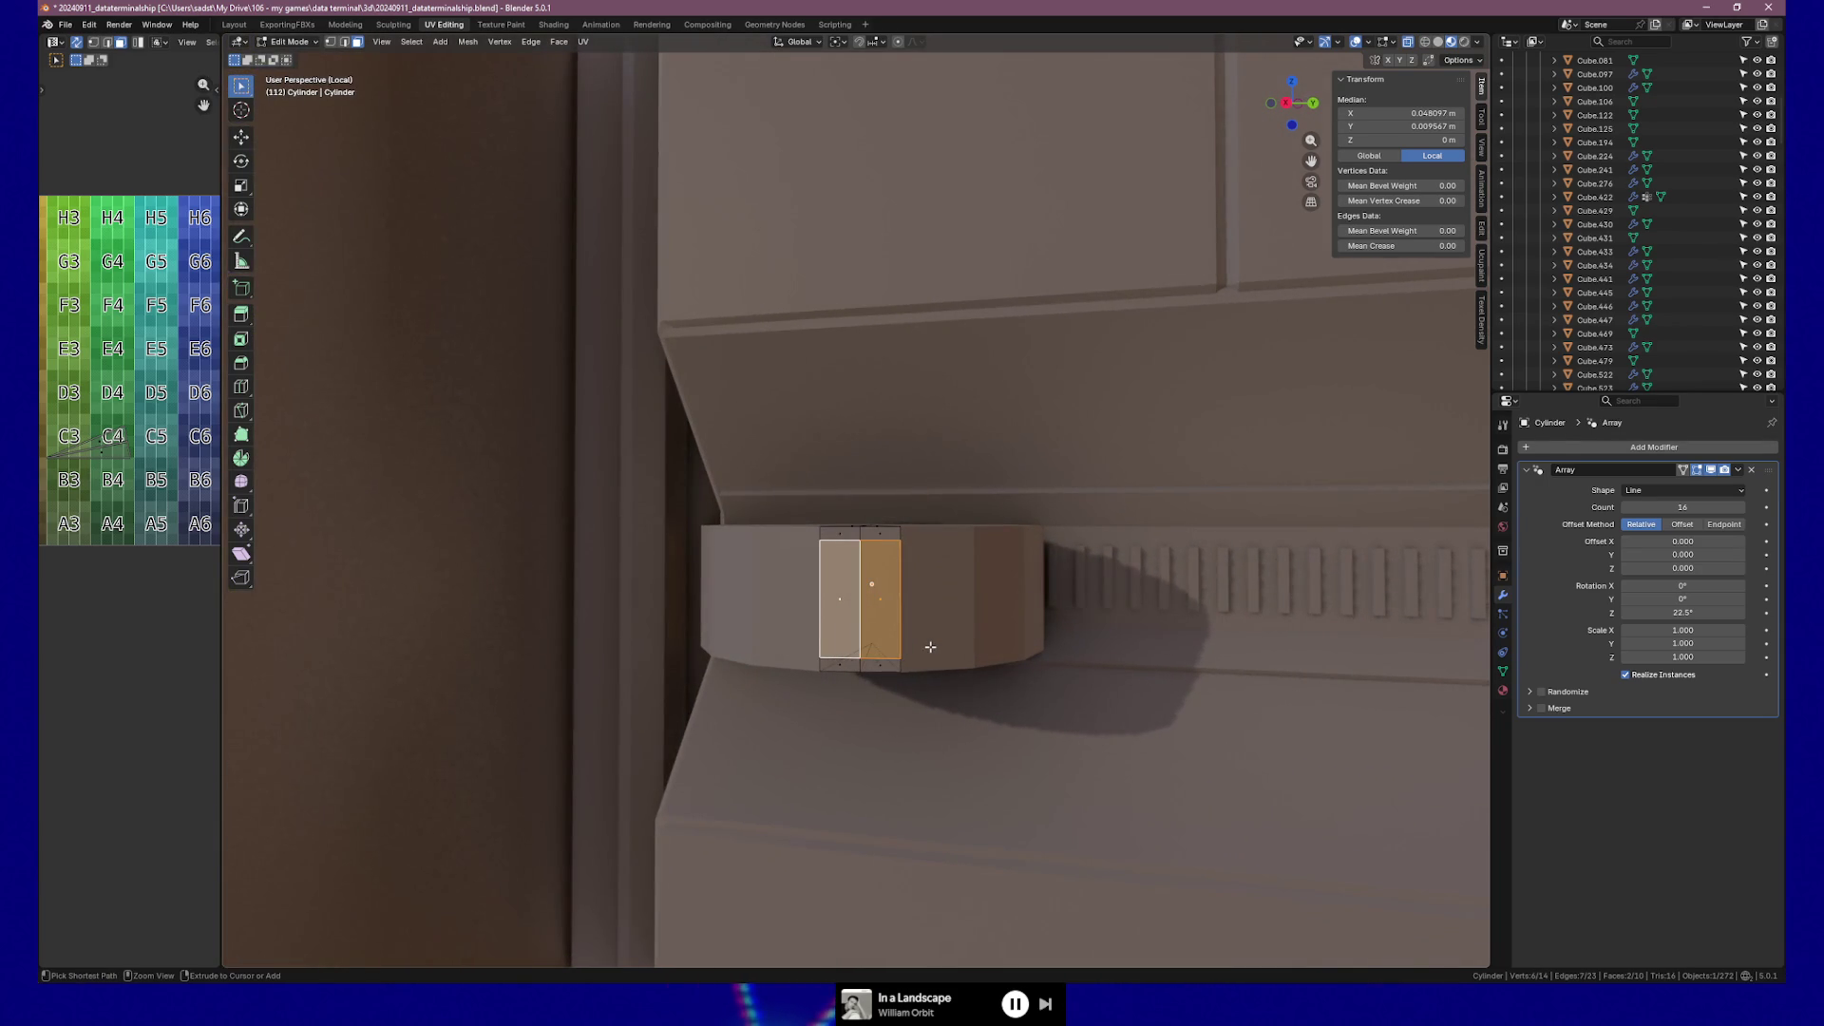
Clear the selection and add two centred vertical edge loops across the knob's side.
mouse_move(930, 644)
middle_down()
mouse_move(910, 670)
mouse_move(879, 649)
middle_up()
key(alt+a)
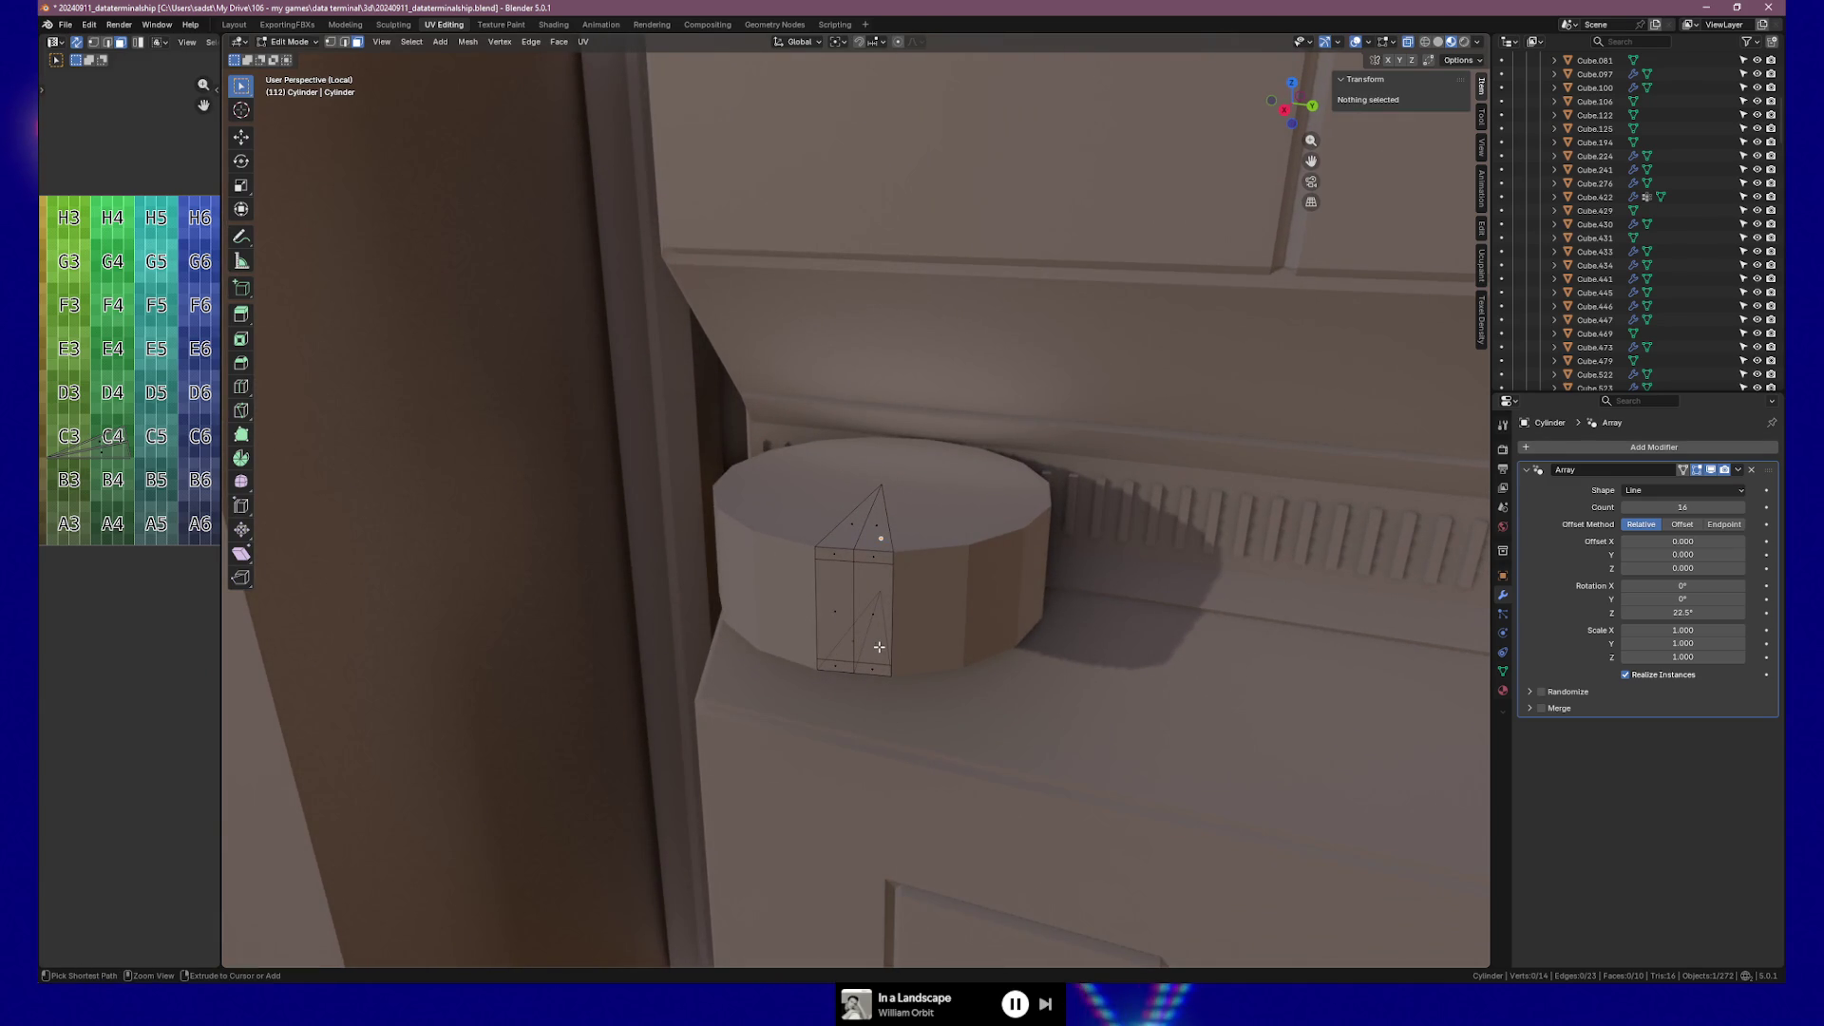
key(ctrl+r)
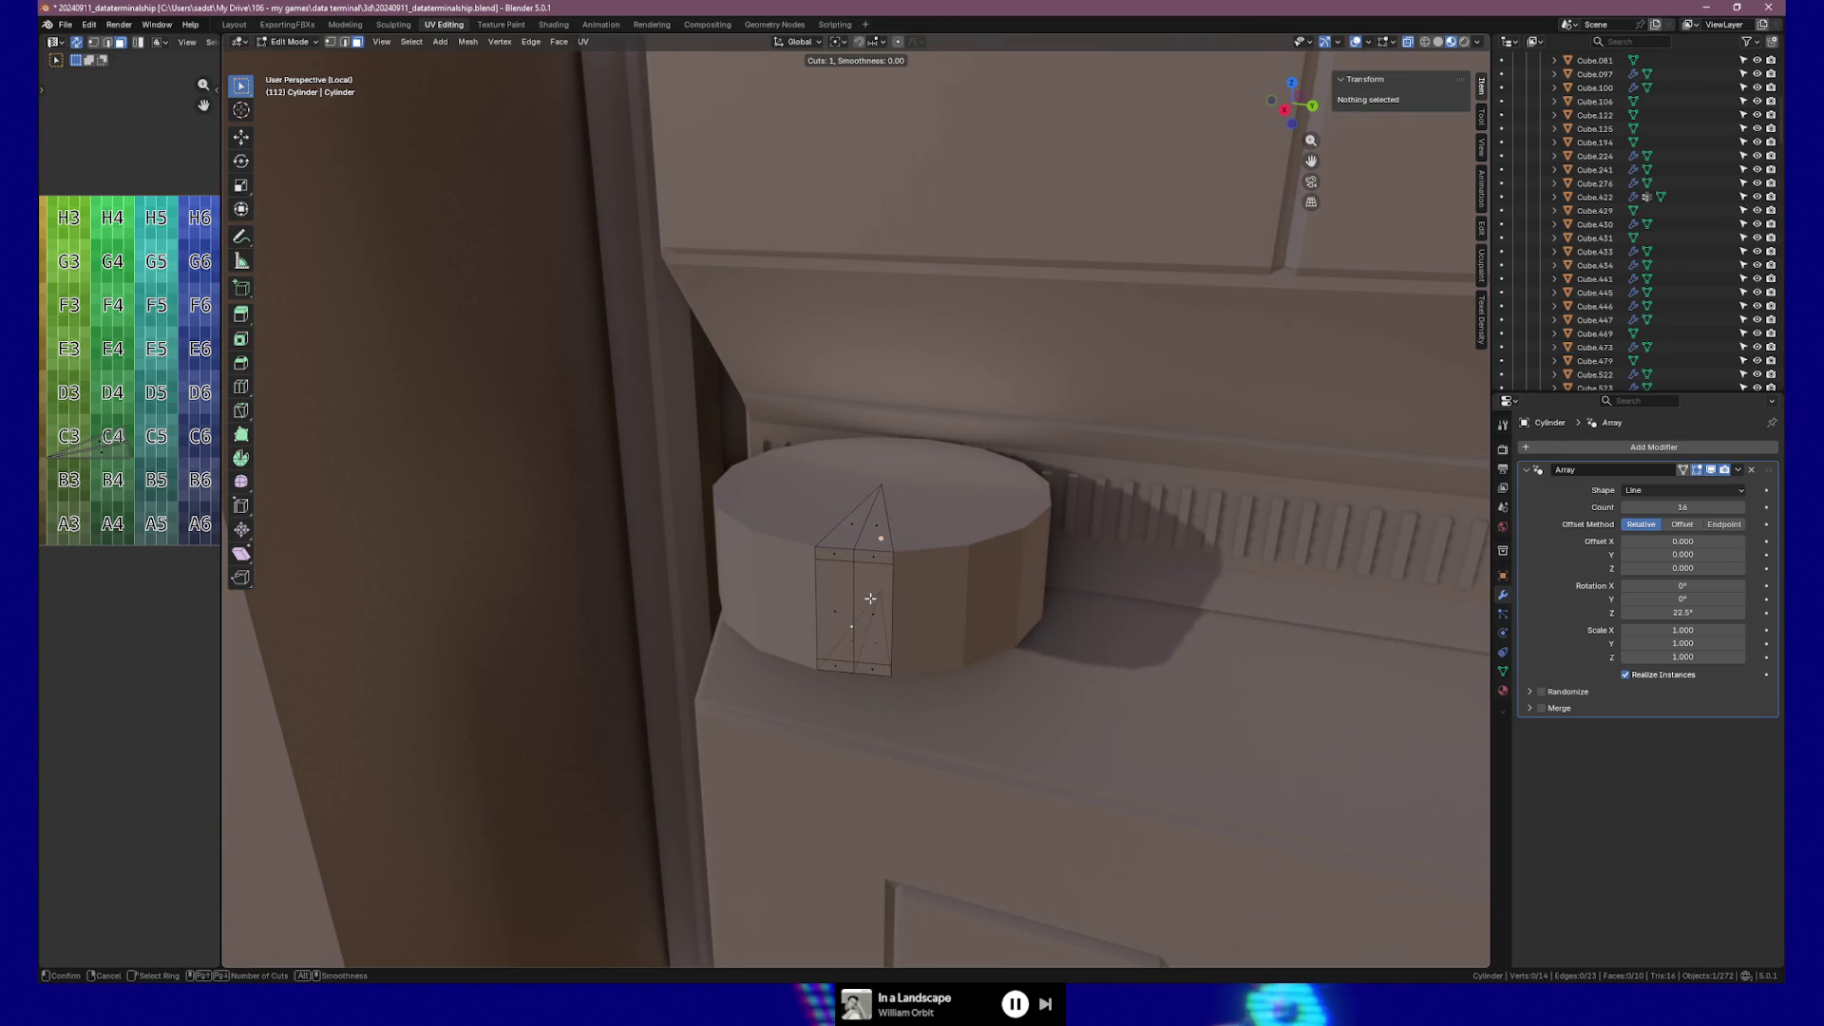
click(841, 608)
right_click(823, 589)
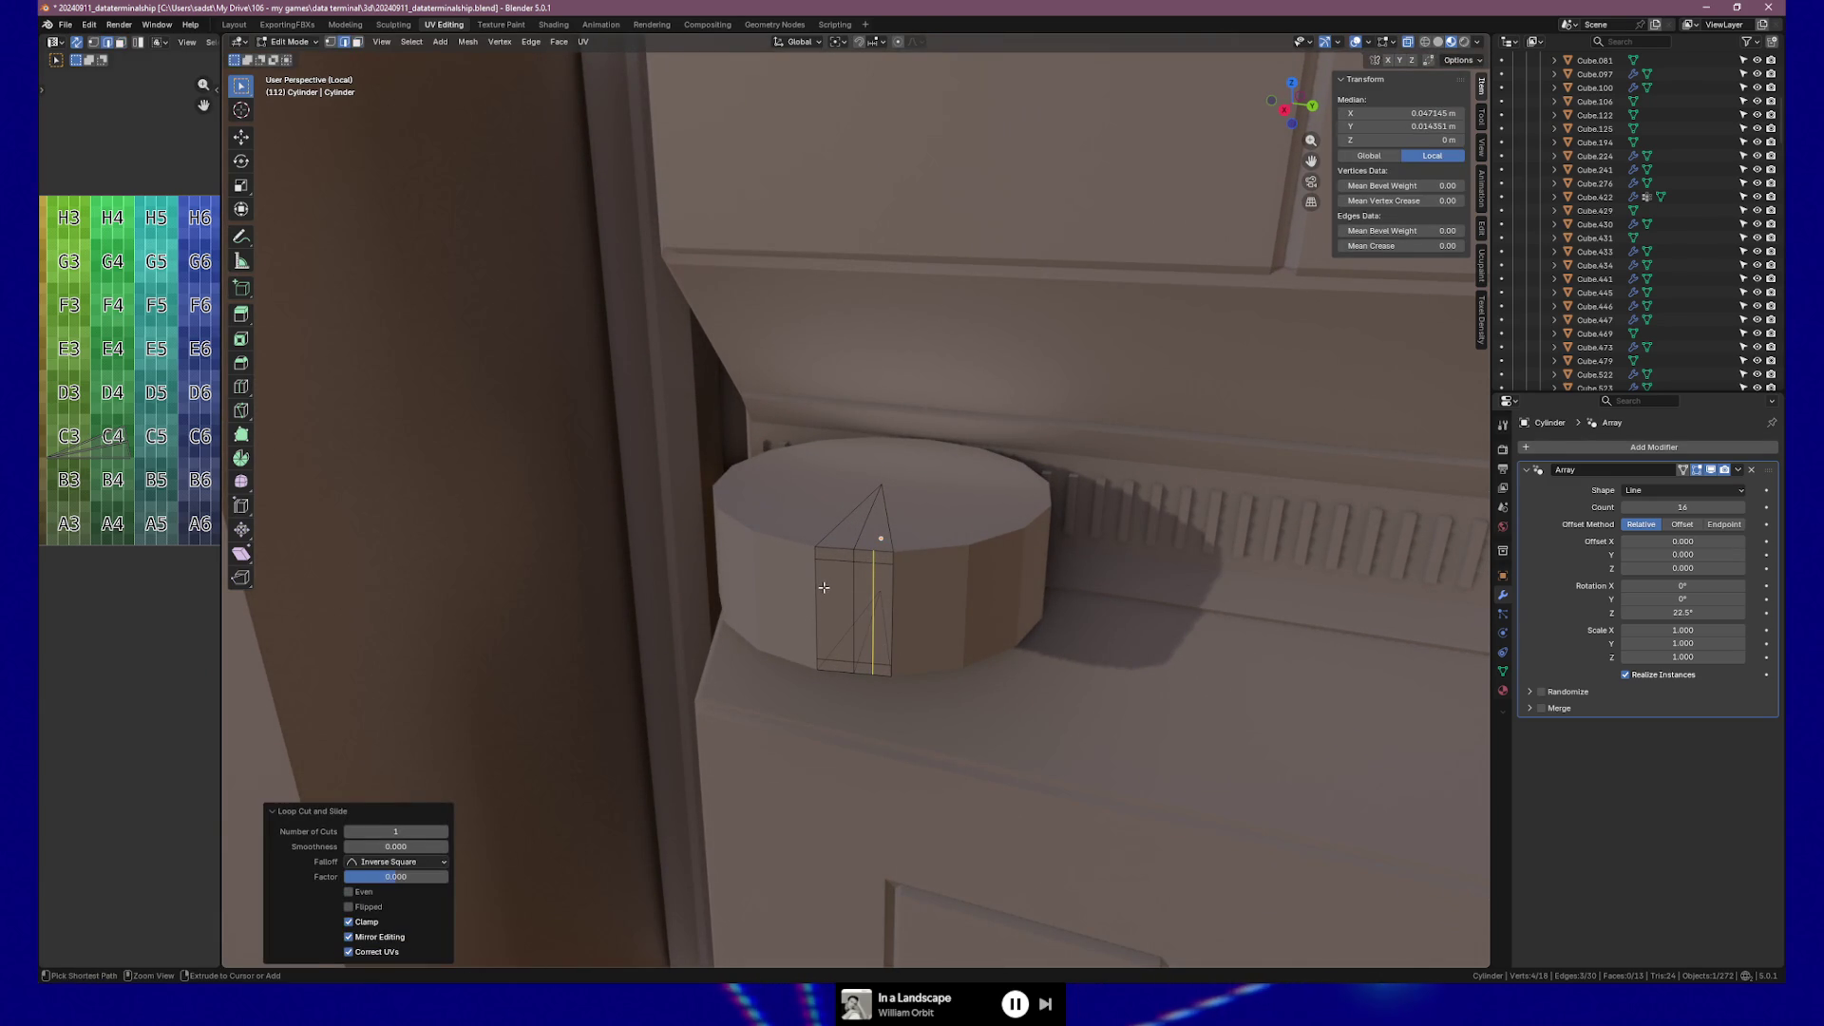
key(ctrl+r)
click(835, 563)
right_click(835, 563)
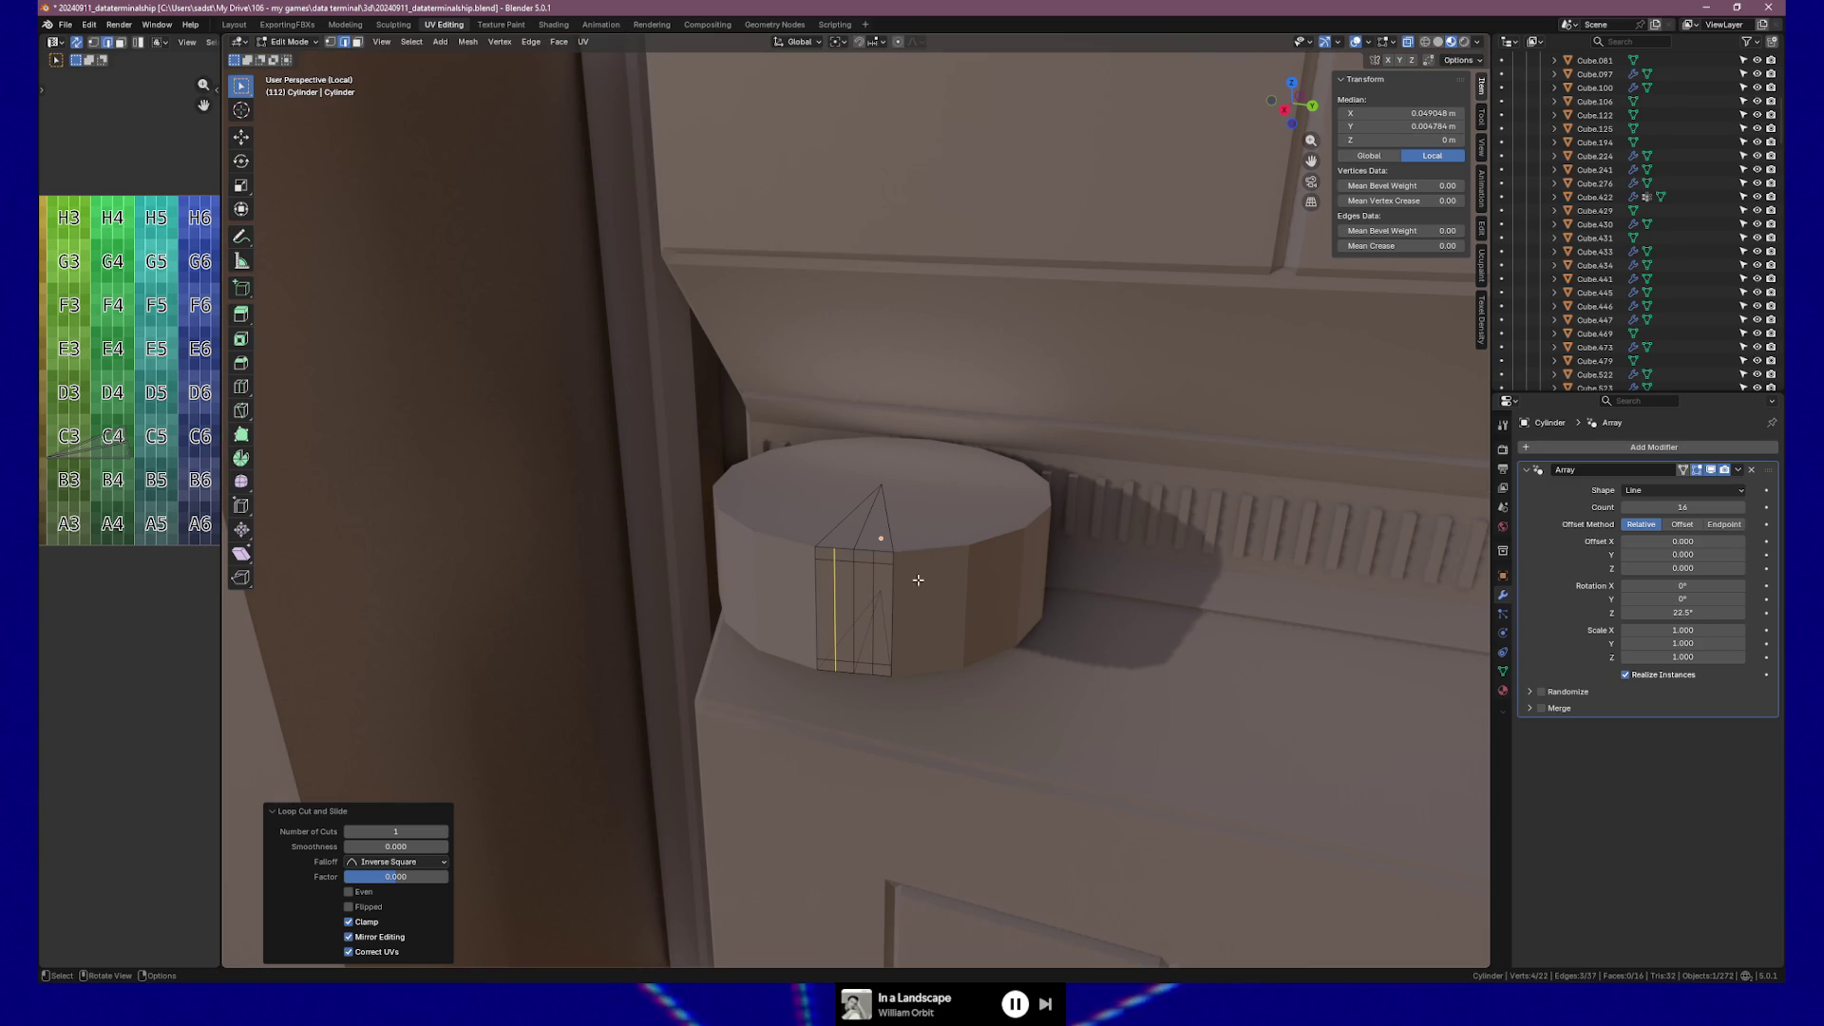
Knife-cut an edge across the top cap, redoing the cut to end on the top edge.
middle_drag(918, 596, 884, 581)
key(k)
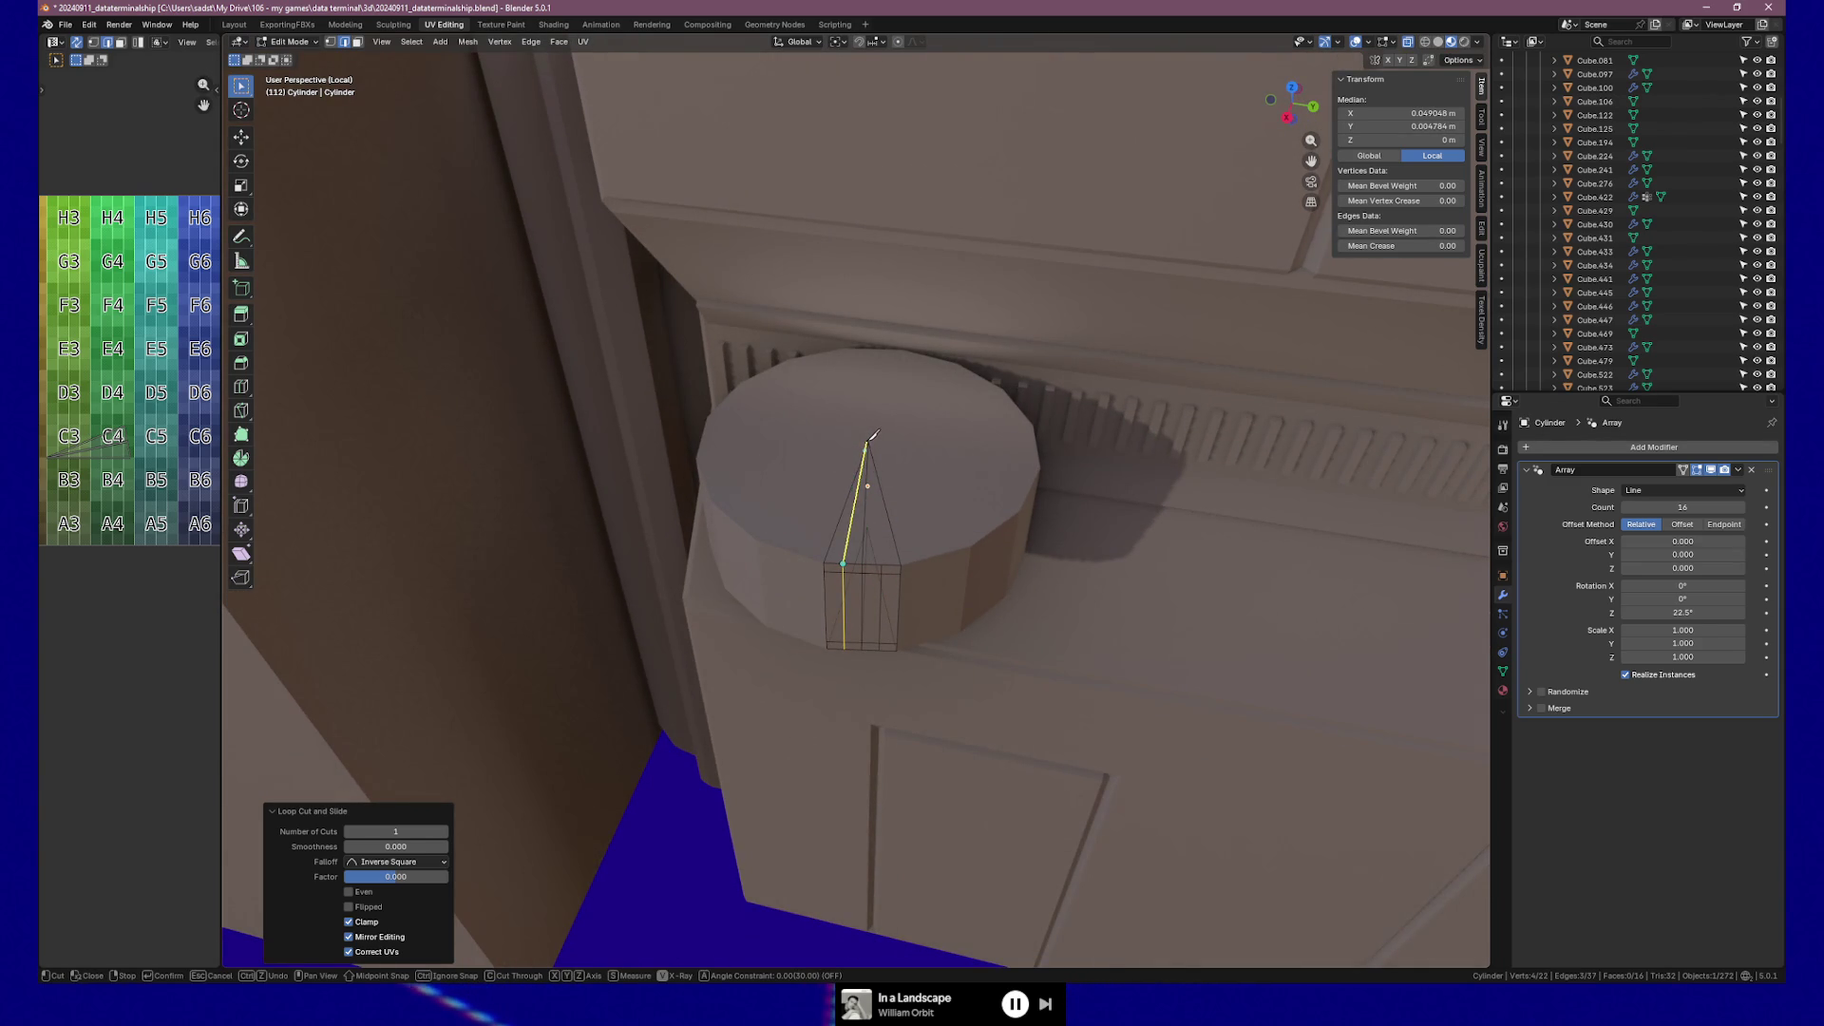
click(868, 441)
key(Return)
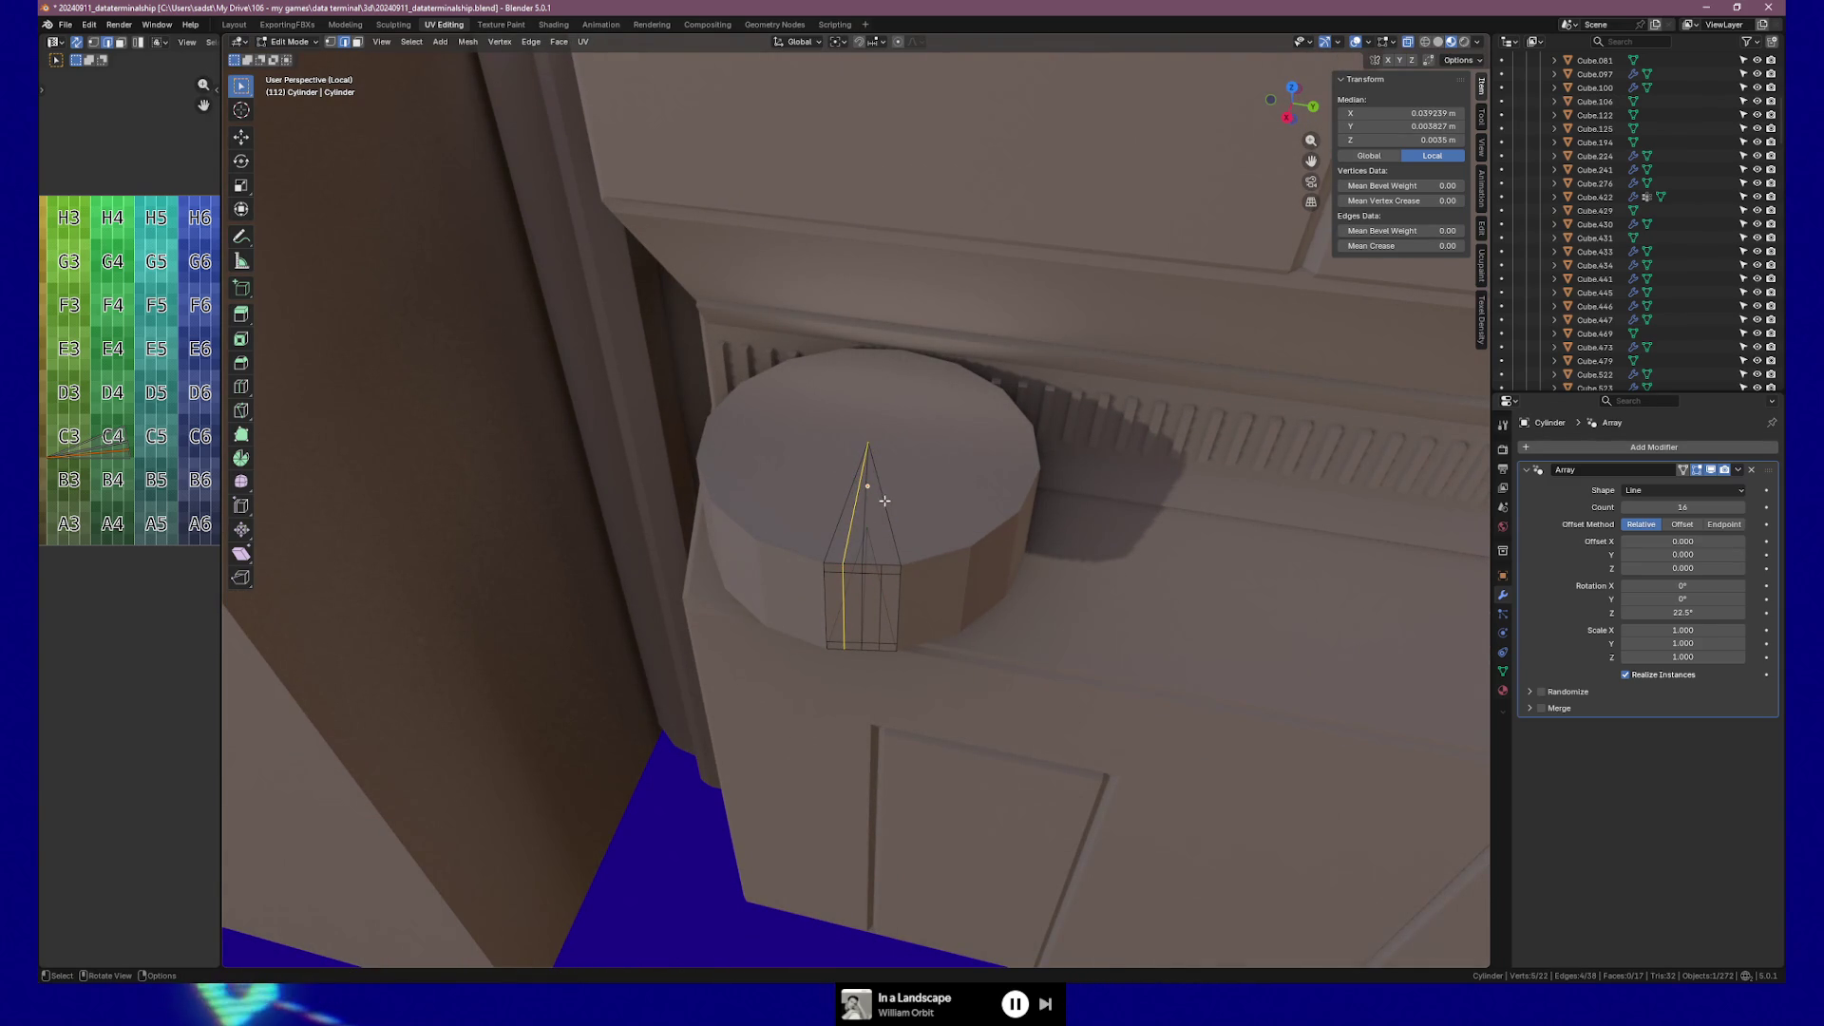
key(ctrl+z)
key(k)
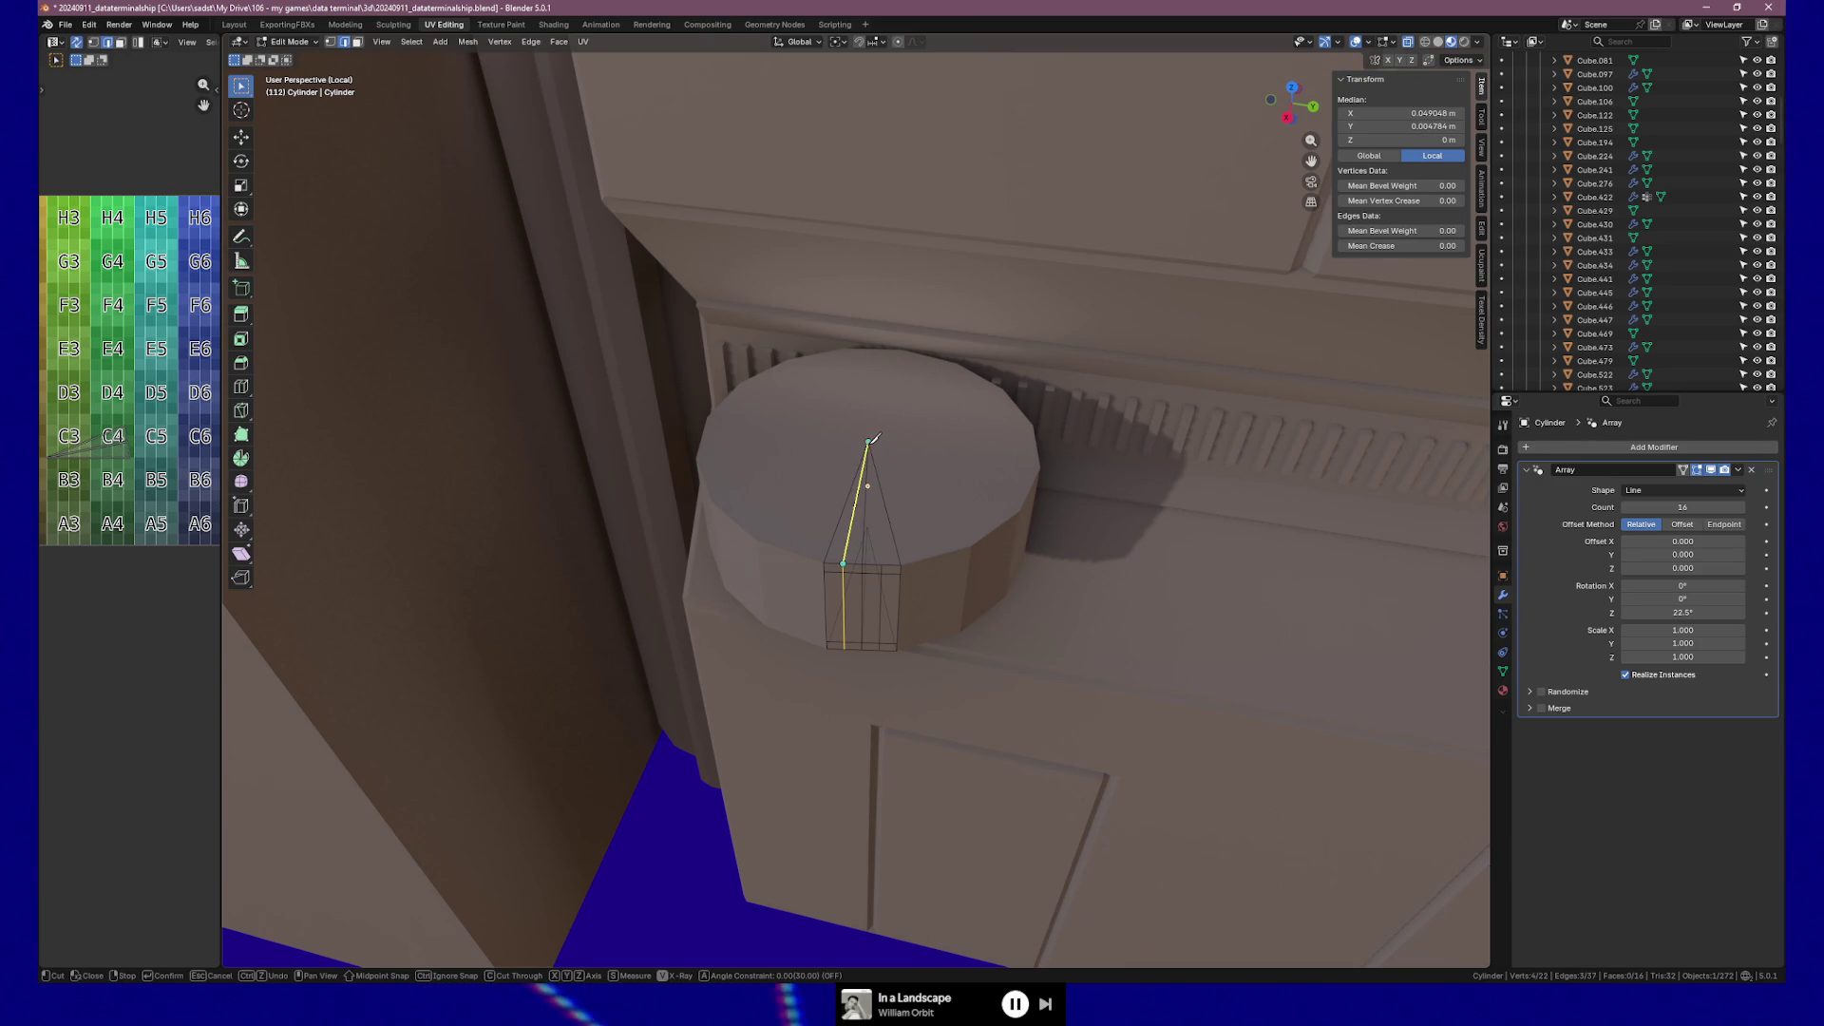
click(881, 564)
key(Return)
Knife-cut the bottom cap from its edge to the centre vertex, then return to Object Mode.
middle_drag(883, 558, 900, 439)
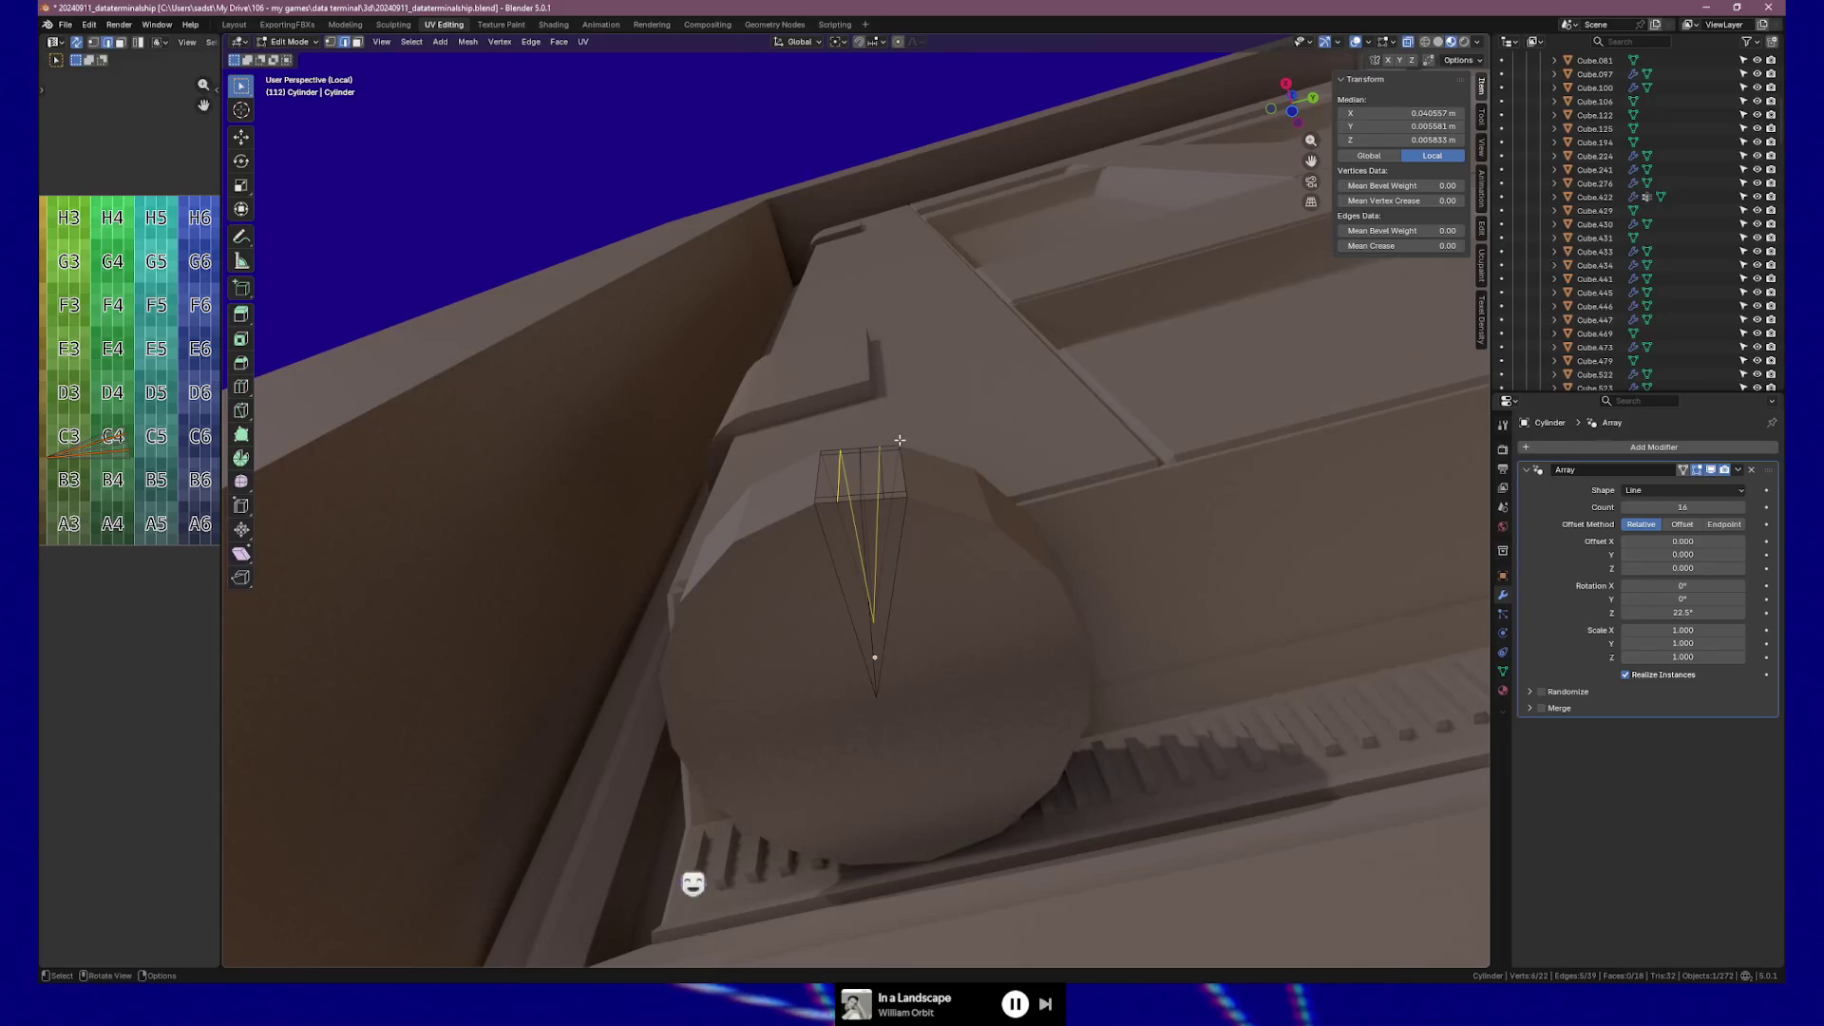
key(k)
click(837, 502)
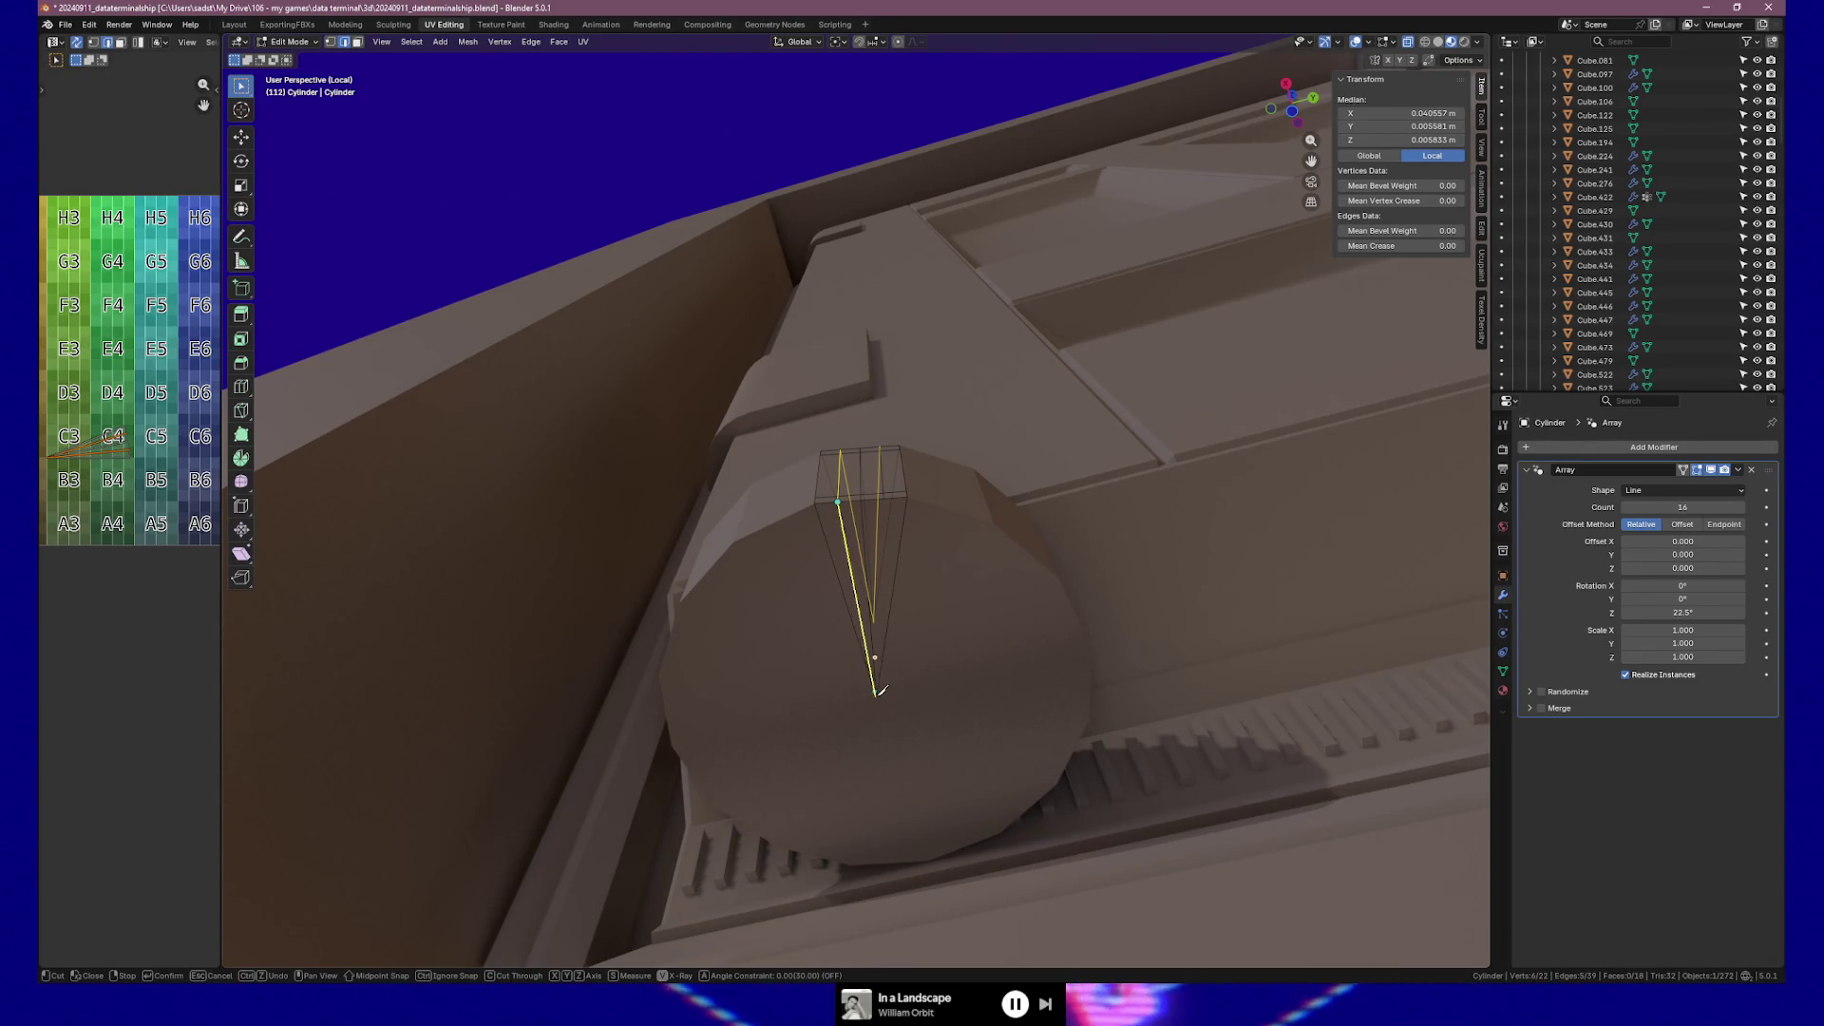
click(876, 697)
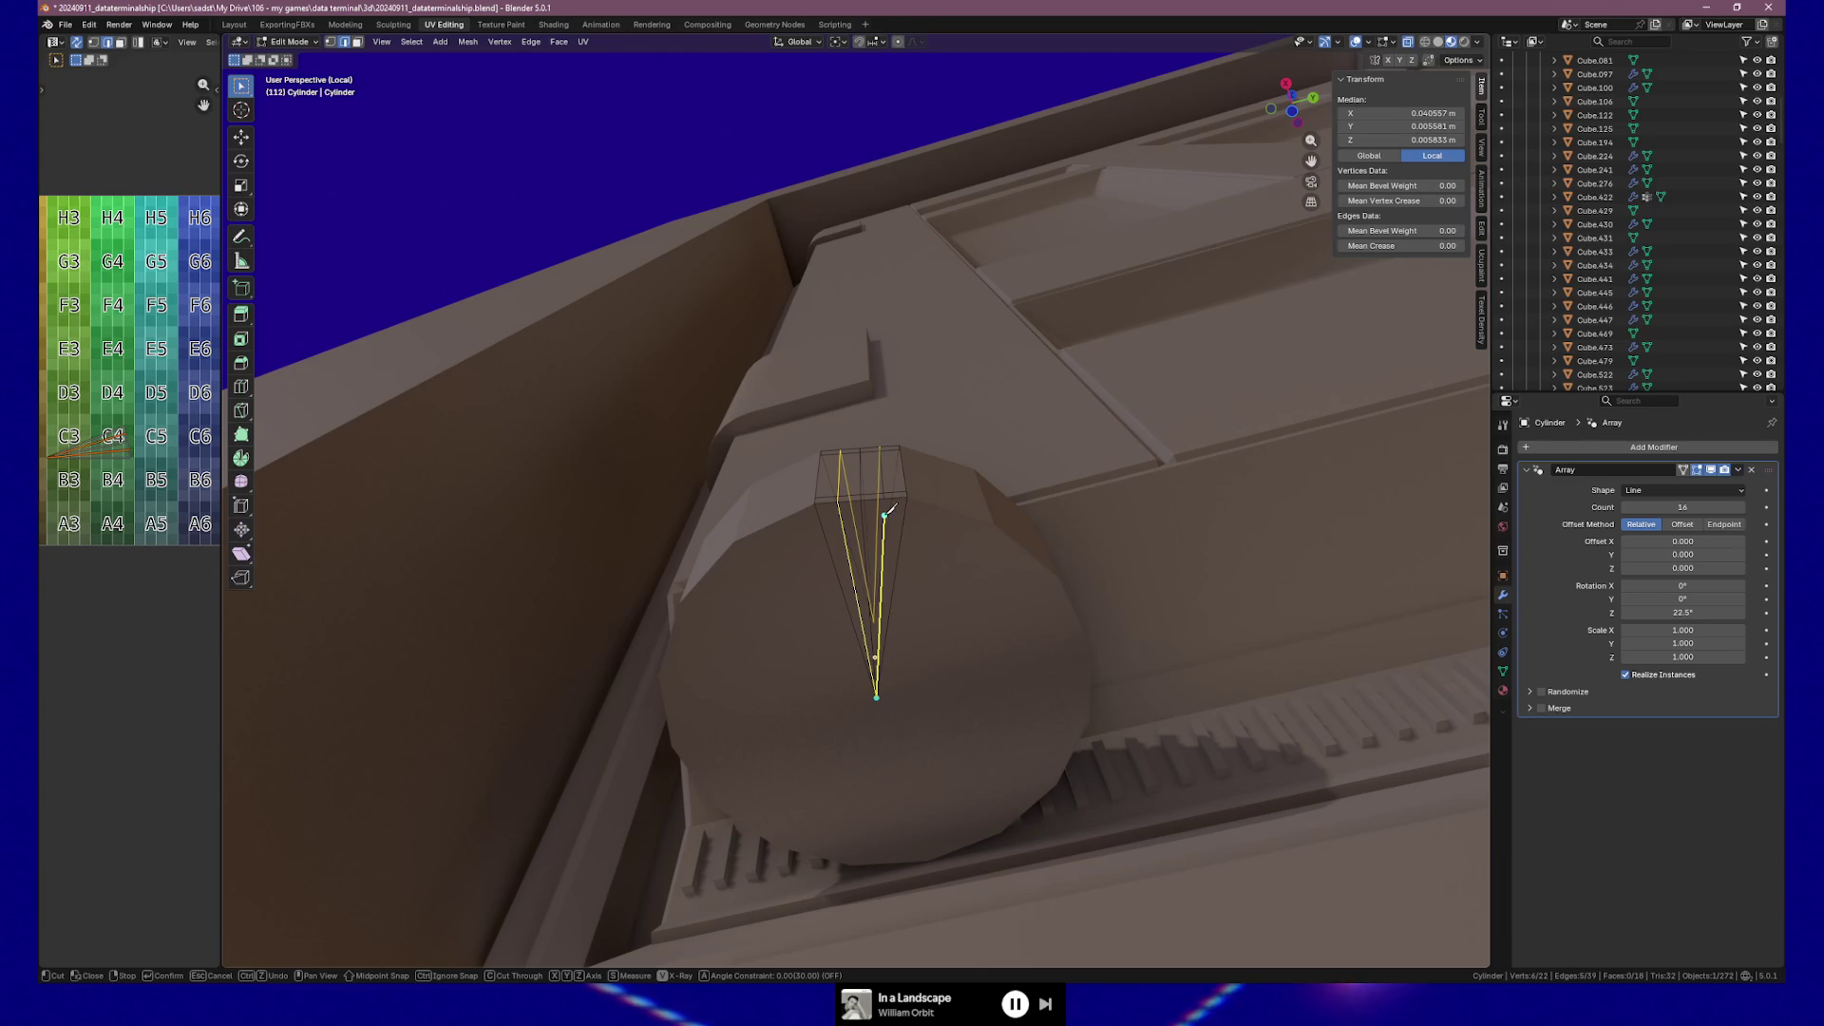
click(883, 498)
key(Return)
mouse_move(976, 482)
middle_down()
mouse_move(965, 558)
mouse_move(952, 545)
mouse_move(916, 568)
mouse_move(956, 572)
middle_up()
key(Tab)
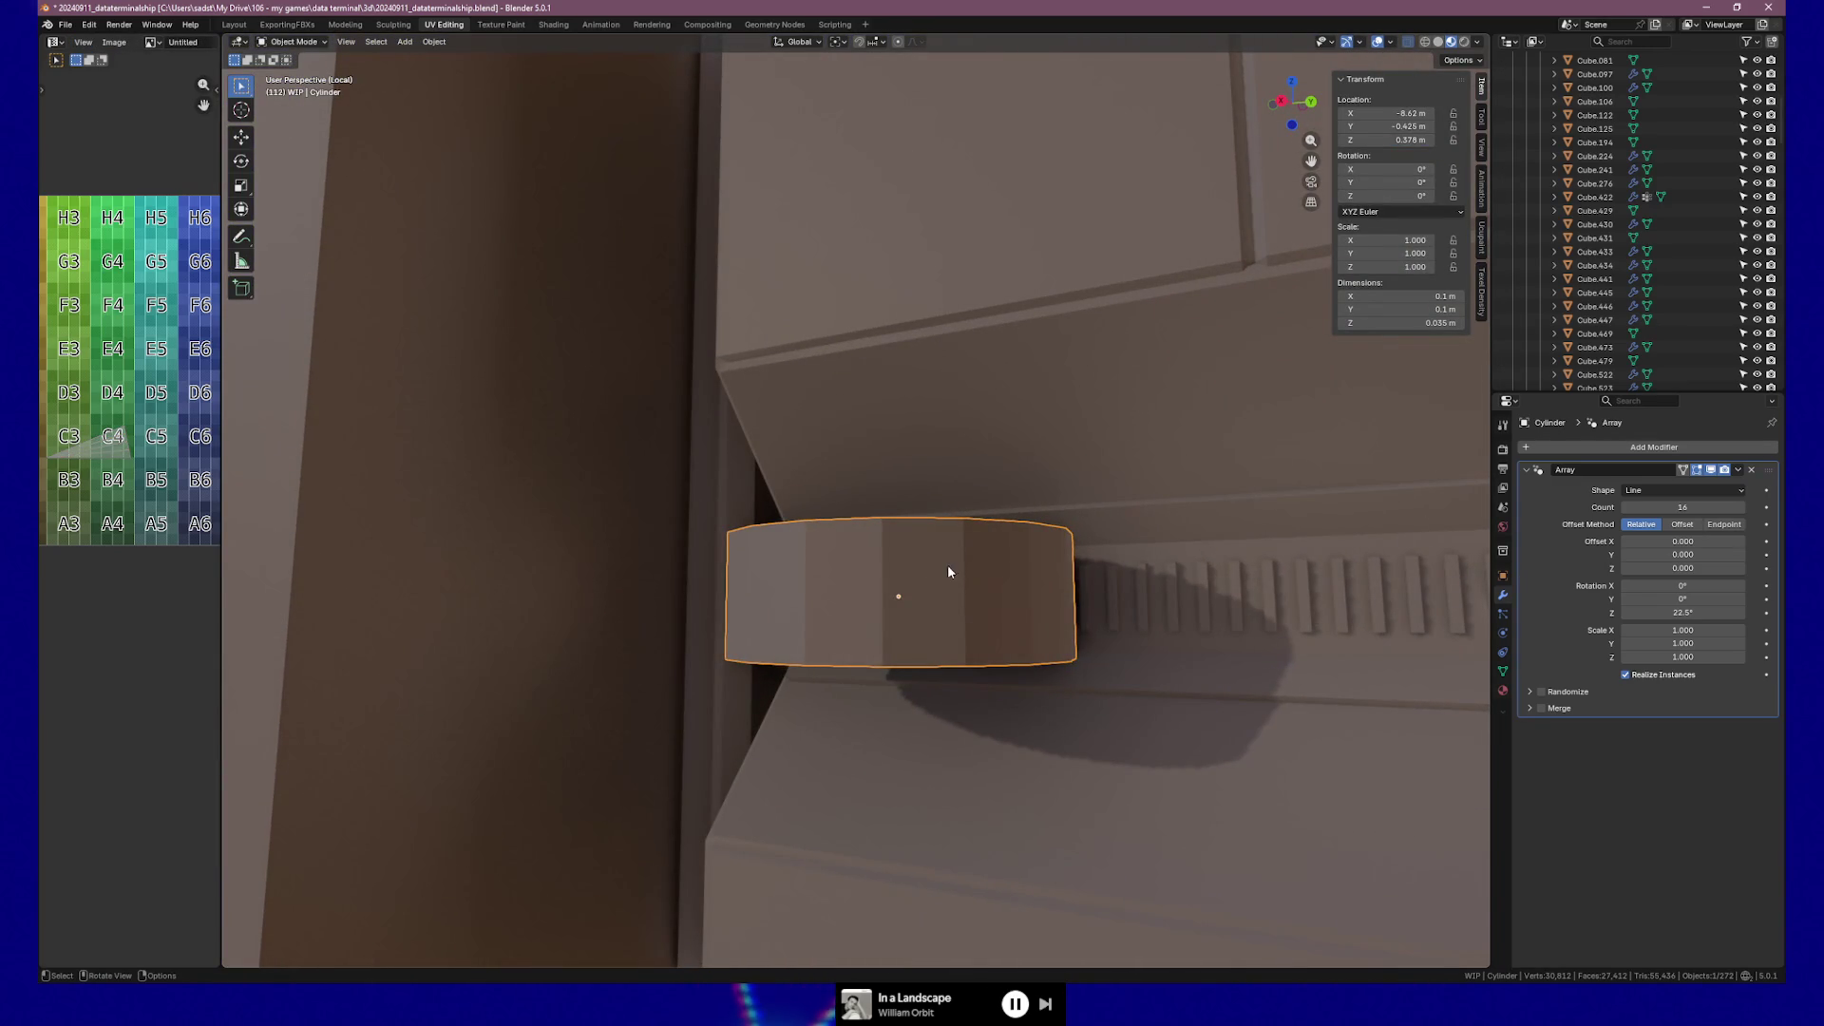
In Edit Mode with face selection, select adjacent side faces of the knob's wedge.
key(Tab)
key(3)
click(814, 593)
shift+click(833, 594)
shift+click(872, 594)
middle_drag(956, 693, 933, 706)
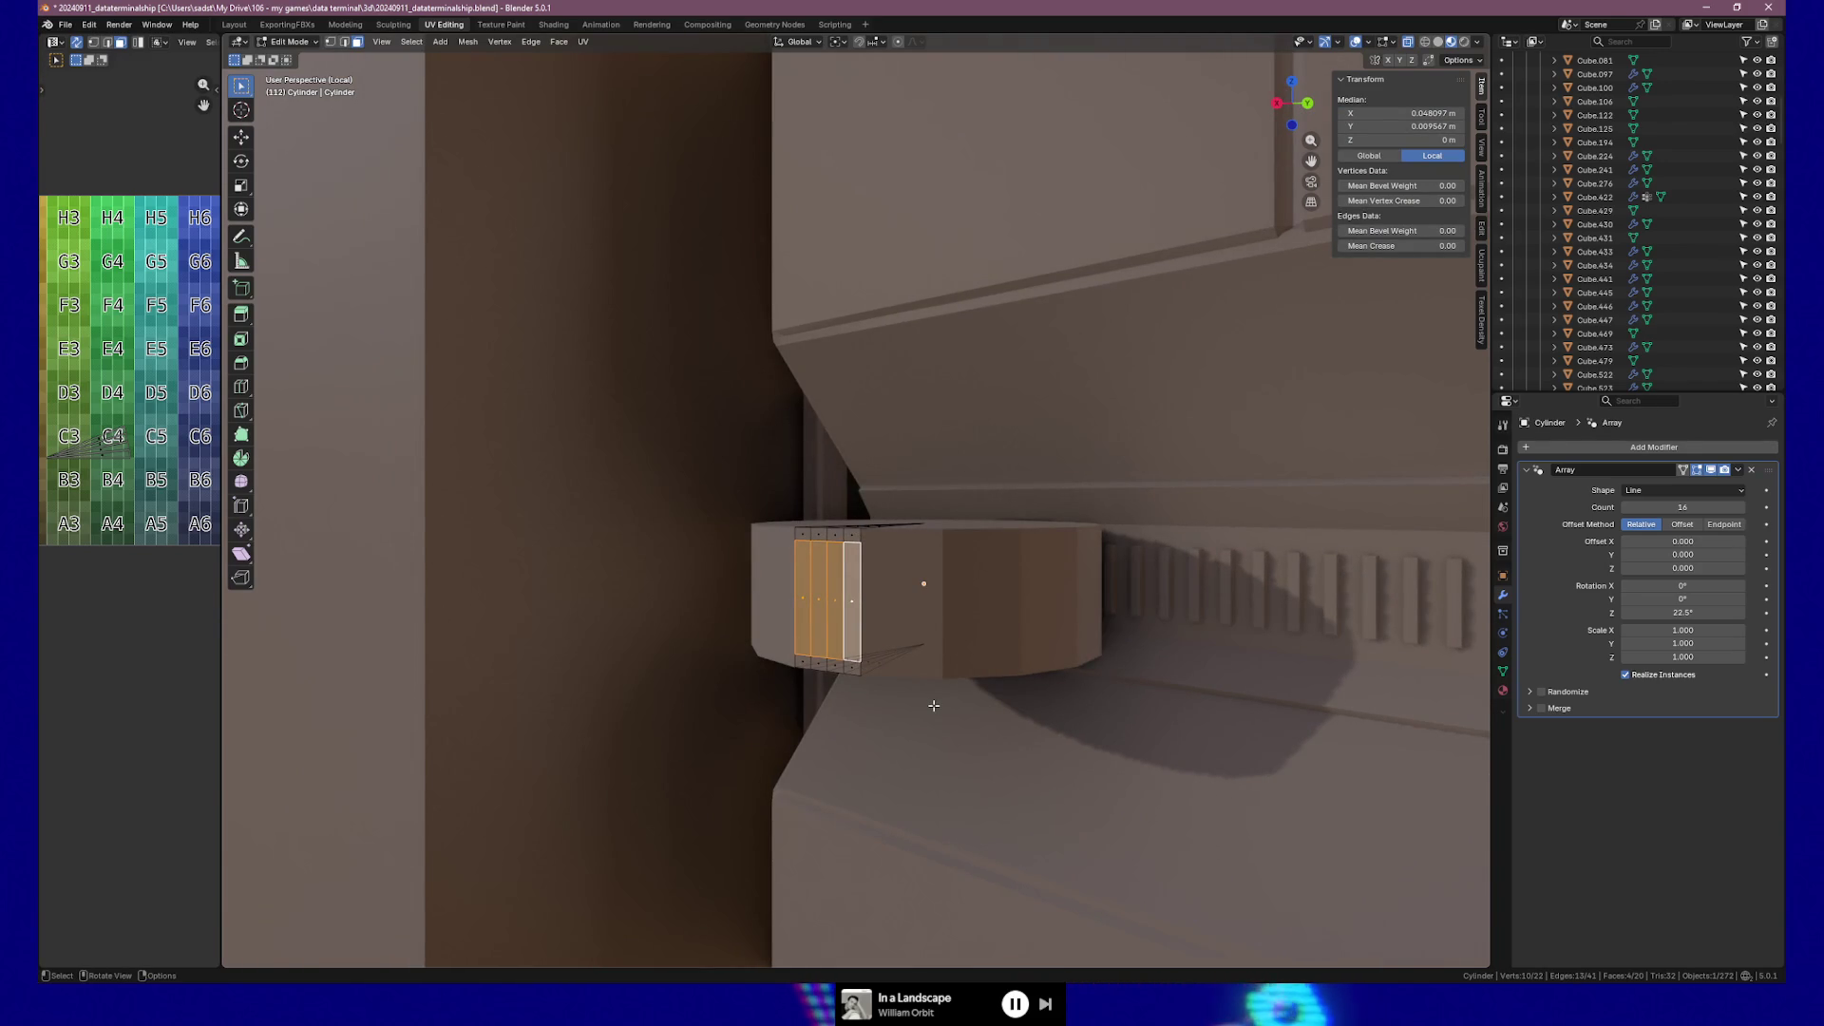
Inset the selected faces individually by 0.001398 m, trying an extrusion and then undoing it.
key(i)
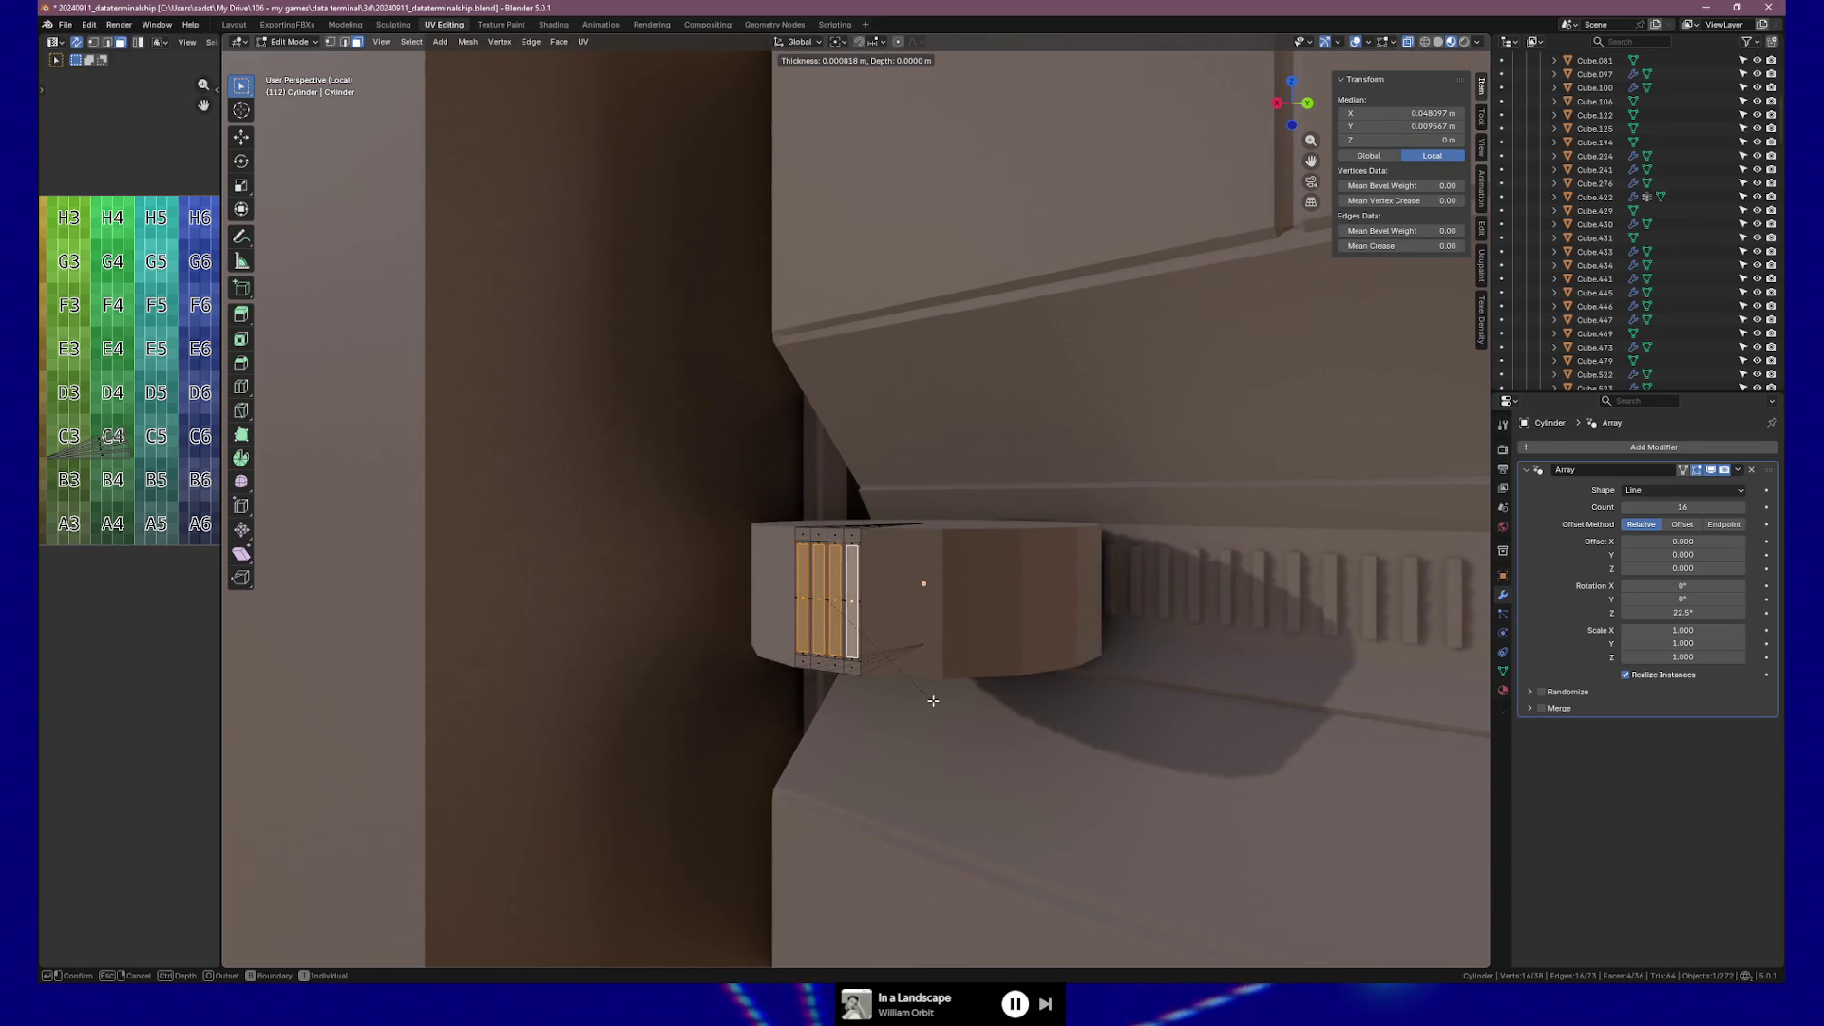
click(931, 698)
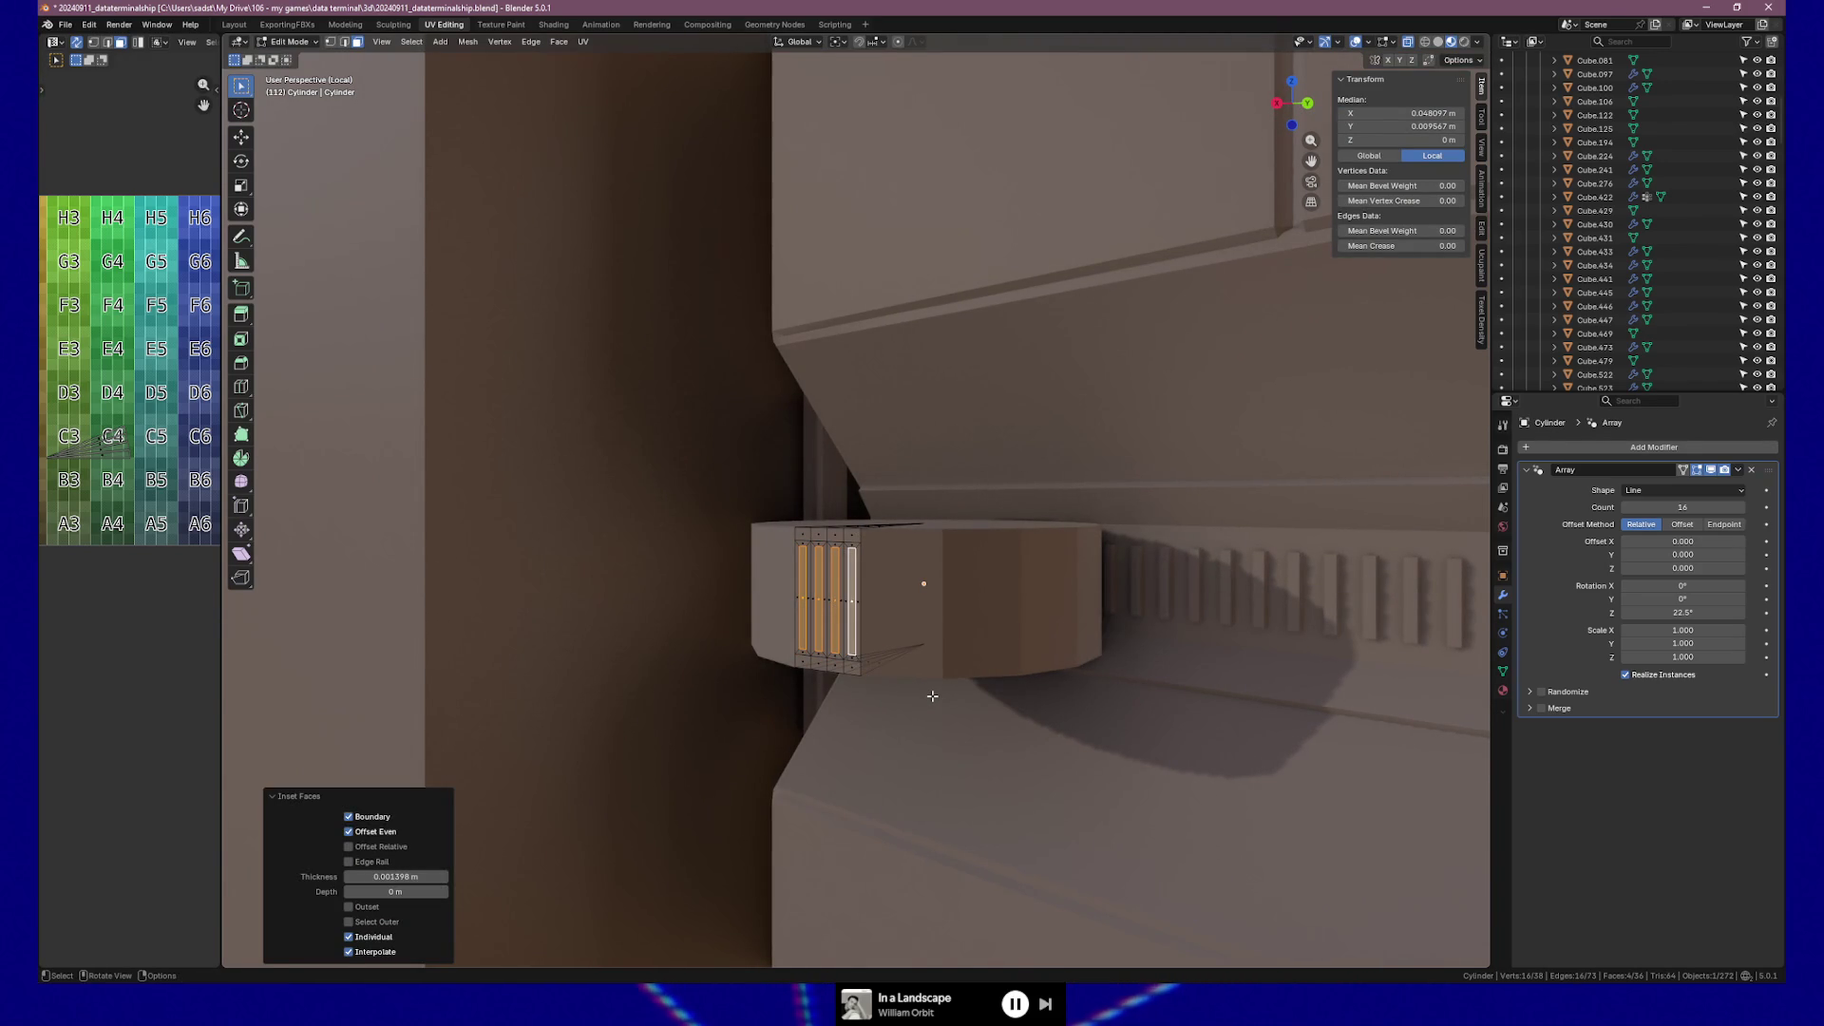
key(e)
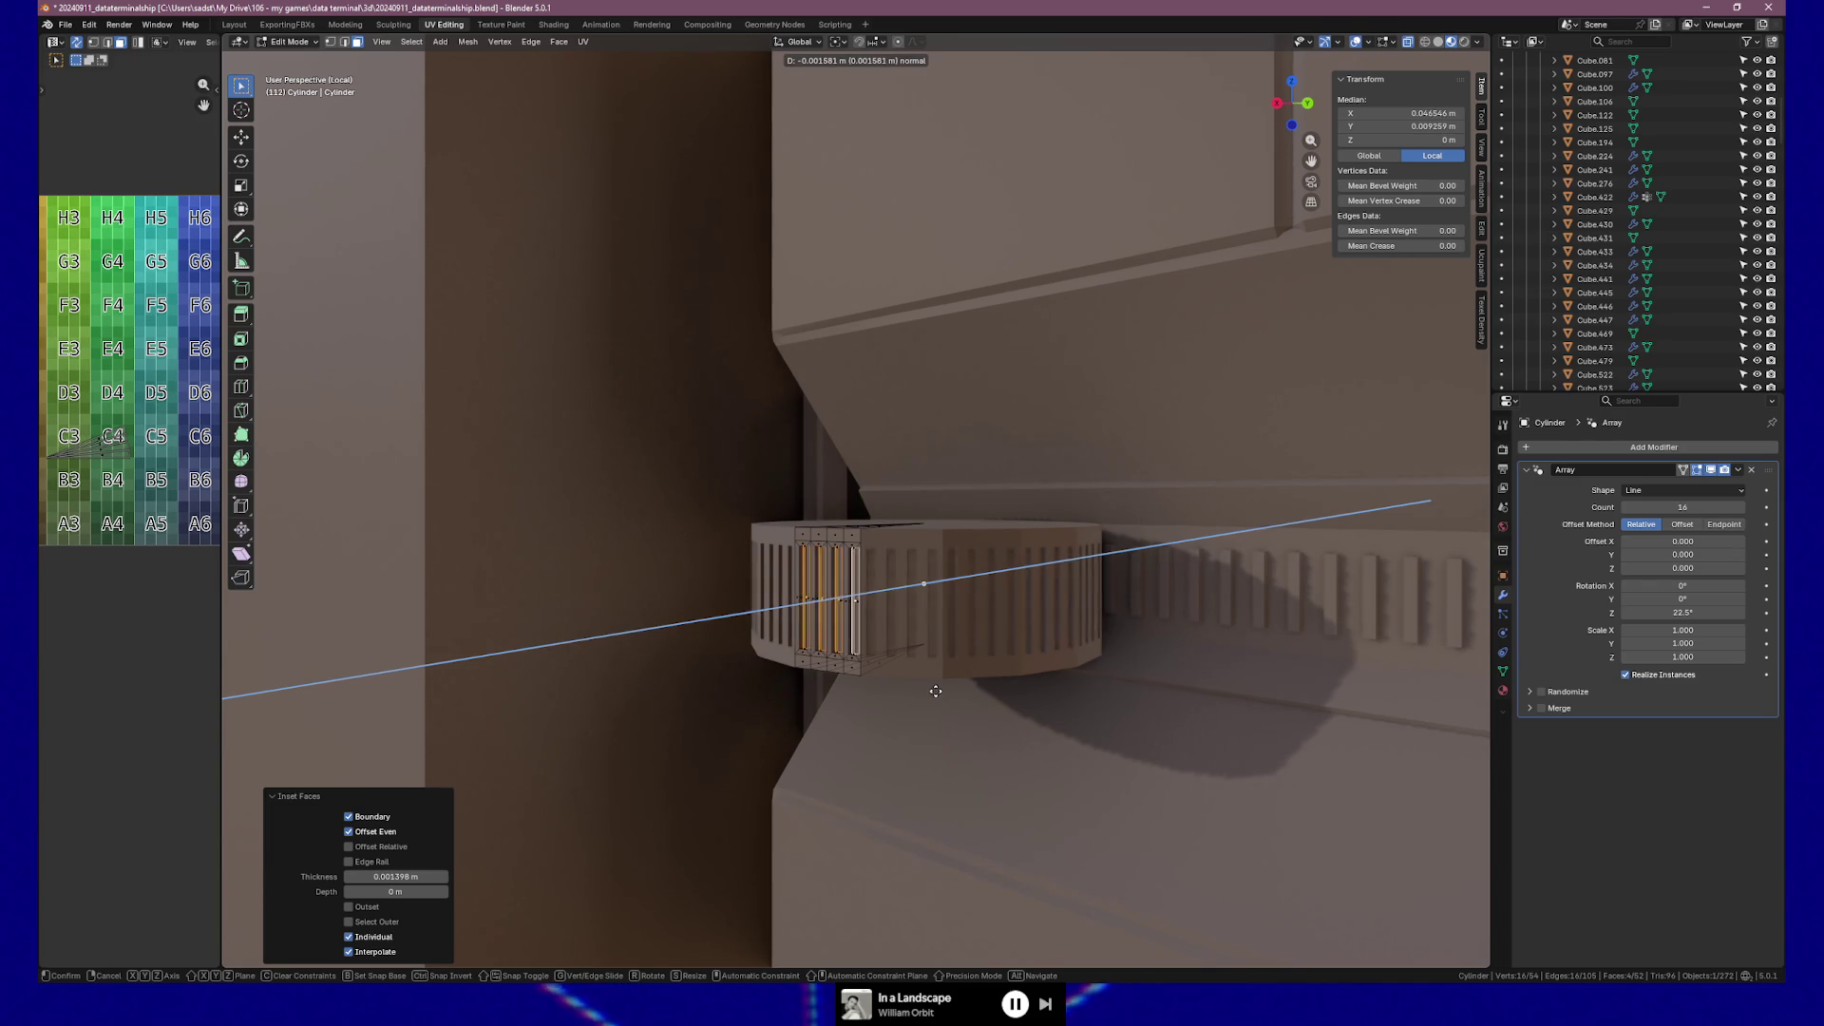
click(938, 690)
mouse_move(939, 690)
middle_down()
mouse_move(987, 654)
mouse_move(1037, 646)
mouse_move(1051, 671)
mouse_move(990, 675)
mouse_move(950, 627)
mouse_move(979, 684)
mouse_move(959, 656)
mouse_move(1177, 643)
mouse_move(1127, 646)
mouse_move(1144, 654)
middle_up()
key(ctrl+z)
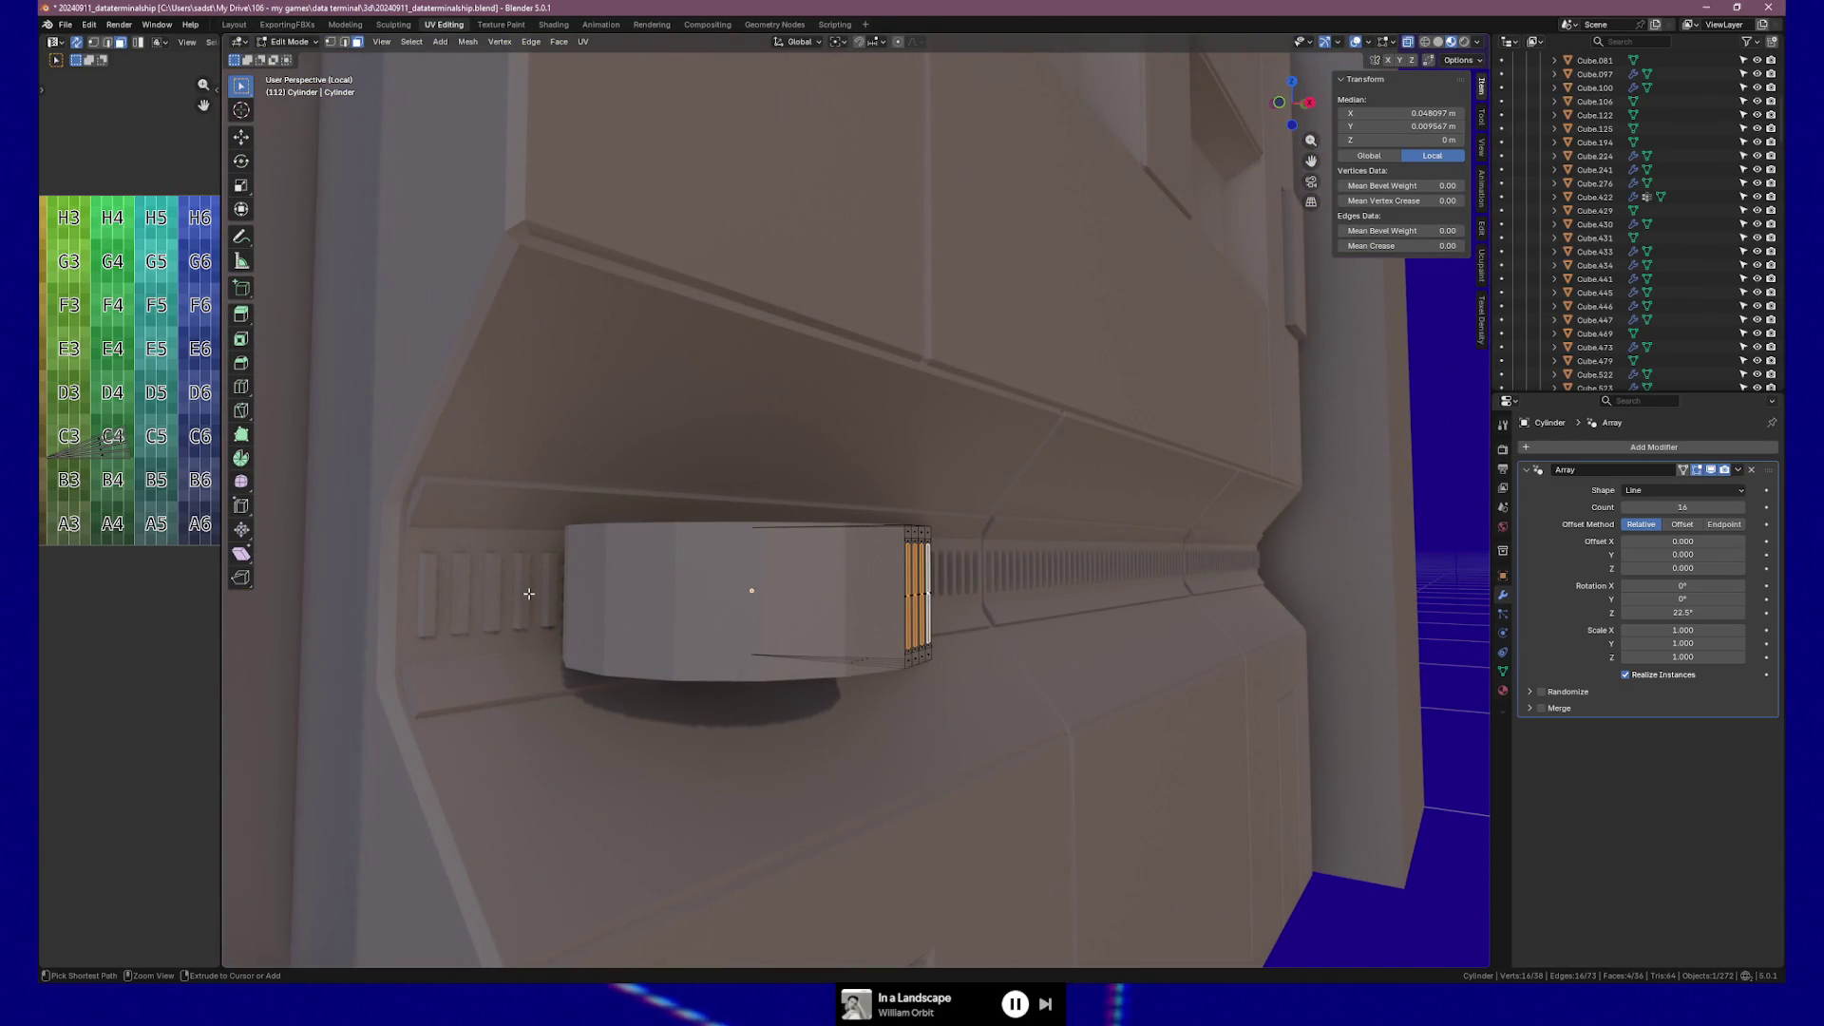
Undo the loop and knife cuts and select two neighbouring side faces.
key(ctrl+z)
key(ctrl+z)
key(ctrl+z)
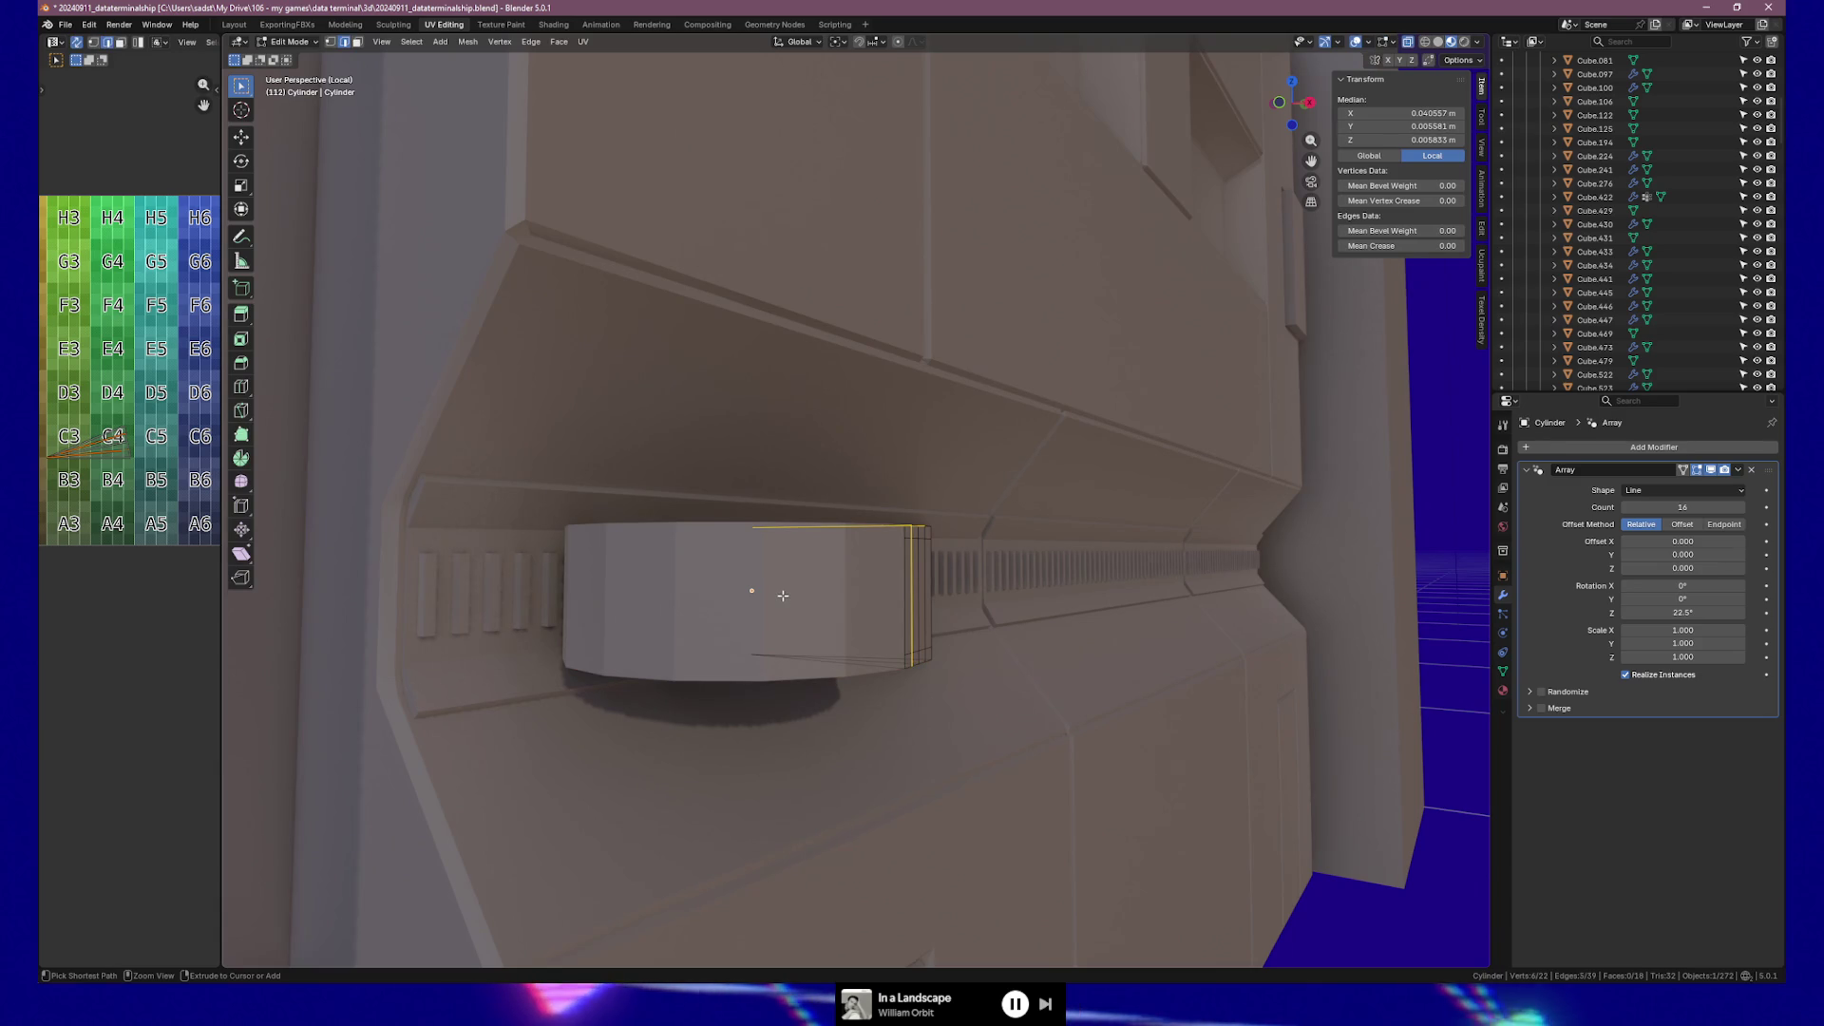
key(ctrl+z)
middle_drag(783, 596, 759, 625)
click(881, 627)
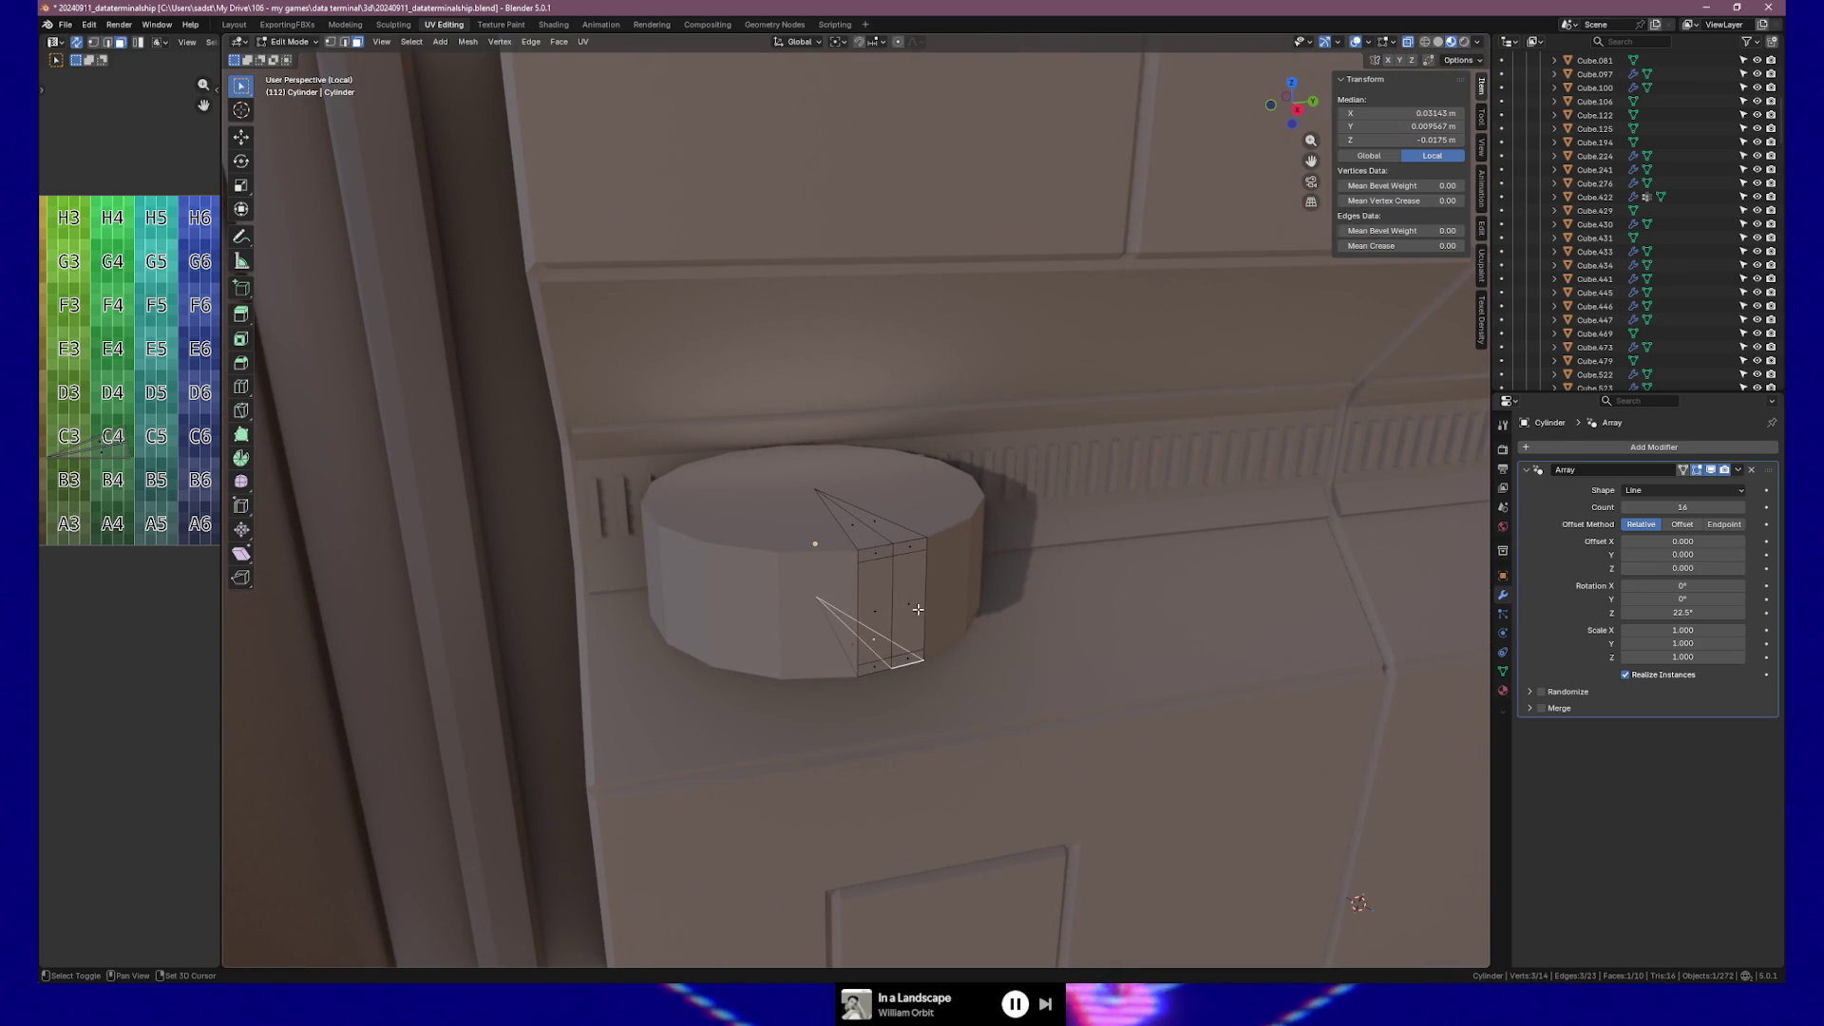
shift+click(909, 606)
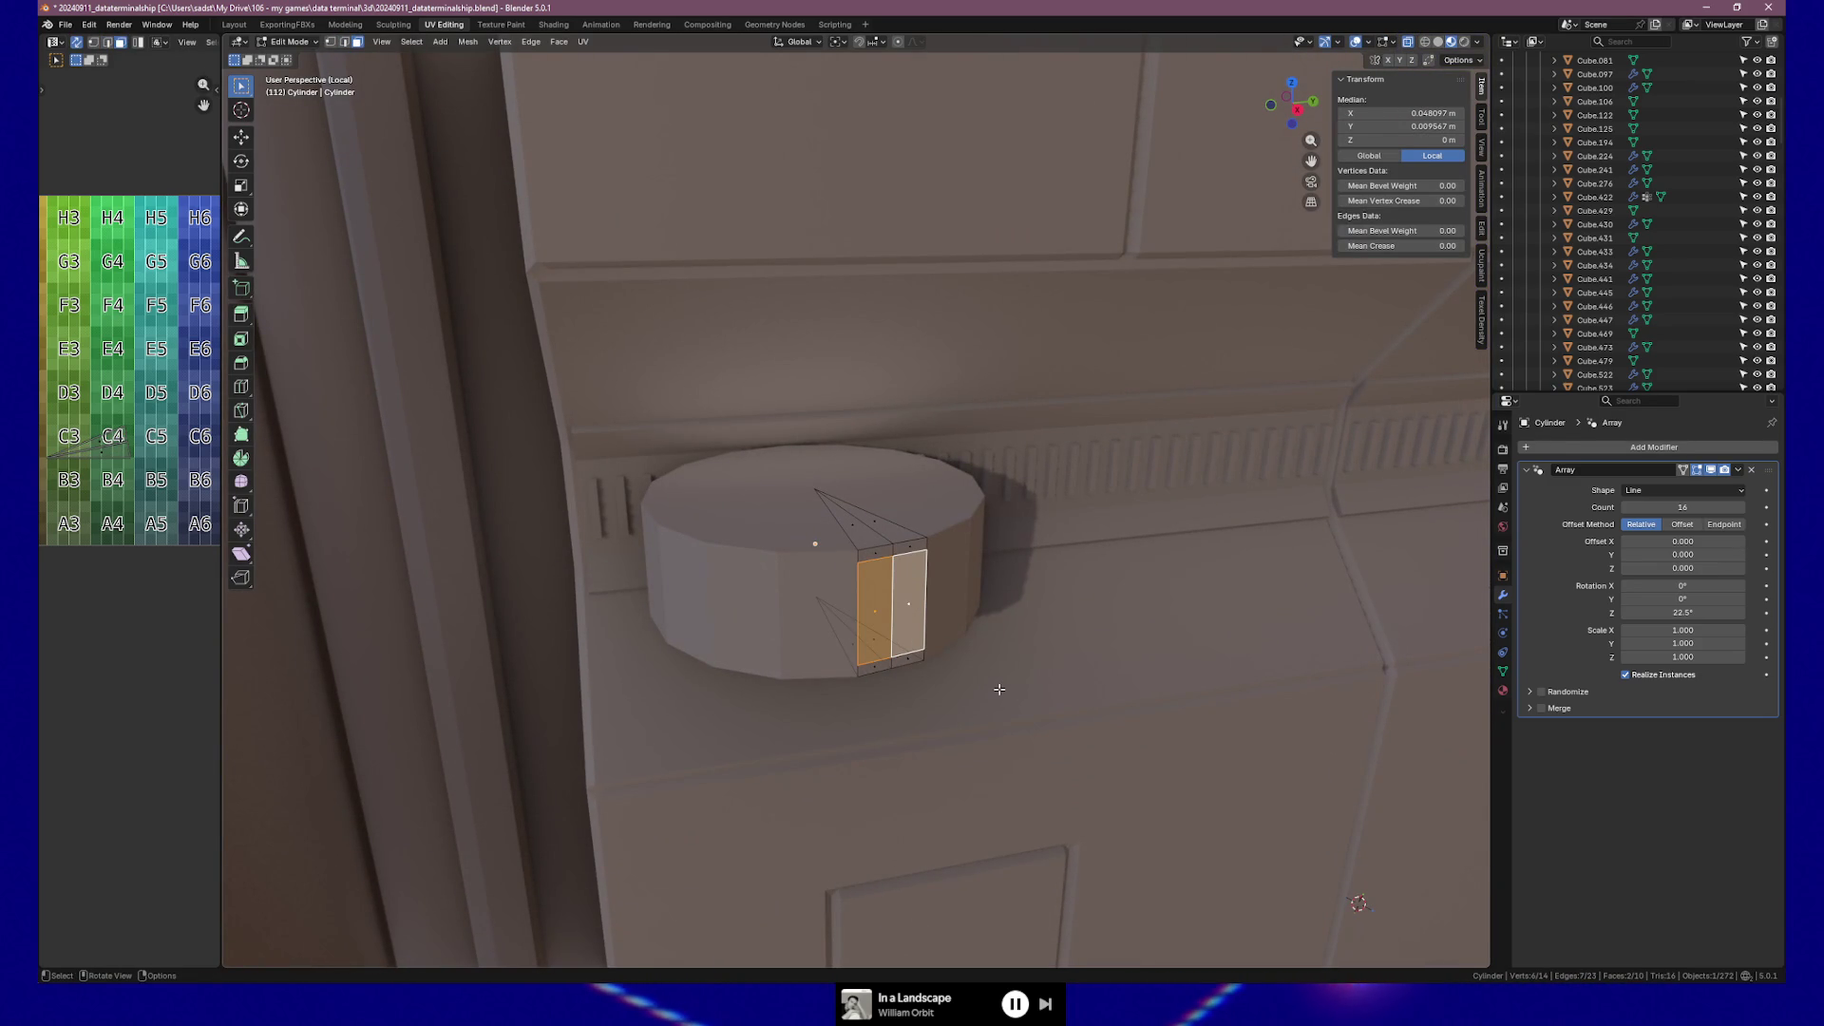
Inset the two faces and sink them 0.004009 m inward as slots, then view in Object Mode.
key(i)
click(993, 677)
key(e)
click(983, 683)
middle_drag(977, 683, 1156, 639)
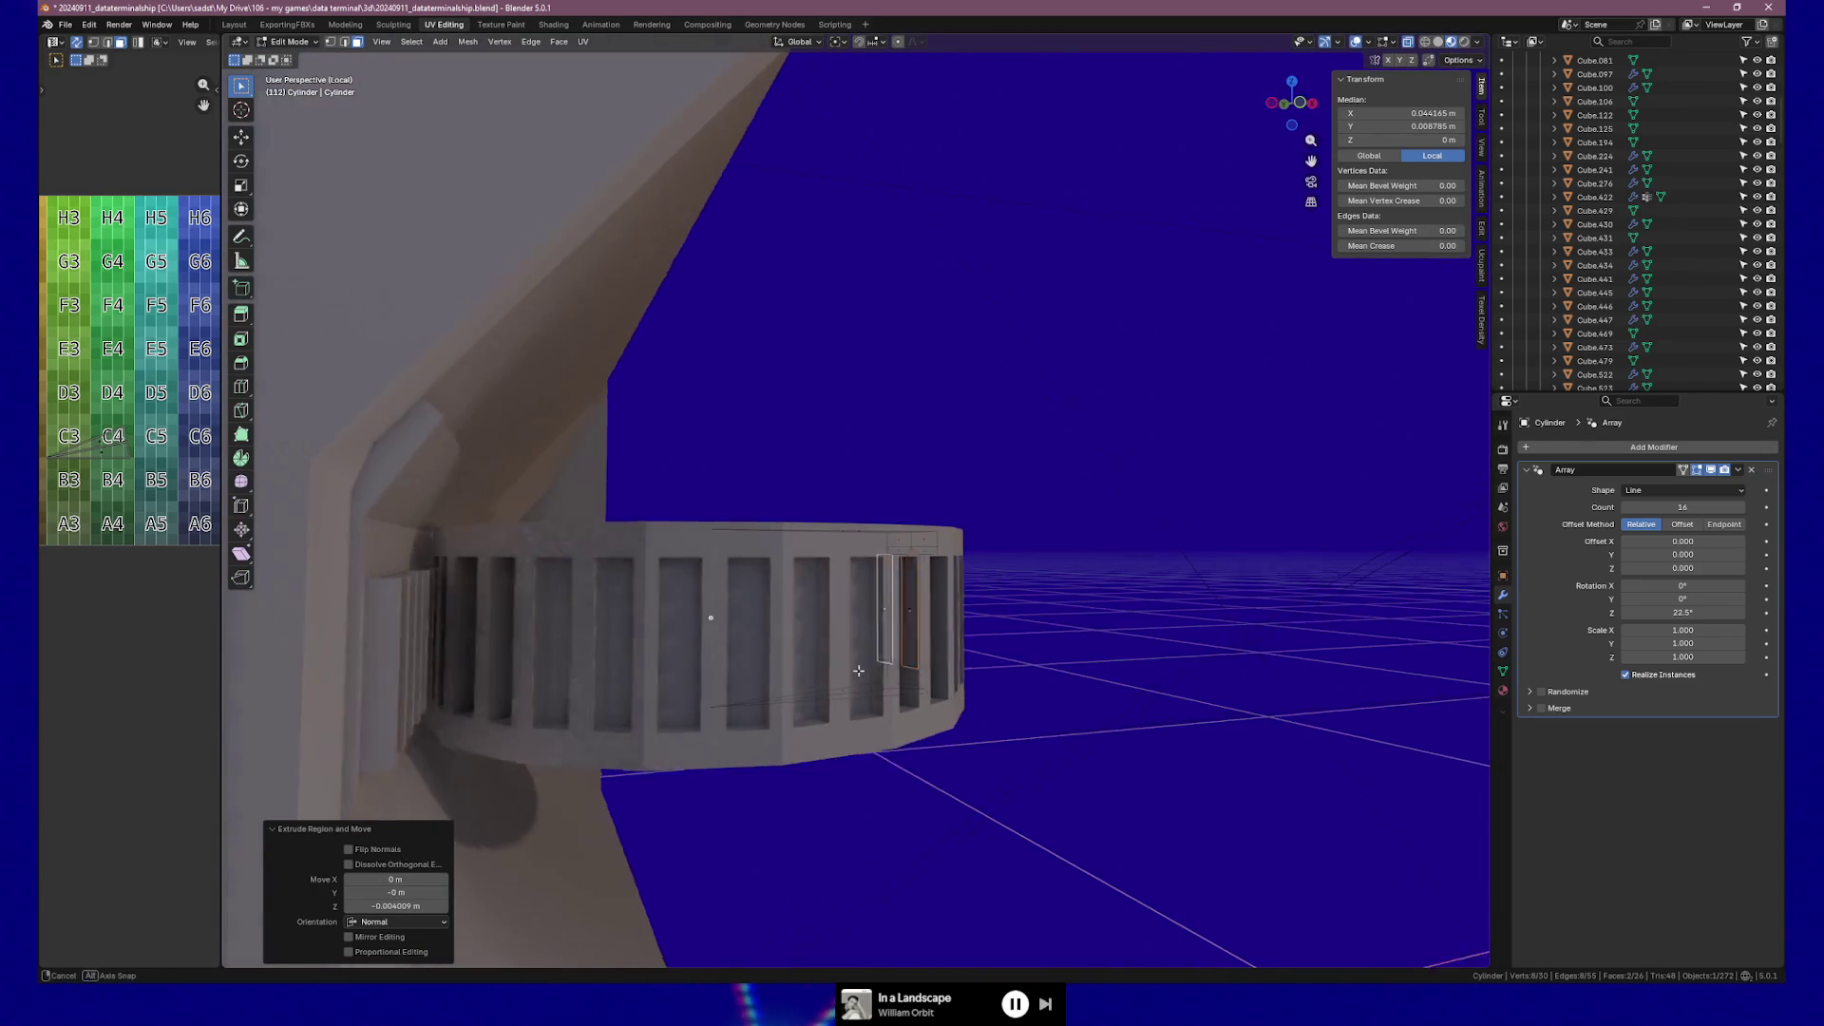
middle_drag(797, 679, 525, 667)
key(Tab)
mouse_move(928, 692)
middle_down()
mouse_move(880, 684)
mouse_move(940, 704)
mouse_move(931, 716)
middle_up()
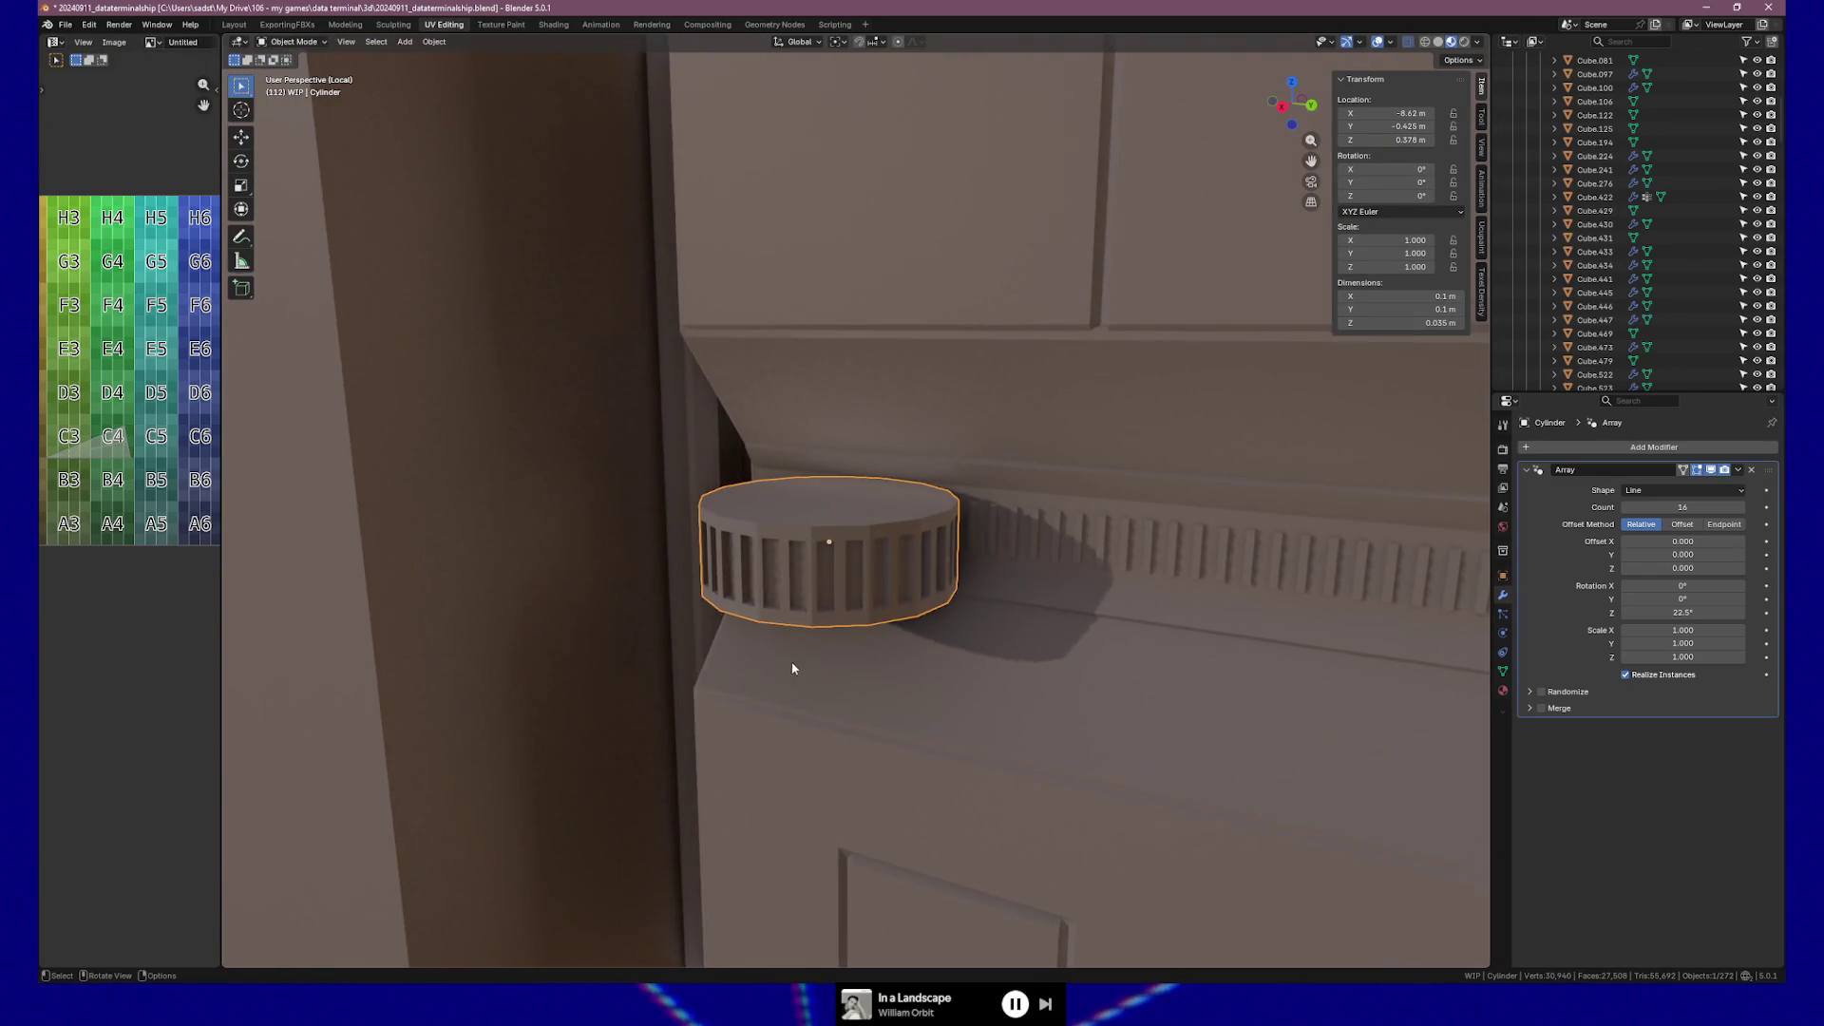
Zoom in and return to Edit Mode on the slotted knob, facing the slots.
scroll(791, 660, up, 2)
mouse_move(790, 660)
middle_down()
mouse_move(807, 651)
mouse_move(783, 578)
middle_up()
key(Tab)
scroll(779, 601, up, 2)
key(Tab)
key(ctrl+z)
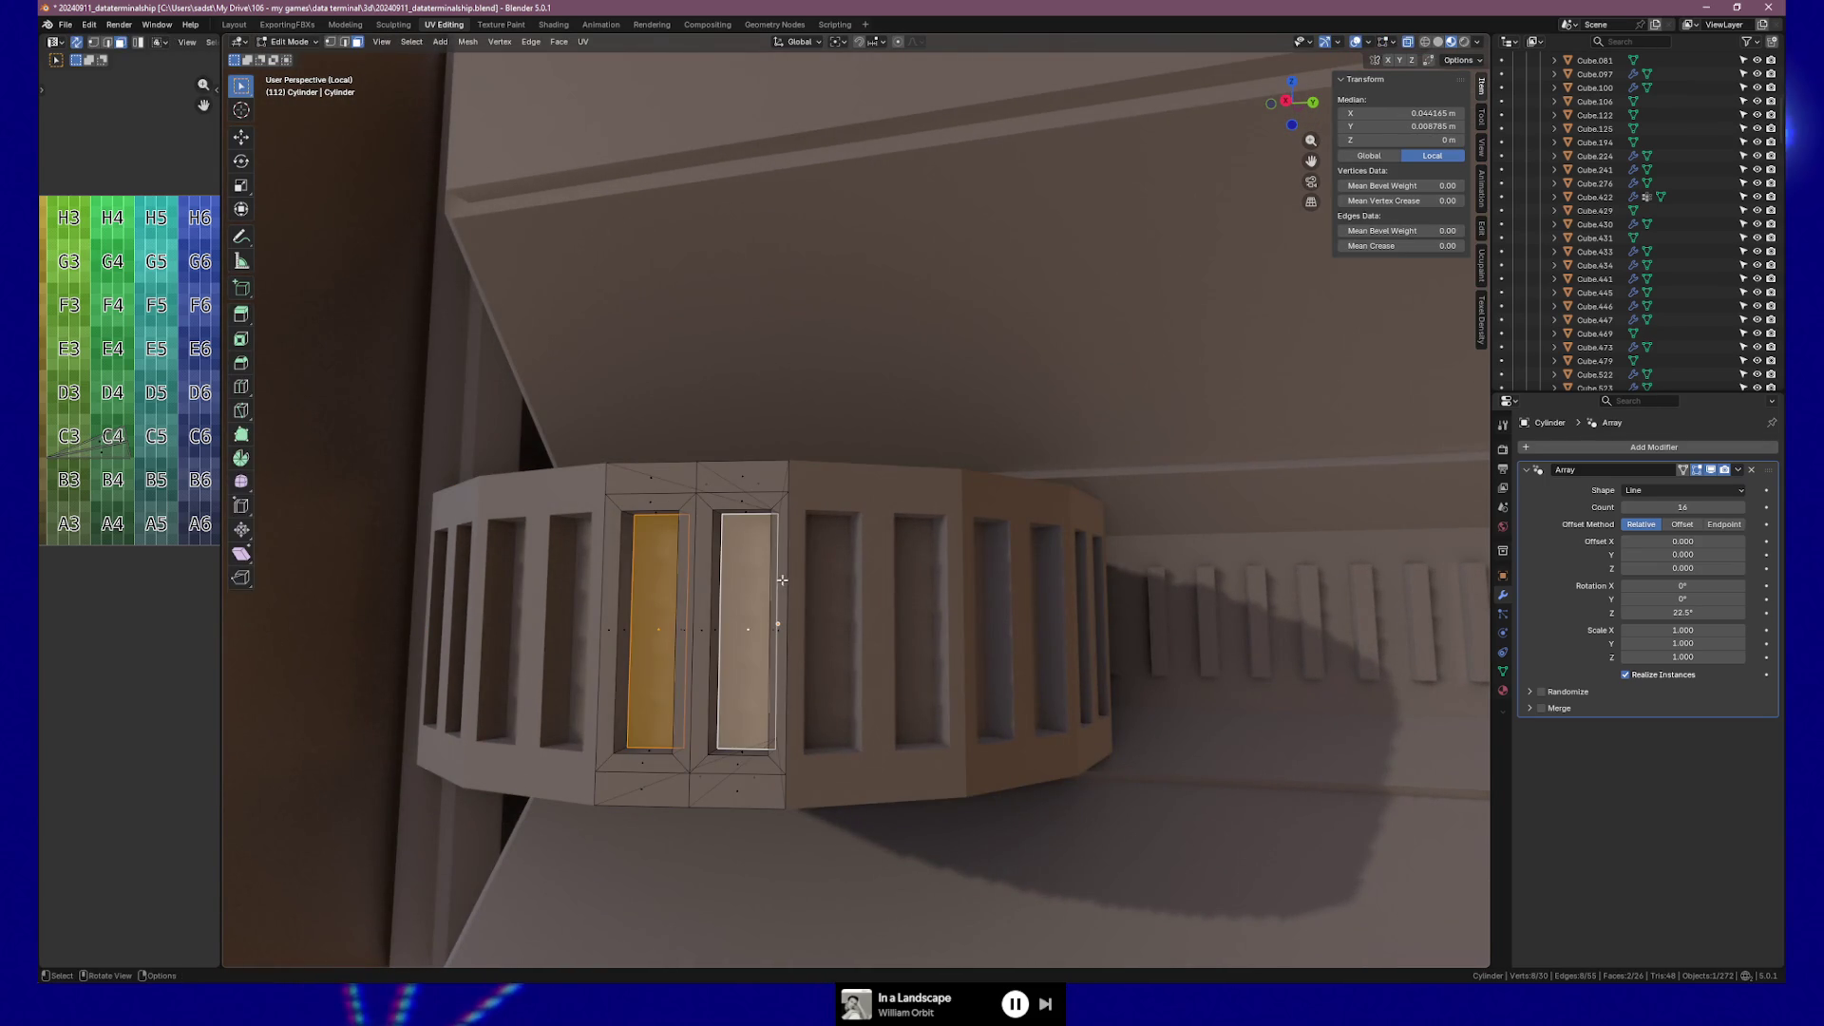
mouse_move(782, 578)
middle_down()
mouse_move(737, 609)
mouse_move(751, 593)
middle_up()
Start a knife cut at a slot's top corner, cancel it, and switch to the numpad 3 side view.
key(k)
click(720, 471)
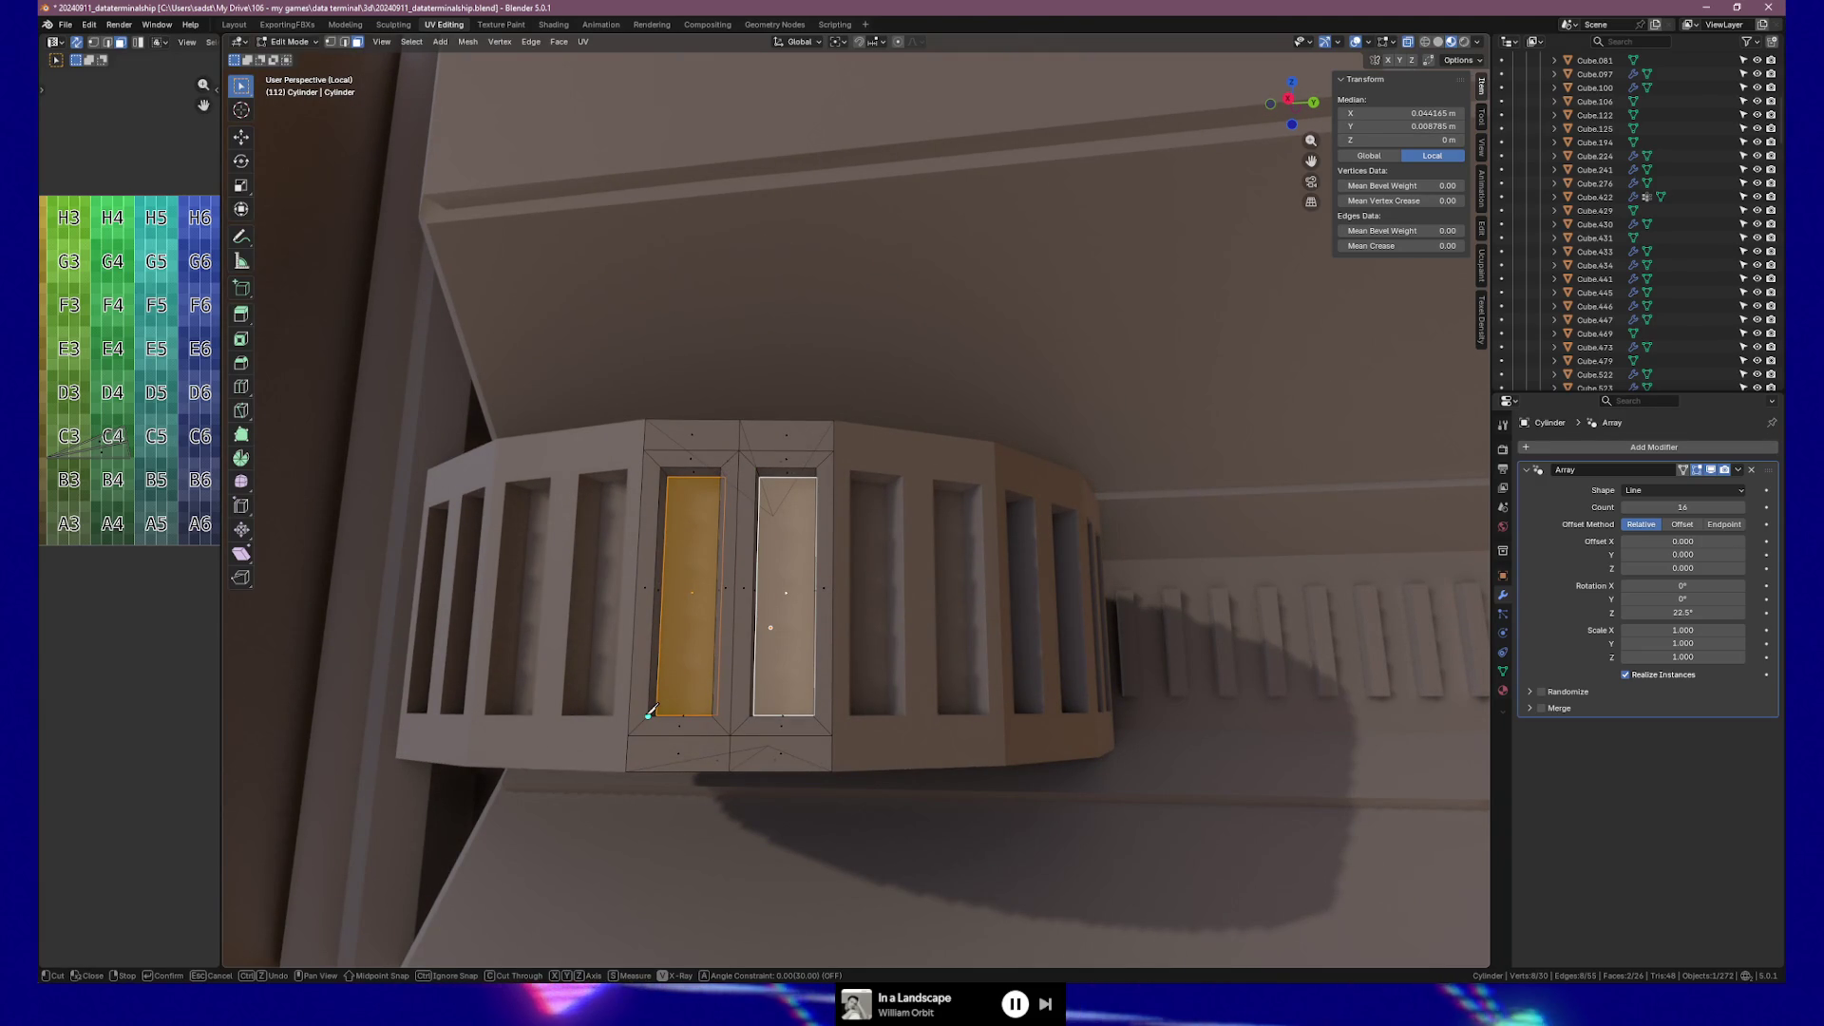
key(Escape)
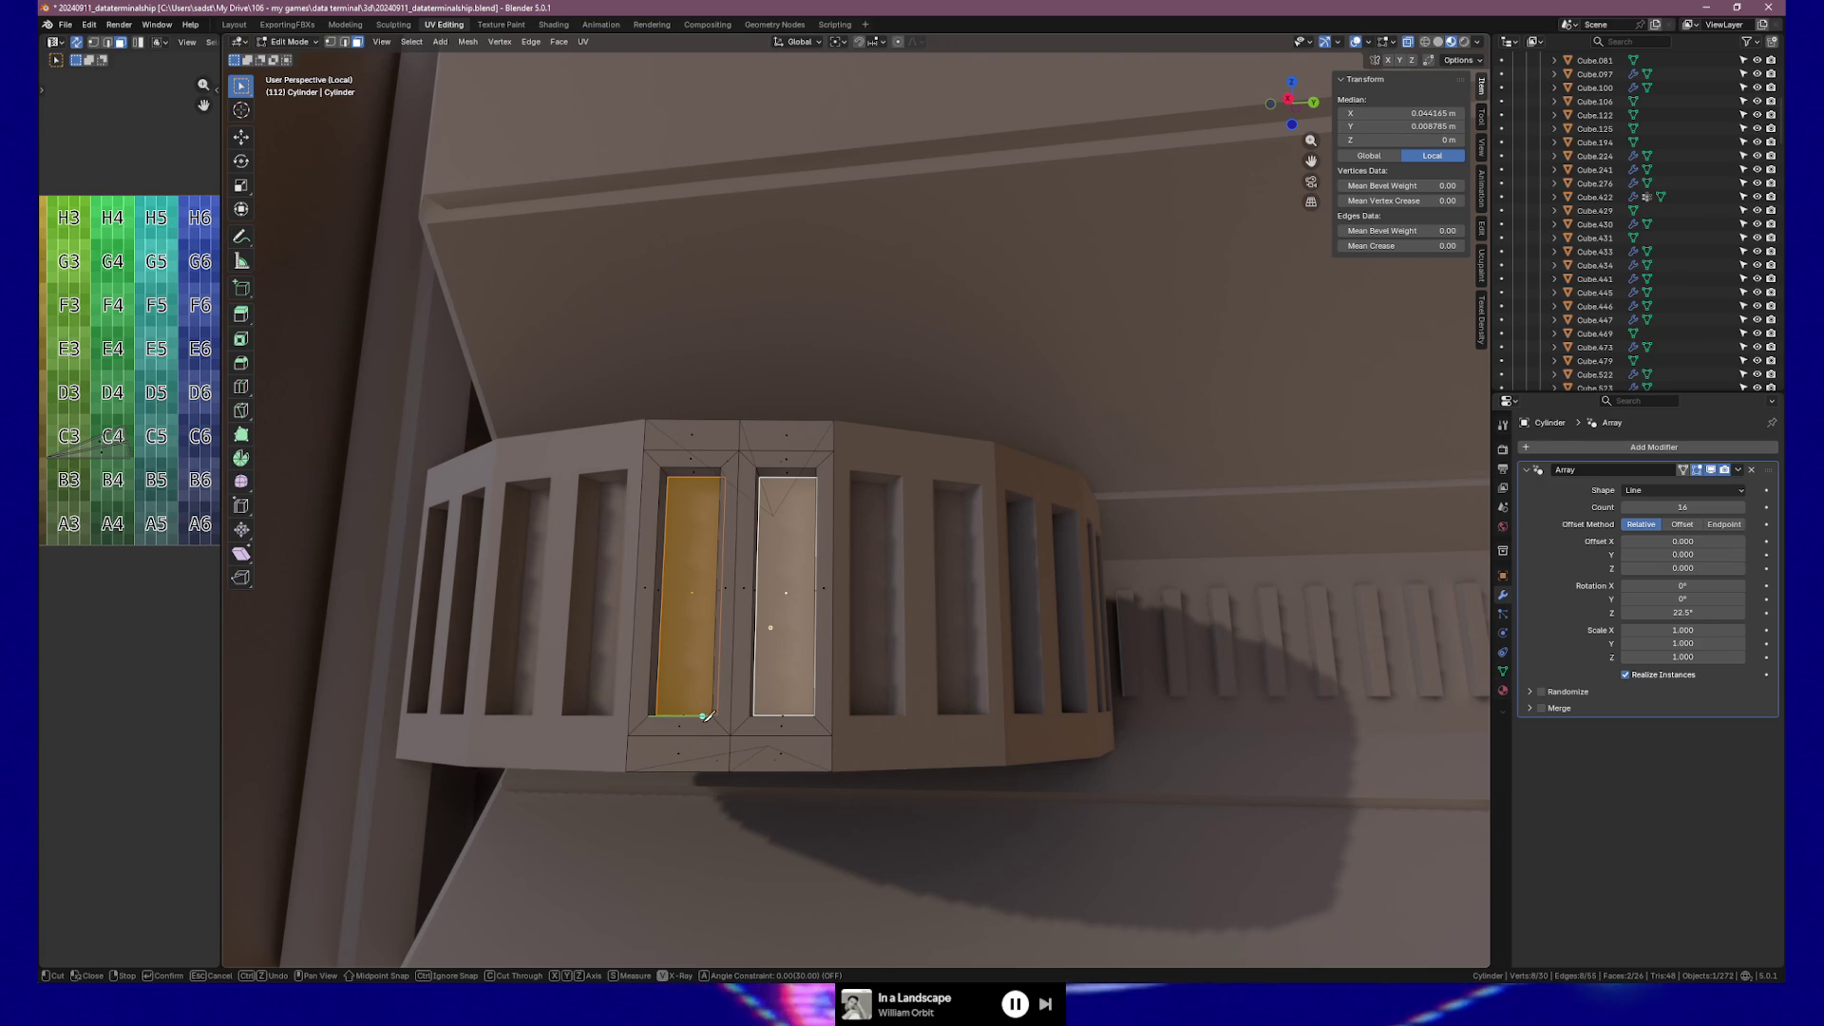
key(KP_3)
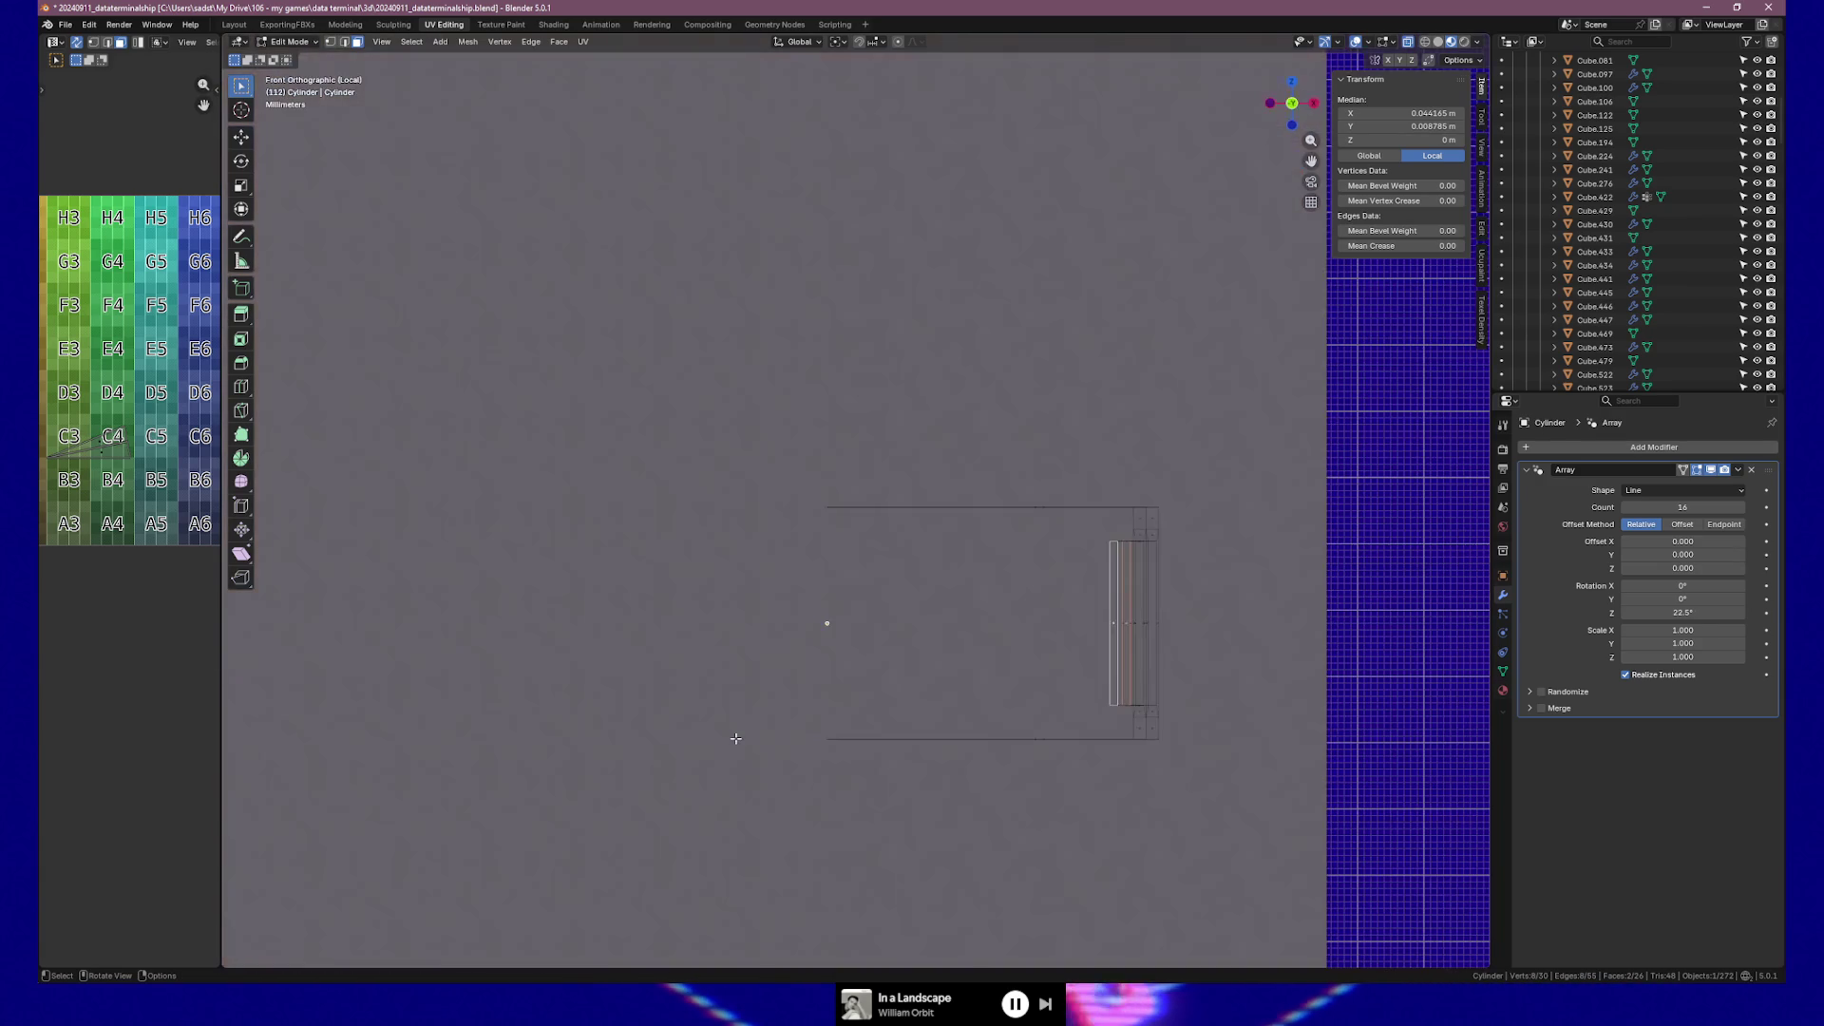
Zoom in and select the two neighbouring small top faces above the knob's slots.
scroll(778, 722, up, 1)
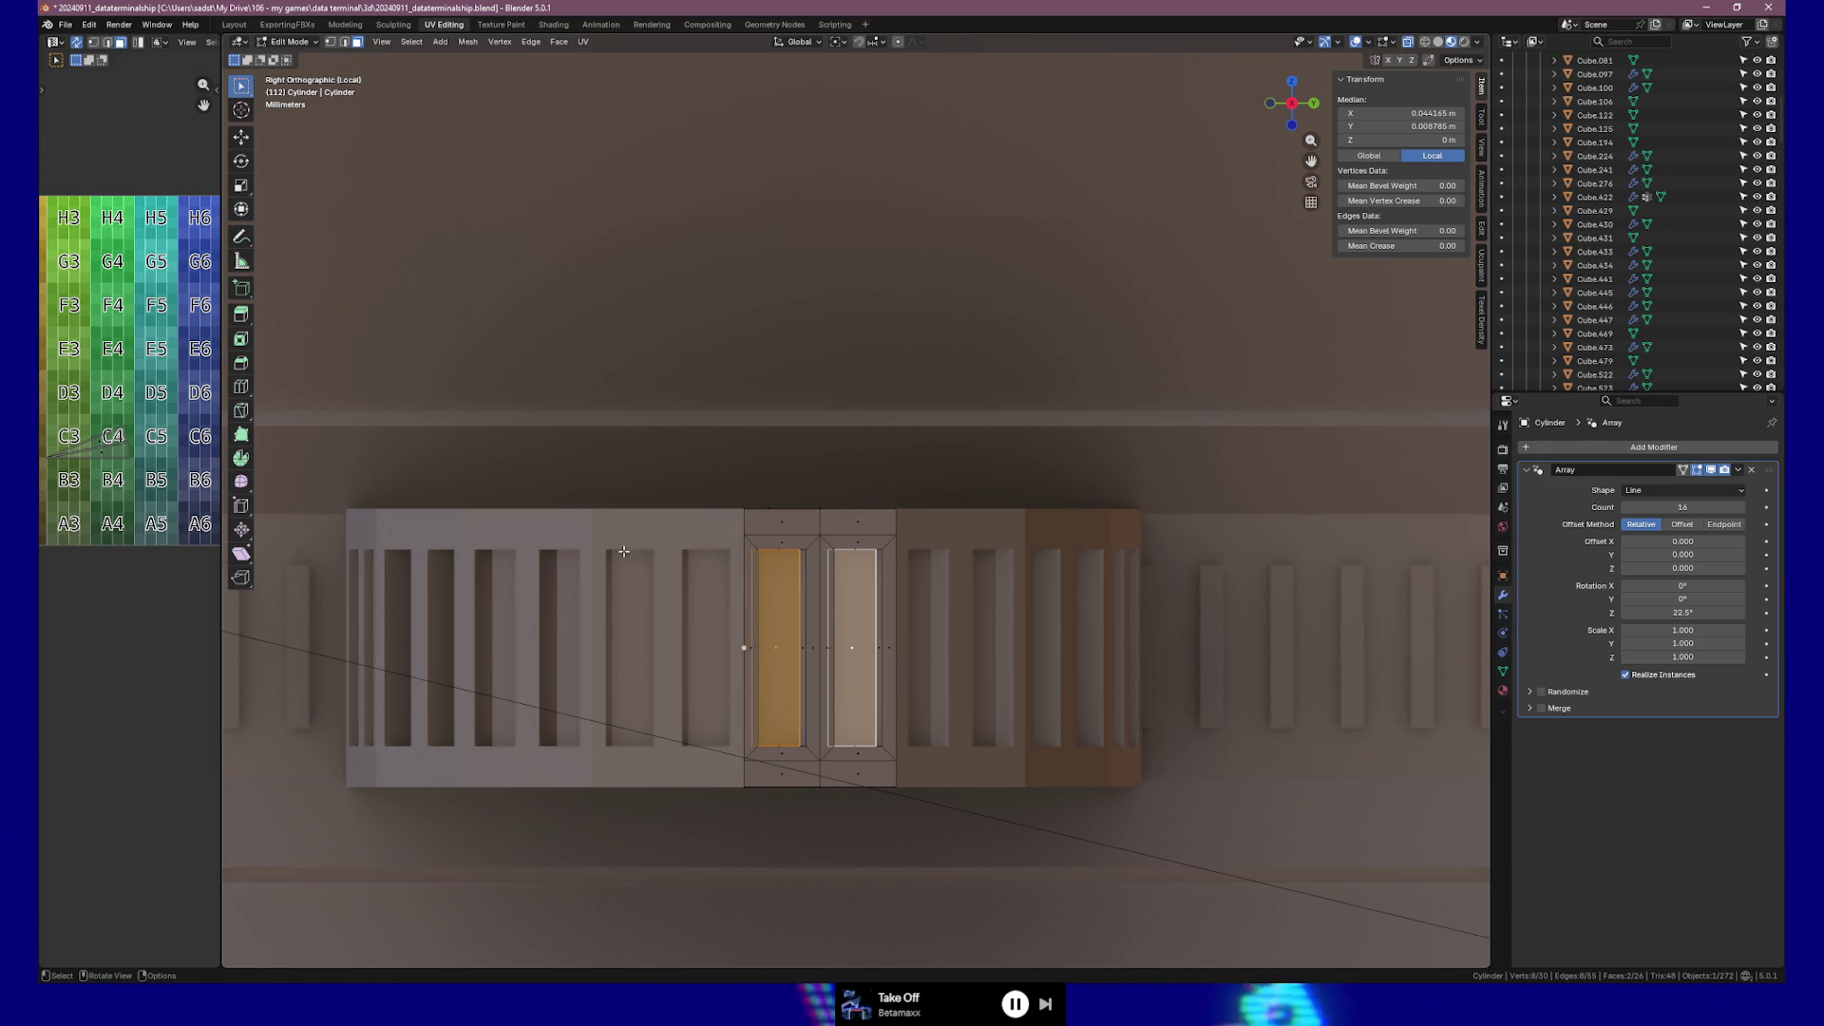
click(789, 522)
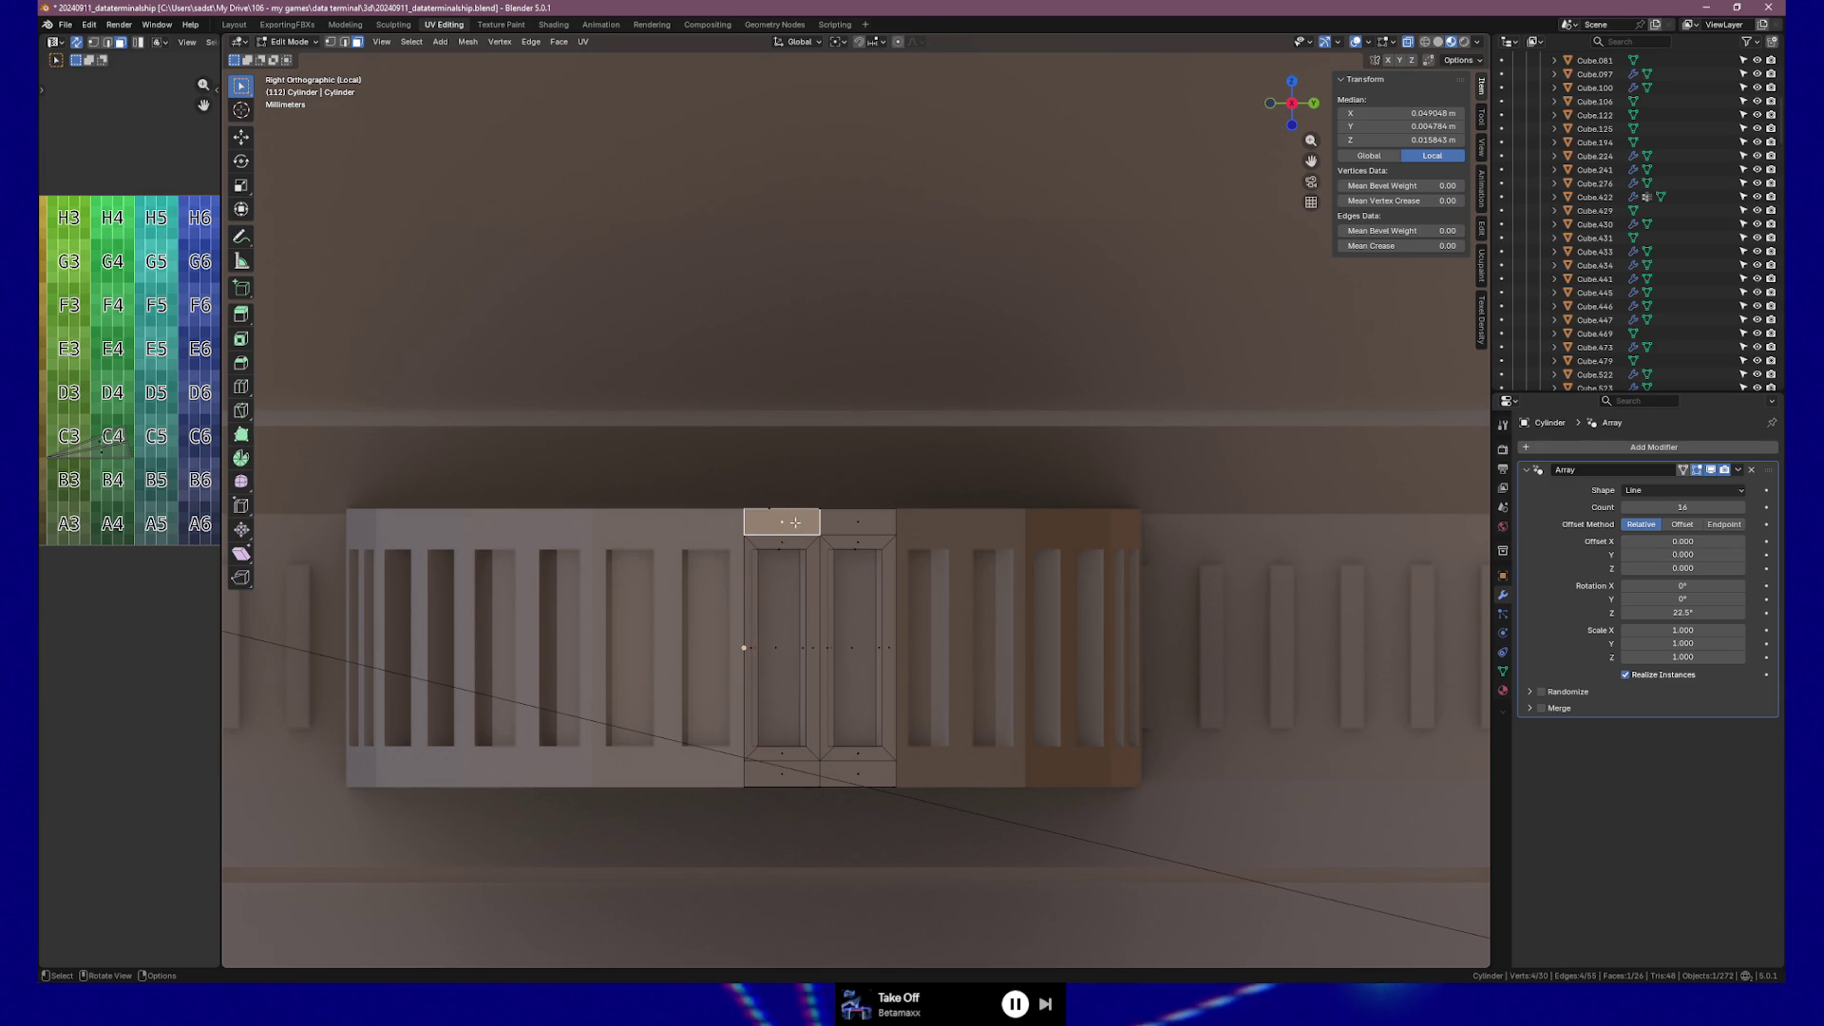
shift+click(857, 523)
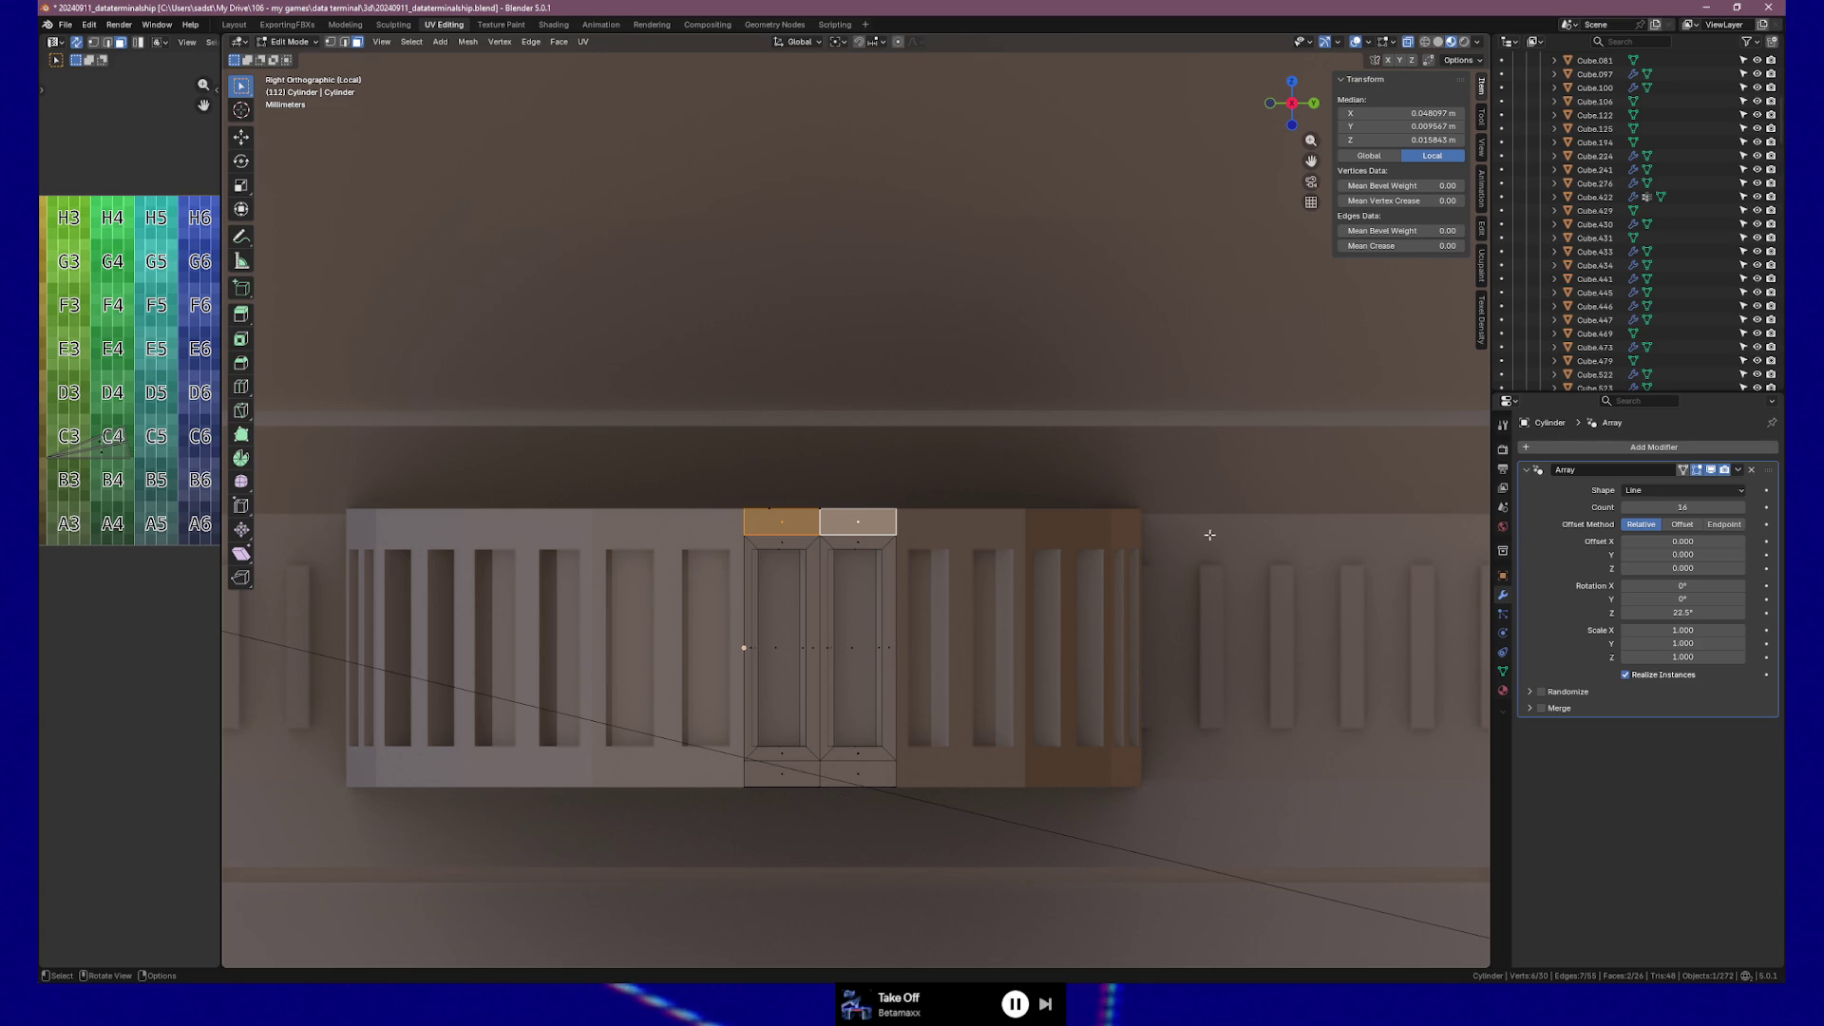
Orbit over the knob and leave Edit Mode with Tab.
mouse_move(851, 151)
middle_down()
mouse_move(921, 408)
mouse_move(842, 399)
mouse_move(712, 472)
mouse_move(775, 425)
mouse_move(828, 437)
middle_up()
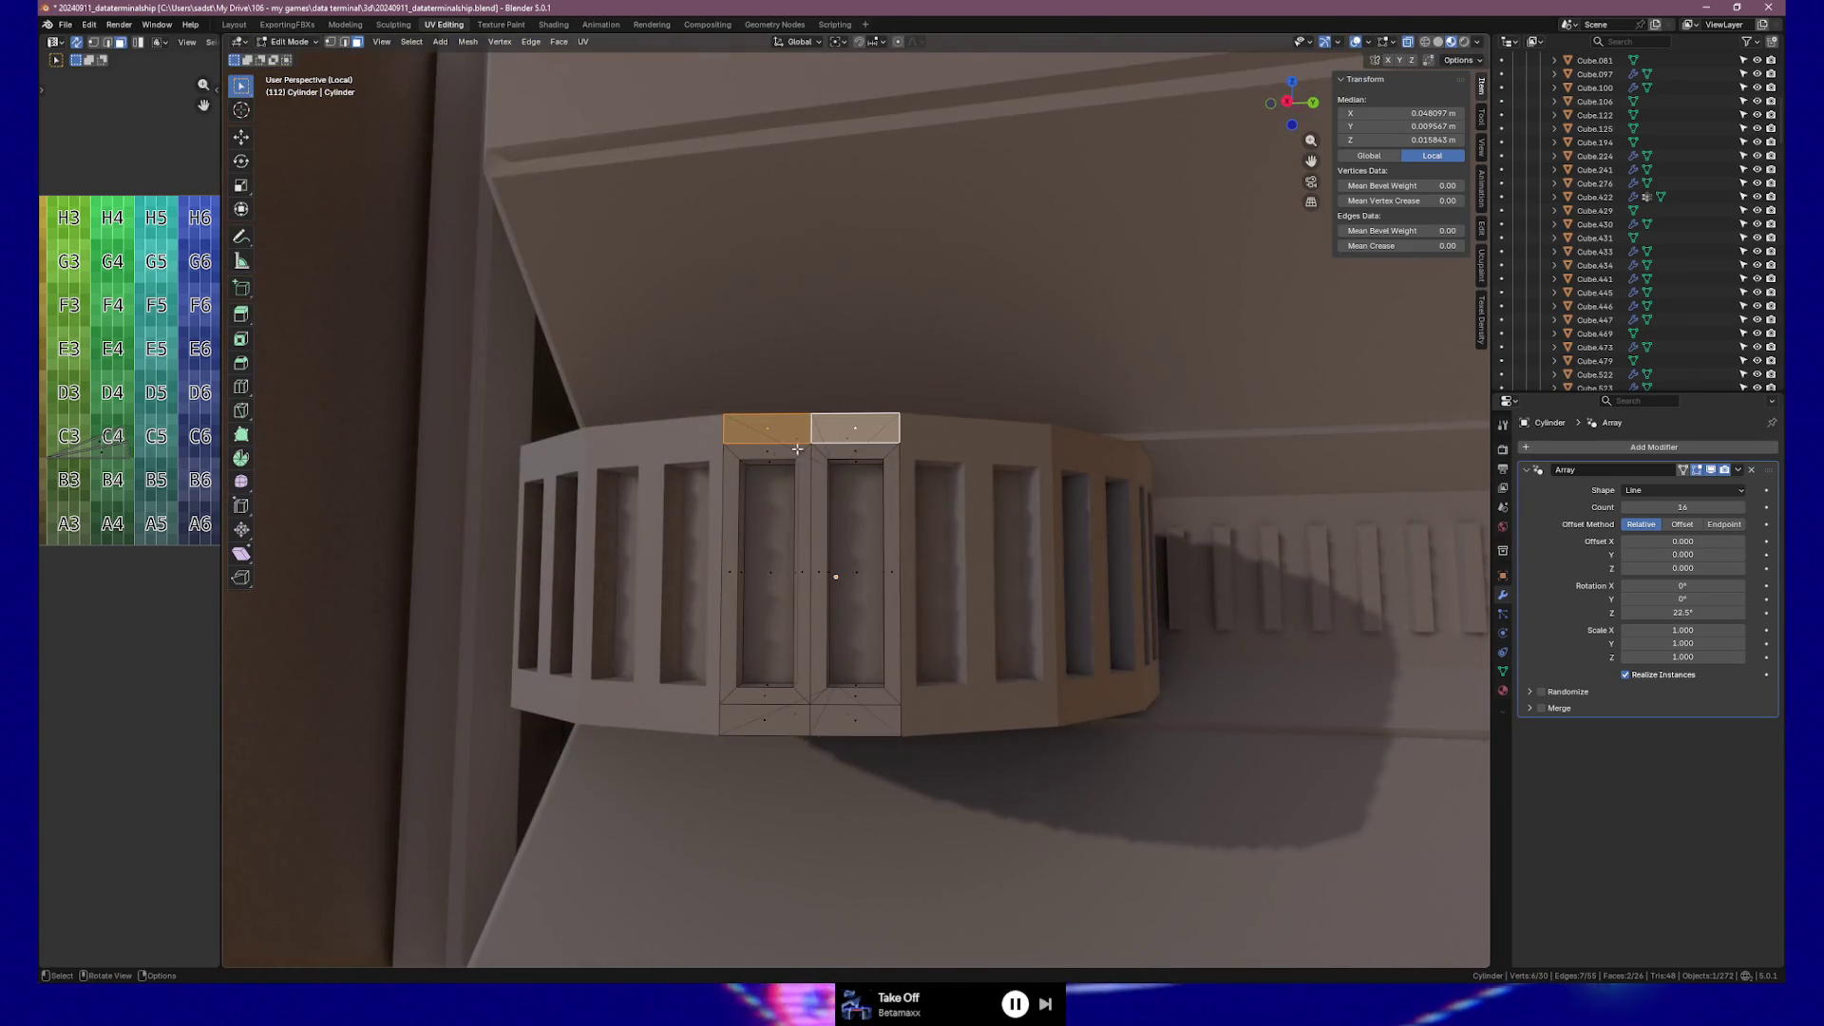
scroll(818, 471, up, 1)
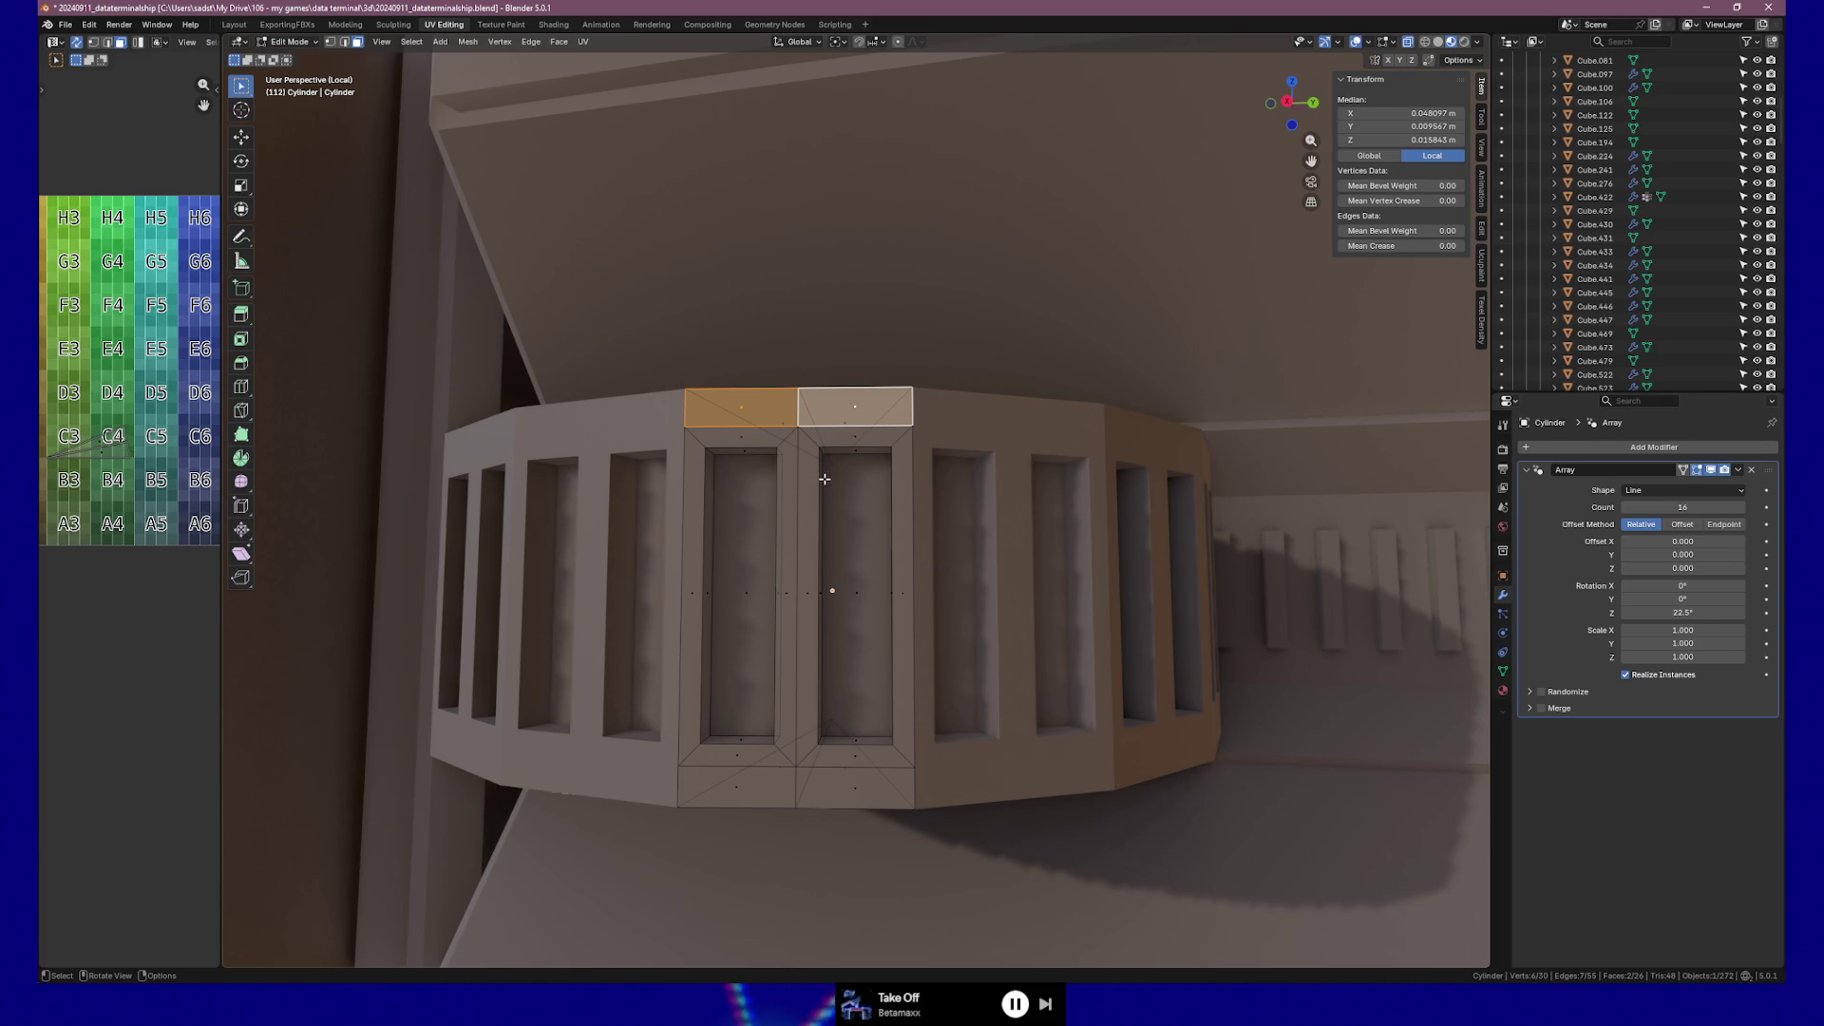
ctrl+middle_drag(1043, 573, 1047, 564)
scroll(993, 623, down, 3)
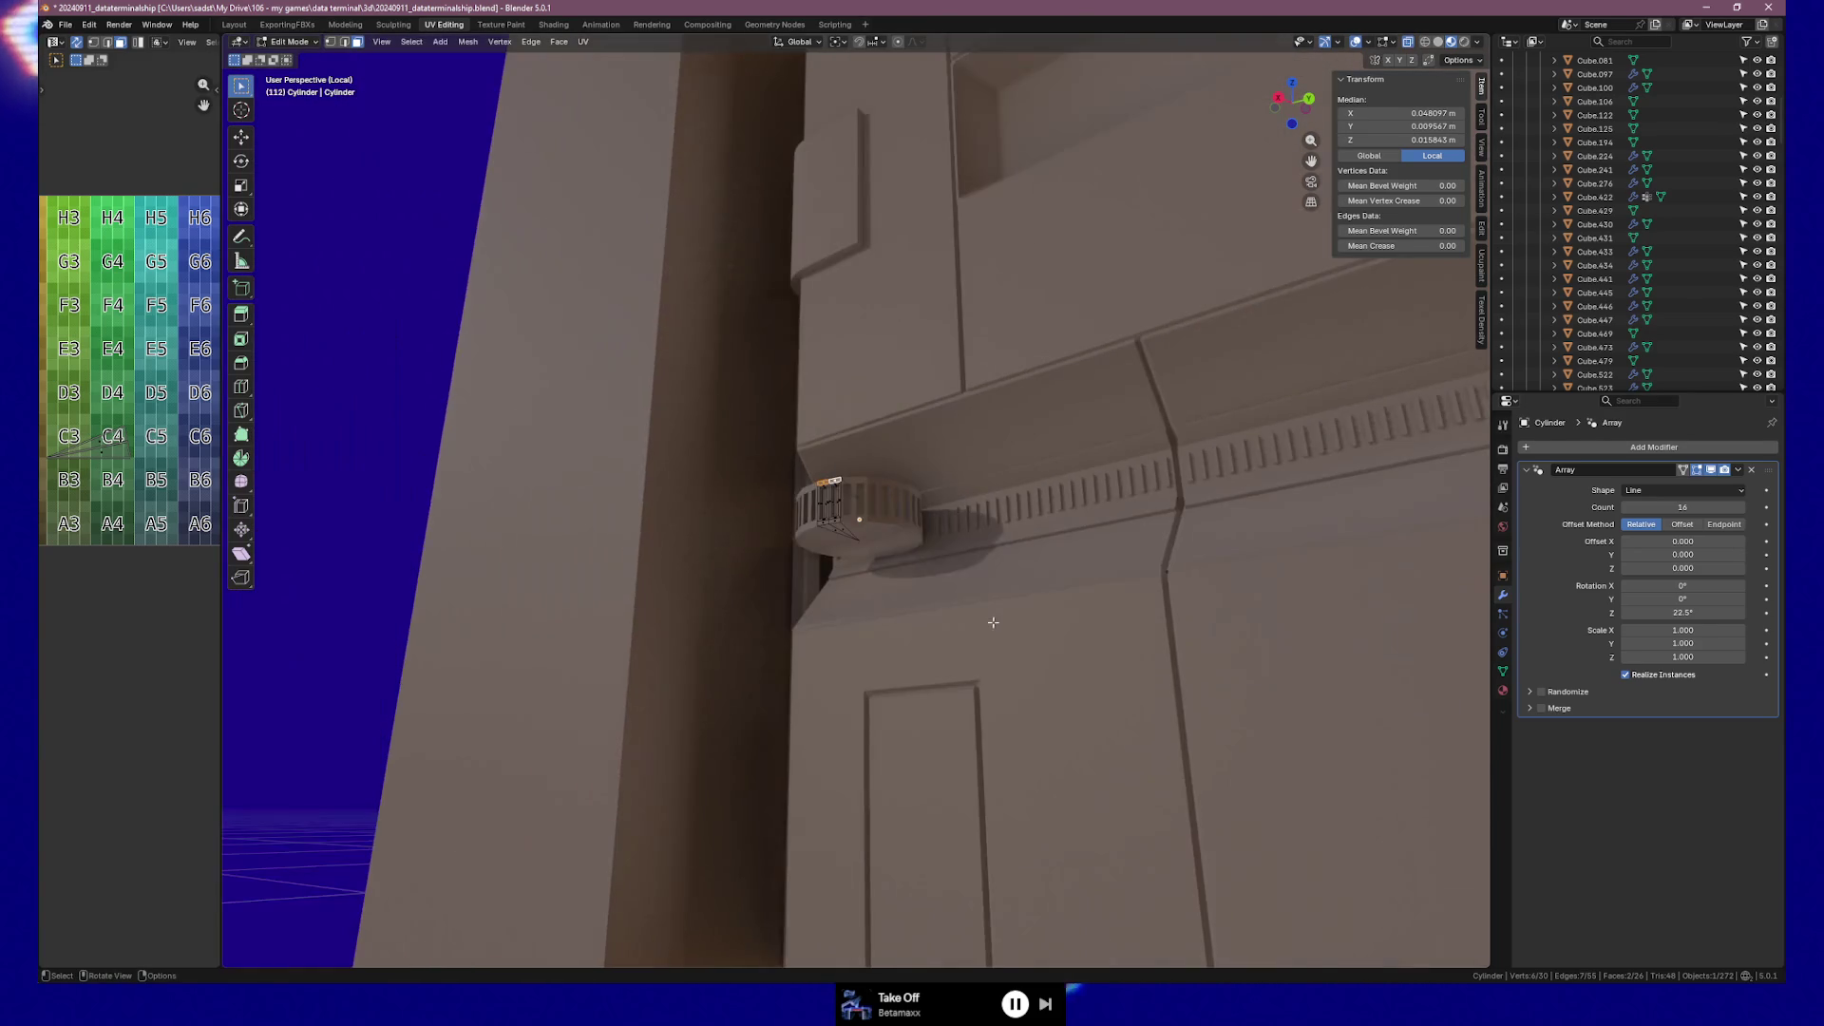
key(Caps_Lock)
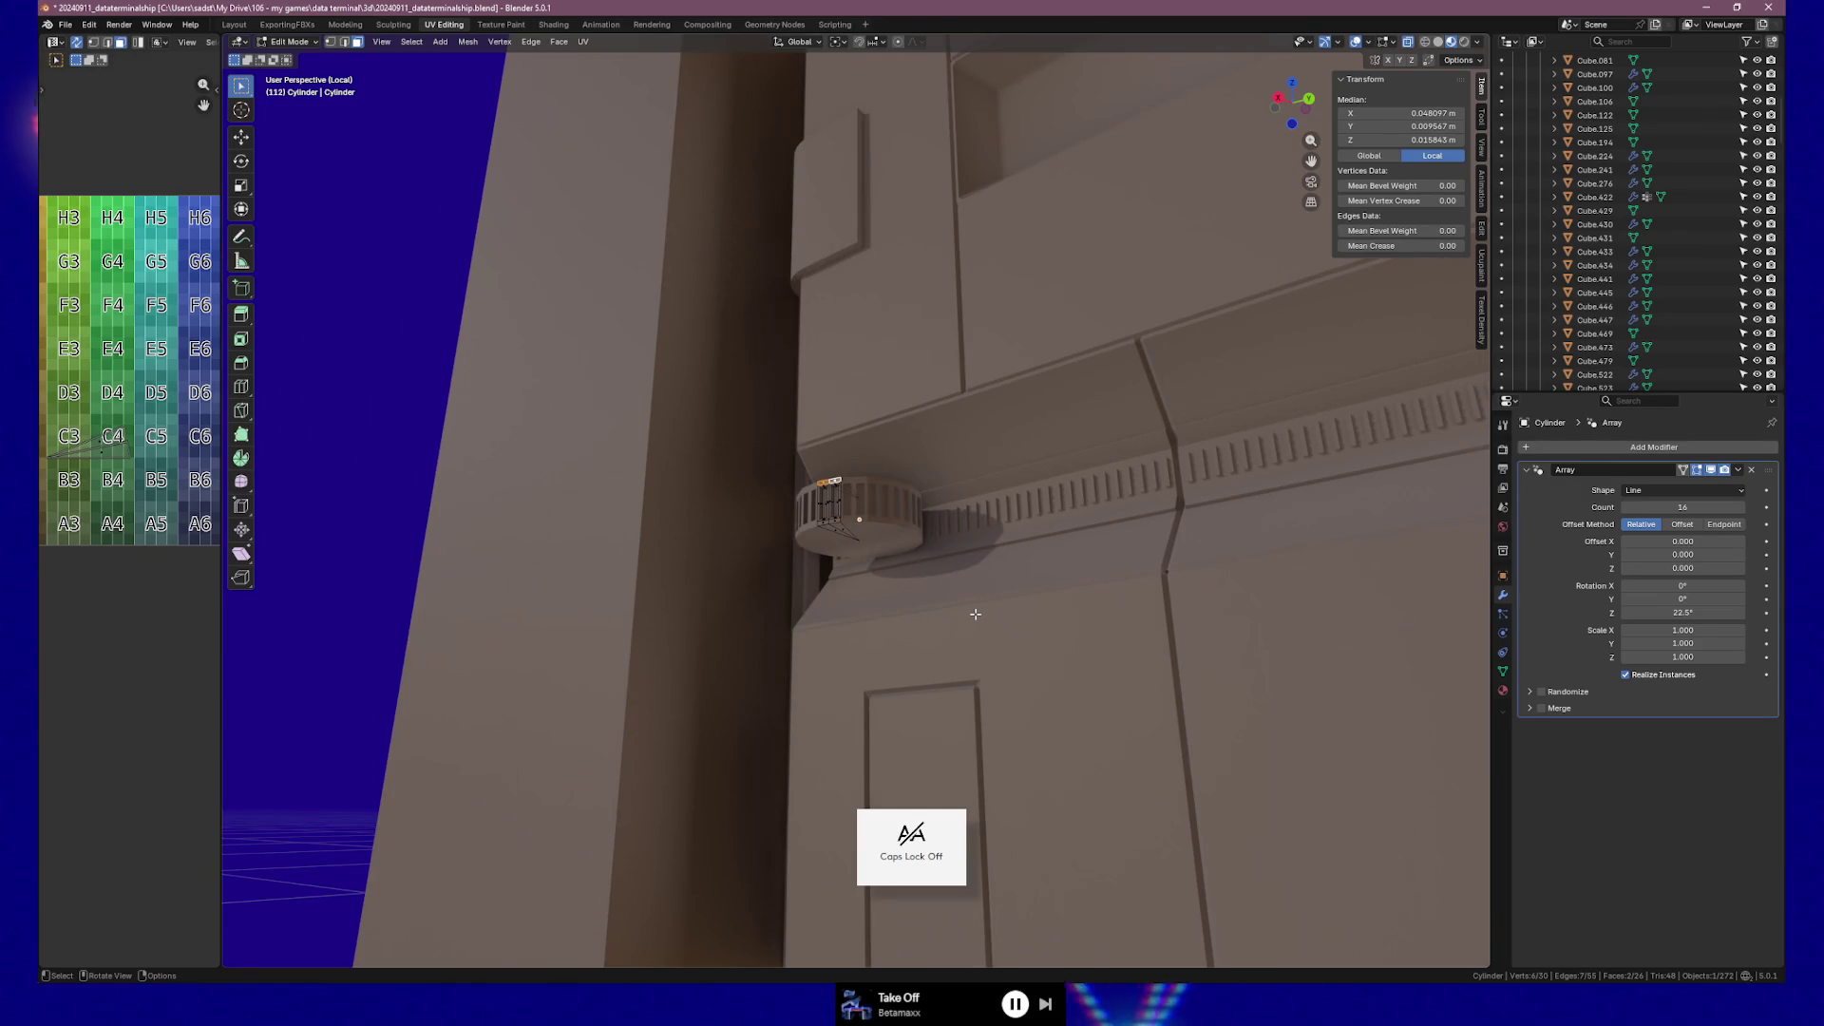
key(Tab)
Zoom out and select the door panel object Cube.422.
middle_drag(988, 611, 993, 646)
scroll(993, 646, down, 5)
click(1013, 660)
mouse_move(1119, 712)
middle_down()
mouse_move(1195, 741)
mouse_move(1062, 741)
mouse_move(1250, 736)
mouse_move(1045, 737)
mouse_move(1181, 731)
middle_up()
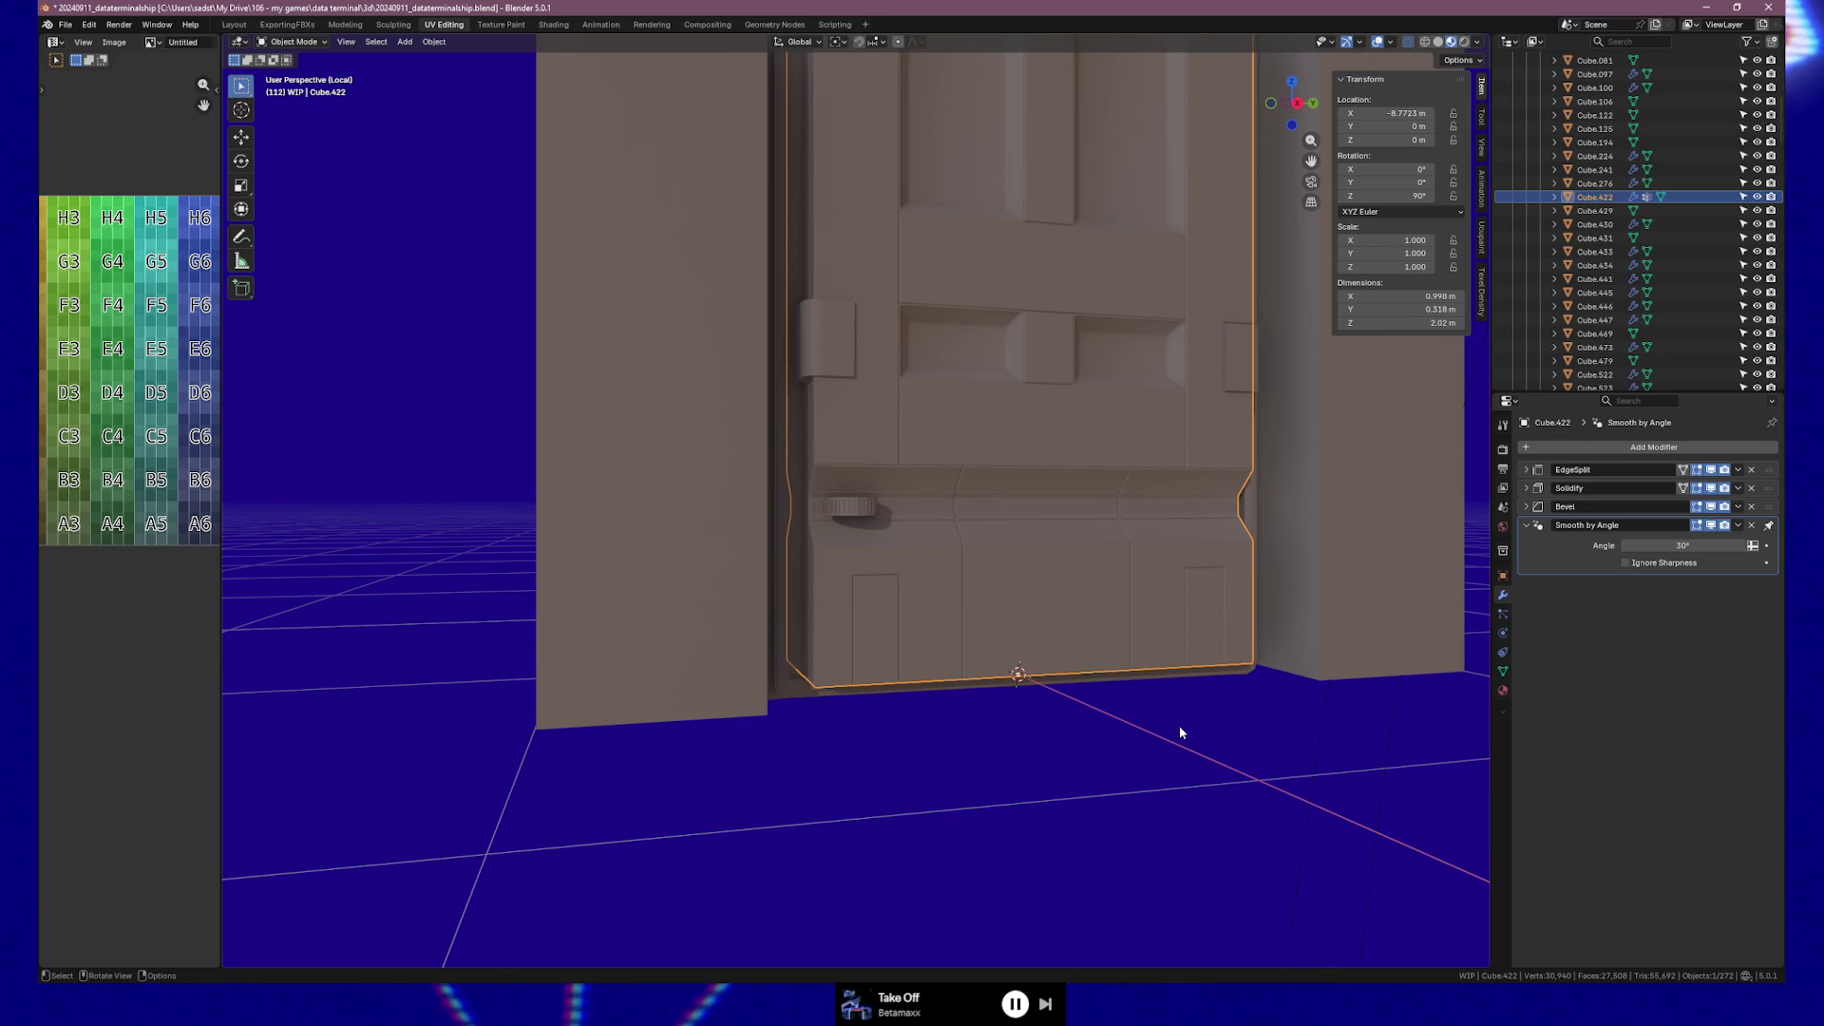
Orbit and zoom to inspect the knob against the door ledge from front and side.
mouse_move(1180, 732)
middle_down()
mouse_move(1046, 476)
mouse_move(945, 471)
mouse_move(1079, 475)
mouse_move(1060, 469)
middle_up()
scroll(862, 603, up, 3)
scroll(862, 603, up, 6)
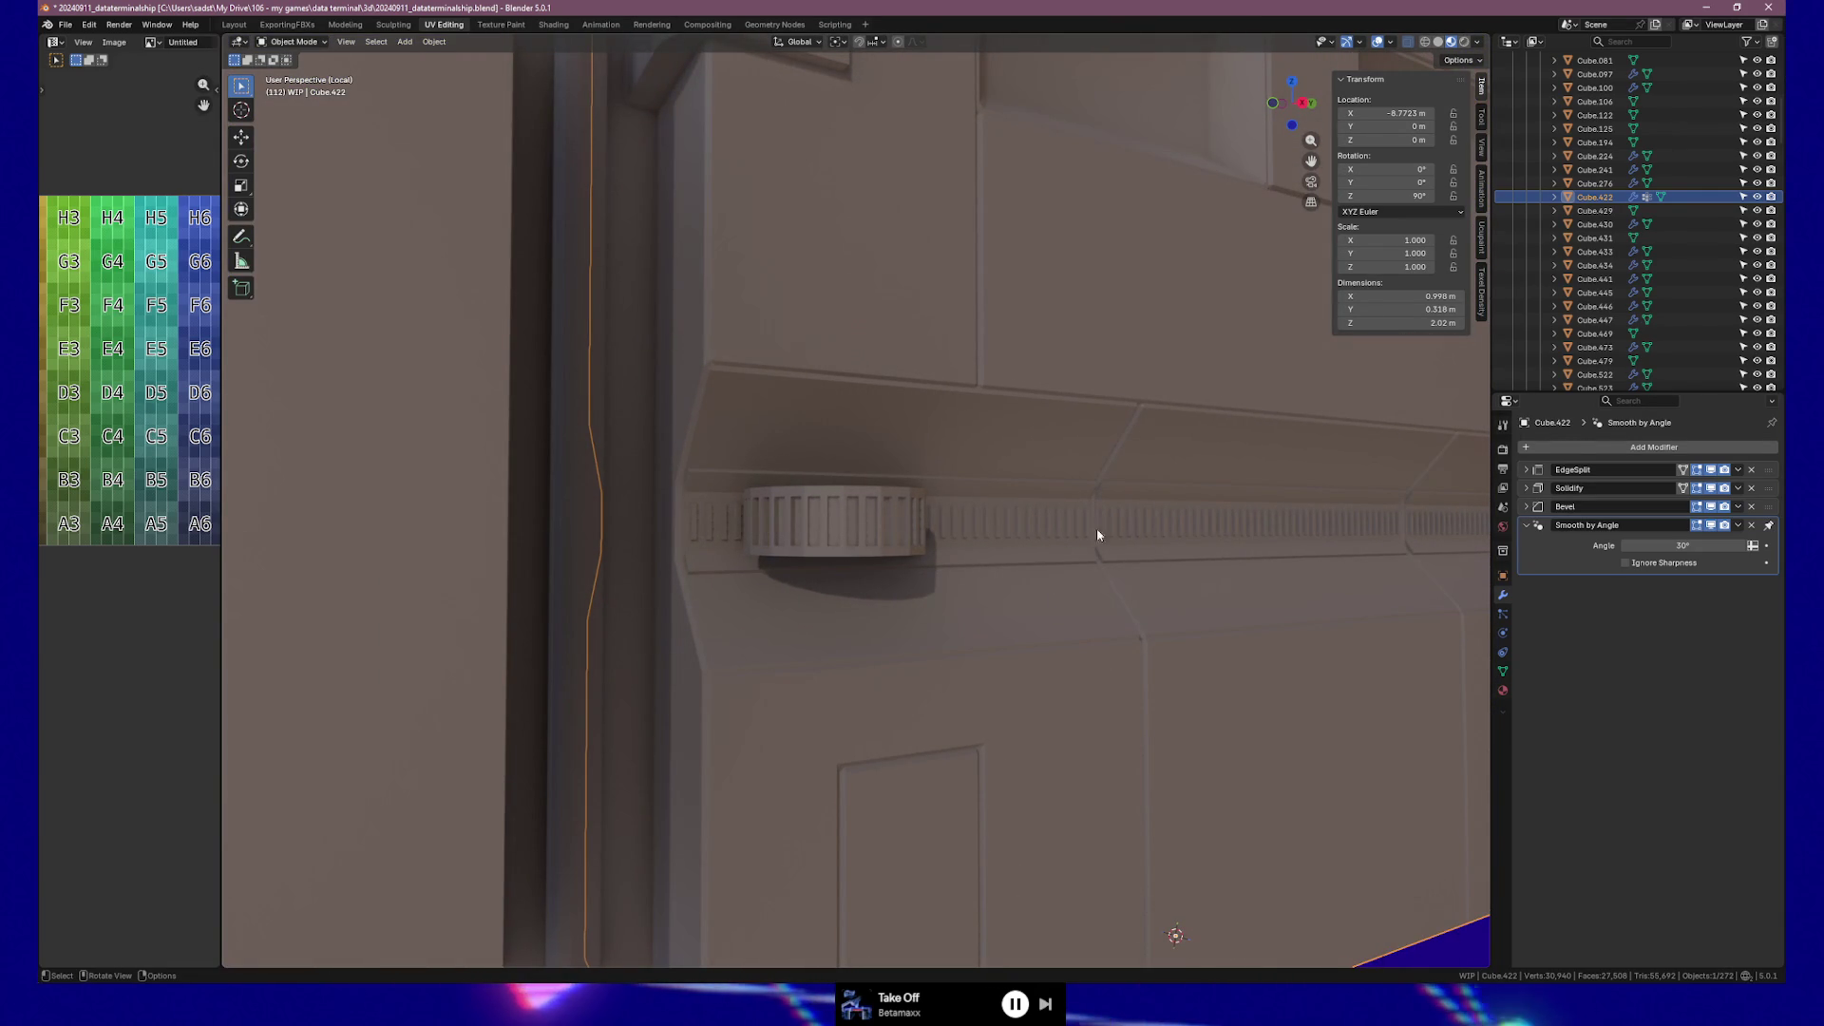
mouse_move(1098, 545)
middle_down()
mouse_move(966, 543)
mouse_move(1035, 557)
mouse_move(1006, 541)
mouse_move(987, 551)
mouse_move(1002, 558)
middle_up()
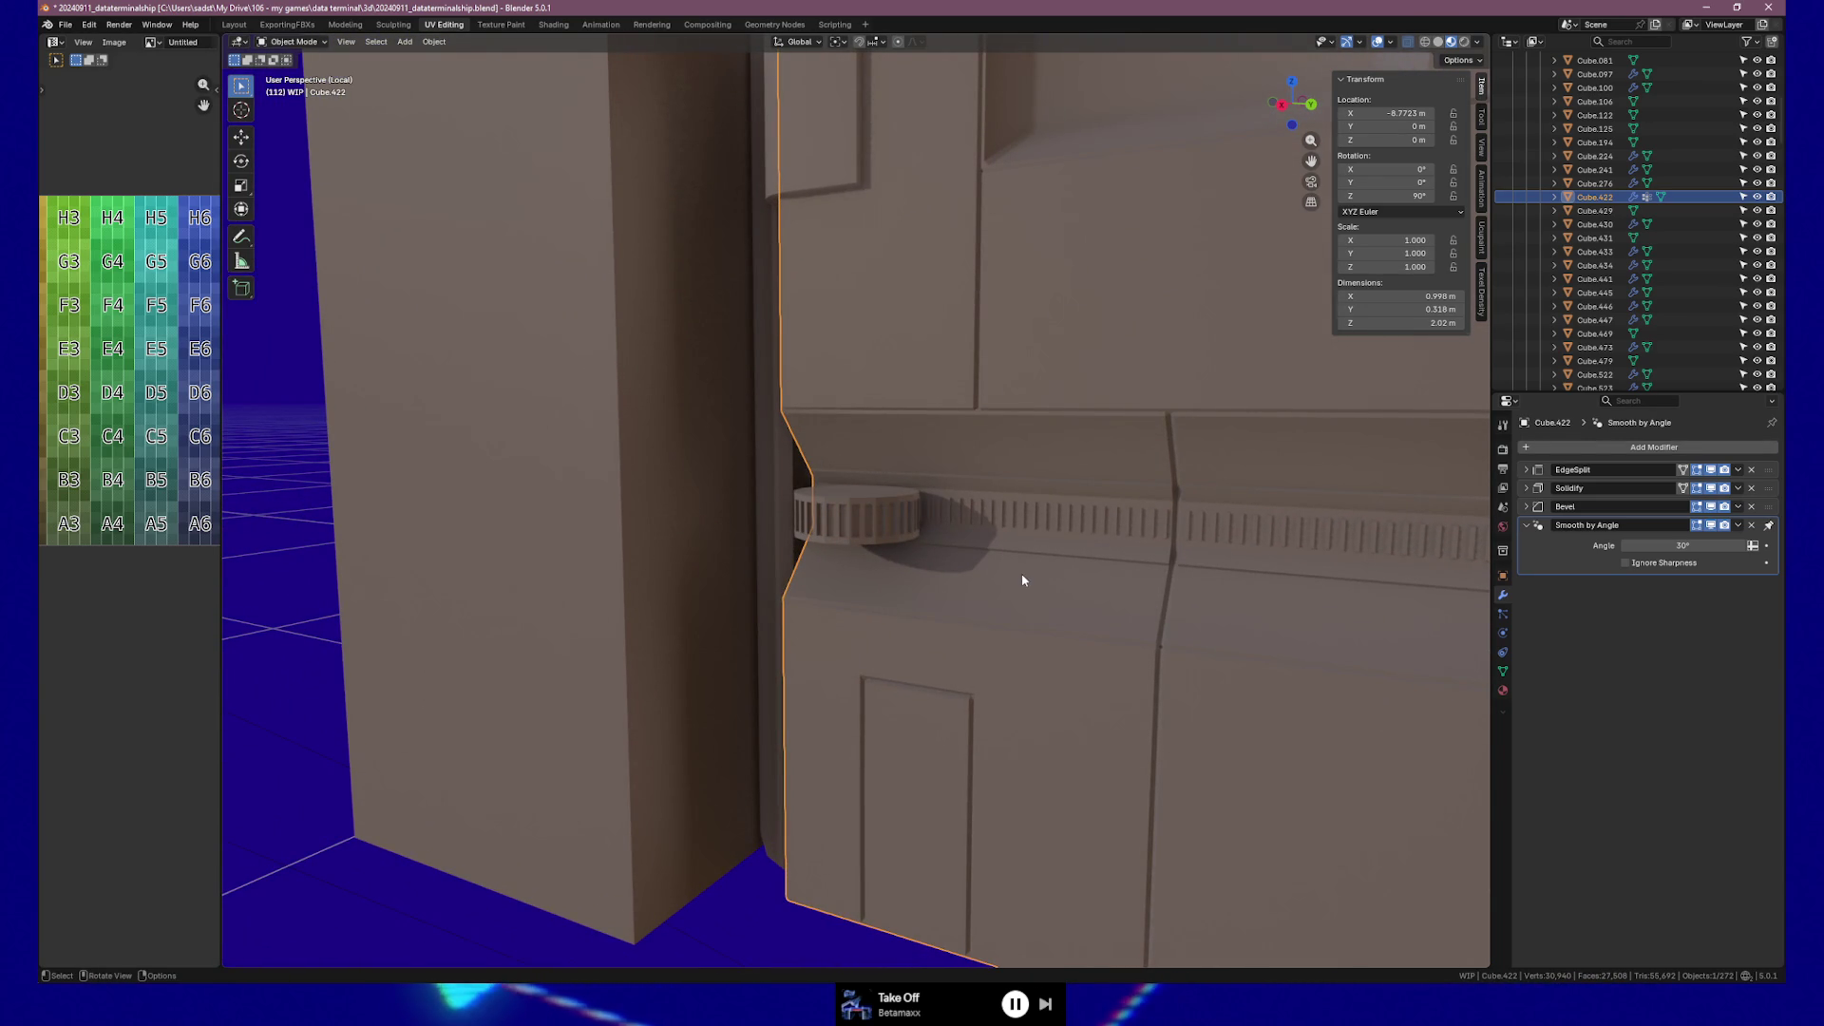
mouse_move(1010, 566)
middle_down()
mouse_move(932, 550)
mouse_move(941, 572)
mouse_move(901, 492)
middle_up()
Select the knob cylinder, enter Edit Mode and pick its top faces.
click(936, 540)
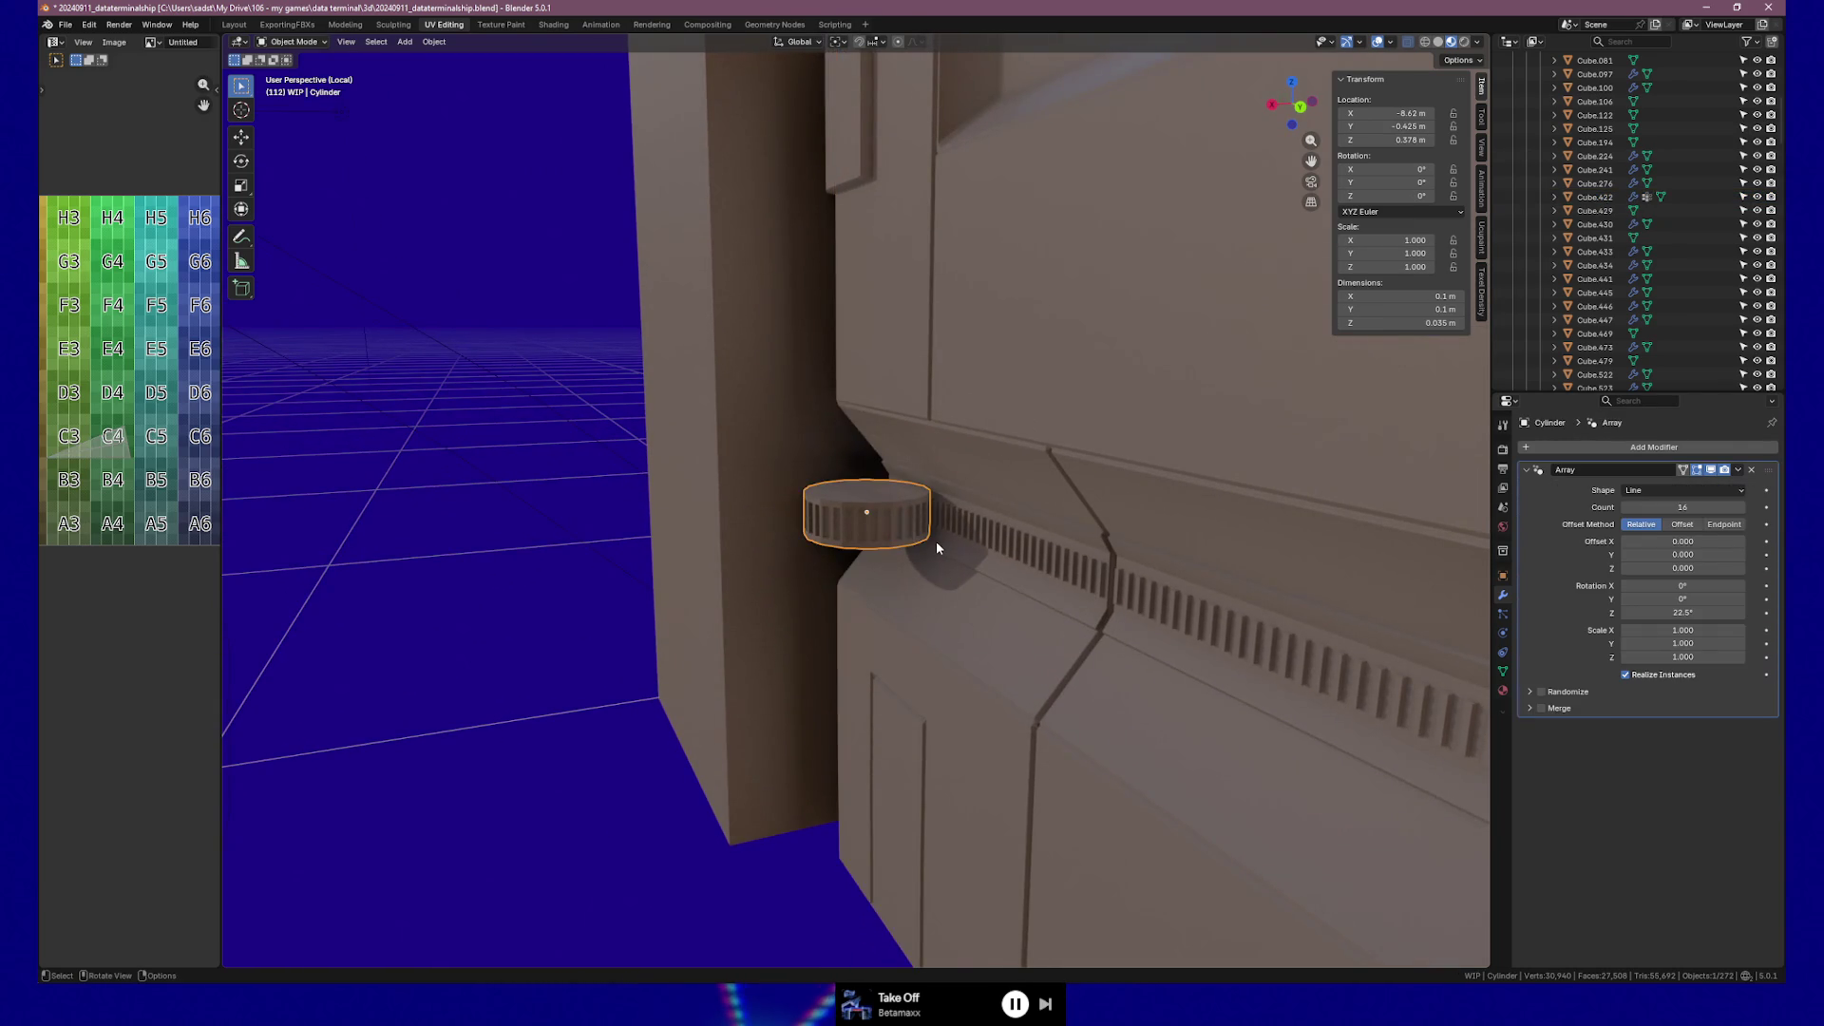
scroll(936, 540, up, 3)
key(Tab)
mouse_move(824, 515)
middle_down()
mouse_move(861, 565)
mouse_move(855, 508)
middle_up()
click(832, 516)
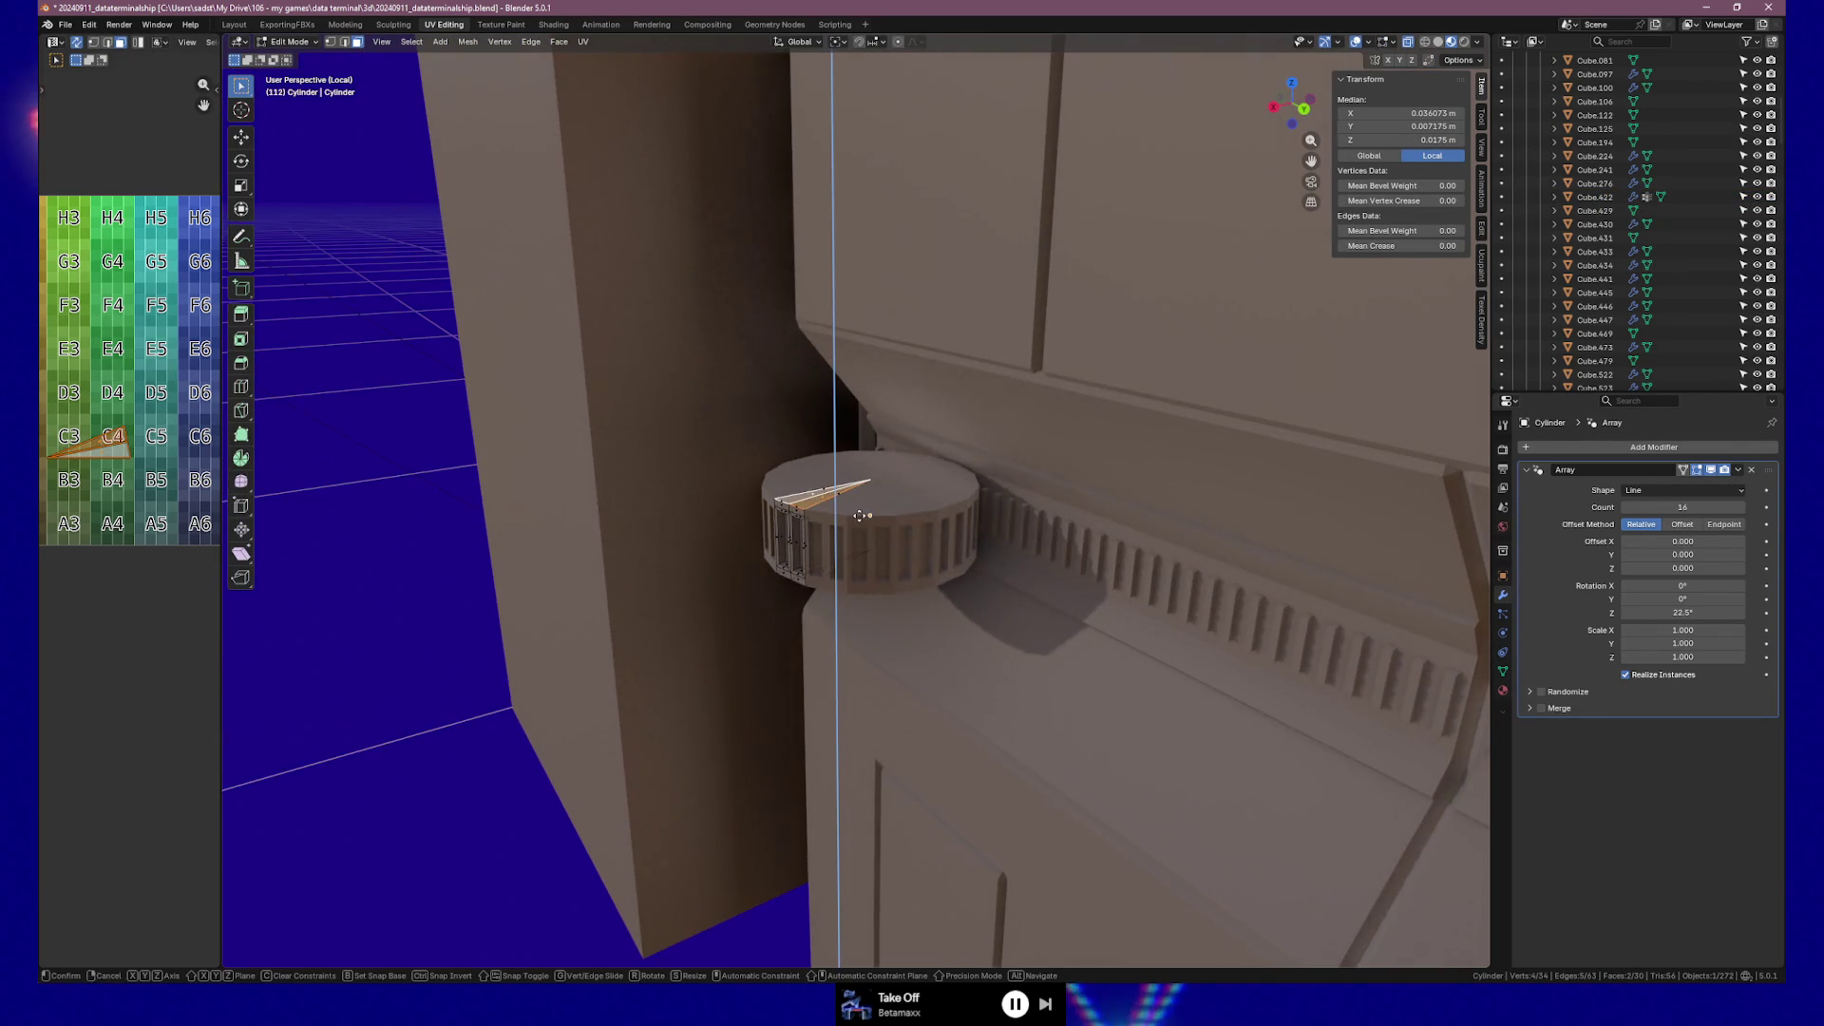
Extrude the knob's top faces slightly upward and select a side face.
key(e)
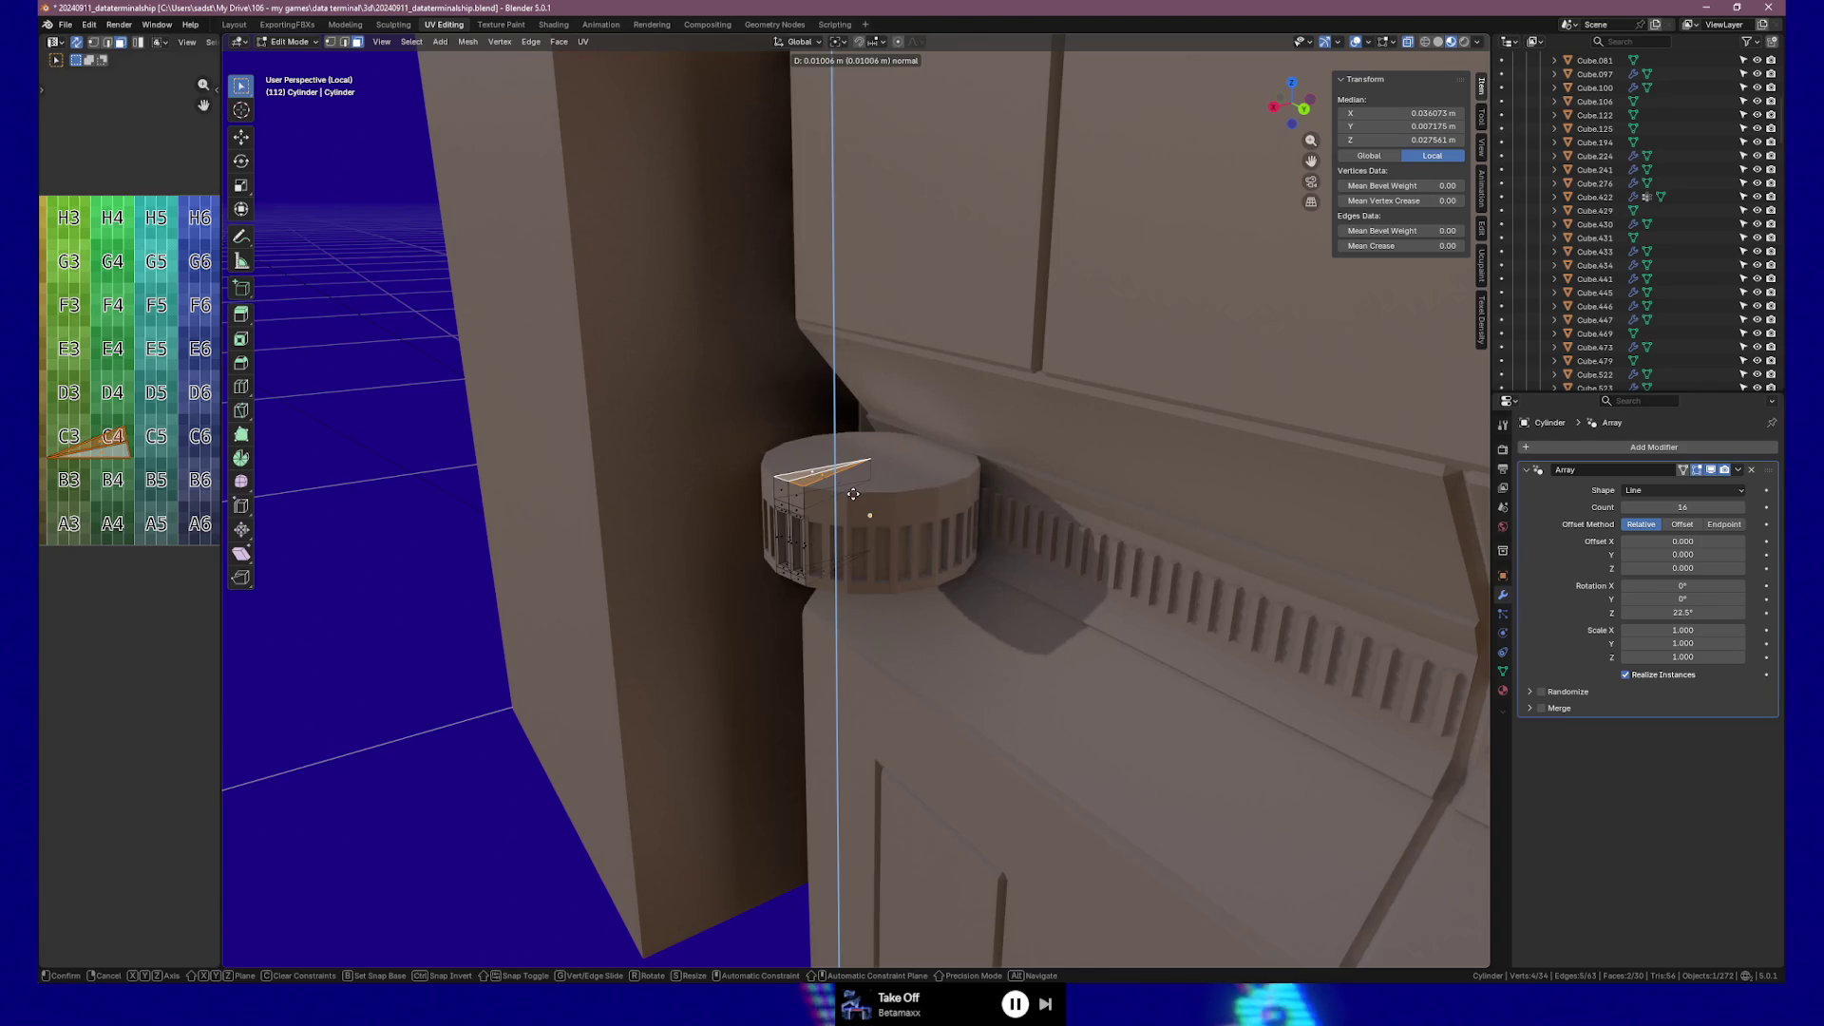
click(779, 480)
click(786, 484)
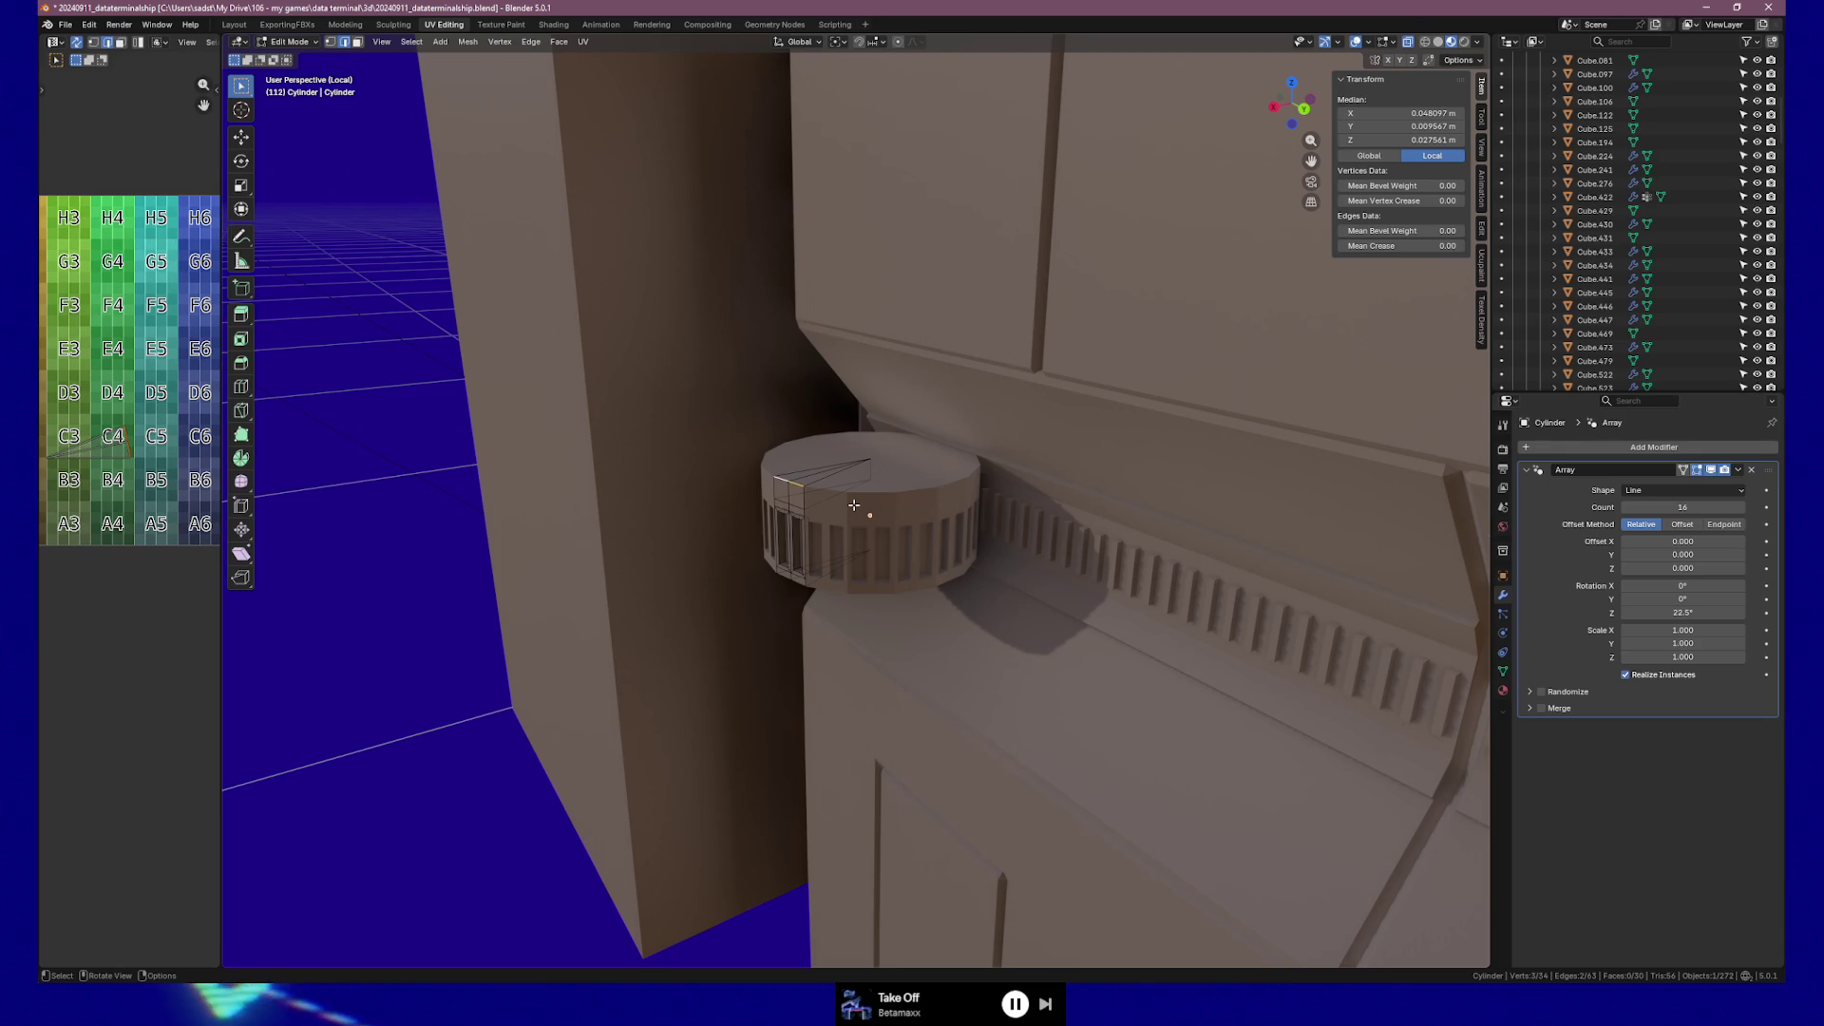
Try moving and scaling the face along the X, Y and Z axes, then cancel.
key(g)
key(y)
key(y)
key(x)
key(z)
key(z)
click(854, 505)
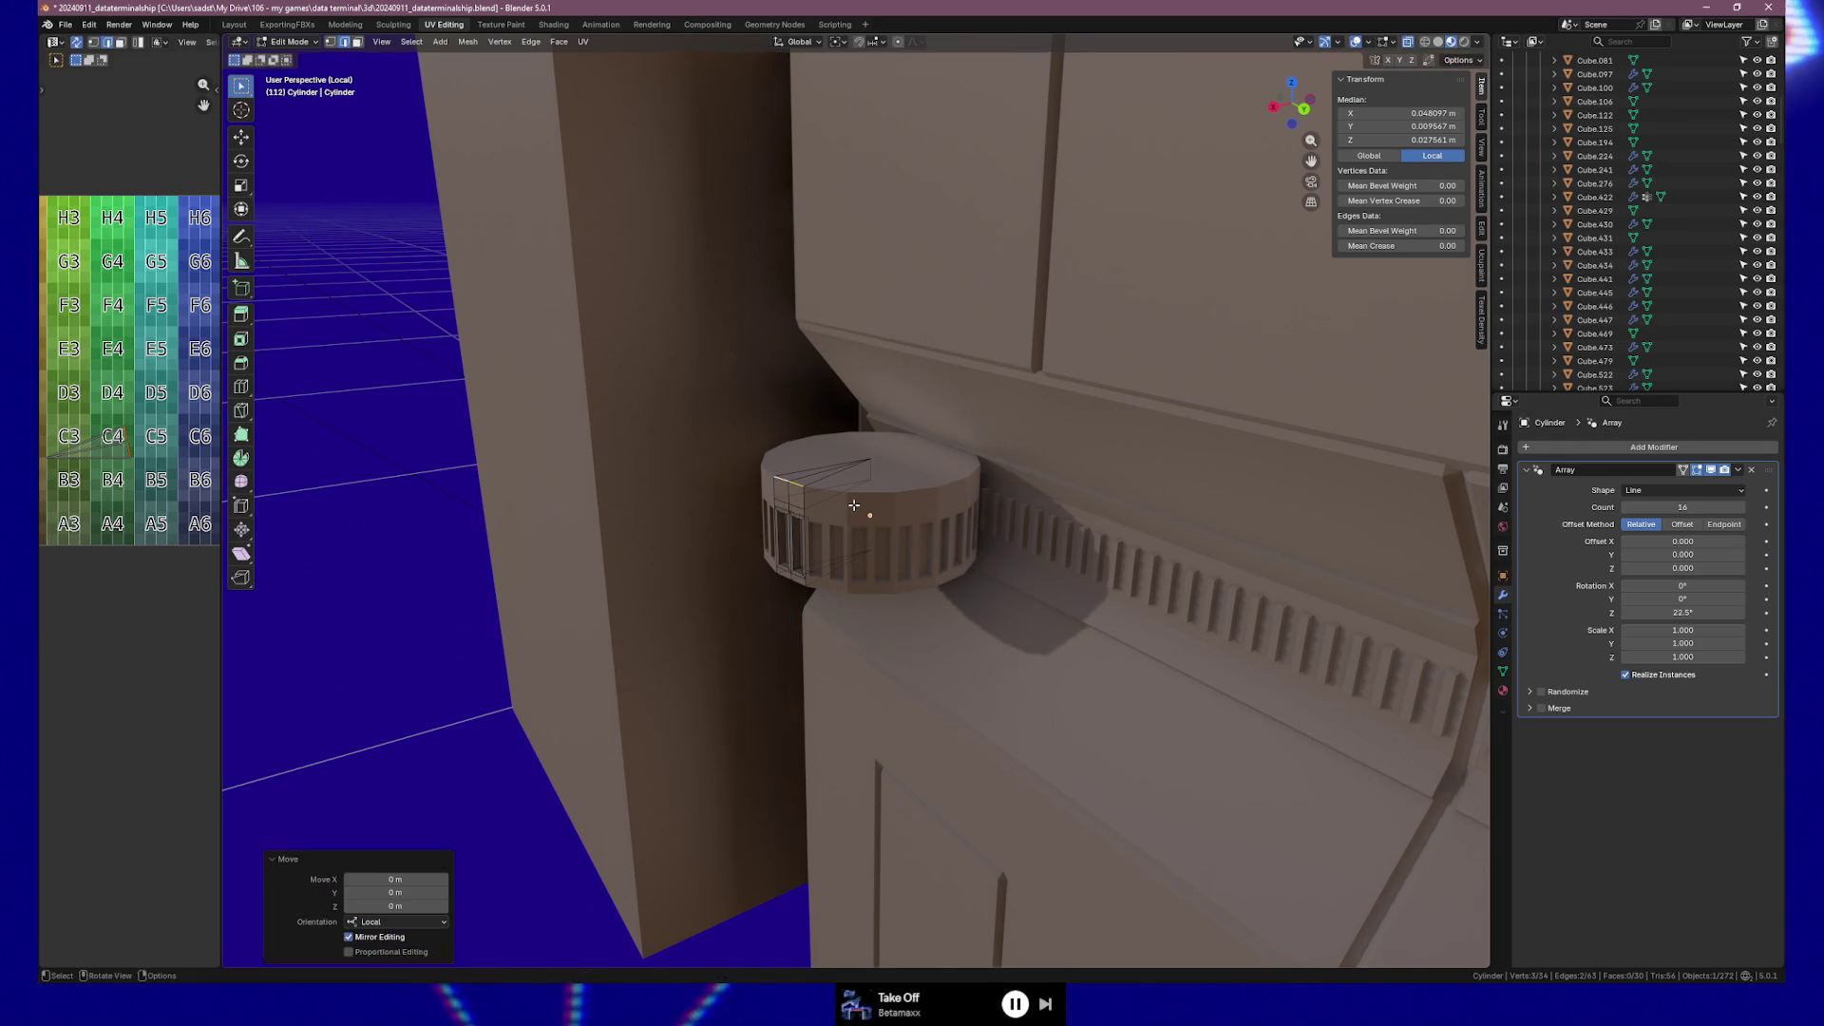
key(s)
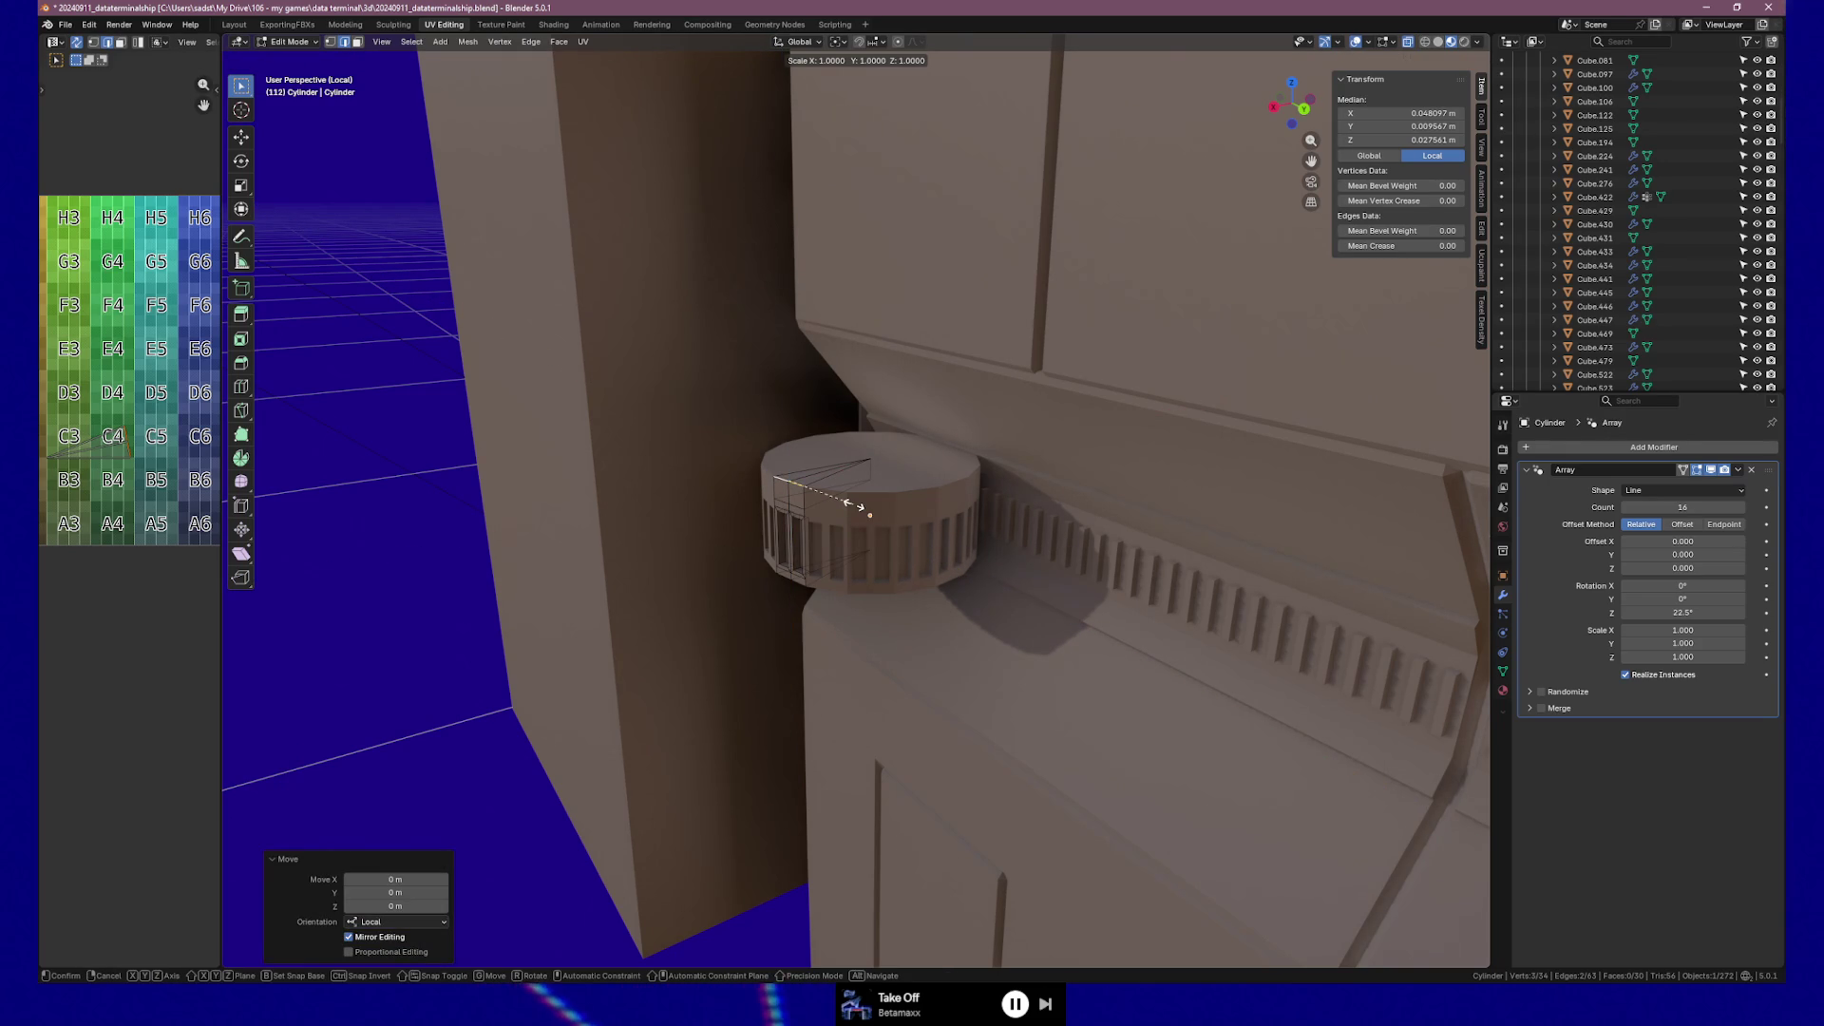
key(x)
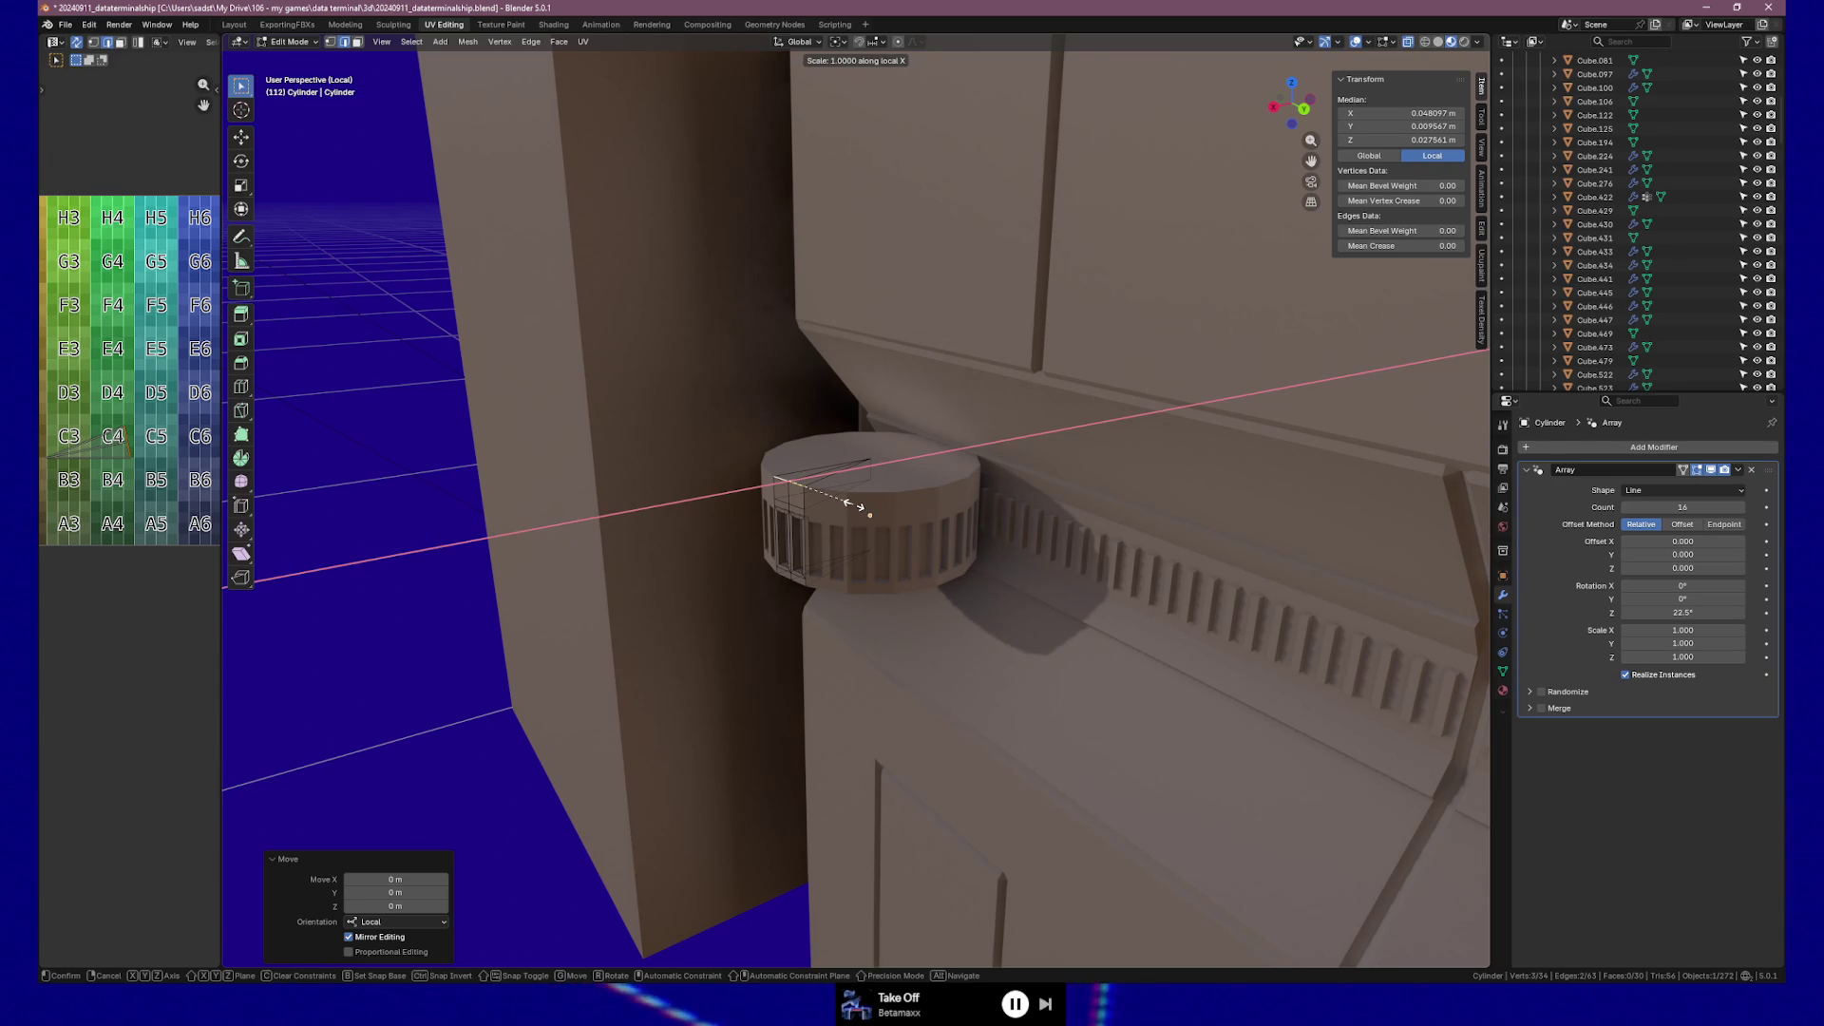
key(x)
key(y)
key(Escape)
Switch to top orthographic view and select a single corner vertex of the wedge.
key(KP_5)
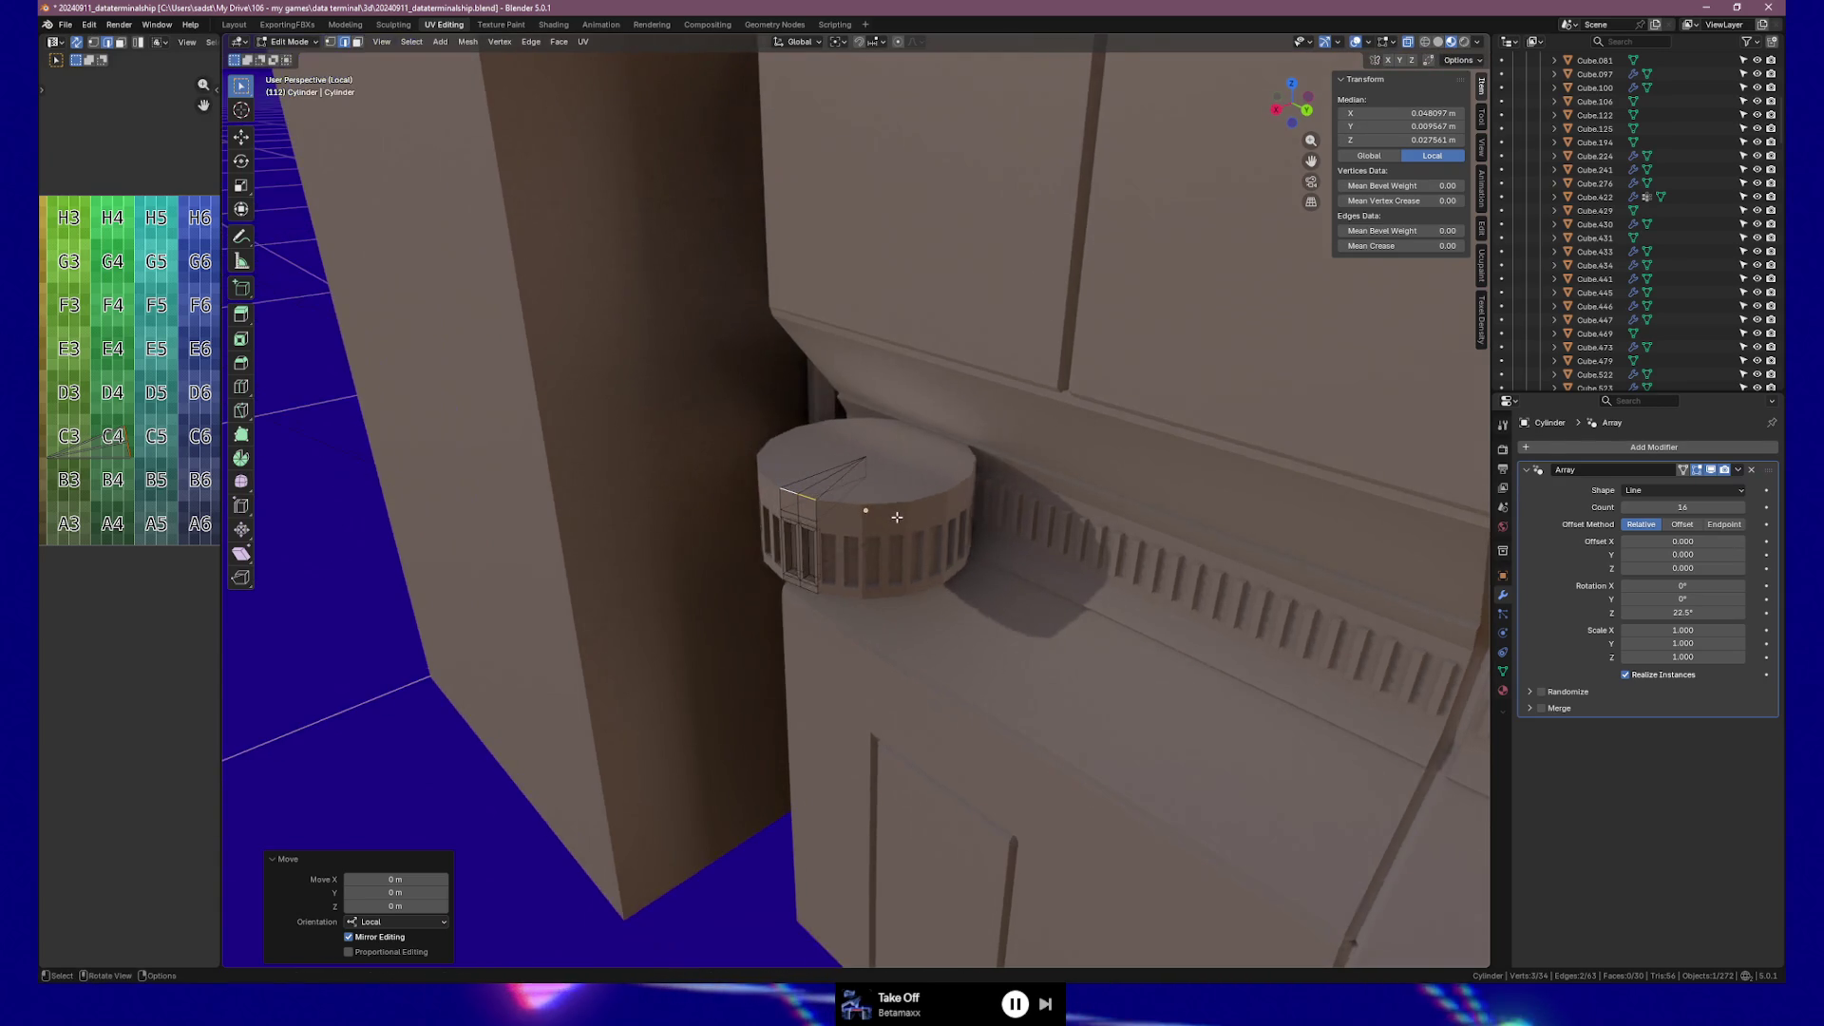
key(KP_7)
scroll(912, 538, up, 7)
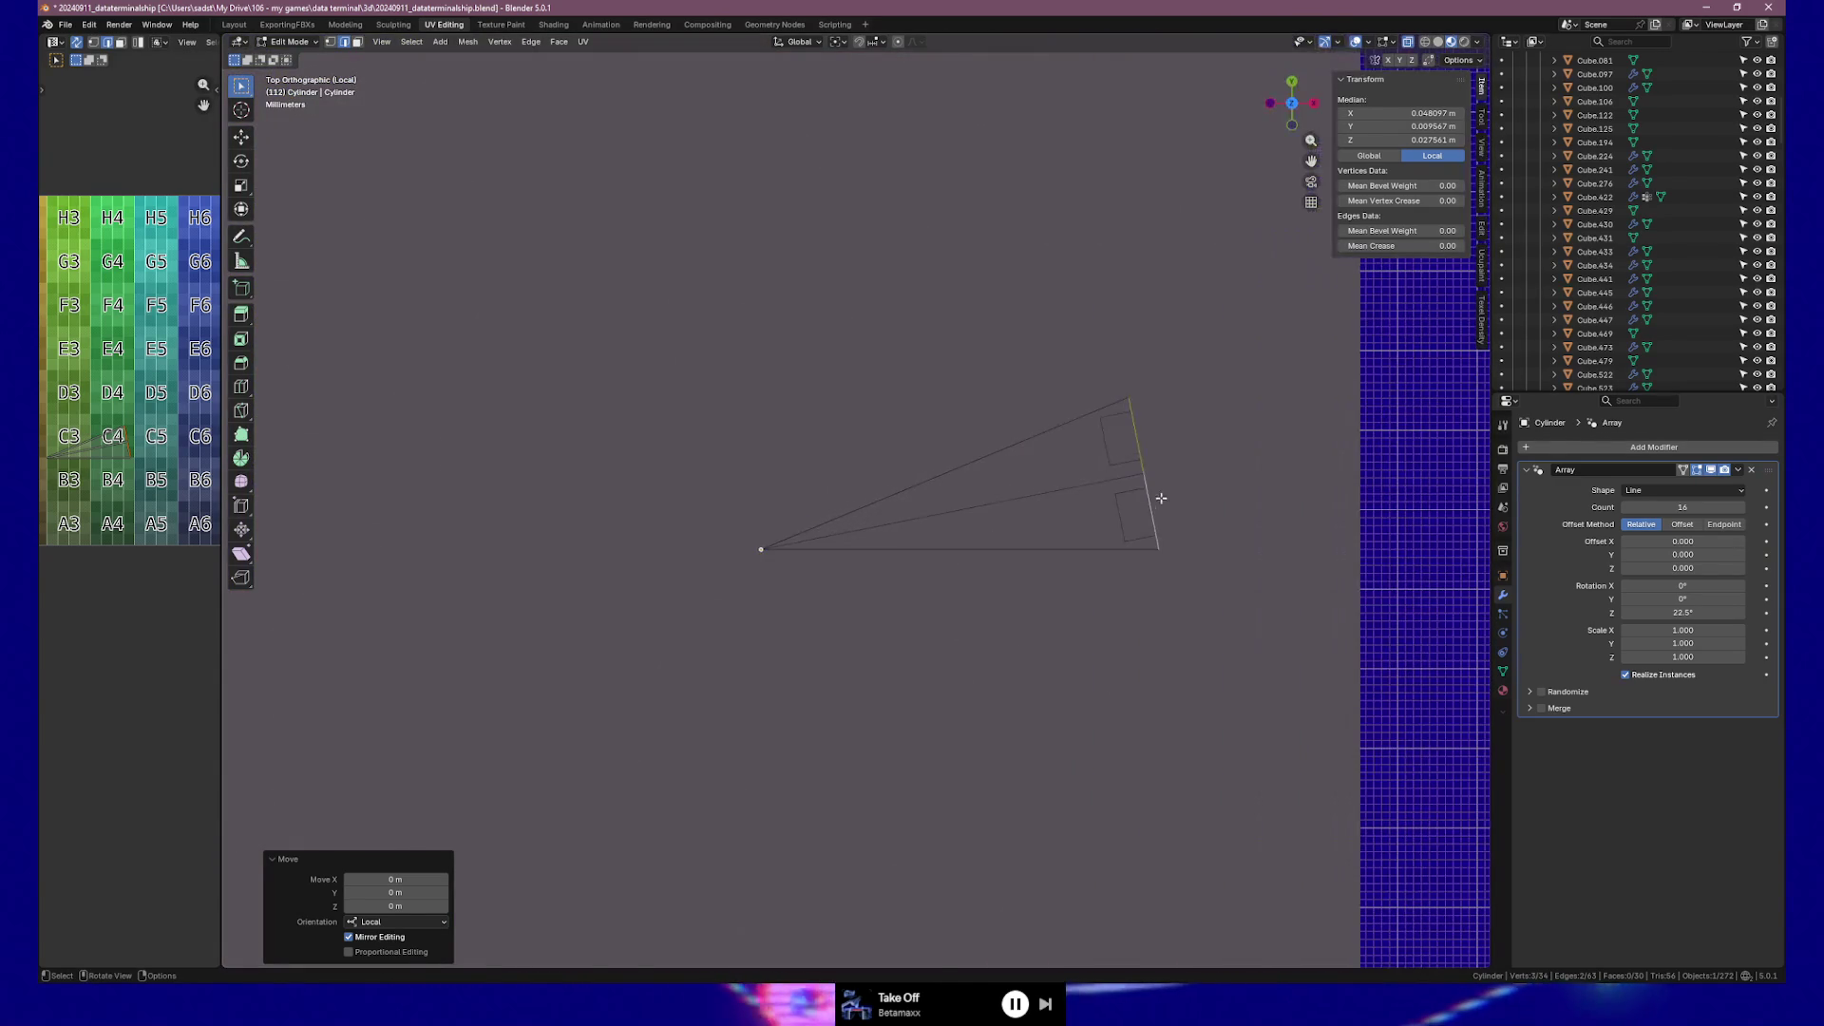
key(g)
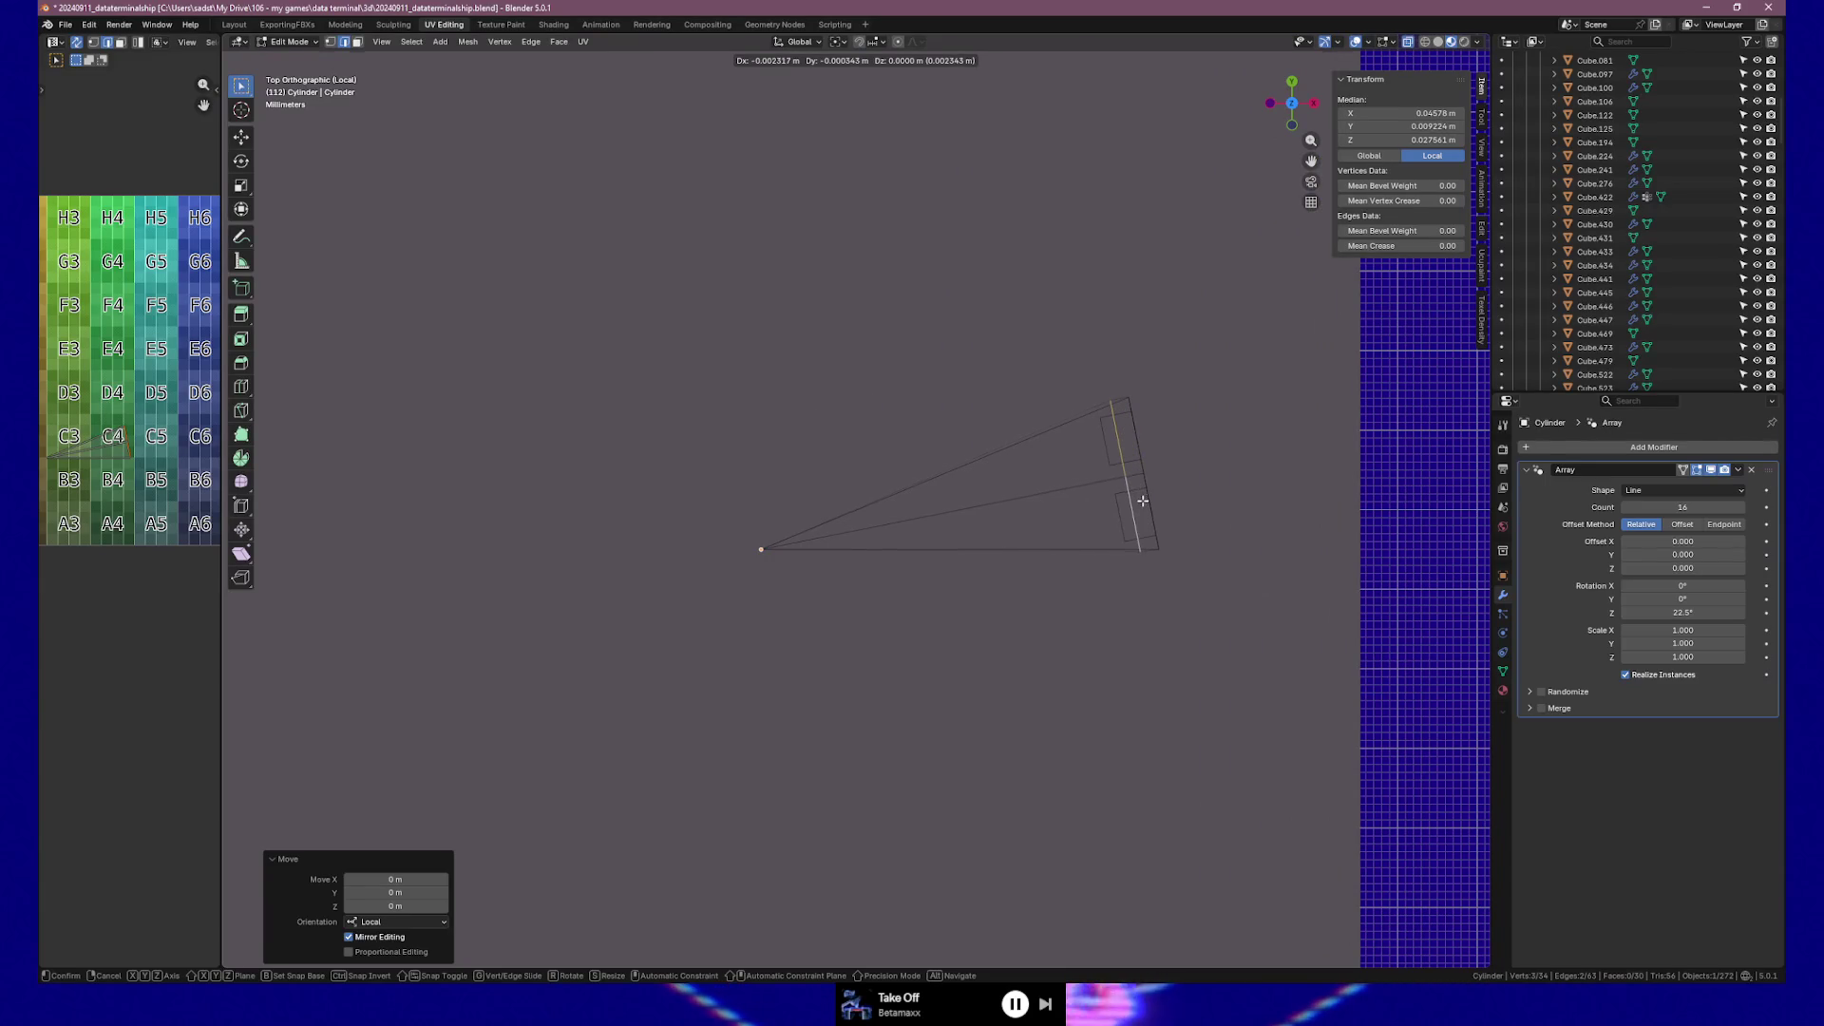
key(Escape)
click(1128, 397)
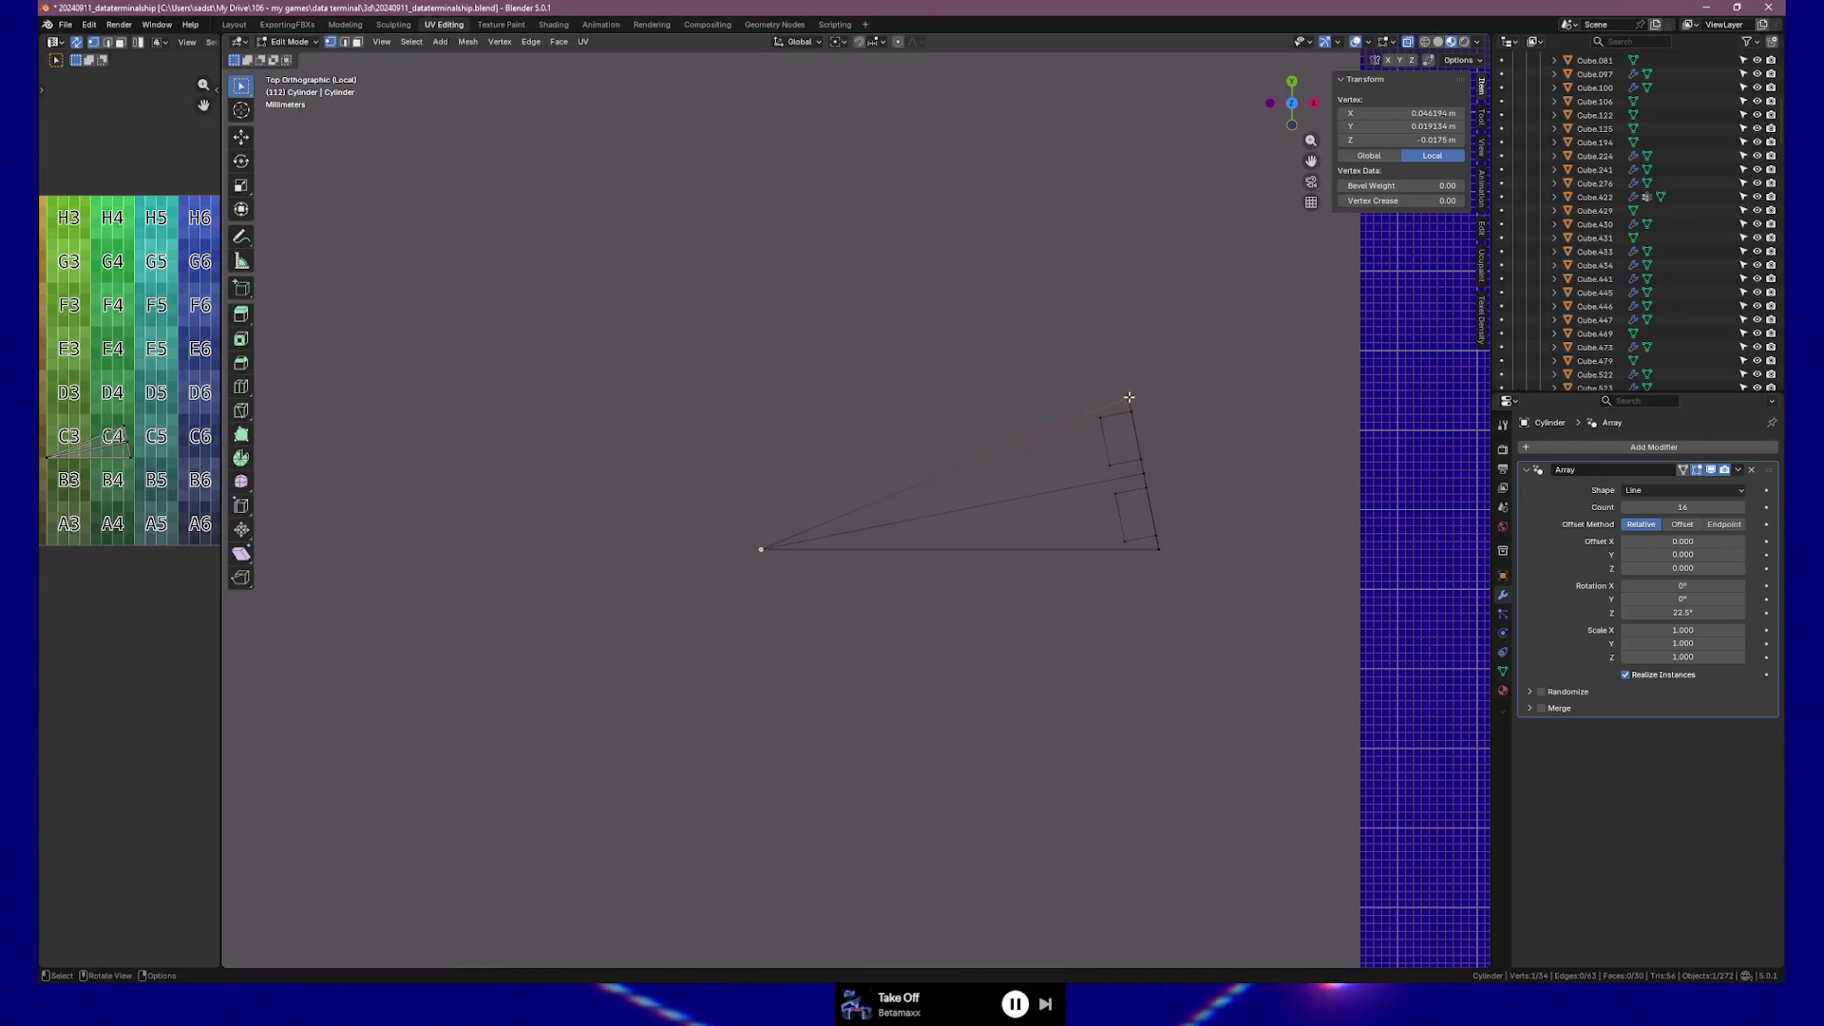
mouse_move(1150, 484)
middle_down()
mouse_move(1130, 446)
mouse_move(1118, 569)
middle_up()
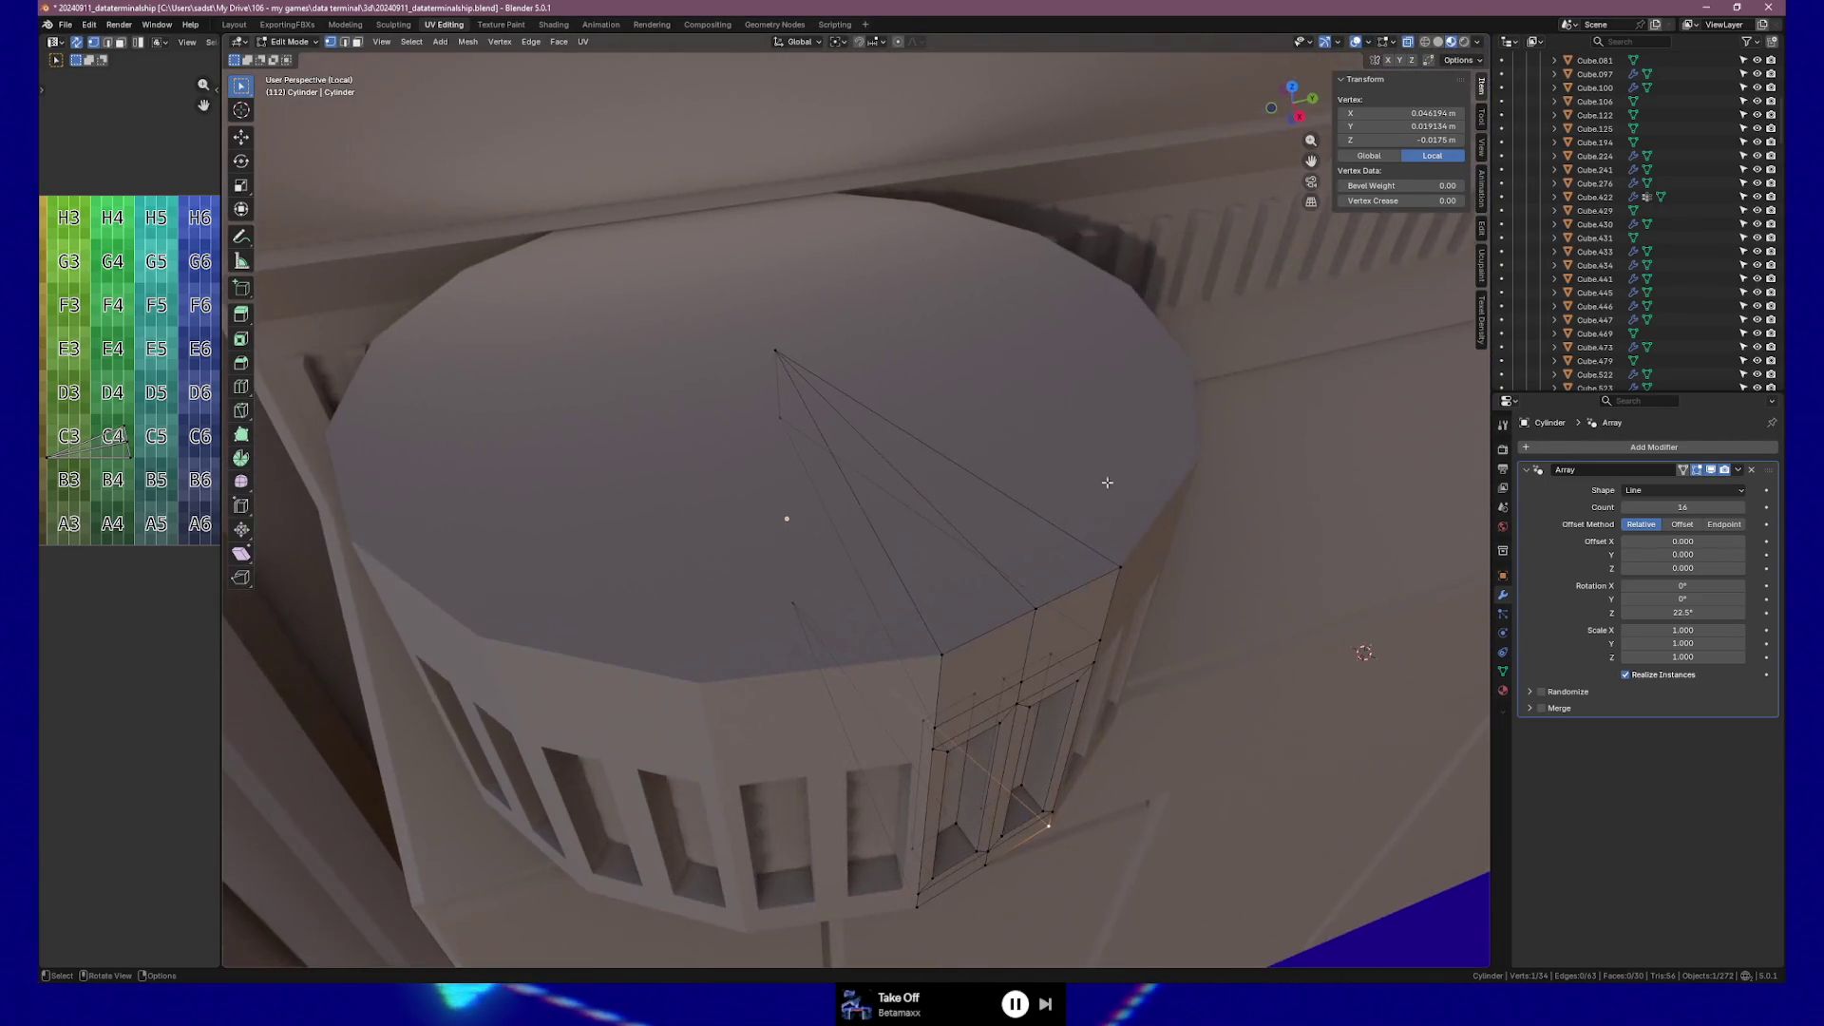
Select the top rim edges and edge-slide them inward.
shift+click(1036, 607)
shift+click(942, 654)
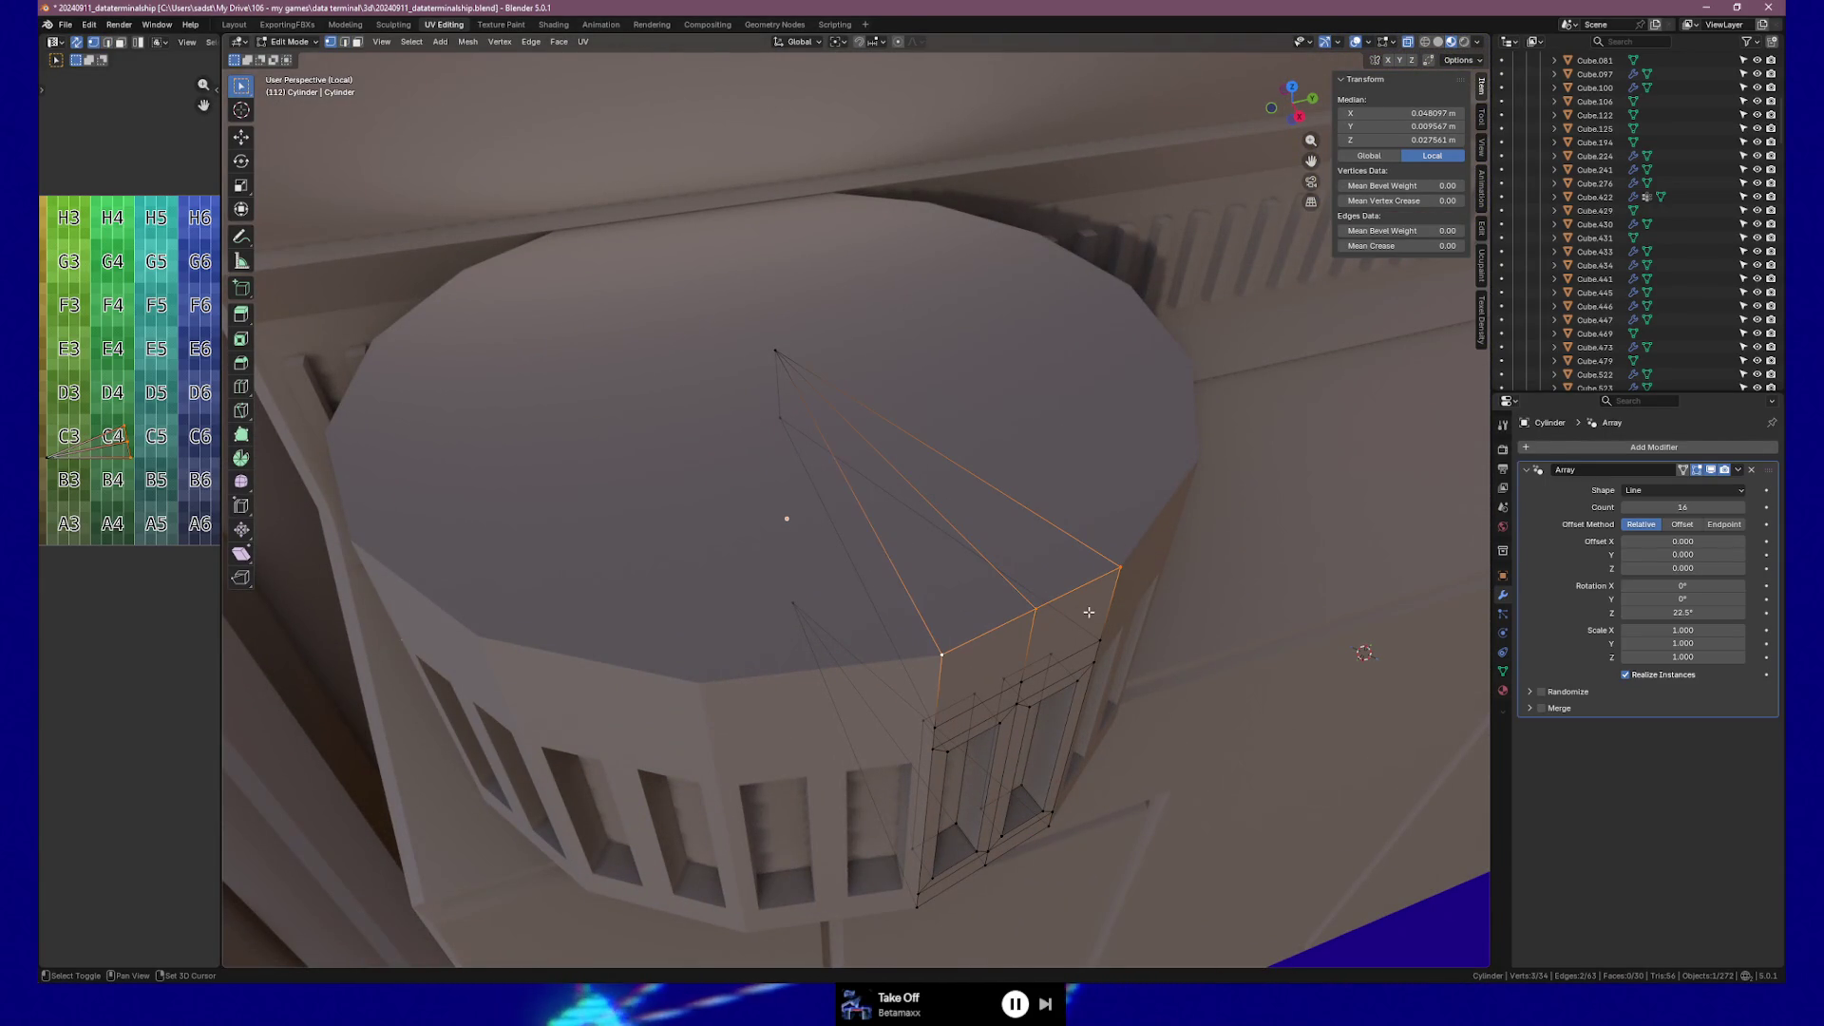
key(g)
key(g)
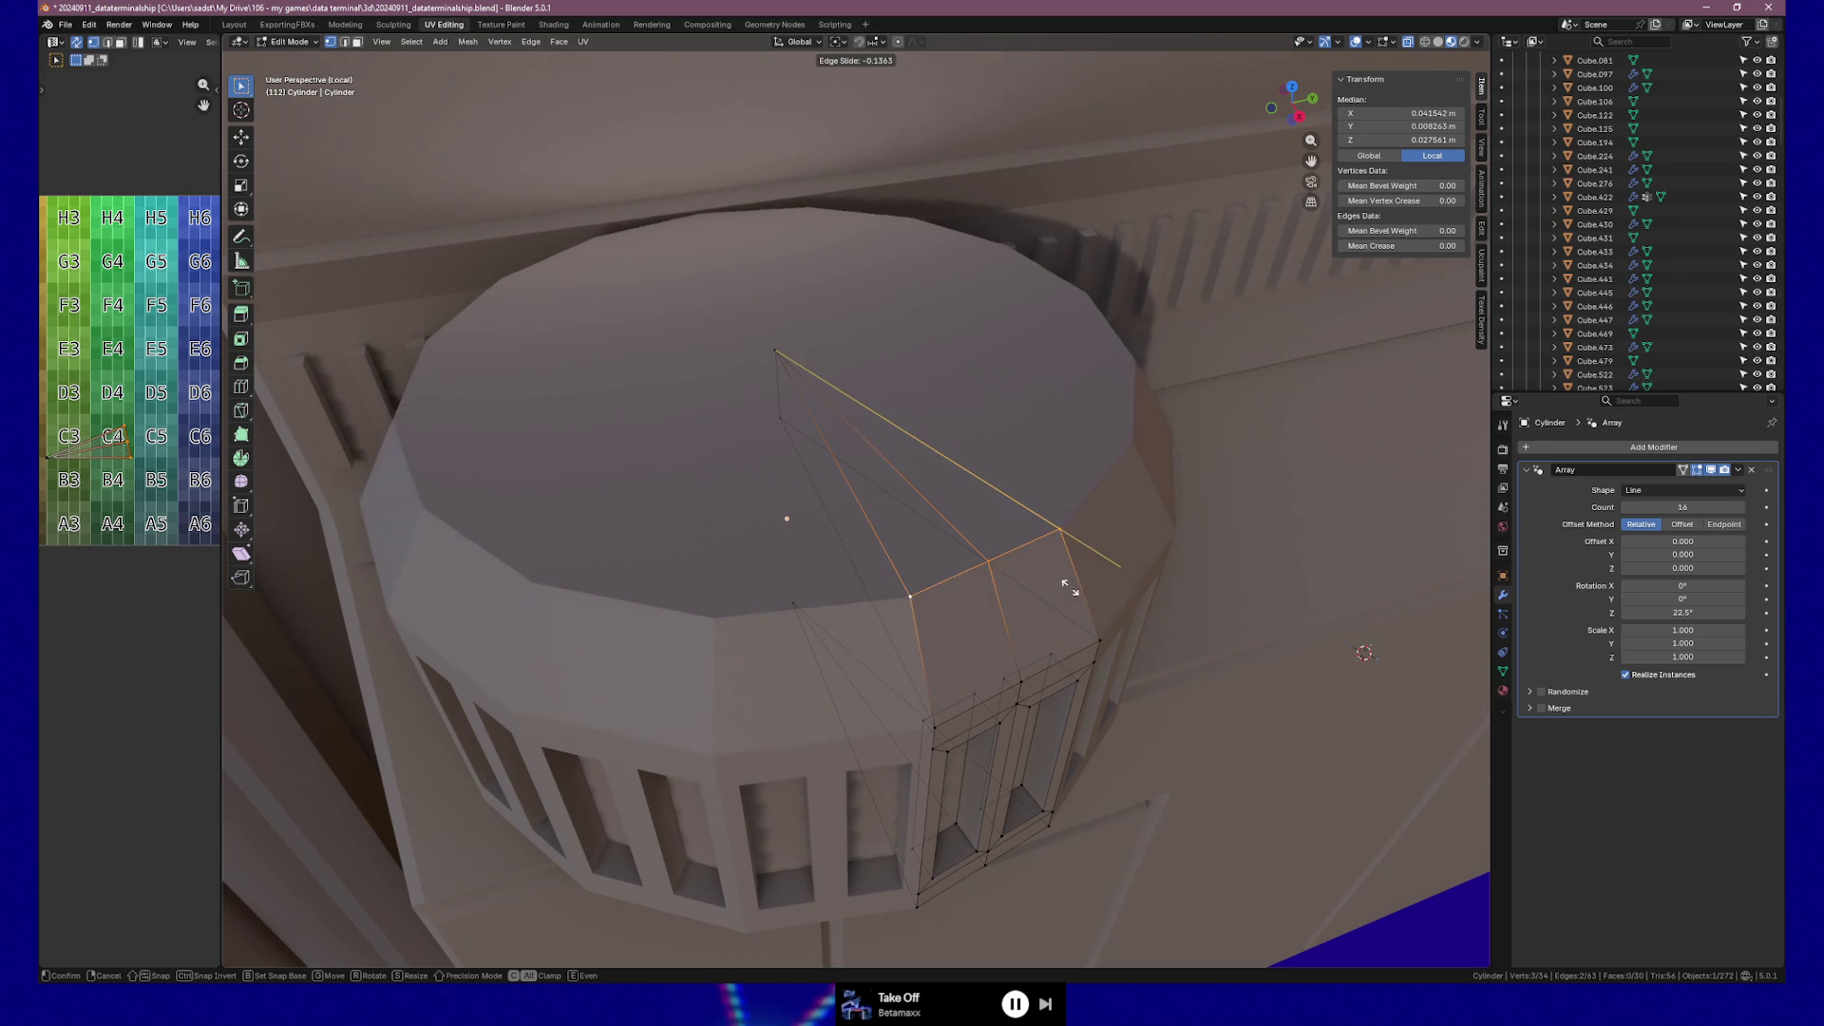
click(1069, 586)
mouse_move(1069, 587)
middle_down()
mouse_move(949, 525)
mouse_move(835, 529)
mouse_move(1071, 516)
mouse_move(1107, 533)
mouse_move(1021, 538)
mouse_move(1026, 563)
middle_up()
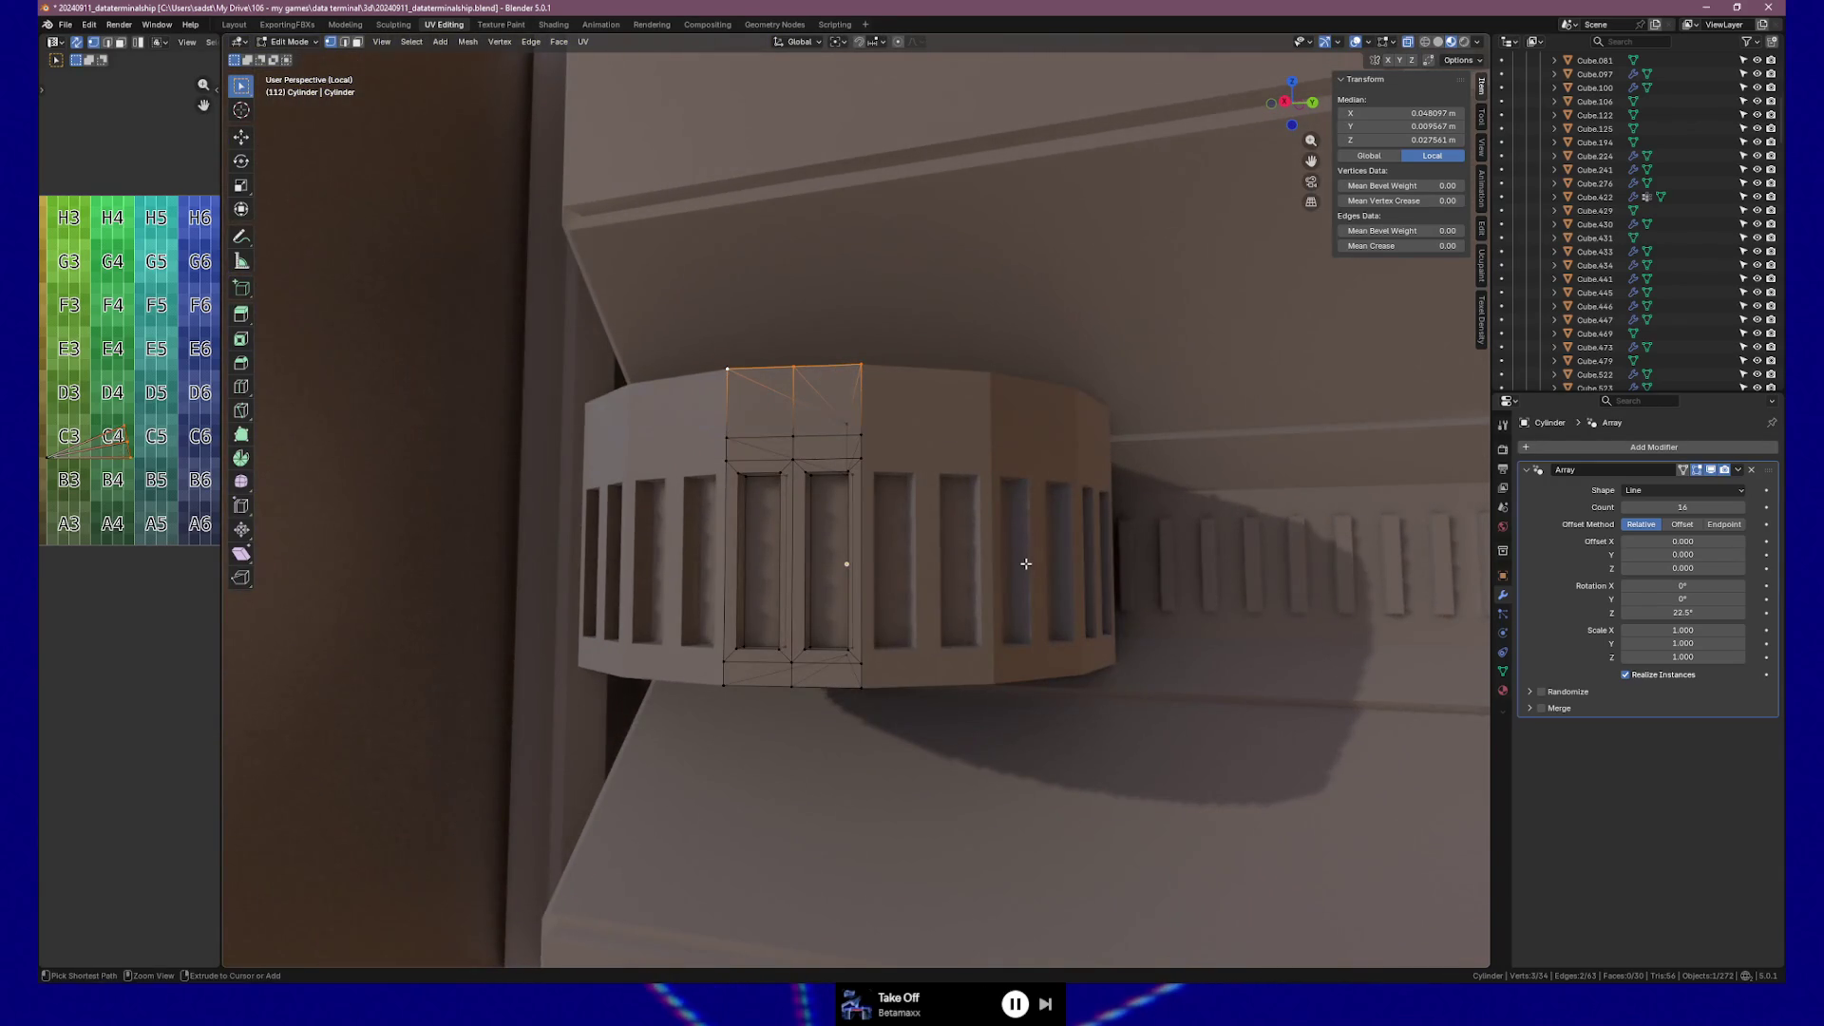
mouse_move(1002, 633)
middle_down()
mouse_move(1001, 648)
mouse_move(940, 655)
mouse_move(835, 649)
middle_up()
Extrude the knob's bottom face downward and nudge it along Z.
click(746, 635)
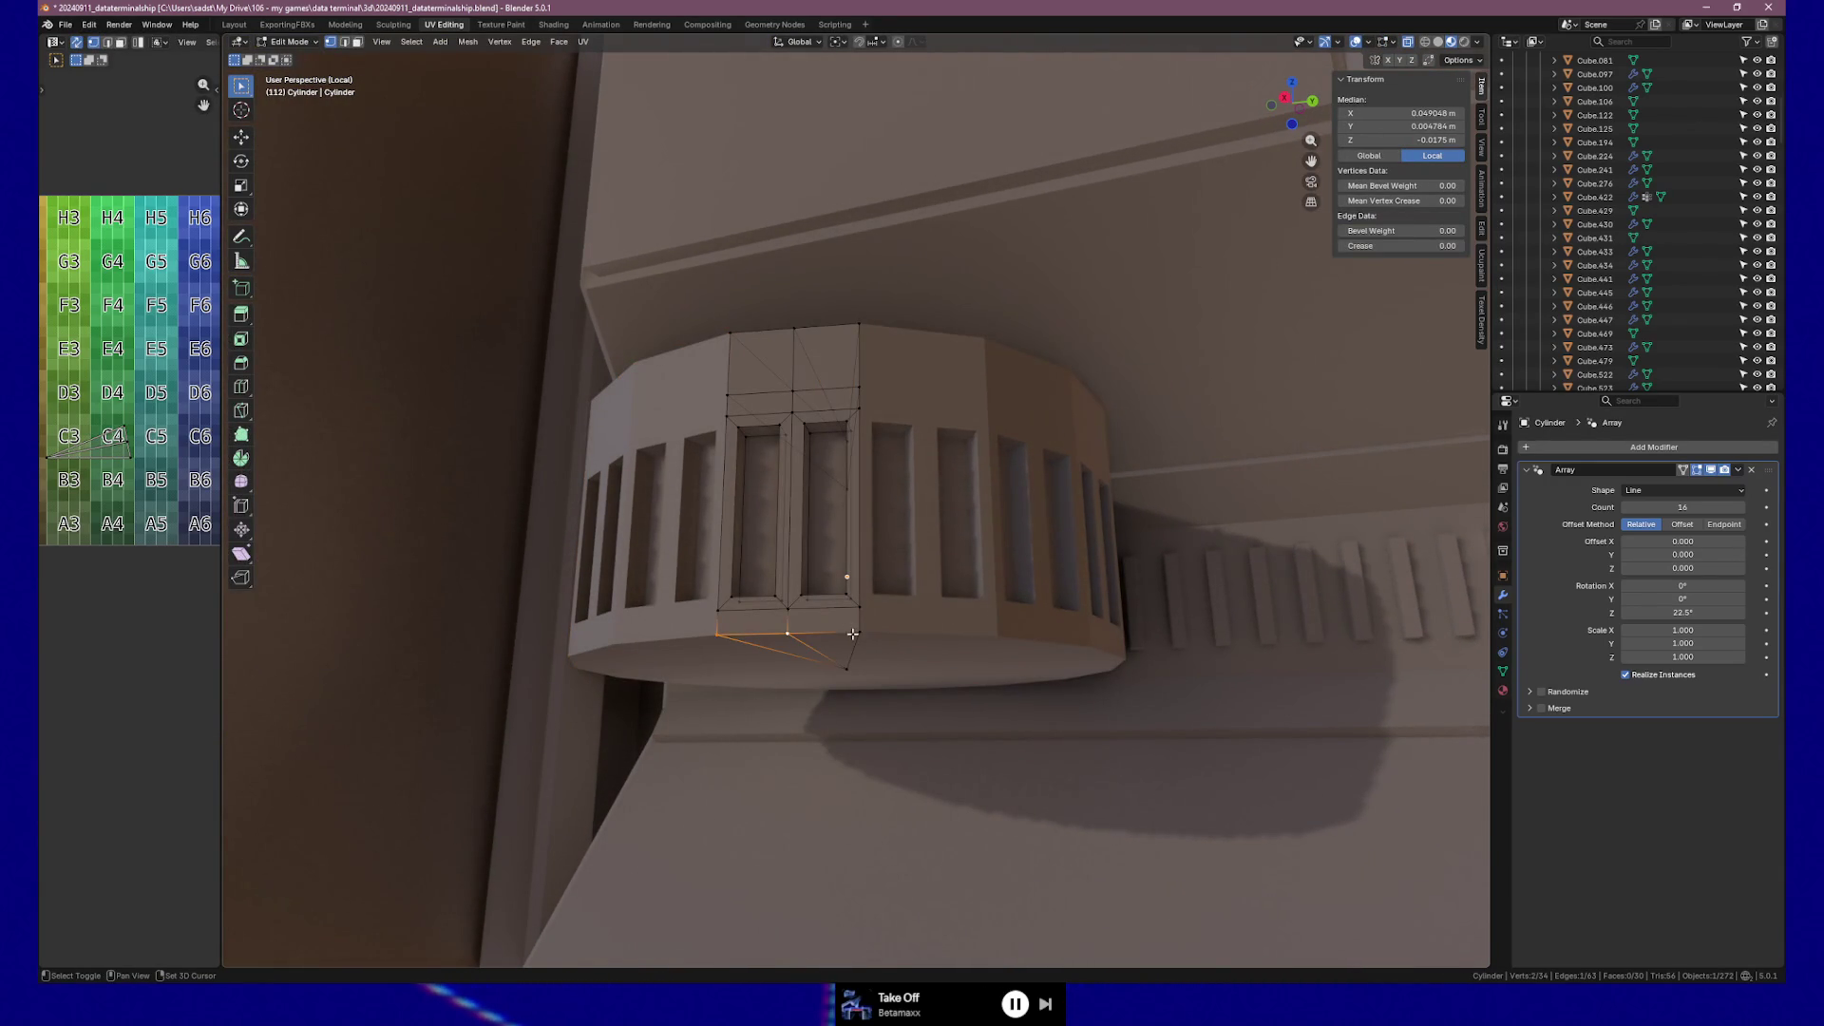
key(e)
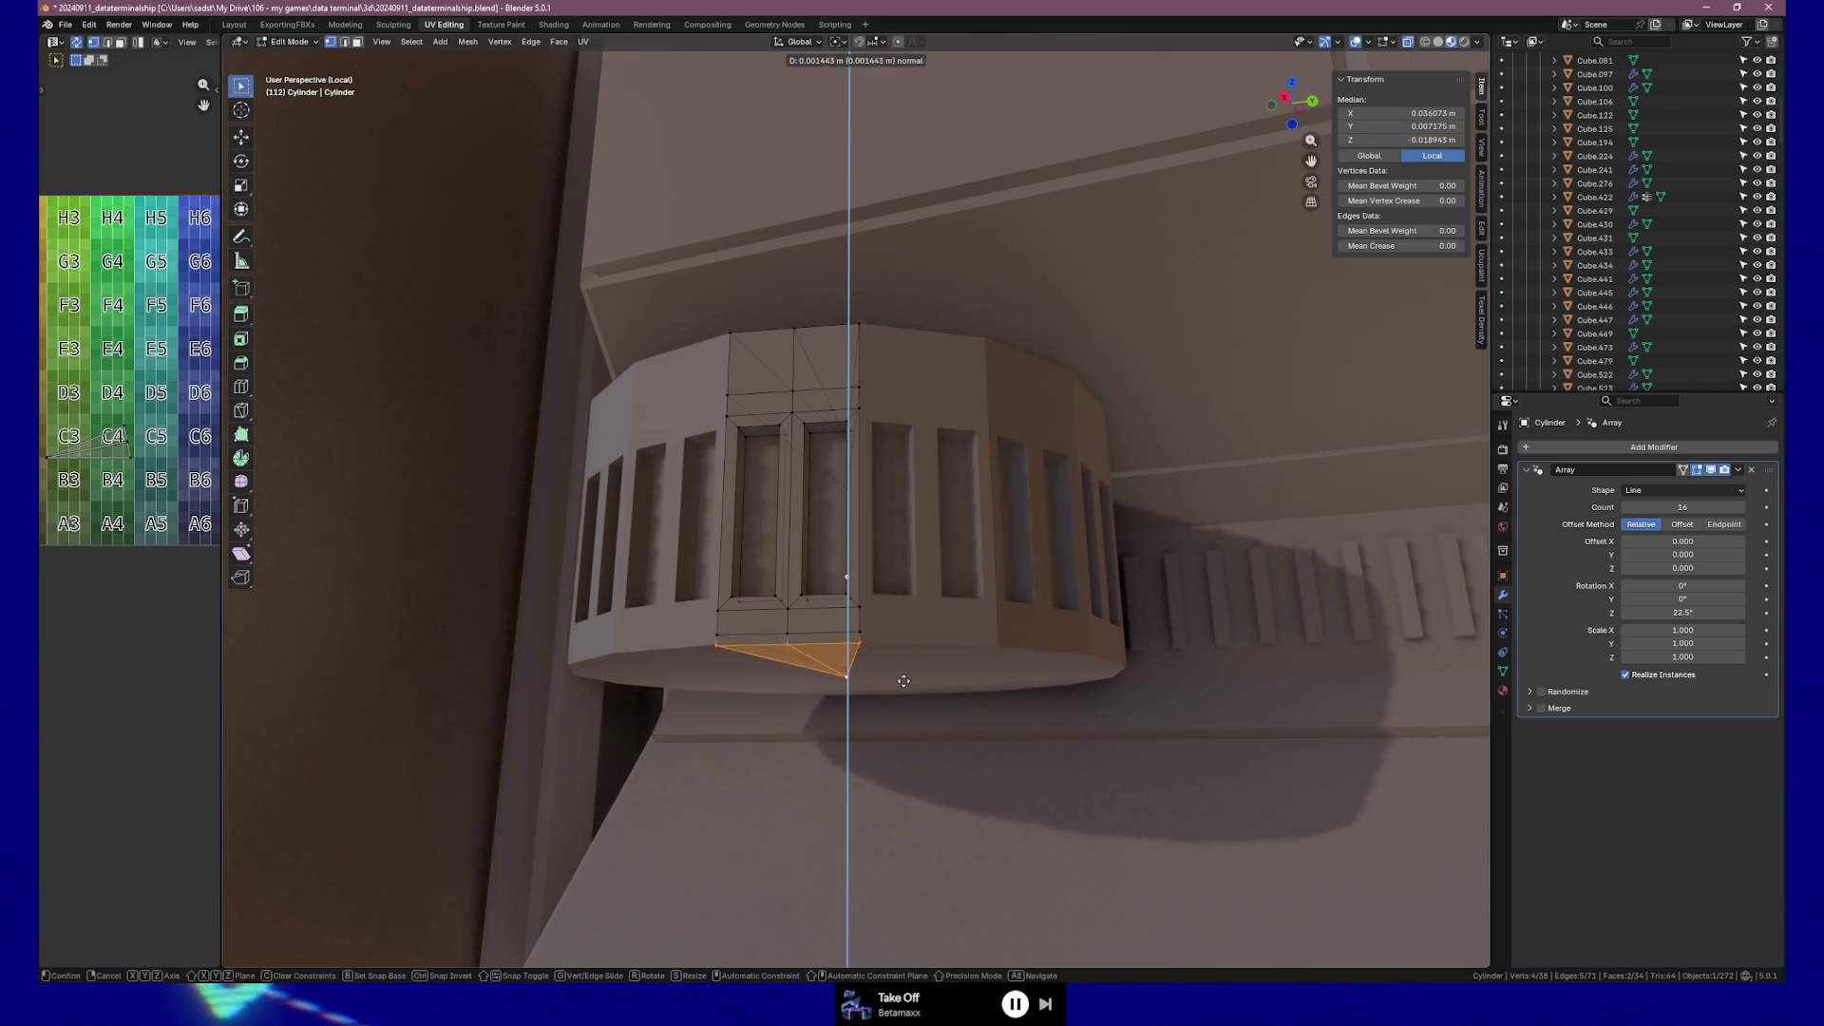
click(895, 734)
mouse_move(895, 733)
middle_down()
mouse_move(948, 733)
mouse_move(912, 751)
mouse_move(902, 688)
middle_up()
key(g)
key(z)
click(904, 685)
Box-select the top rim vertices and slide them inward again.
middle_drag(905, 685, 688, 738)
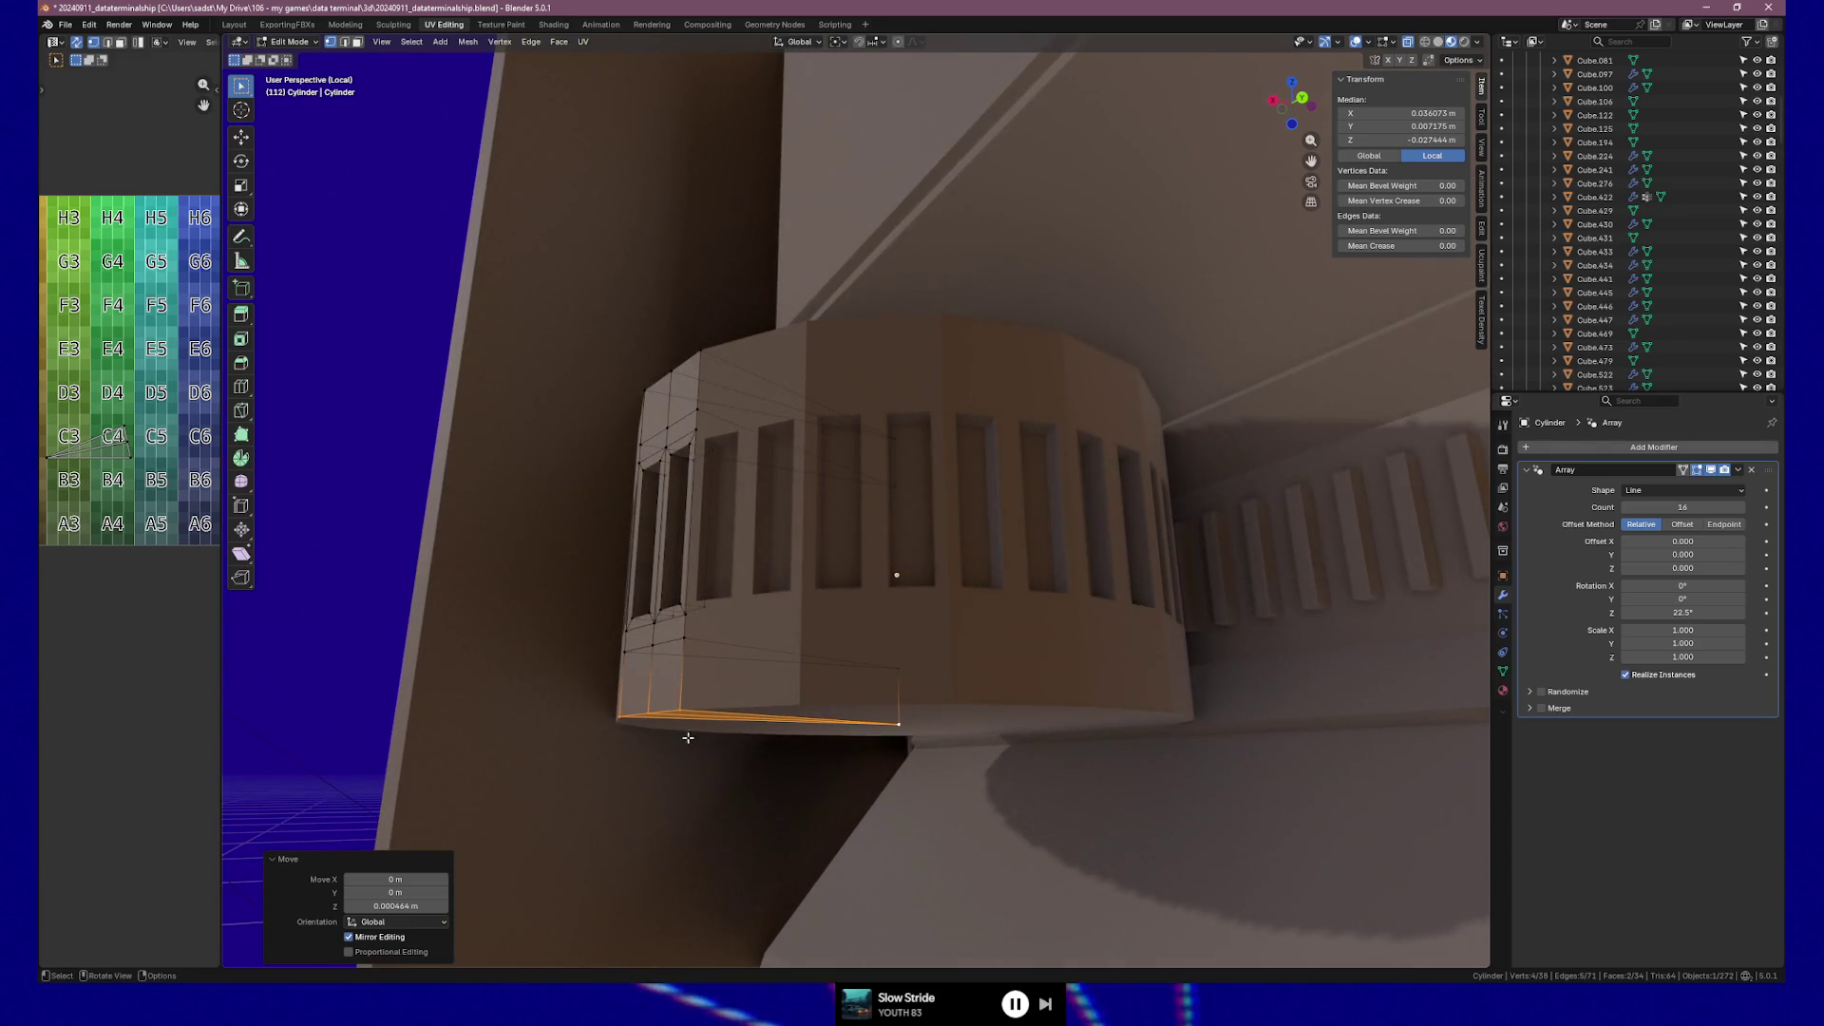
click(616, 708)
middle_drag(665, 532, 637, 444)
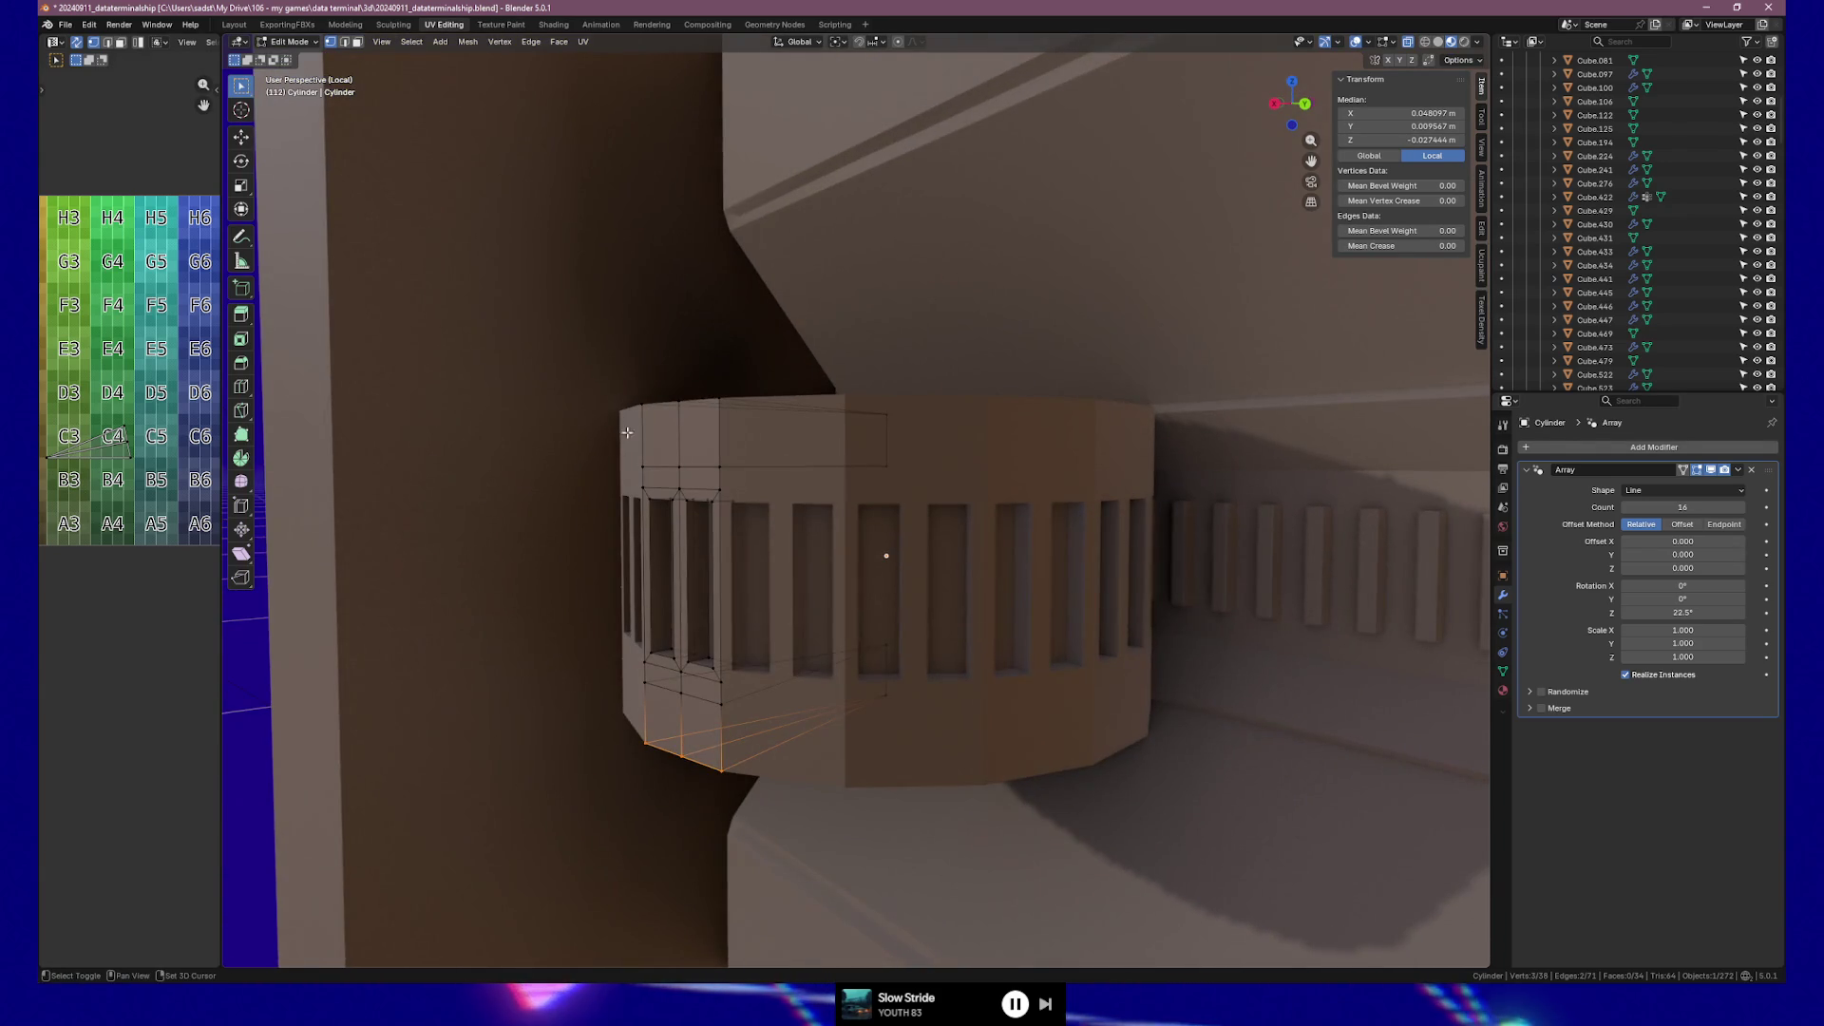
drag(653, 384, 743, 416)
mouse_move(744, 416)
middle_down()
mouse_move(798, 493)
mouse_move(748, 475)
mouse_move(895, 471)
middle_up()
key(g)
key(g)
click(827, 510)
Toggle out of and back into Edit Mode, orbiting to check the barrel profile.
scroll(797, 494, down, 2)
key(Tab)
scroll(895, 471, down, 3)
key(Tab)
key(Tab)
scroll(1046, 515, down, 3)
mouse_move(1046, 516)
middle_down()
mouse_move(1218, 519)
mouse_move(1101, 514)
middle_up()
scroll(837, 559, up, 4)
mouse_move(837, 558)
middle_down()
mouse_move(928, 533)
mouse_move(867, 521)
mouse_move(839, 542)
mouse_move(928, 529)
mouse_move(908, 555)
middle_up()
scroll(933, 534, up, 3)
scroll(908, 555, up, 2)
key(Tab)
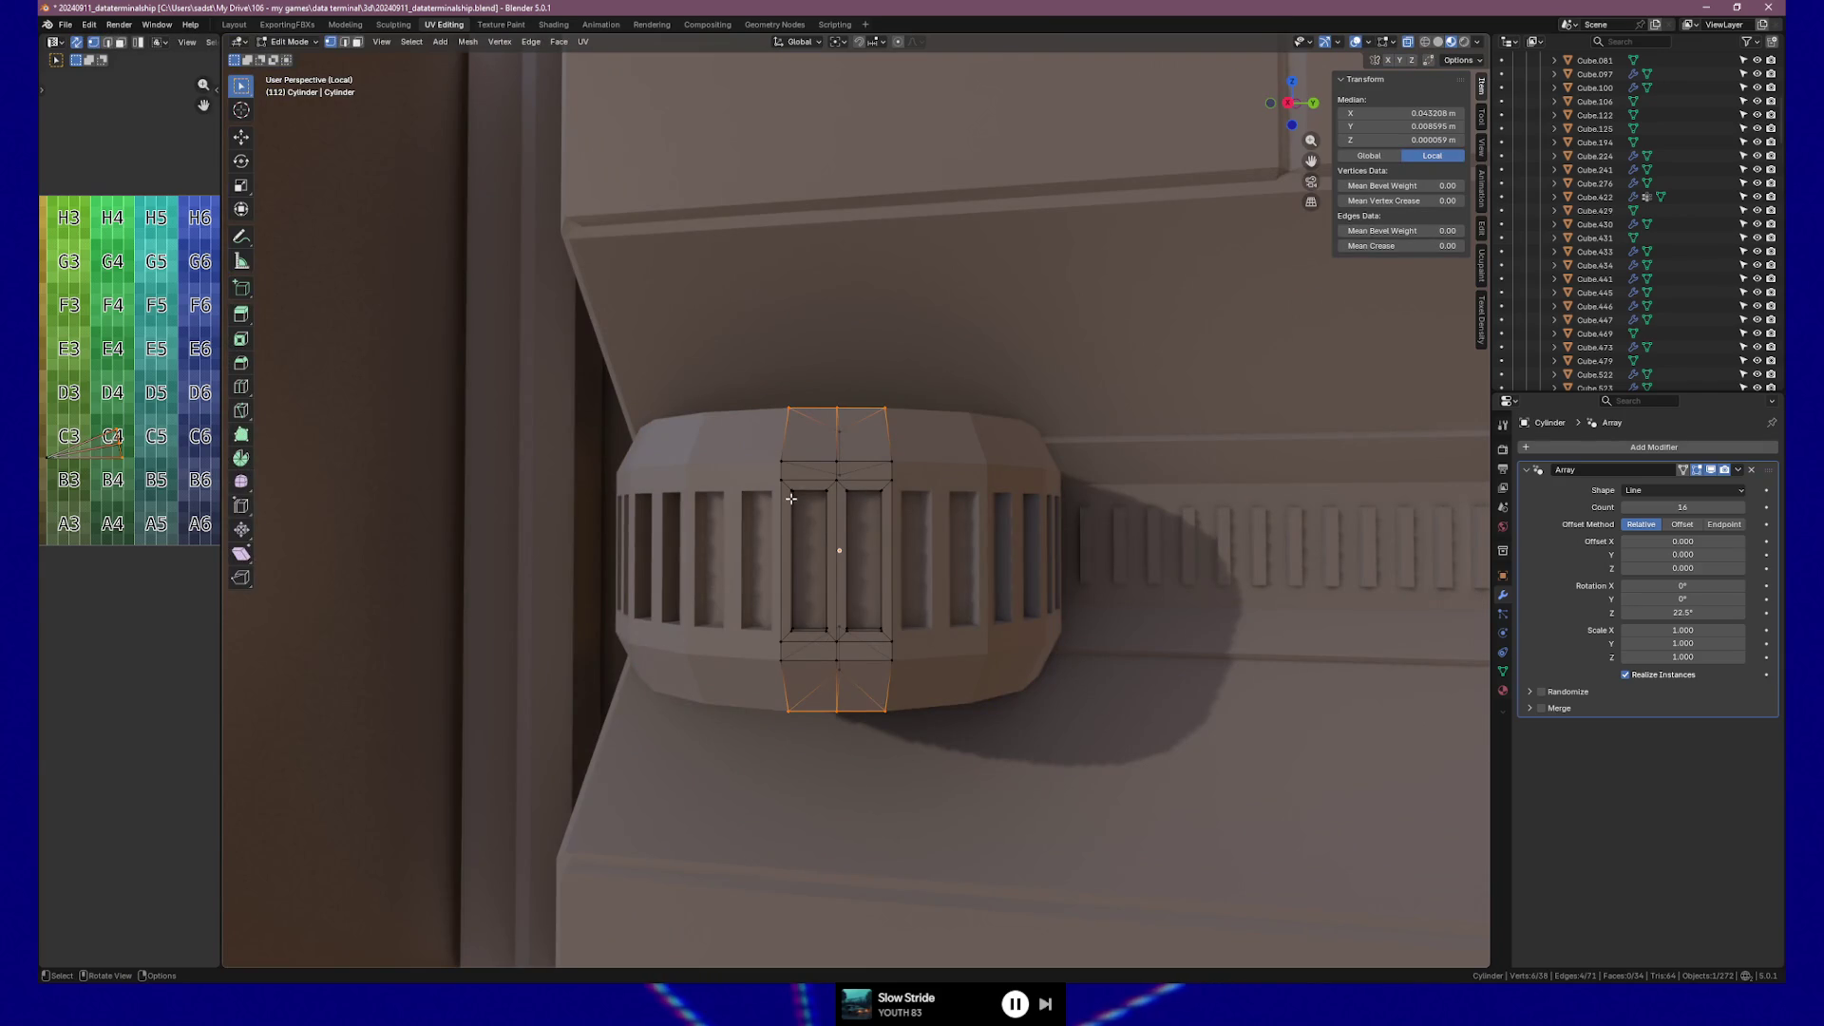
Select a slot corner vertex and zoom in close on one slot segment of the knob.
scroll(793, 499, up, 1)
key(k)
key(Escape)
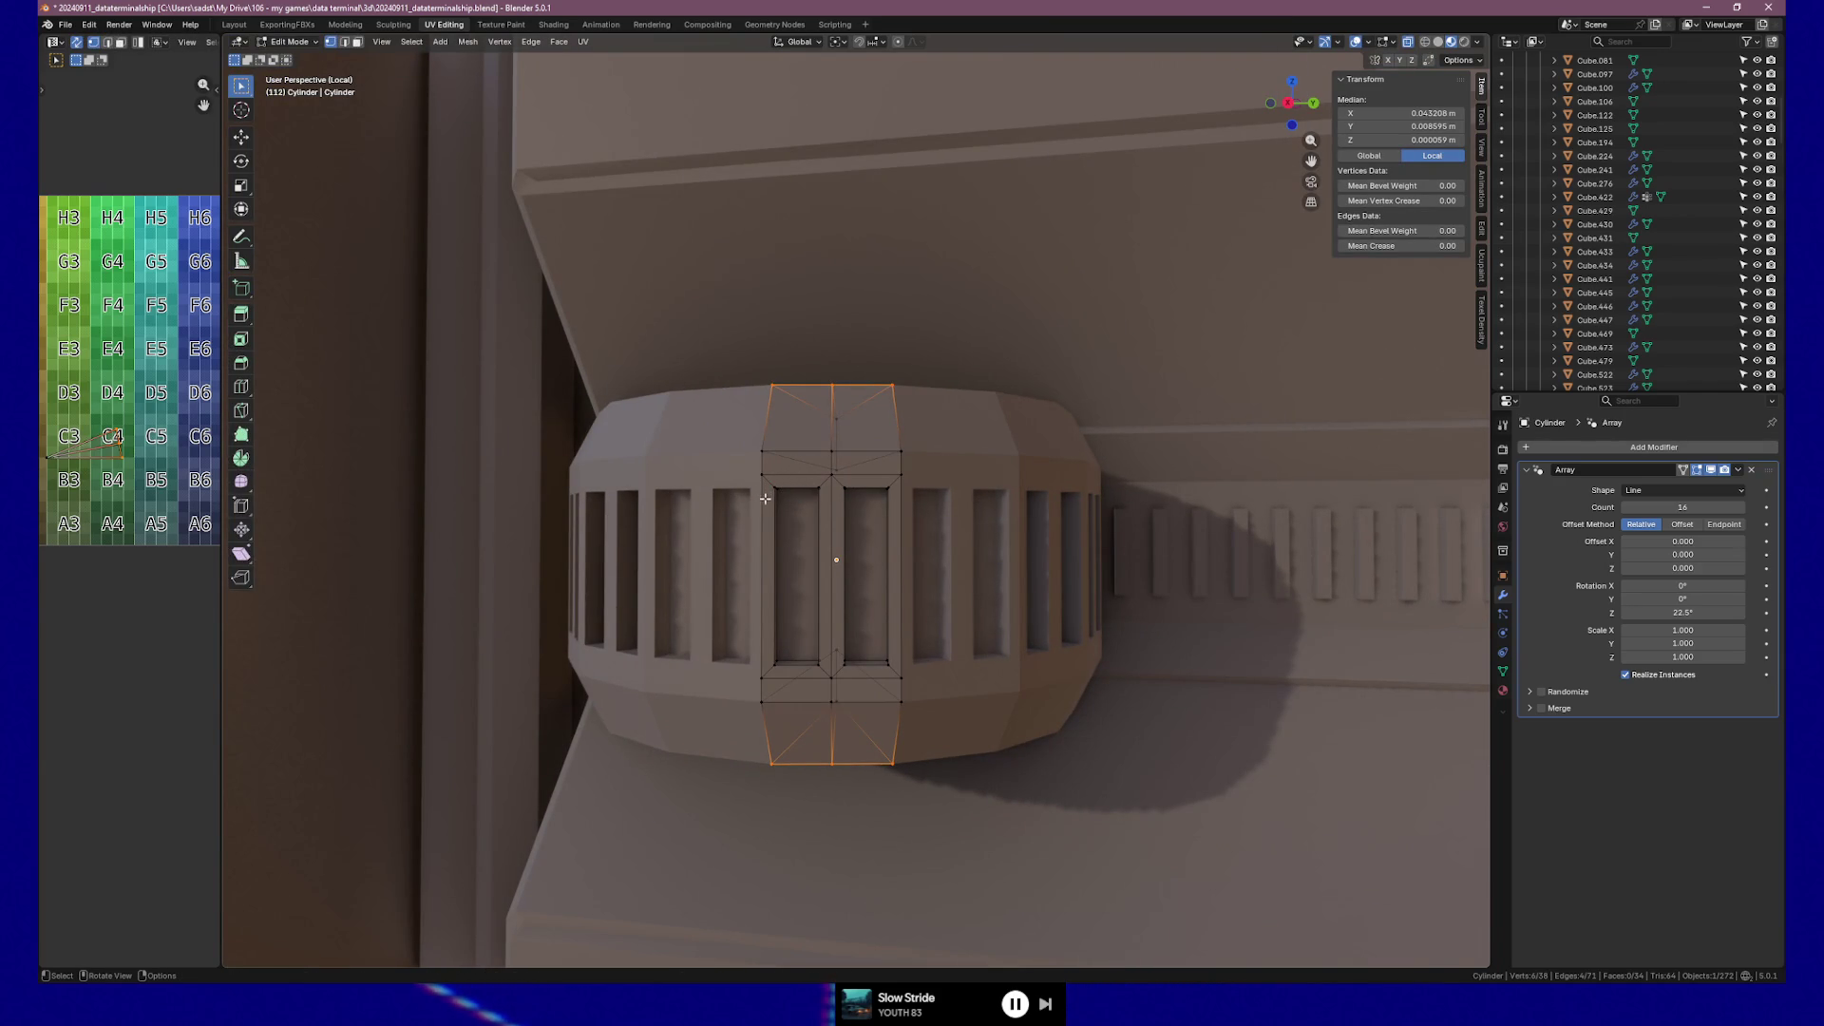
click(773, 487)
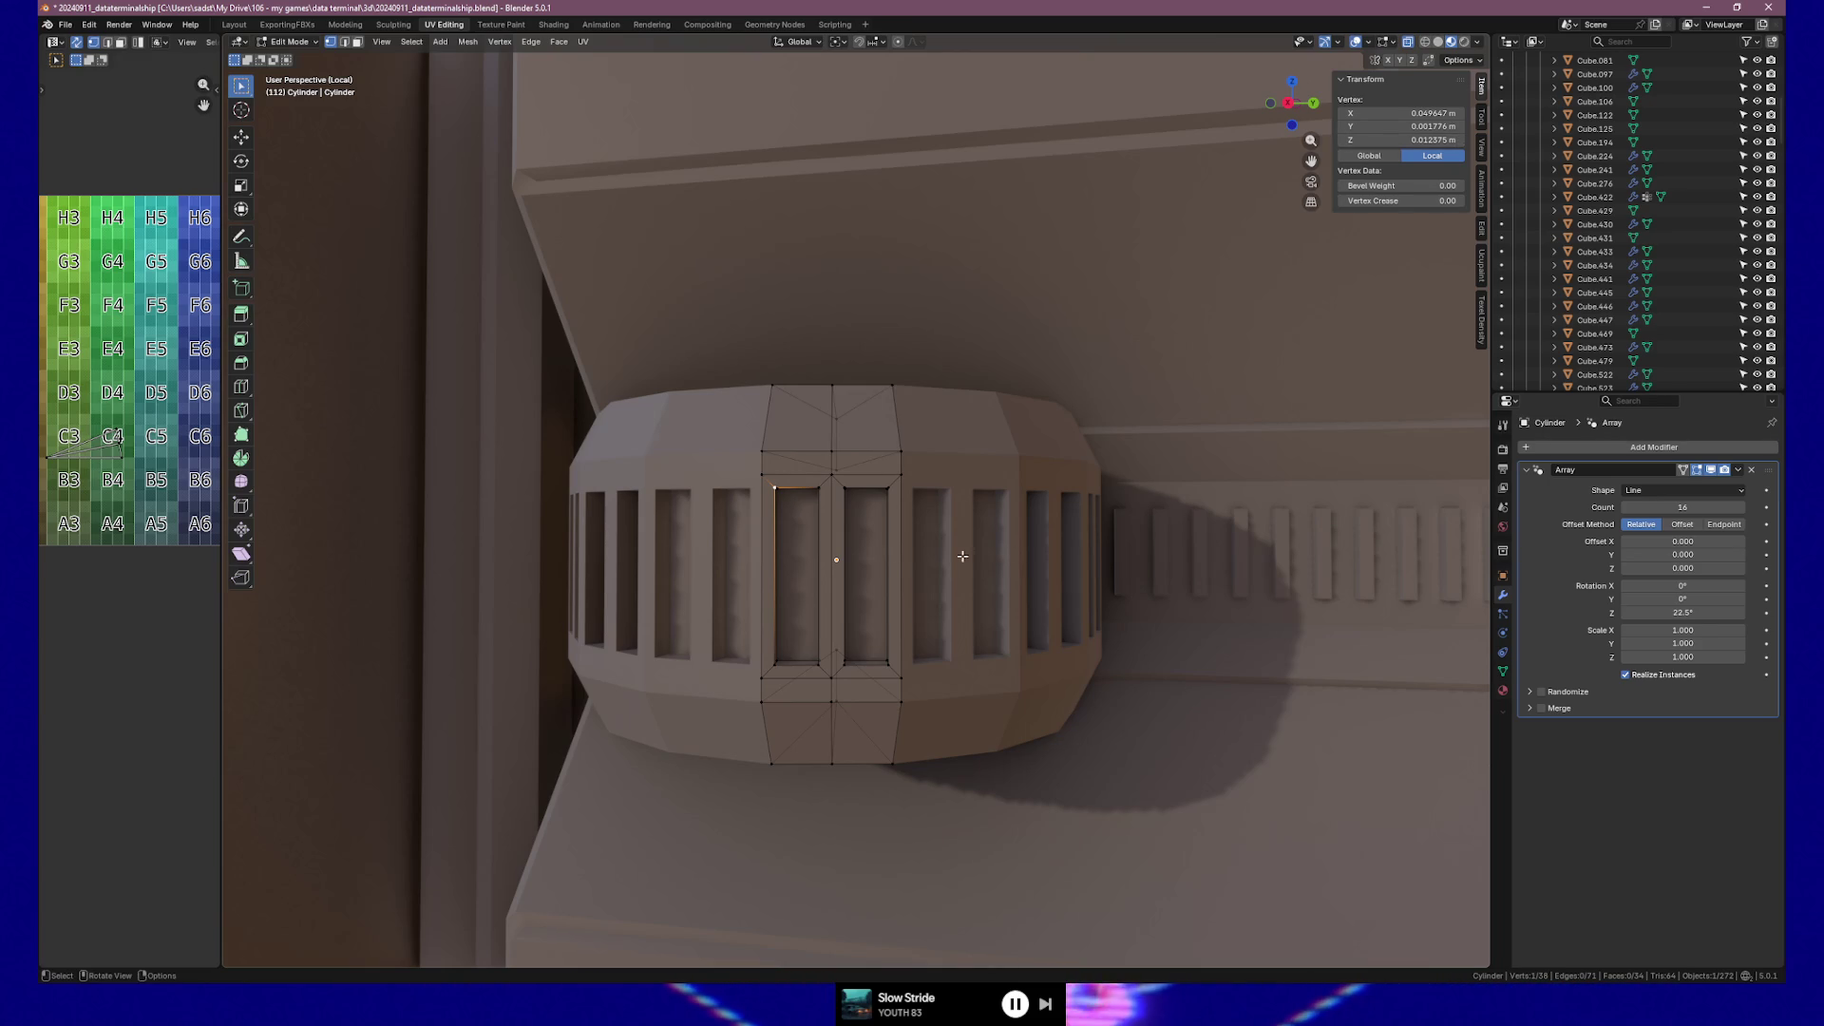
middle_drag(826, 560, 775, 457)
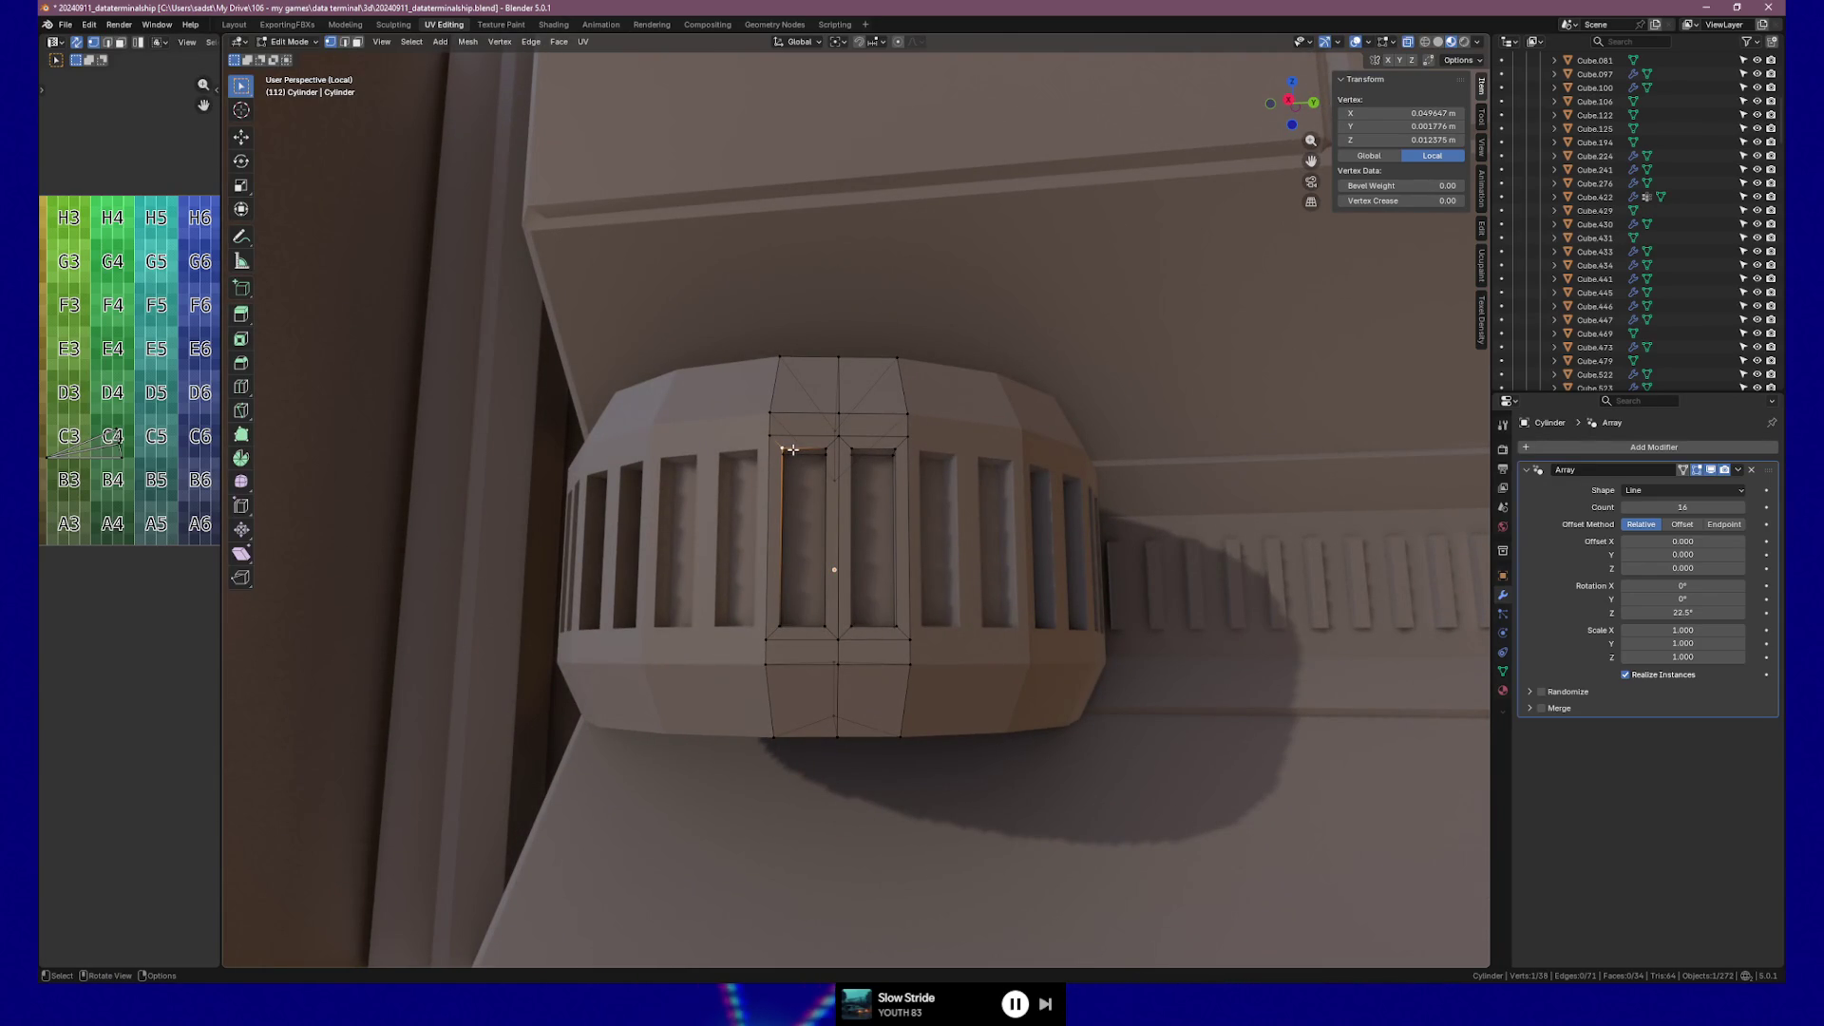
middle_drag(791, 505, 793, 457)
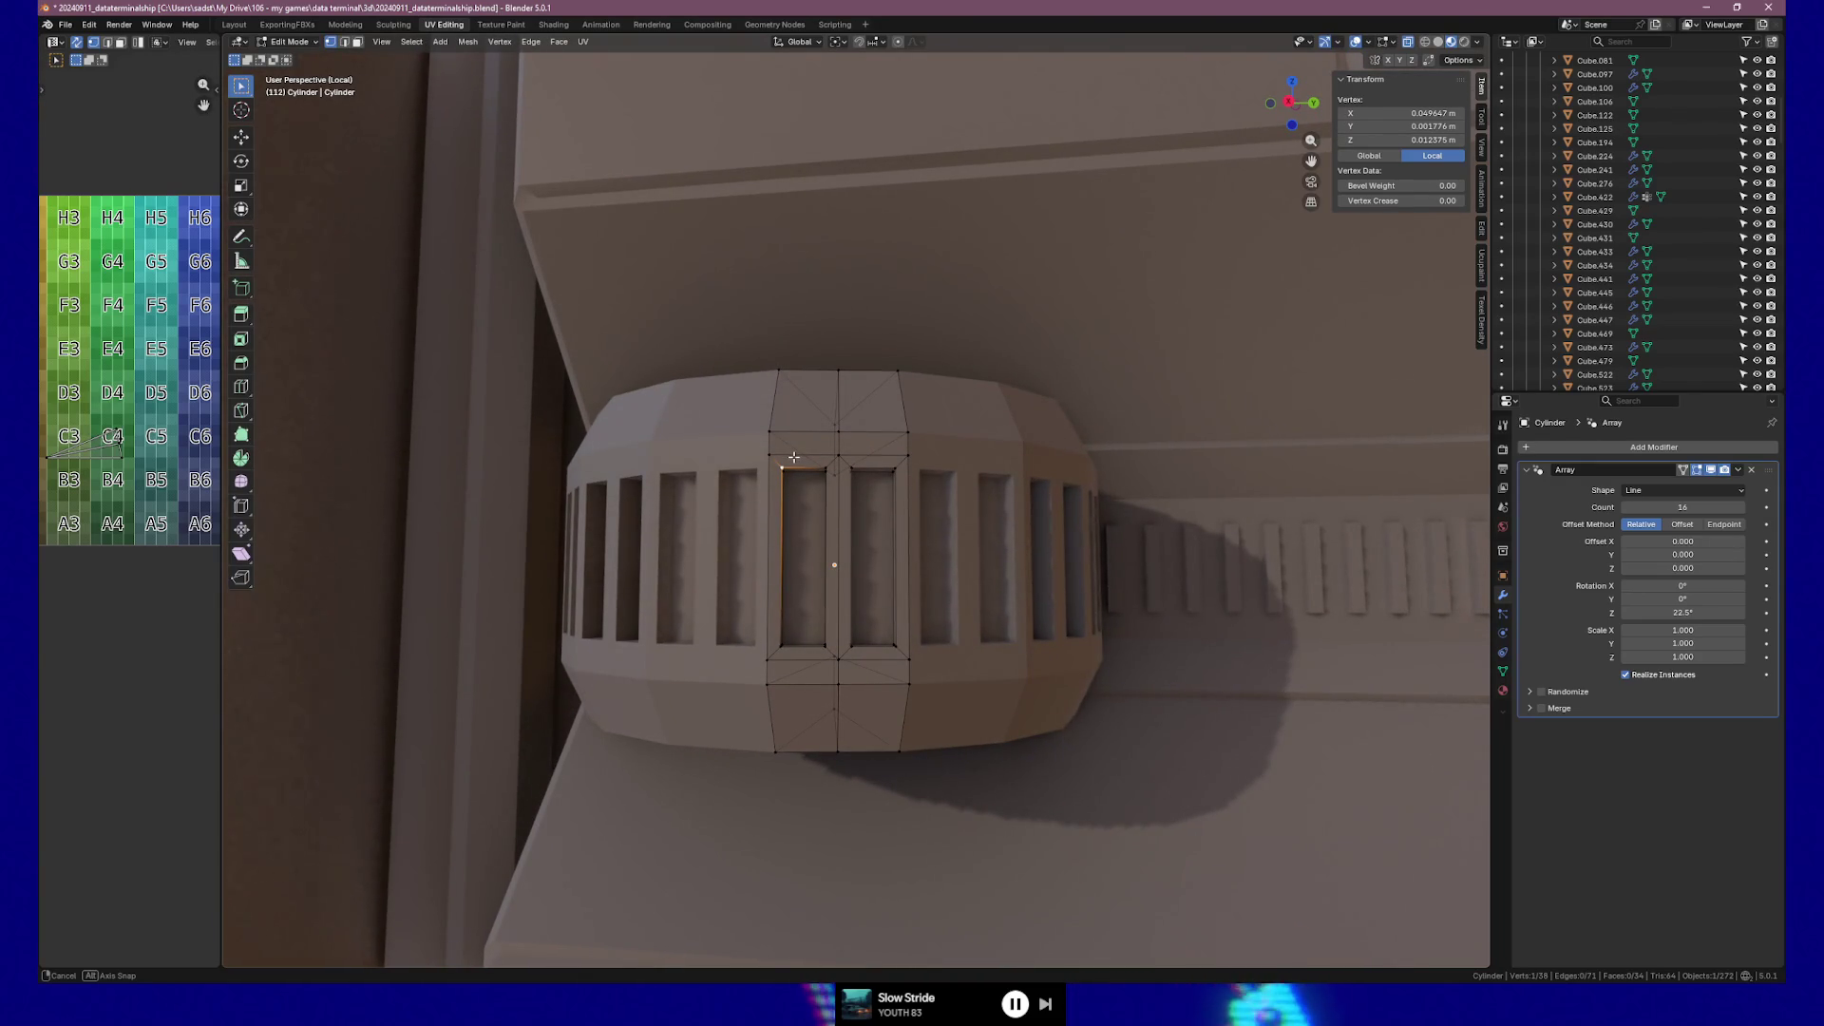
mouse_move(793, 457)
ctrl+middle_down()
mouse_move(801, 479)
mouse_move(804, 457)
ctrl+middle_up()
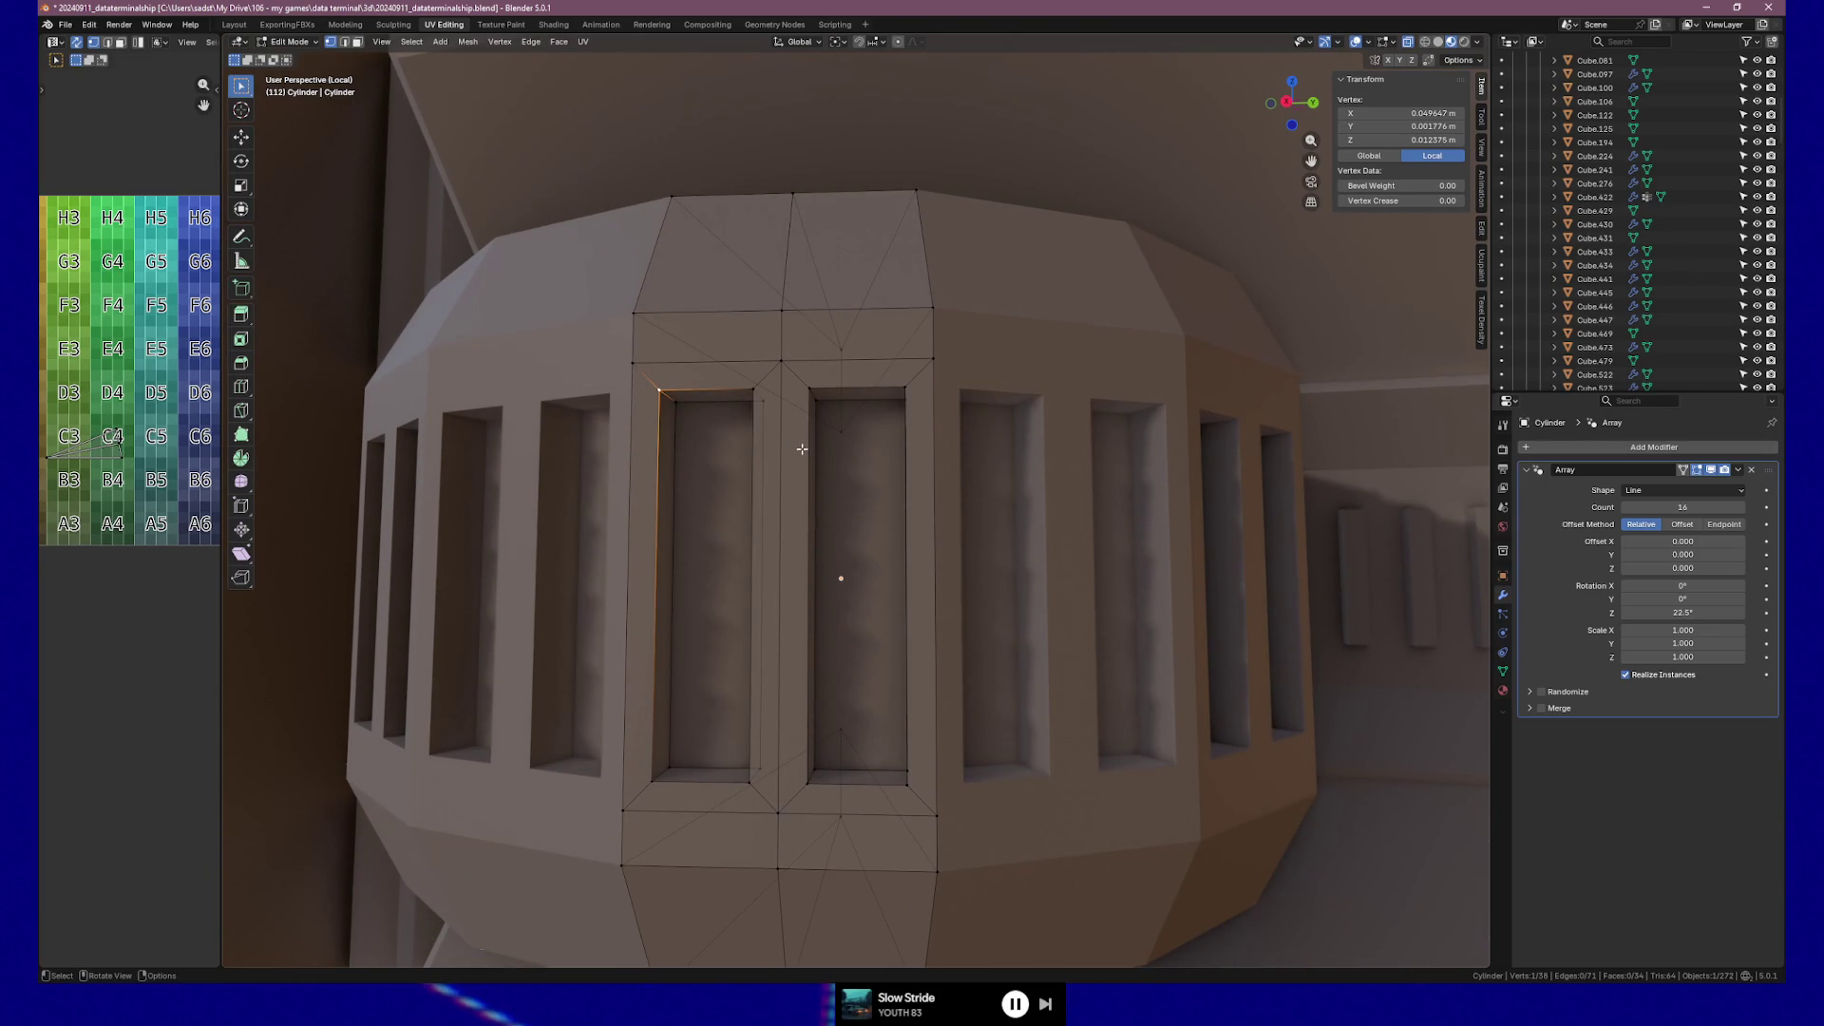
scroll(717, 434, up, 5)
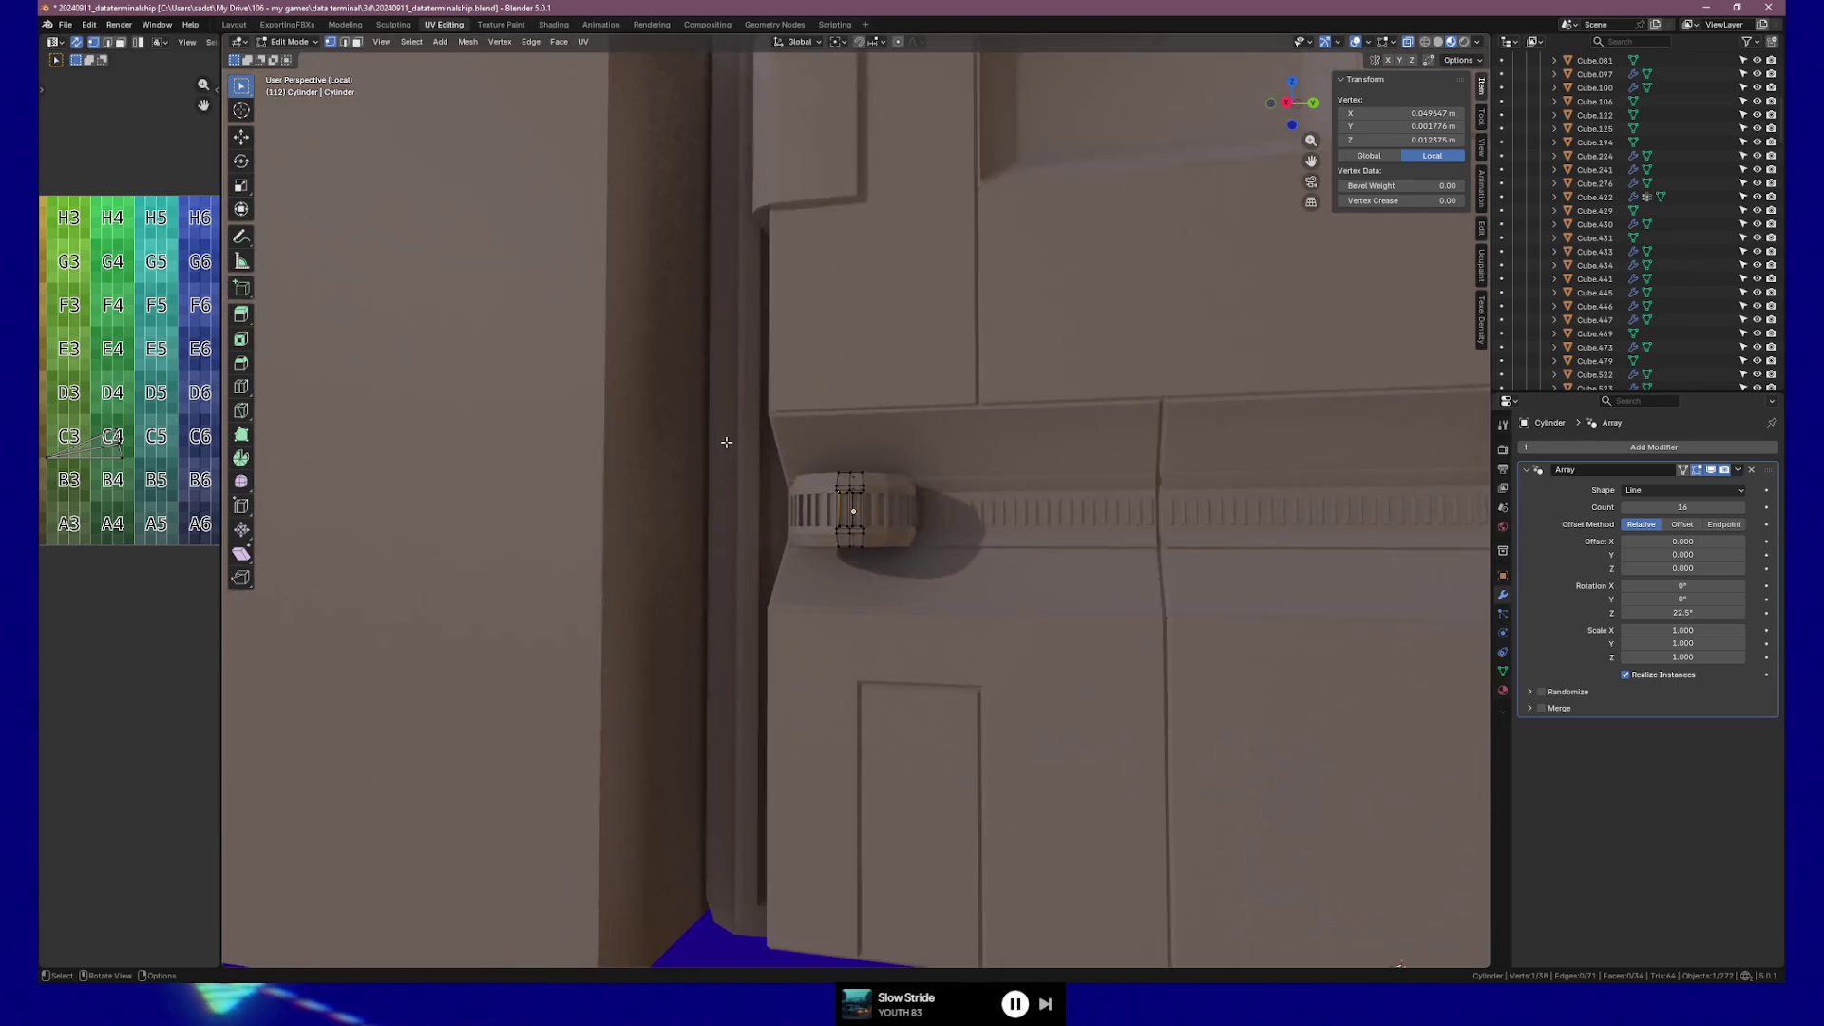
scroll(859, 505, up, 10)
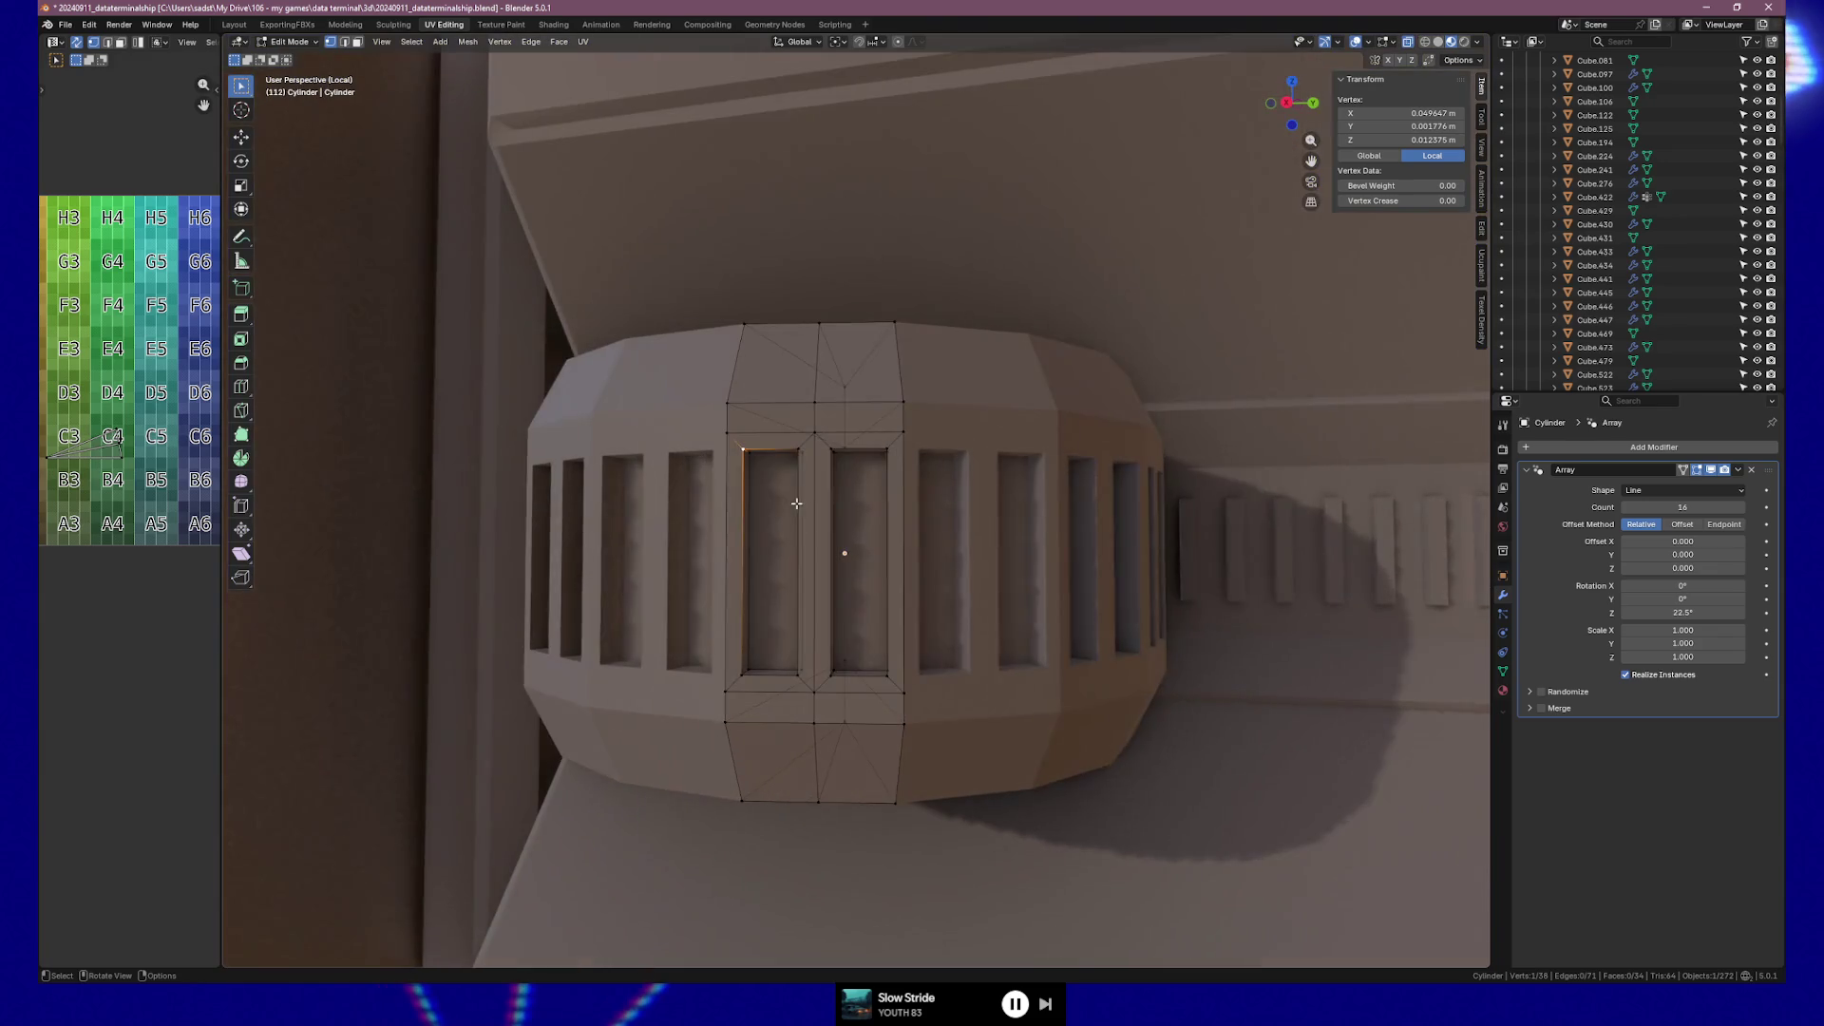
shift+middle_drag(796, 503, 821, 508)
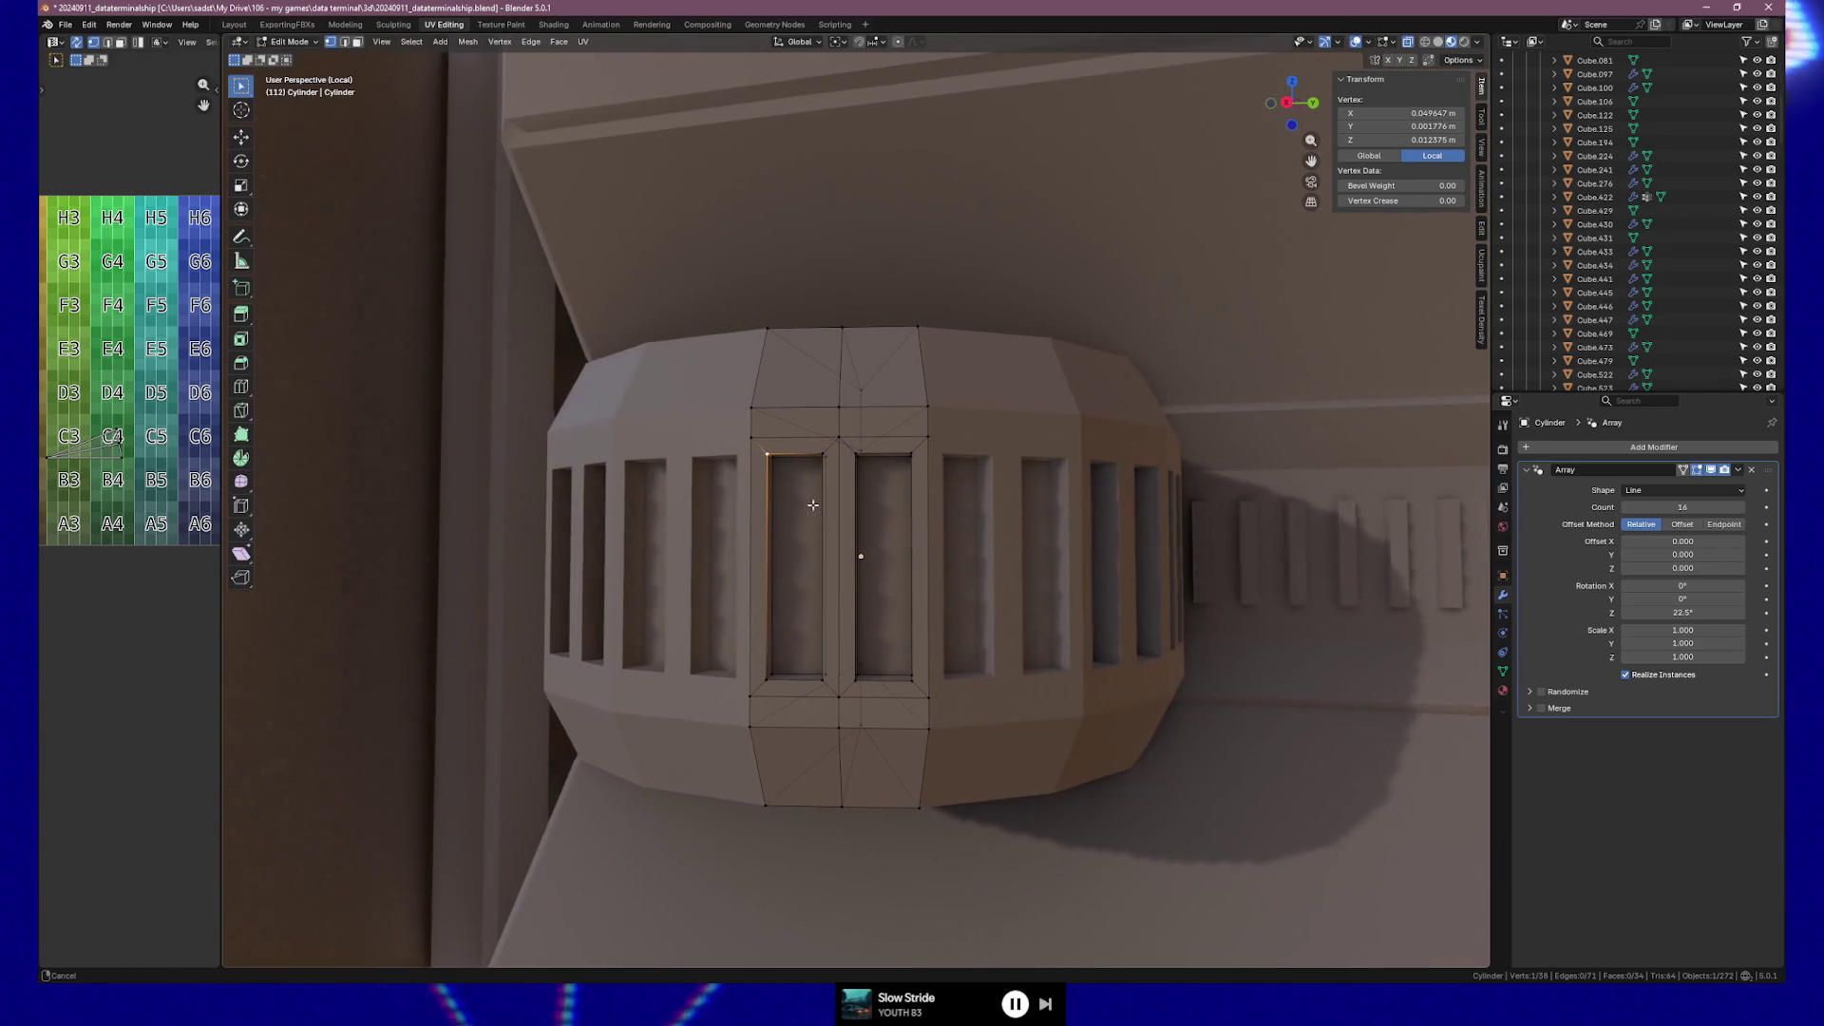
Knife-cut strip edges along the top and bottom of the slot frame.
key(k)
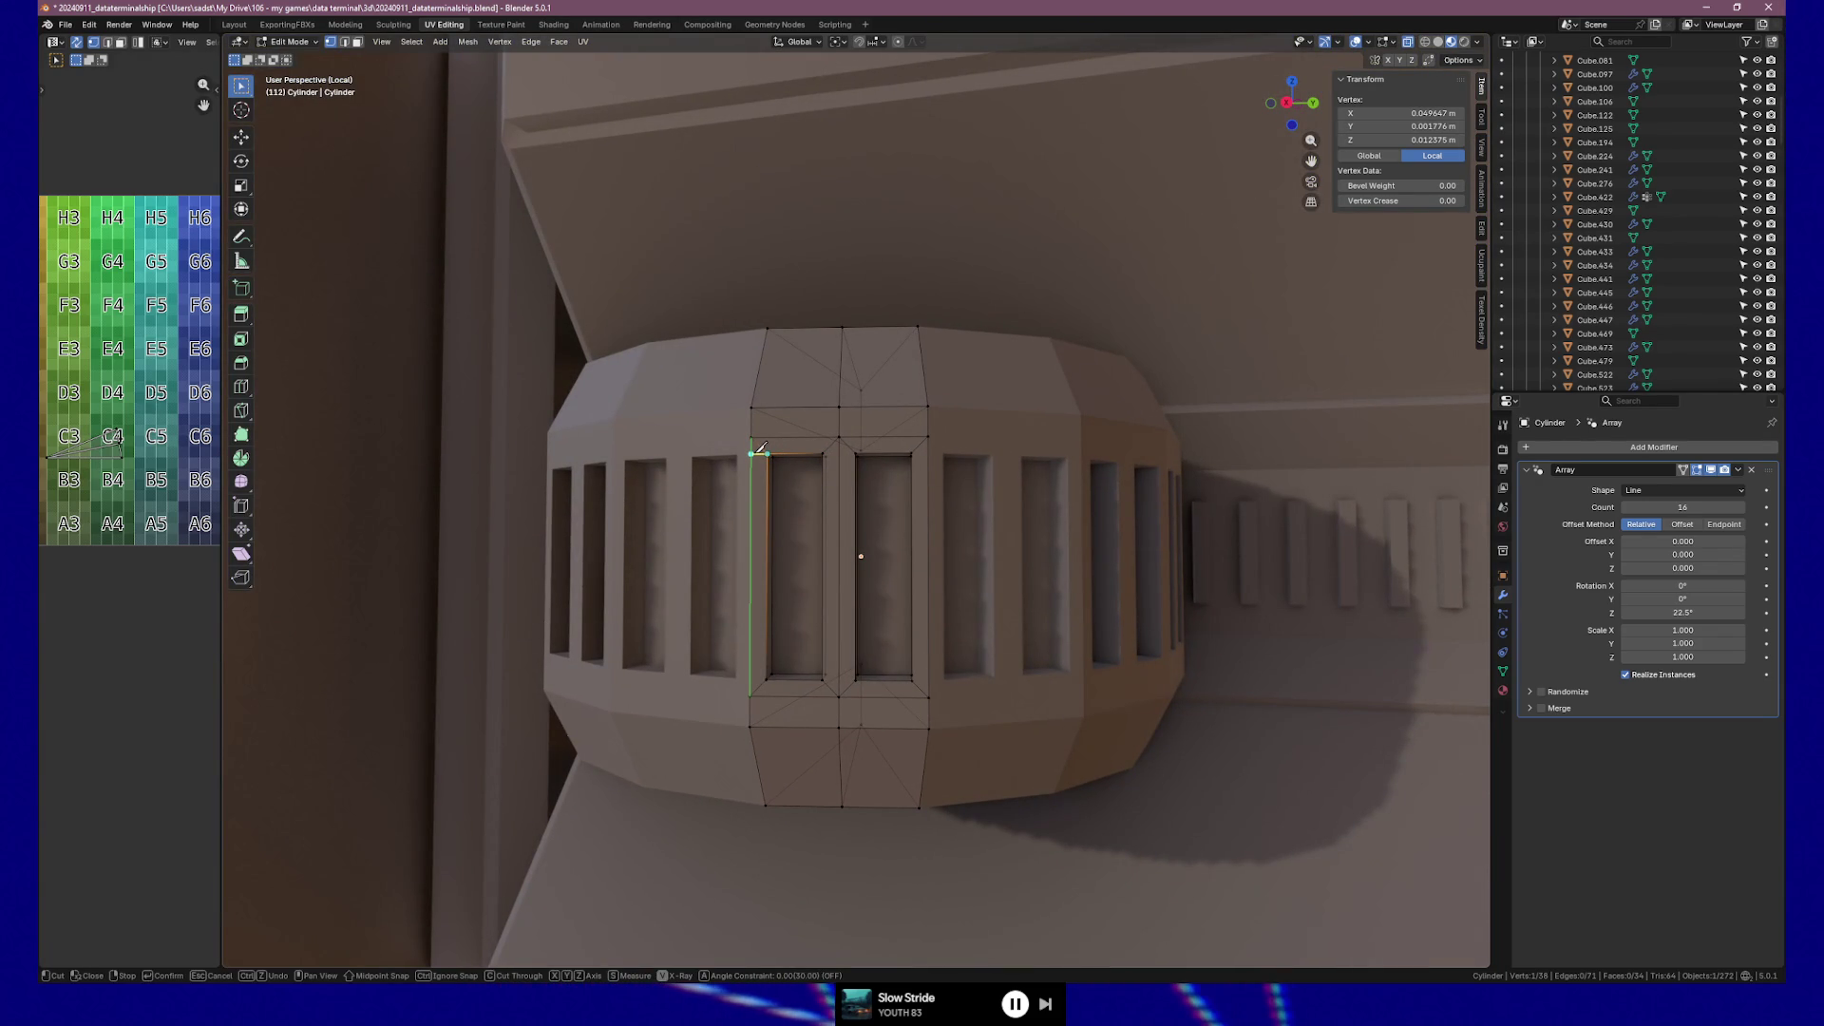
click(760, 449)
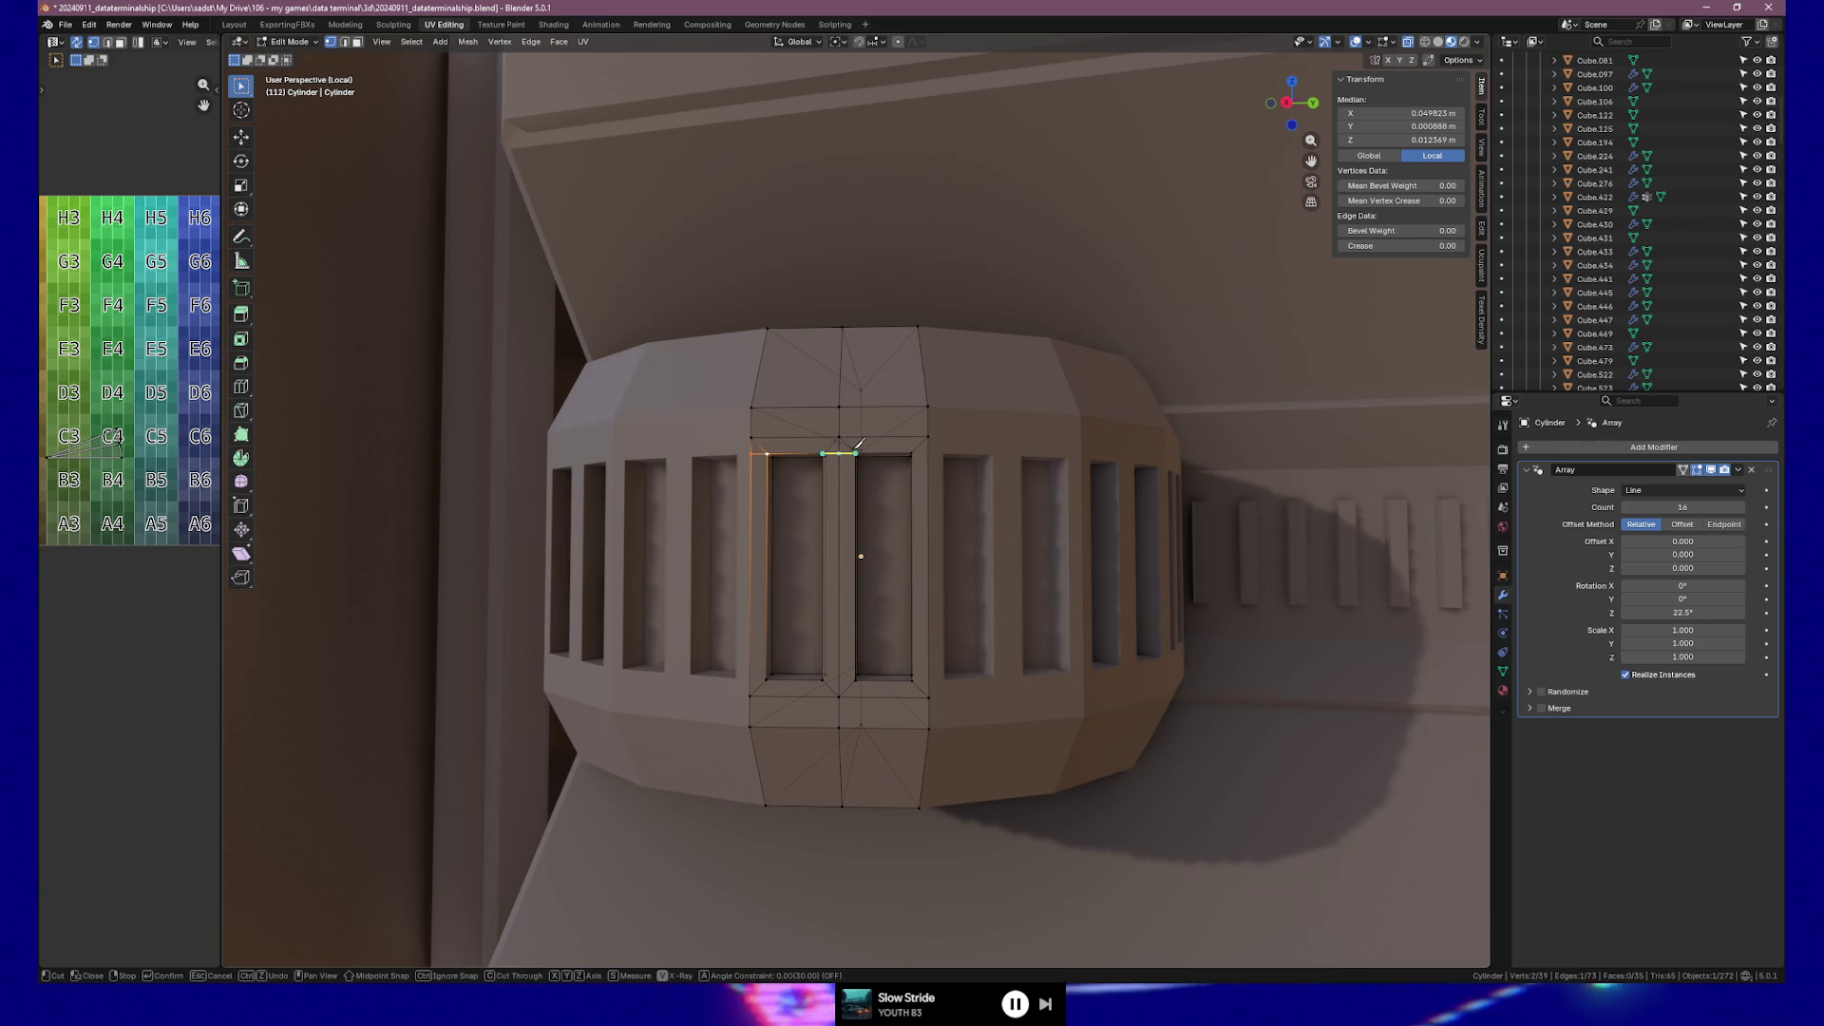
click(855, 452)
key(Return)
key(k)
click(912, 452)
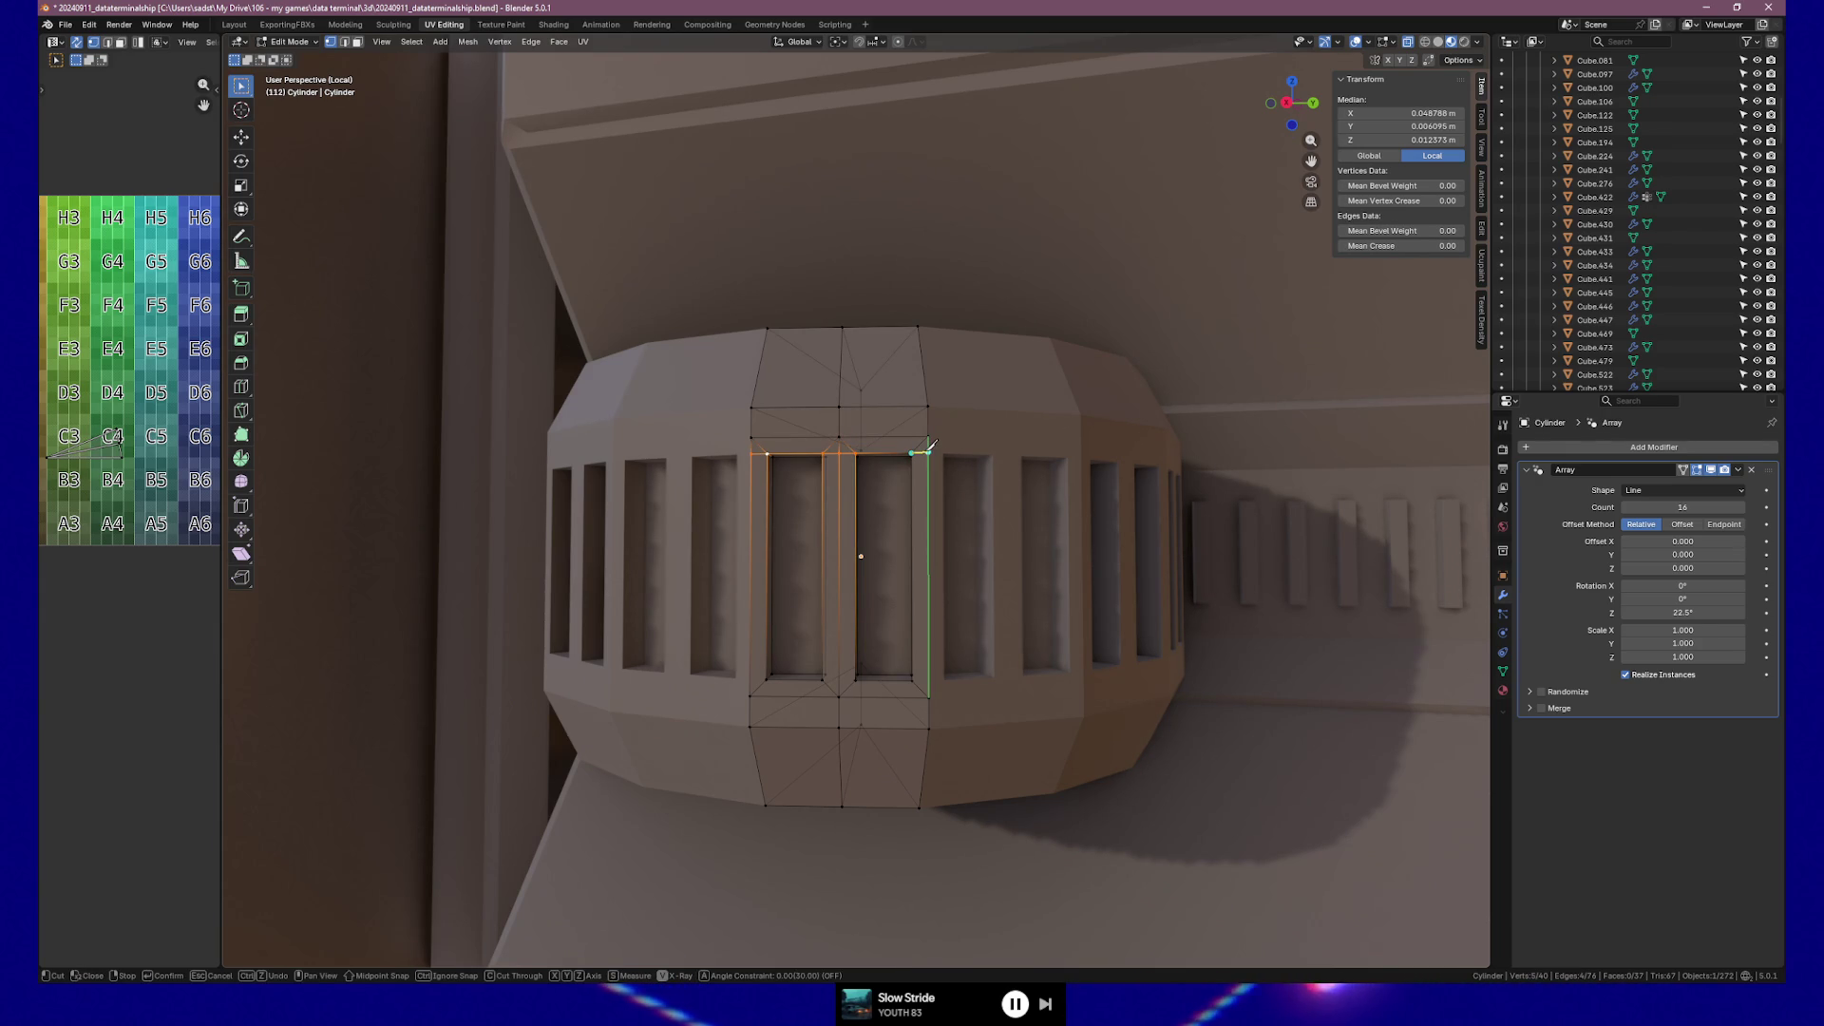
click(929, 452)
key(Return)
key(k)
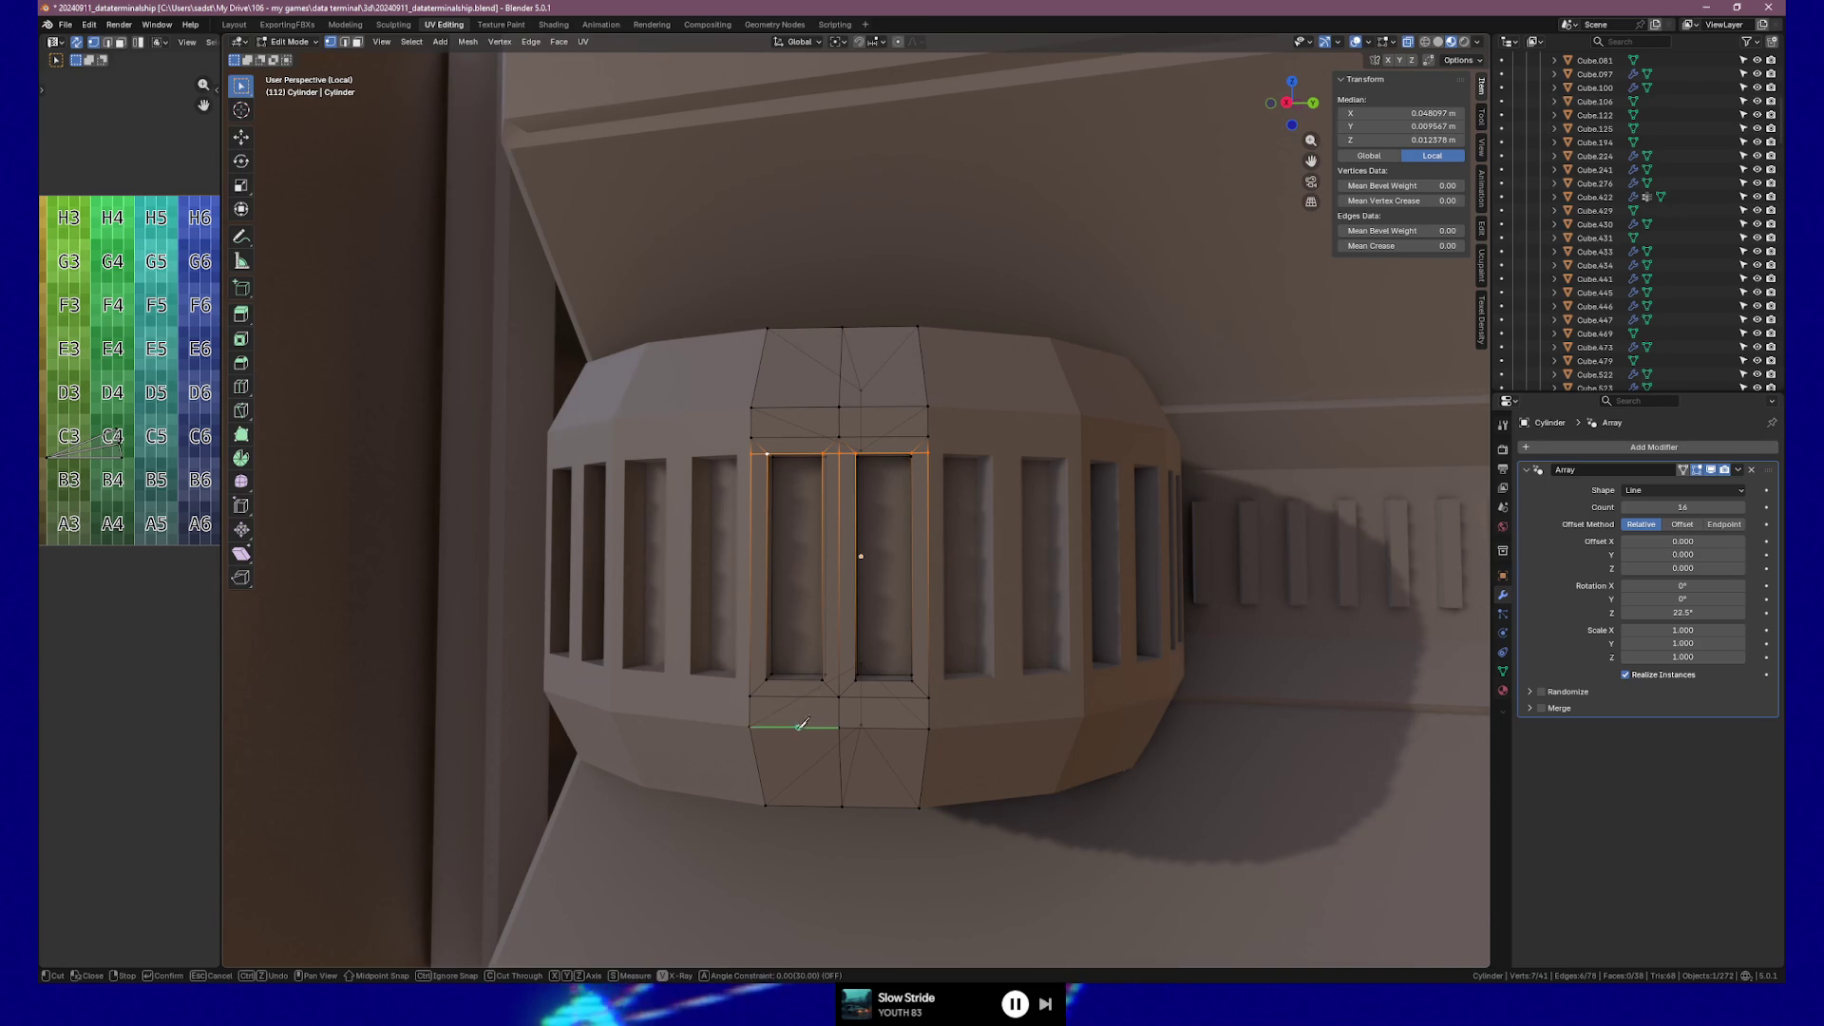
click(856, 678)
key(Return)
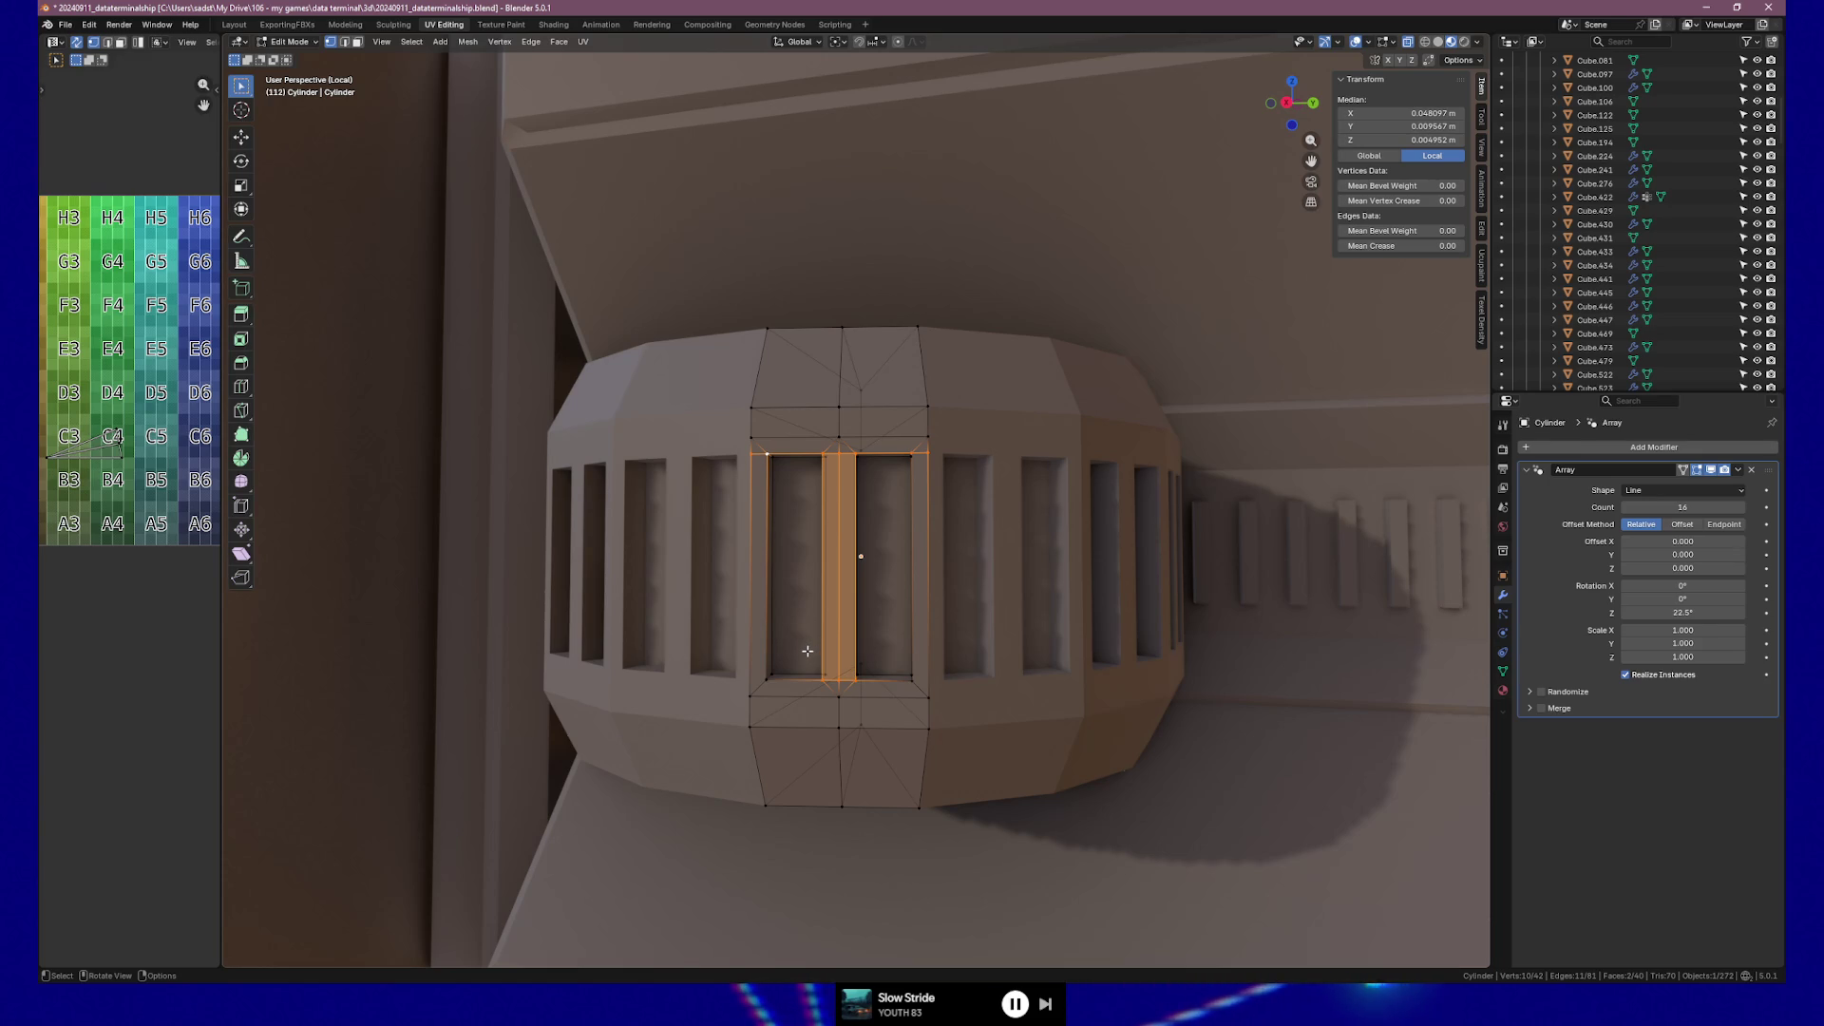
Knife-cut the left and right side strips down to the lower corners.
key(k)
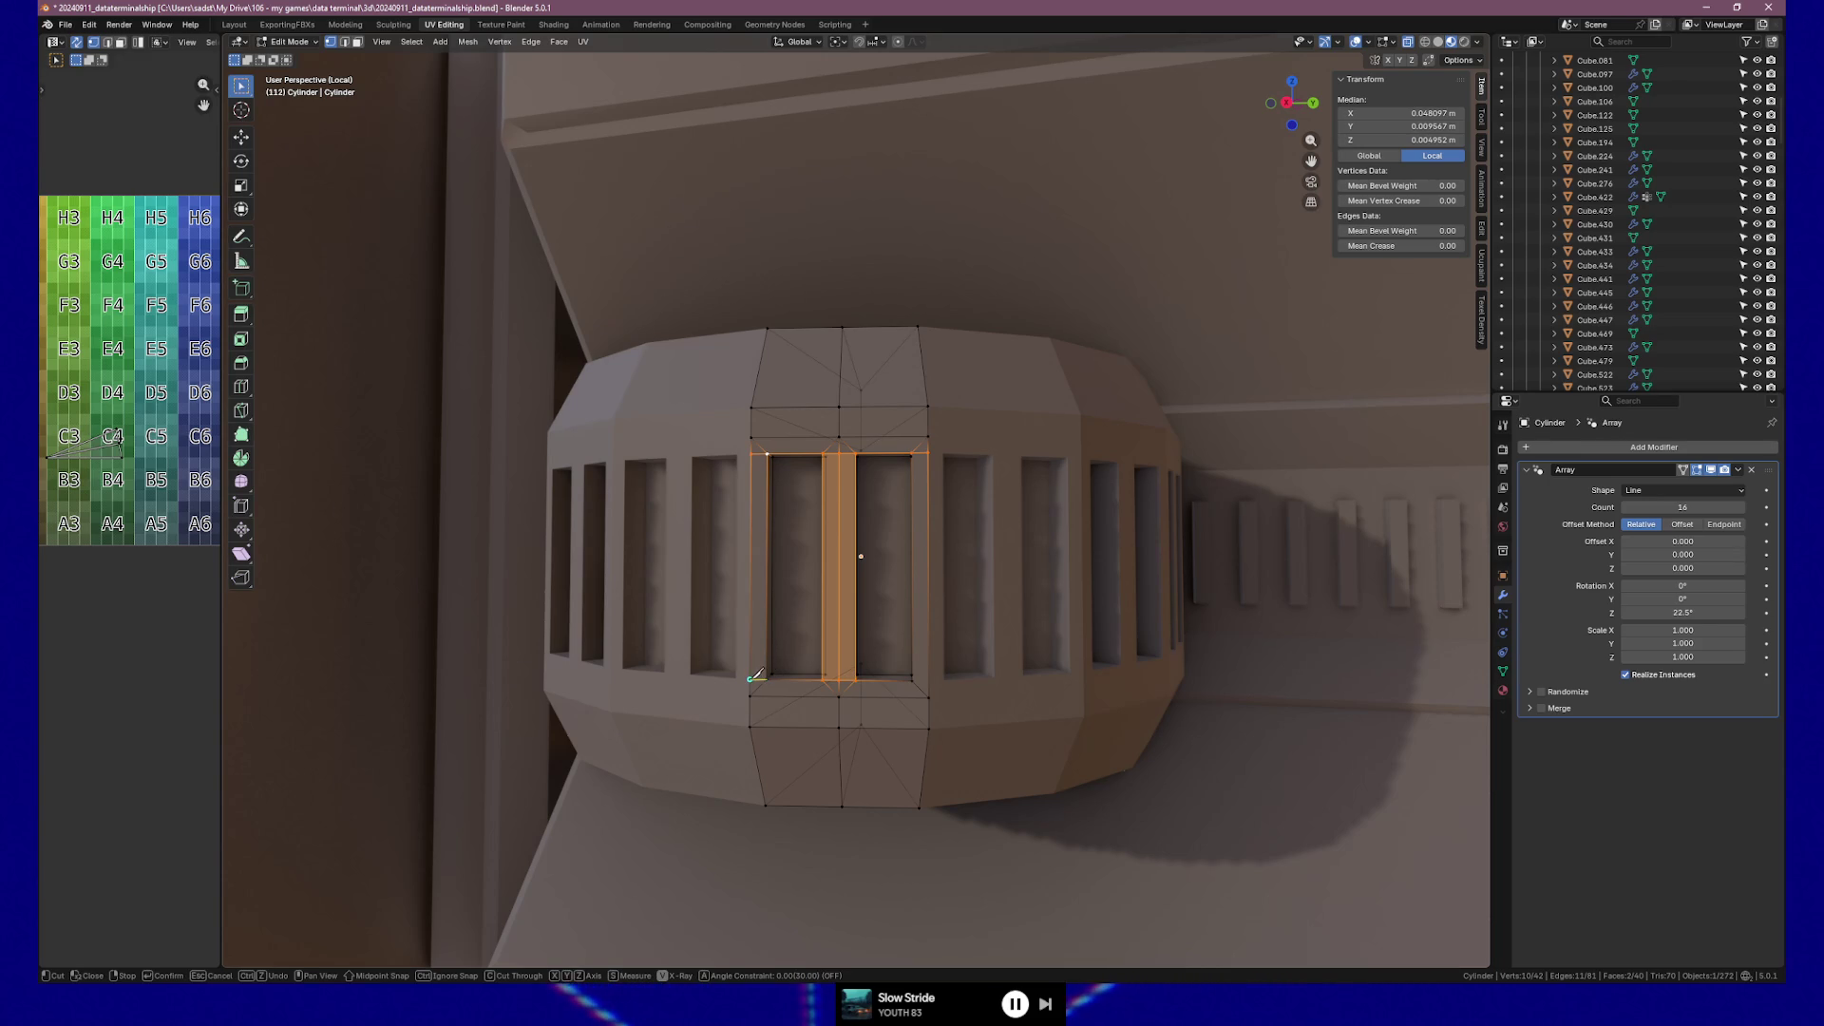
click(750, 678)
key(Return)
key(k)
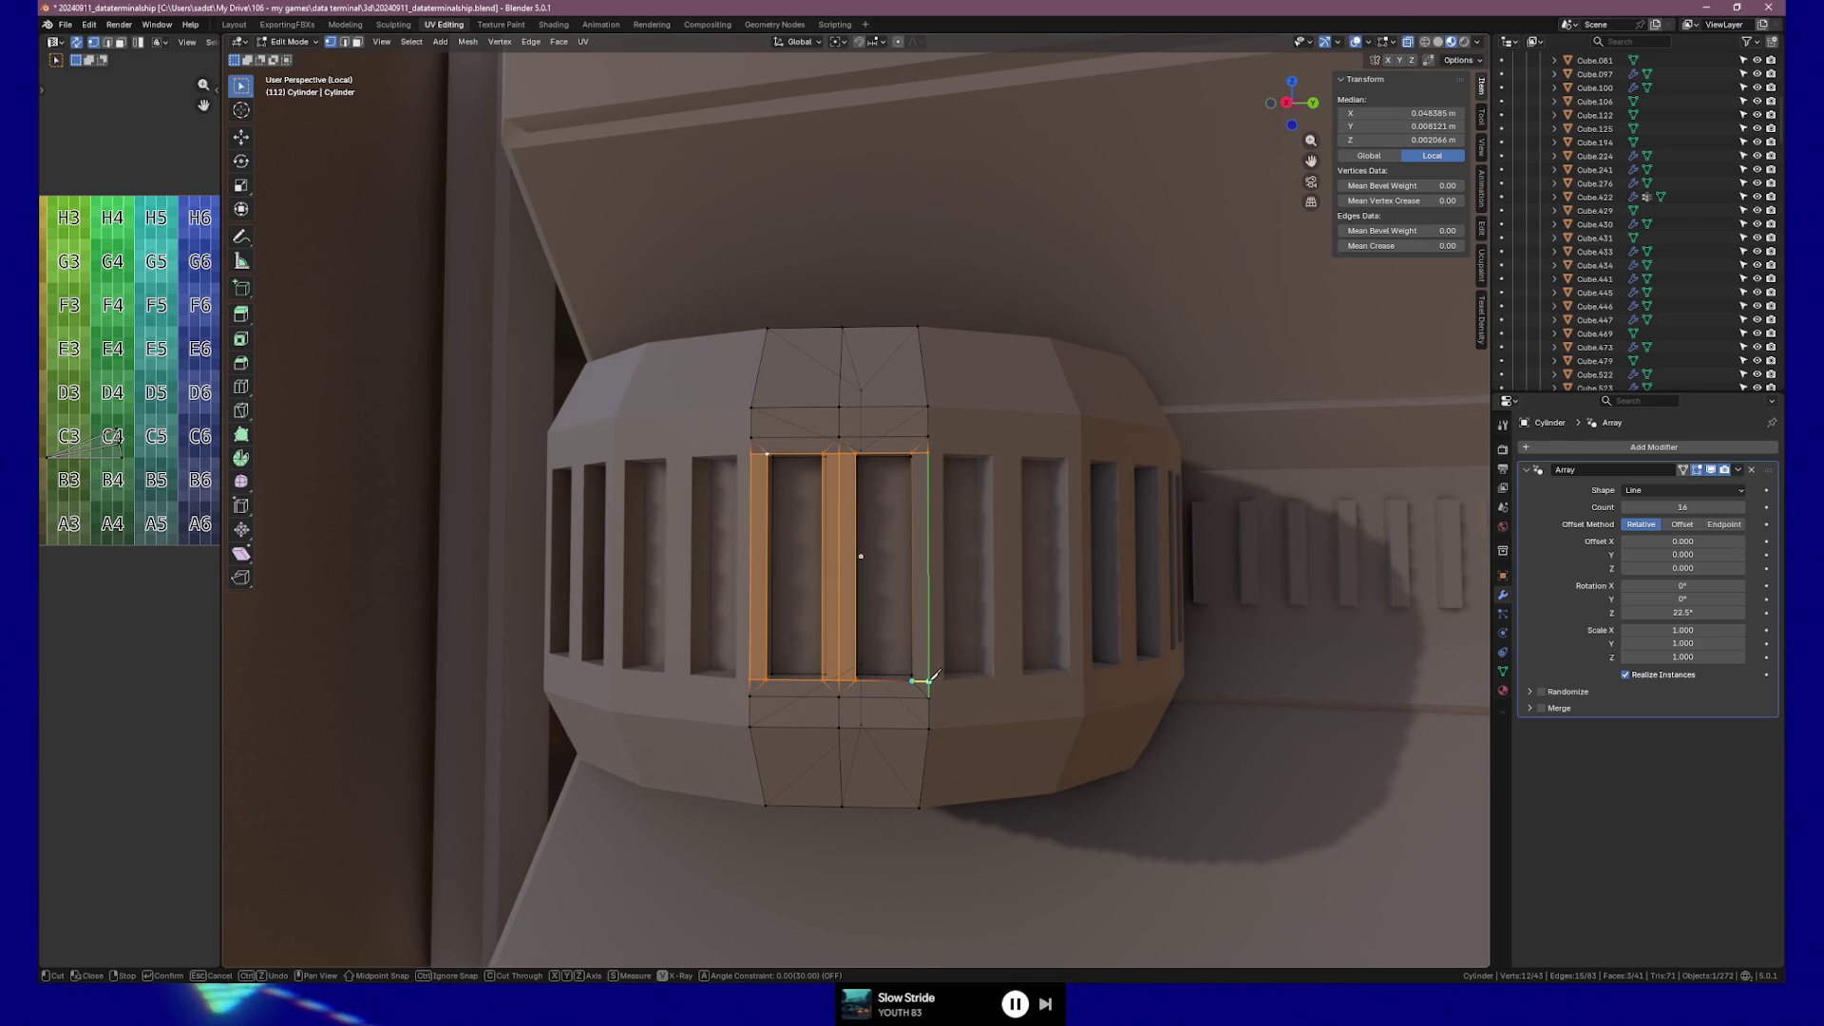
click(928, 680)
key(Return)
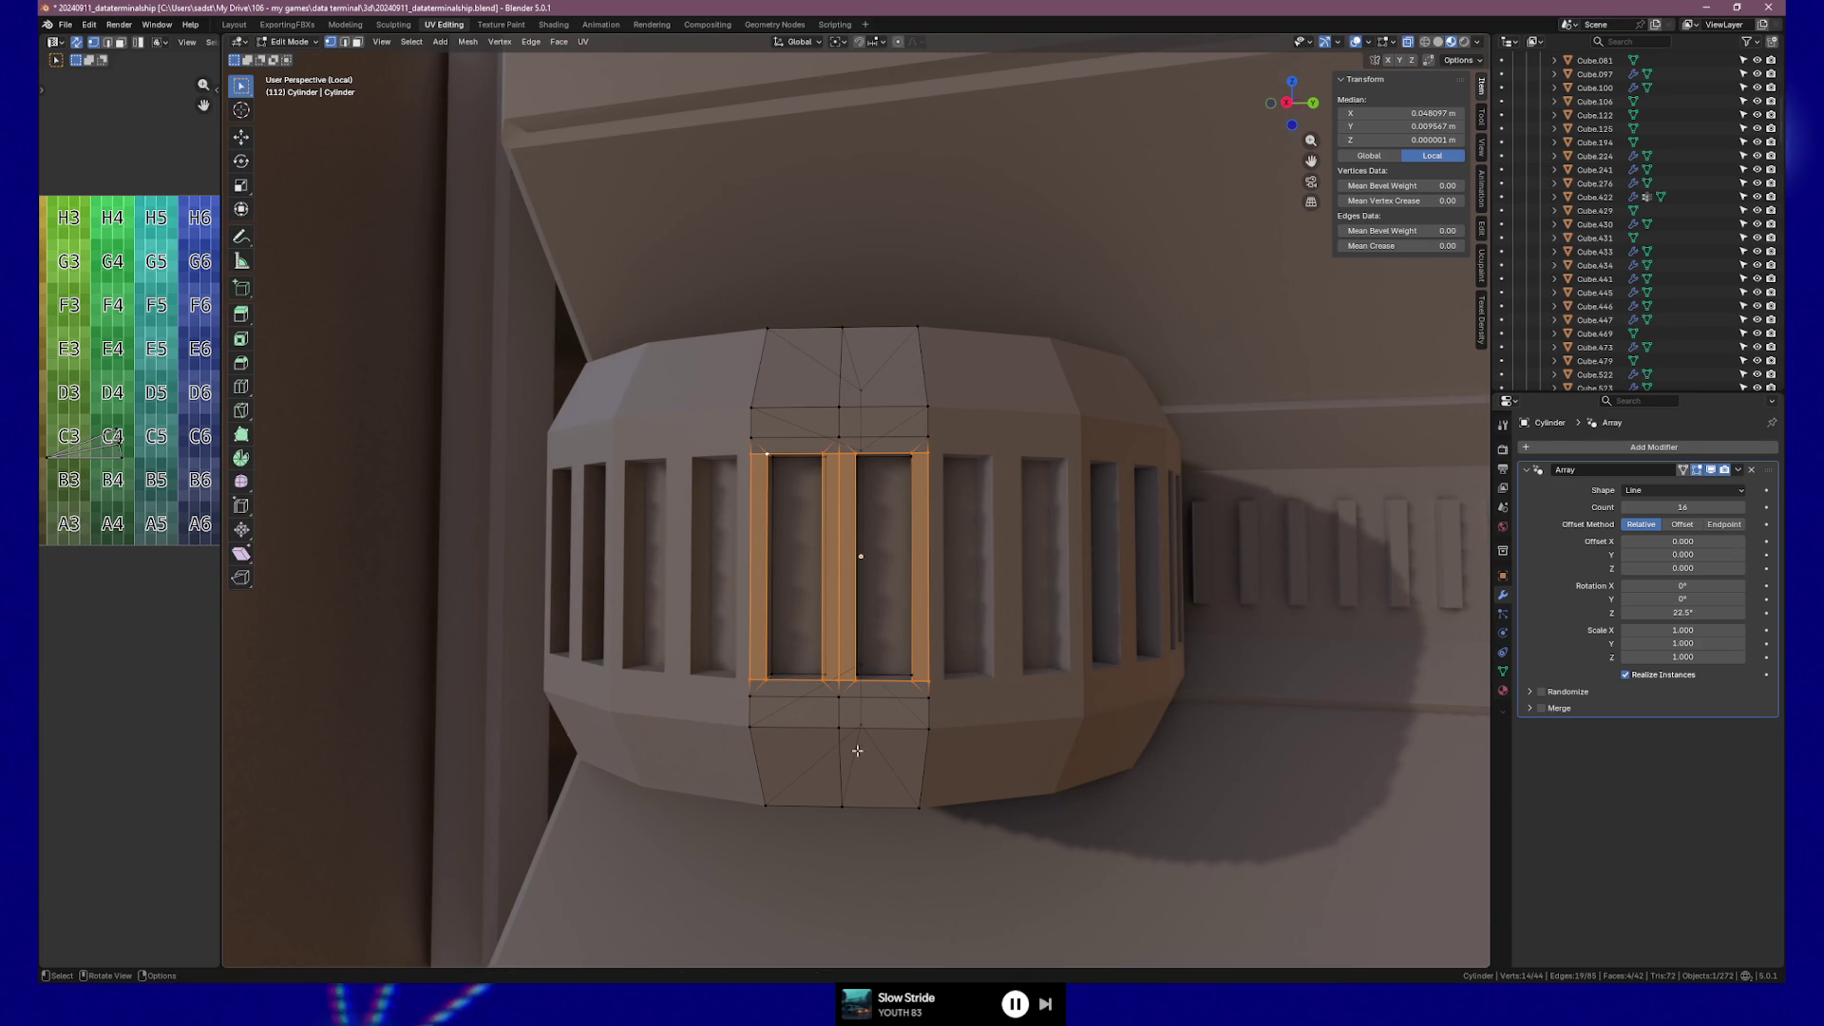
Switch to face select and select the thin strips around the slot.
key(3)
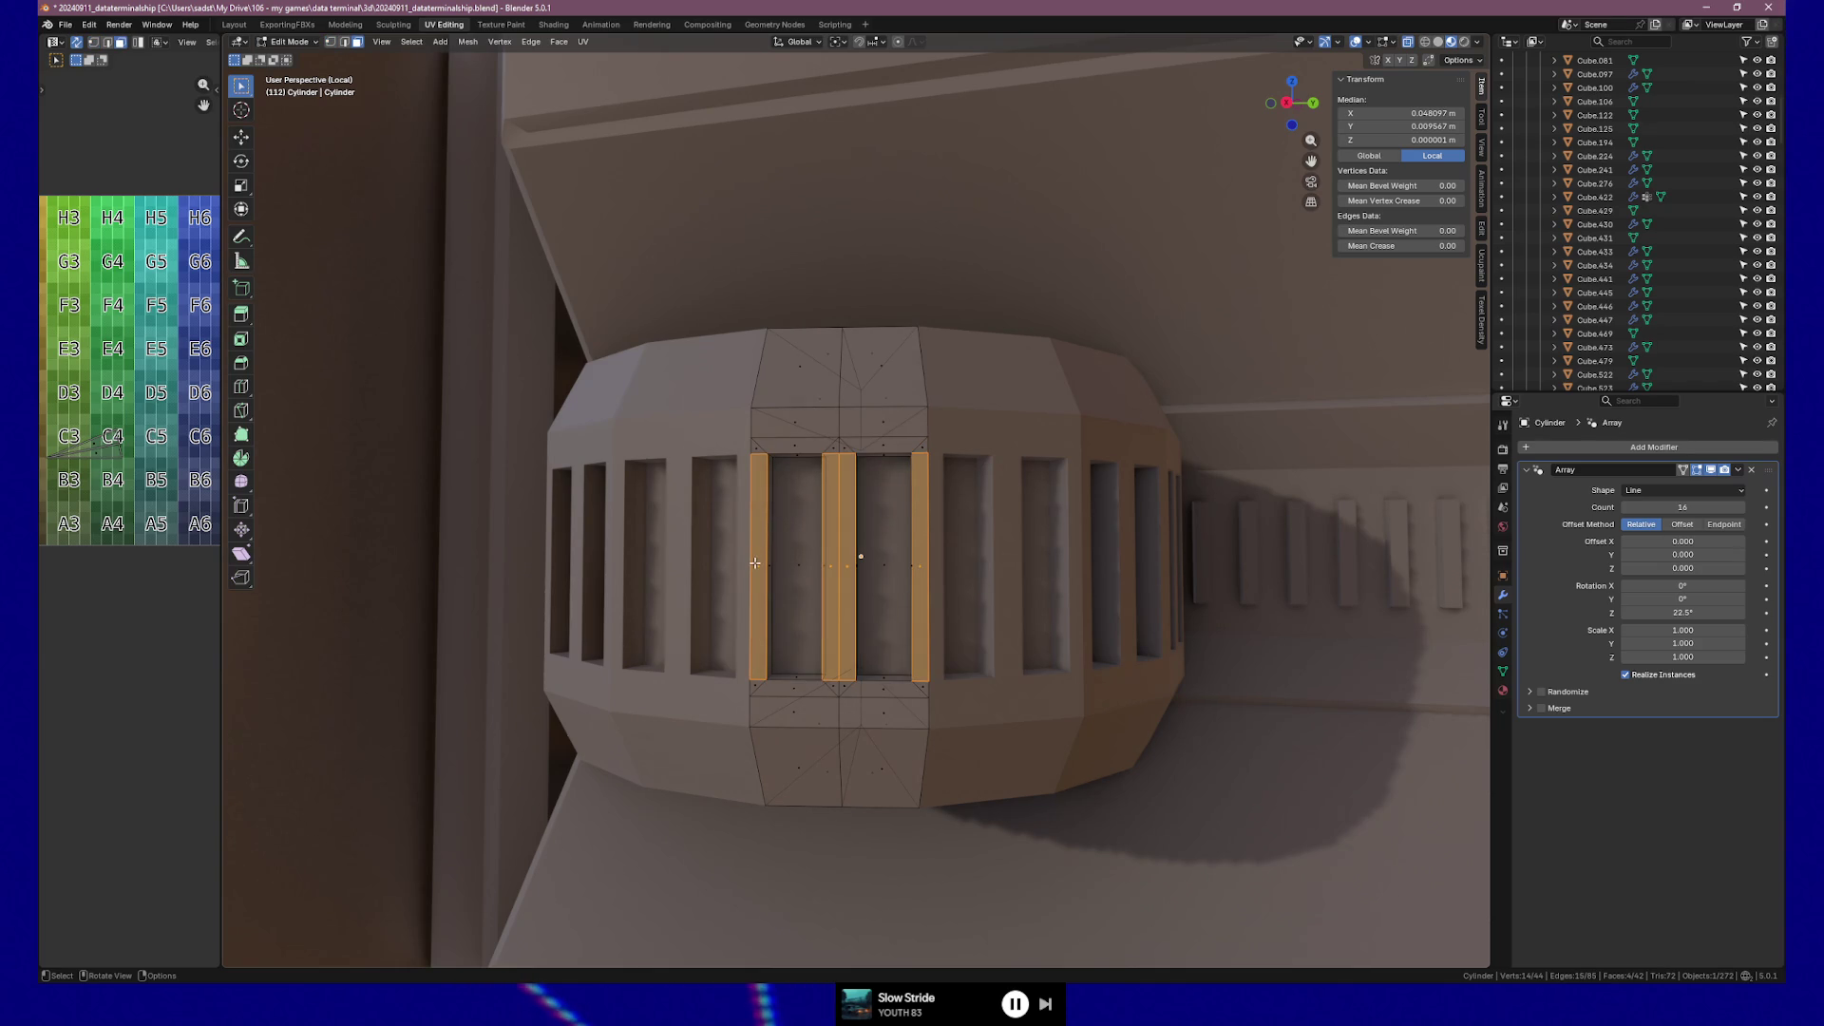
click(755, 563)
shift+click(831, 566)
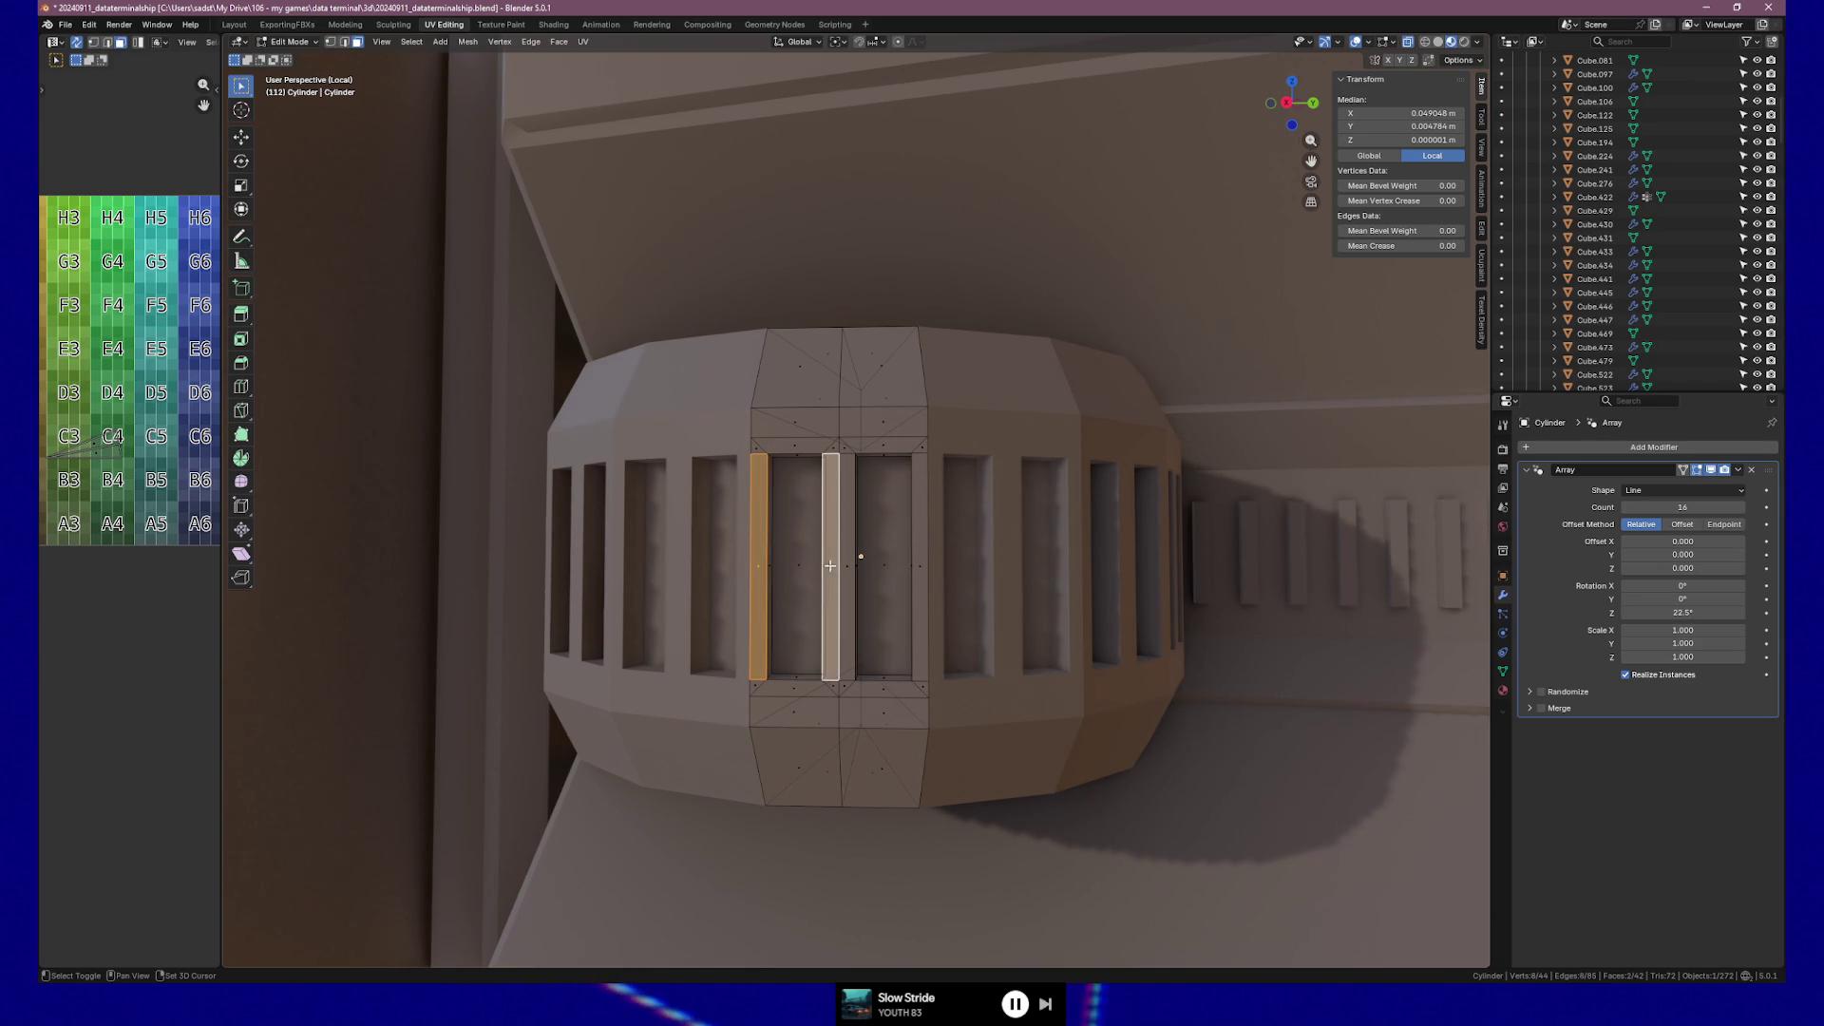
shift+click(847, 567)
shift+click(919, 567)
middle_drag(919, 567, 890, 581)
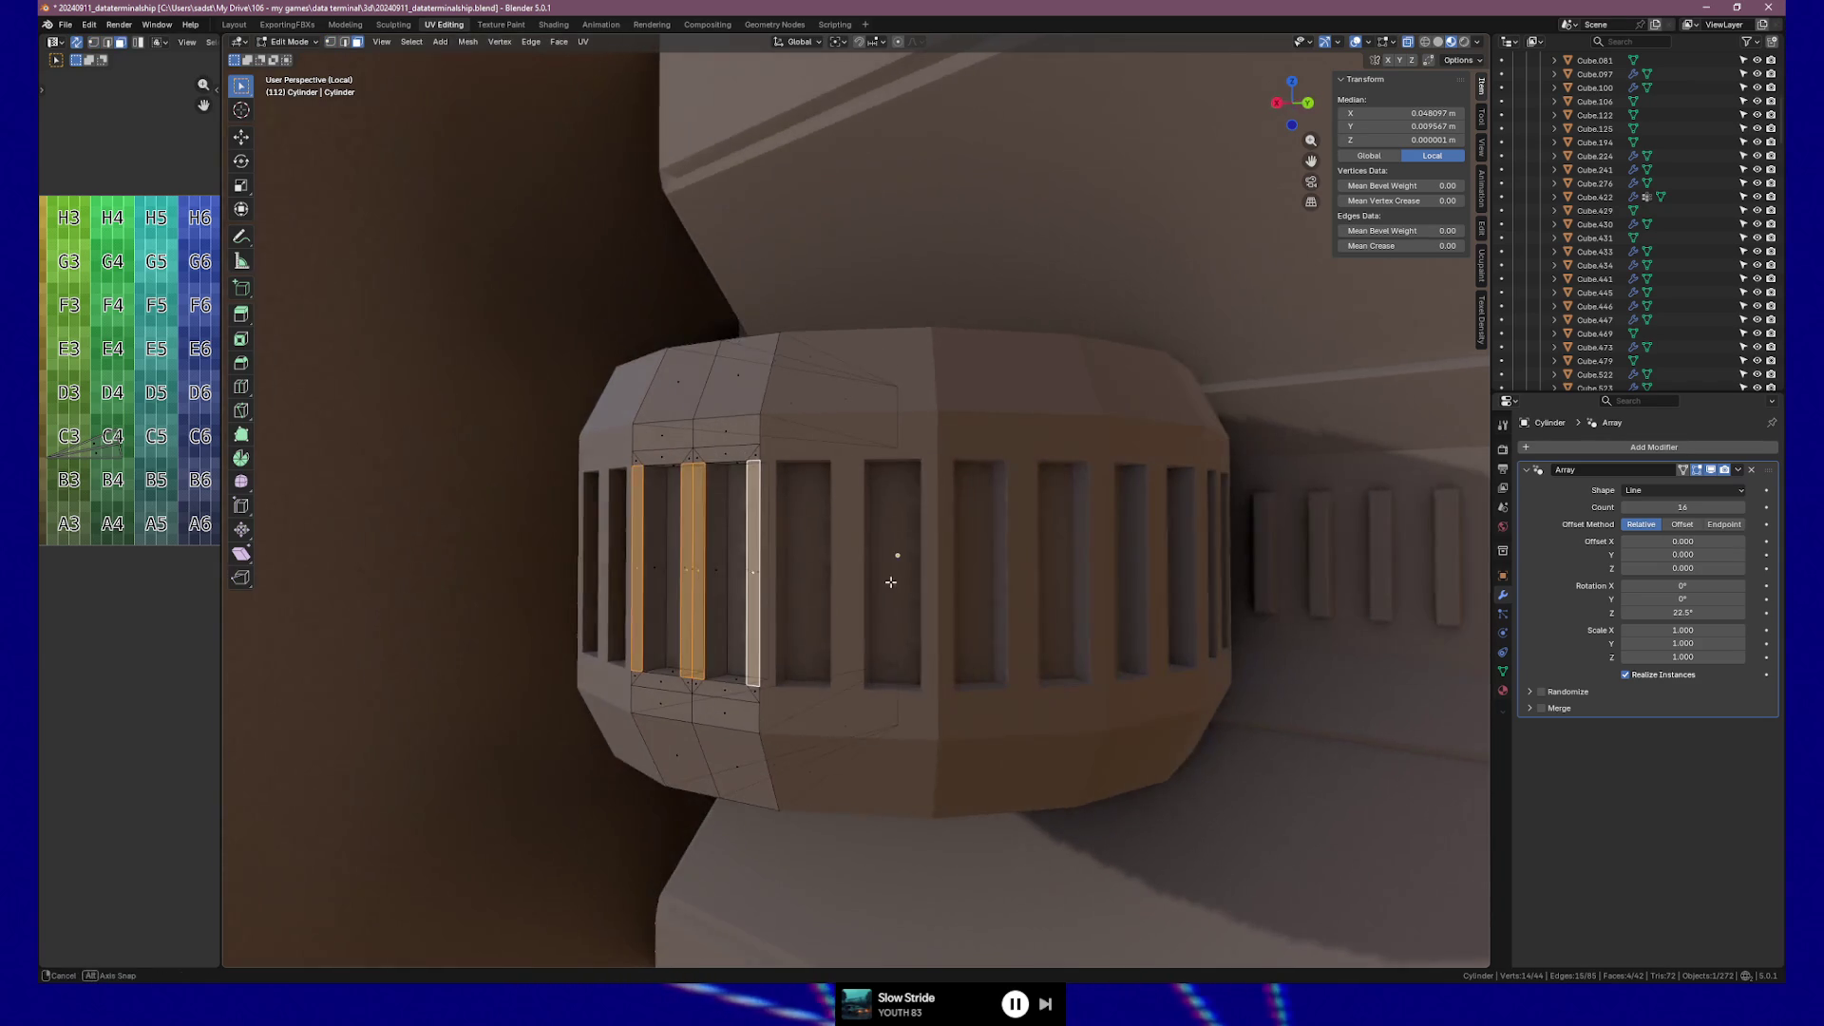
shift+drag(635, 554, 746, 598)
middle_drag(746, 598, 874, 554)
shift+drag(875, 553, 979, 594)
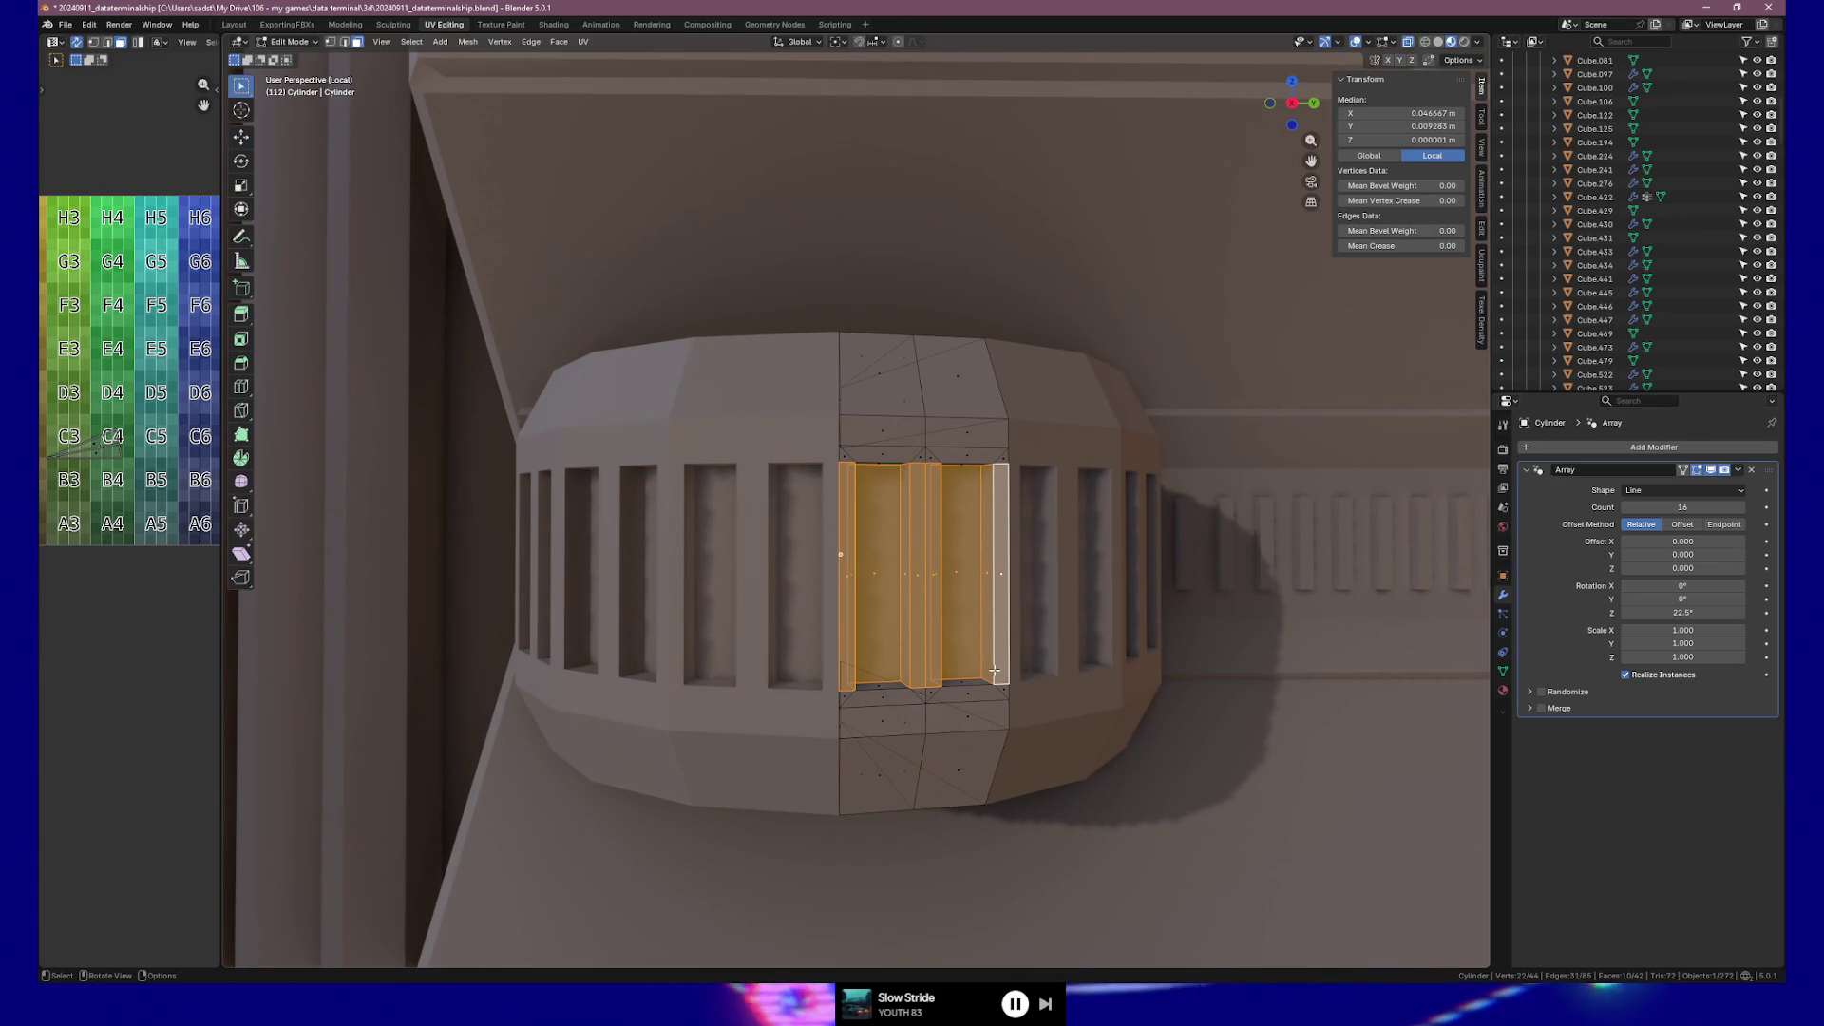
Check the strip selection from a straight top view, then return to perspective.
scroll(996, 674, down, 3)
middle_drag(996, 674, 1009, 700)
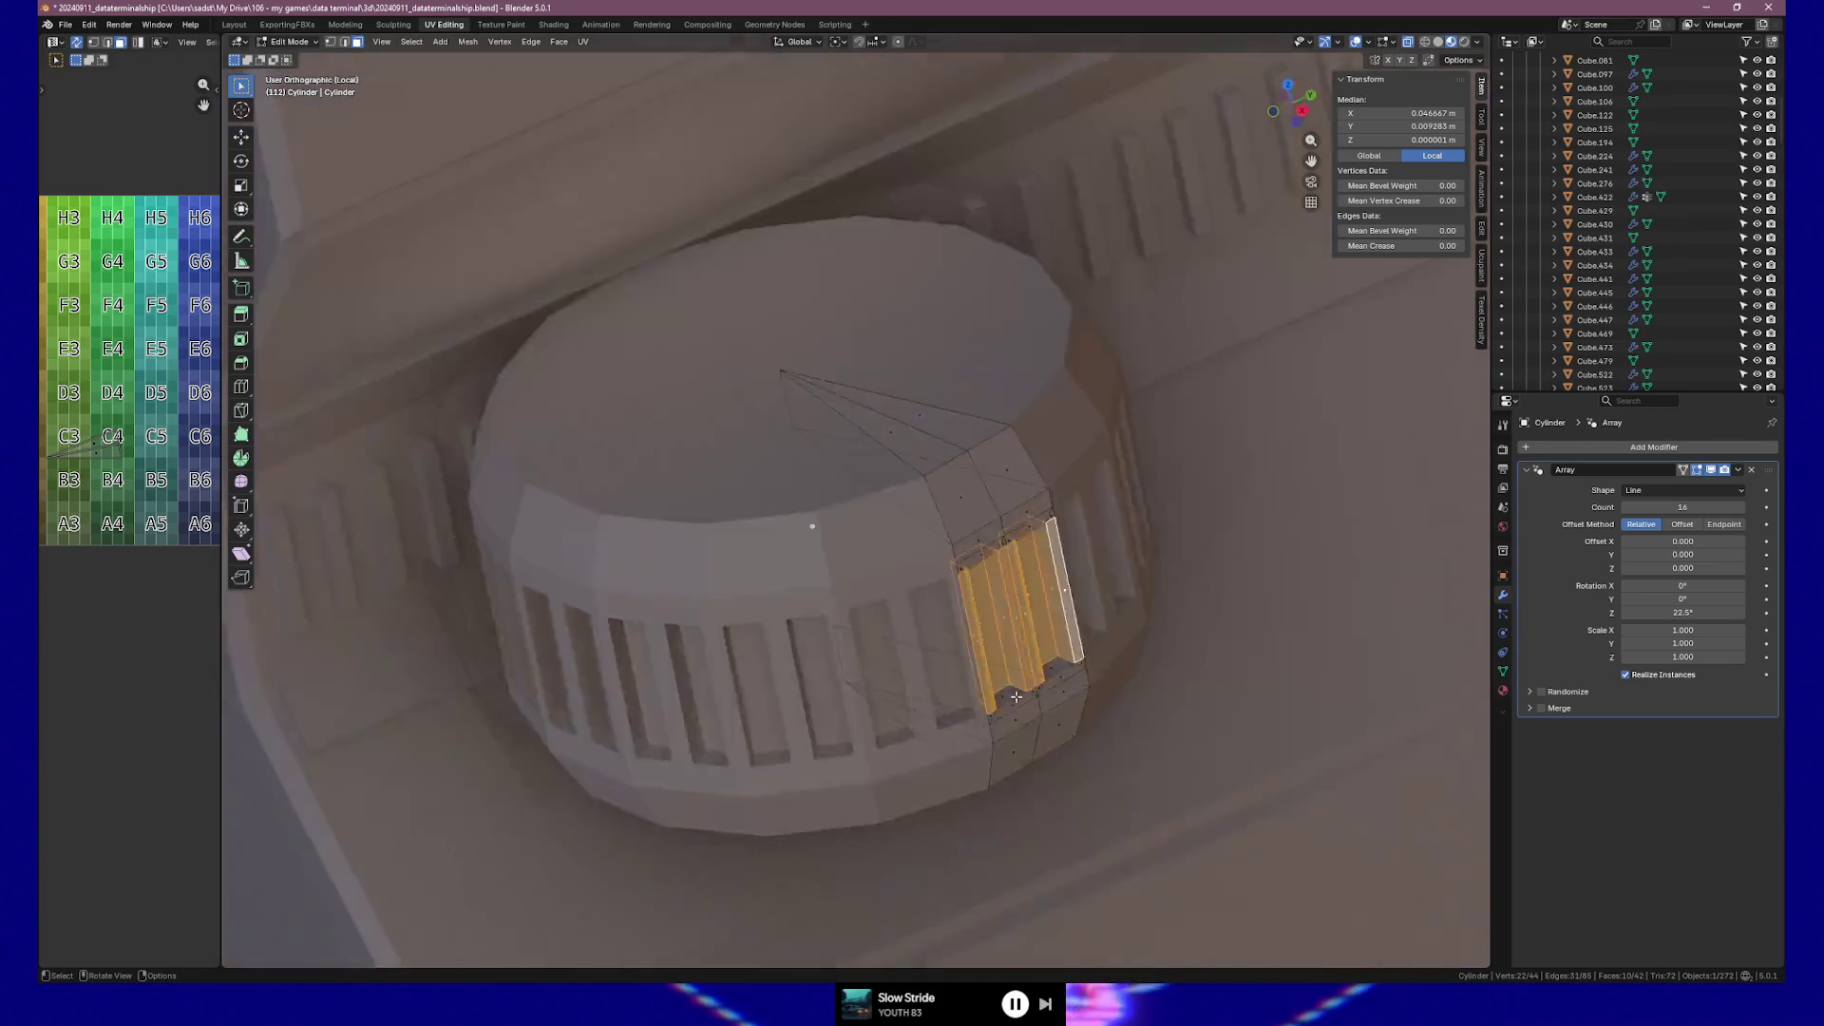
key(KP_7)
key(g)
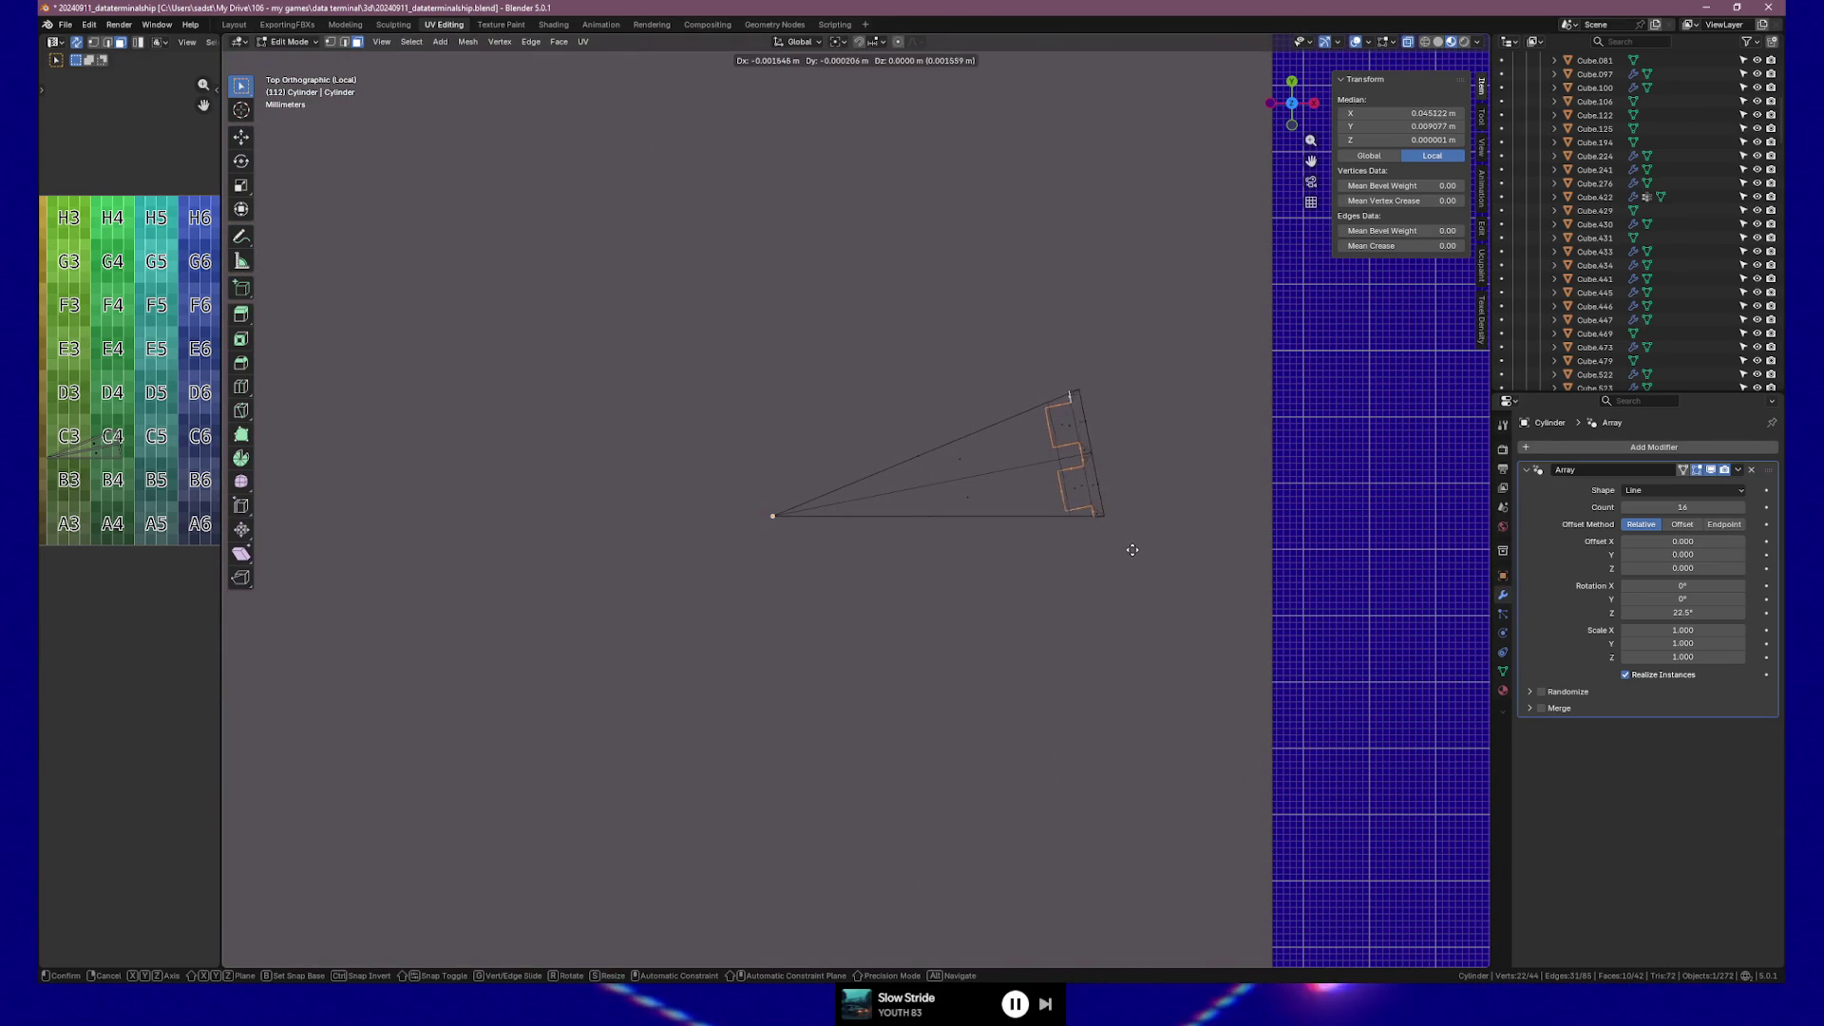
key(Escape)
scroll(1184, 538, up, 5)
mouse_move(1185, 538)
middle_down()
mouse_move(1038, 391)
mouse_move(930, 400)
middle_up()
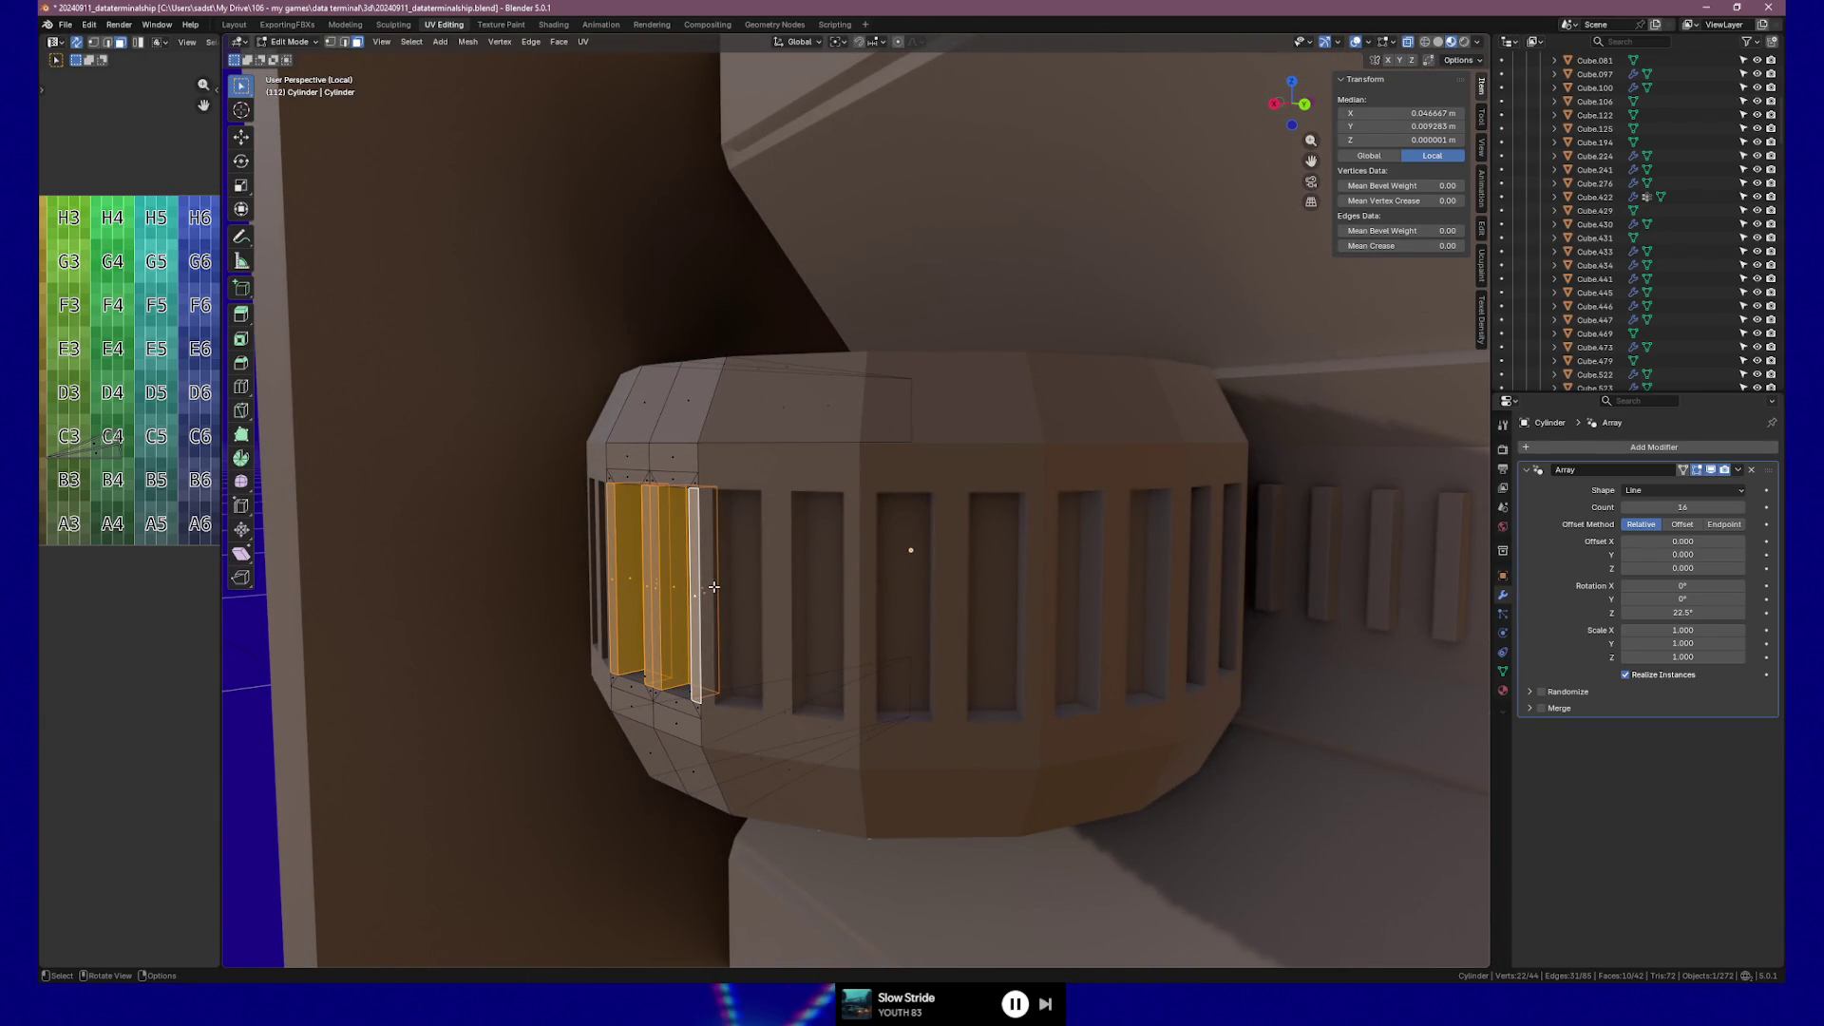
Extrude the selected strips along their normals.
key(e)
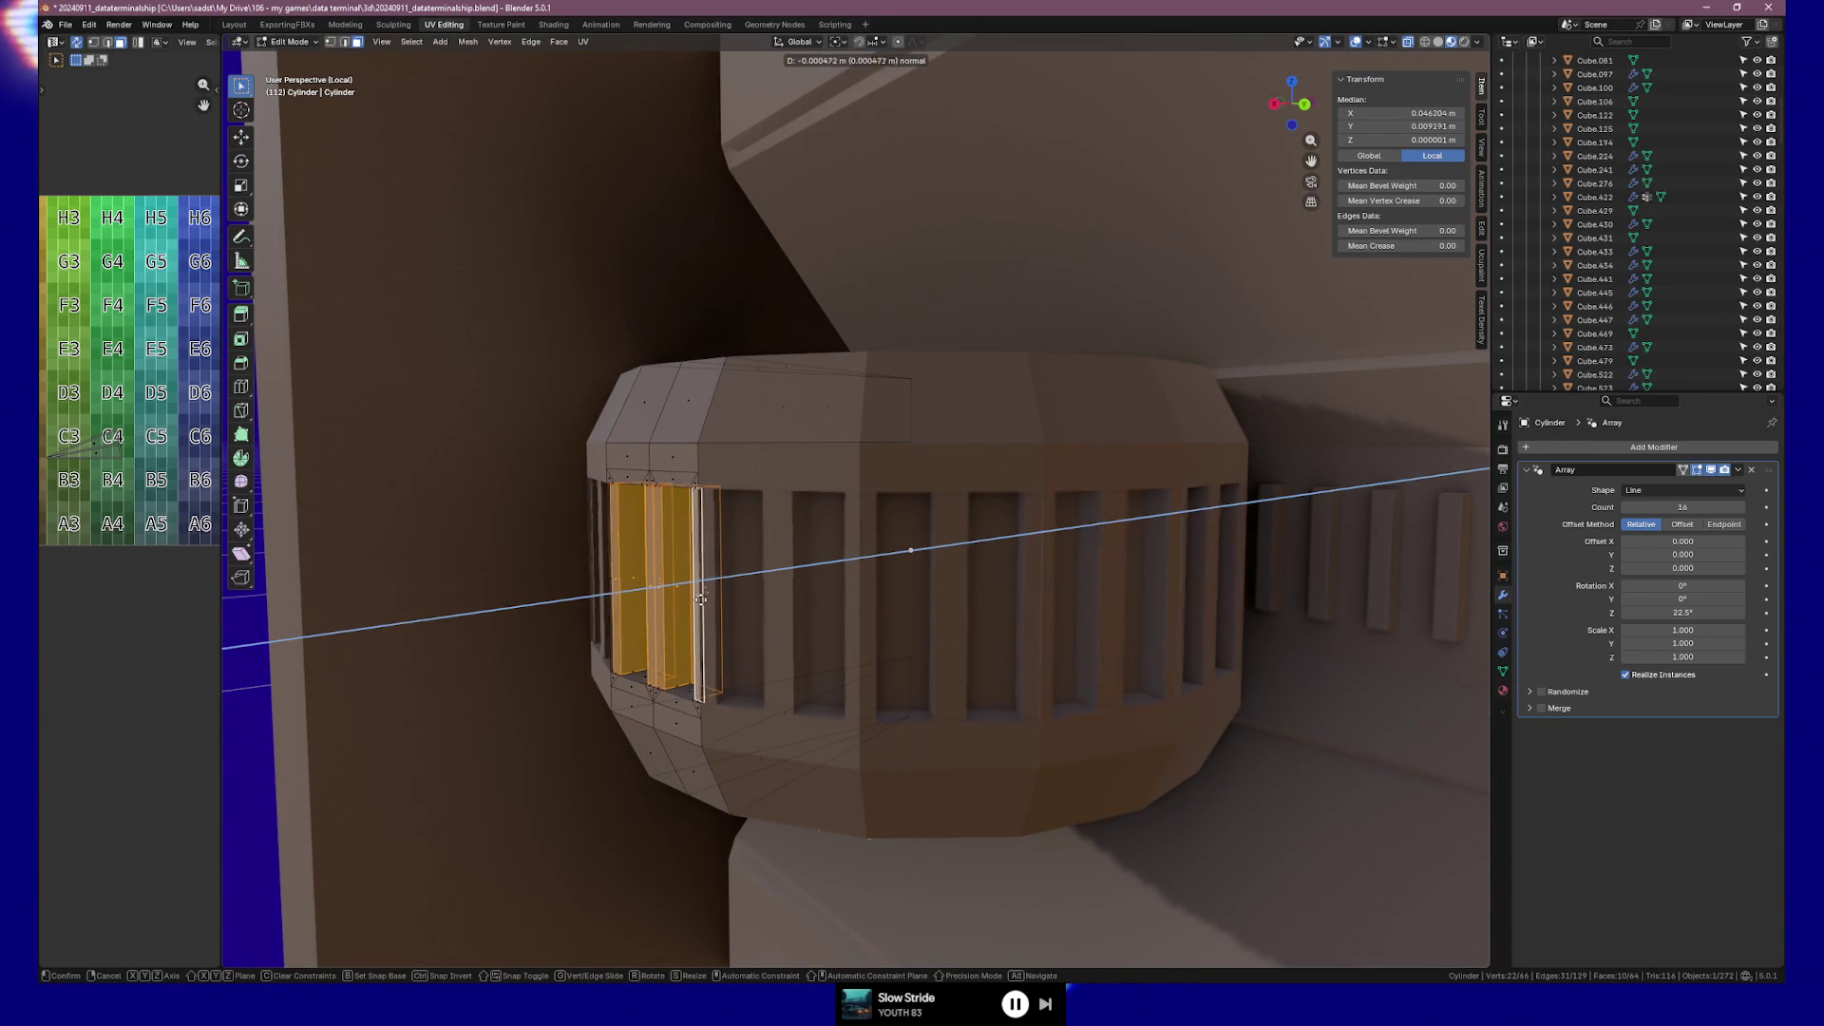
click(711, 596)
mouse_move(737, 598)
middle_down()
mouse_move(808, 608)
mouse_move(843, 570)
mouse_move(826, 561)
mouse_move(905, 562)
middle_up()
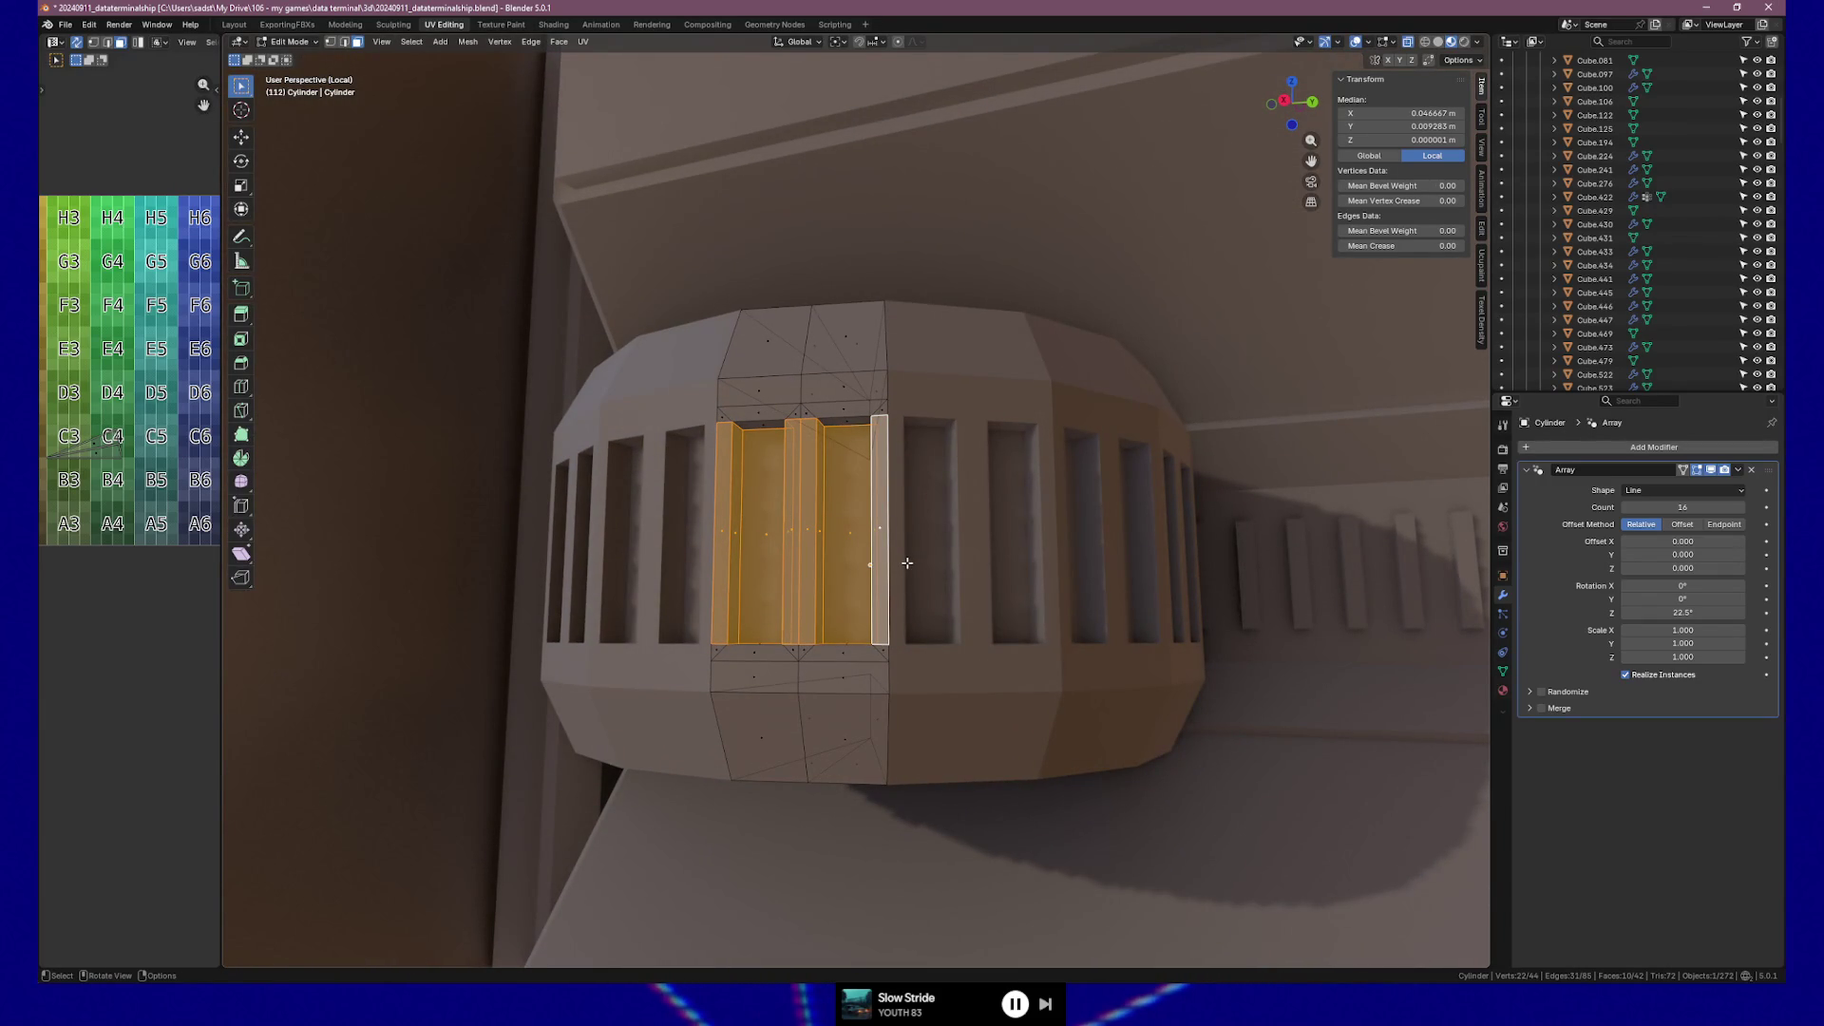
mouse_move(902, 574)
middle_down()
mouse_move(962, 573)
mouse_move(915, 554)
middle_up()
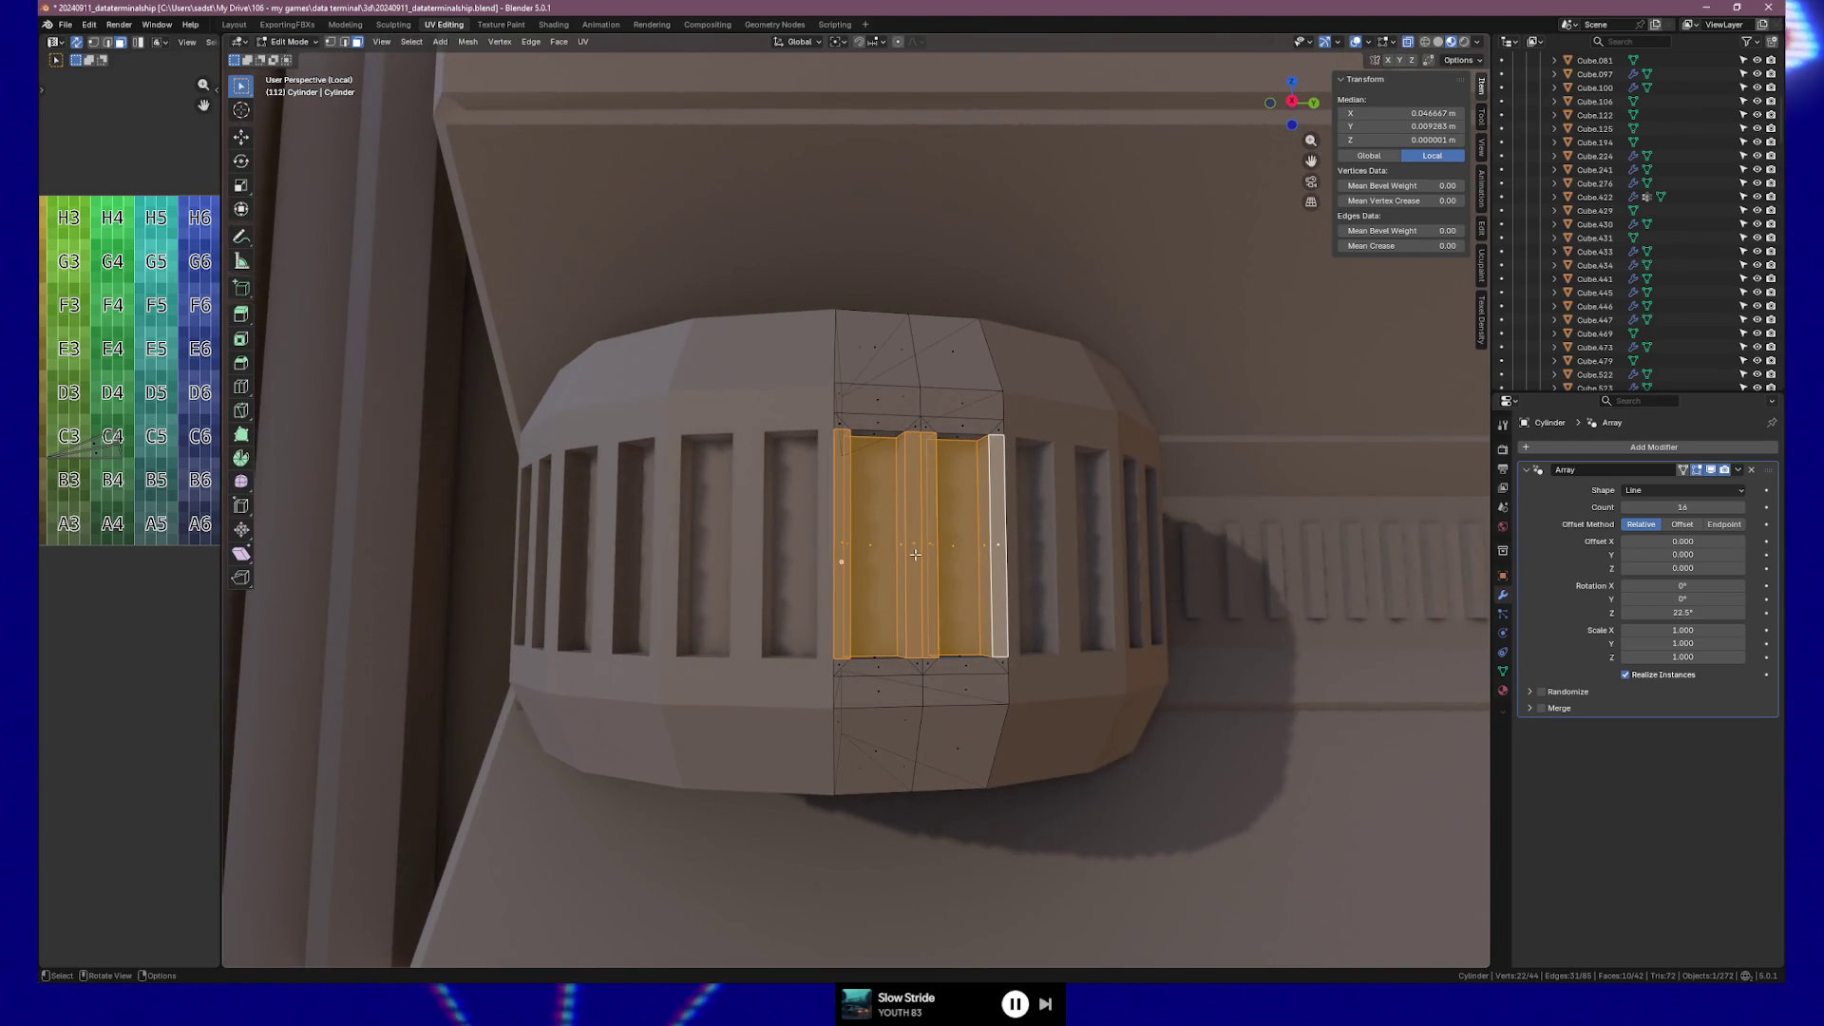
Reselect the thin strip faces and extrude them outward again.
click(915, 555)
shift+click(931, 549)
shift+click(976, 548)
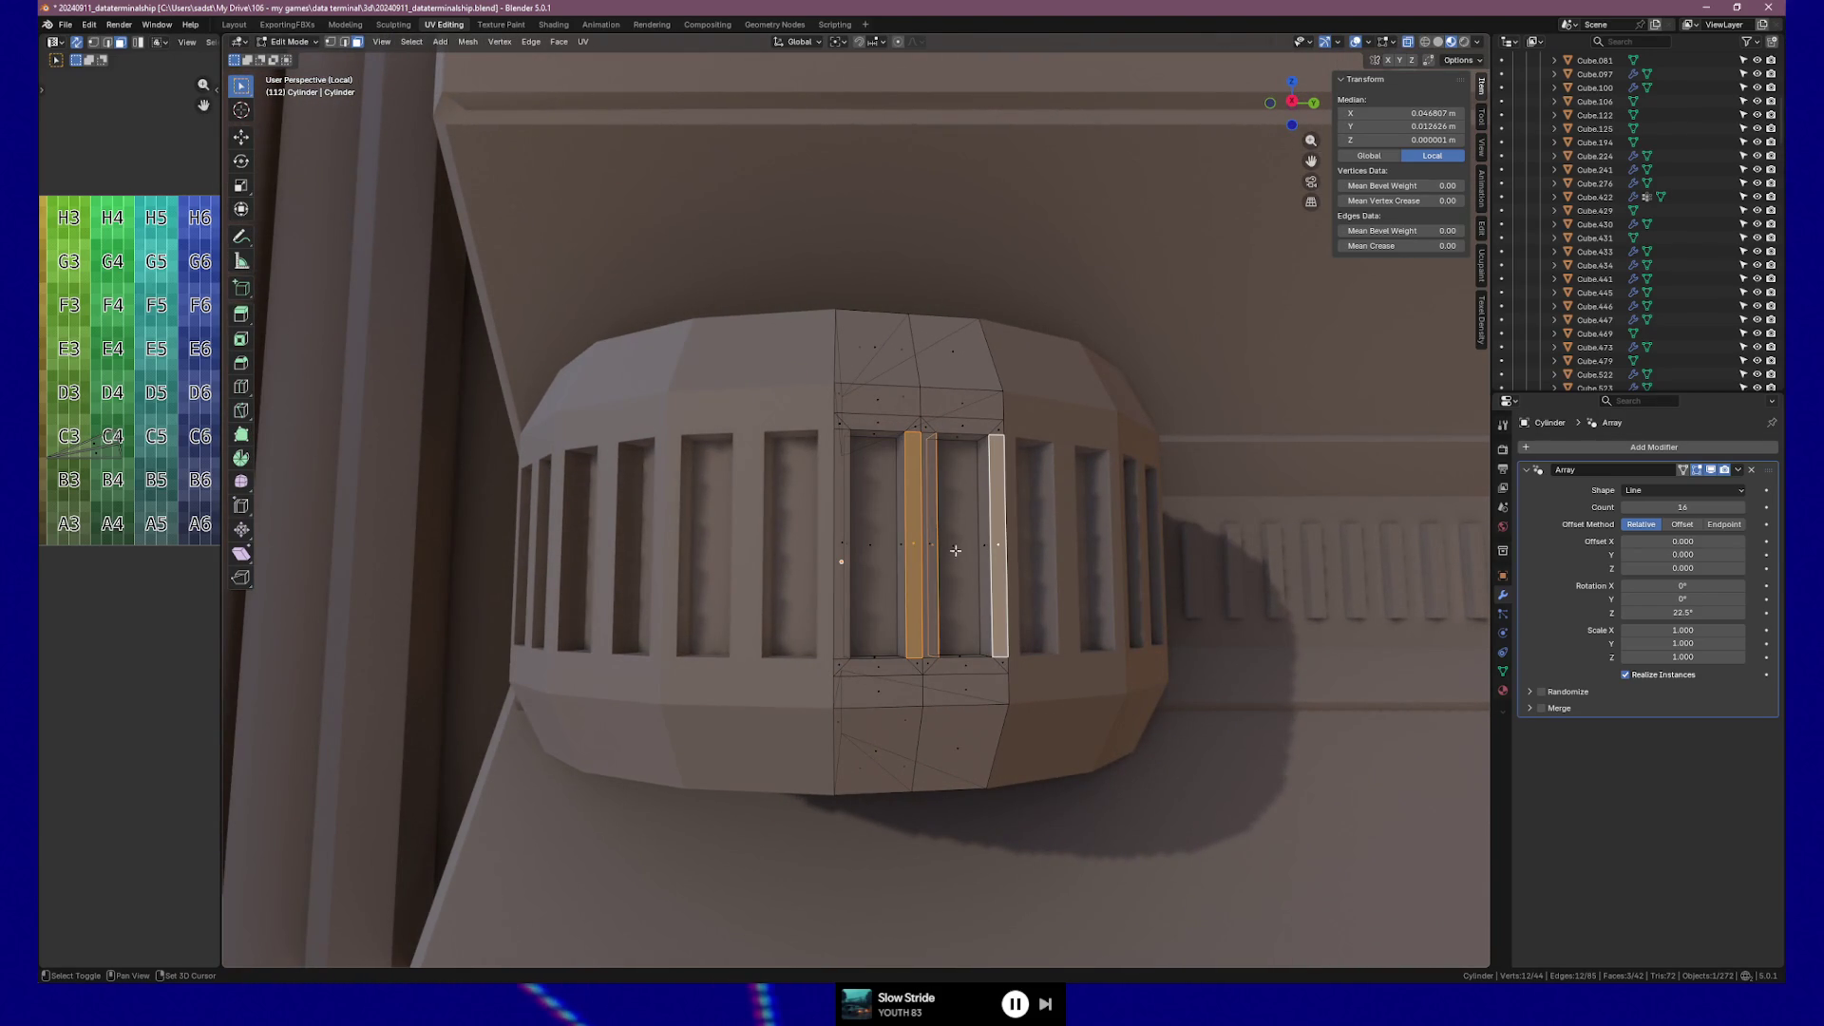
shift+click(844, 549)
mouse_move(941, 583)
middle_down()
mouse_move(704, 575)
mouse_move(706, 590)
mouse_move(891, 554)
mouse_move(821, 581)
mouse_move(834, 590)
middle_up()
shift+click(703, 561)
key(e)
click(712, 588)
Narrow the selection to two slot faces and try moving them along local X.
scroll(874, 571, up, 2)
click(851, 570)
shift+click(829, 569)
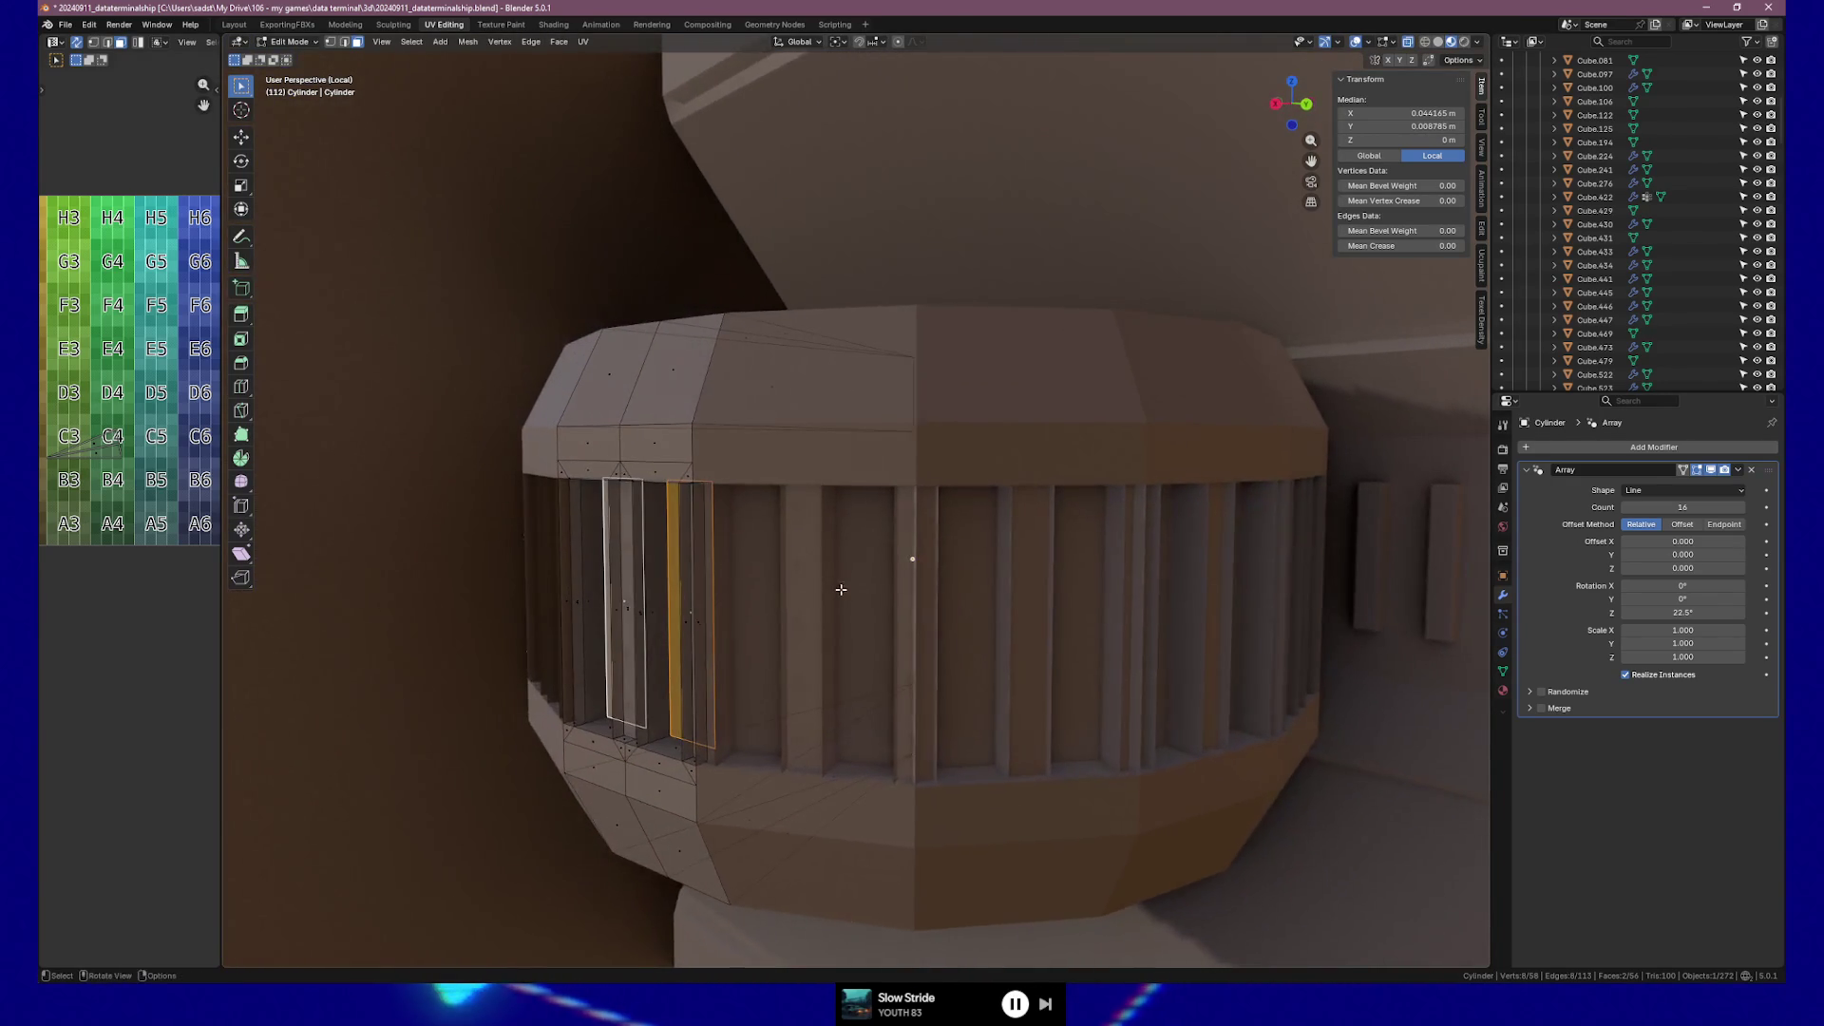
key(g)
key(y)
key(y)
key(x)
key(x)
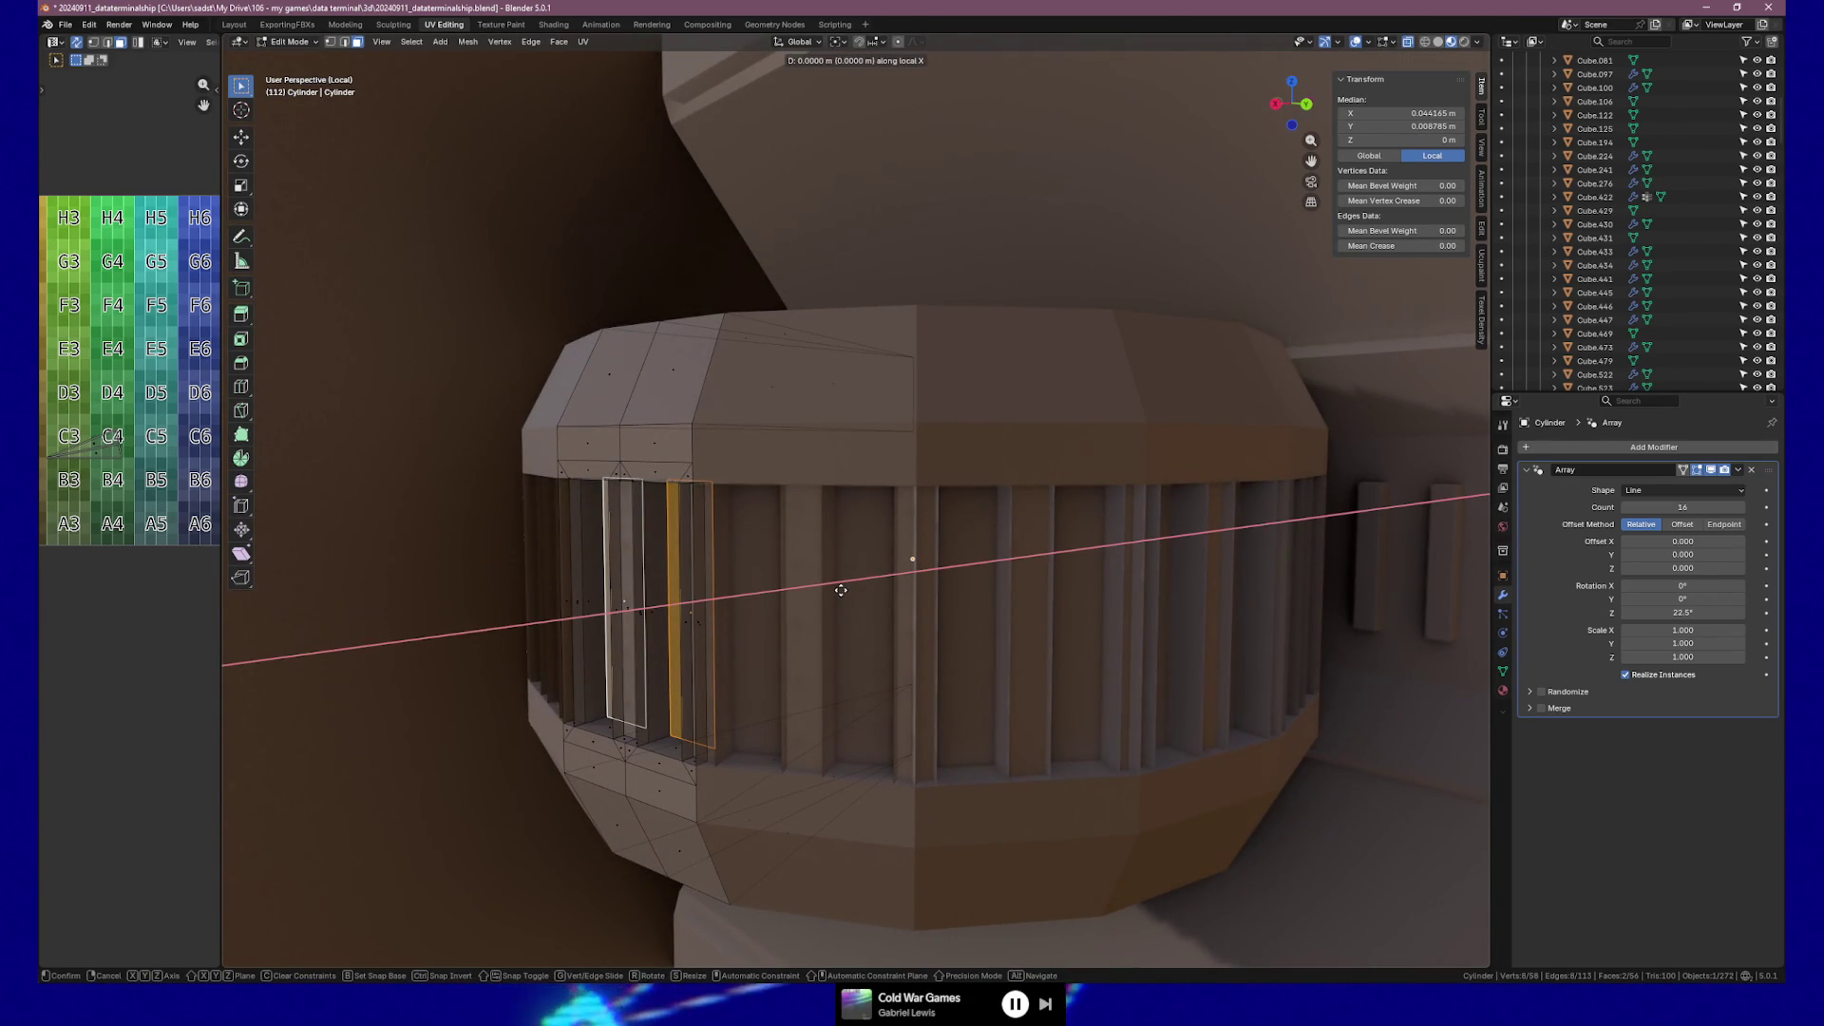
key(Escape)
mouse_move(807, 600)
middle_down()
mouse_move(927, 675)
mouse_move(870, 719)
middle_up()
Raise the selected strip edges, then scale them to 0.758 in Top view.
key(g)
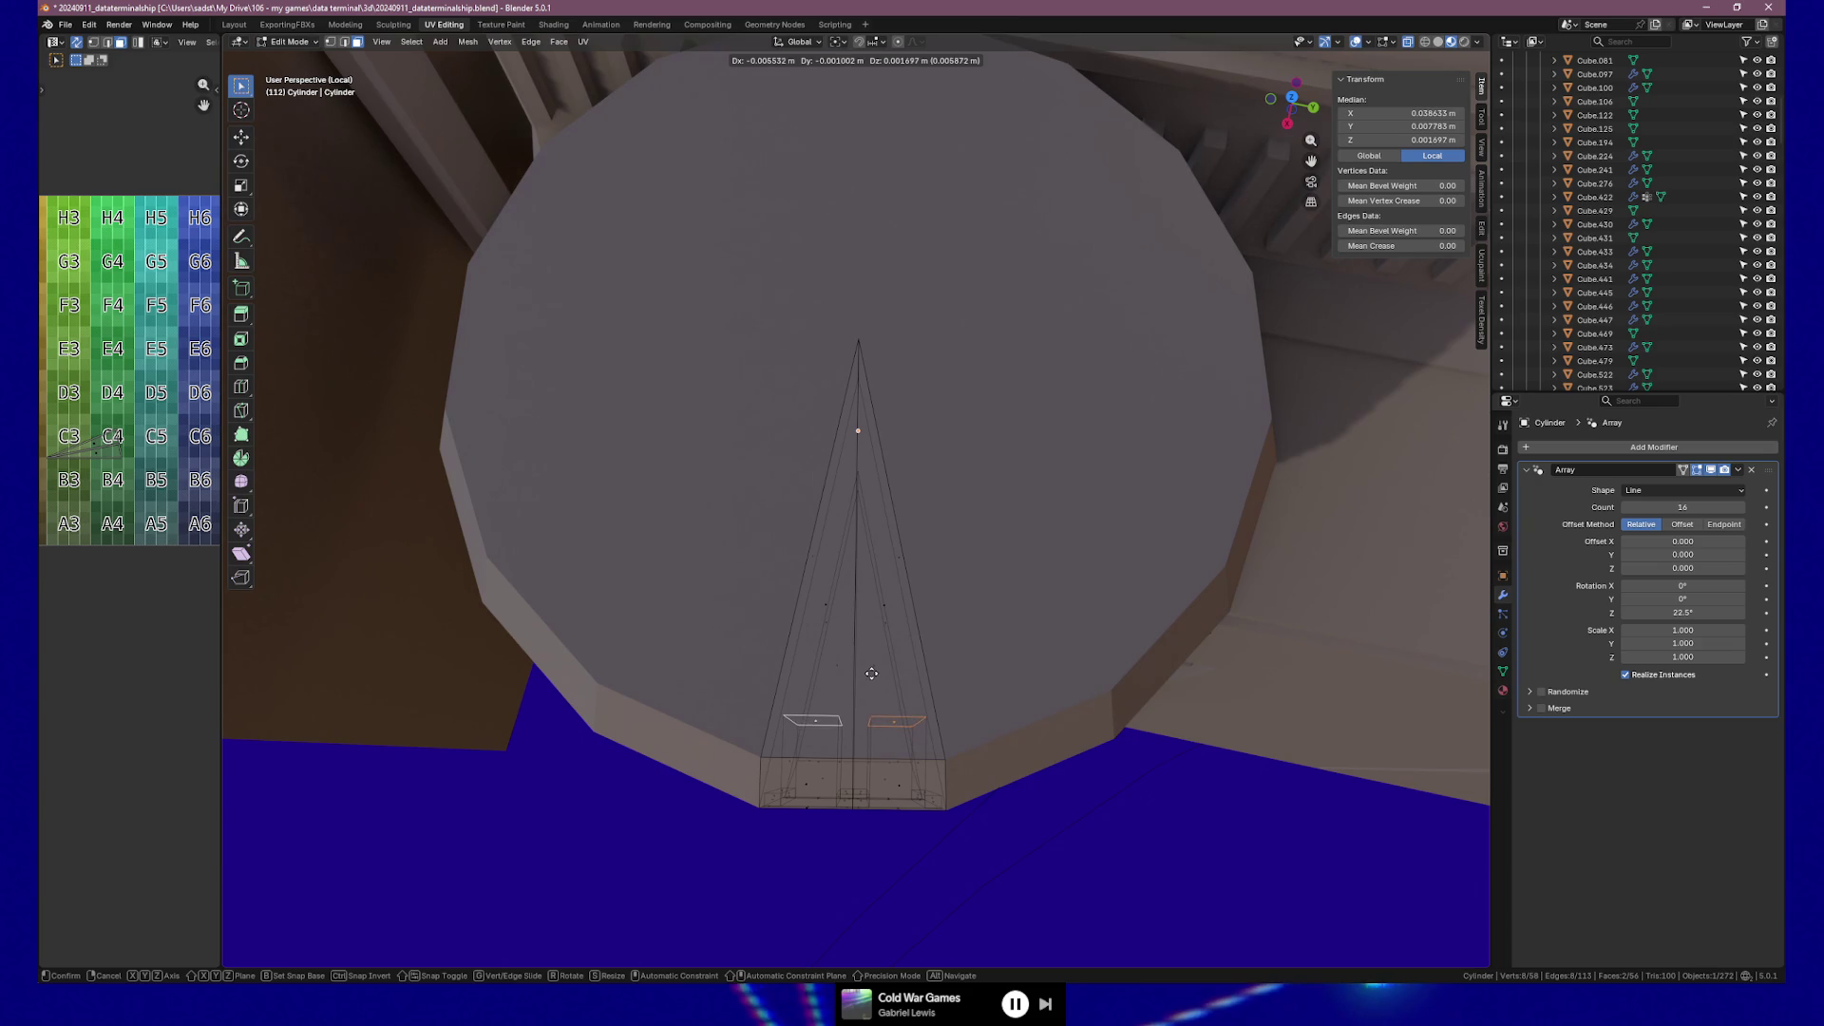
click(963, 685)
key(s)
key(x)
key(x)
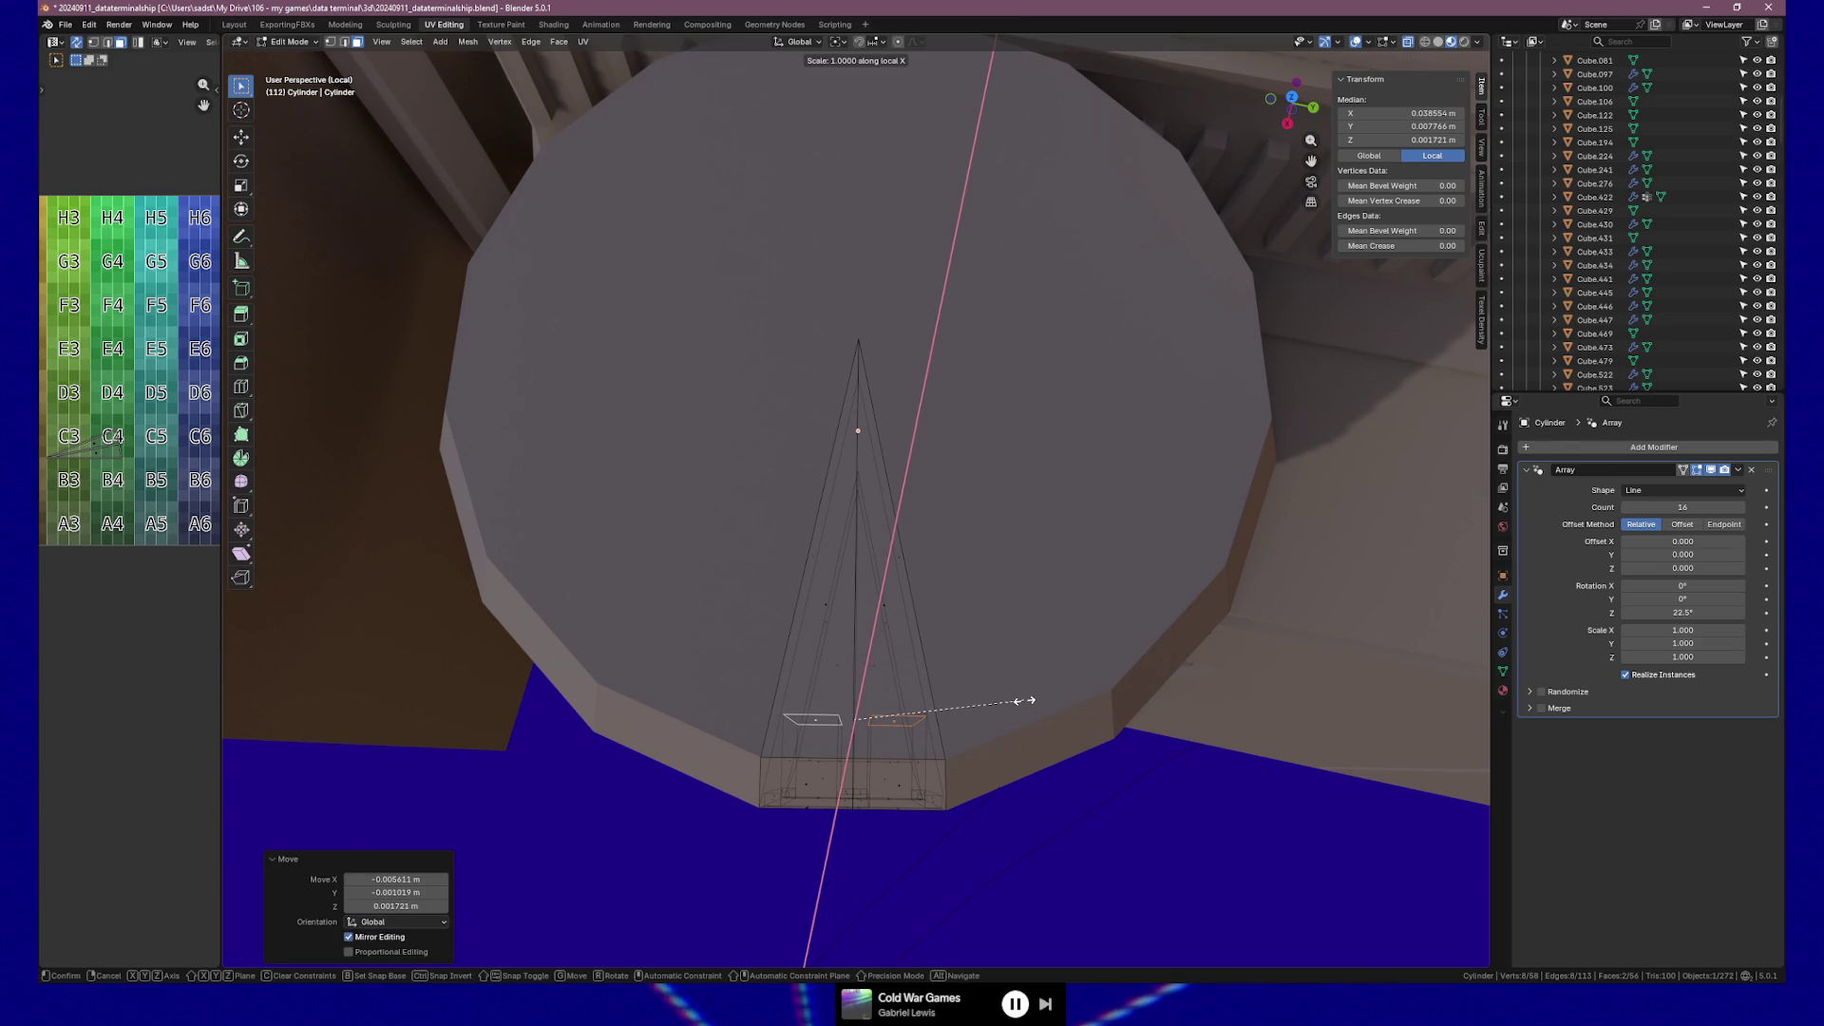
key(y)
key(y)
click(1024, 700)
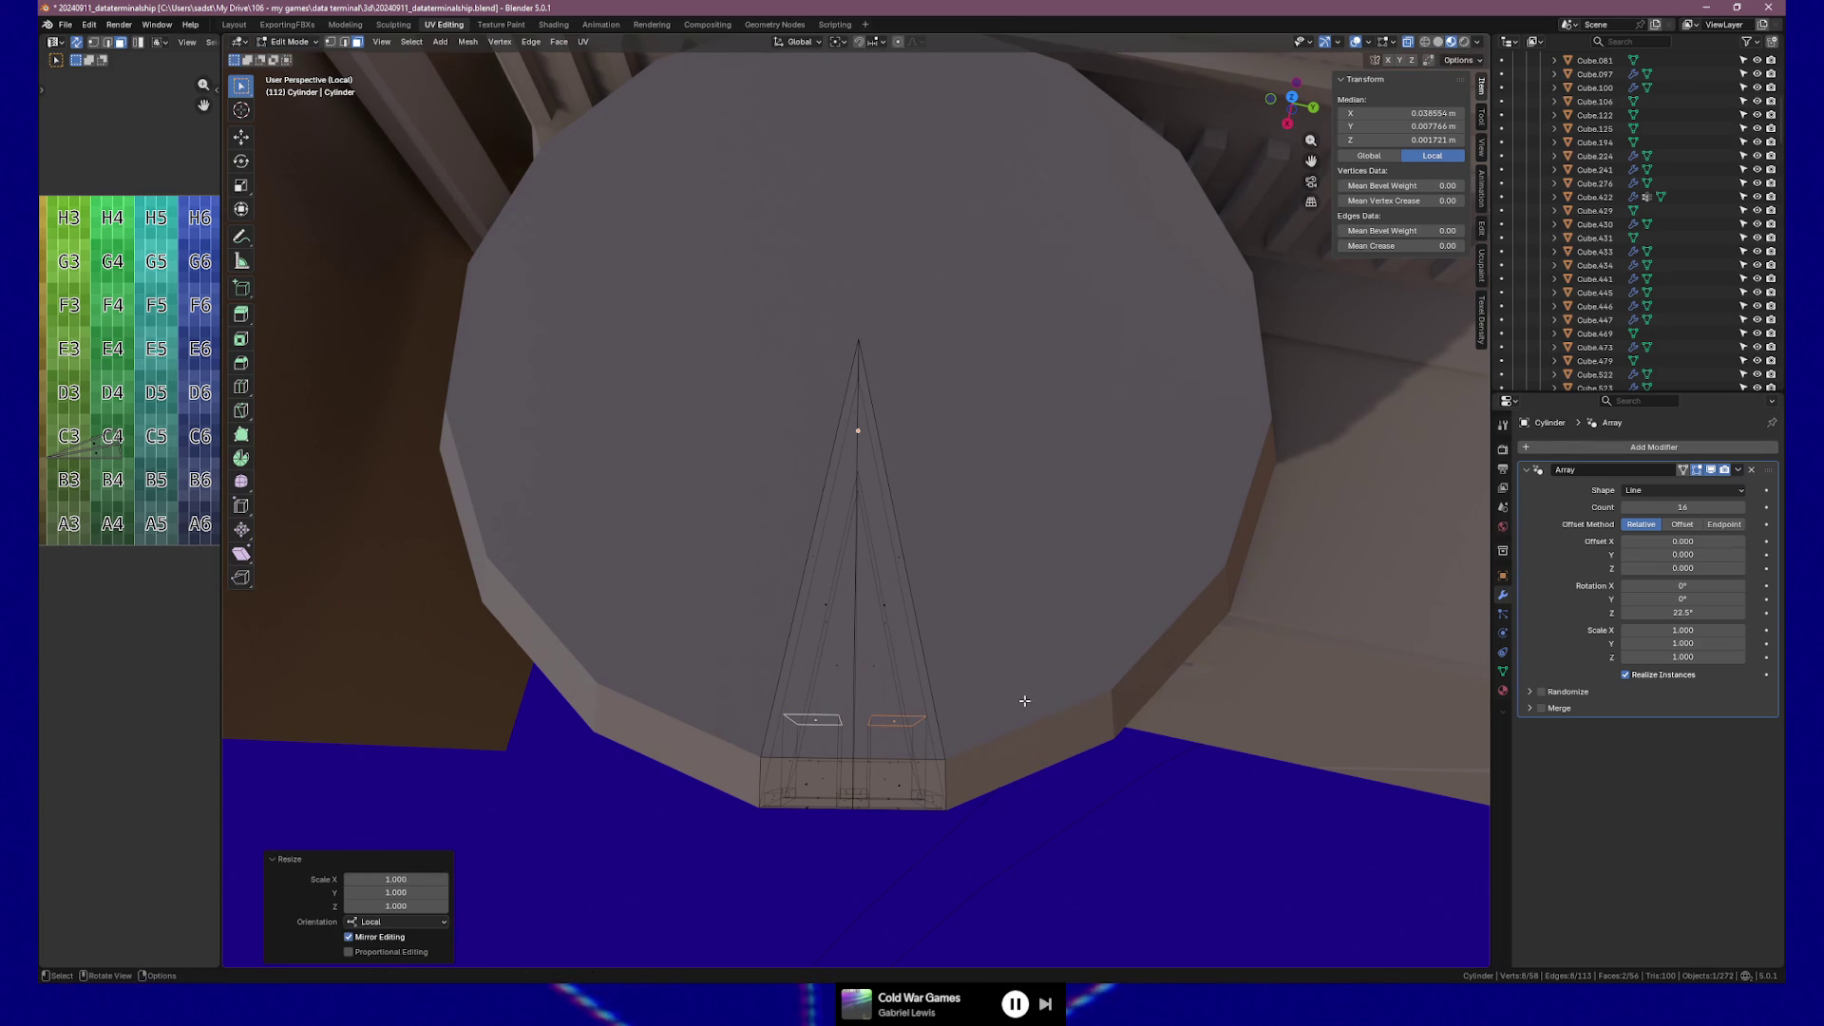
key(KP_7)
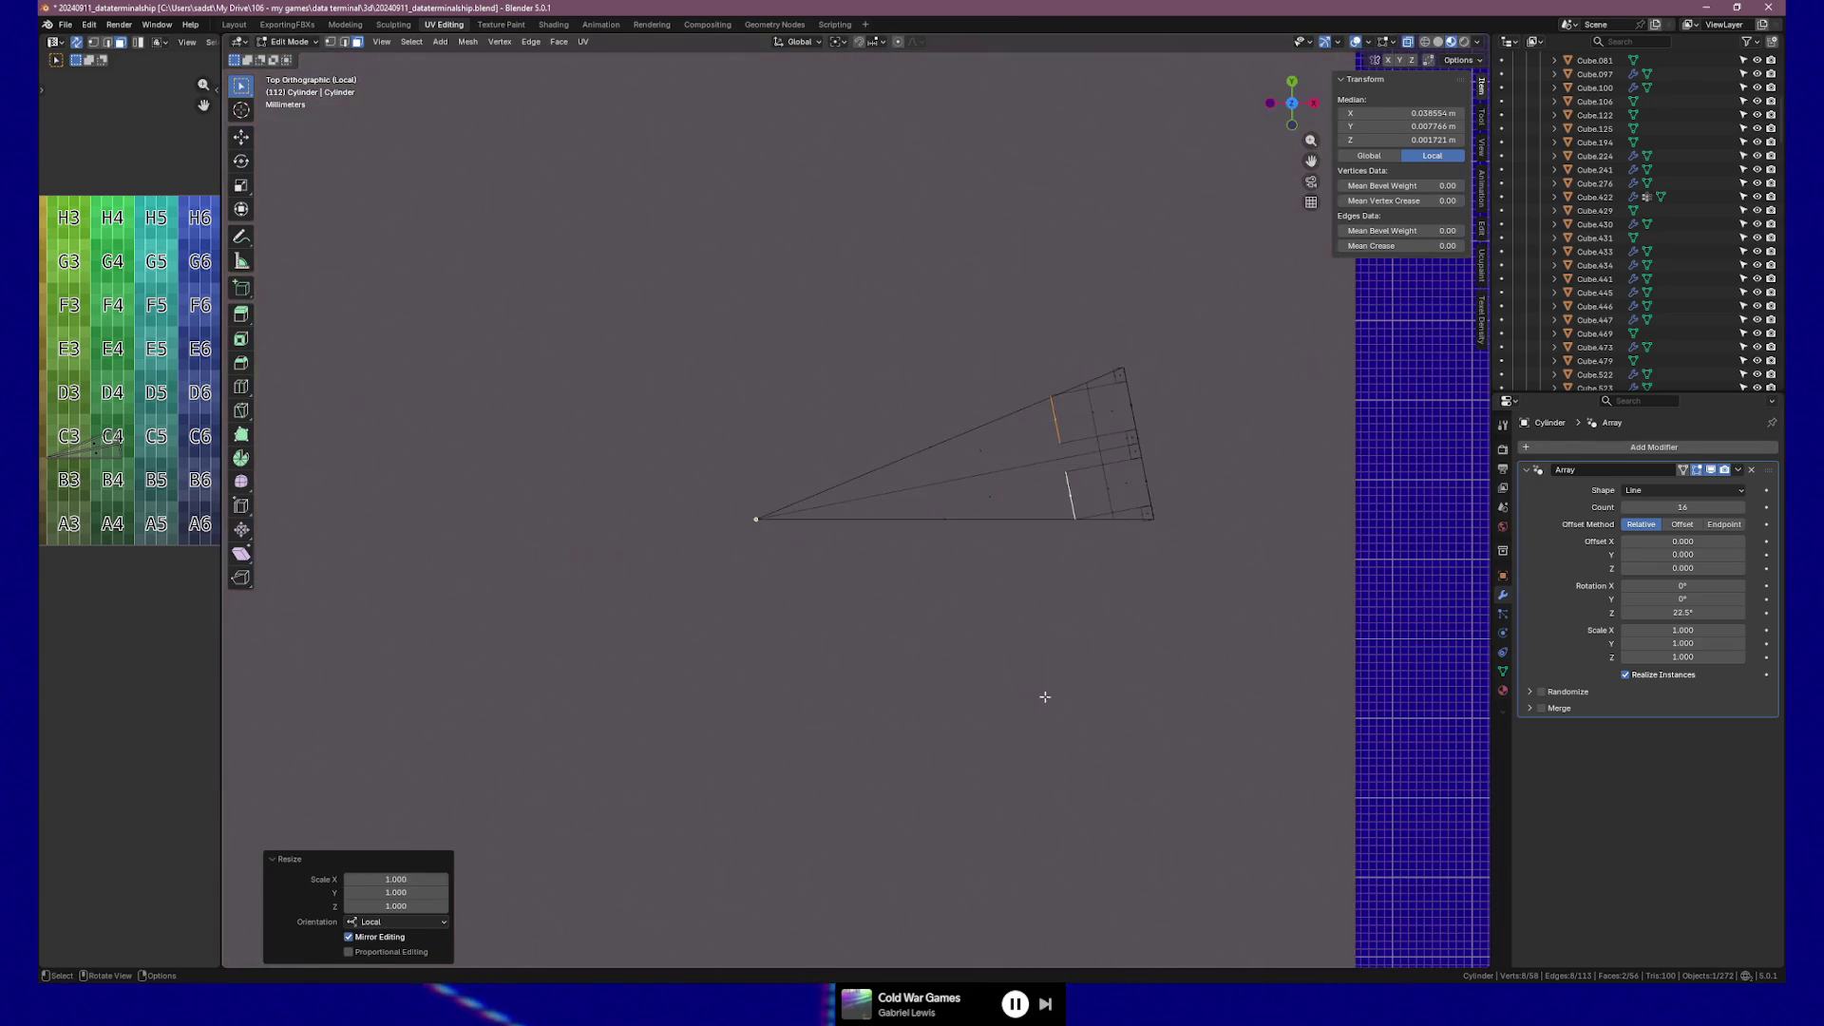
key(s)
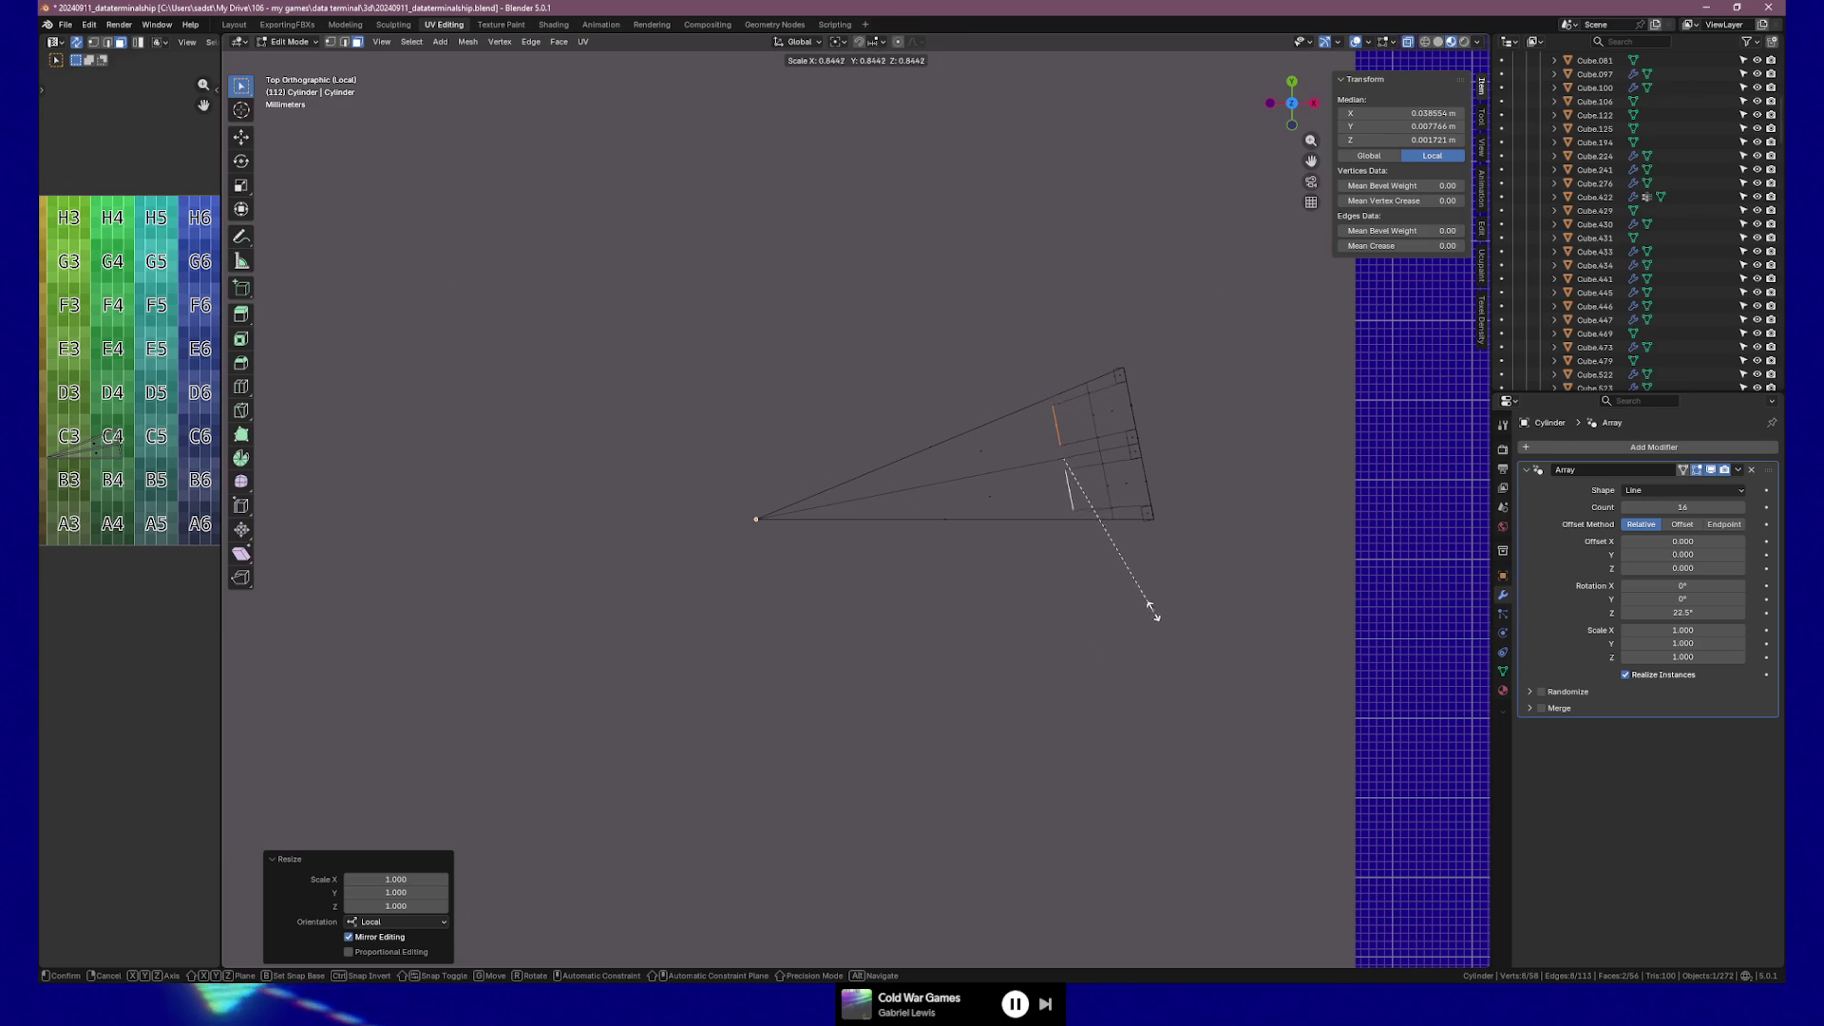
click(1150, 596)
Delete the stray narrow slat face on the knob's side.
mouse_move(1156, 599)
middle_down()
mouse_move(785, 489)
mouse_move(1026, 447)
mouse_move(1006, 448)
mouse_move(1107, 515)
mouse_move(1047, 507)
mouse_move(1058, 612)
mouse_move(985, 610)
mouse_move(1007, 589)
mouse_move(638, 614)
mouse_move(376, 606)
middle_up()
click(1047, 548)
key(x)
click(1060, 608)
scroll(1007, 589, up, 4)
scroll(1007, 589, down, 3)
Delete one thin slat face from the knob.
click(373, 606)
key(x)
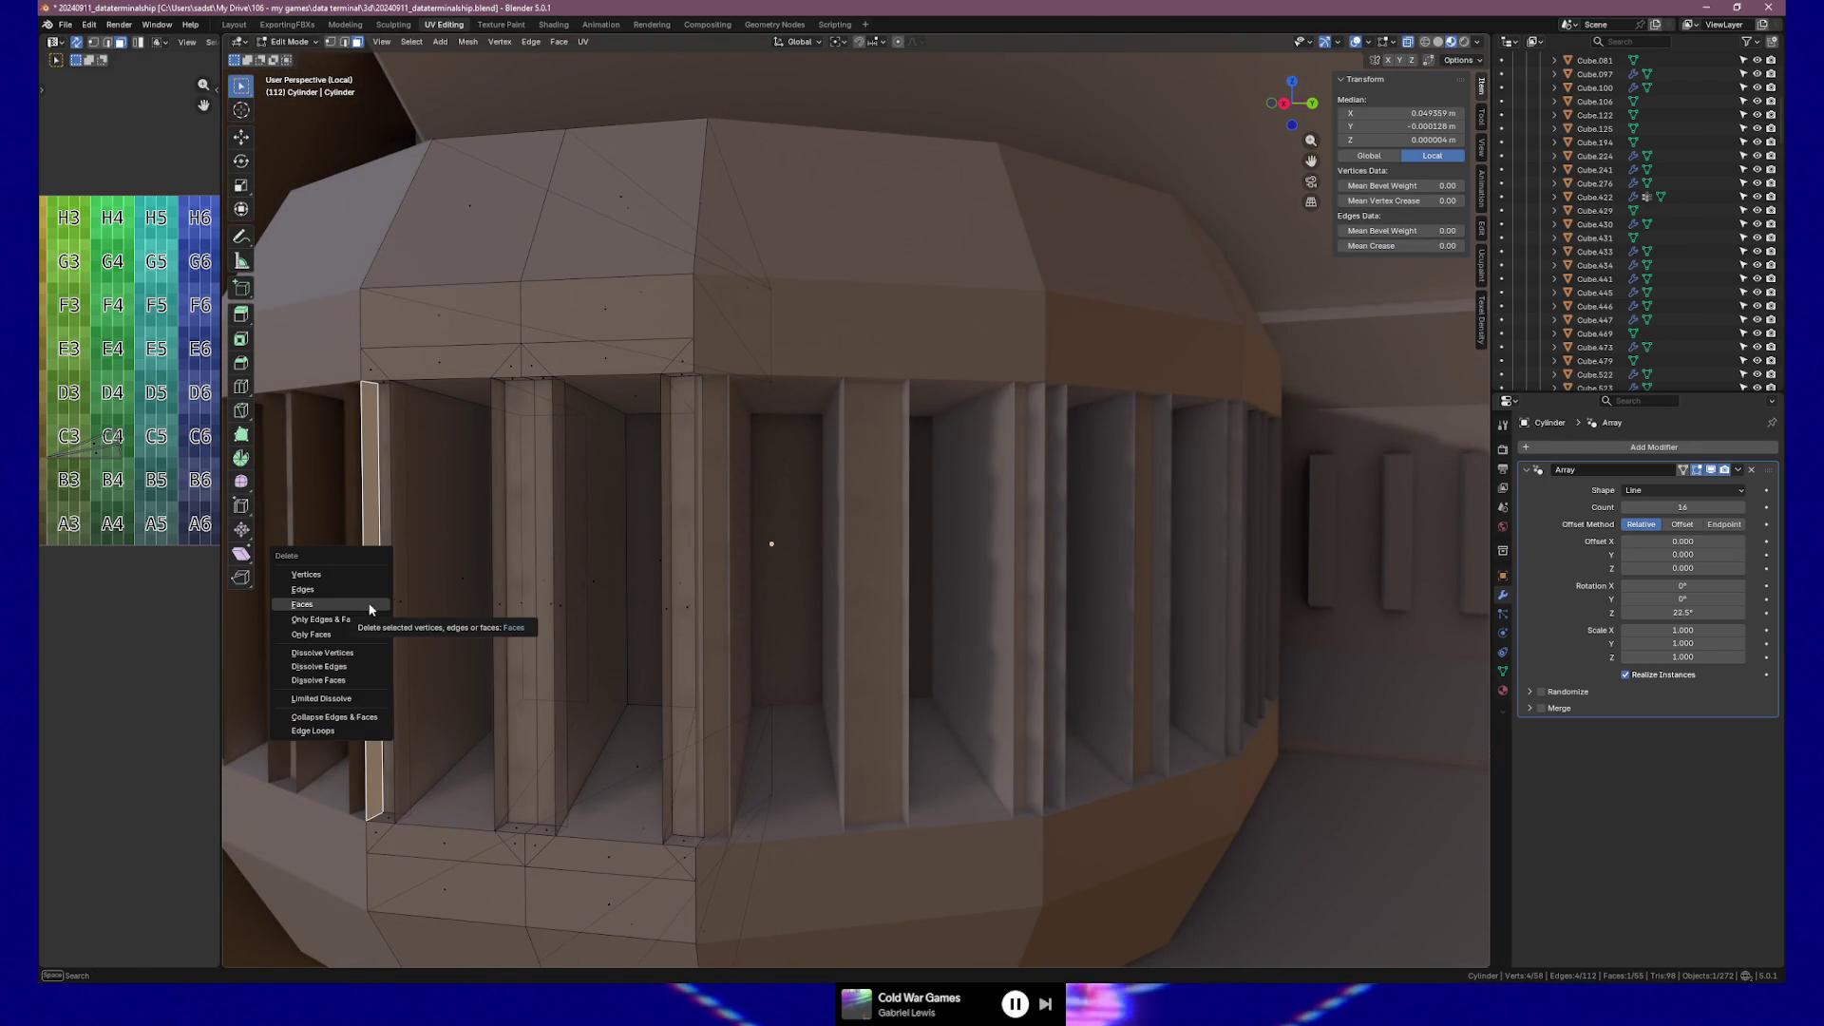
click(371, 606)
middle_drag(514, 637, 812, 628)
mouse_move(740, 789)
middle_down()
mouse_move(725, 802)
mouse_move(766, 774)
middle_up()
Delete three more slat faces together, then one further slat face.
click(853, 597)
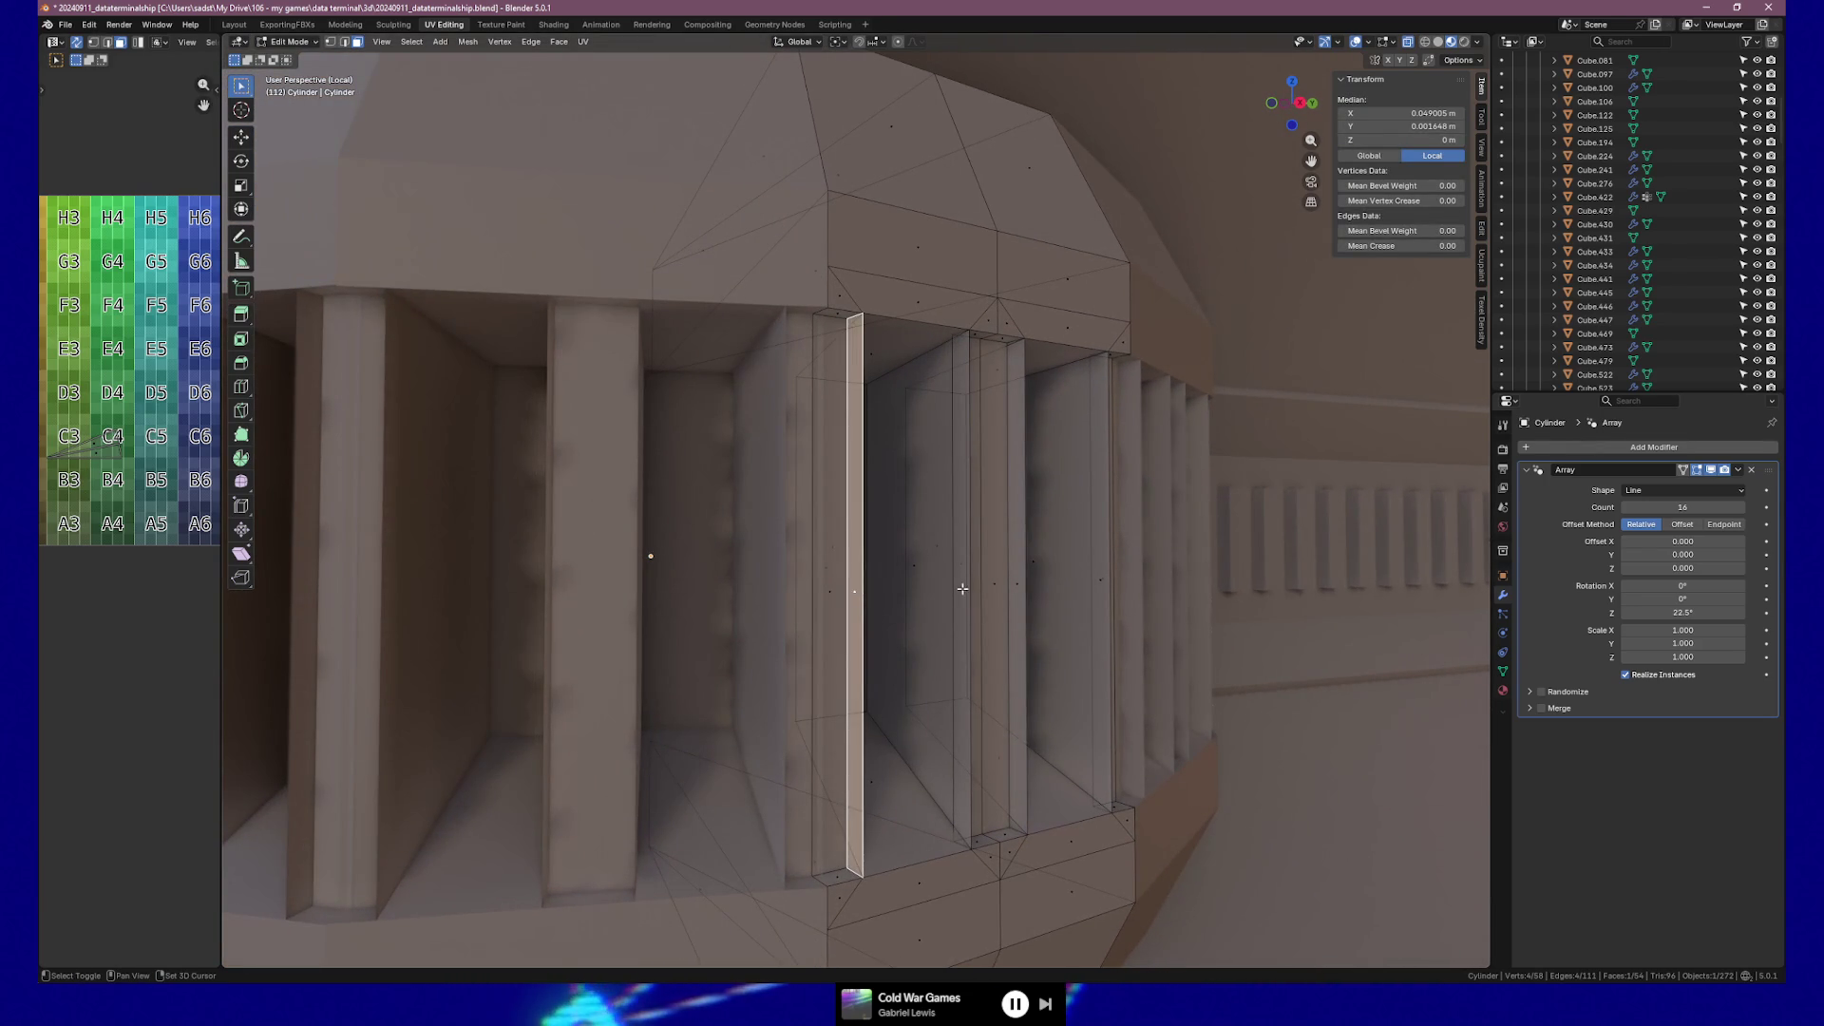
shift+click(965, 592)
shift+click(1018, 590)
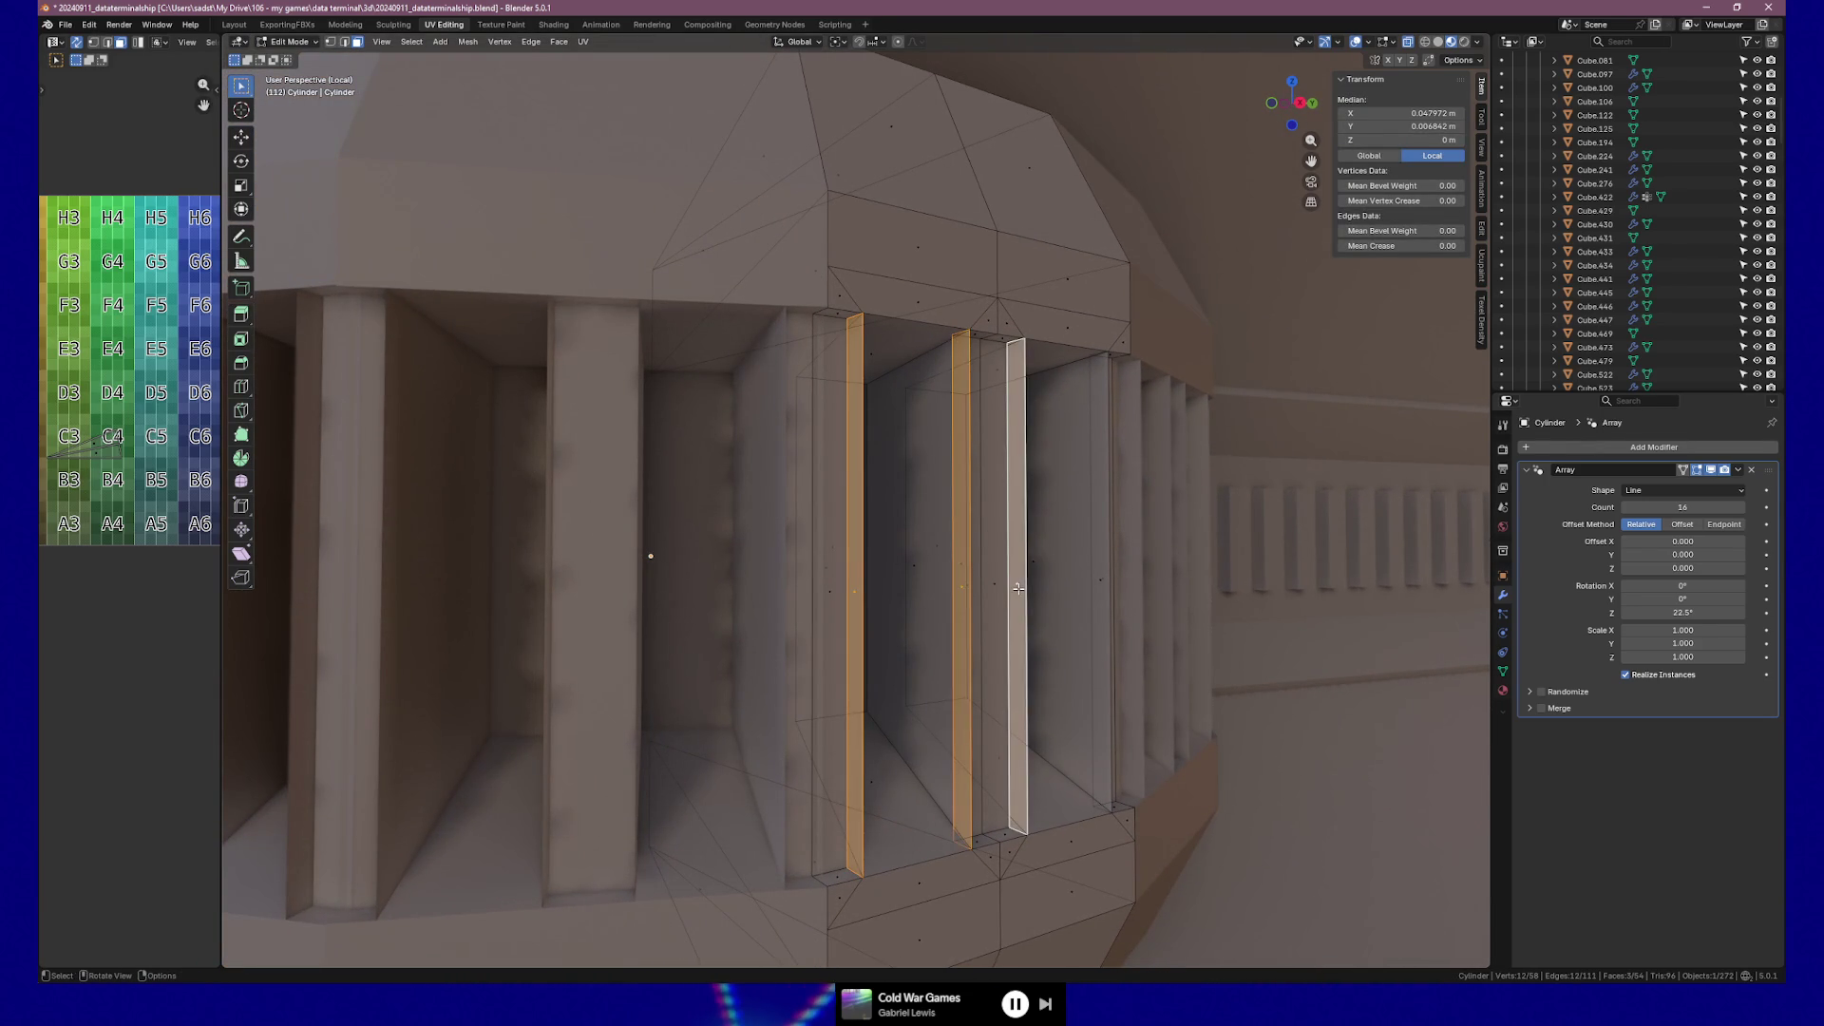
key(x)
click(1018, 590)
mouse_move(1079, 631)
middle_down()
mouse_move(1117, 600)
mouse_move(1071, 578)
mouse_move(690, 614)
mouse_move(887, 582)
mouse_move(757, 559)
mouse_move(777, 561)
middle_up()
click(1125, 583)
key(x)
click(1129, 609)
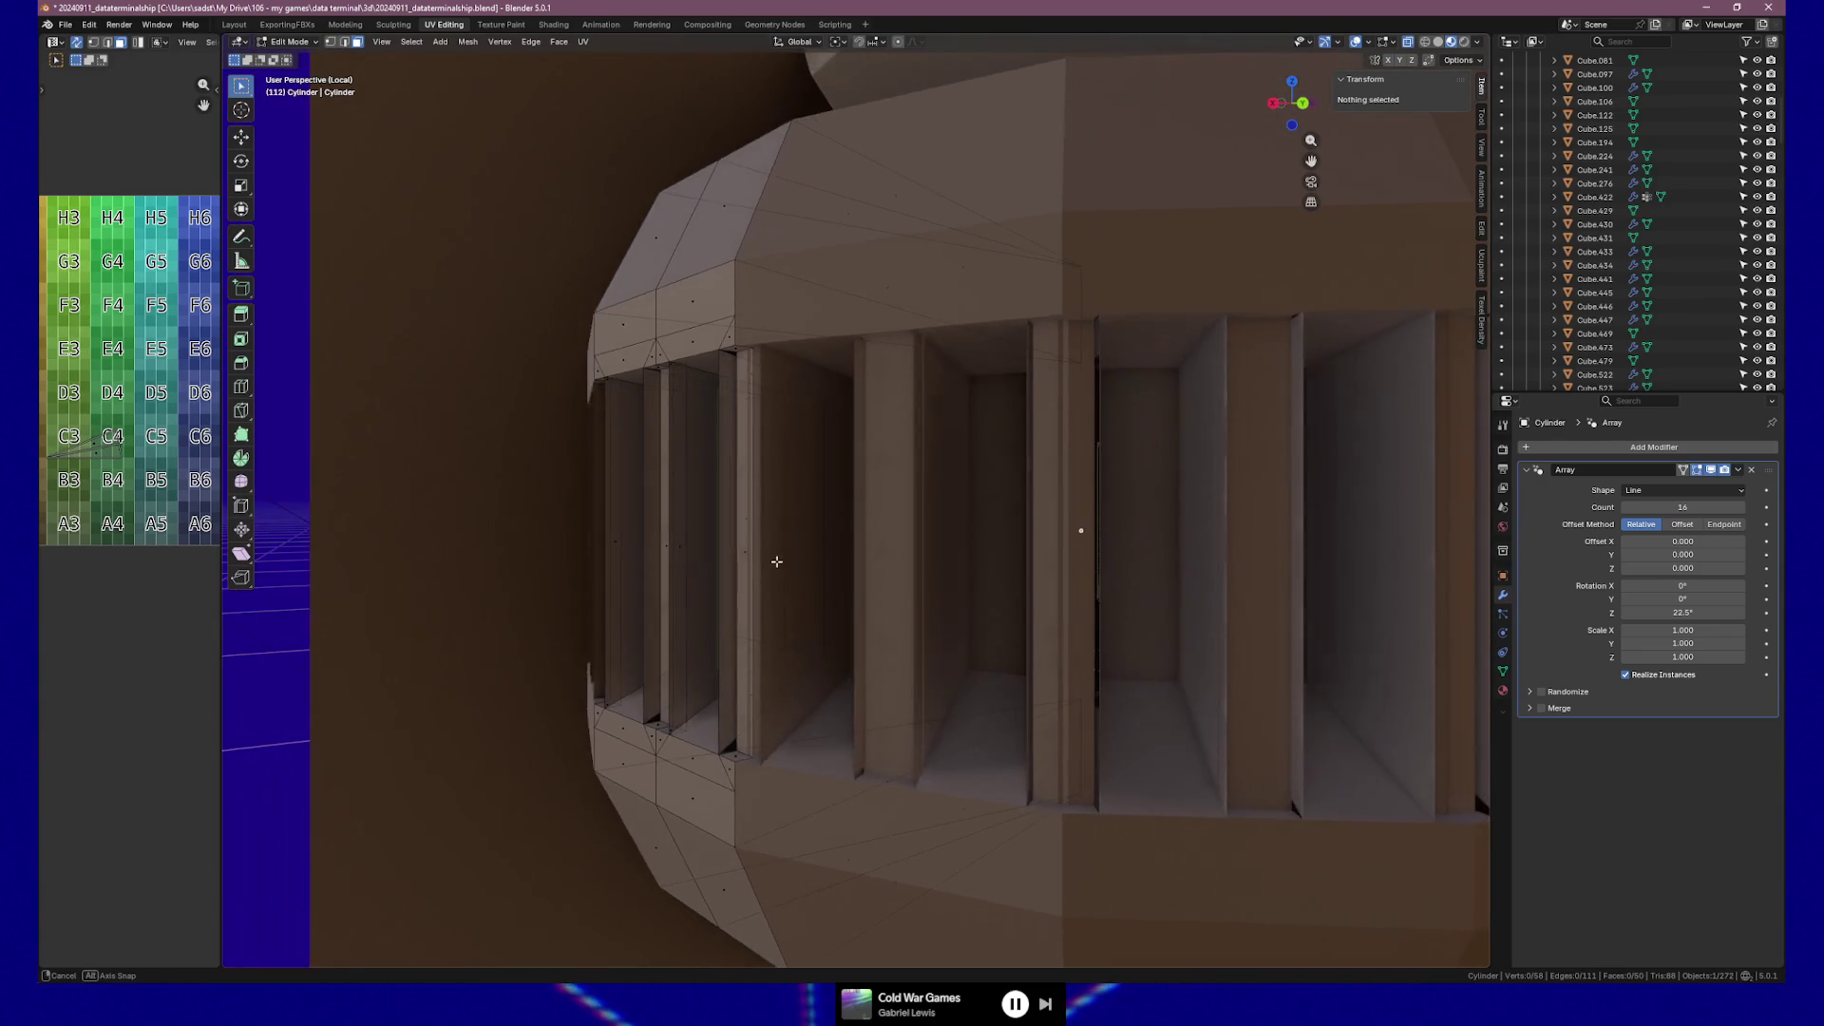
Undo three times to restore the deleted slat faces.
click(733, 553)
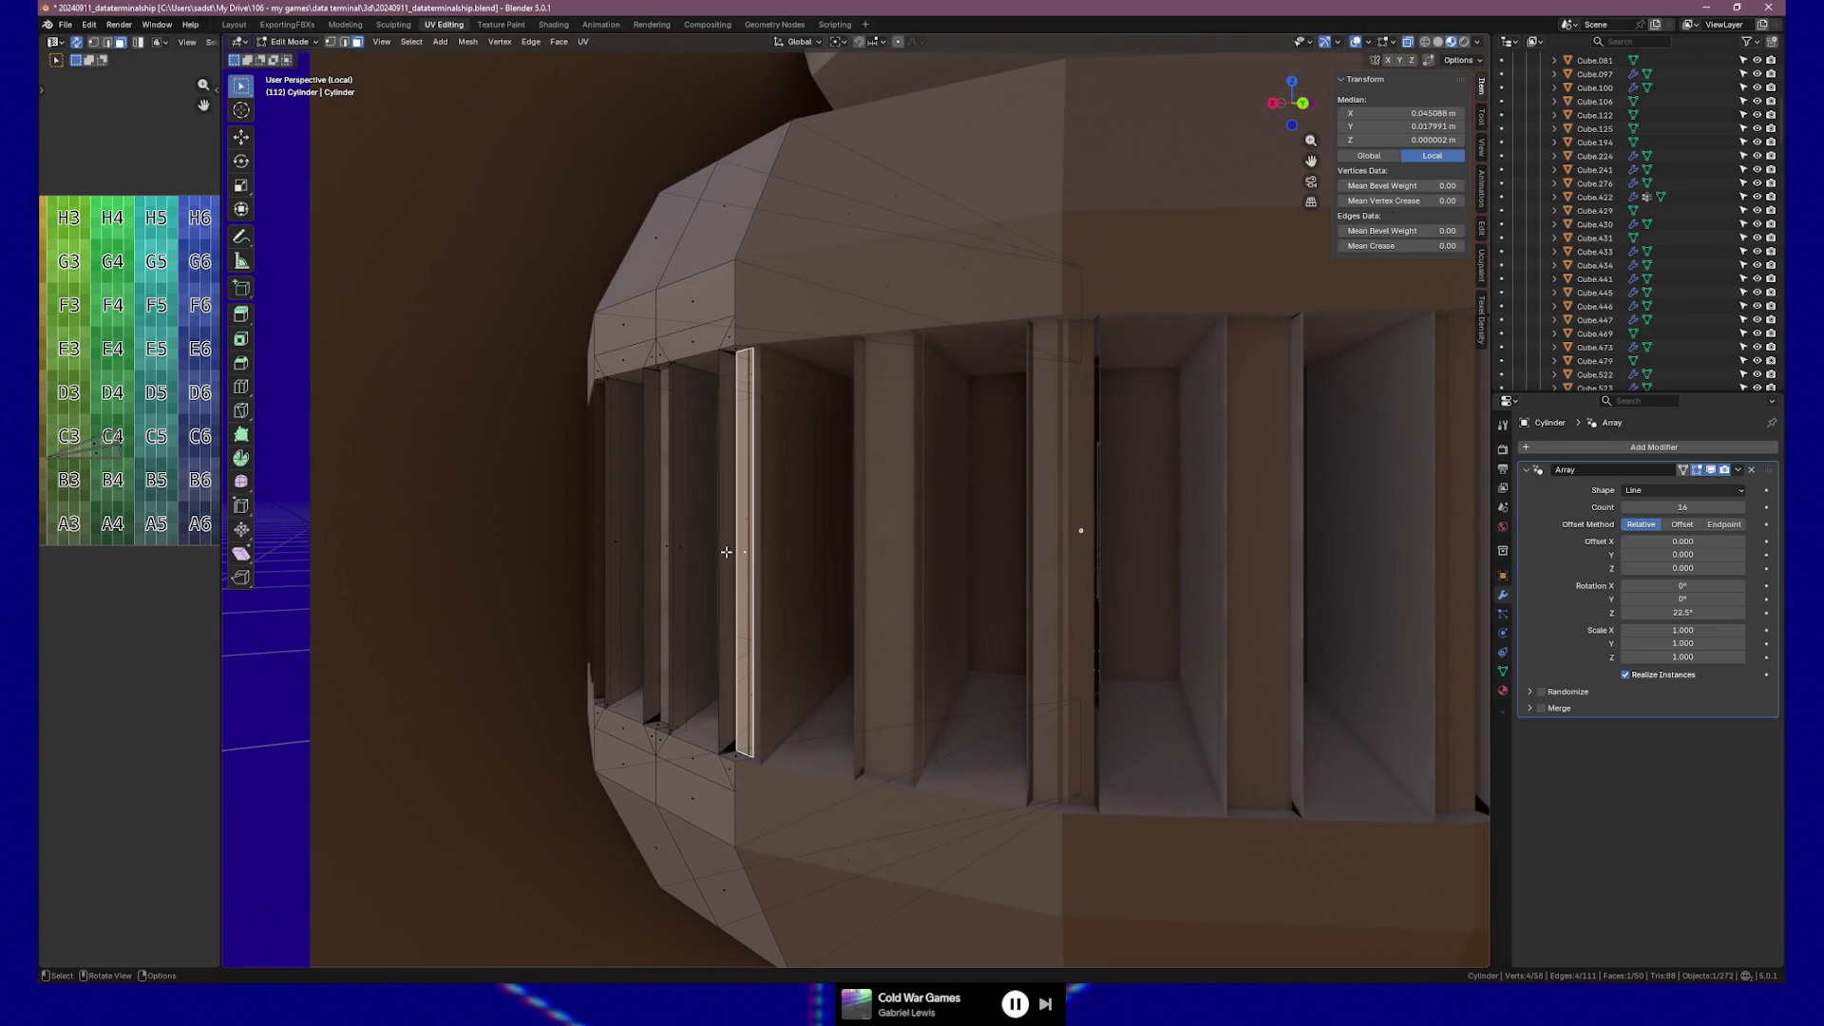
click(656, 549)
mouse_move(681, 551)
middle_down()
mouse_move(1150, 600)
mouse_move(1017, 529)
mouse_move(1070, 534)
mouse_move(971, 508)
mouse_move(836, 488)
mouse_move(692, 517)
mouse_move(648, 506)
mouse_move(687, 514)
middle_up()
click(647, 499)
key(ctrl+z)
key(ctrl+z)
key(ctrl+z)
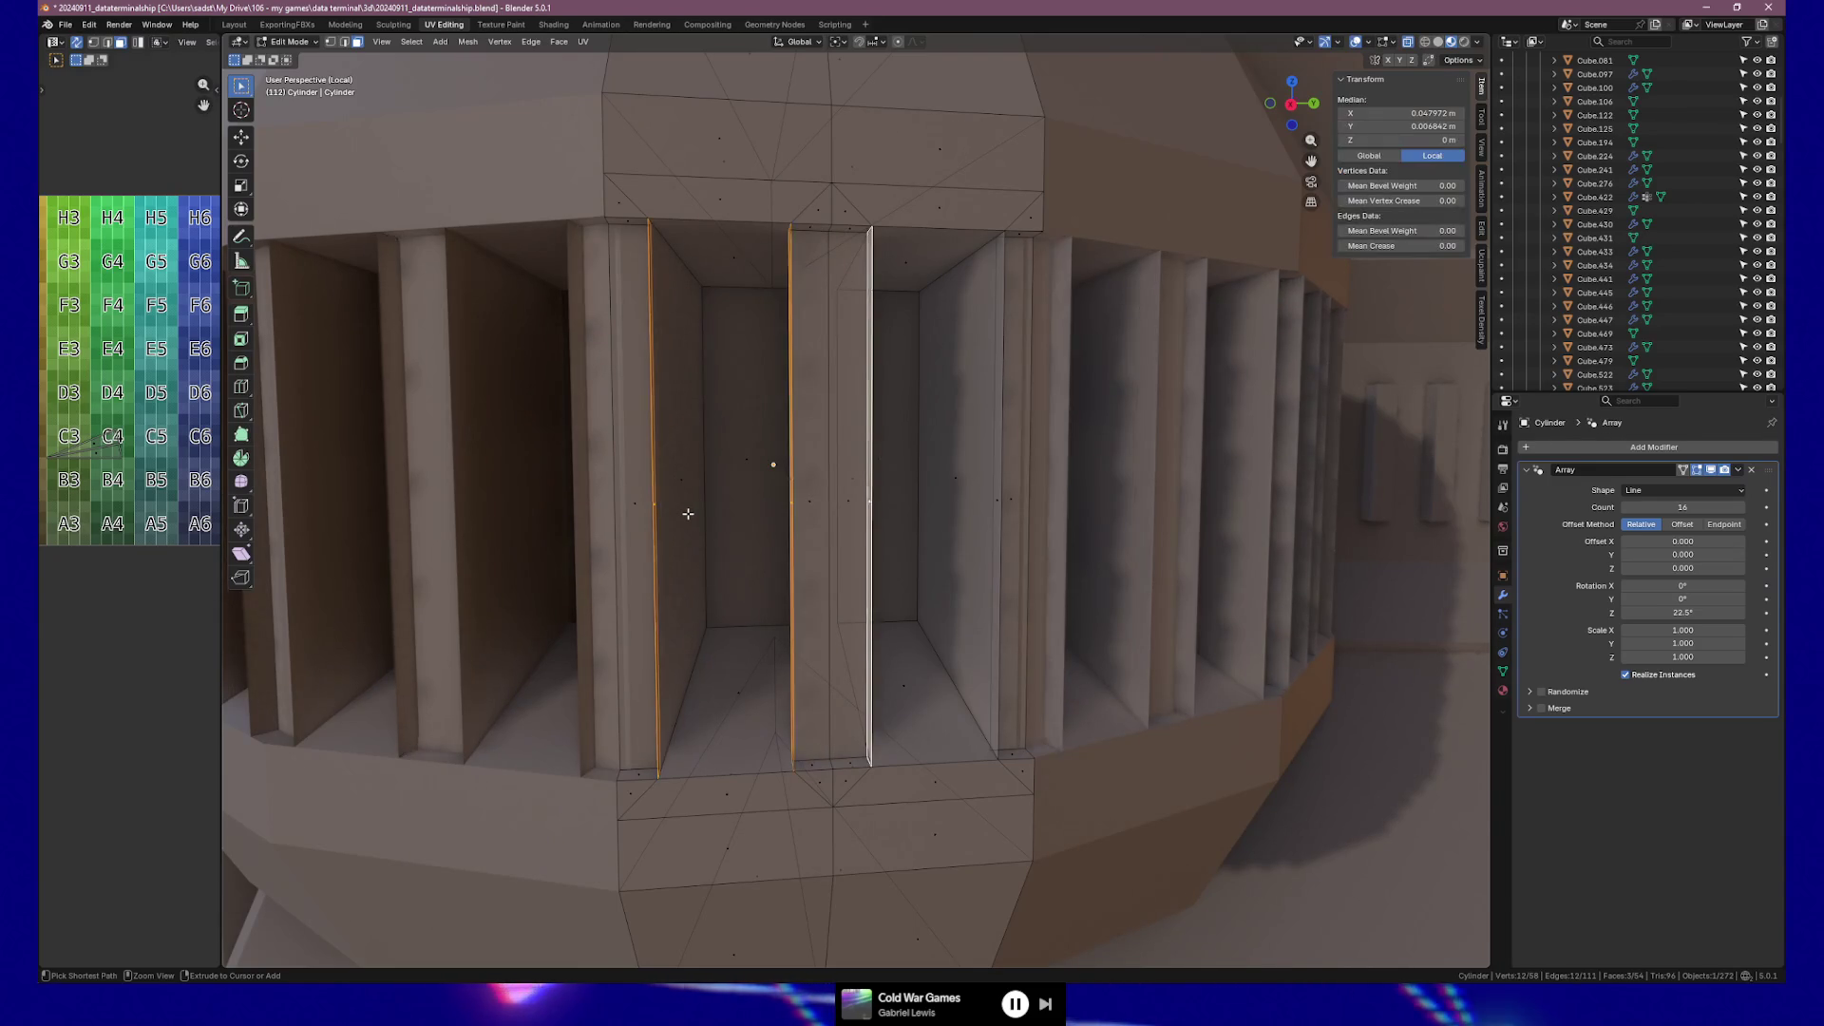
key(ctrl+z)
key(ctrl+z)
key(ctrl+z)
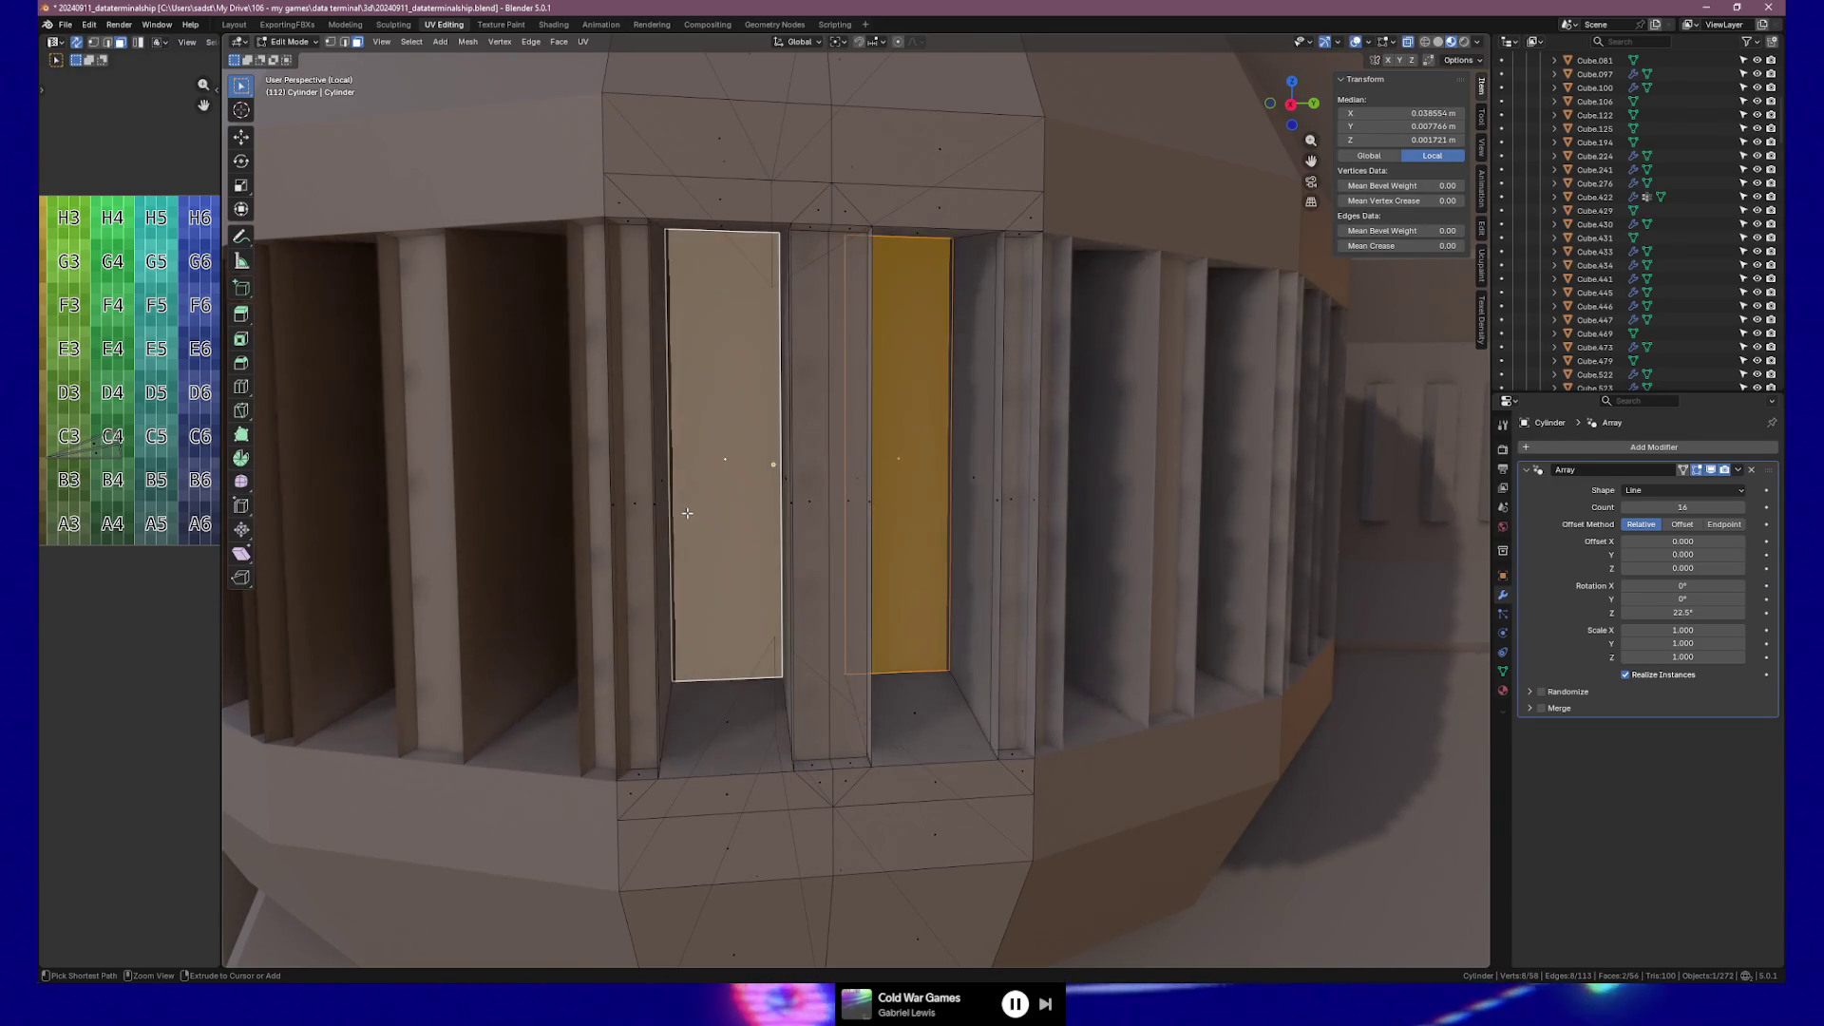
key(ctrl+z)
Select the slot's strip faces together with its top and bottom cap faces.
middle_drag(684, 510, 751, 501)
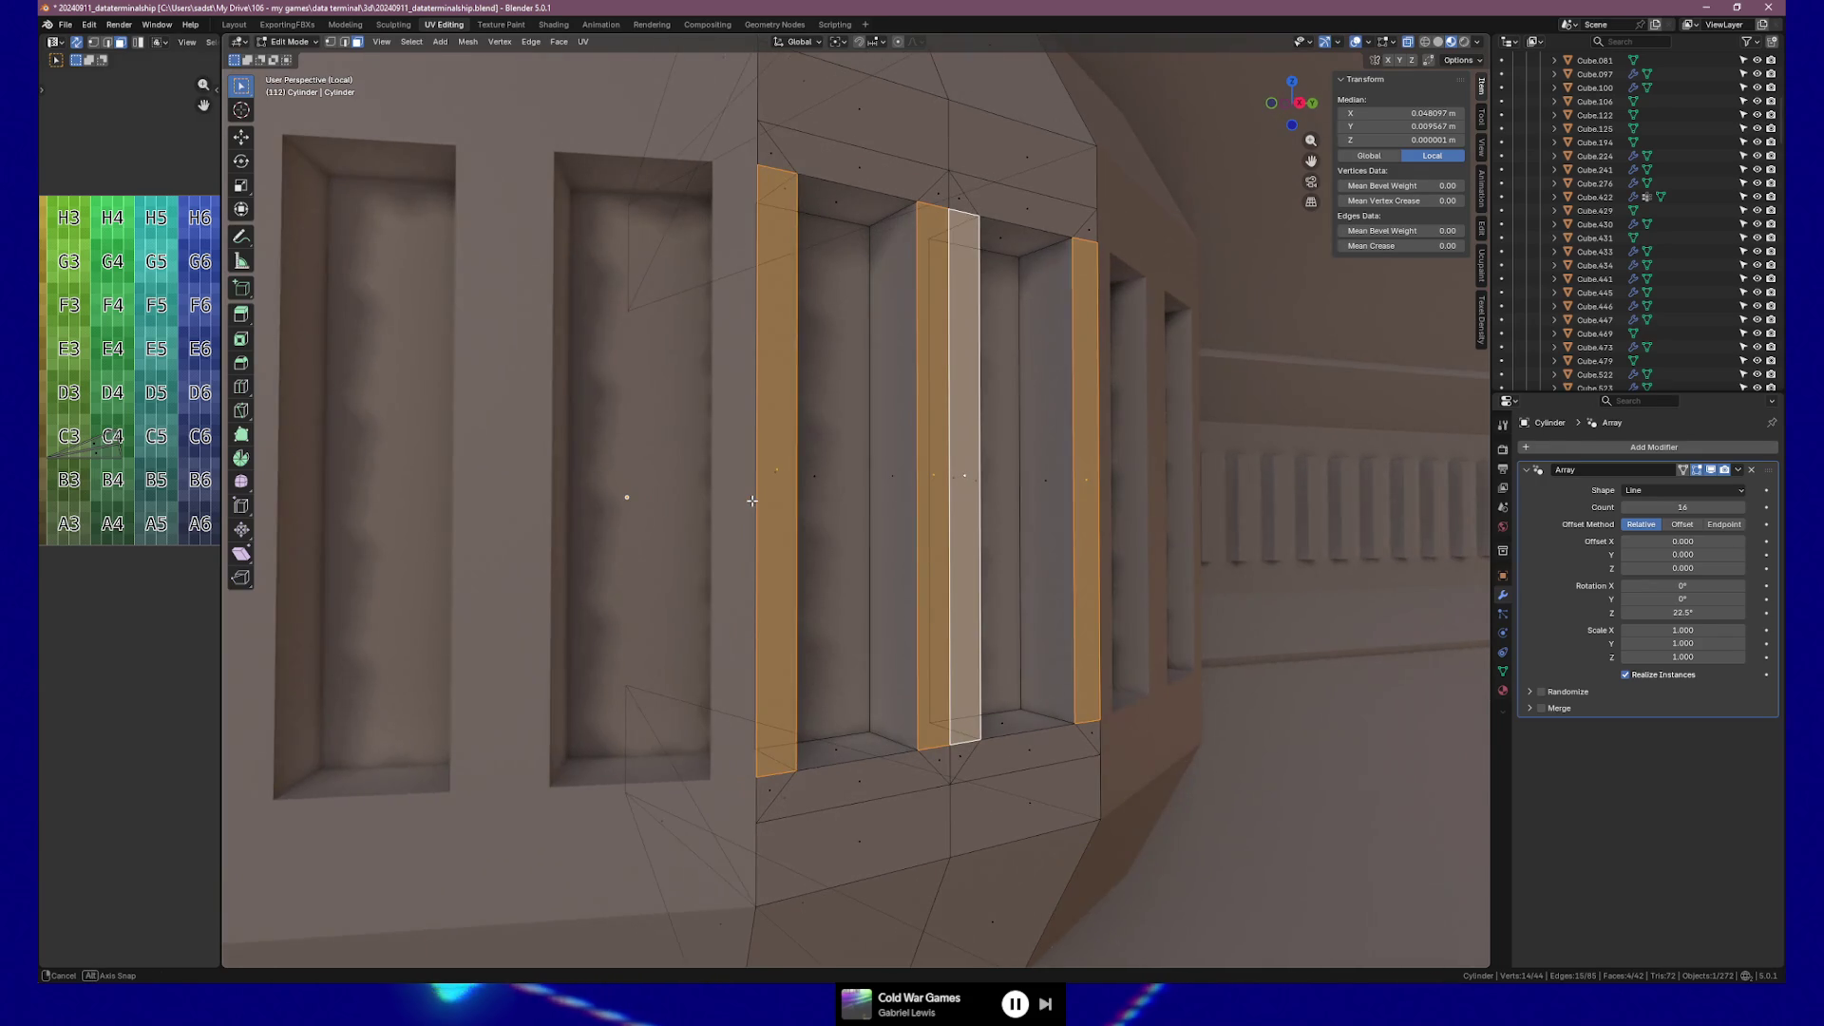
shift+click(879, 486)
shift+click(830, 475)
mouse_move(928, 497)
middle_down()
mouse_move(977, 497)
mouse_move(692, 493)
middle_up()
shift+click(1015, 490)
shift+click(969, 485)
shift+click(598, 499)
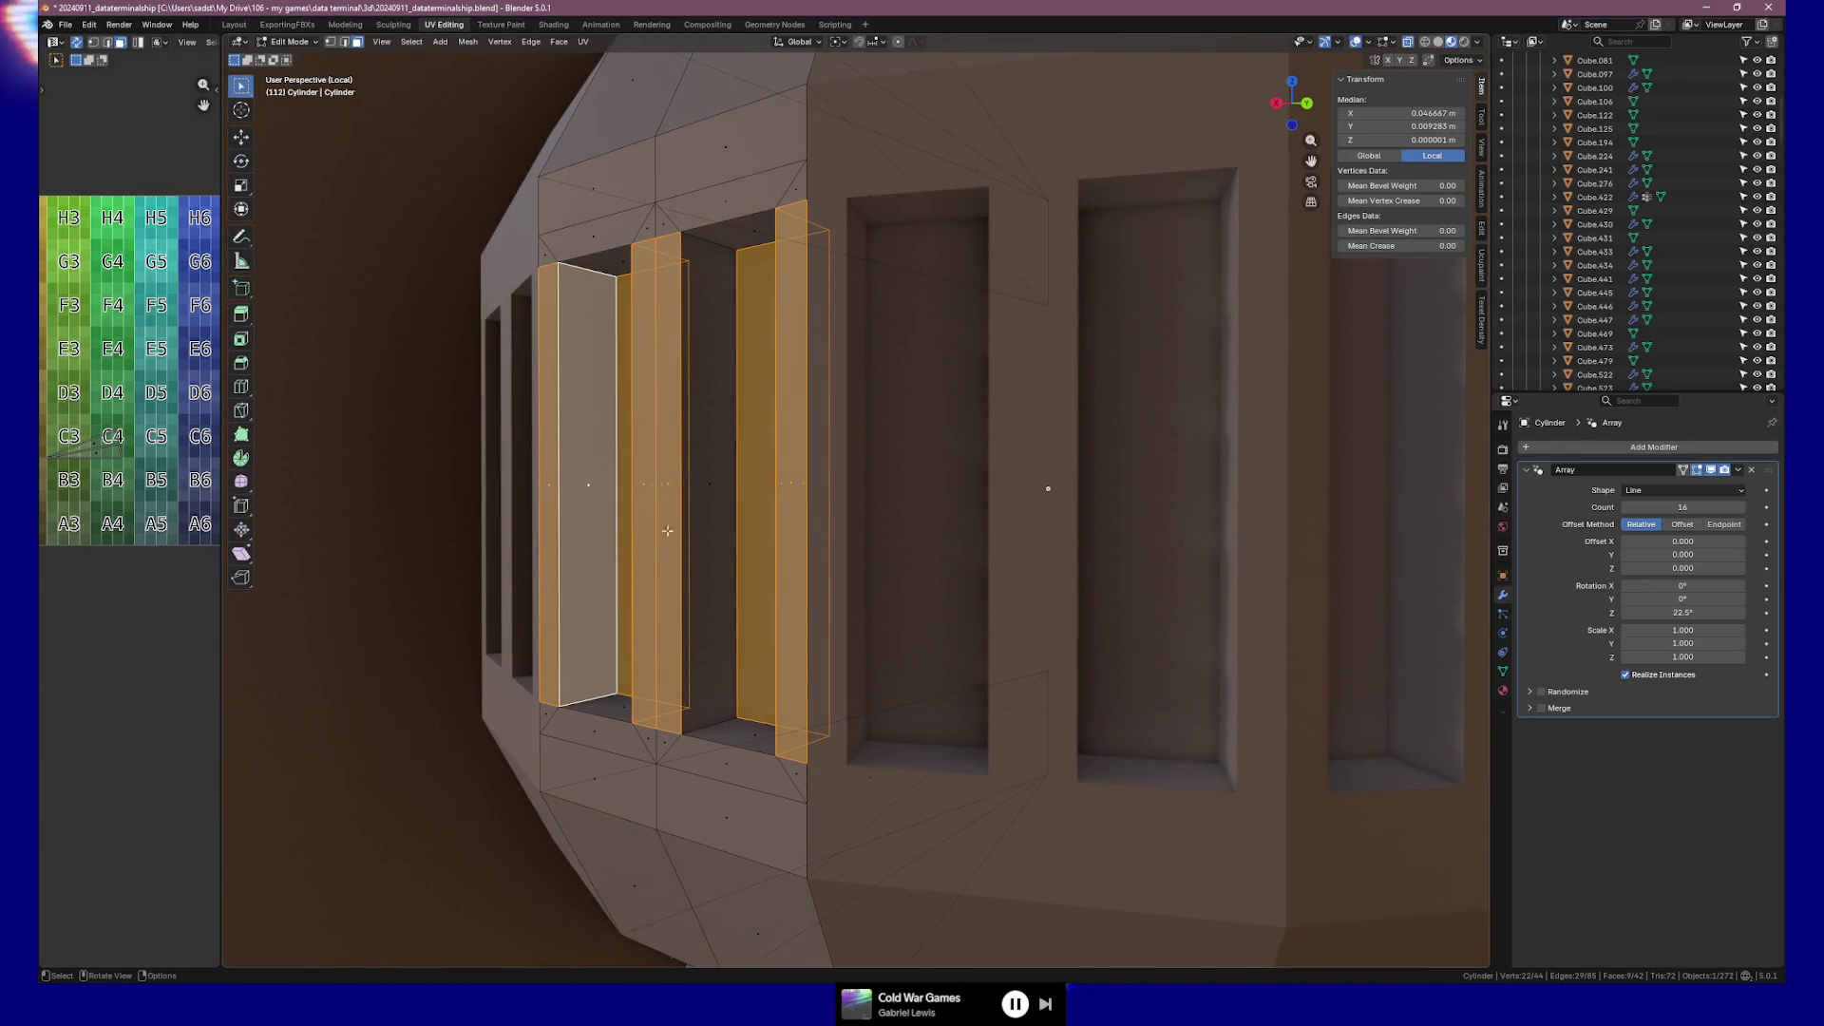
shift+click(709, 503)
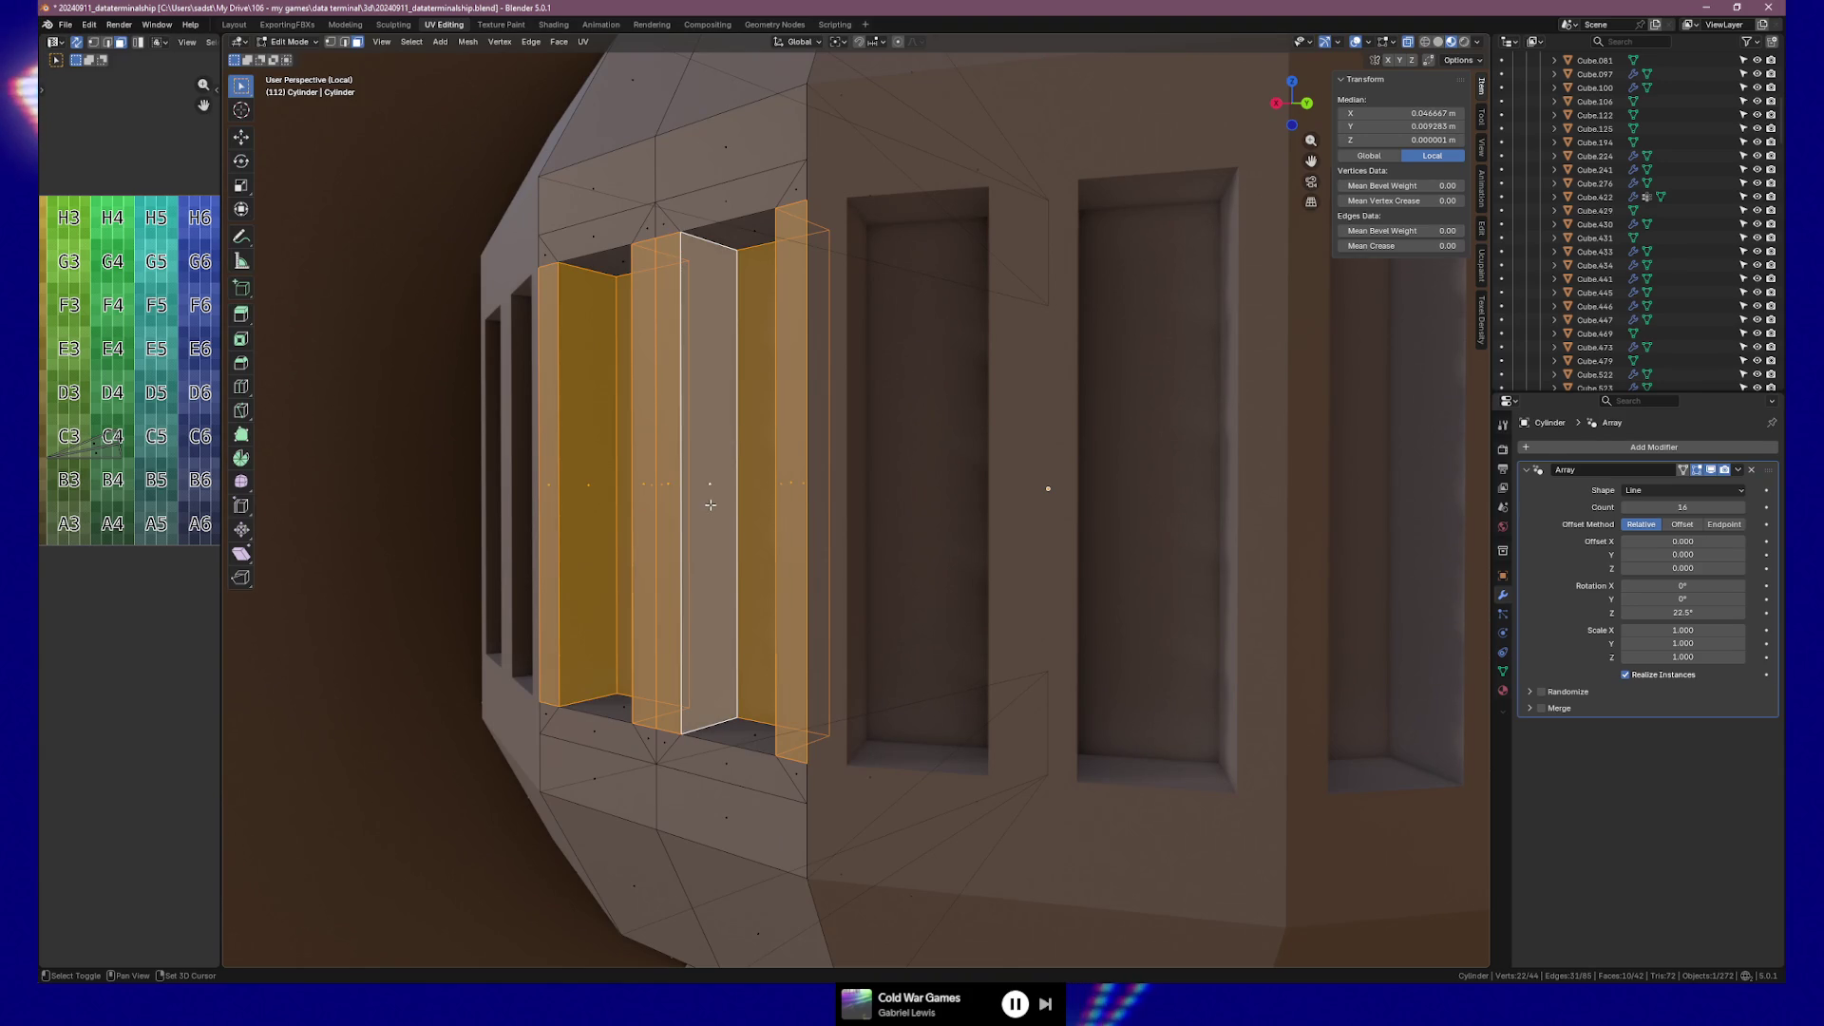
shift+click(753, 235)
shift+click(610, 264)
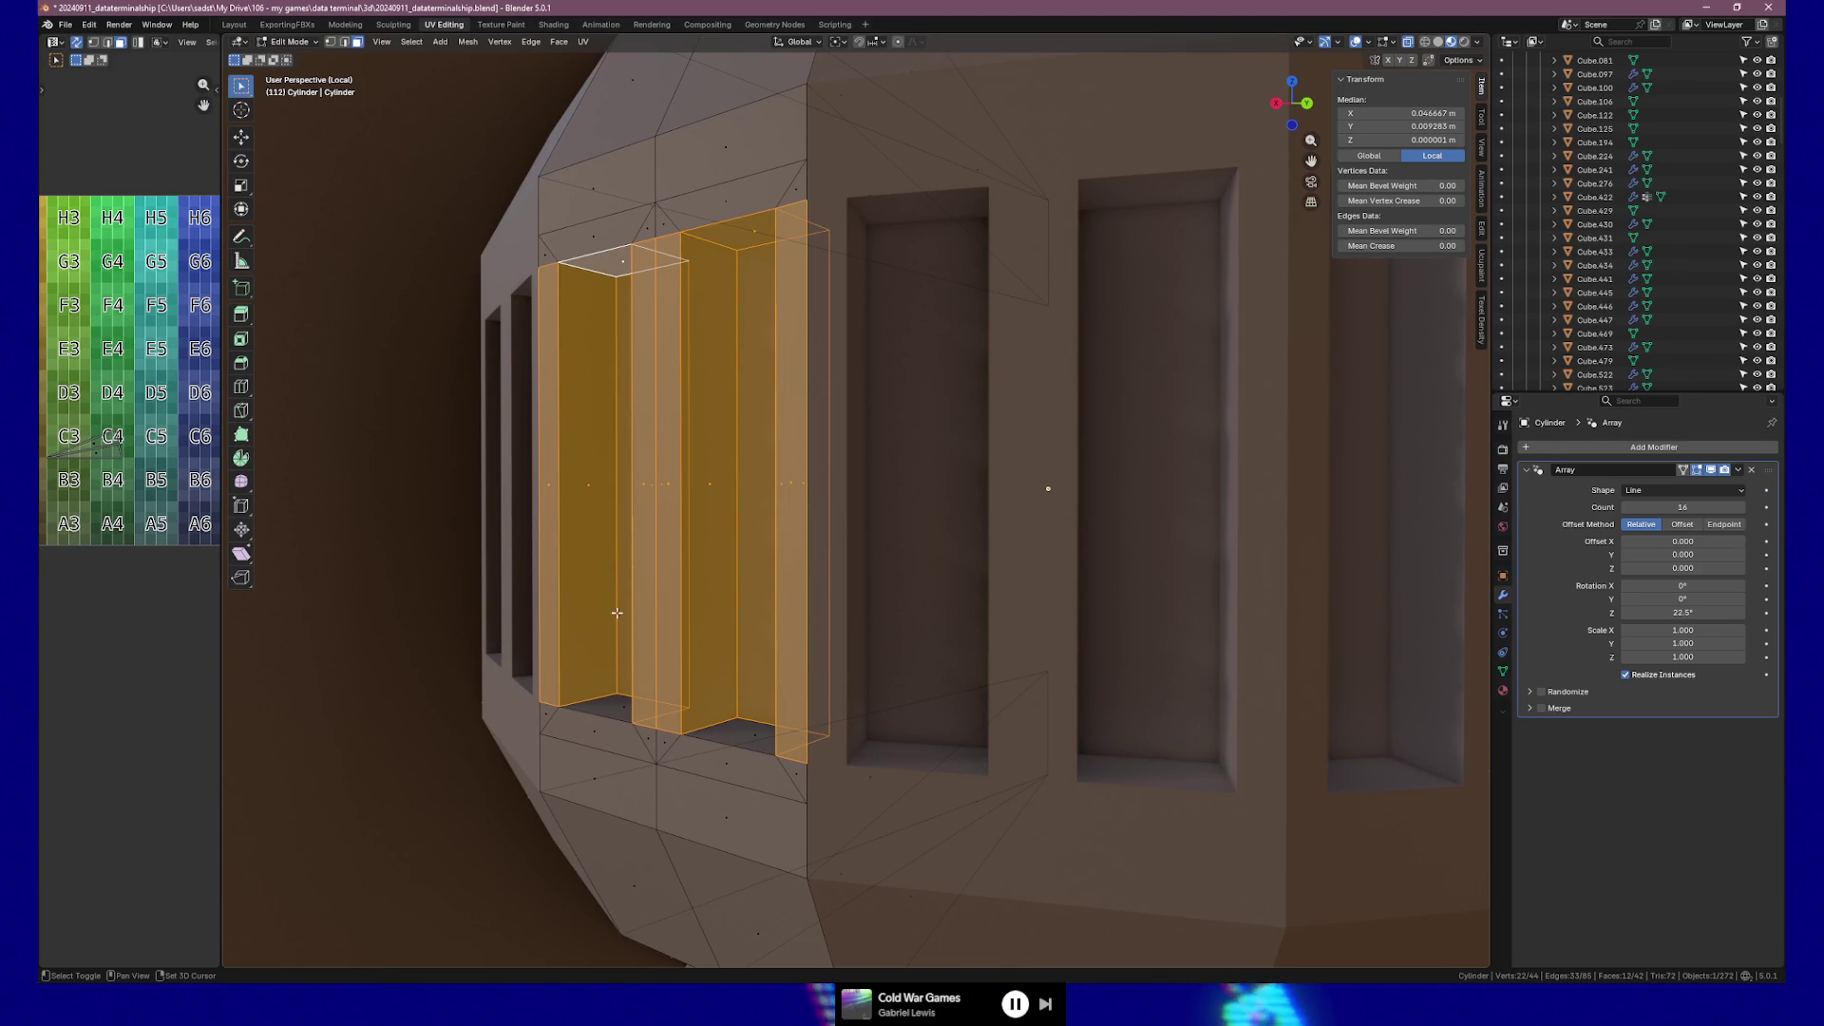
shift+click(612, 708)
shift+click(736, 733)
Extrude the selected faces 0.001546 m along their normals, then deselect everything.
key(e)
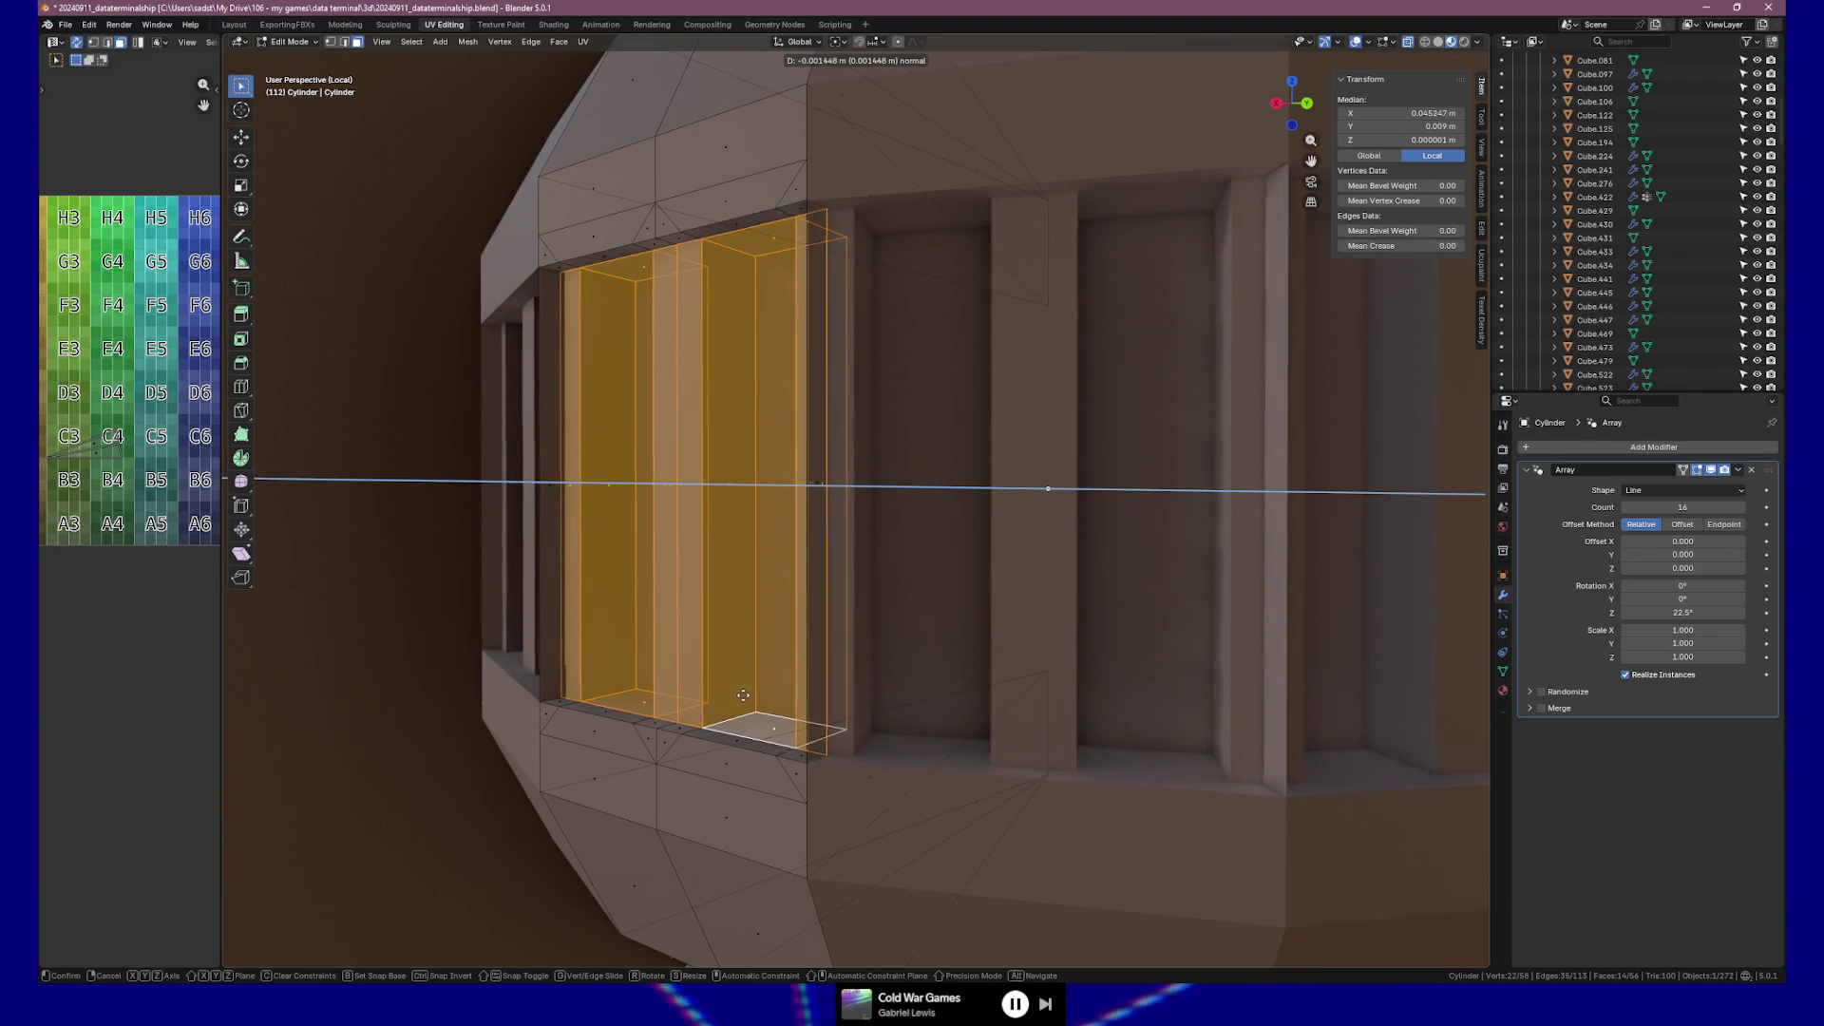
click(744, 696)
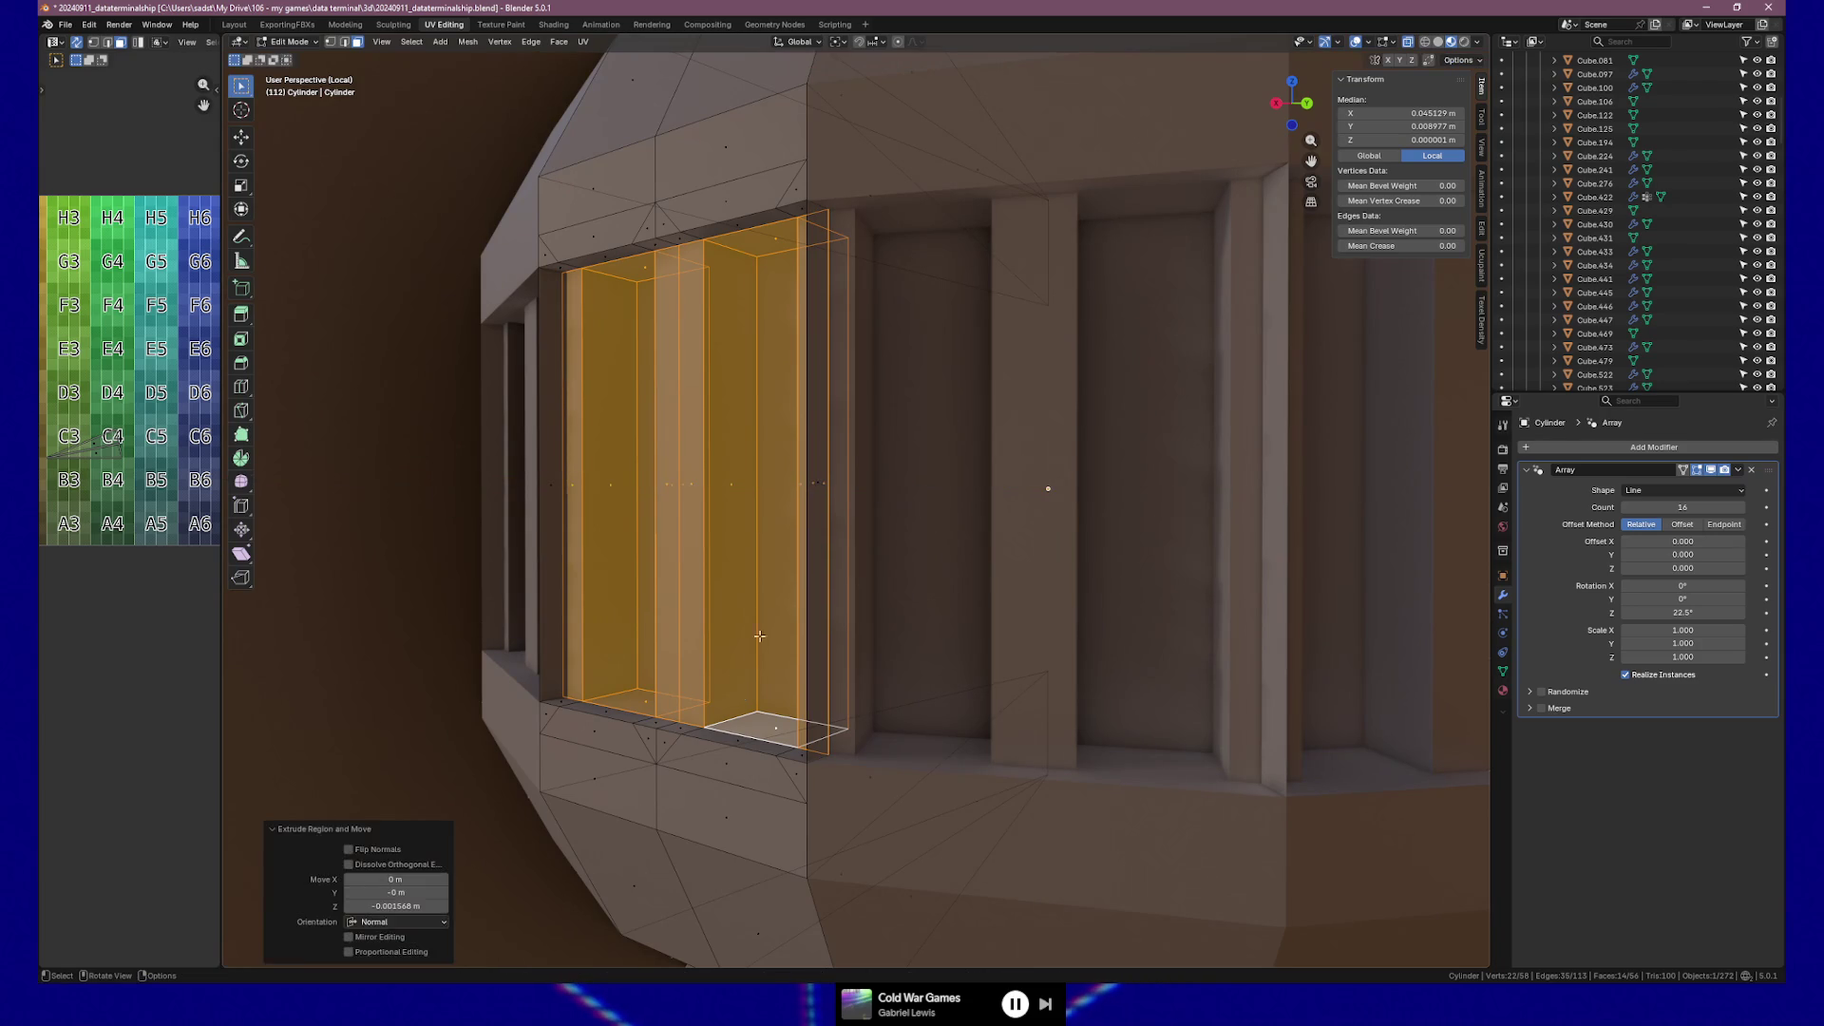
key(alt+a)
scroll(779, 541, down, 3)
click(835, 509)
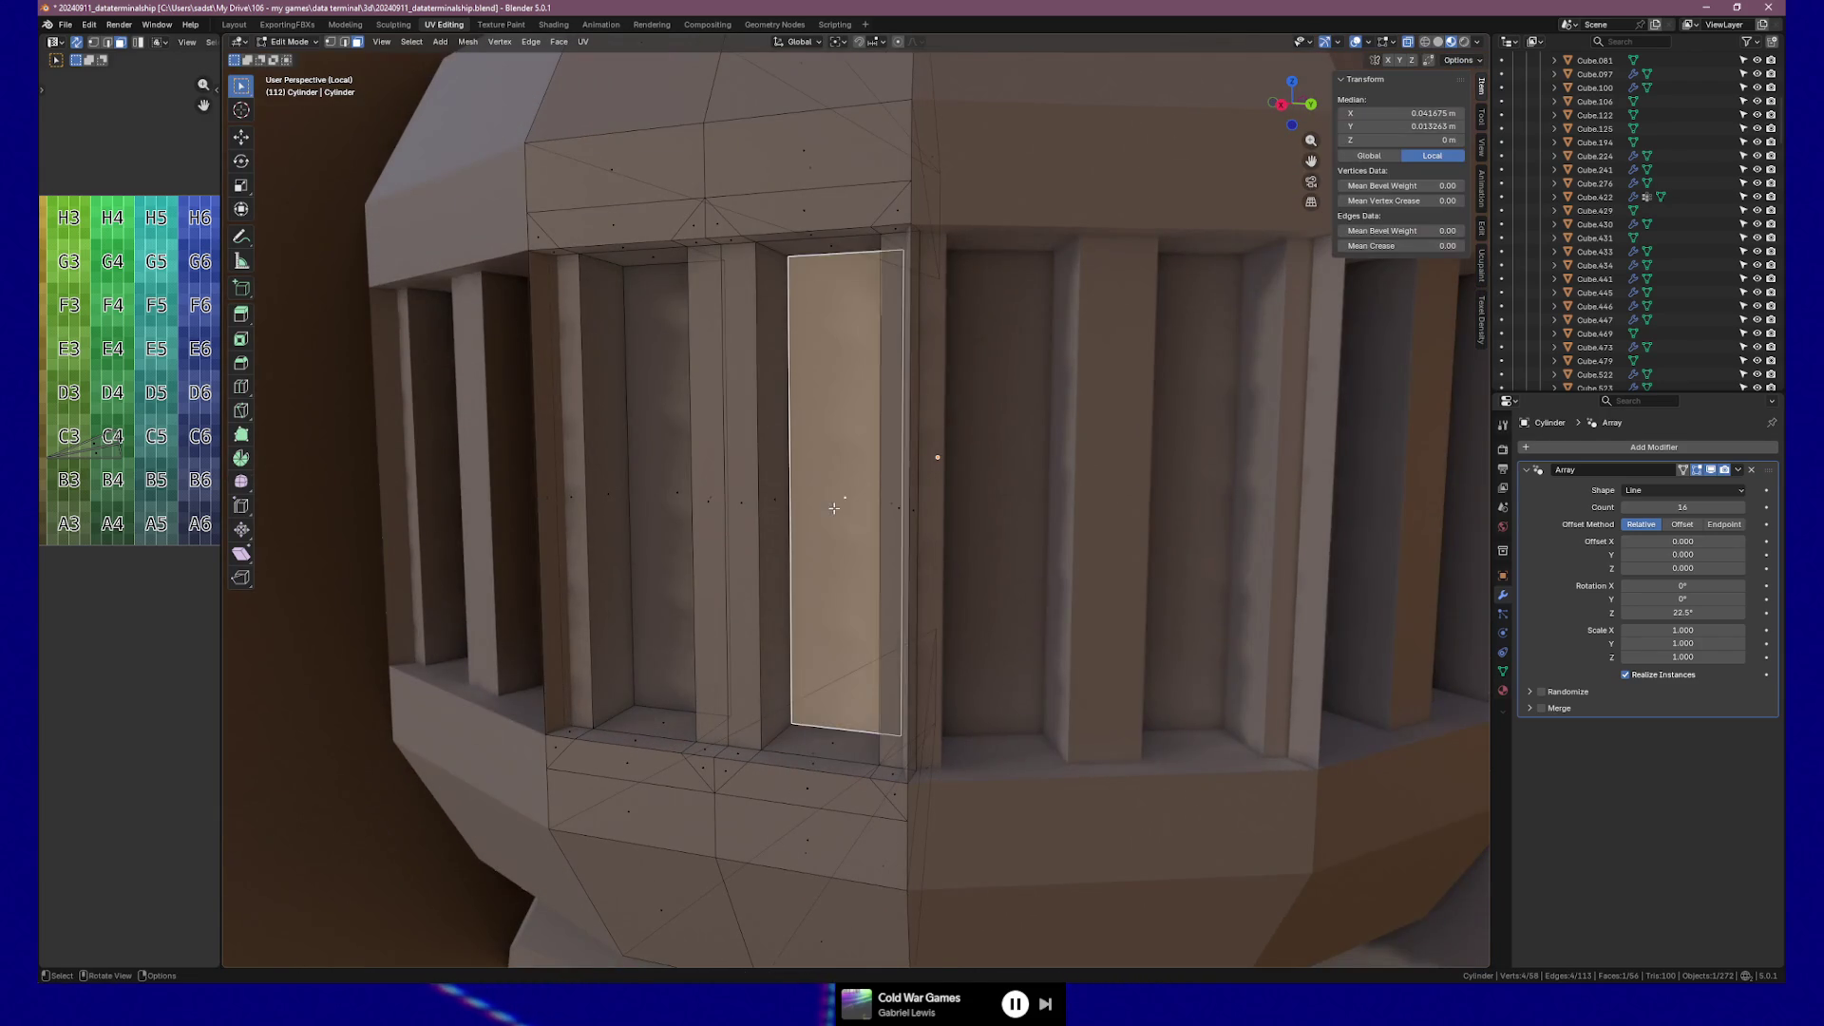
Delete the two leftover narrow faces at the slot's edge.
key(g)
alt+scroll(753, 710, down, 3)
mouse_move(753, 711)
alt+middle_down()
mouse_move(672, 602)
mouse_move(631, 602)
mouse_move(649, 579)
mouse_move(541, 602)
mouse_move(623, 631)
mouse_move(630, 610)
mouse_move(1083, 598)
alt+middle_up()
key(Escape)
click(1099, 515)
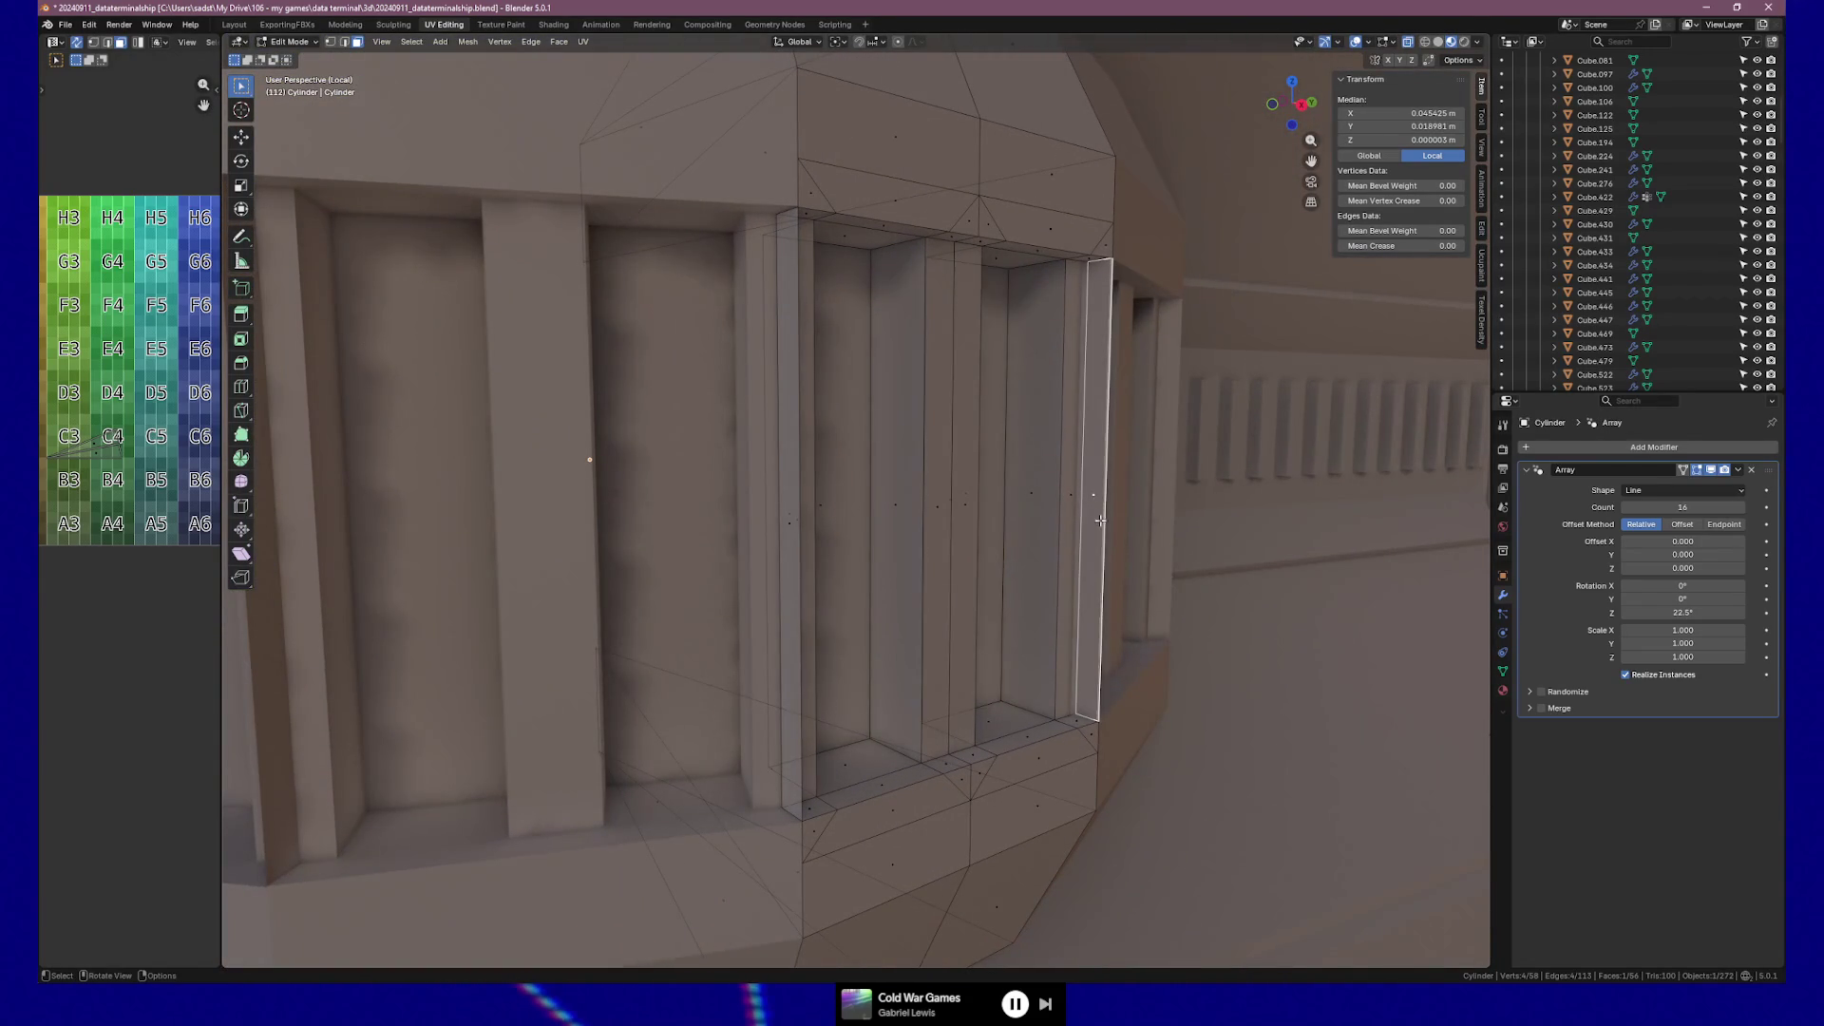
shift+click(789, 529)
mouse_move(790, 529)
middle_down()
mouse_move(407, 497)
mouse_move(493, 501)
middle_up()
scroll(551, 518, up, 3)
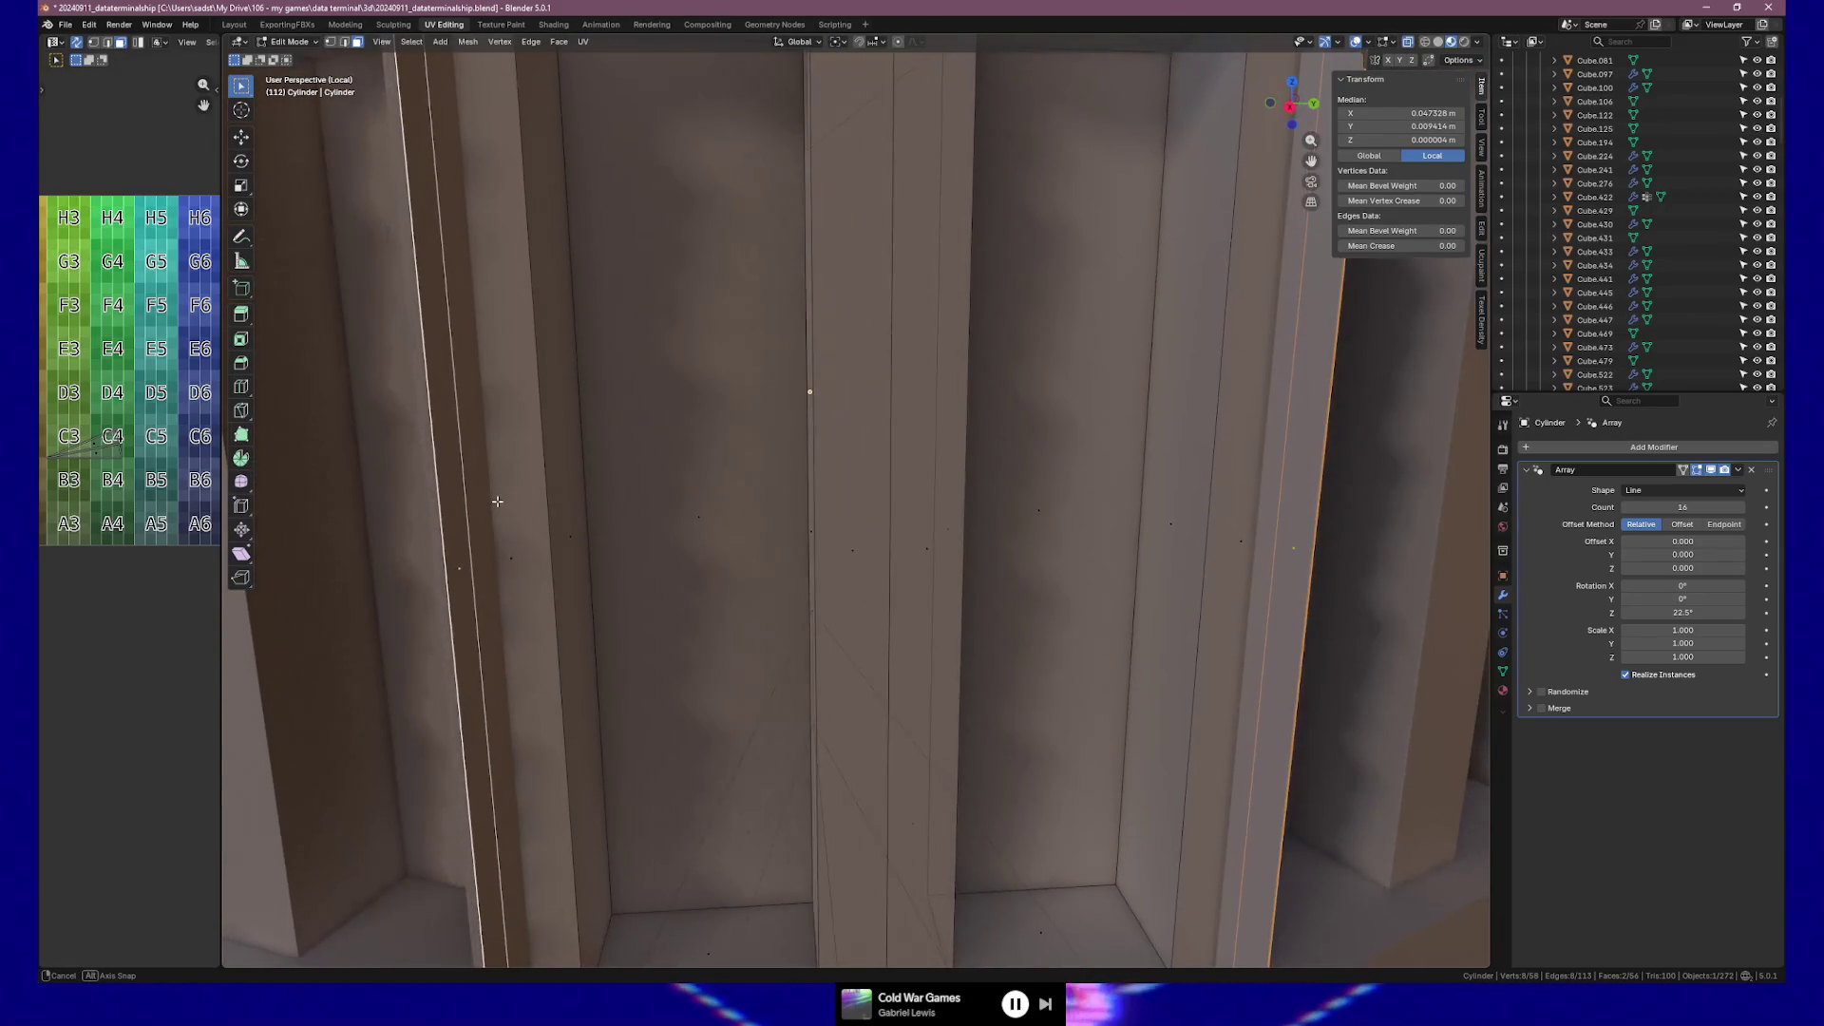
right_click(497, 501)
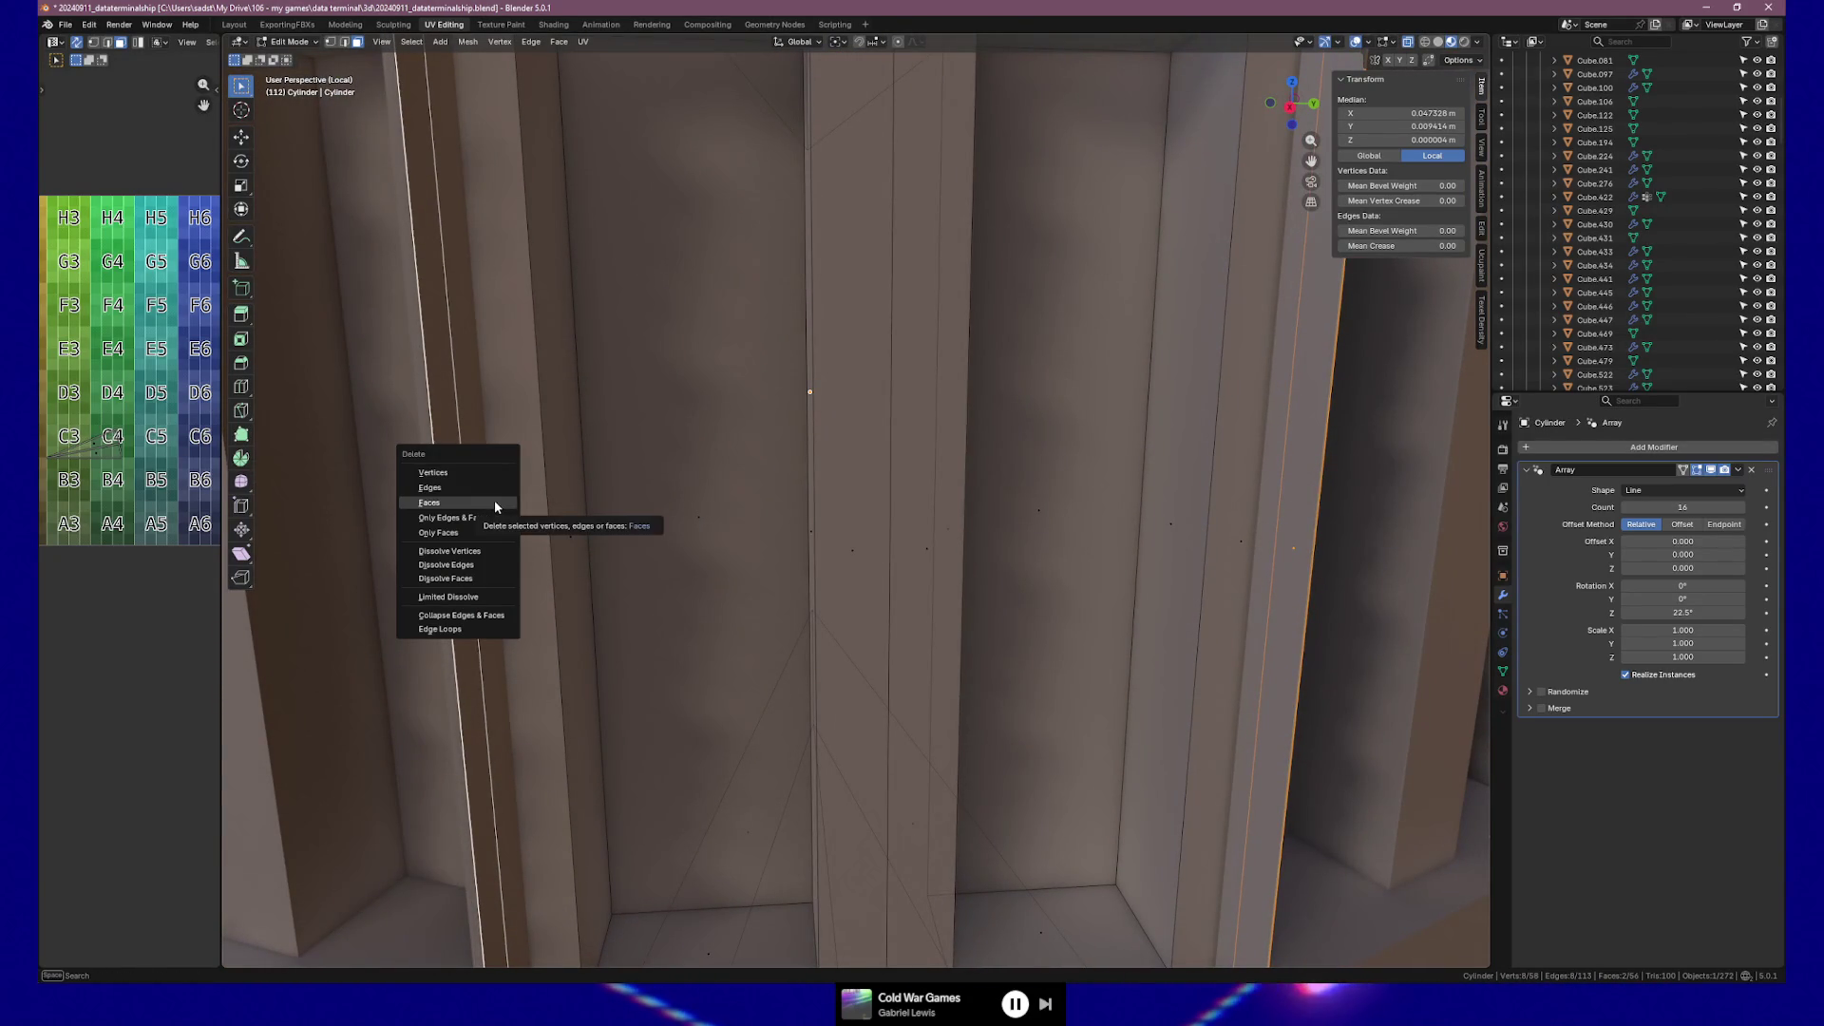
click(495, 501)
View the whole ribbed knob in Object Mode, then return to Edit Mode.
scroll(901, 544, down, 5)
mouse_move(899, 542)
middle_down()
mouse_move(835, 529)
mouse_move(977, 529)
mouse_move(909, 539)
middle_up()
key(Tab)
scroll(902, 537, down, 5)
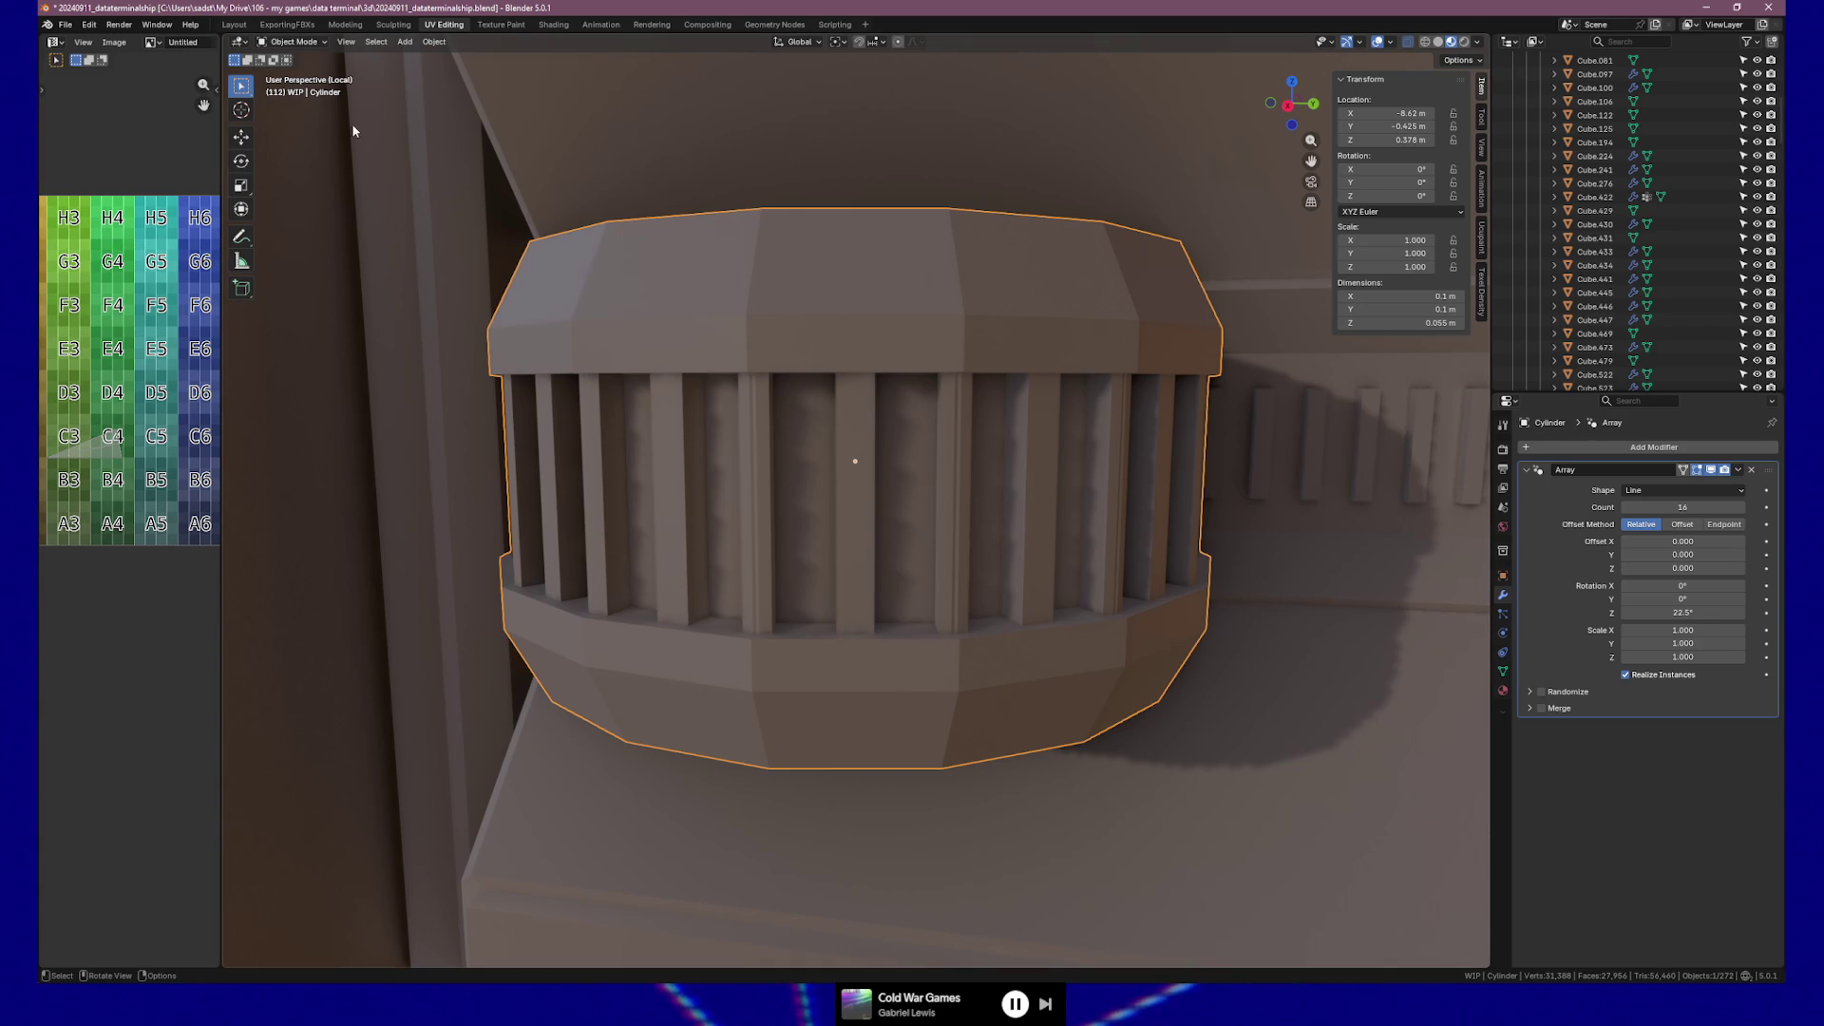
key(Tab)
Move the bottom corner vertex of one slot strip onto the corner.
scroll(859, 528, up, 8)
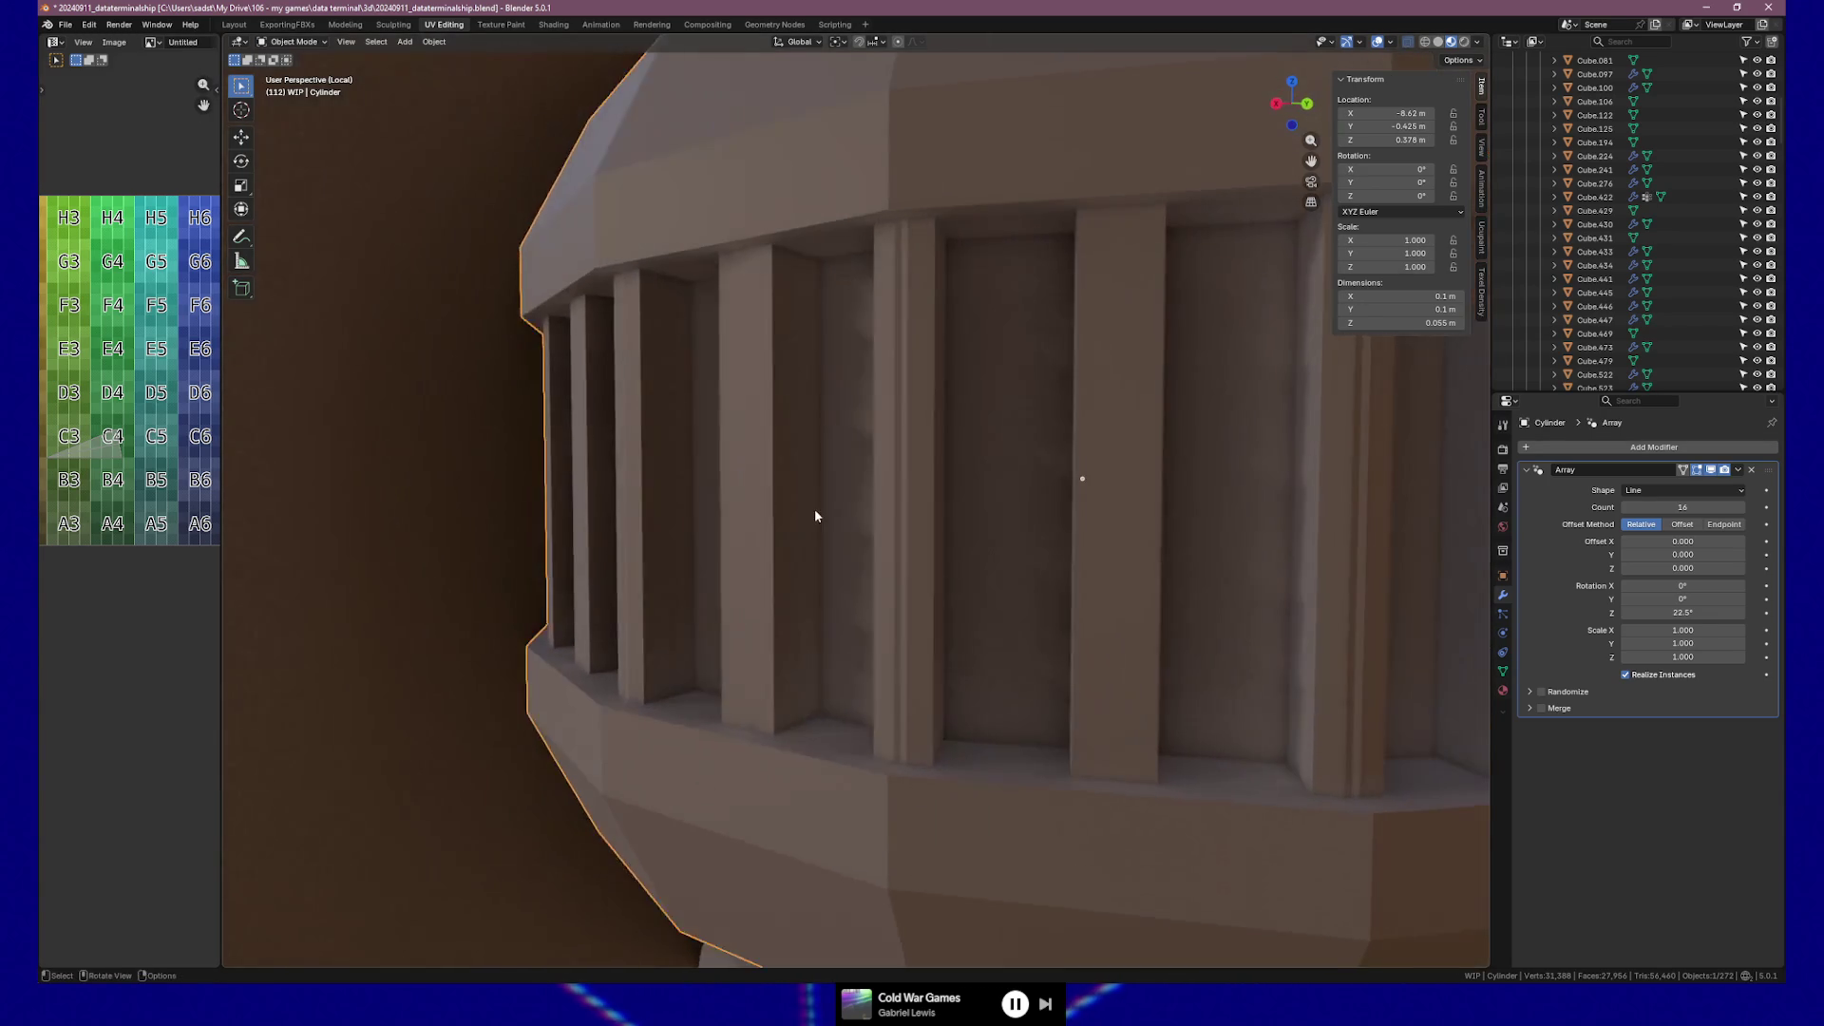
click(887, 503)
mouse_move(887, 503)
middle_down()
mouse_move(1177, 476)
mouse_move(810, 521)
mouse_move(925, 516)
middle_up()
click(687, 490)
mouse_move(692, 493)
middle_down()
mouse_move(766, 508)
mouse_move(627, 480)
mouse_move(838, 505)
mouse_move(852, 552)
middle_up()
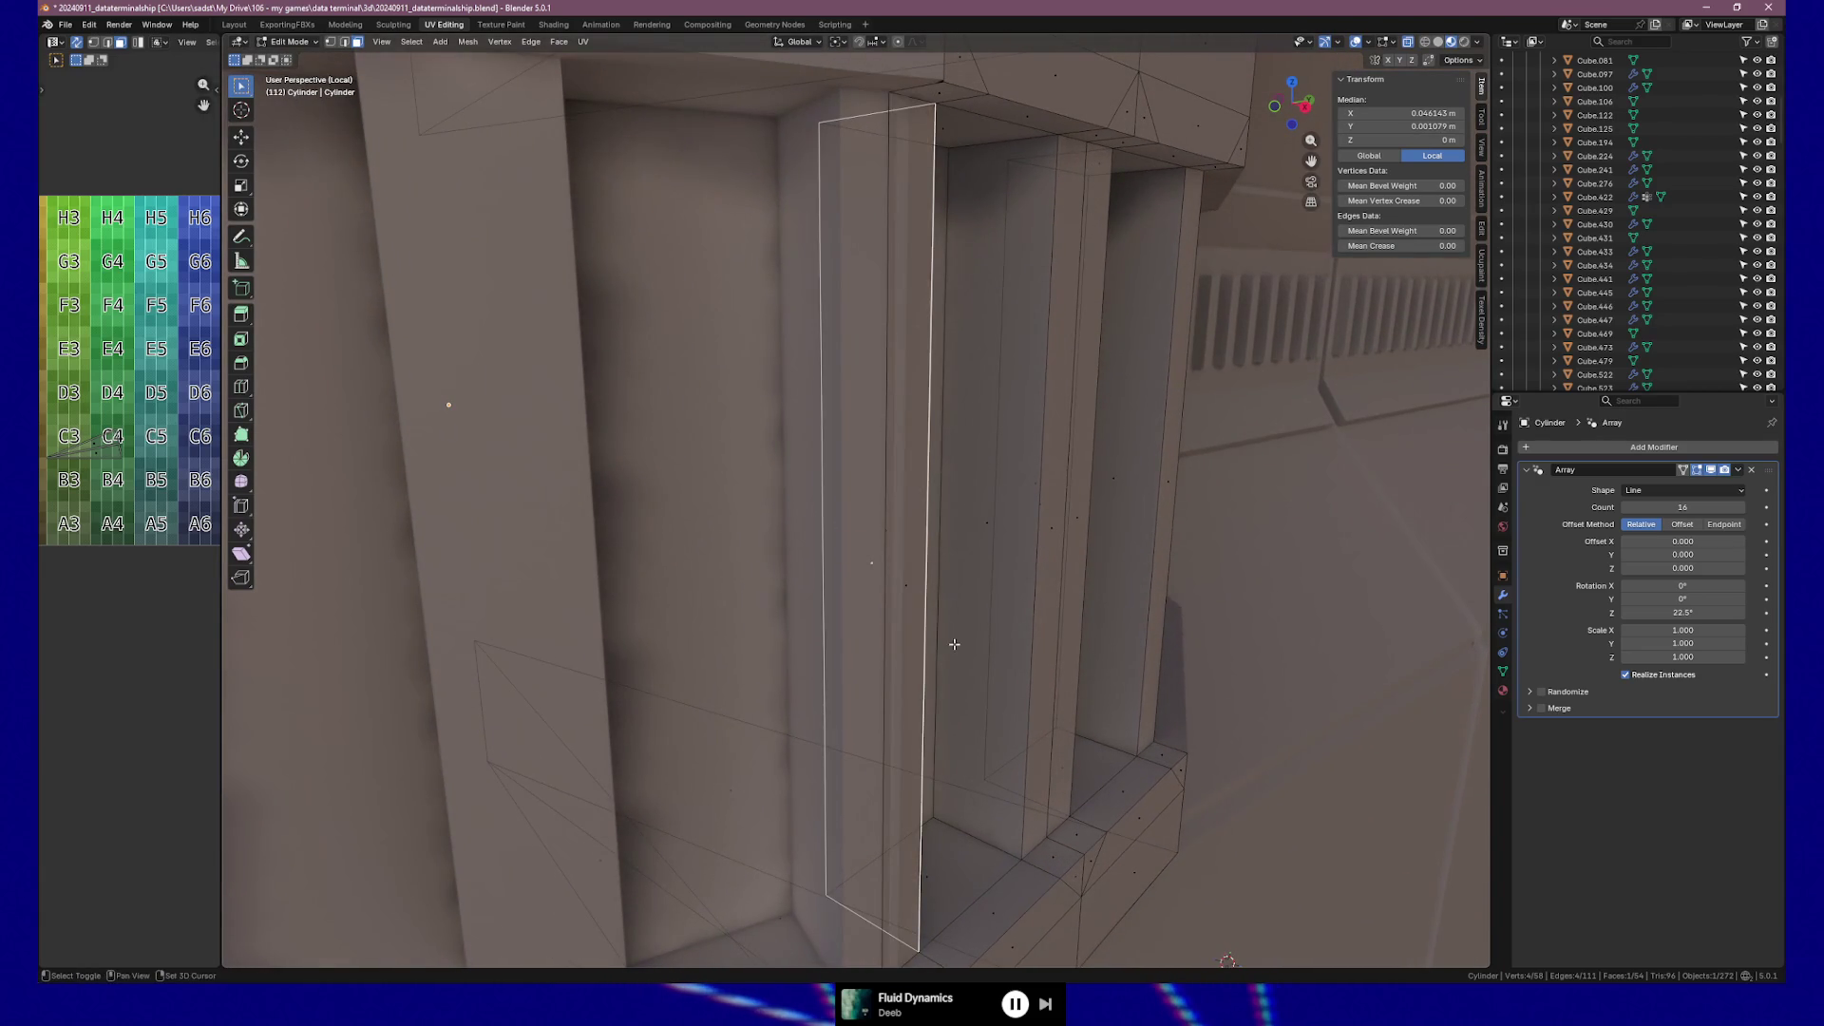
shift+middle_drag(953, 644, 921, 590)
click(876, 887)
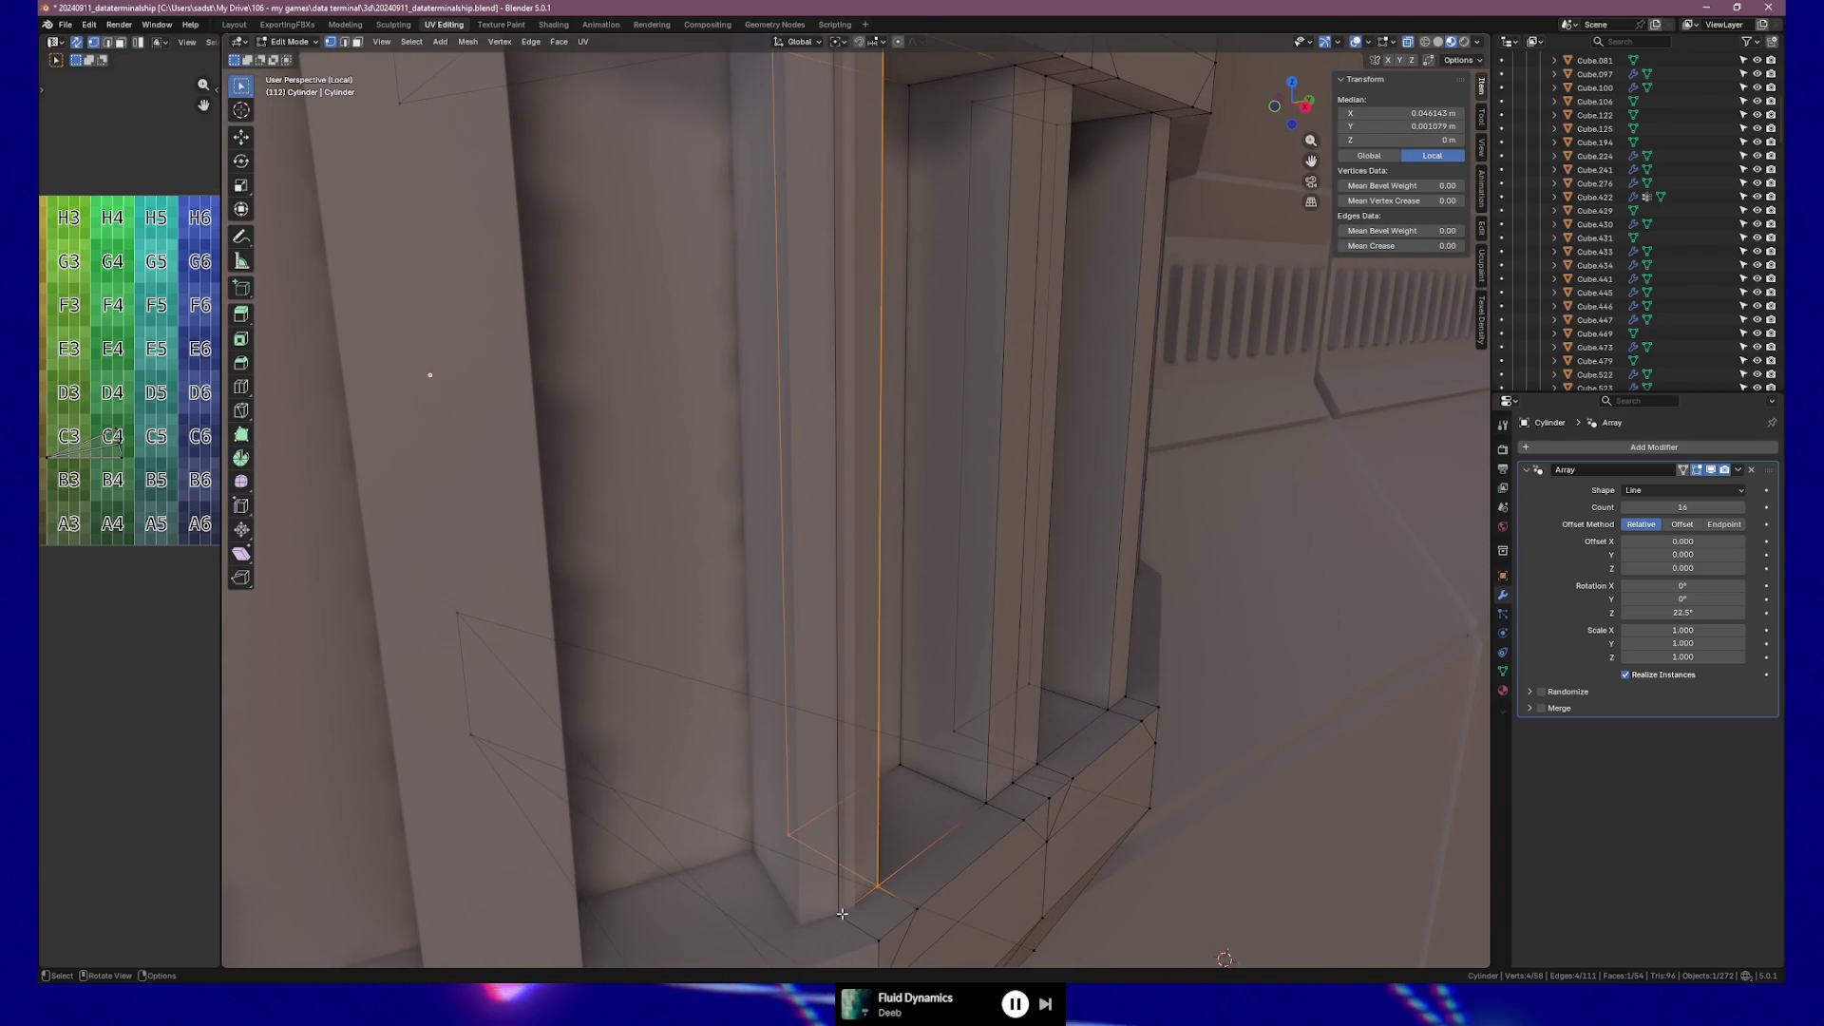
key(g)
click(876, 894)
mouse_move(876, 894)
middle_down()
mouse_move(752, 883)
mouse_move(661, 756)
middle_up()
scroll(752, 884, down, 4)
Try sliding, scaling and duplicating the selected edge, cancel each attempt, and deselect everything.
shift+click(629, 167)
key(g)
key(g)
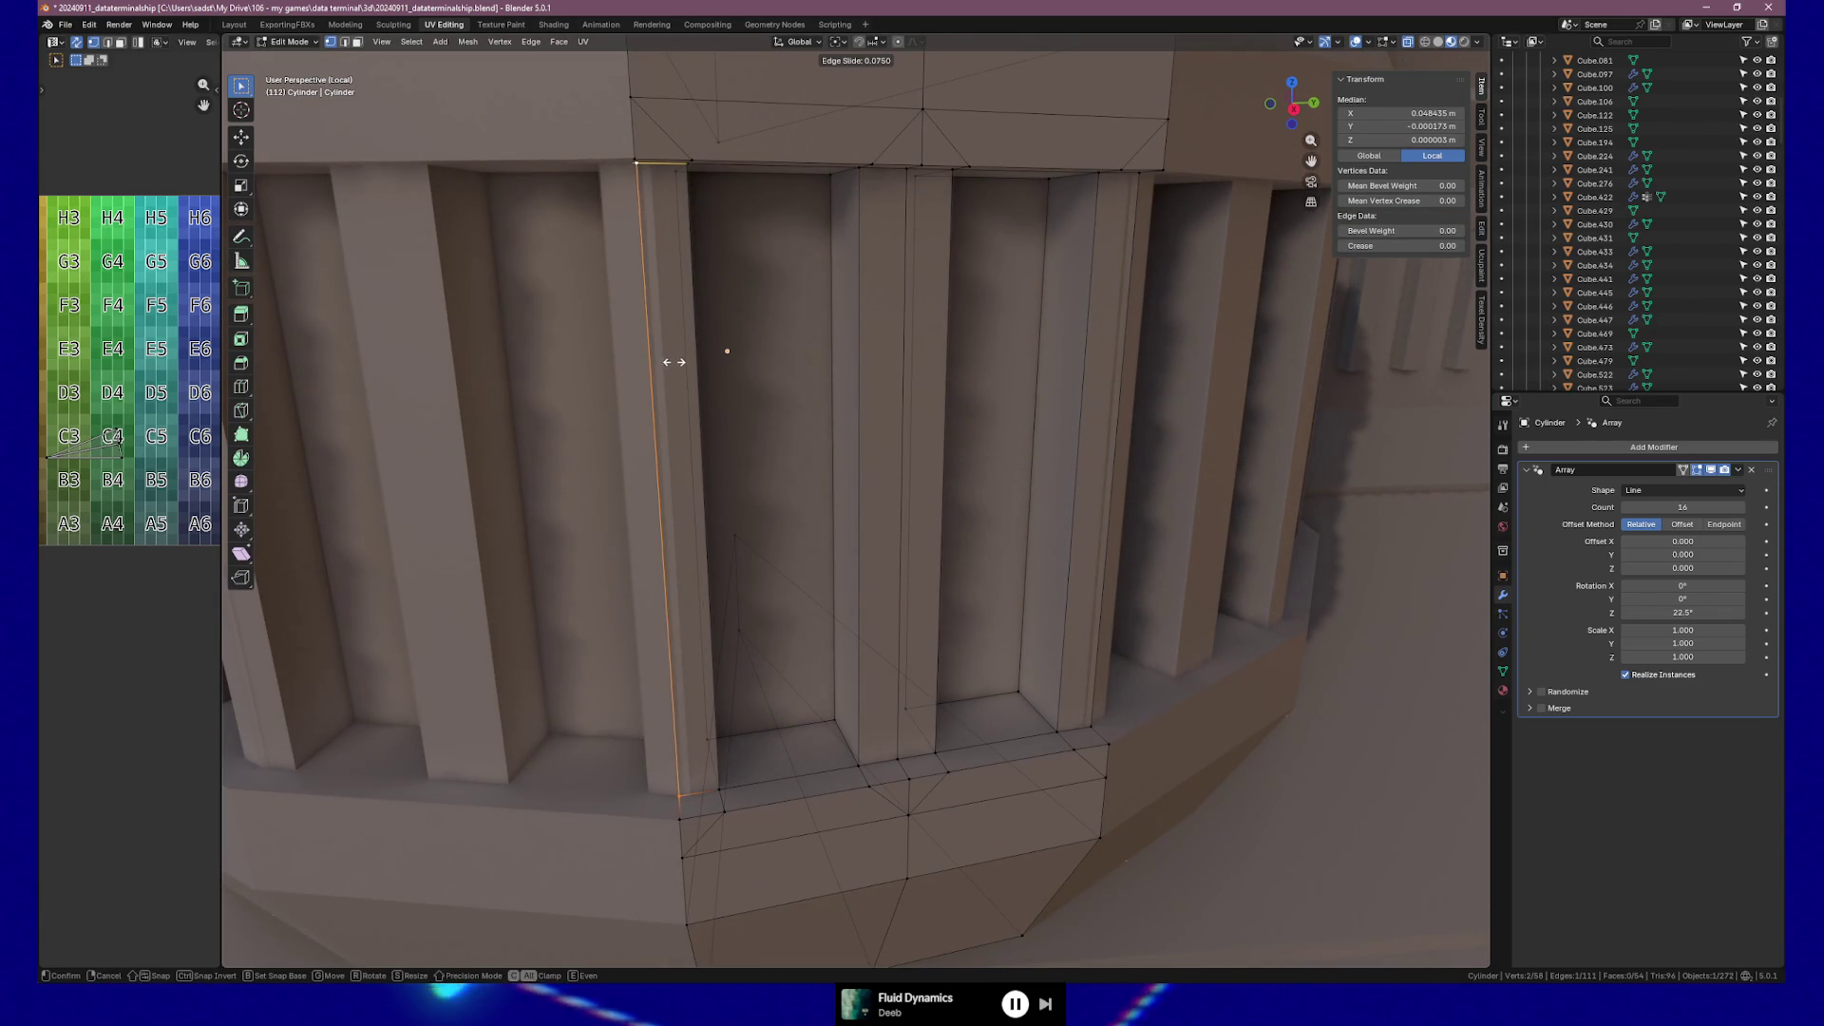
right_click(684, 363)
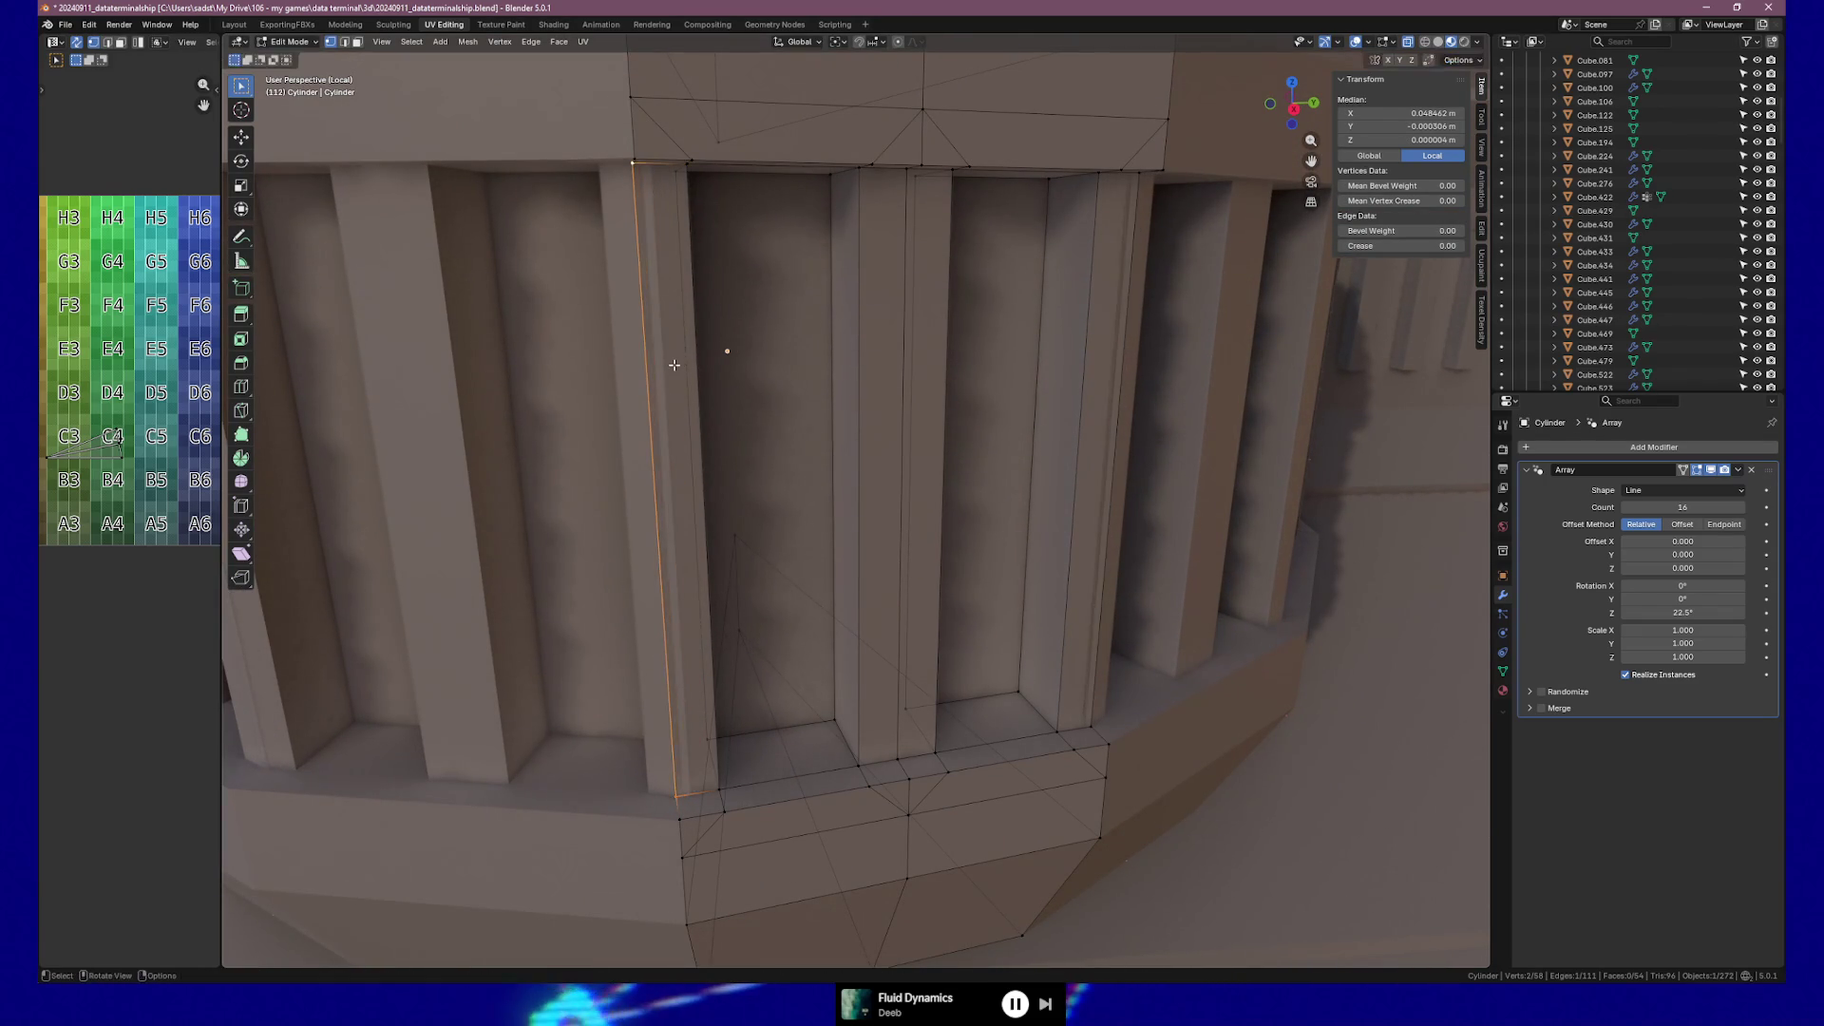
mouse_move(1100, 722)
middle_down()
mouse_move(1049, 202)
mouse_move(1018, 412)
middle_up()
key(s)
right_click(1031, 415)
key(s)
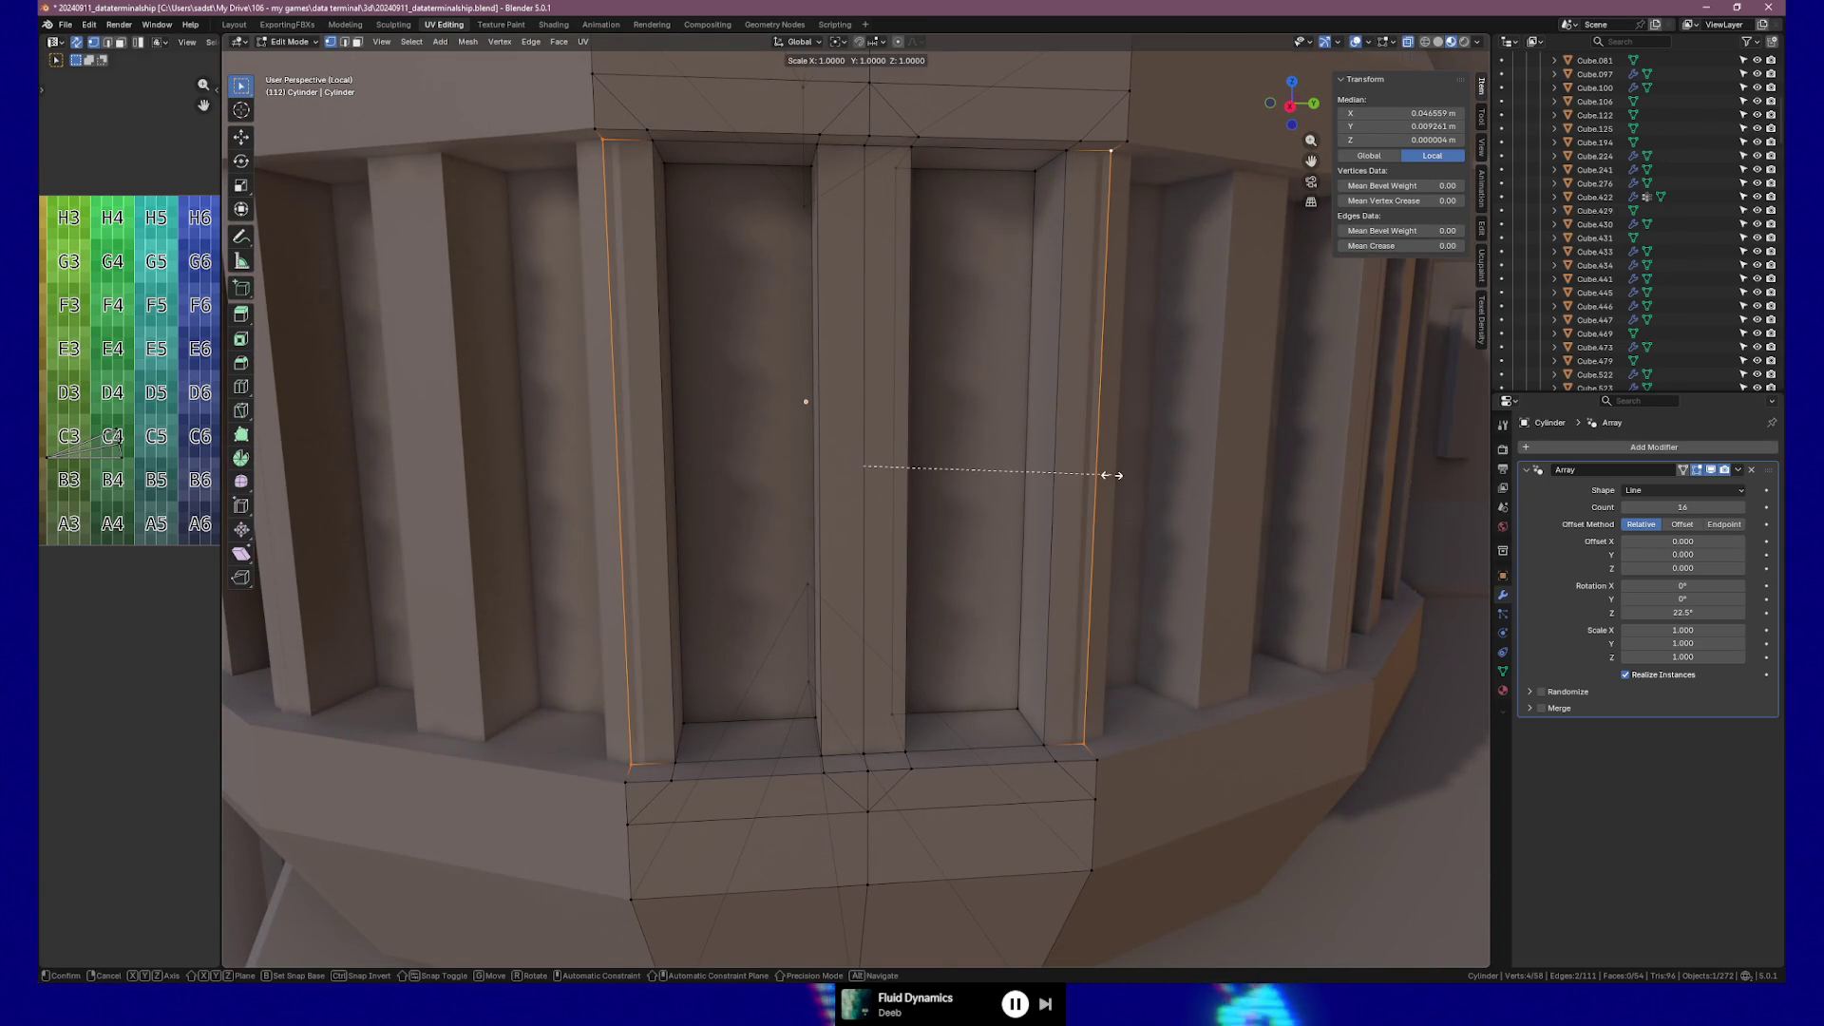
right_click(1111, 475)
key(shift+d)
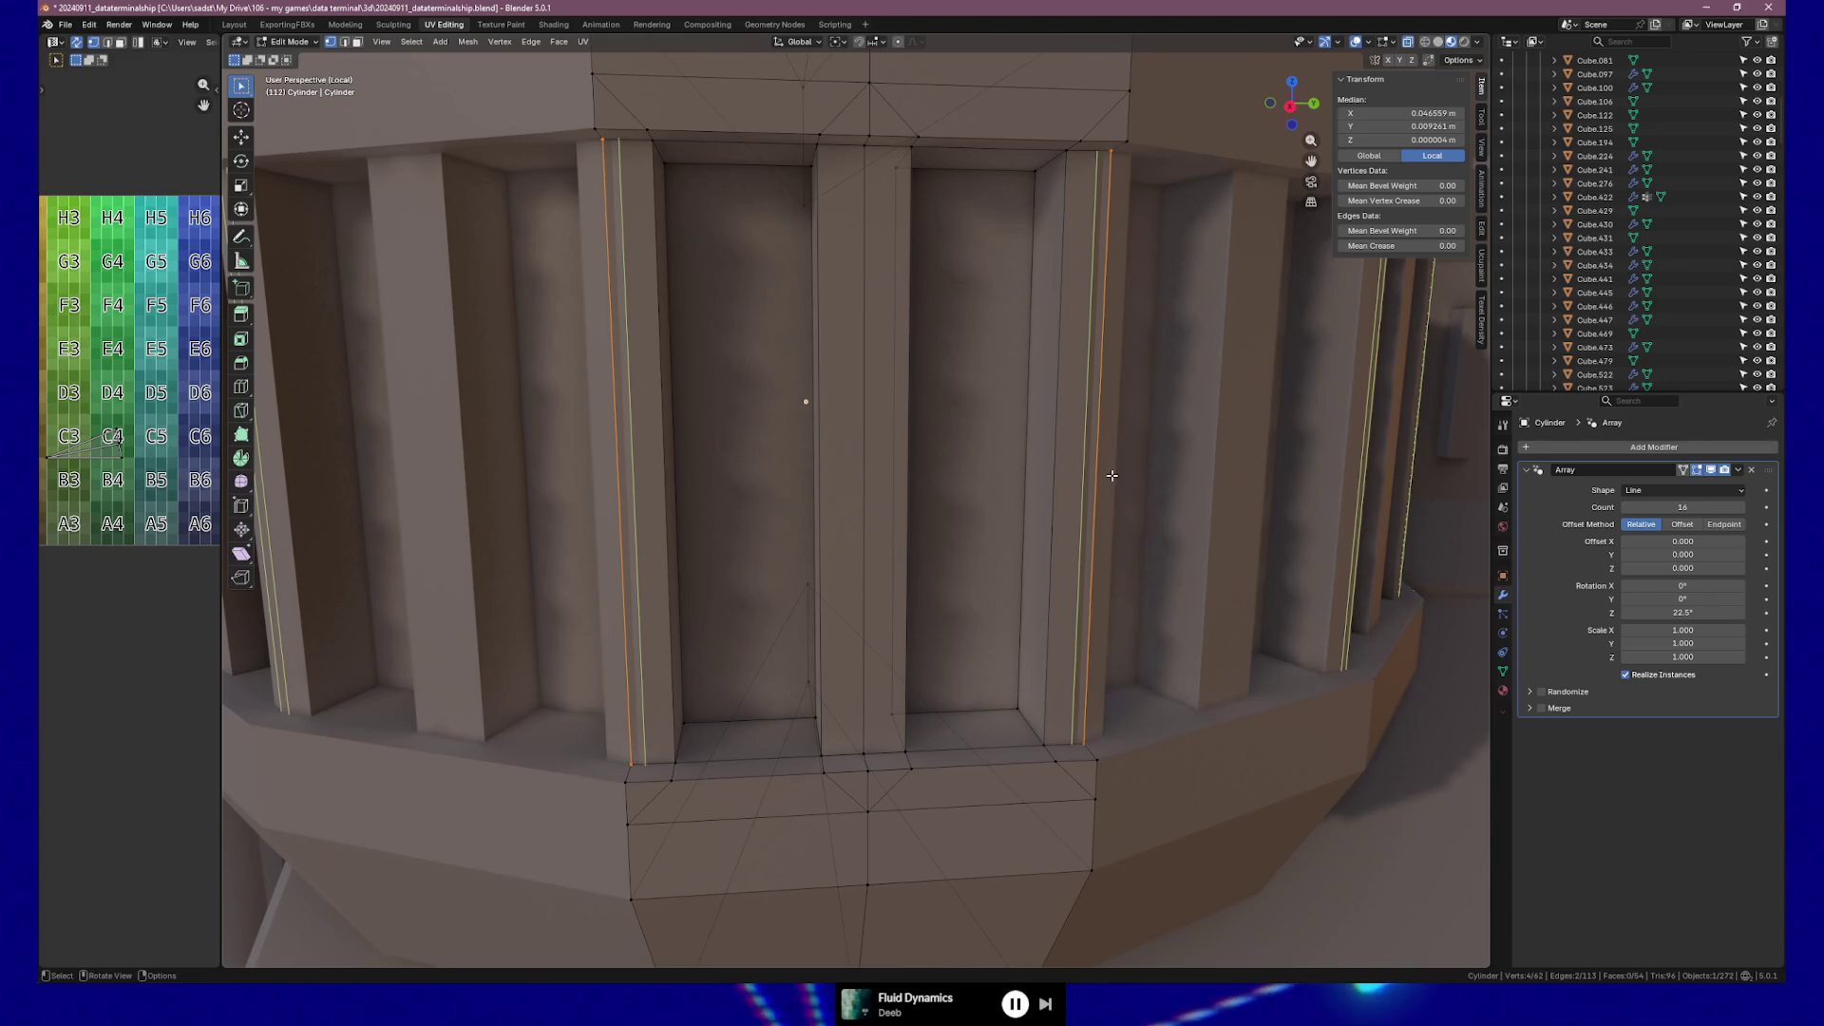
right_click(1113, 478)
key(Escape)
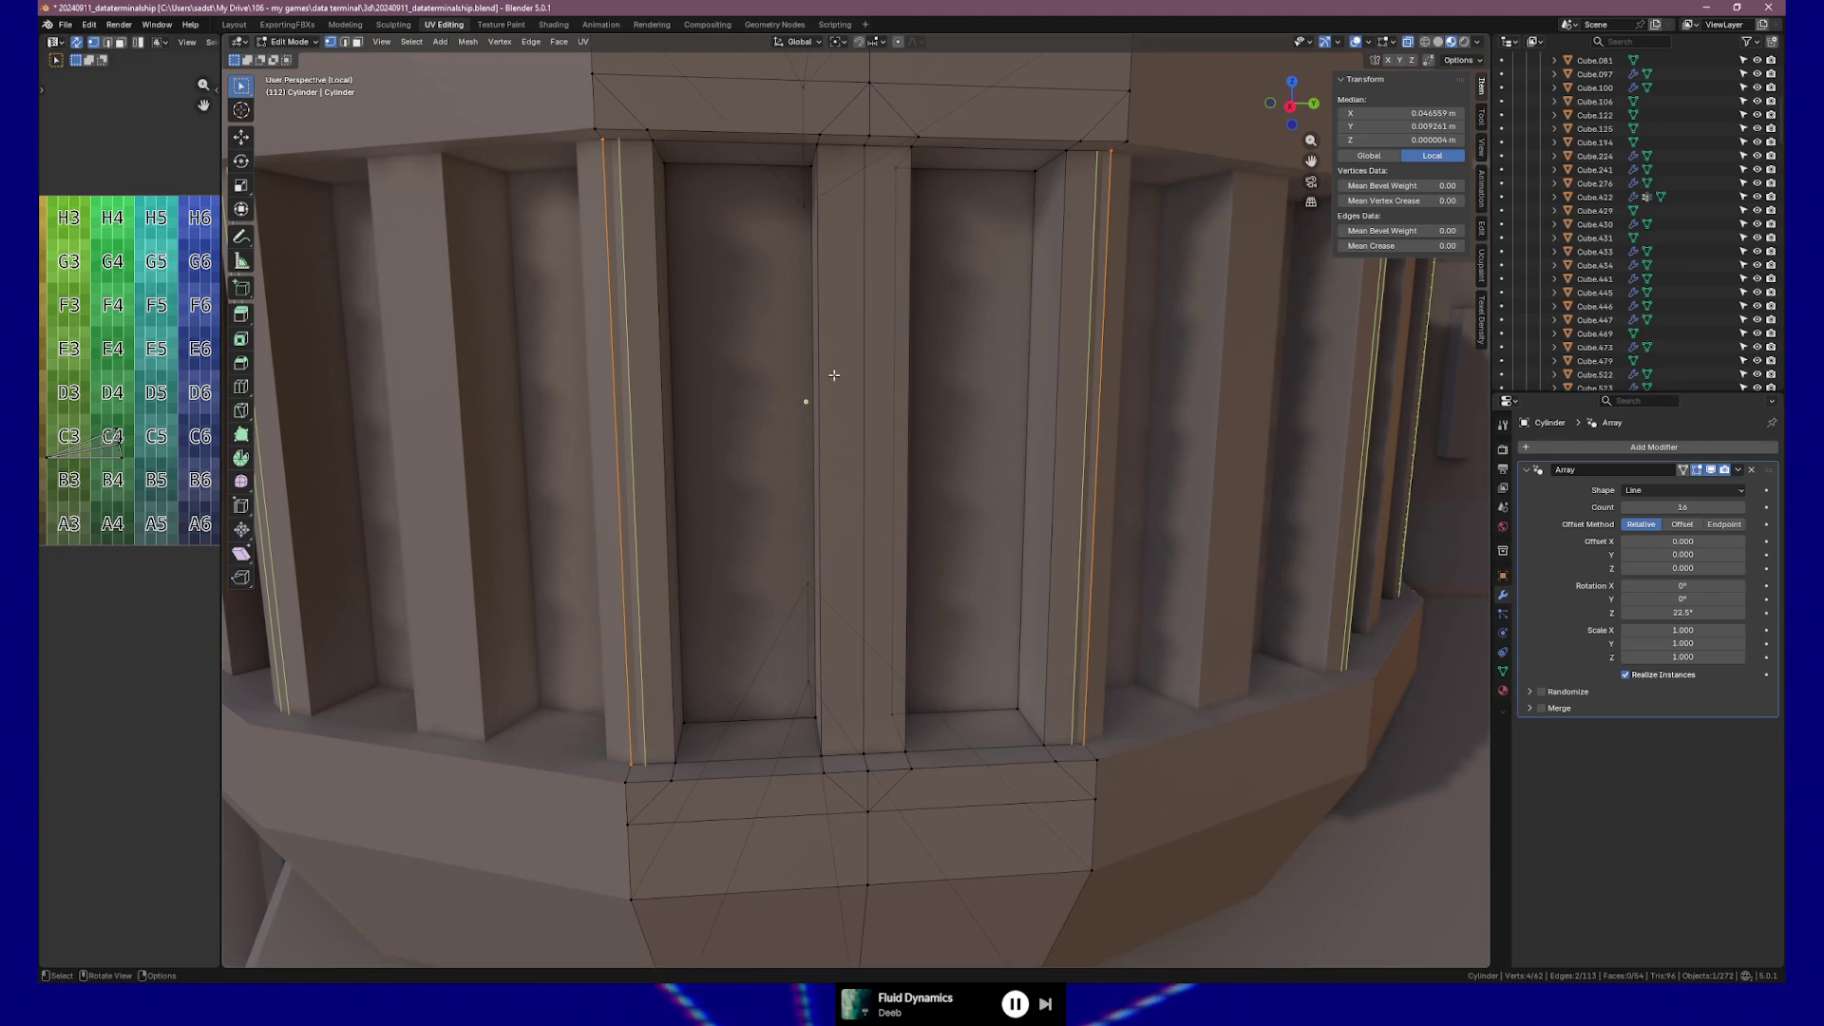
key(alt+a)
Scale the two vertical edges flanking the slot to about 0.955 along global Y.
ctrl+click(1082, 547)
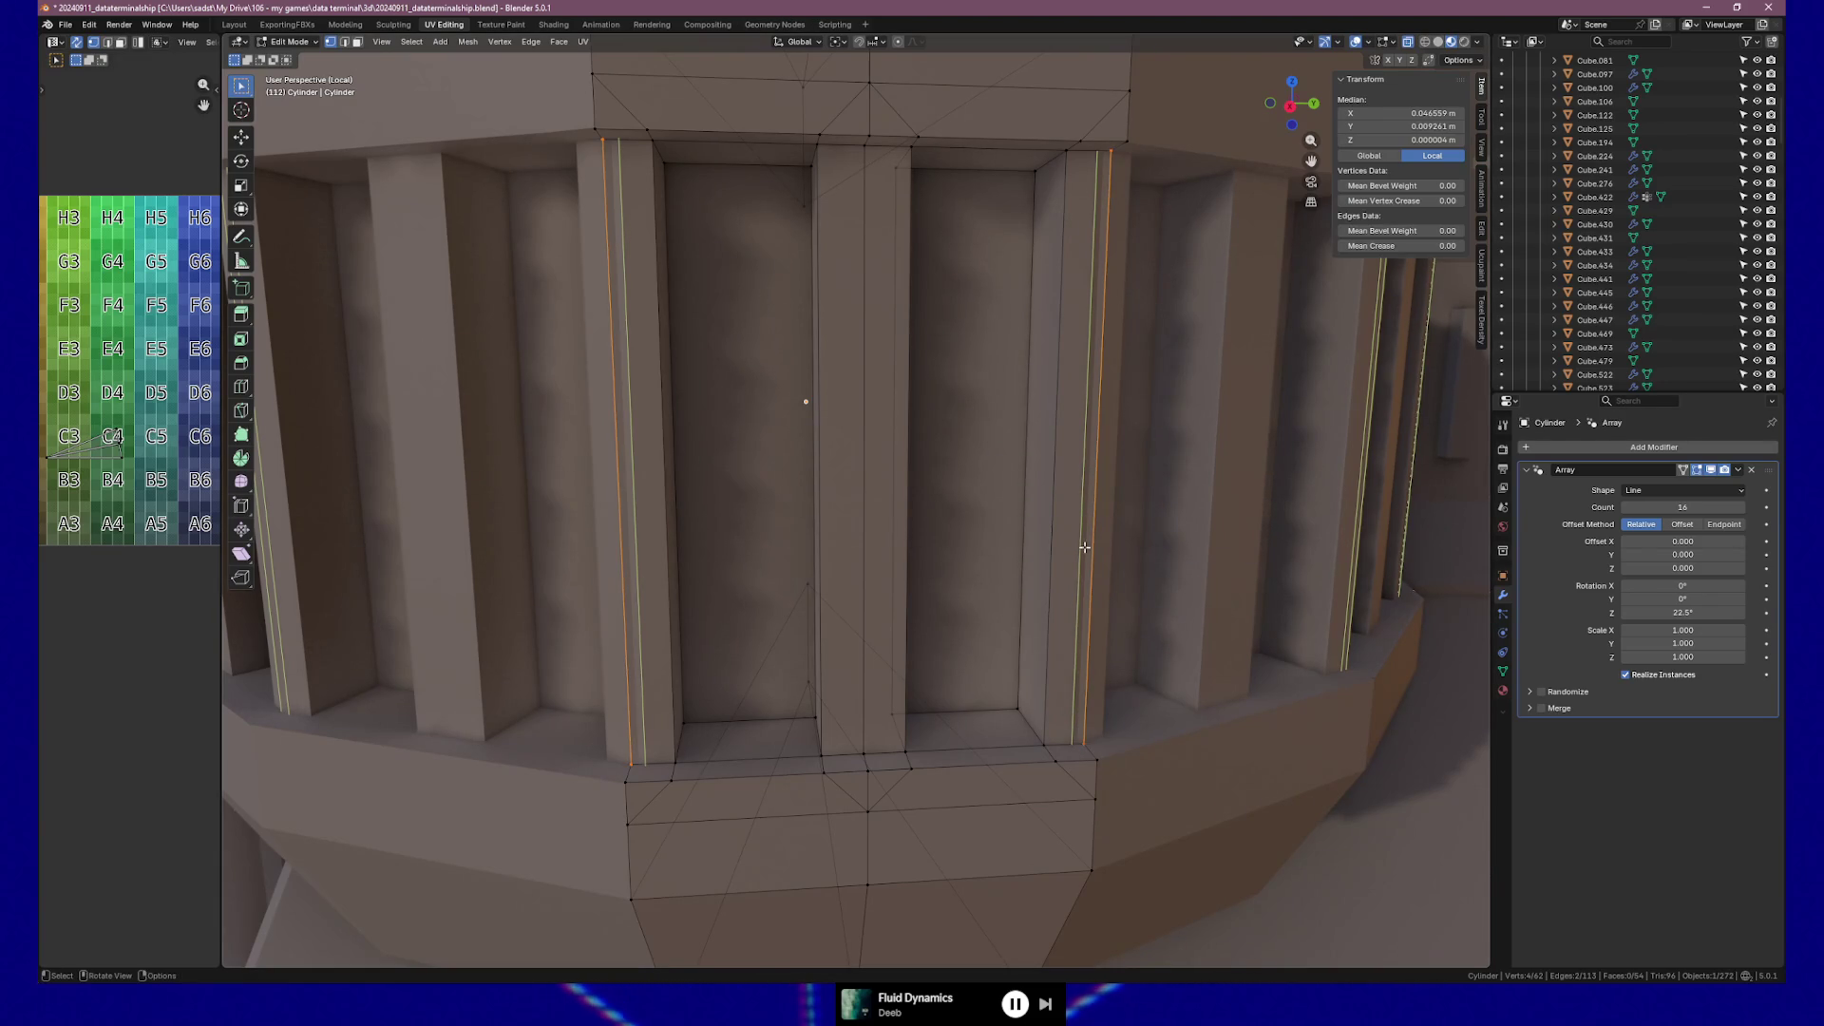
key(ctrl+z)
key(s)
key(x)
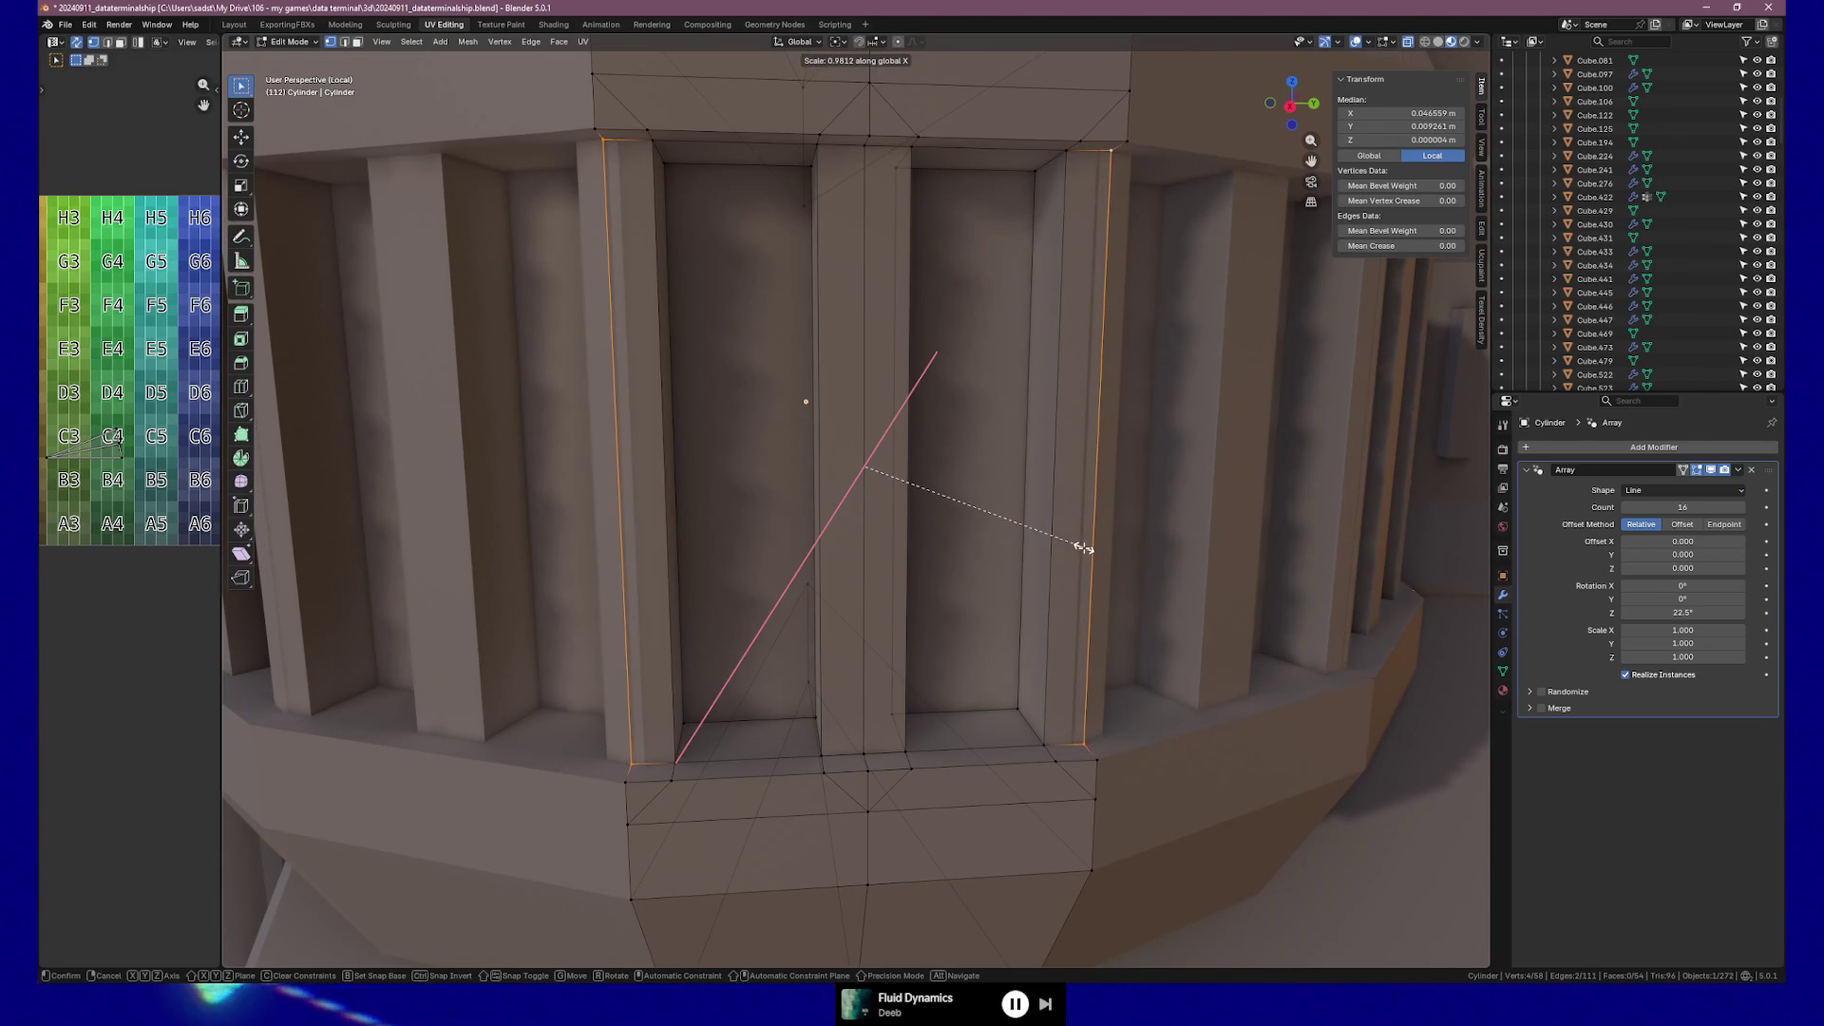
key(y)
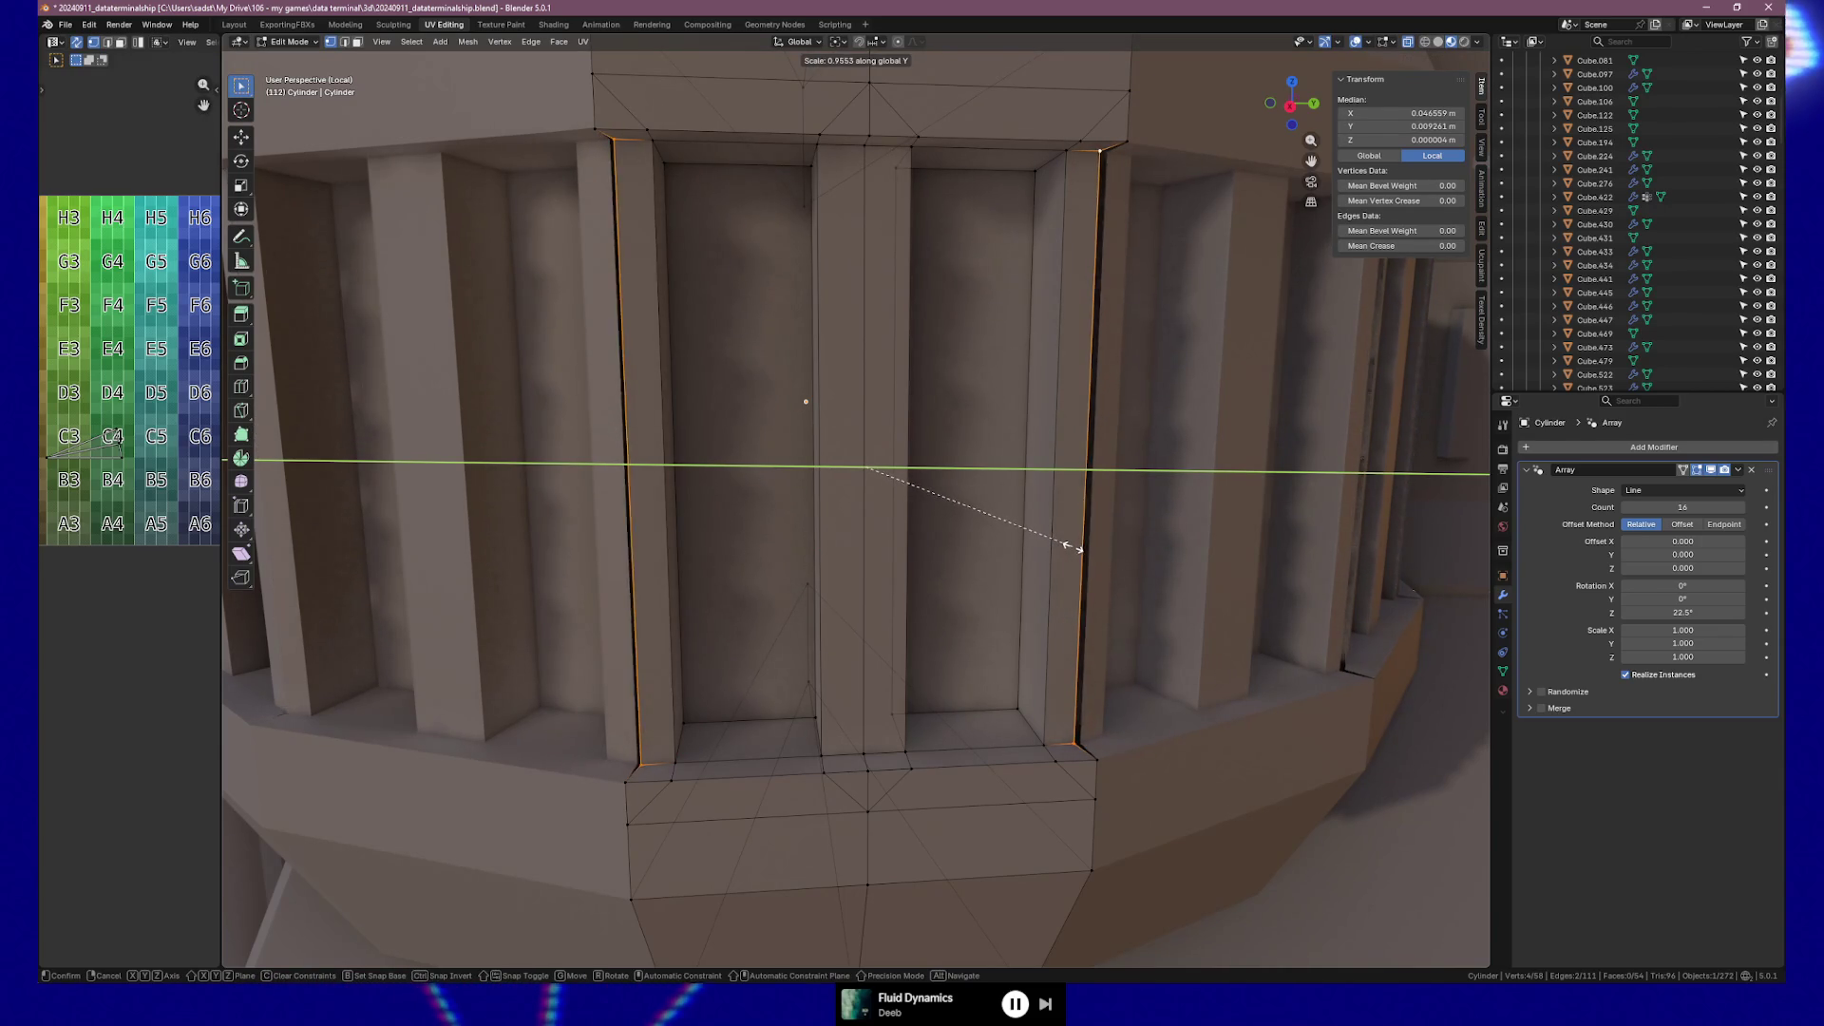
click(1072, 546)
key(Tab)
mouse_move(1176, 567)
middle_down()
mouse_move(1138, 555)
mouse_move(1194, 562)
mouse_move(843, 581)
middle_up()
key(Tab)
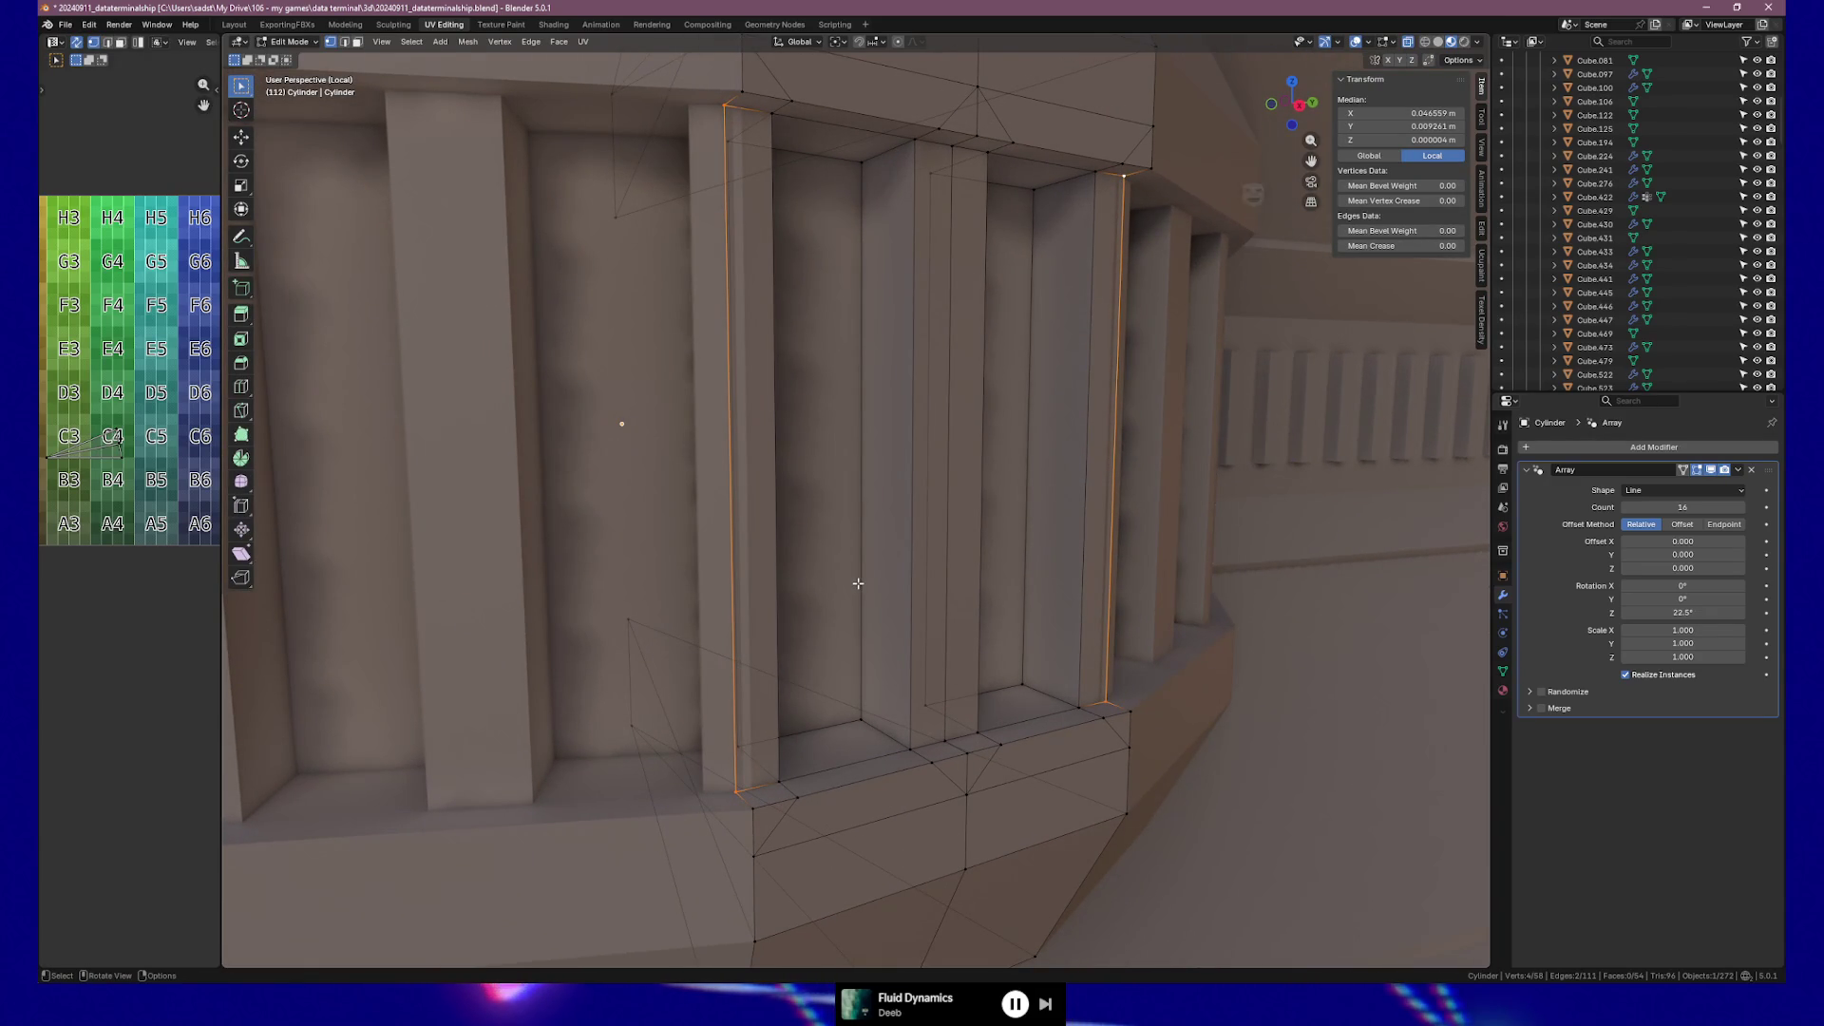
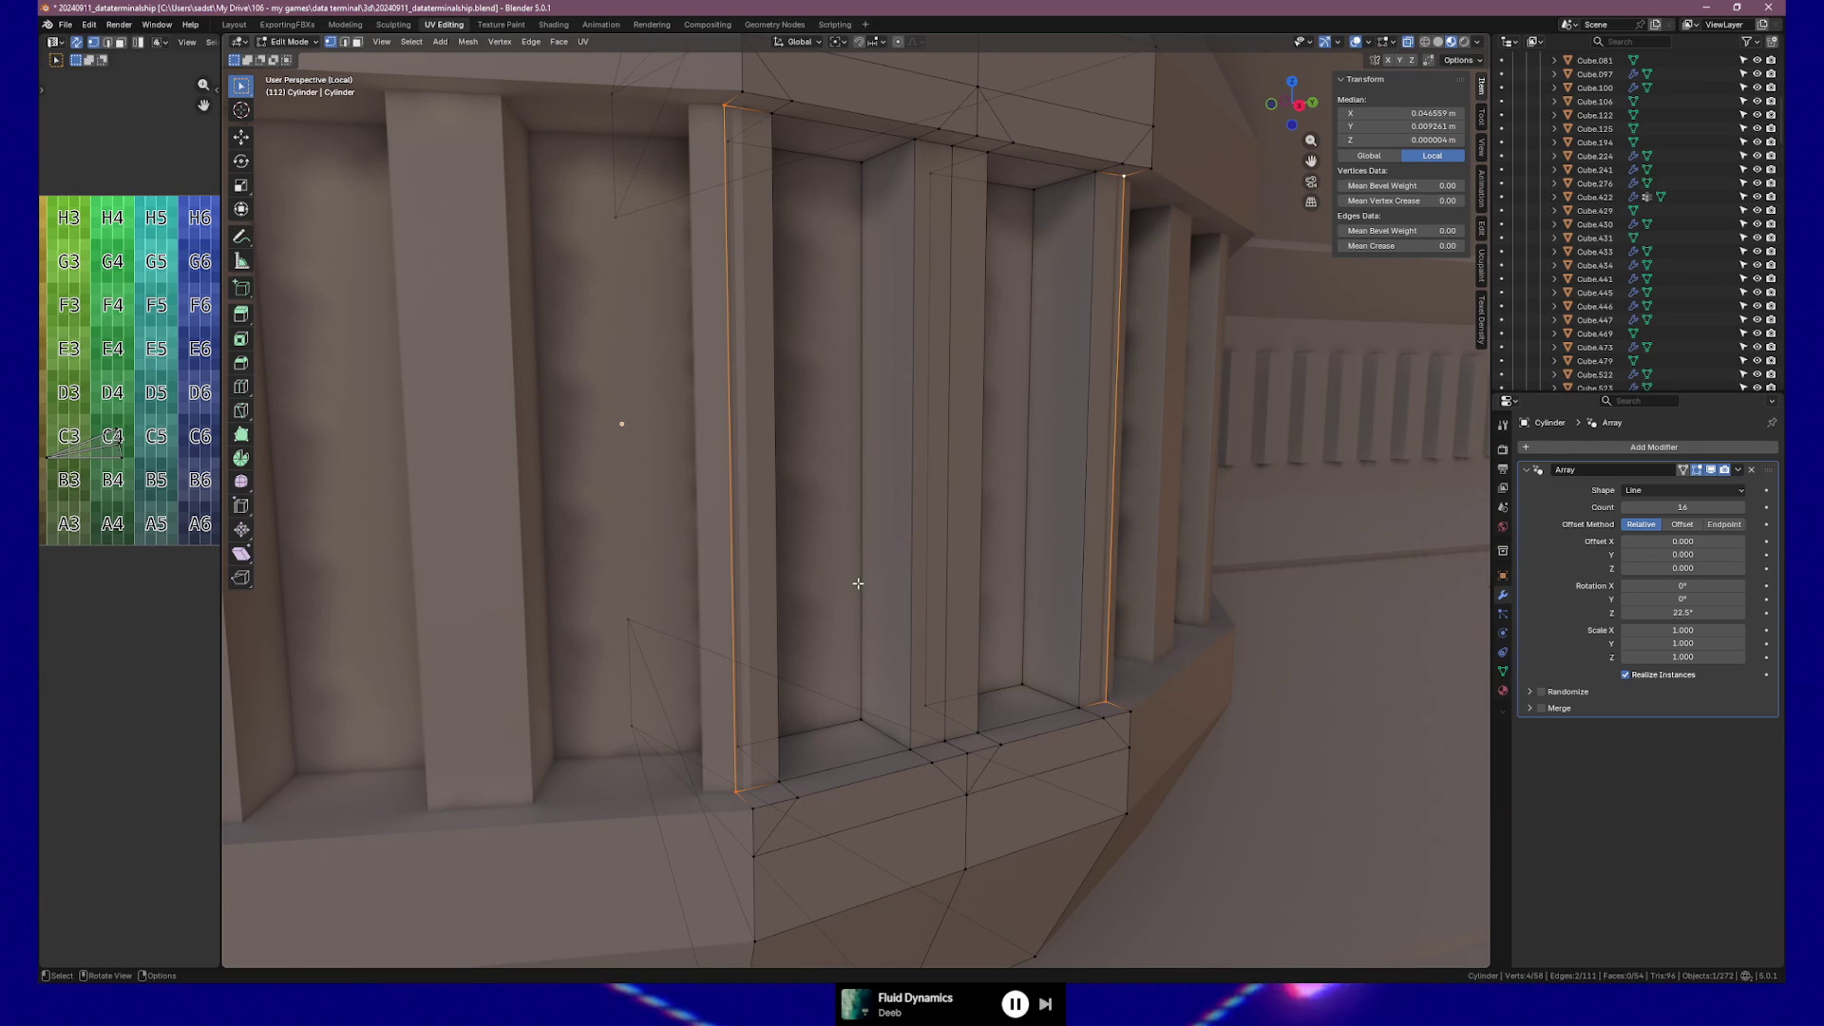
Slide the panel's top-left corner vertex along its edge to straighten the band line.
mouse_move(951, 464)
middle_down()
mouse_move(912, 456)
mouse_move(926, 503)
mouse_move(894, 487)
middle_up()
click(694, 272)
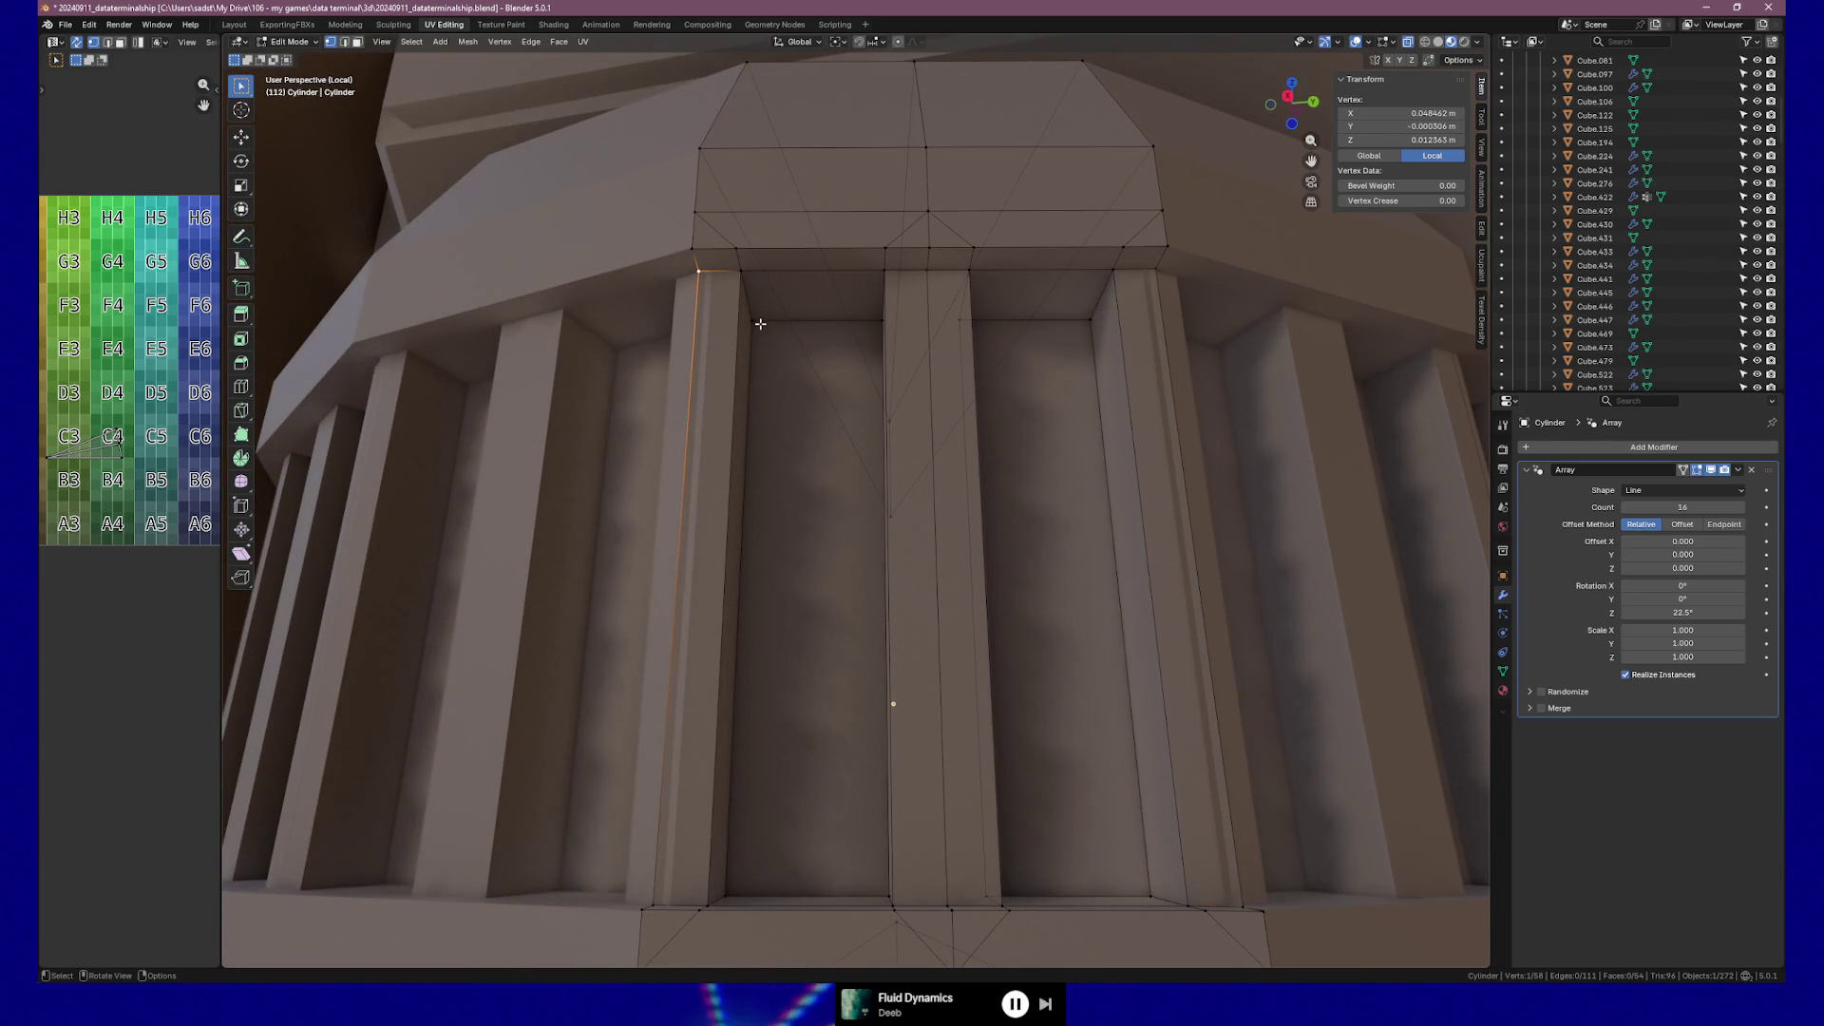
key(shift+v)
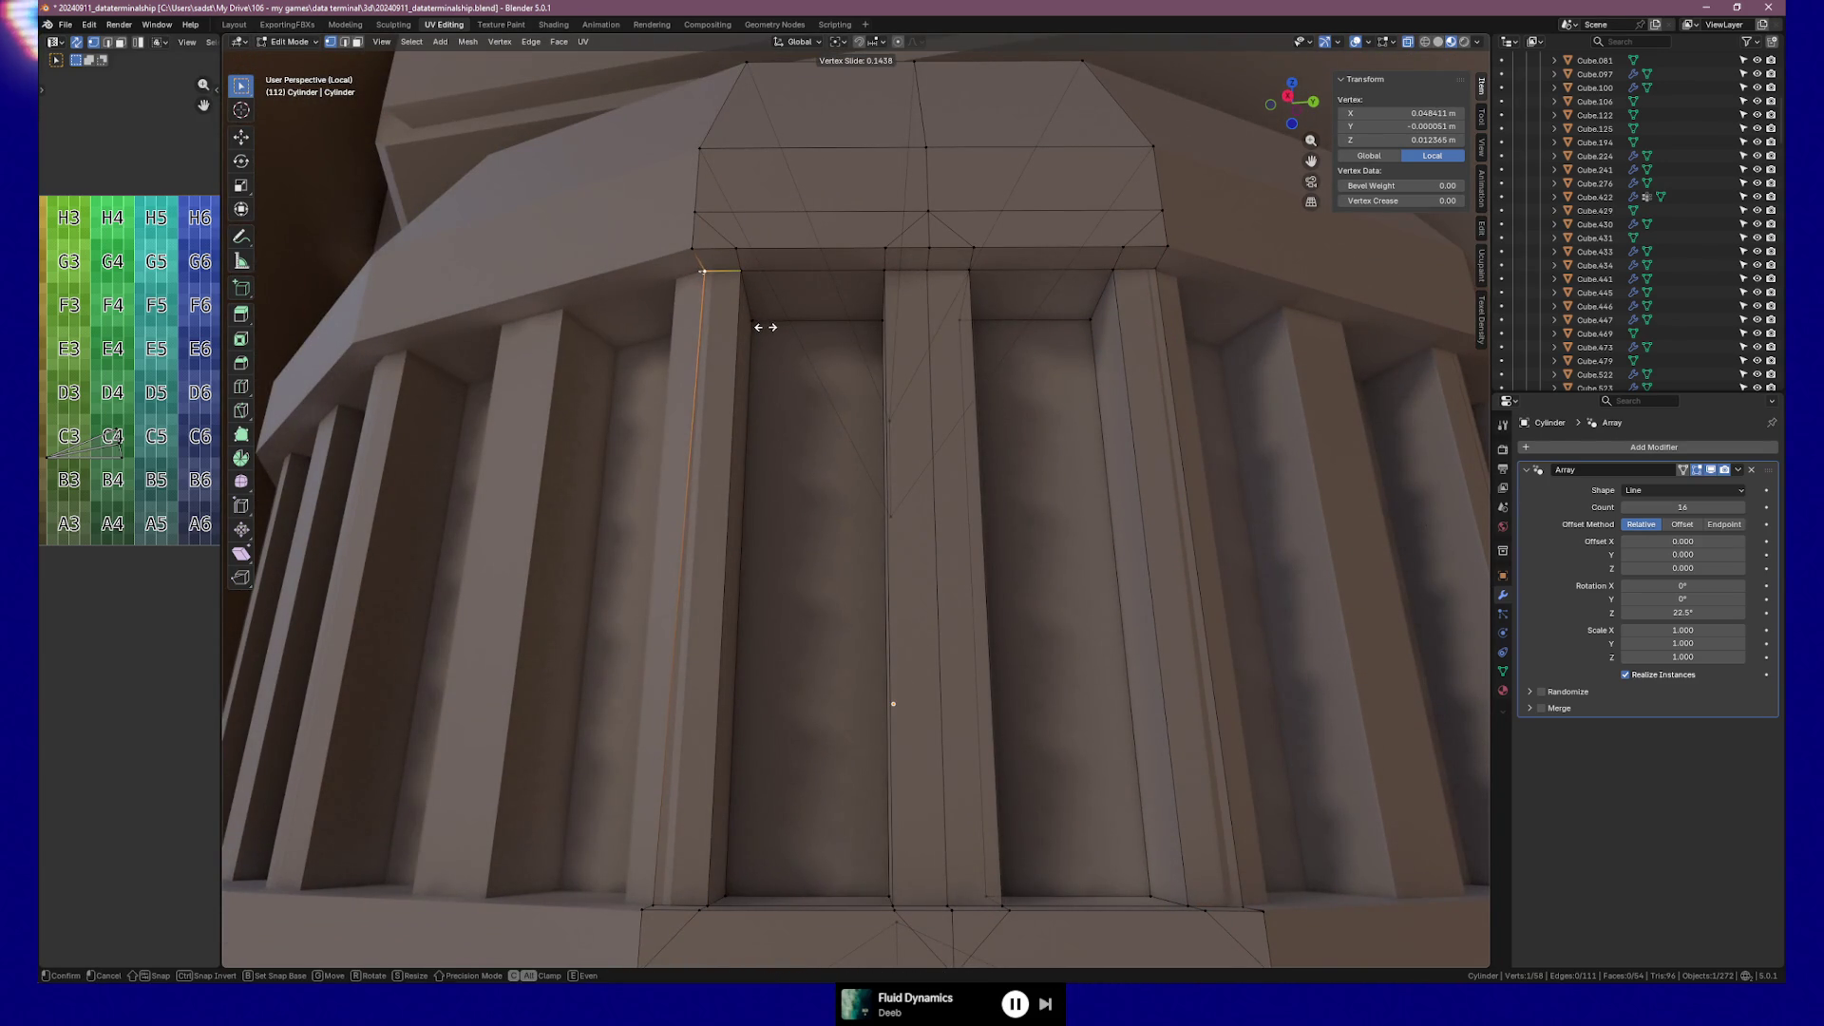
click(765, 326)
Keep only the right corner vertex selected, frame it, and switch to top view.
shift+click(1219, 295)
right_click(1170, 285)
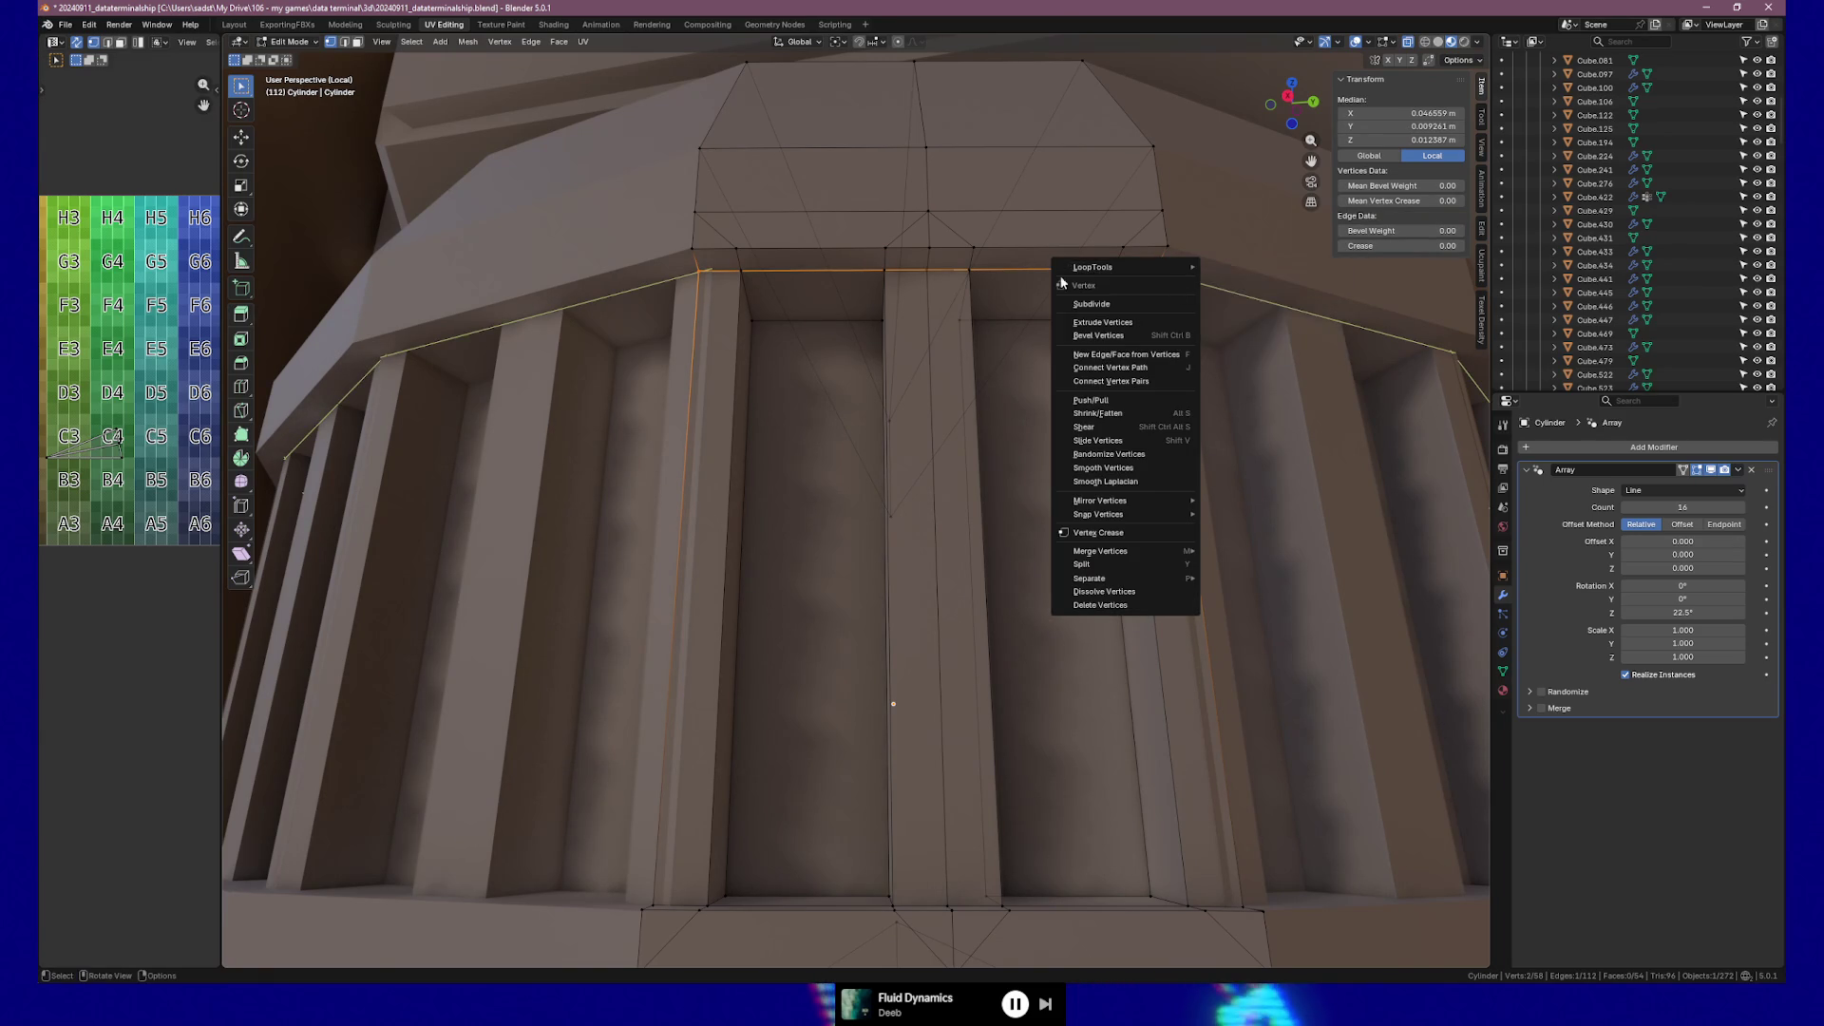
key(Escape)
click(1153, 274)
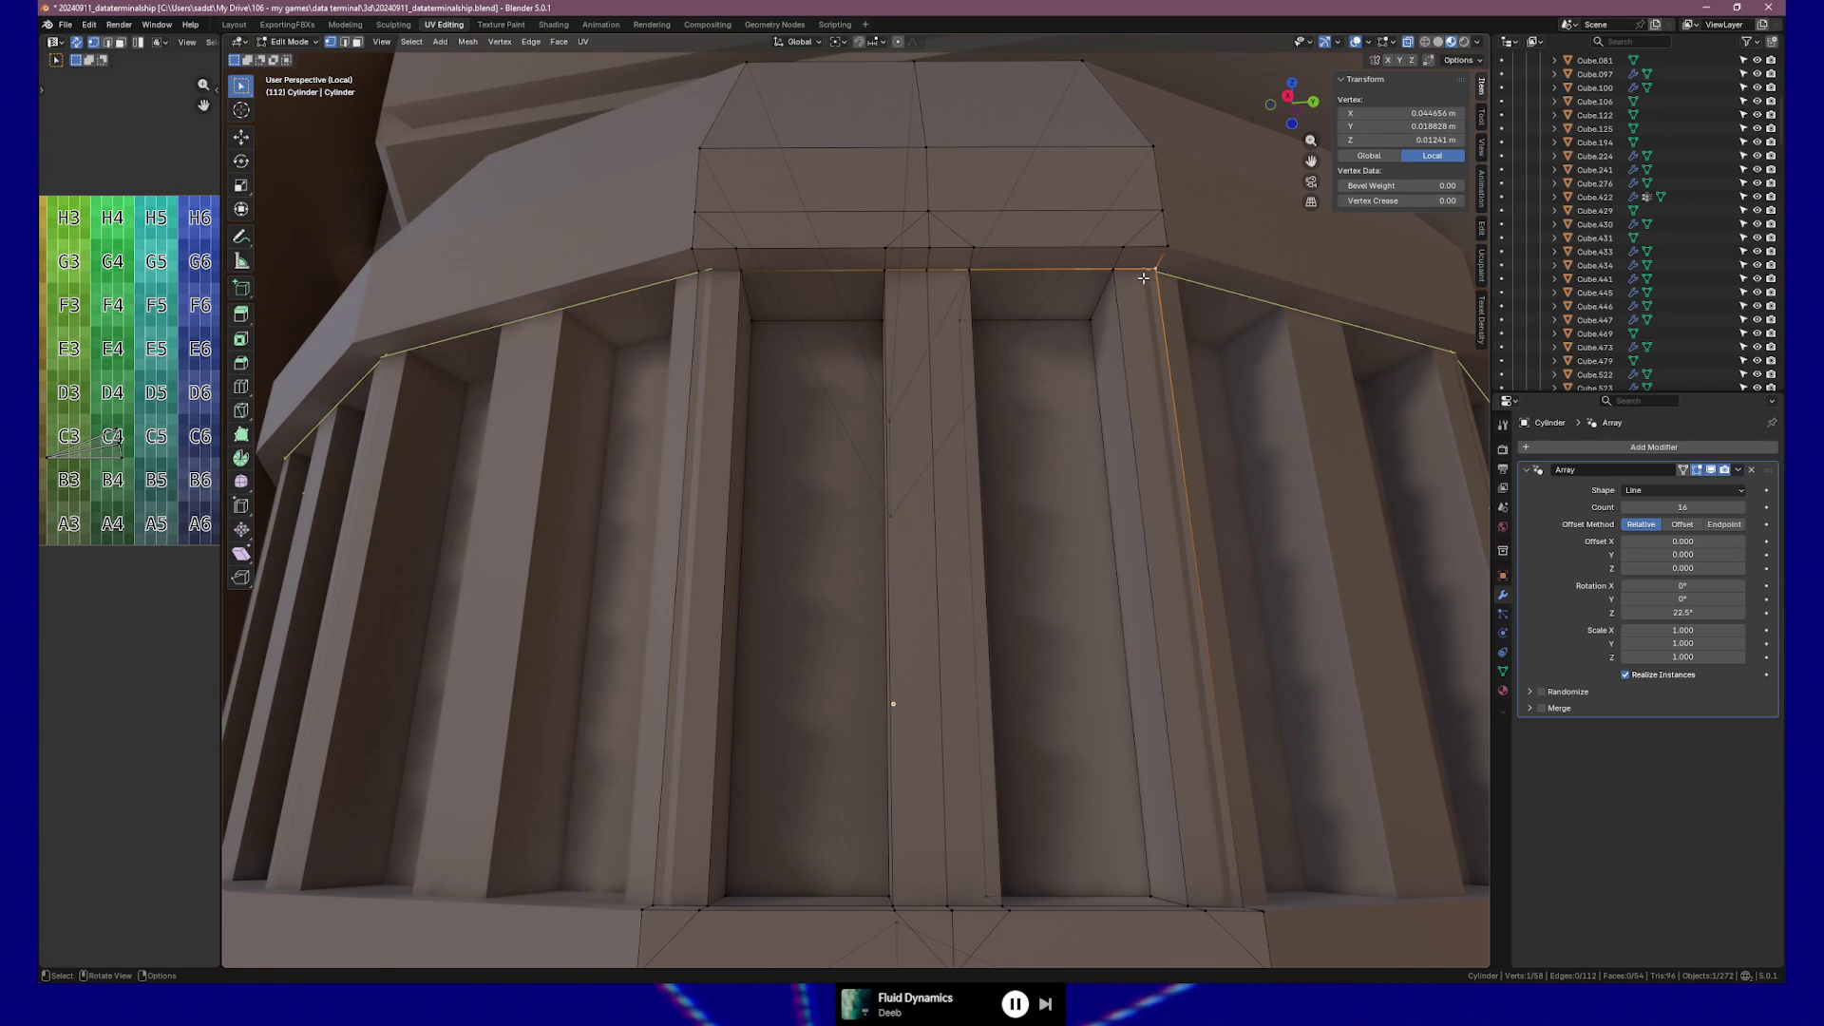
key(KP_Decimal)
key(KP_7)
Select the entire wedge and test a rotation with the Individual Origins pivot.
key(q)
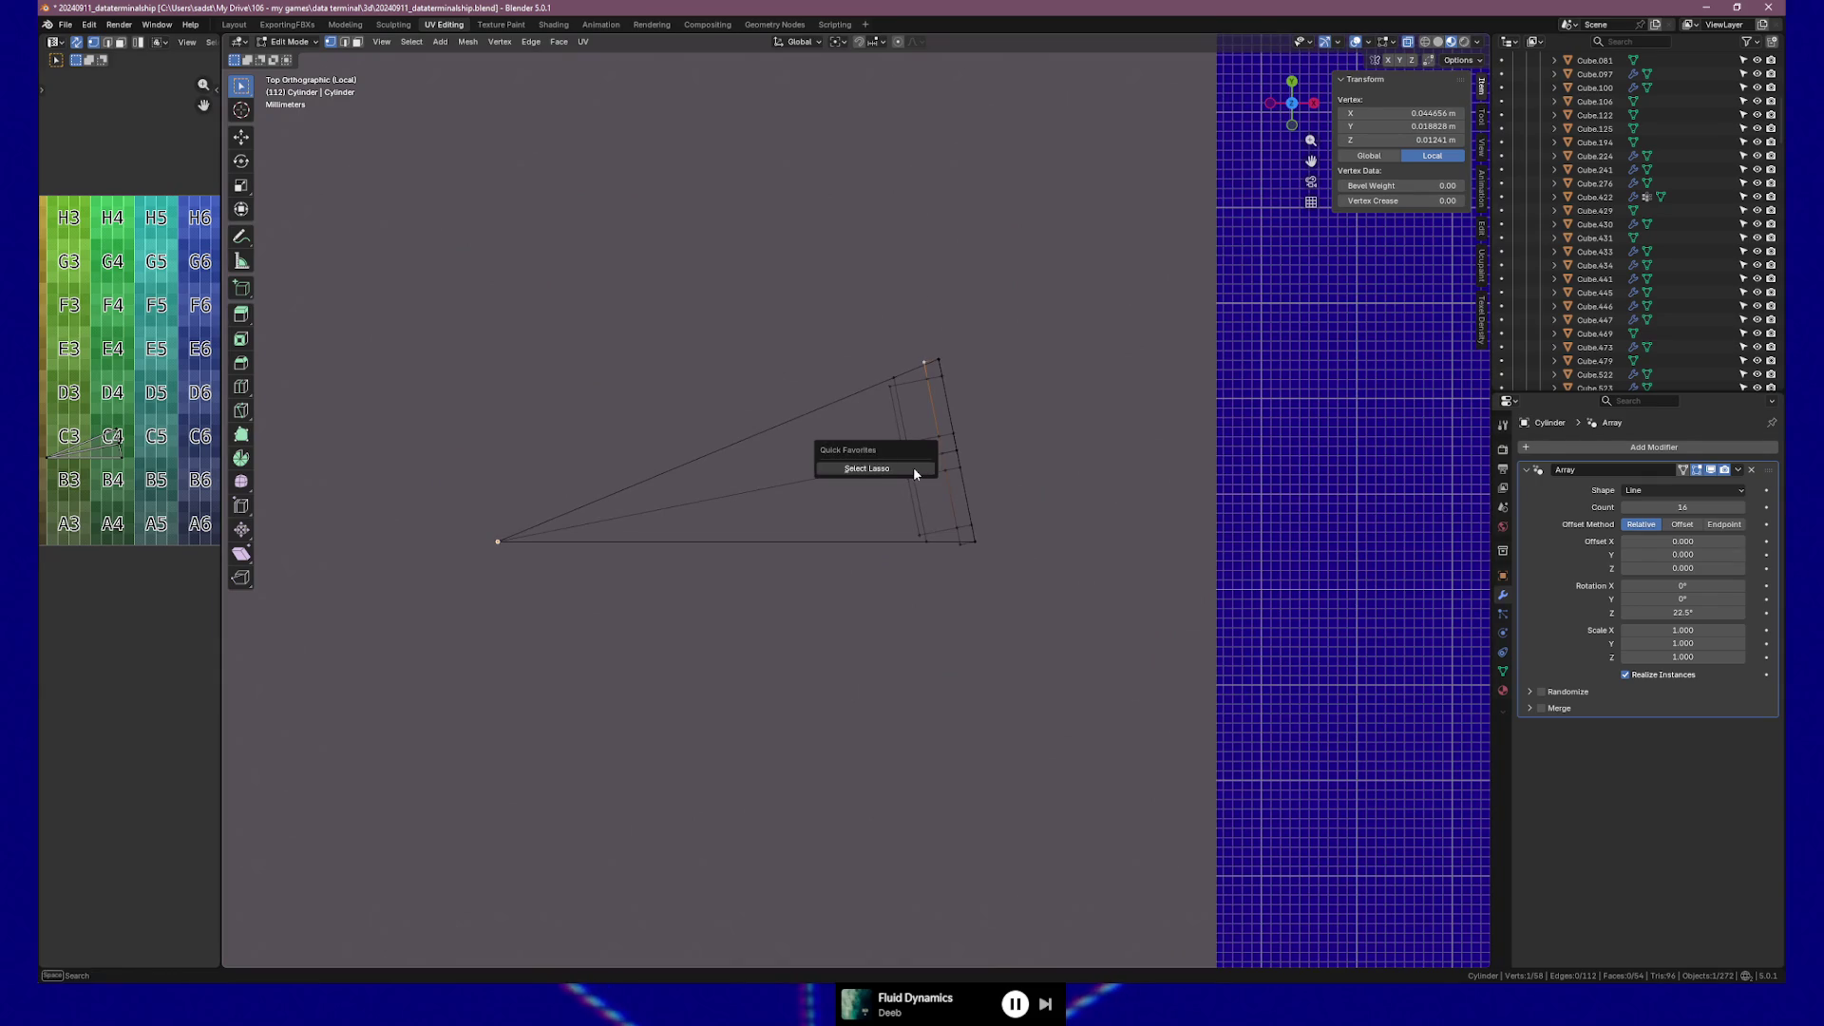
key(a)
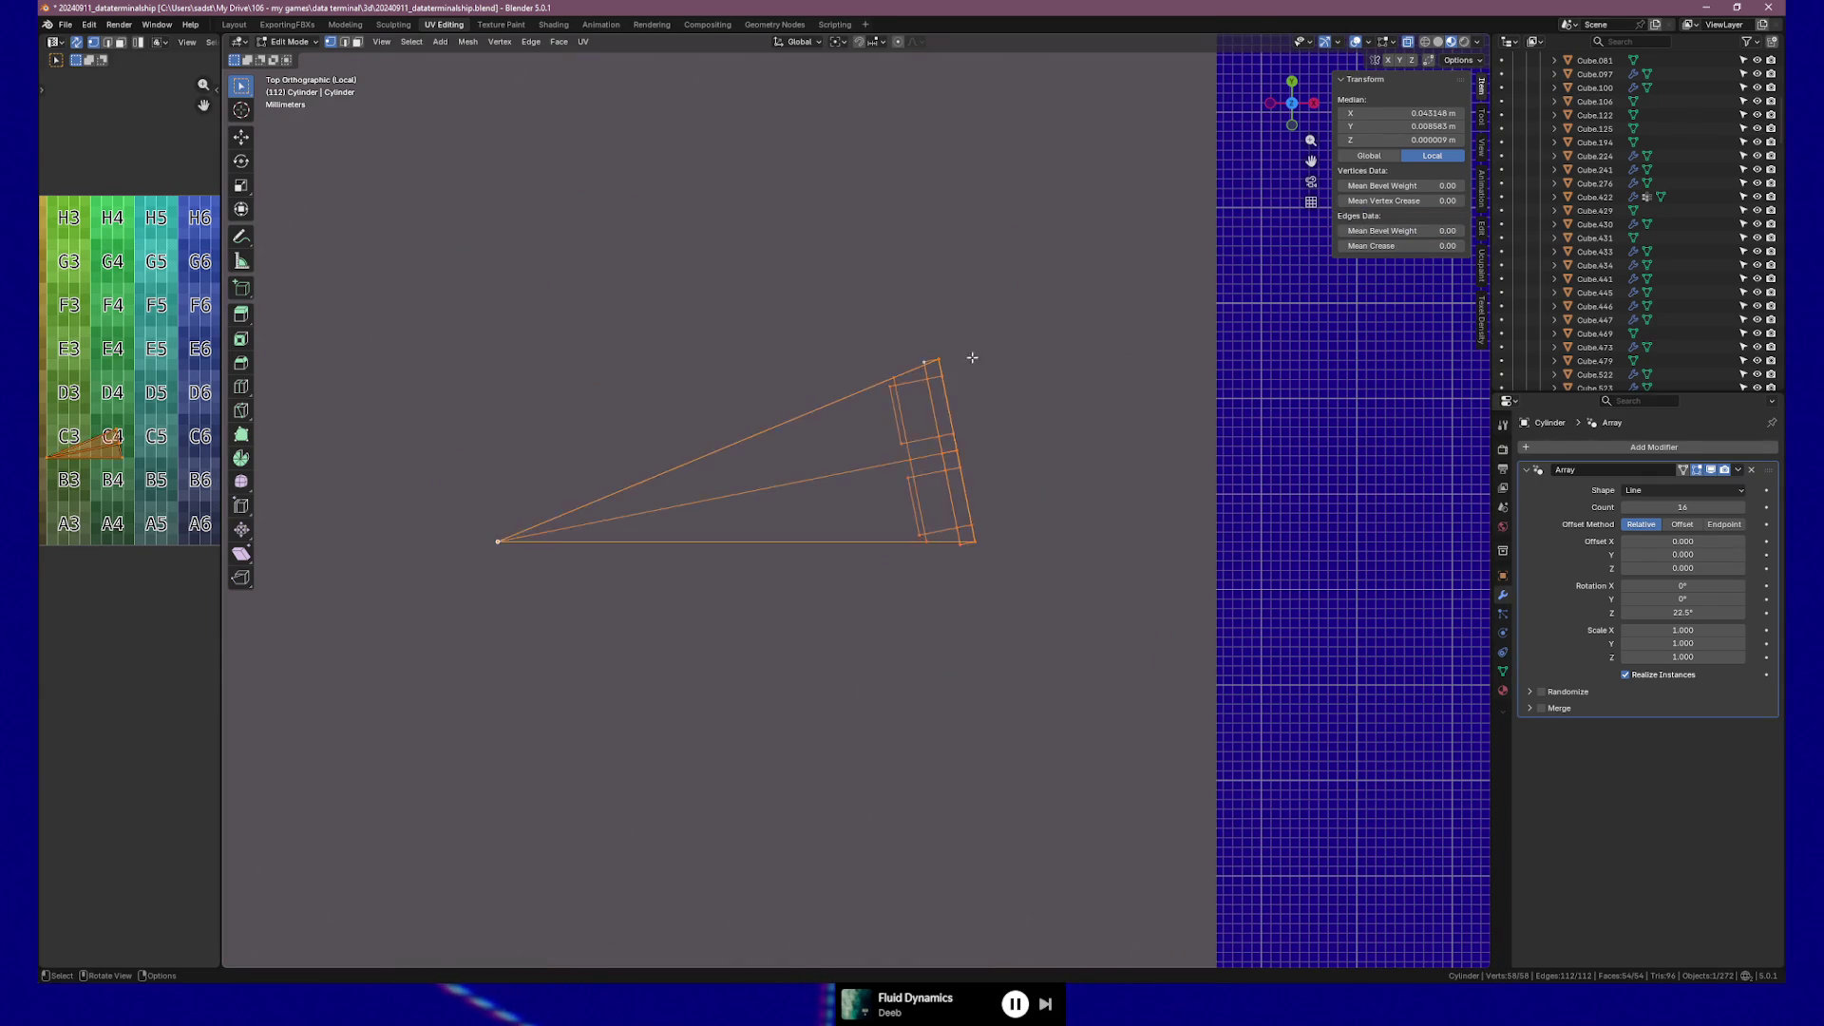
middle_drag(1085, 410, 1096, 398)
key(KP_7)
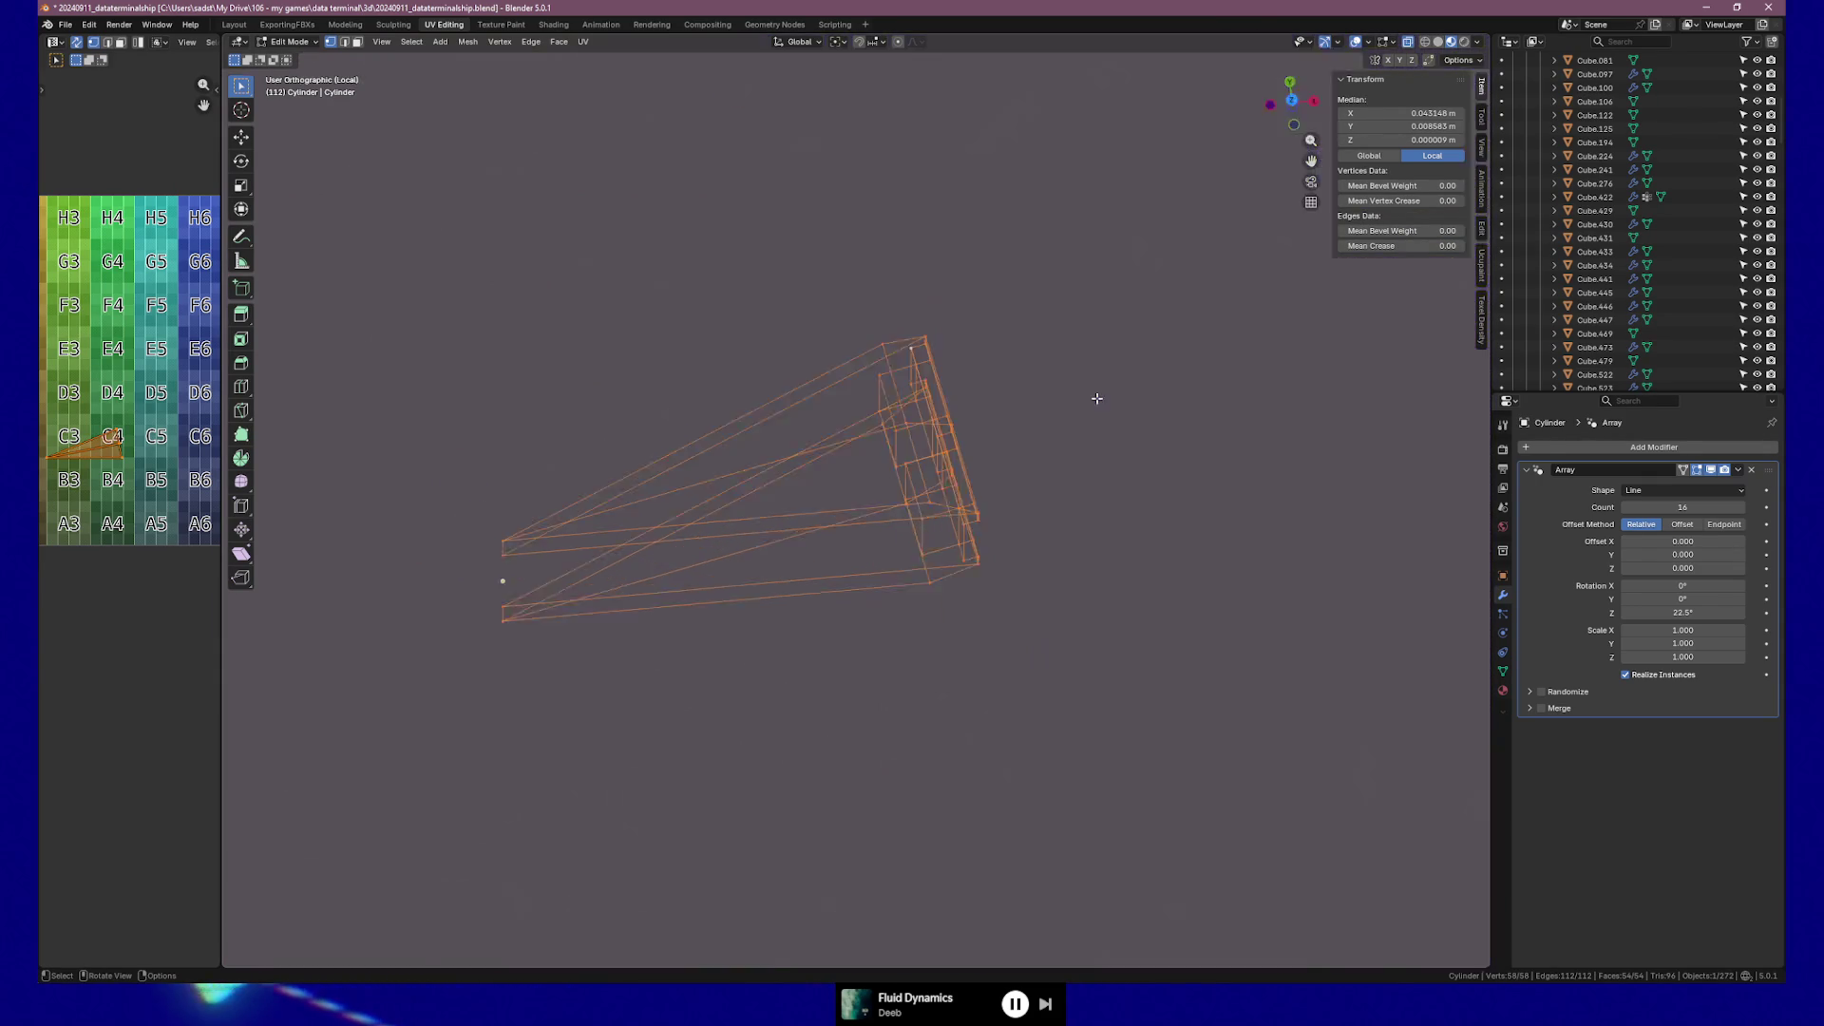
key(r)
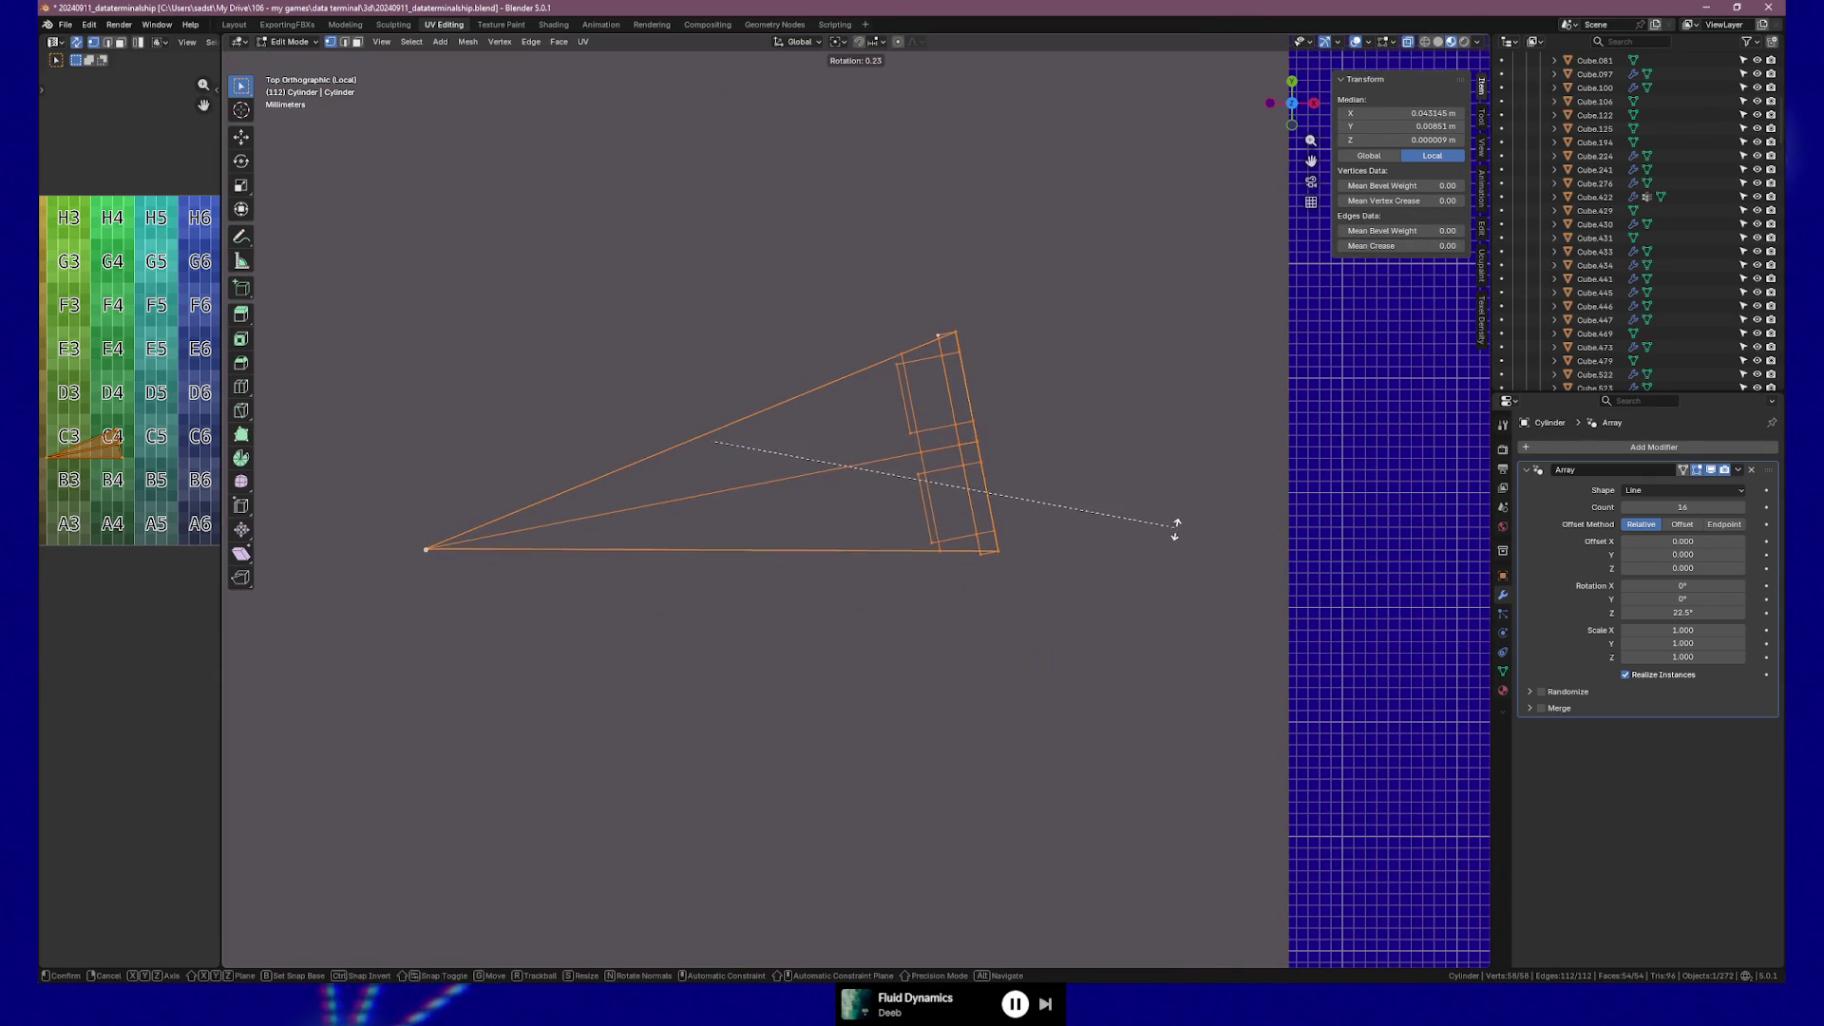
key(Escape)
click(835, 42)
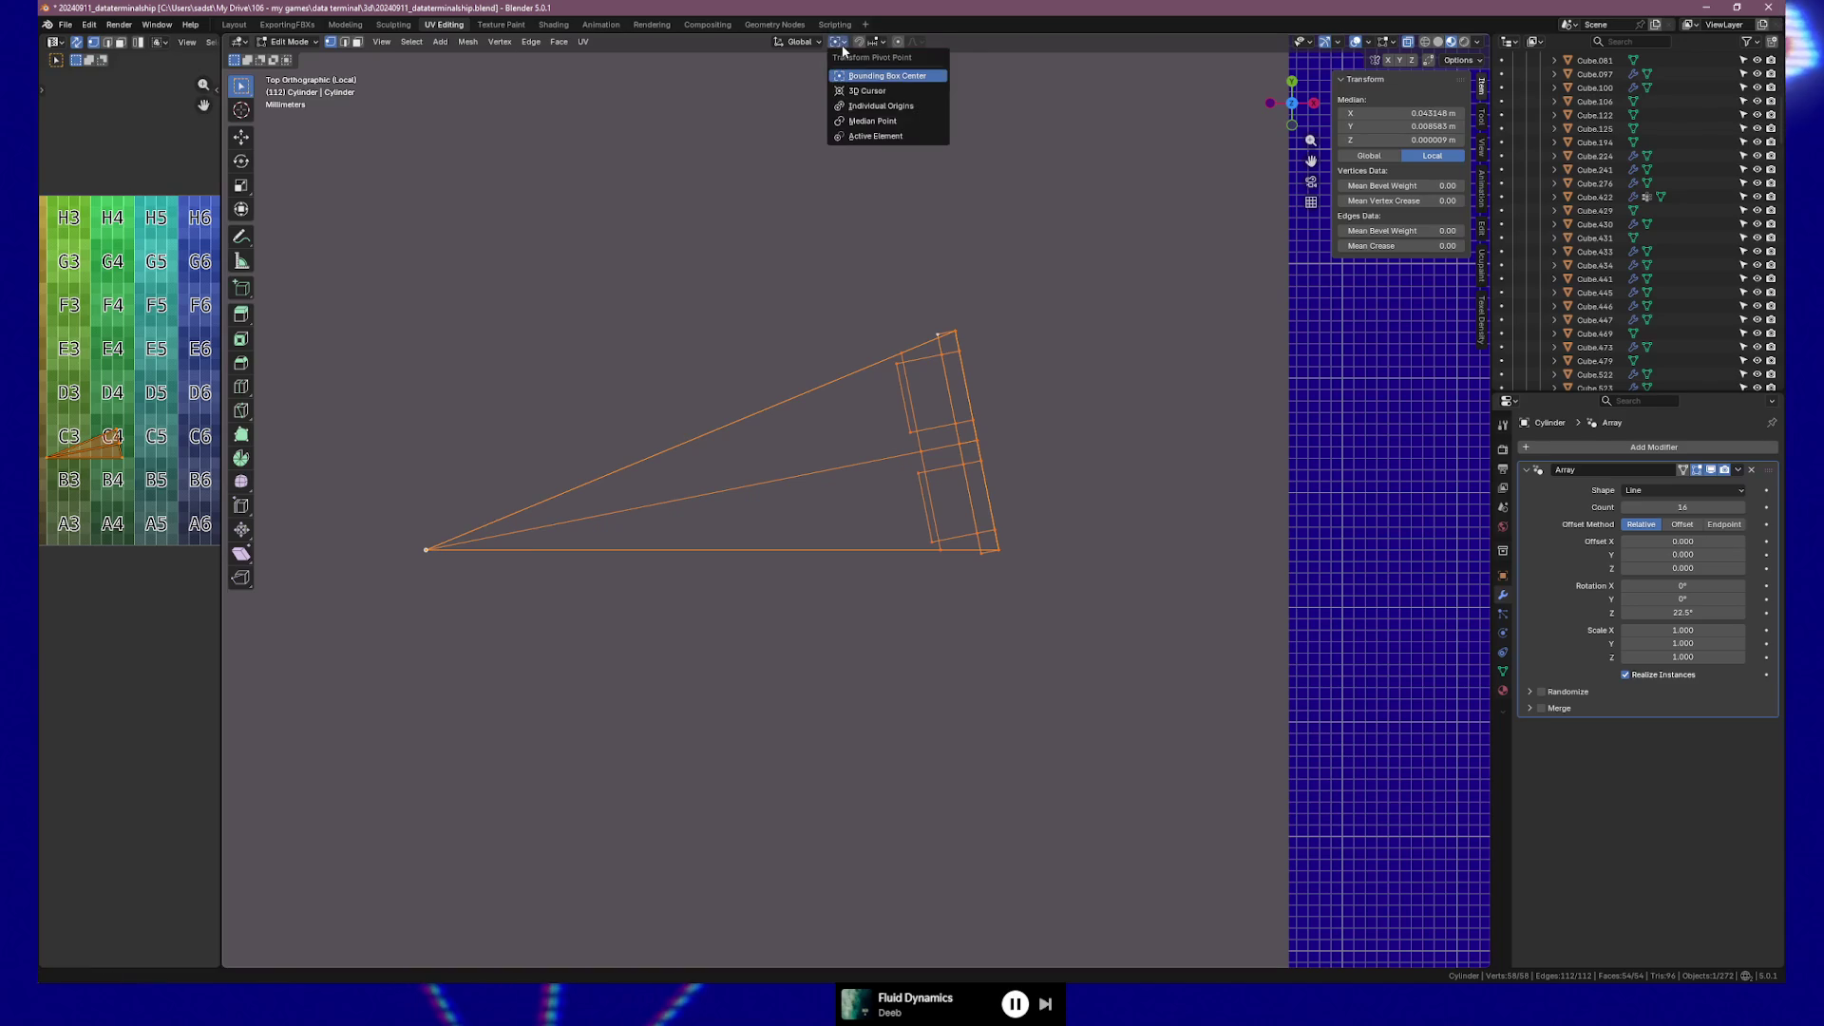
click(872, 107)
key(r)
key(Escape)
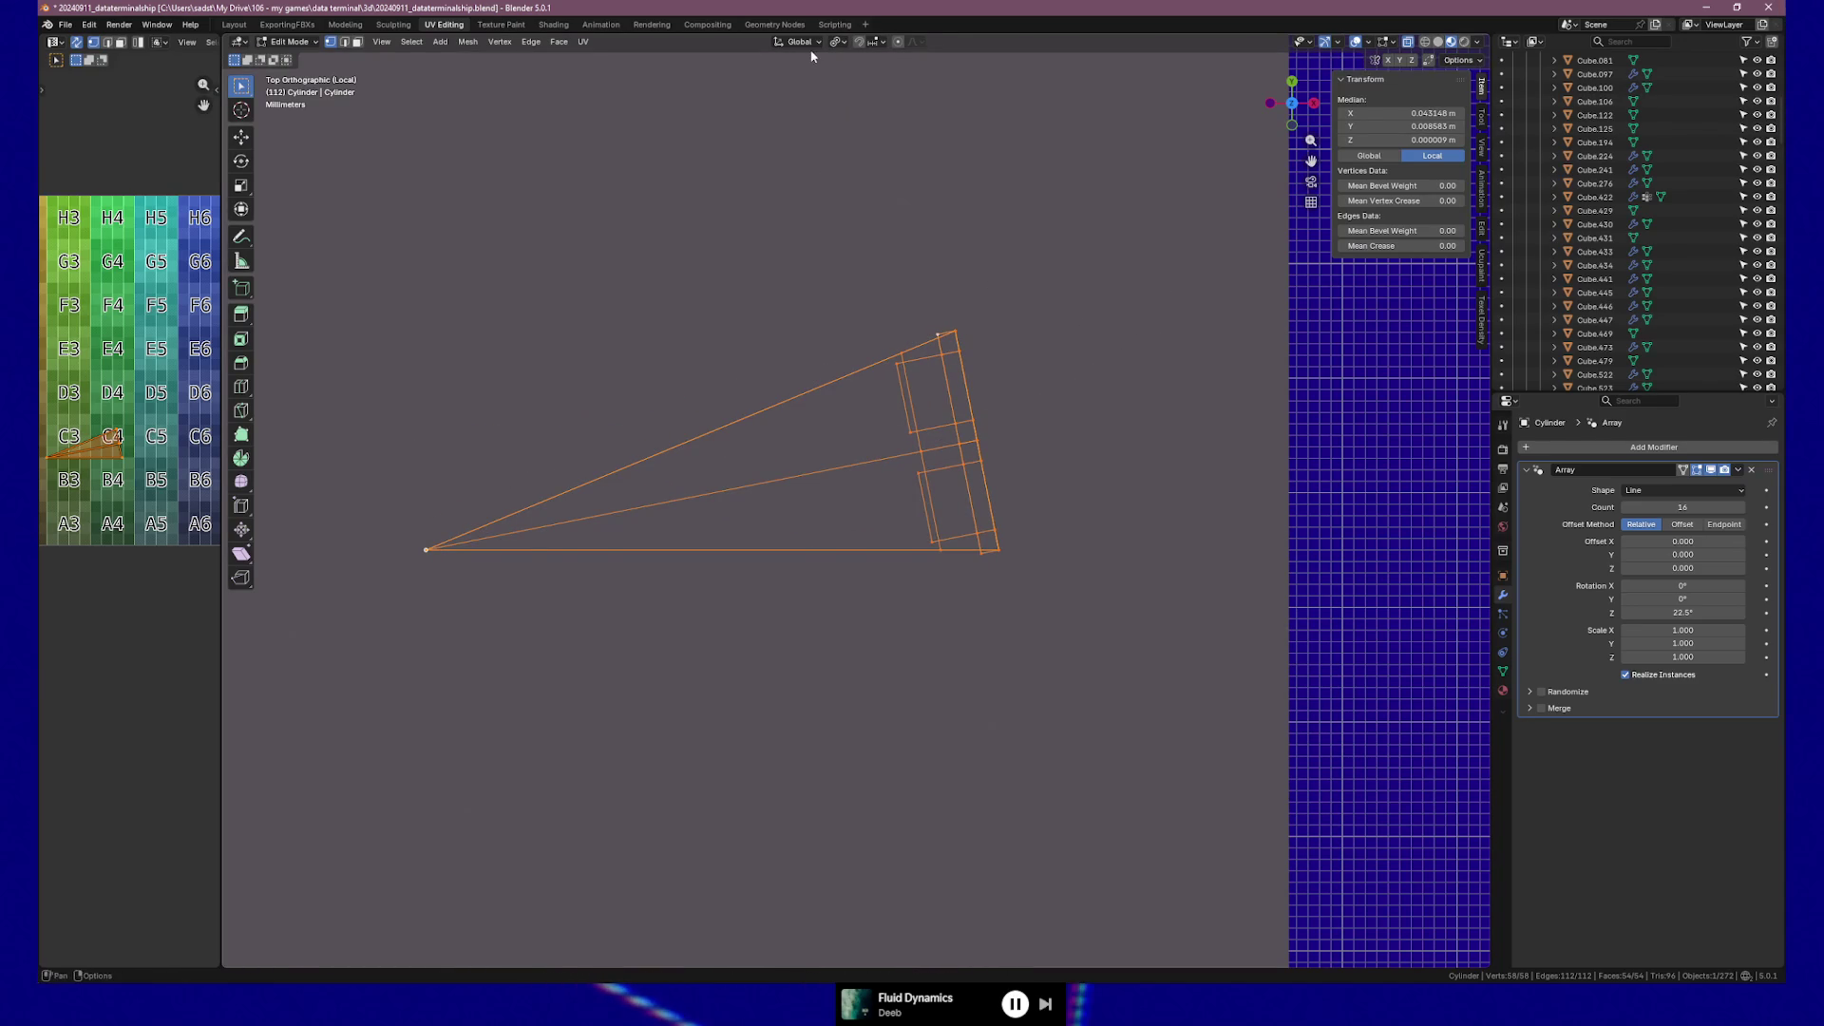
Set transform orientation to Local and pivot to Bounding Box Center, testing a rotation.
click(808, 43)
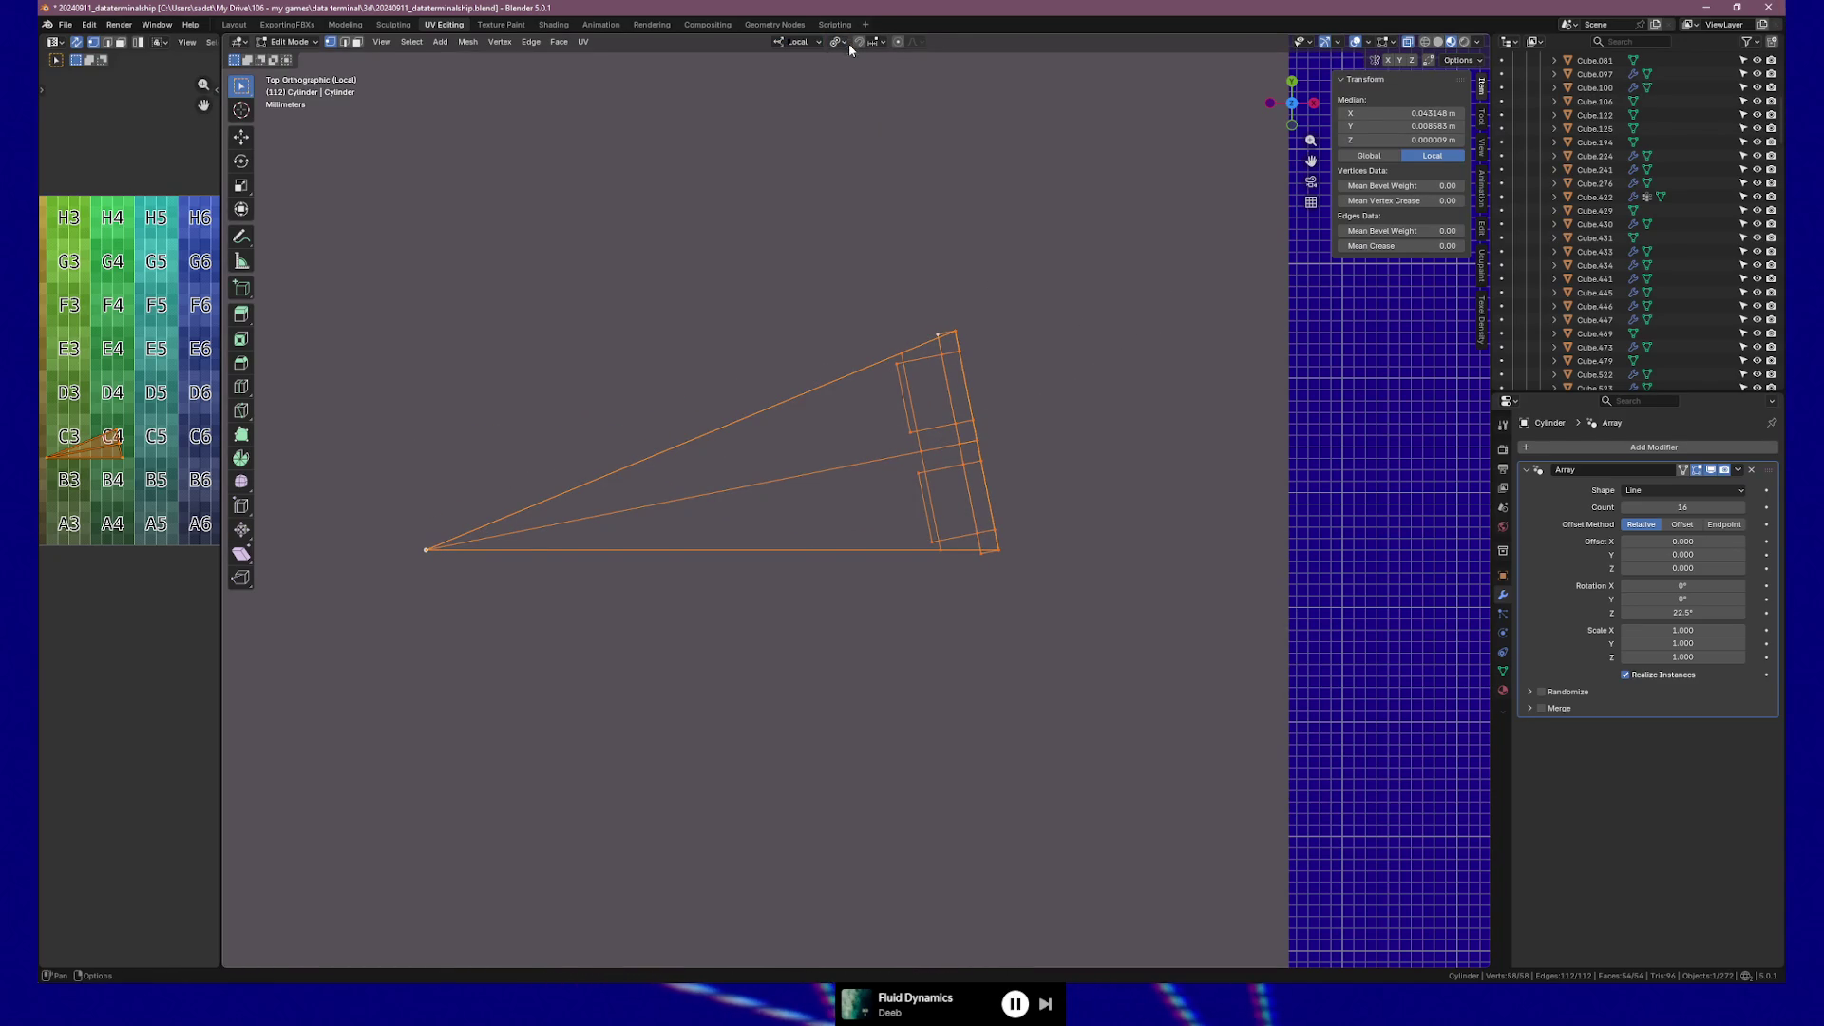
click(847, 42)
click(872, 79)
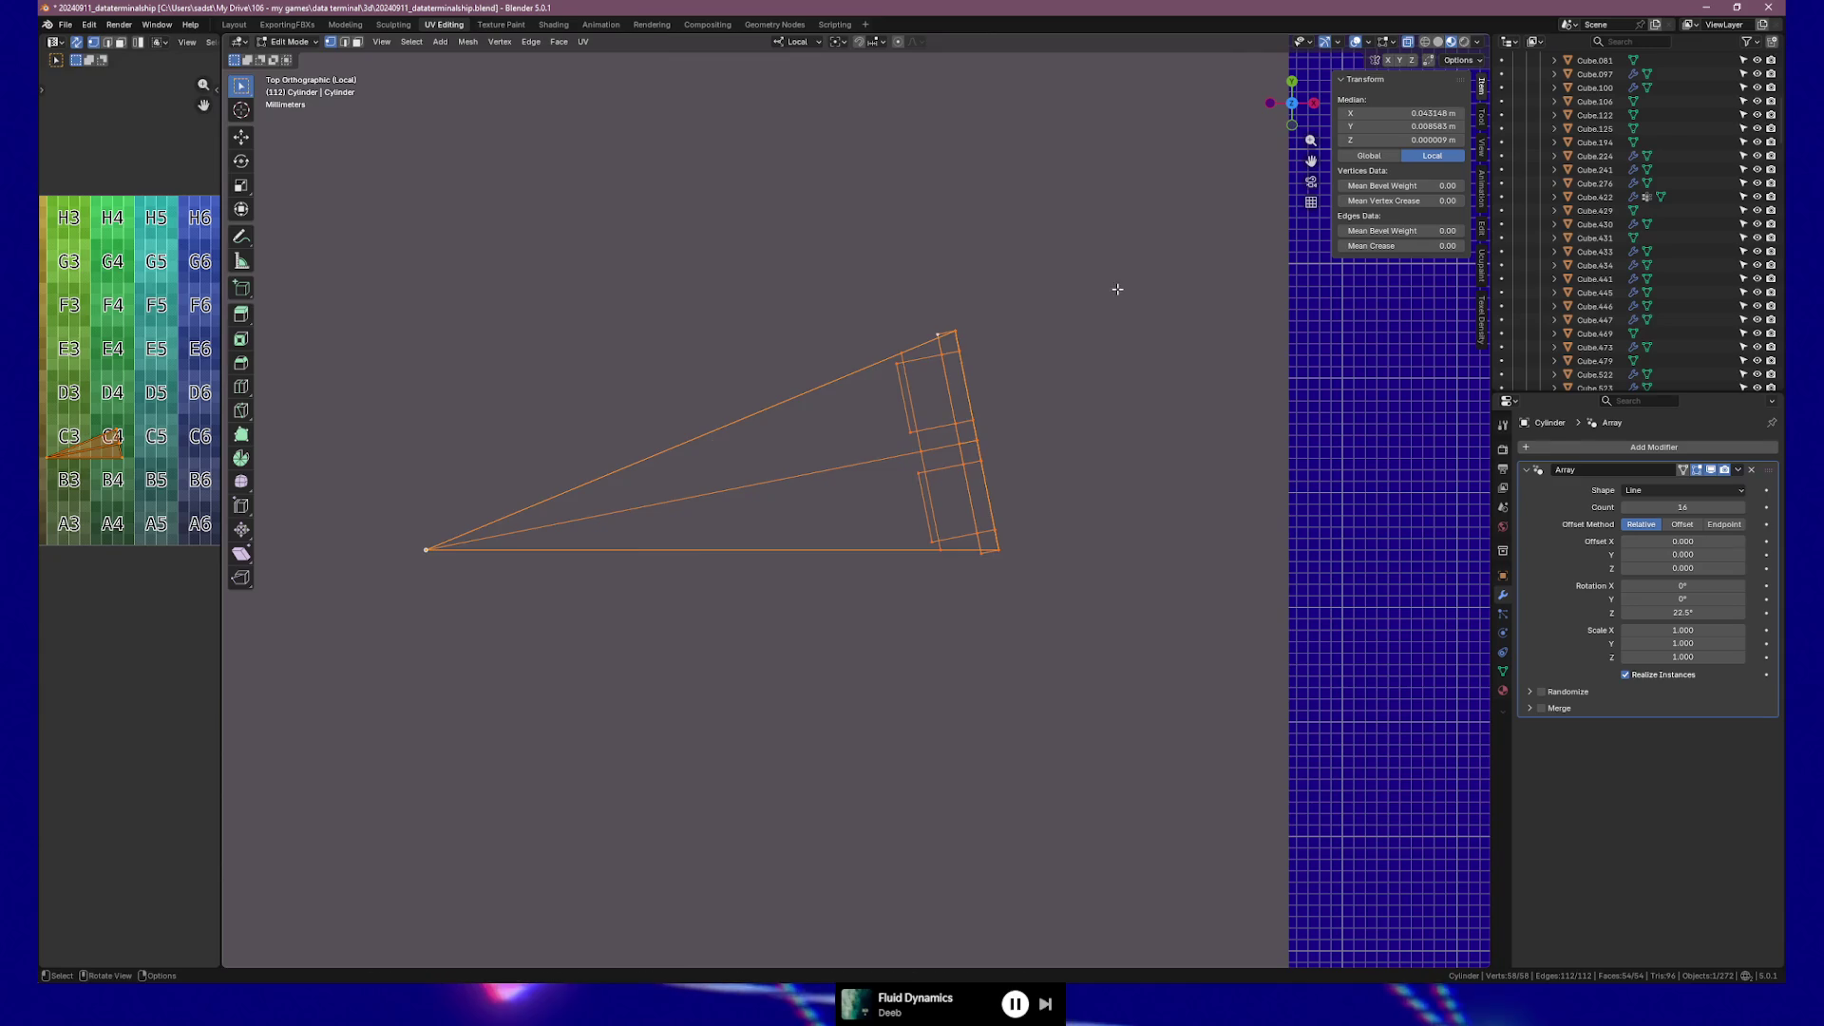
key(r)
click(1098, 488)
mouse_move(1099, 488)
middle_down()
mouse_move(928, 488)
mouse_move(1079, 598)
mouse_move(898, 361)
mouse_move(675, 451)
middle_up()
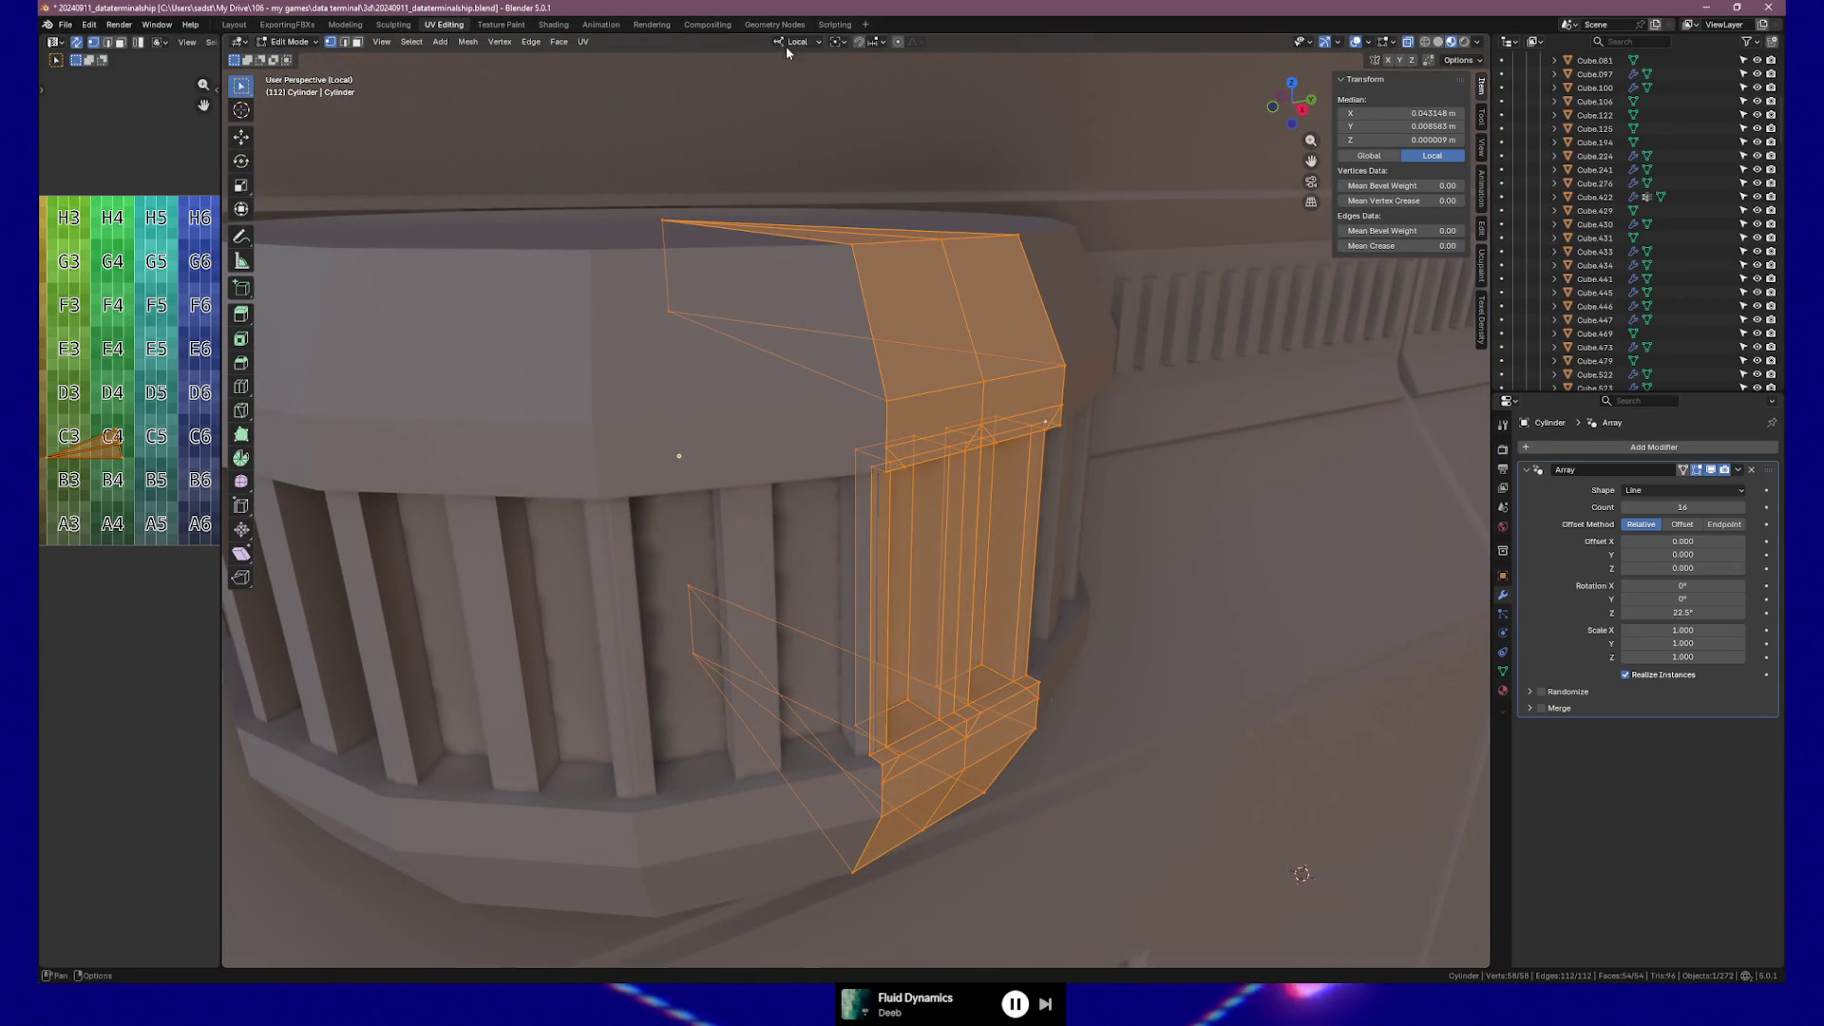
Try a different pivot point with several trial rotations in top view.
click(840, 43)
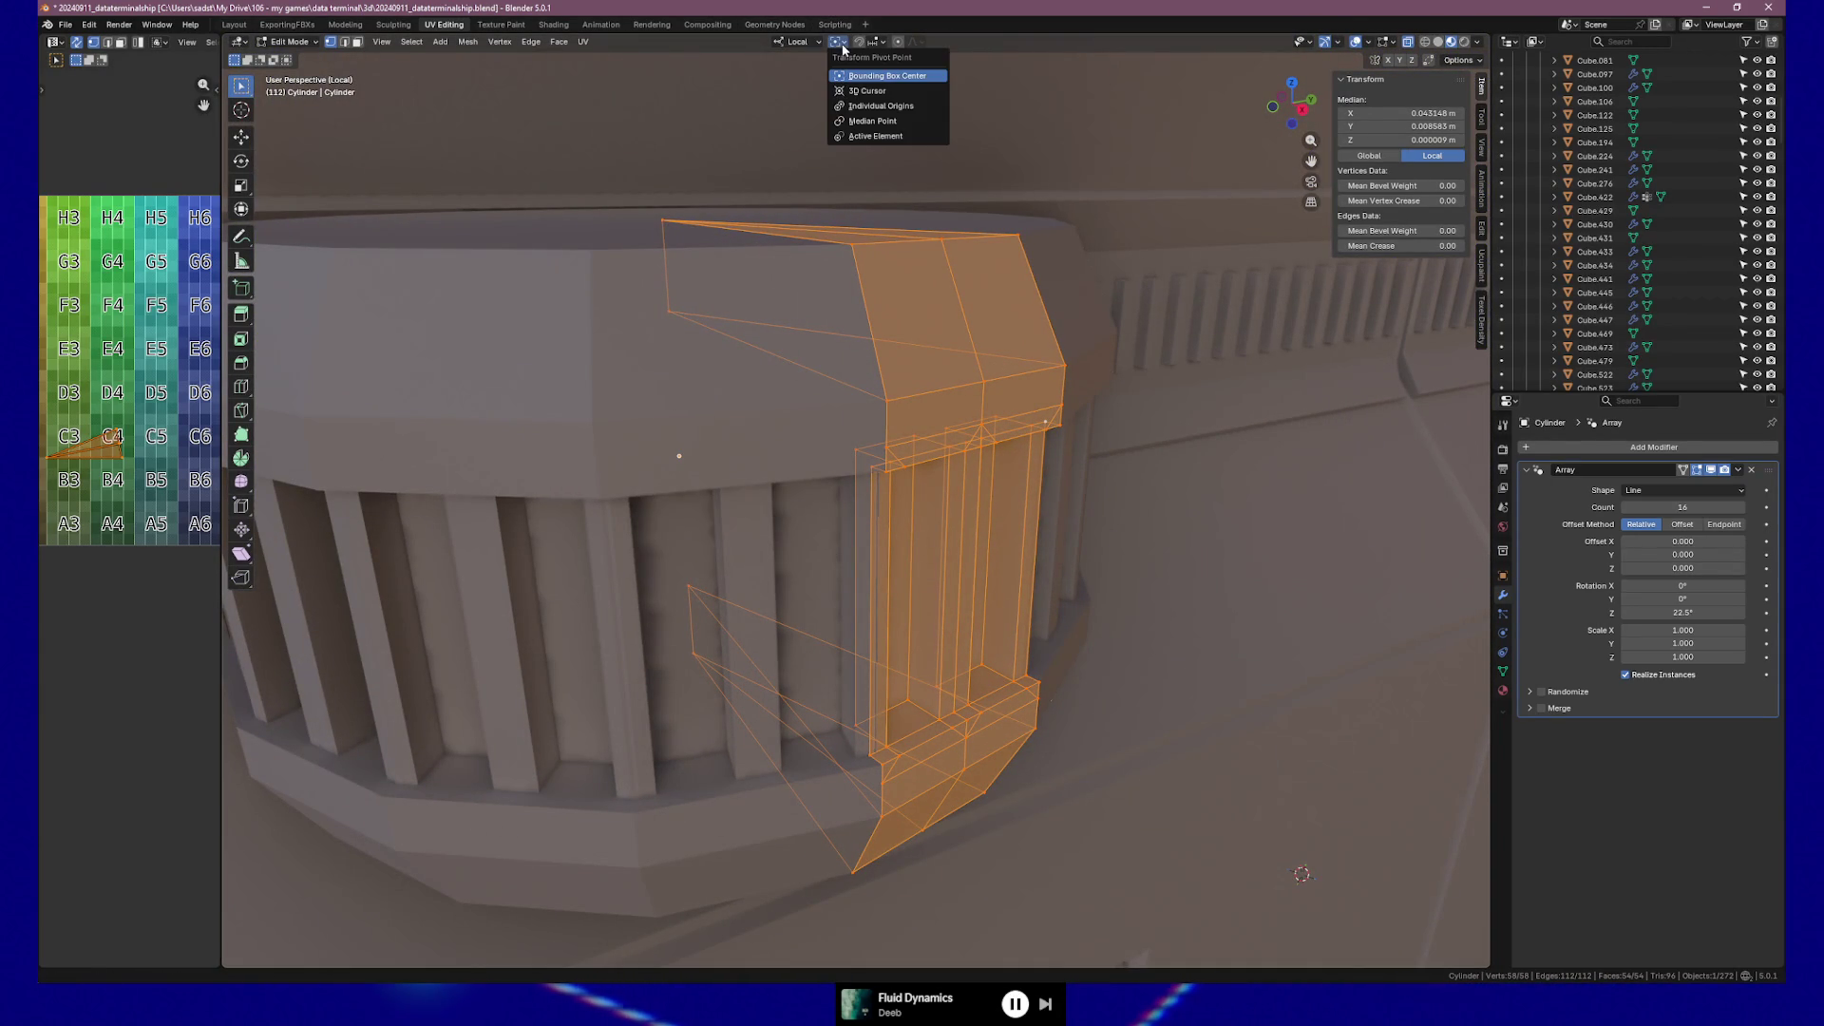
click(870, 106)
key(r)
key(Escape)
key(KP_7)
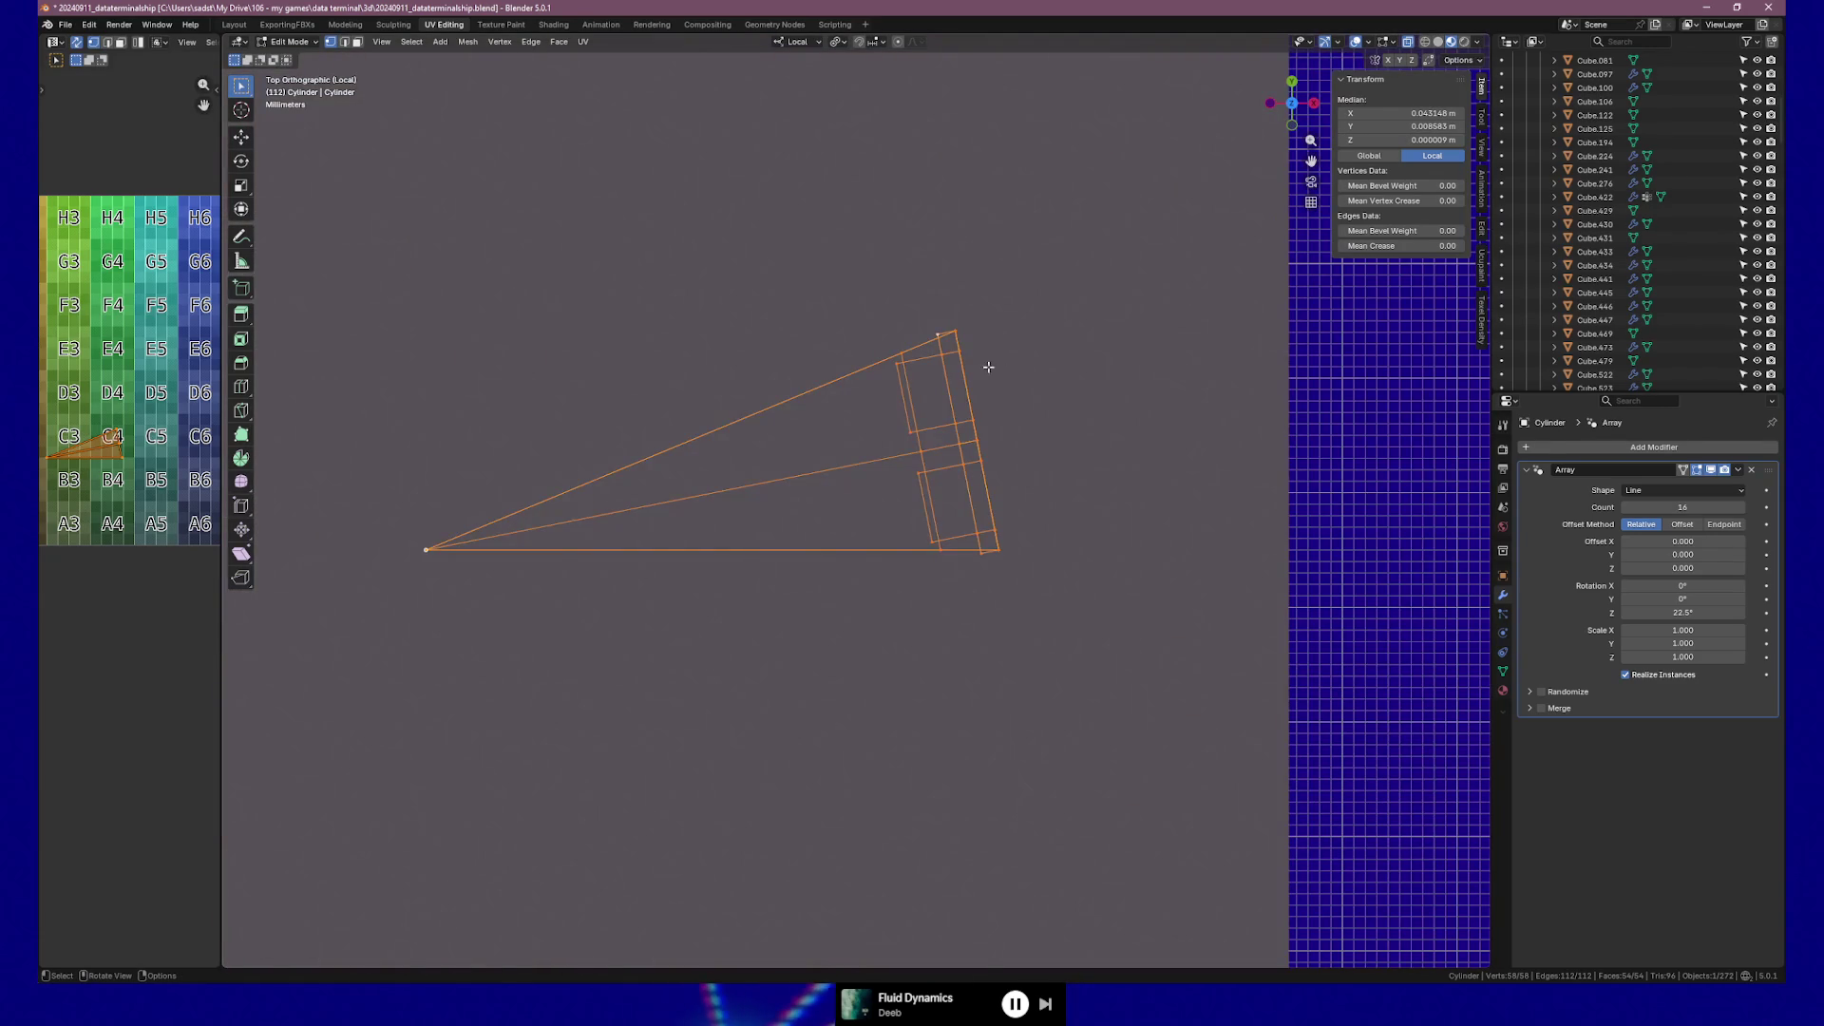
key(r)
click(1028, 456)
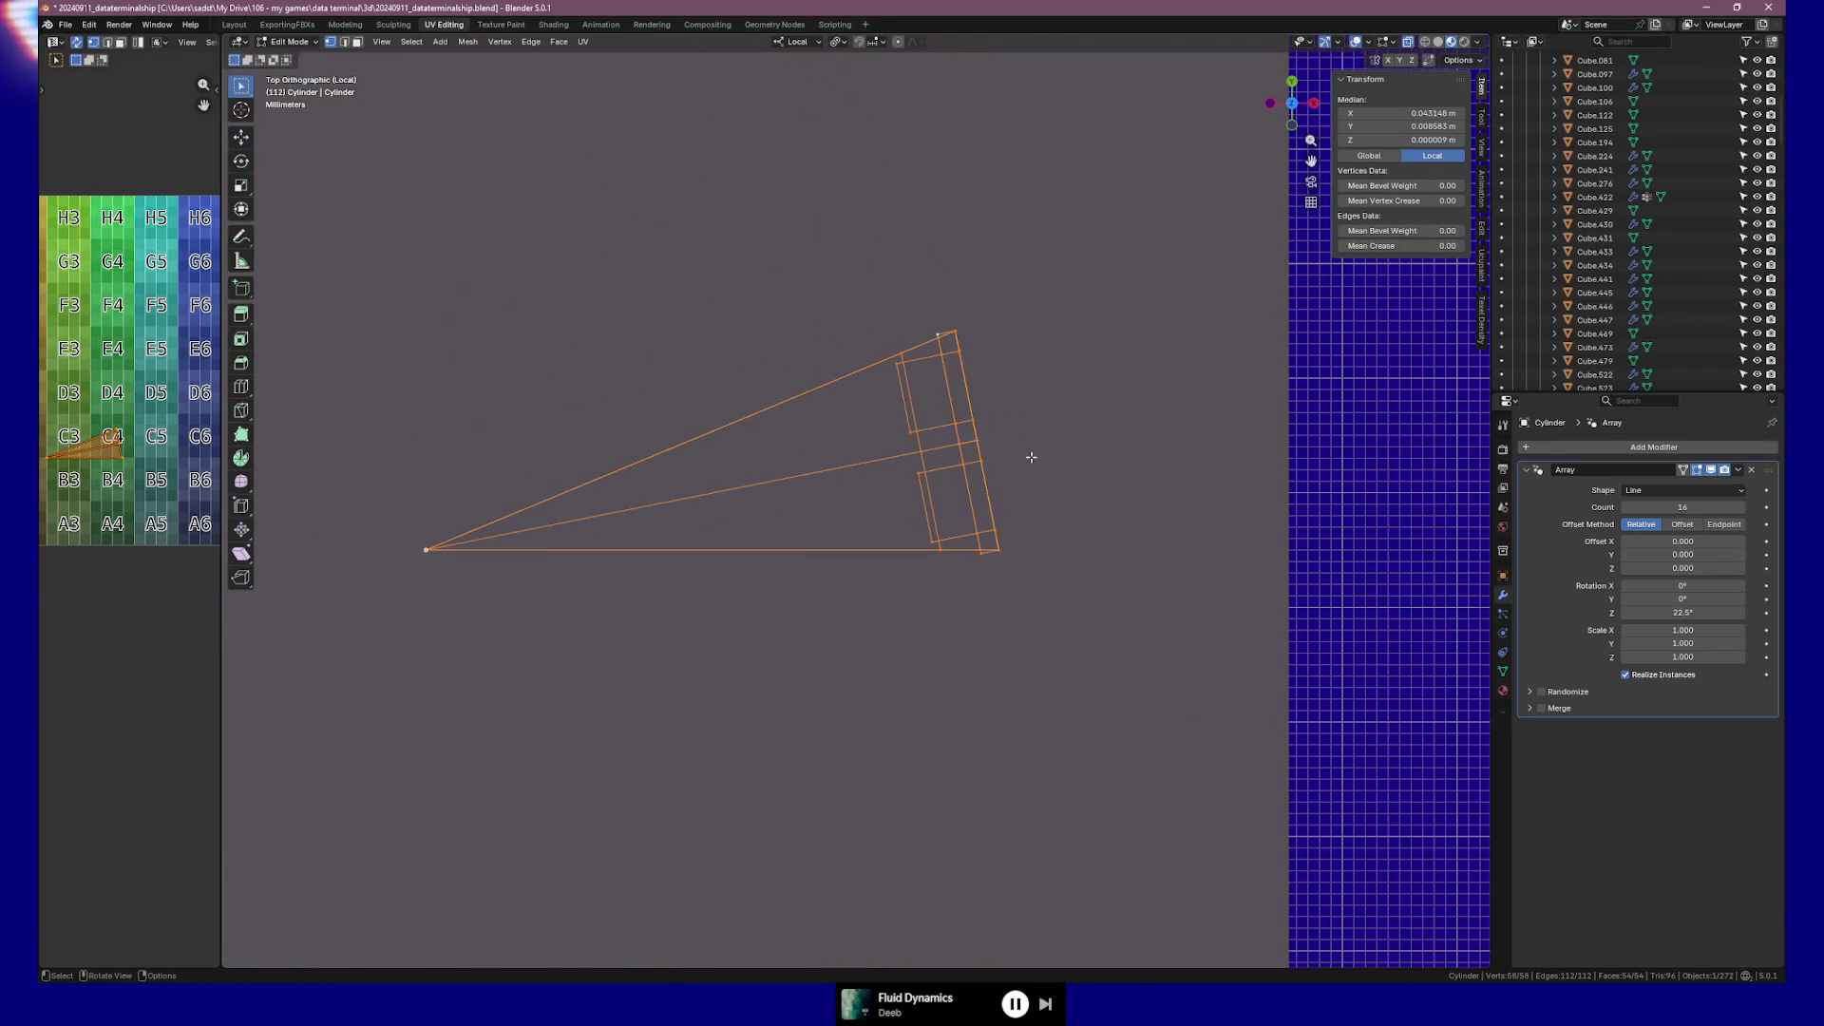
key(r)
key(Escape)
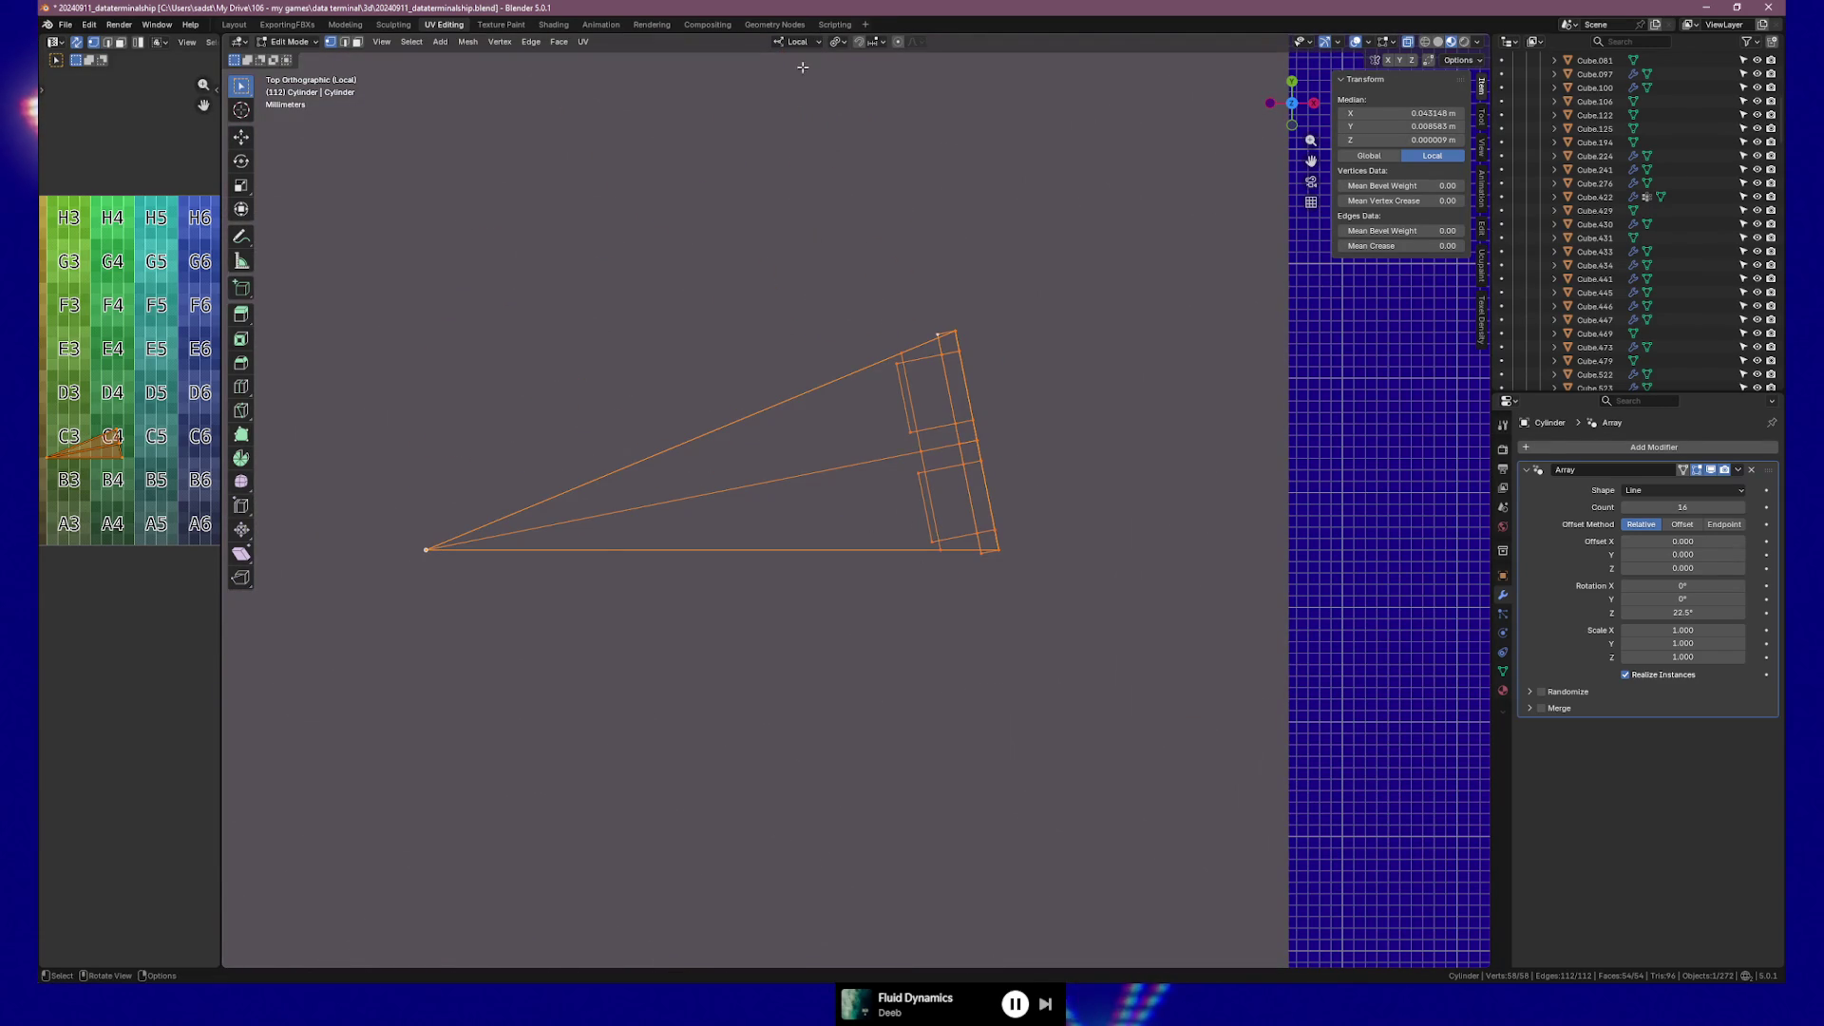
Set the pivot to Median Point, make the apex vertex active, and begin rotating in top view.
click(842, 44)
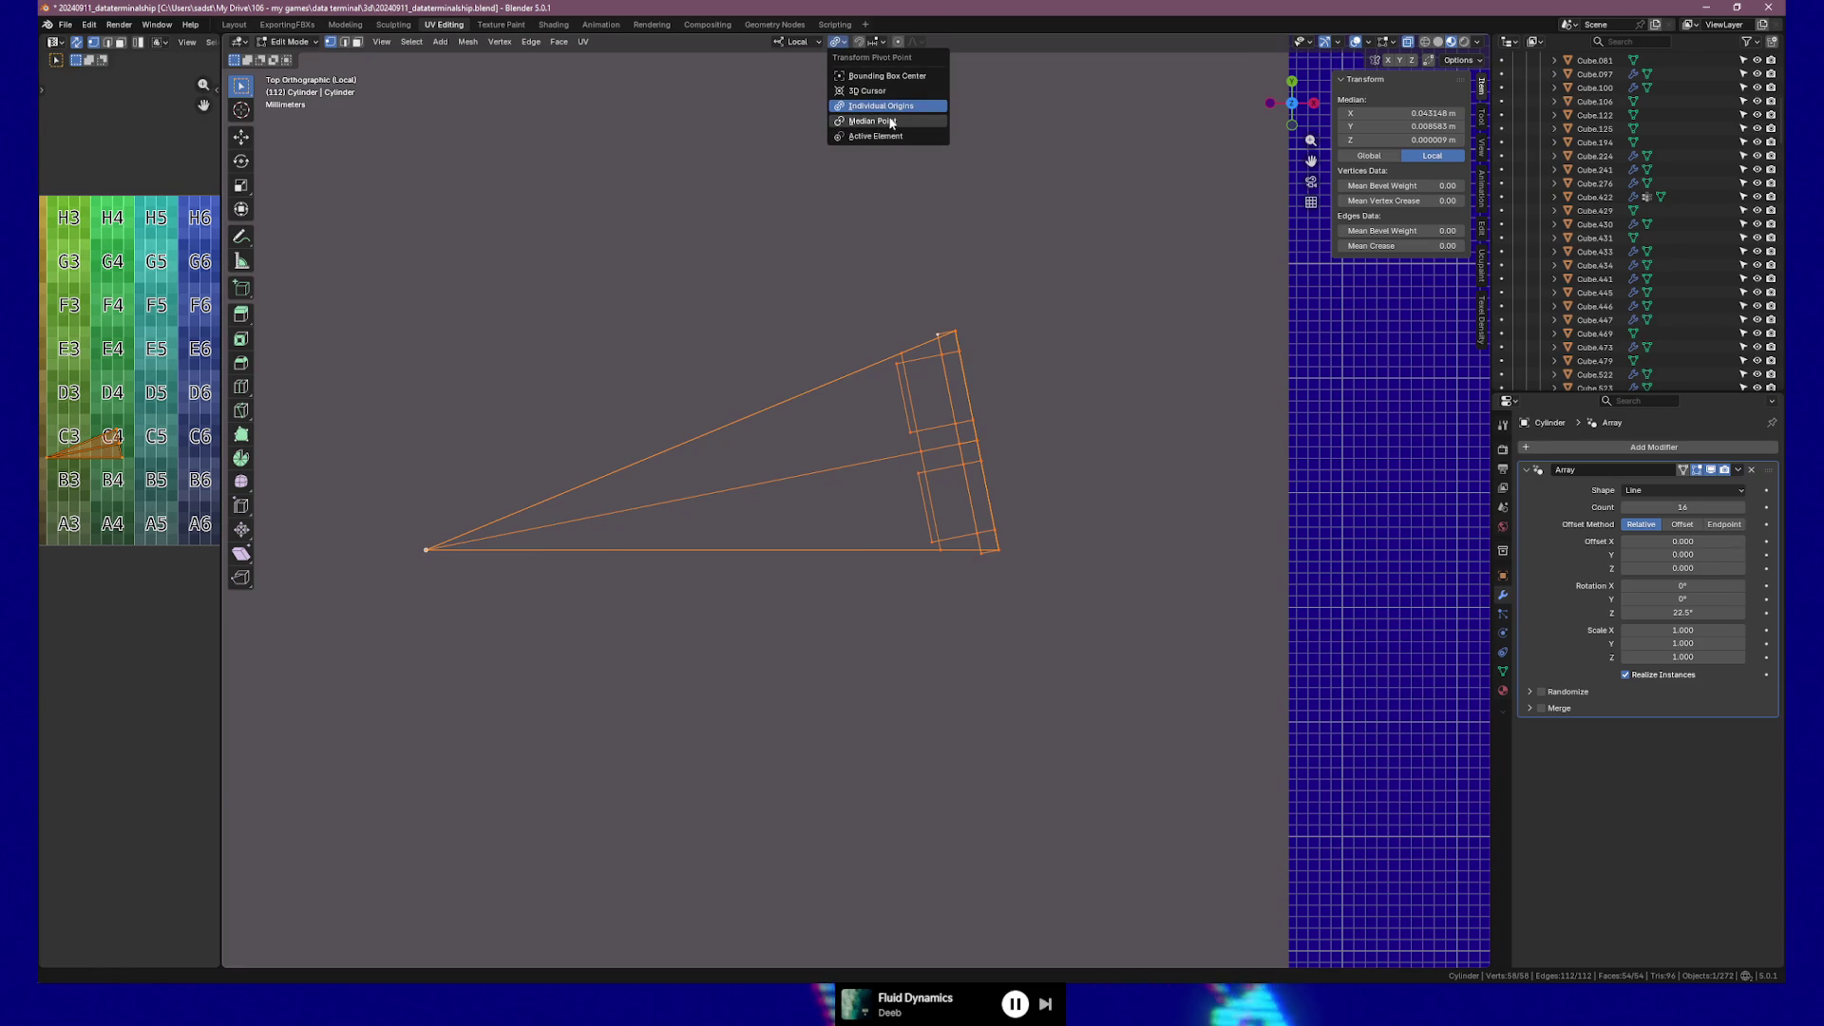
click(890, 121)
key(r)
key(Escape)
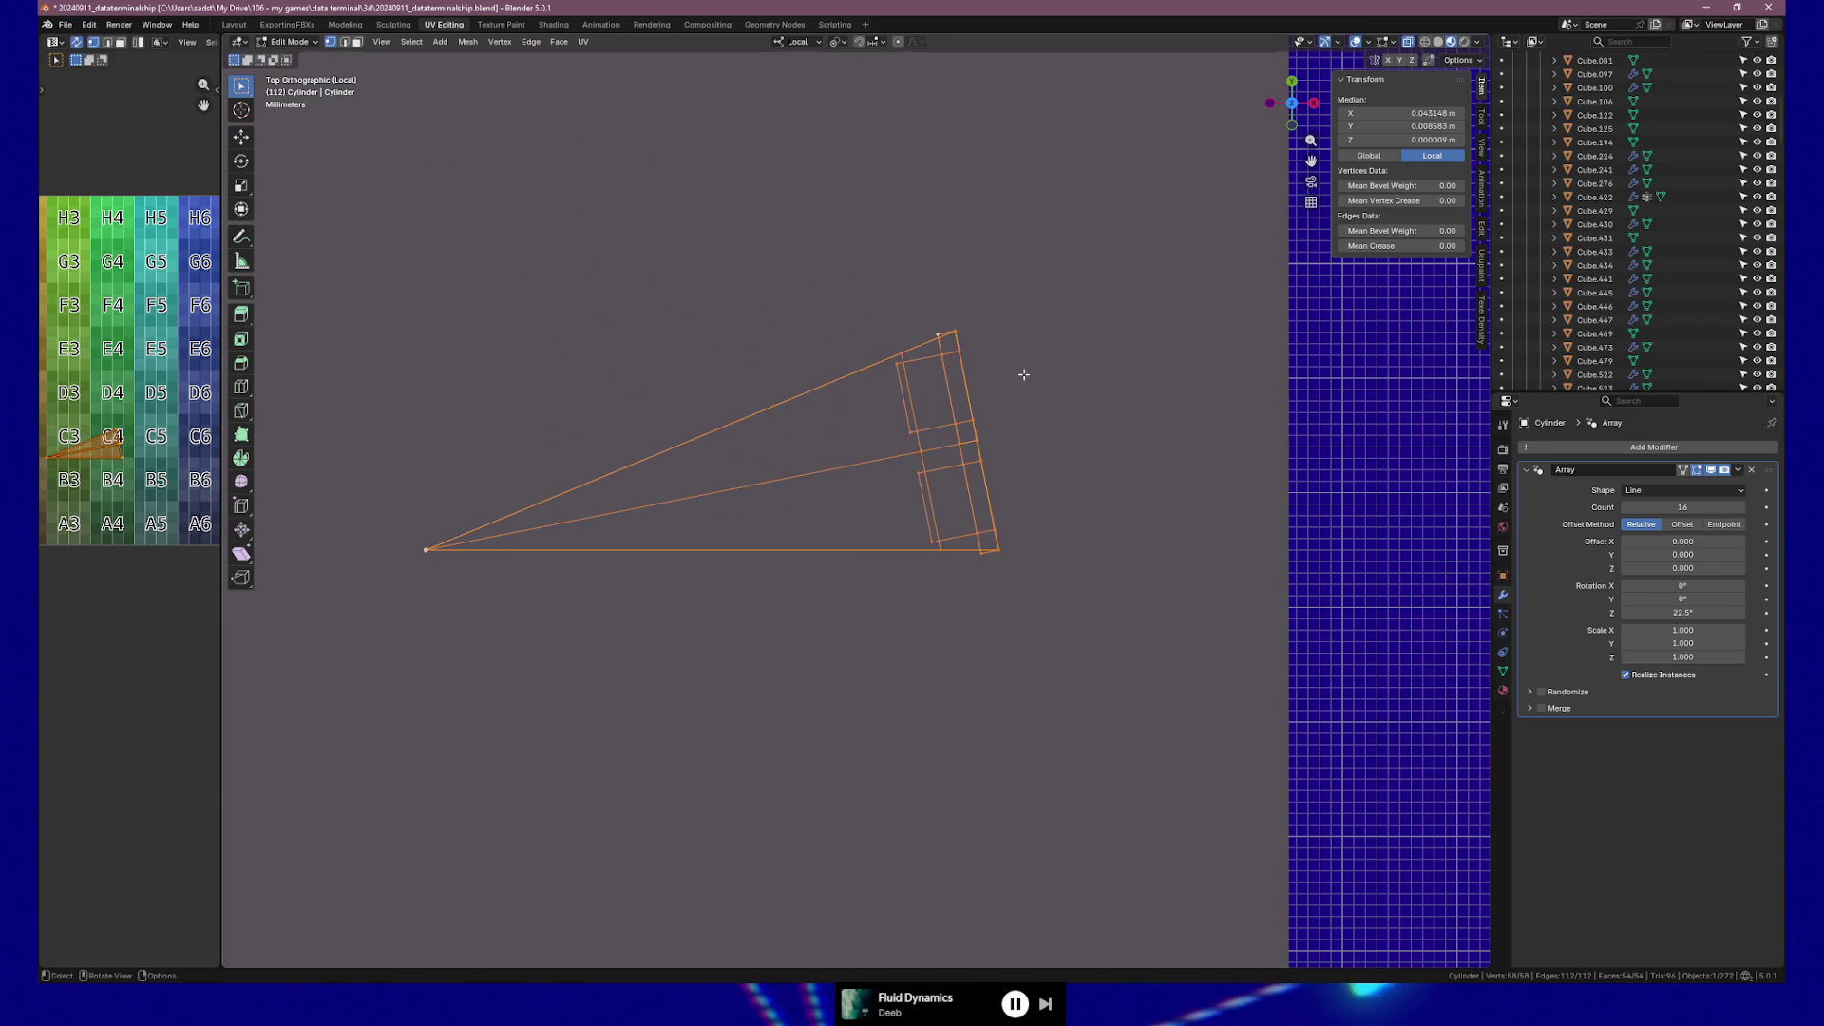
middle_drag(443, 549, 488, 409)
shift+click(439, 154)
shift+click(449, 158)
key(KP_7)
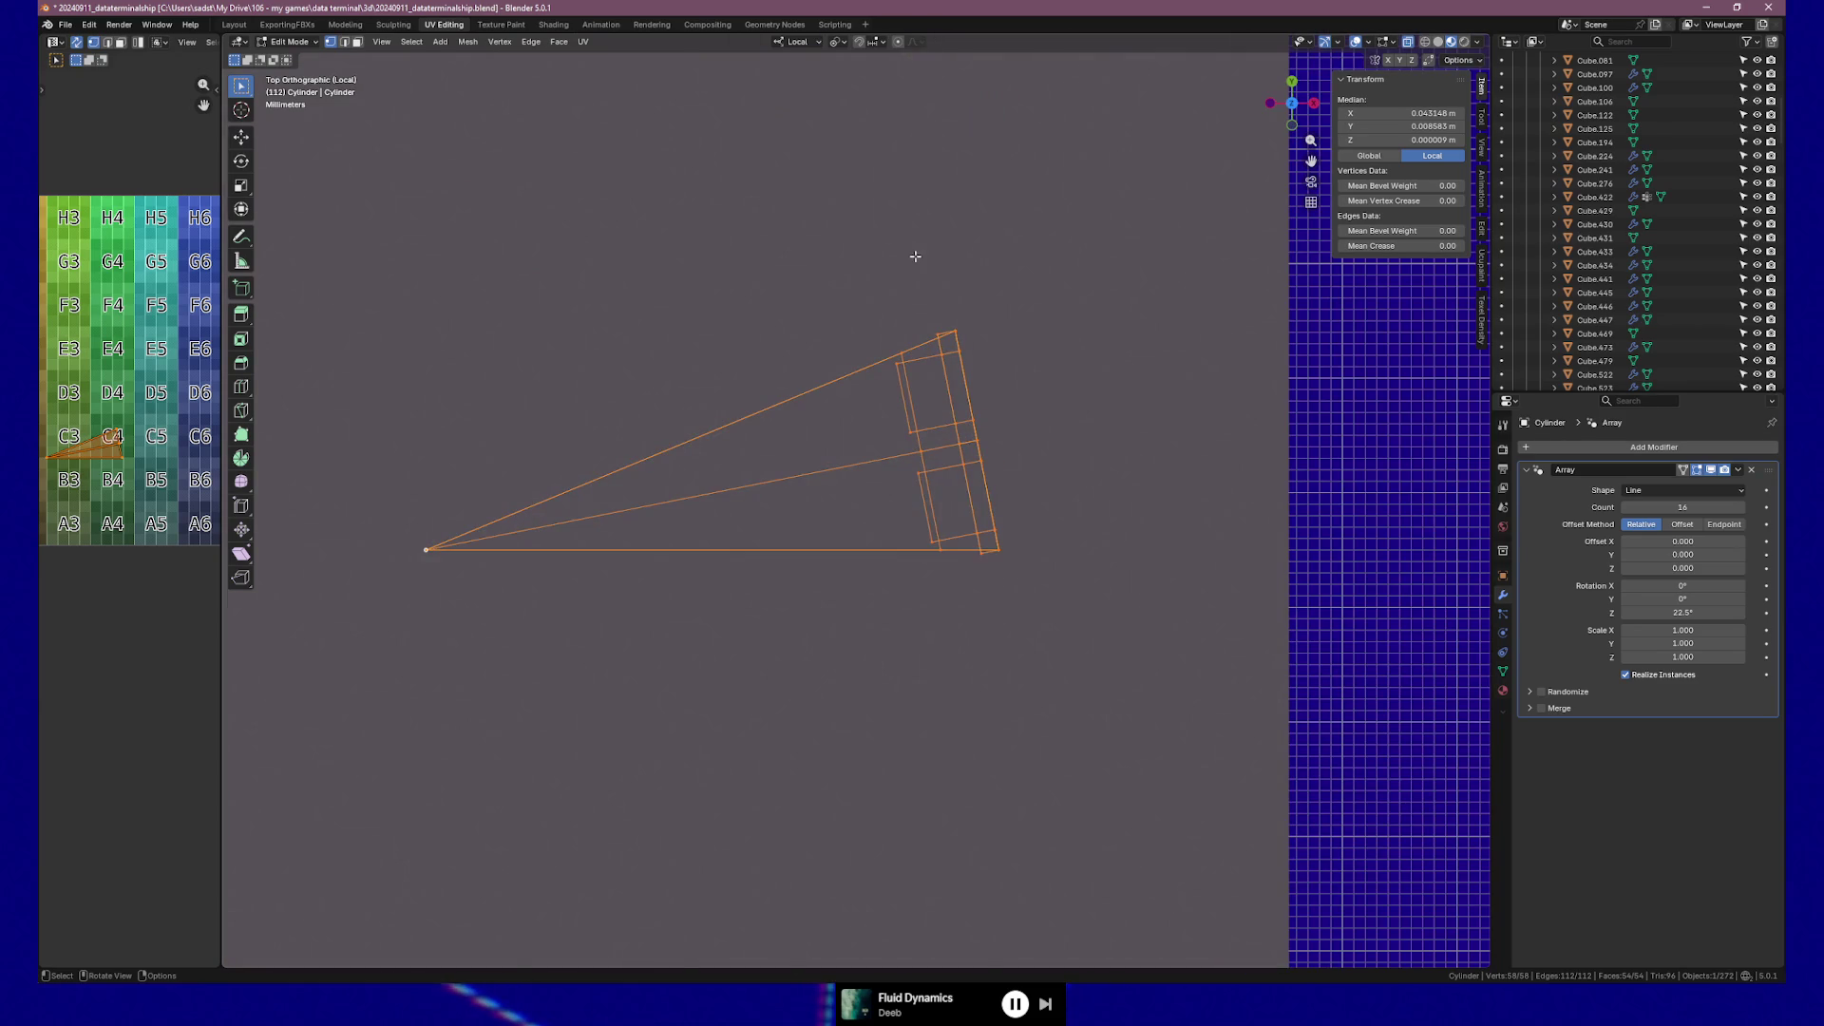
key(r)
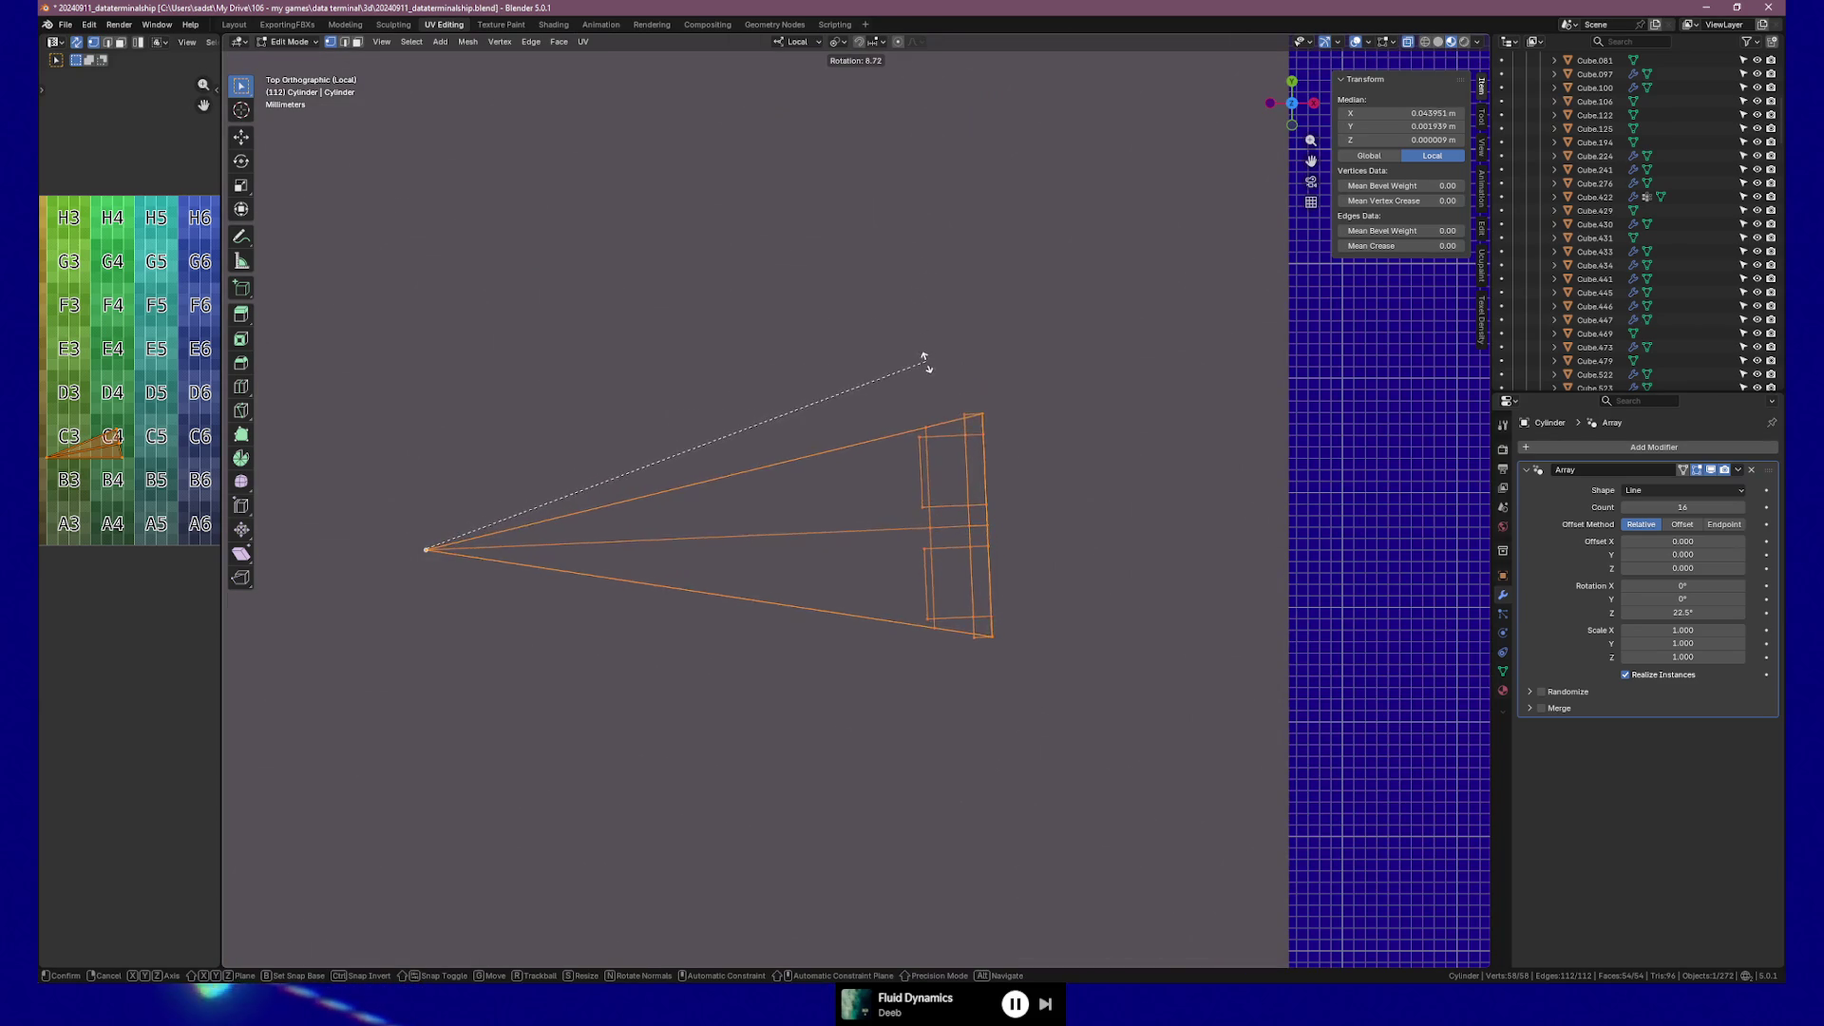
Rotate the wedge 10.5° about its apex, then refine with 0.389° and 0.234° corrections.
click(928, 378)
mouse_move(925, 521)
middle_down()
mouse_move(942, 484)
mouse_move(1346, 516)
middle_up()
key(Escape)
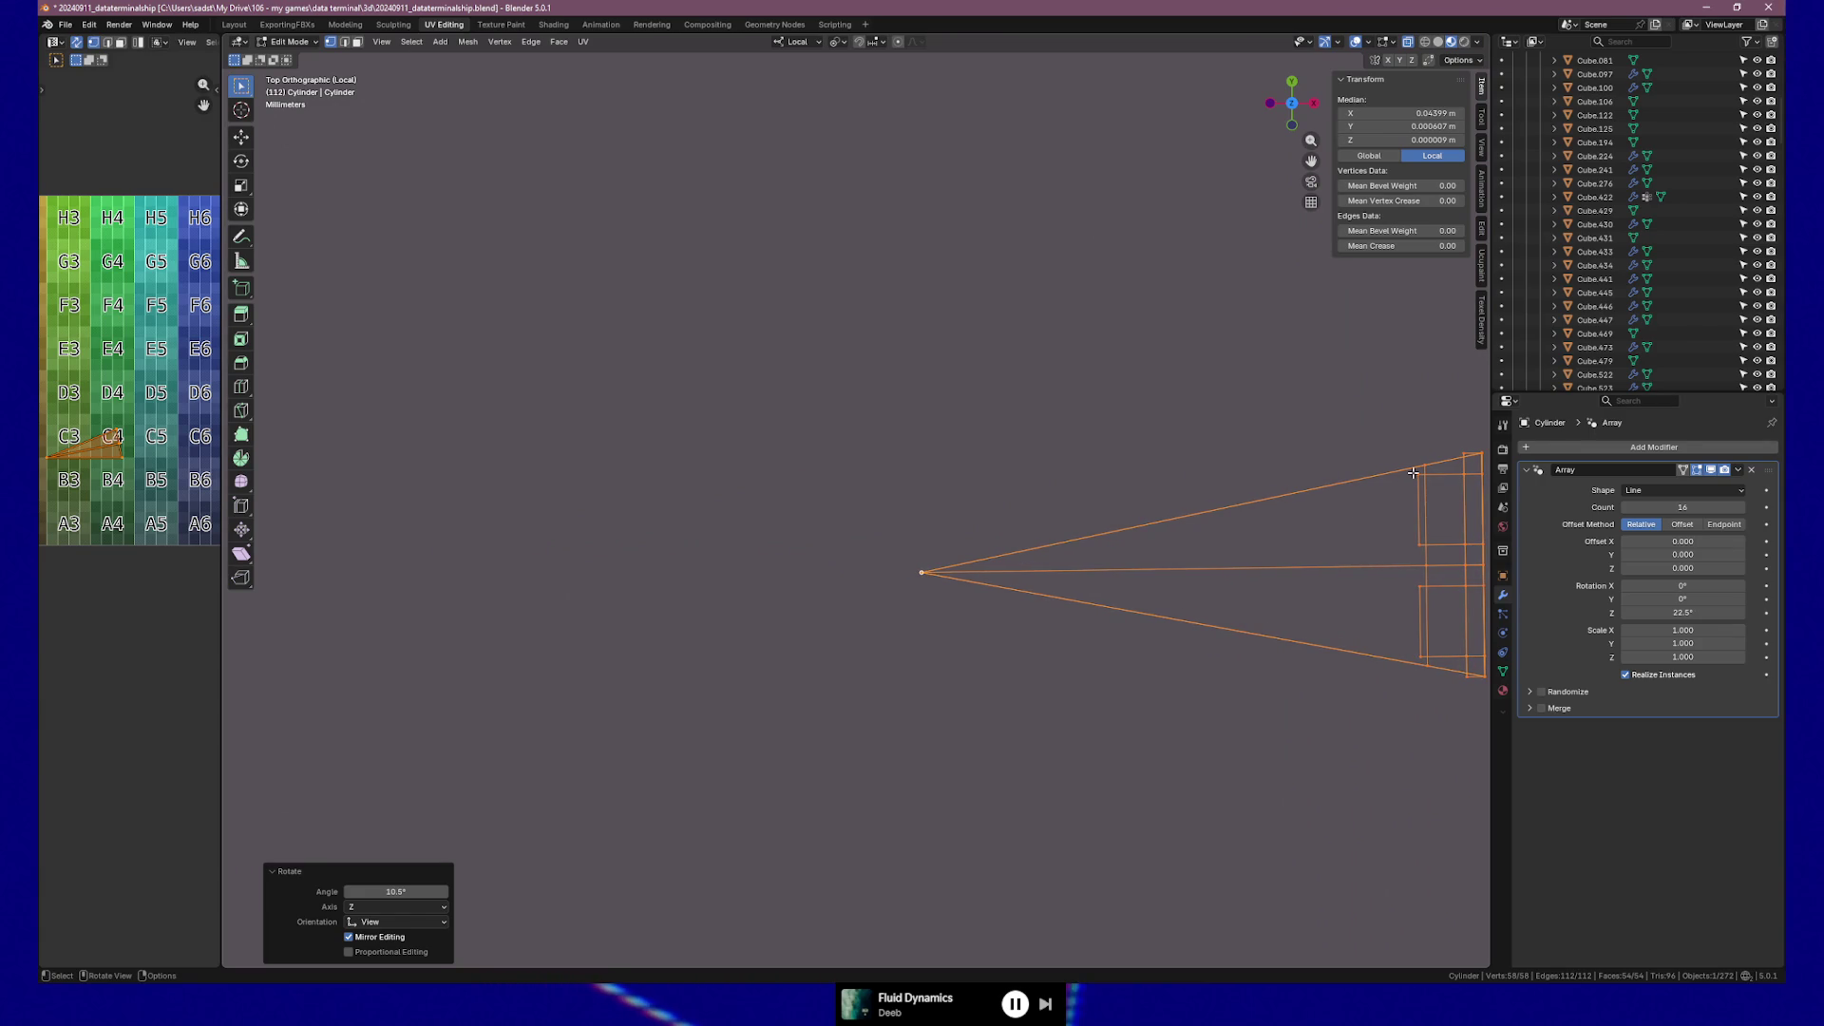
key(r)
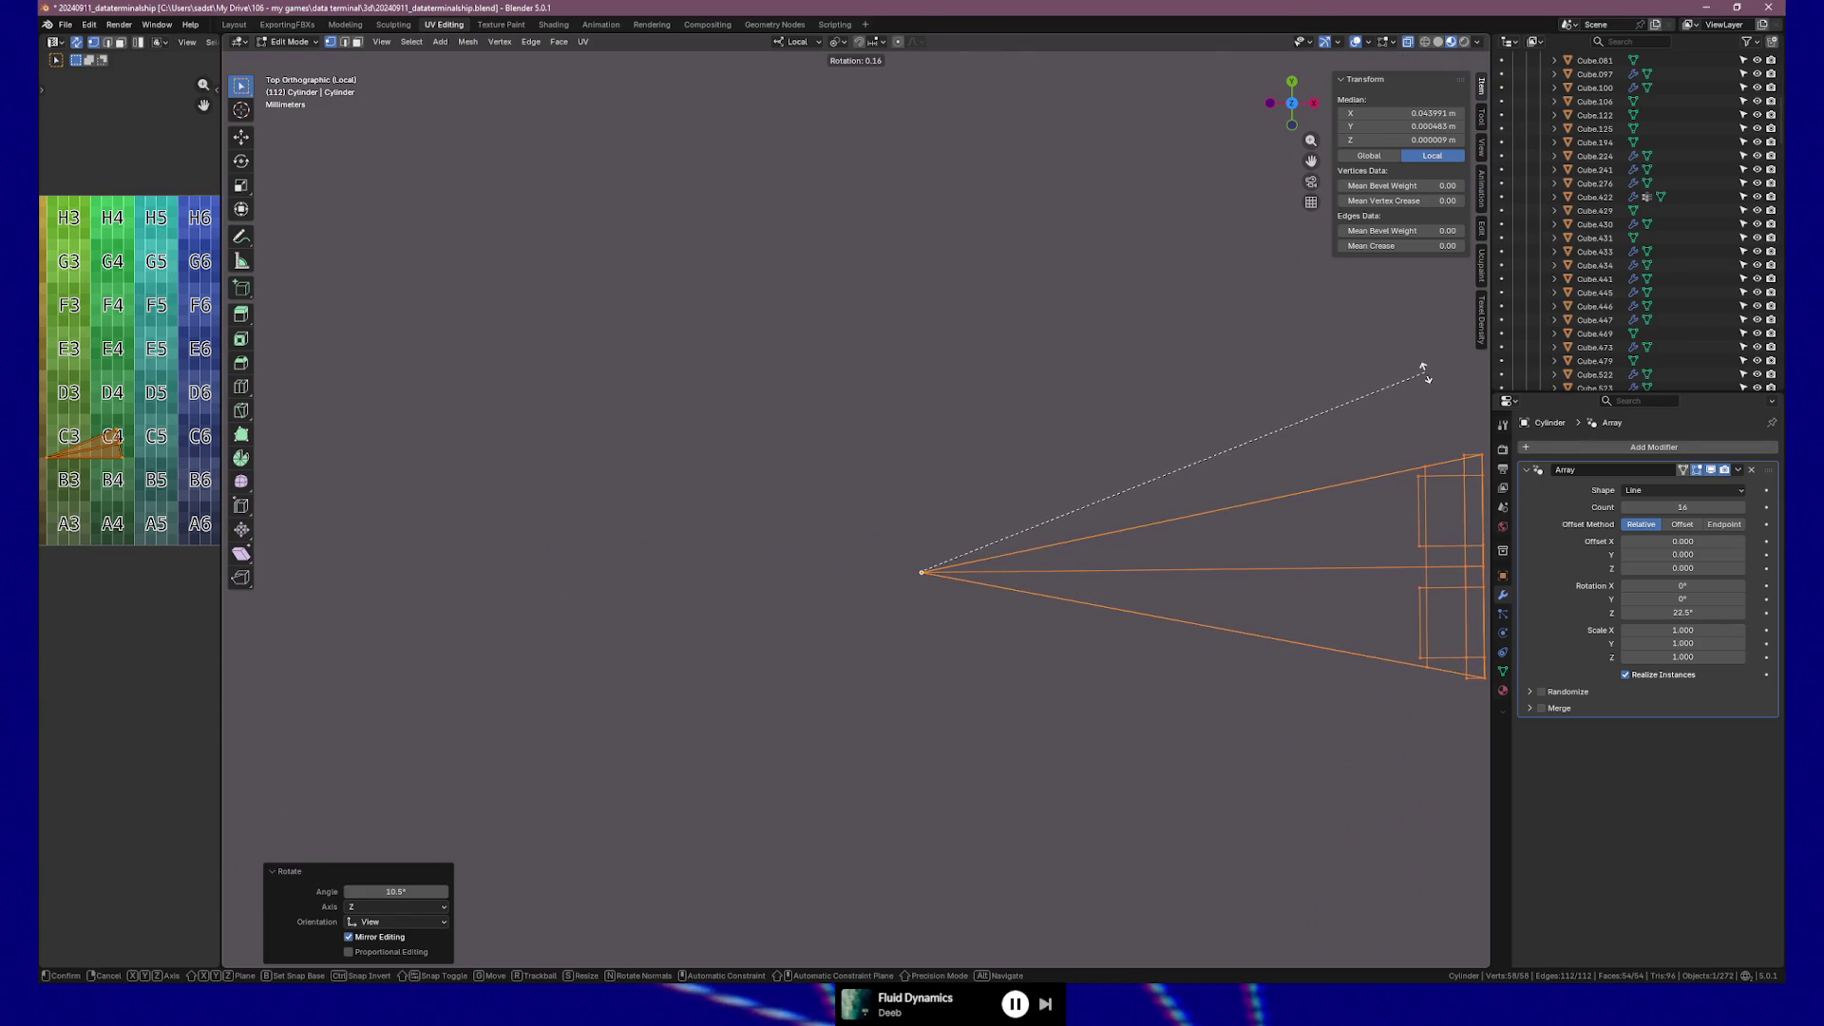
click(1425, 372)
scroll(1452, 515, up, 2)
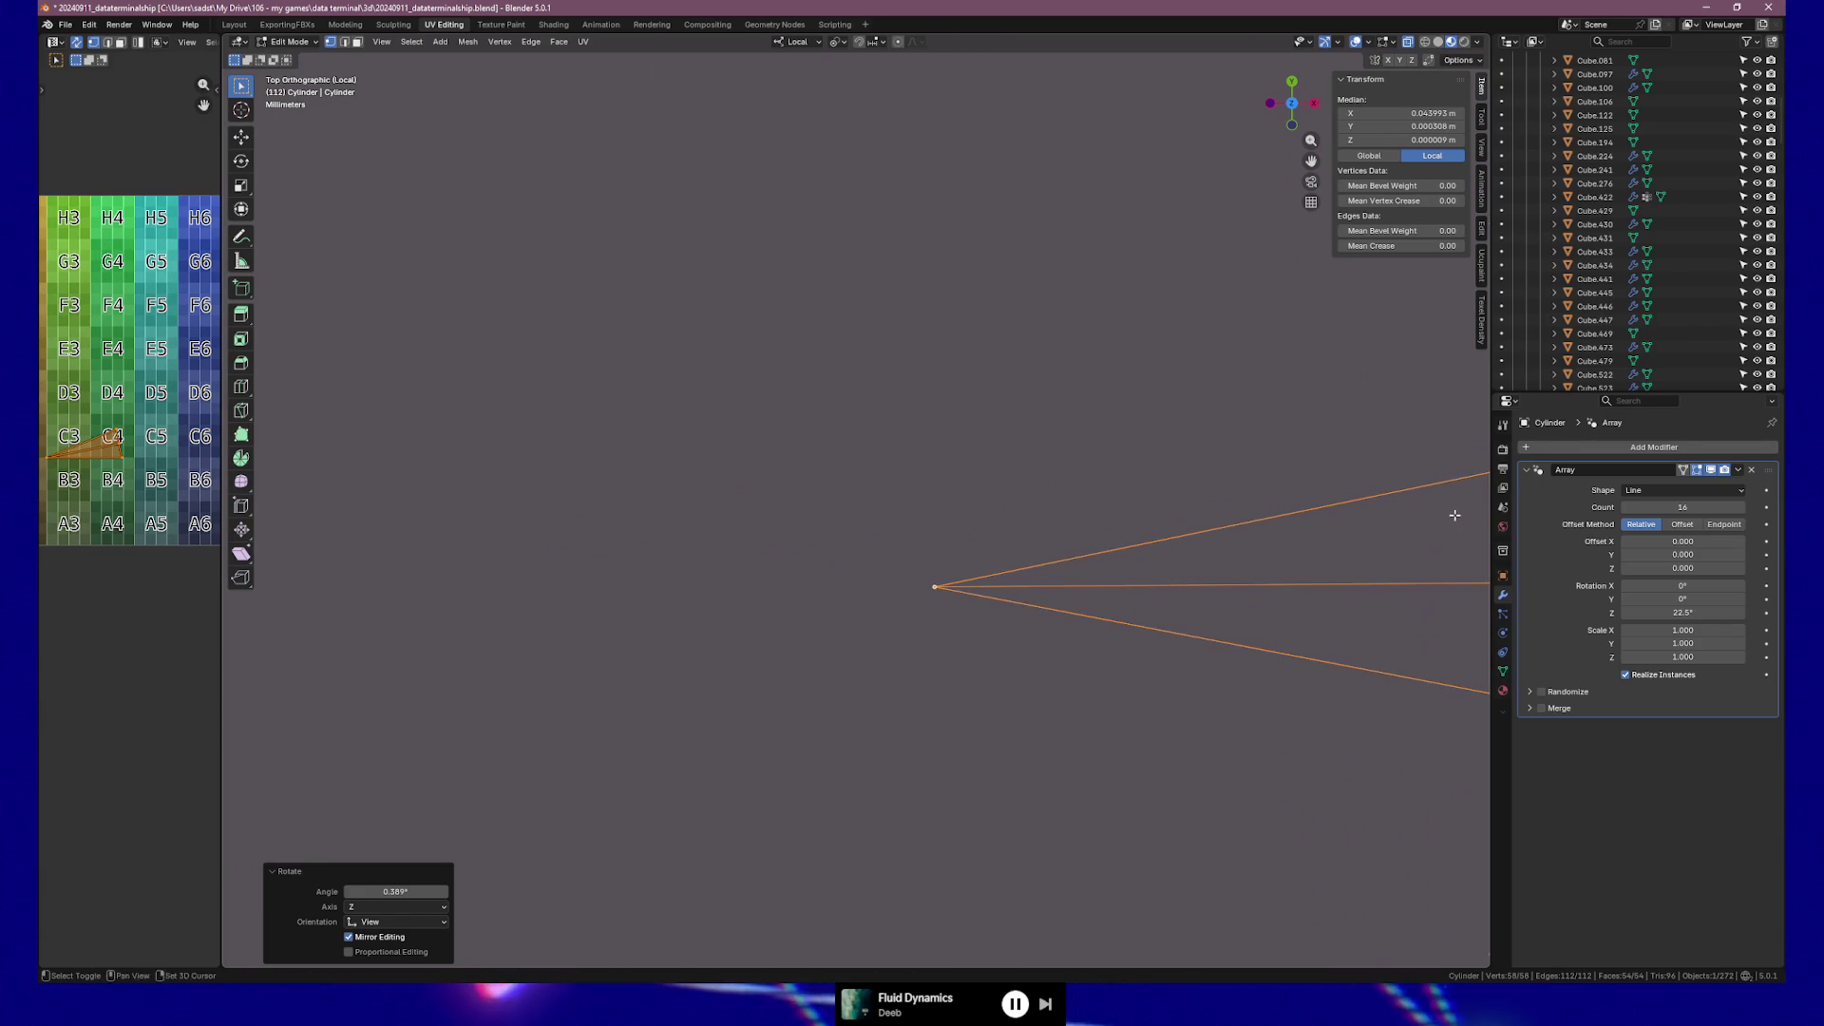
ctrl+middle_drag(1337, 516, 867, 479)
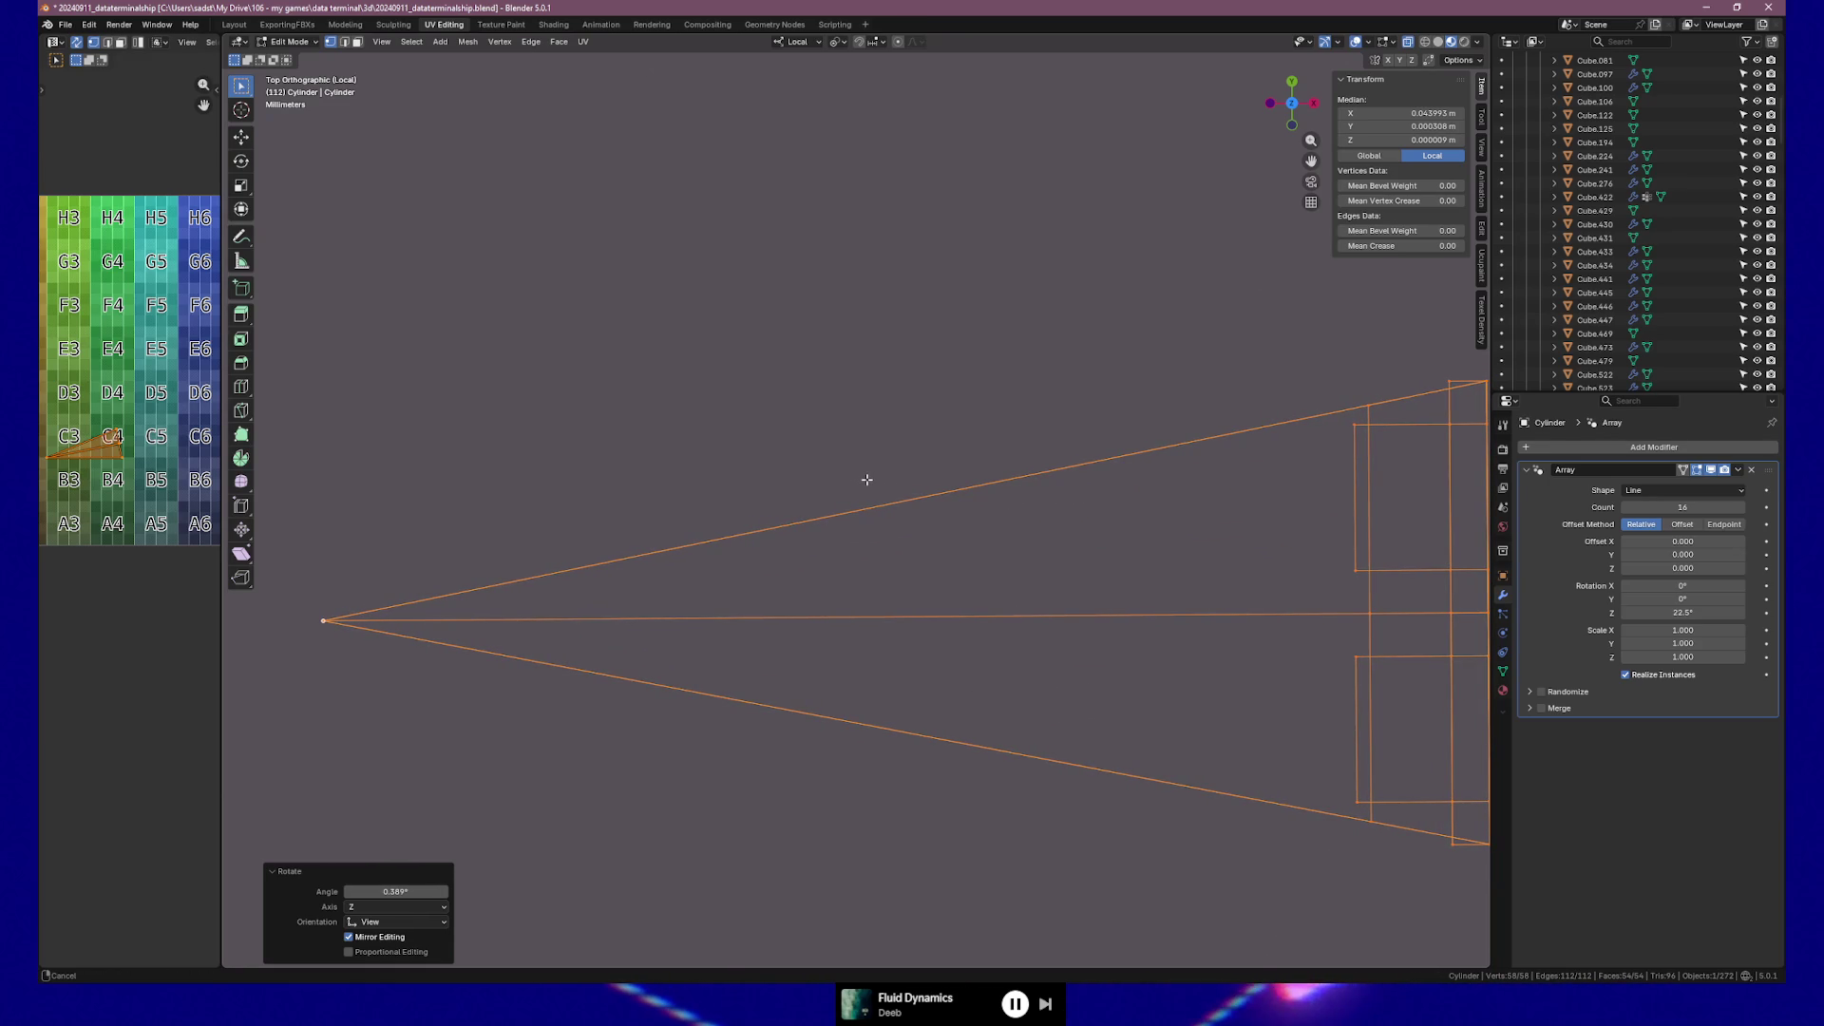
key(r)
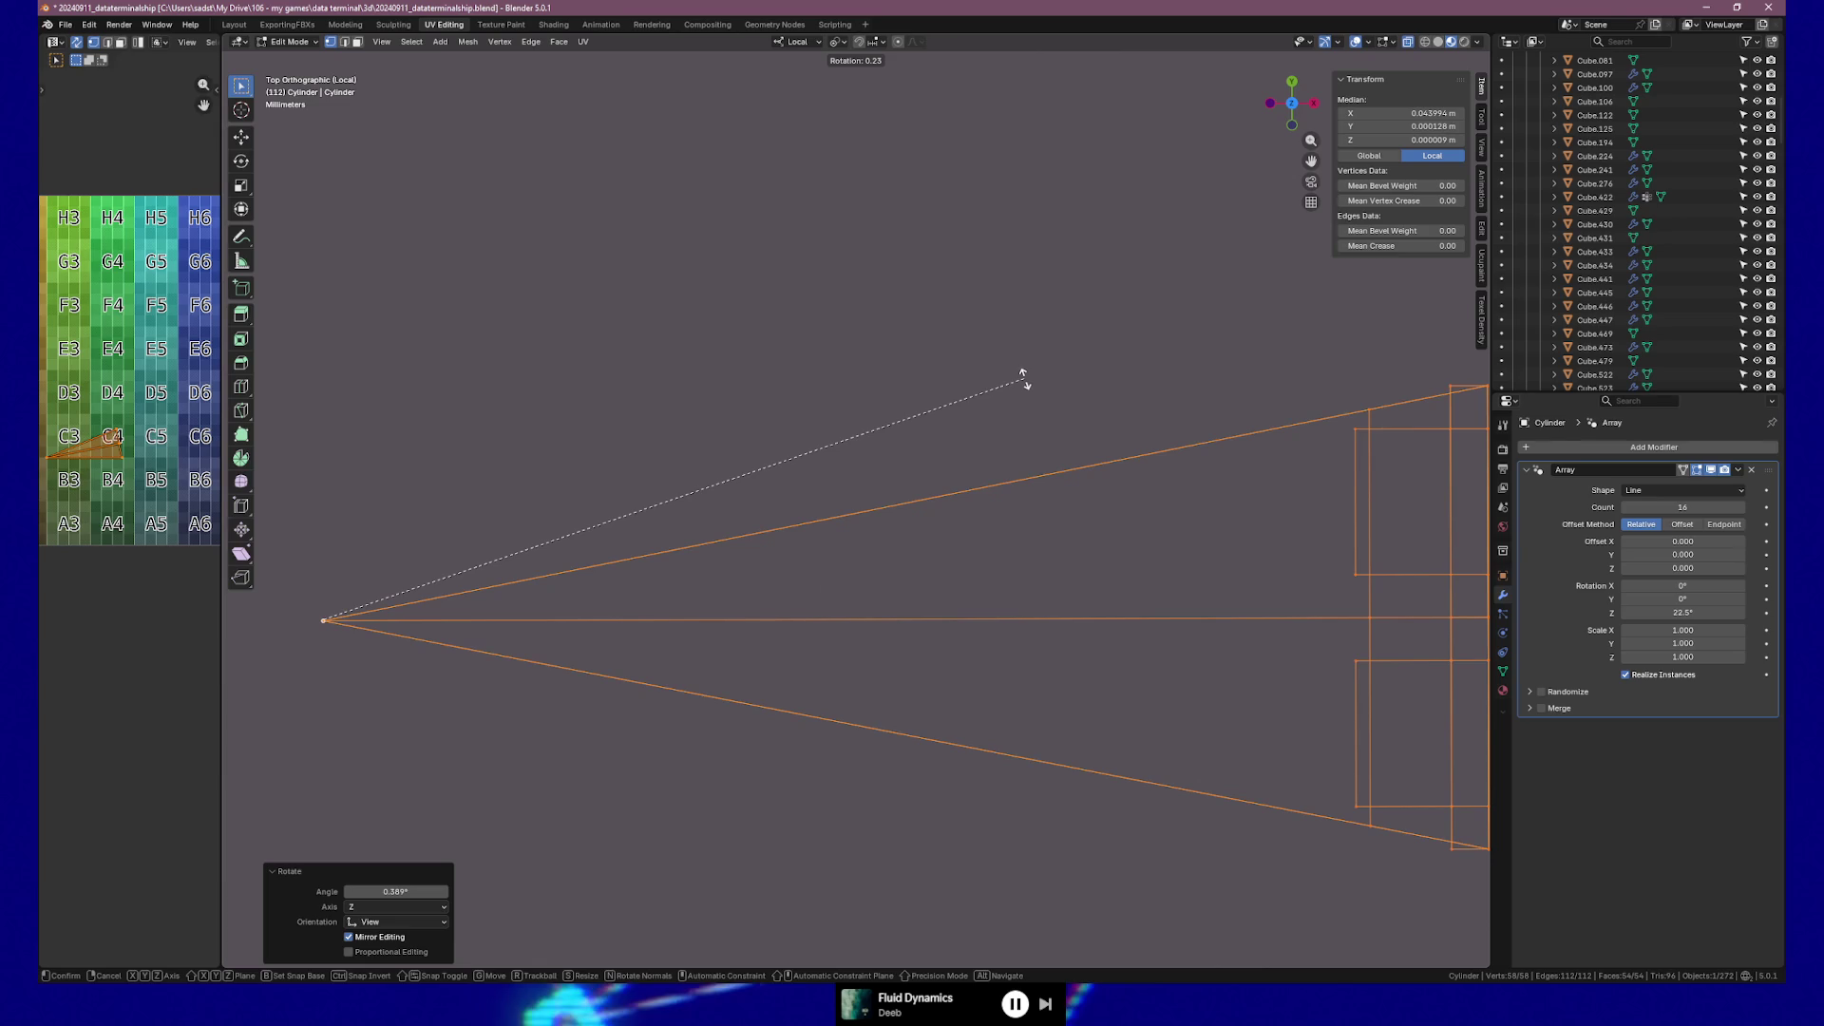
click(1024, 378)
mouse_move(1302, 533)
middle_down()
mouse_move(1087, 439)
mouse_move(1086, 408)
mouse_move(1051, 444)
mouse_move(1071, 419)
mouse_move(1111, 440)
middle_up()
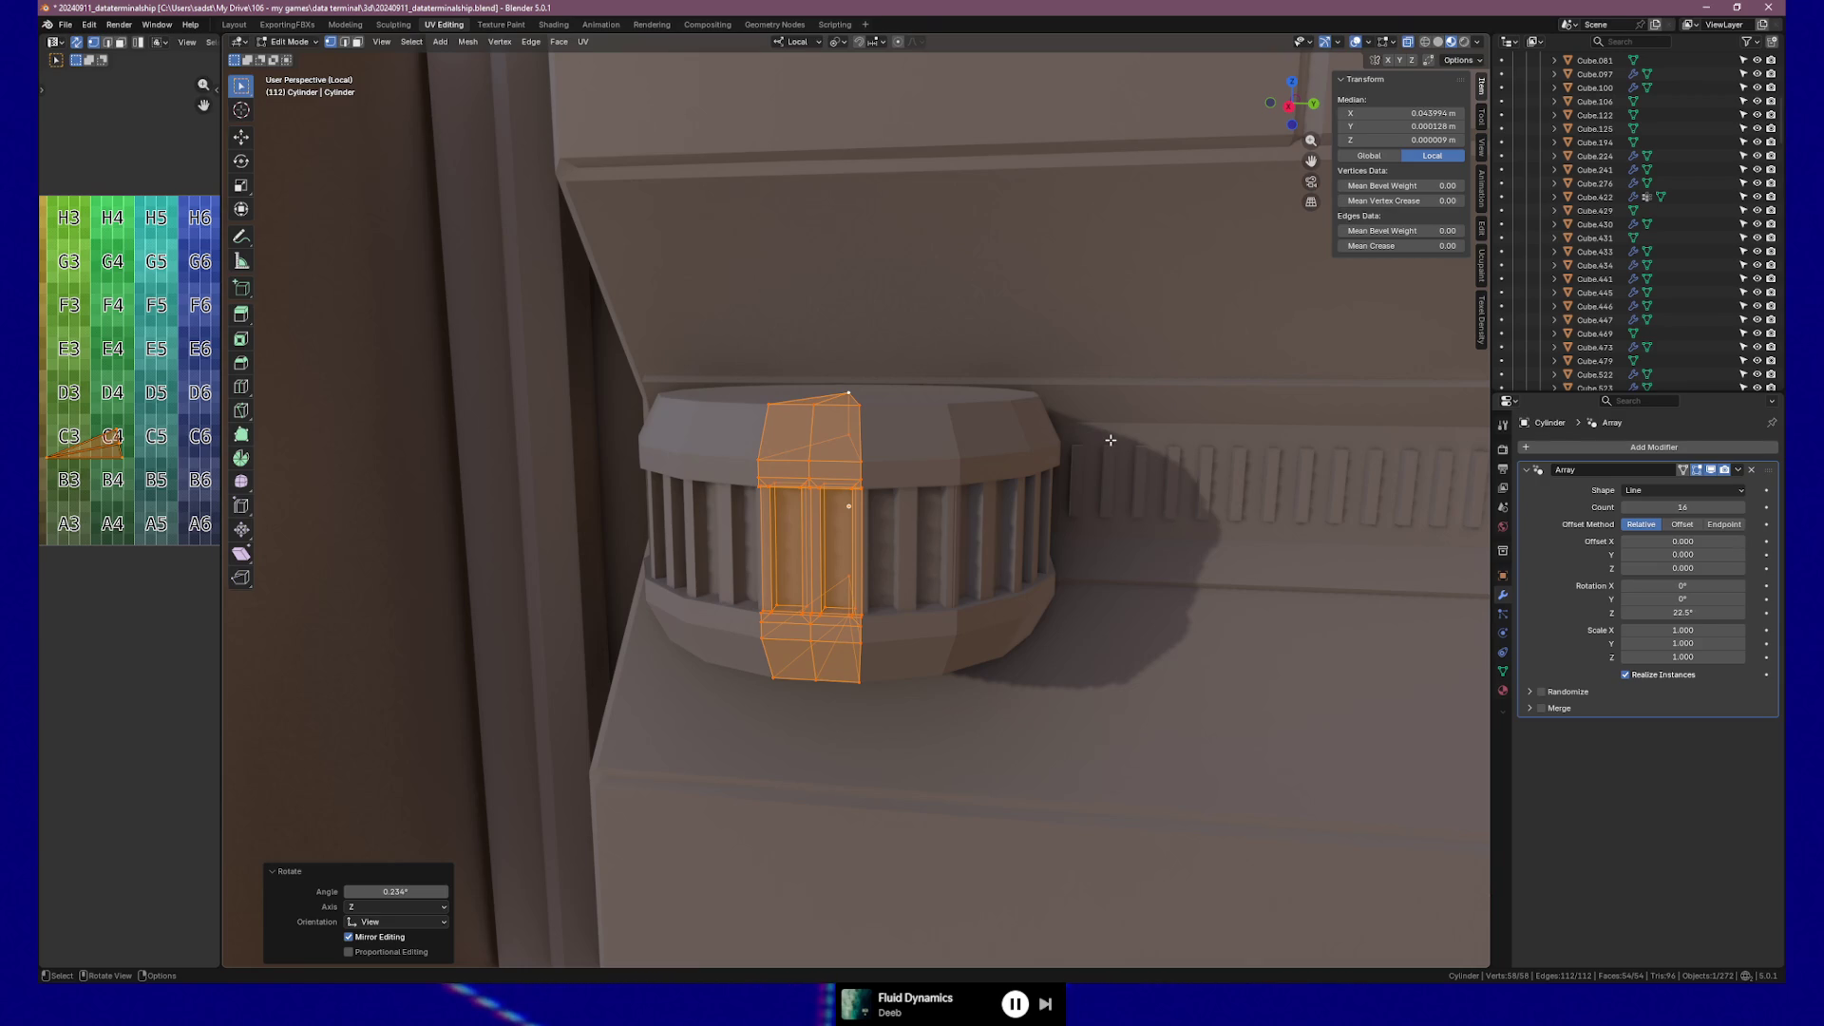
Select the wedge's top edge loop and trial scaling and sliding it, cancelling both.
scroll(726, 603, up, 5)
mouse_move(798, 721)
shift+middle_down()
mouse_move(917, 398)
mouse_move(916, 456)
mouse_move(1010, 300)
mouse_move(966, 352)
mouse_move(1115, 287)
shift+middle_up()
scroll(916, 398, up, 2)
scroll(916, 398, down, 3)
click(1010, 300)
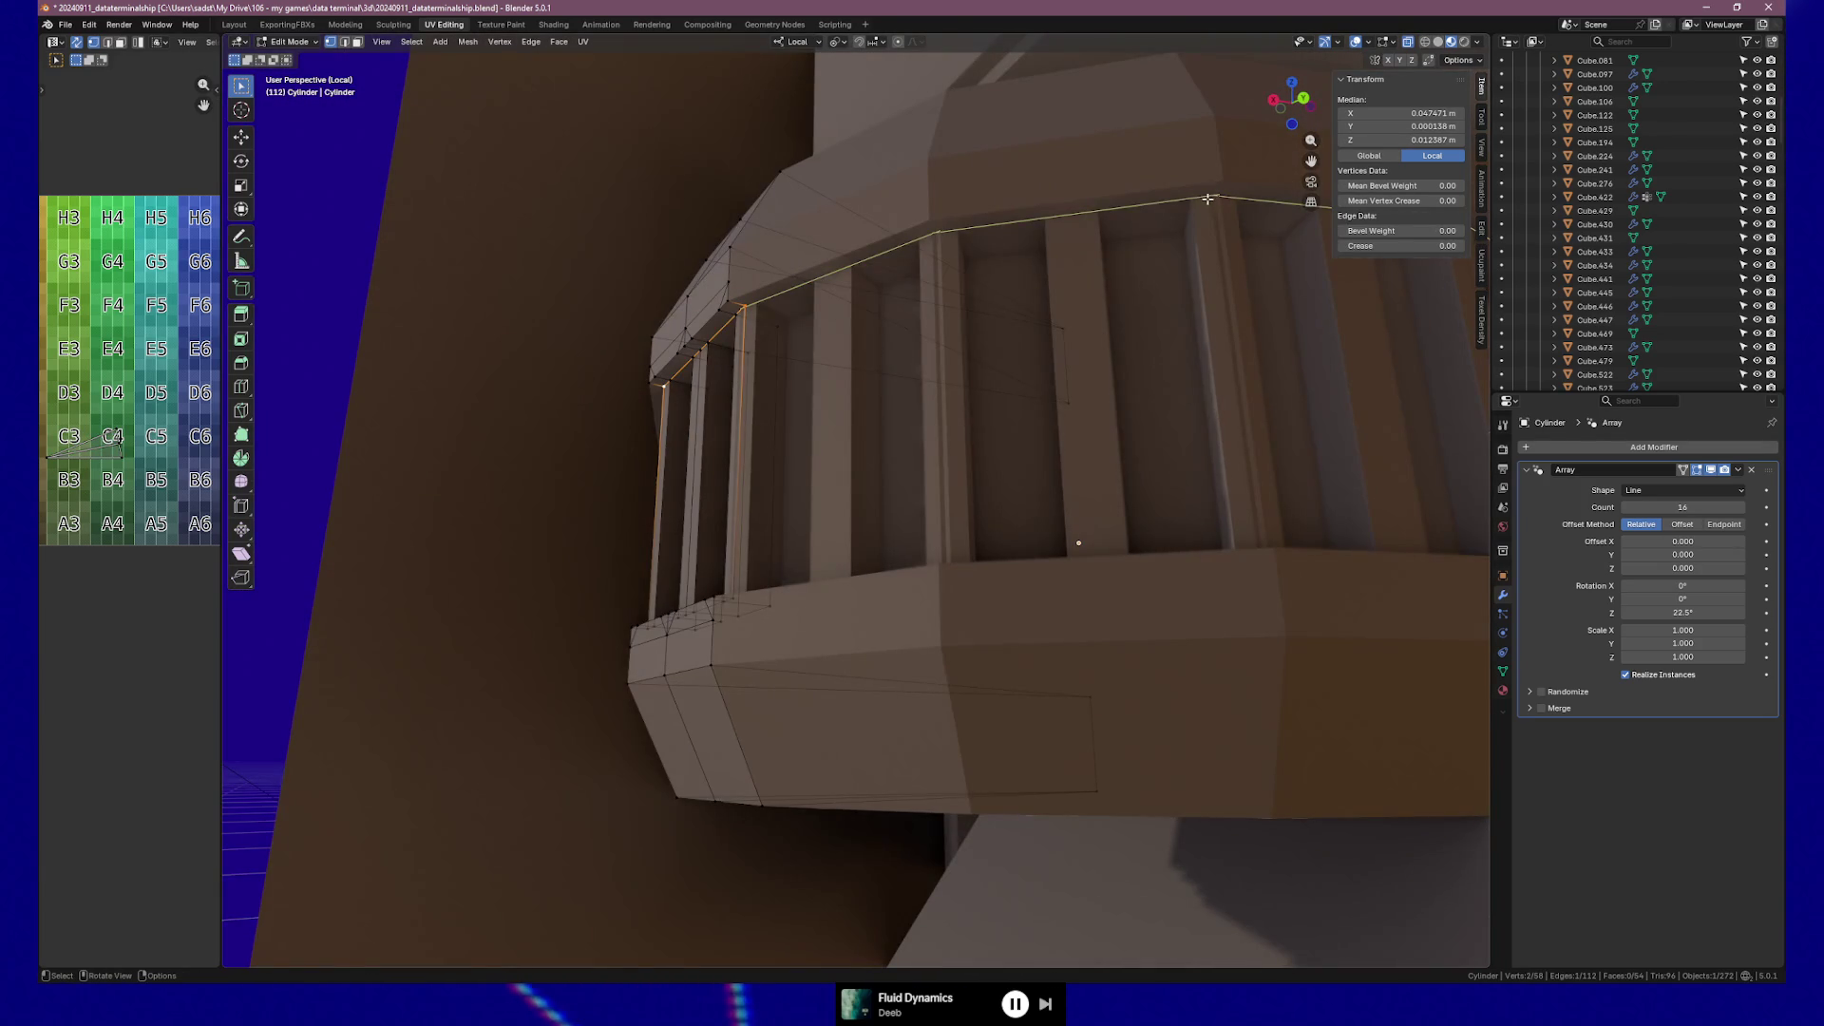
mouse_move(924, 237)
middle_down()
mouse_move(773, 297)
mouse_move(858, 297)
mouse_move(1045, 345)
middle_up()
scroll(859, 297, up, 3)
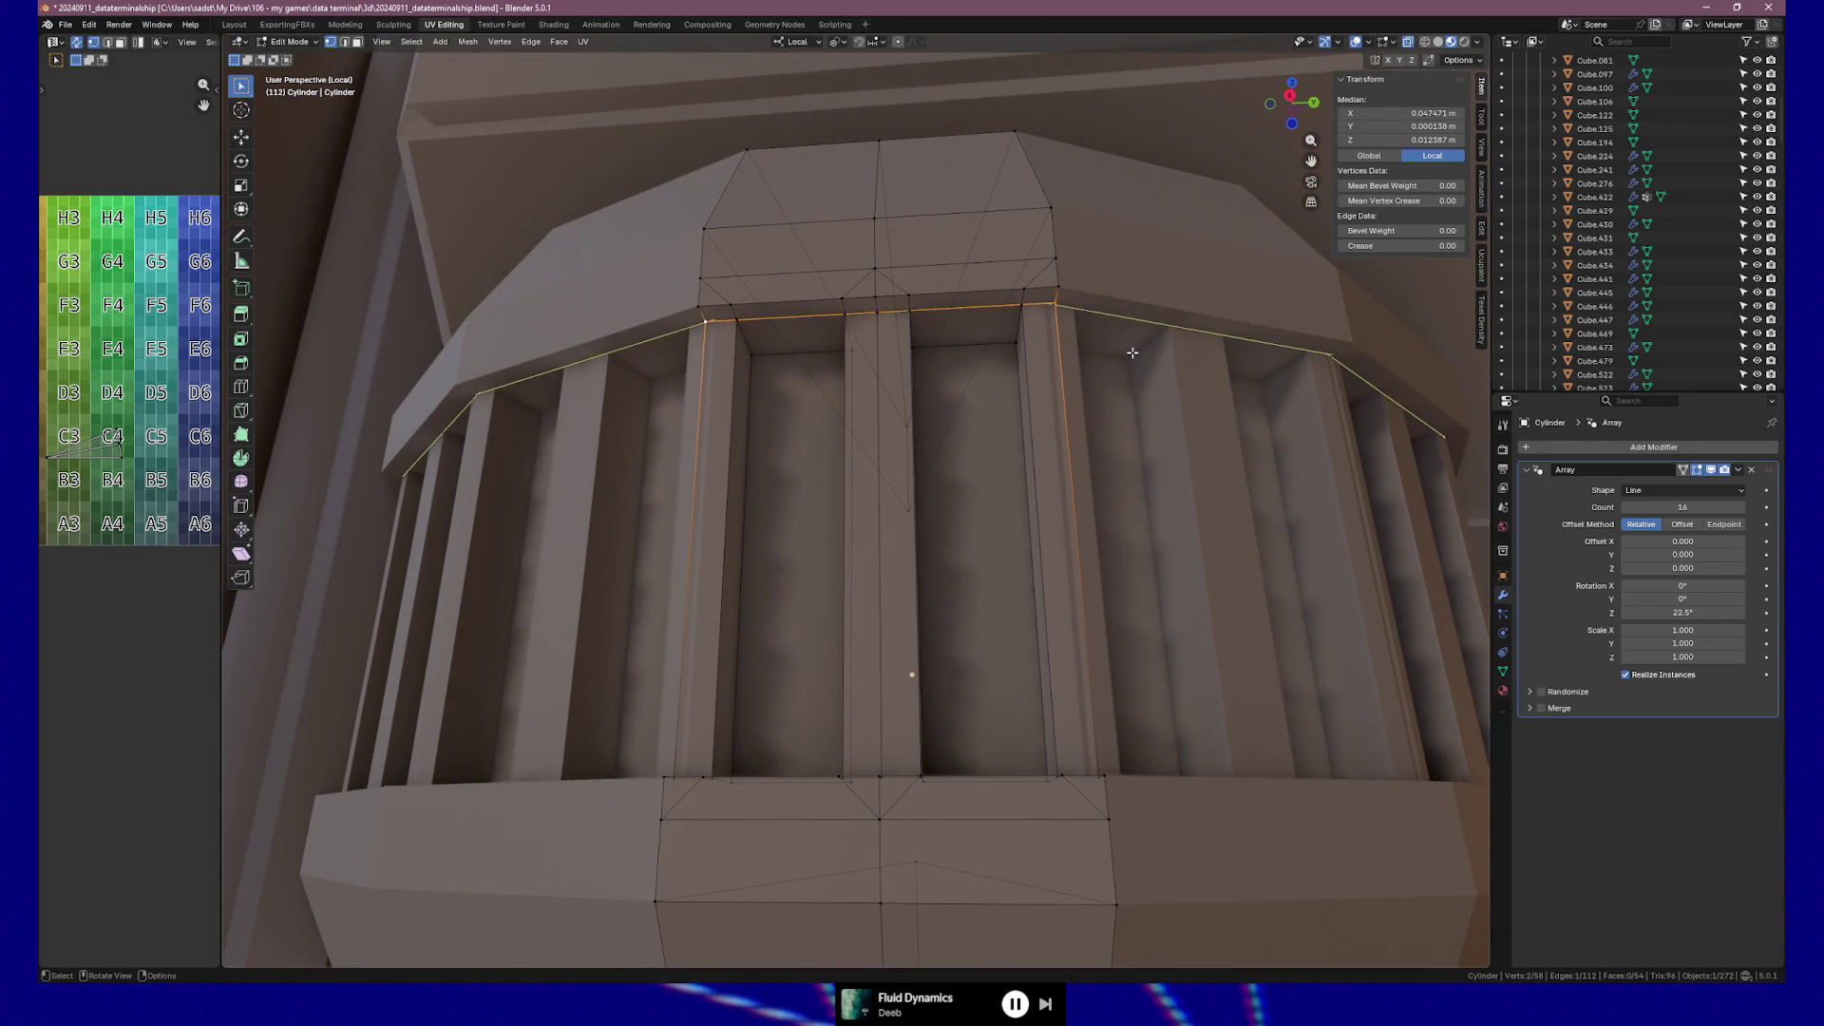
key(s)
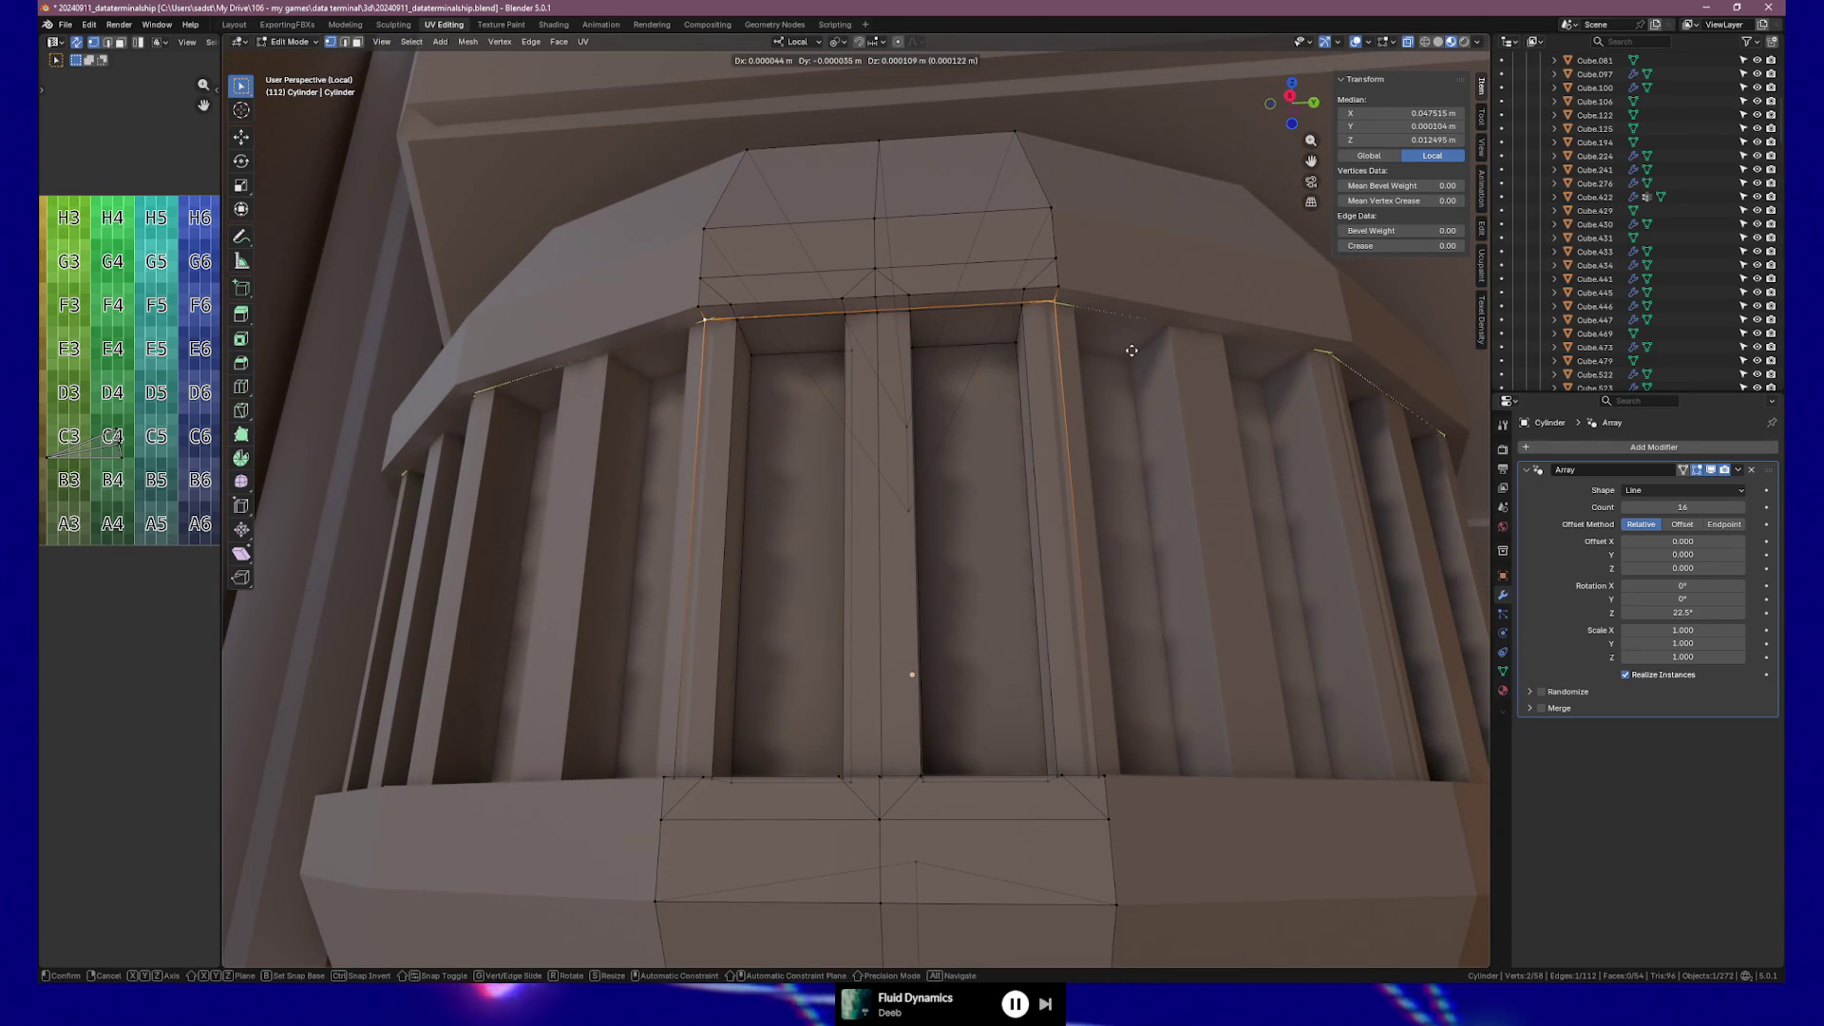
key(Escape)
key(g)
key(g)
key(Escape)
key(s)
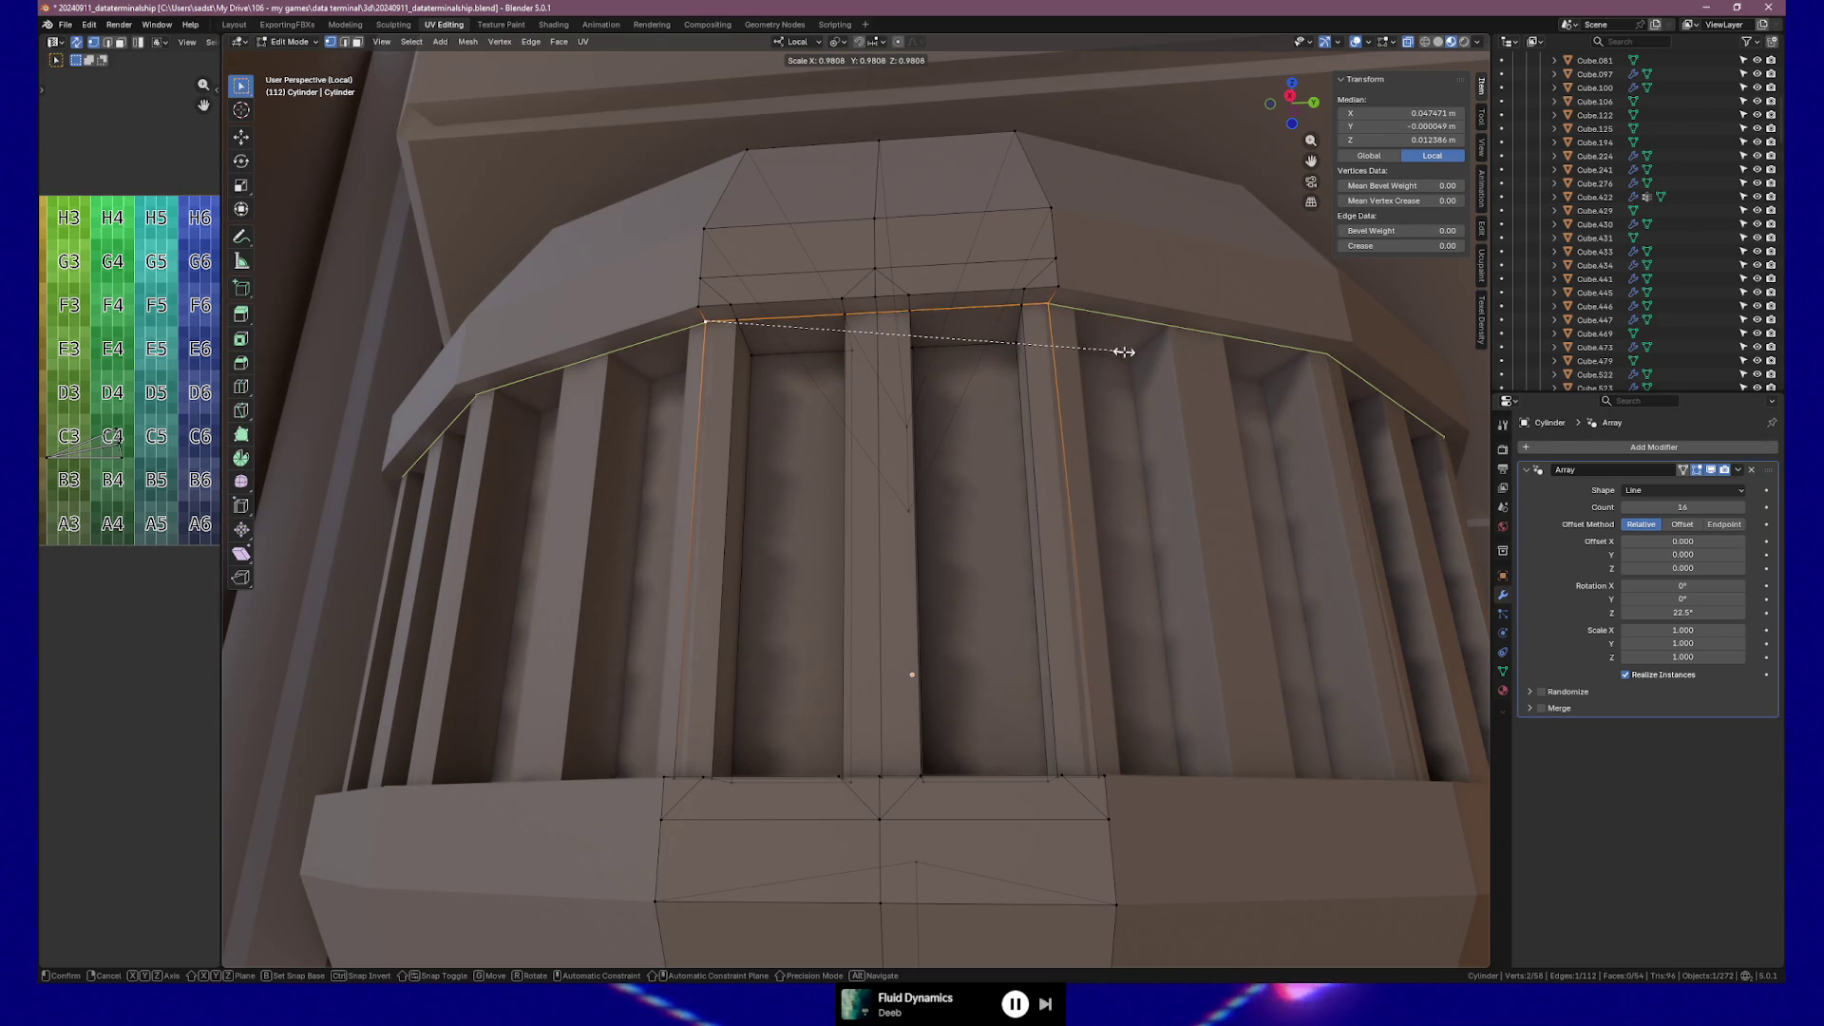
key(Escape)
Change the pivot, scale the loop along local Y to 0.947 then 0.925, and return to Object Mode.
click(847, 47)
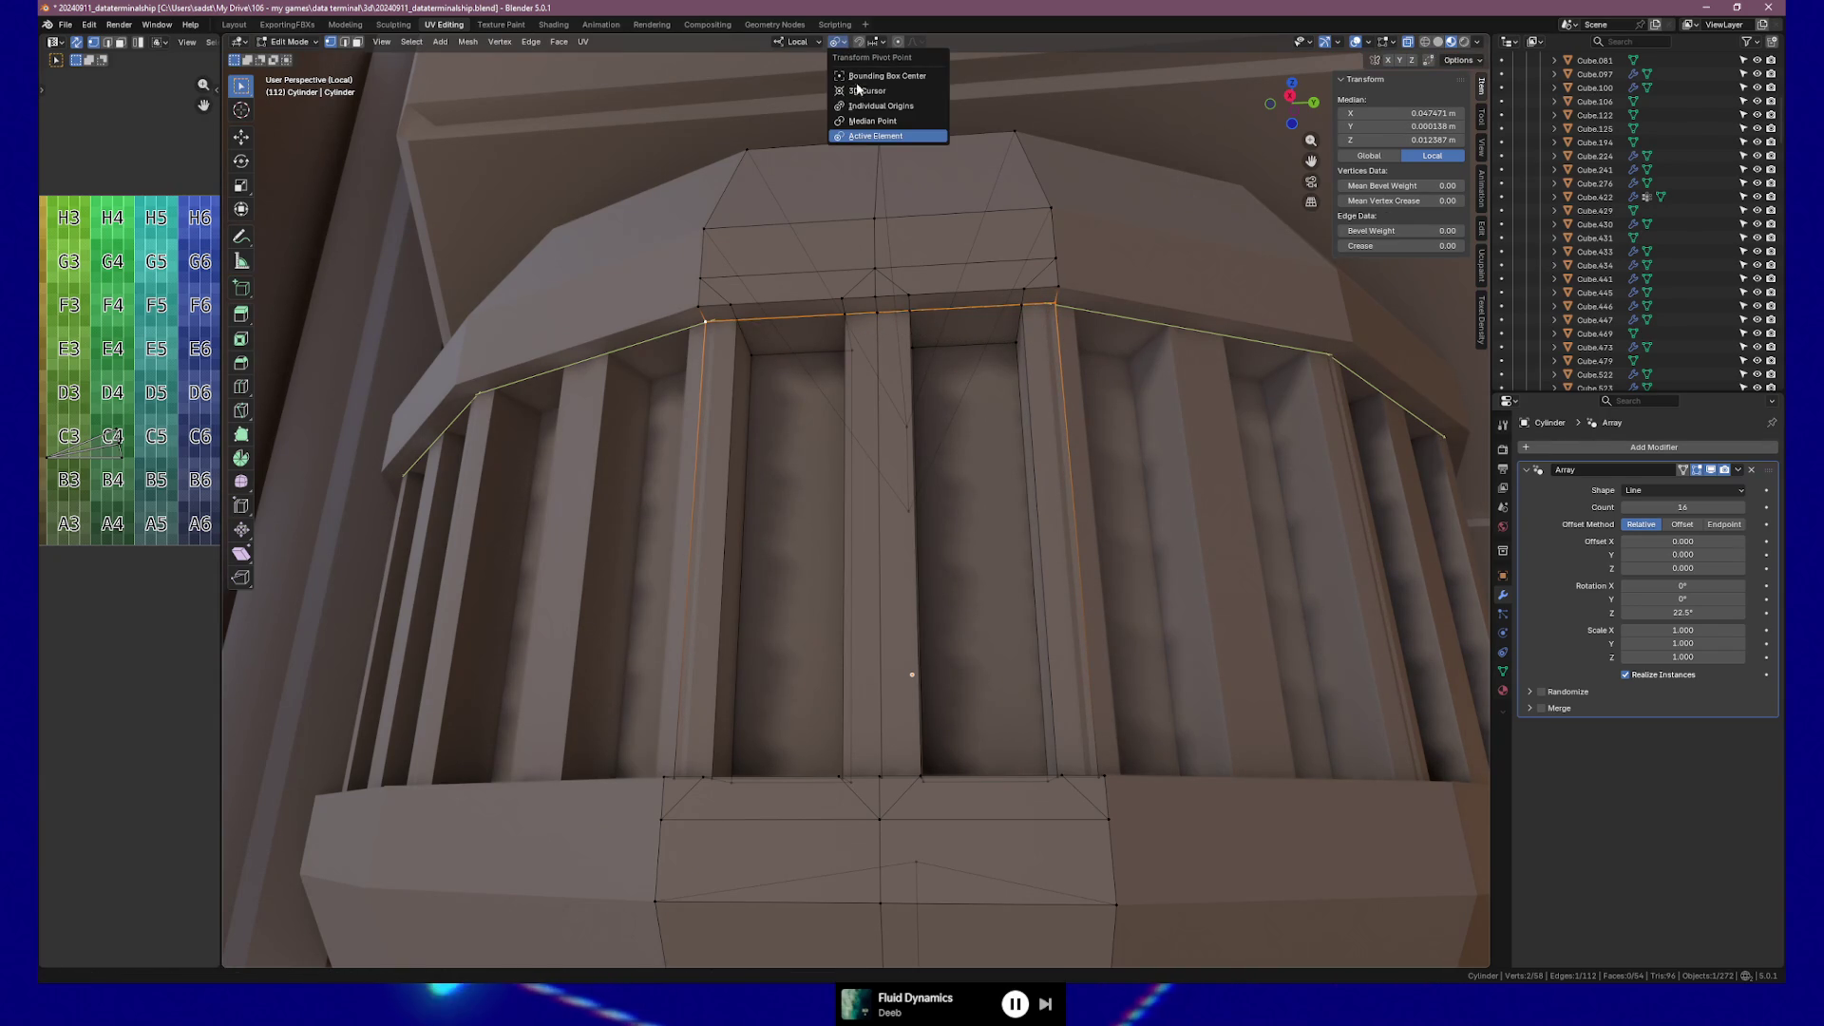
click(897, 106)
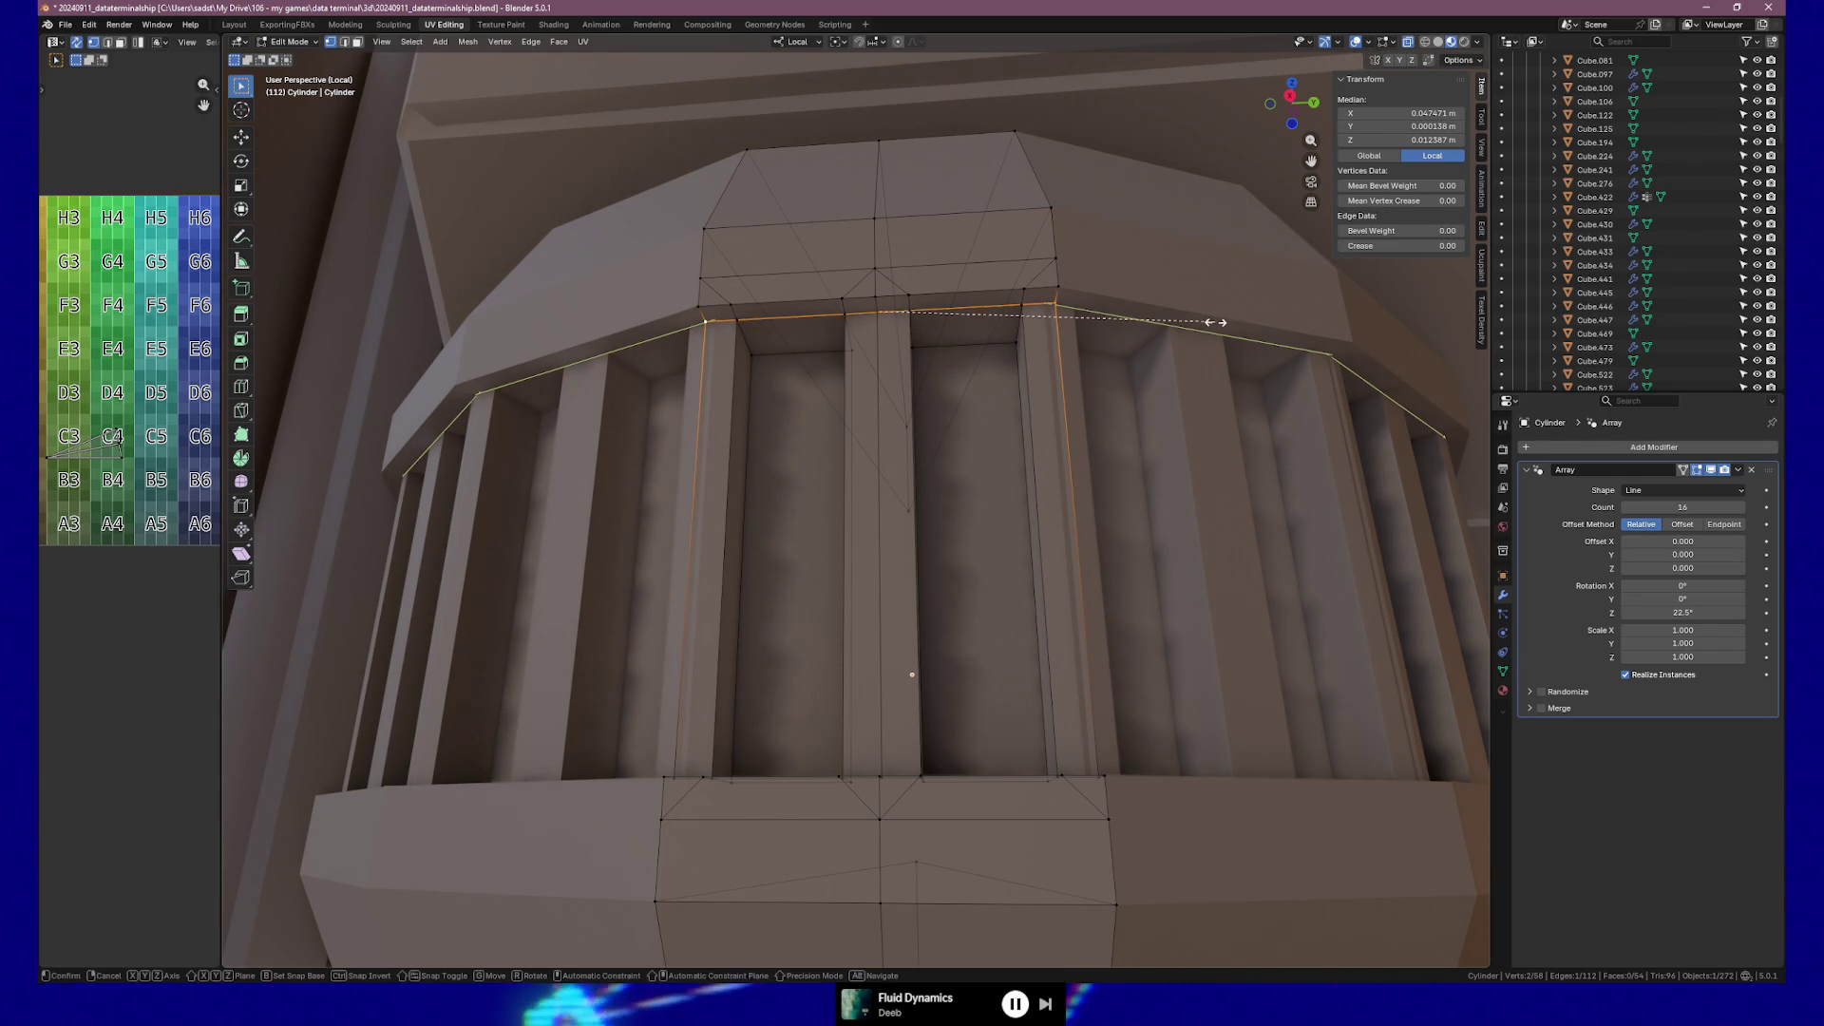
key(s)
key(y)
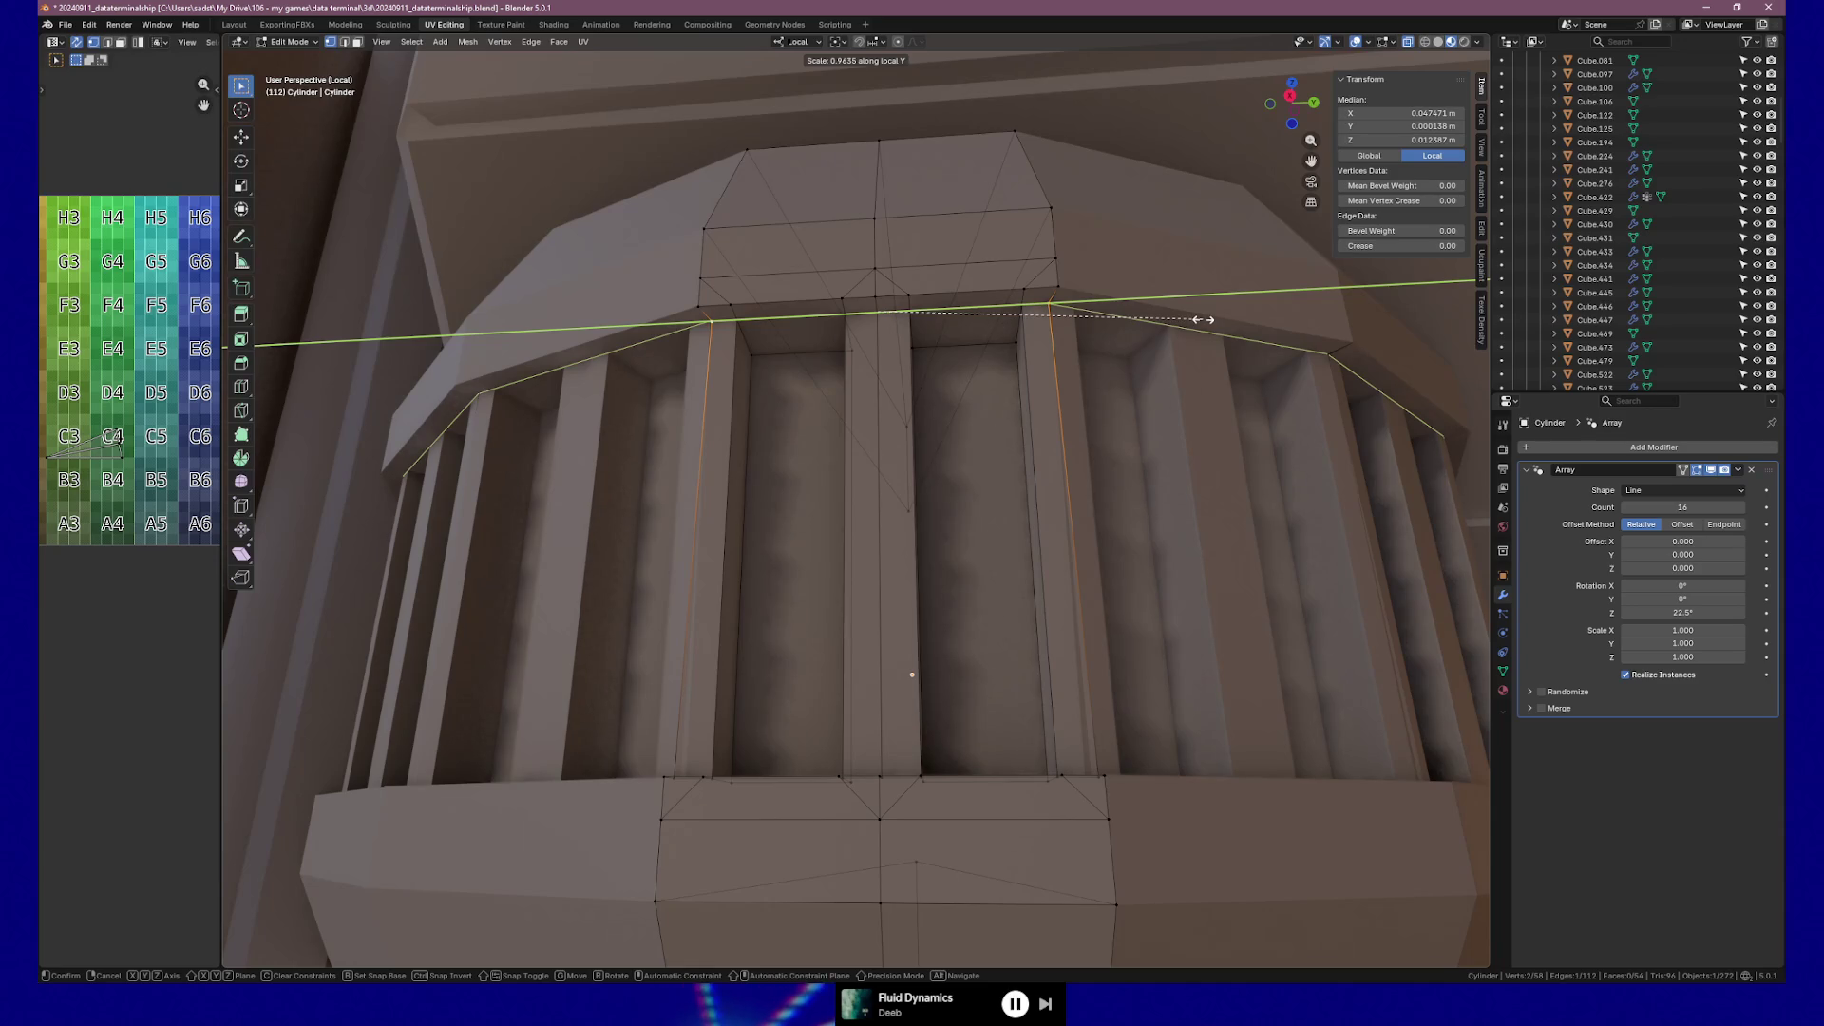
click(1193, 319)
scroll(1187, 313, up, 5)
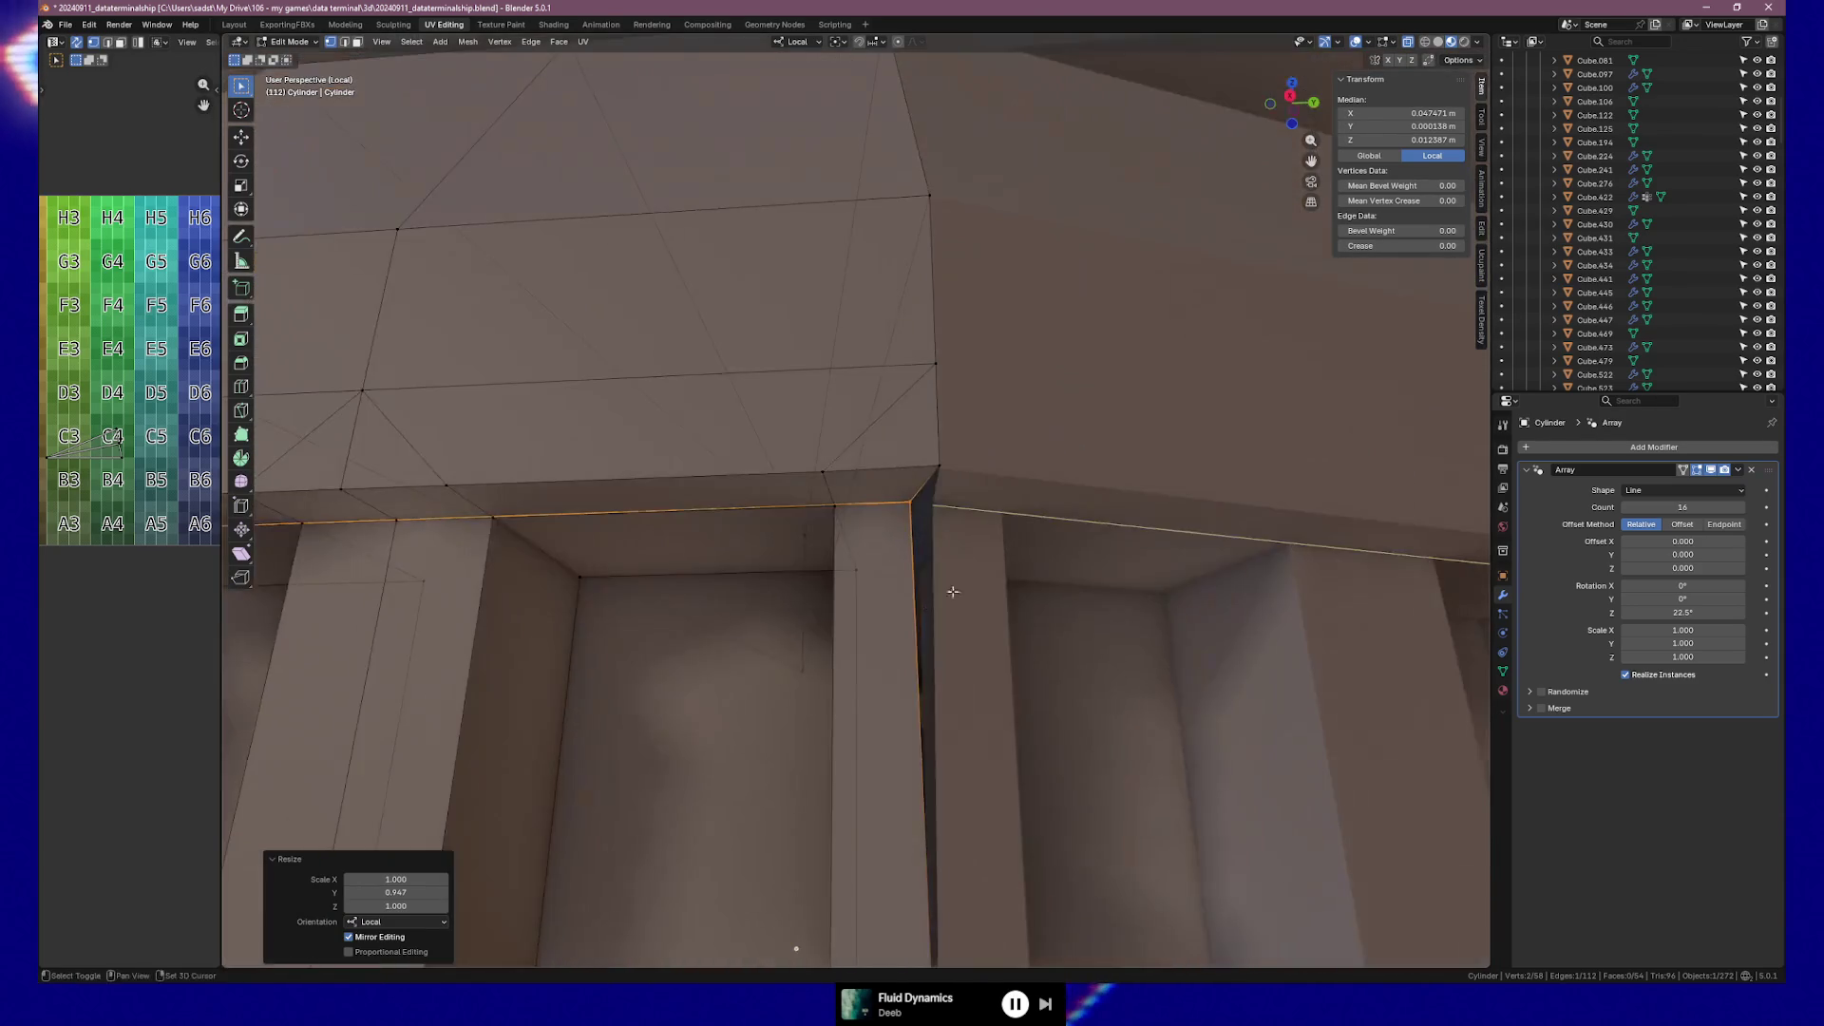
mouse_move(953, 591)
middle_down()
mouse_move(1026, 542)
mouse_move(992, 524)
middle_up()
key(s)
key(y)
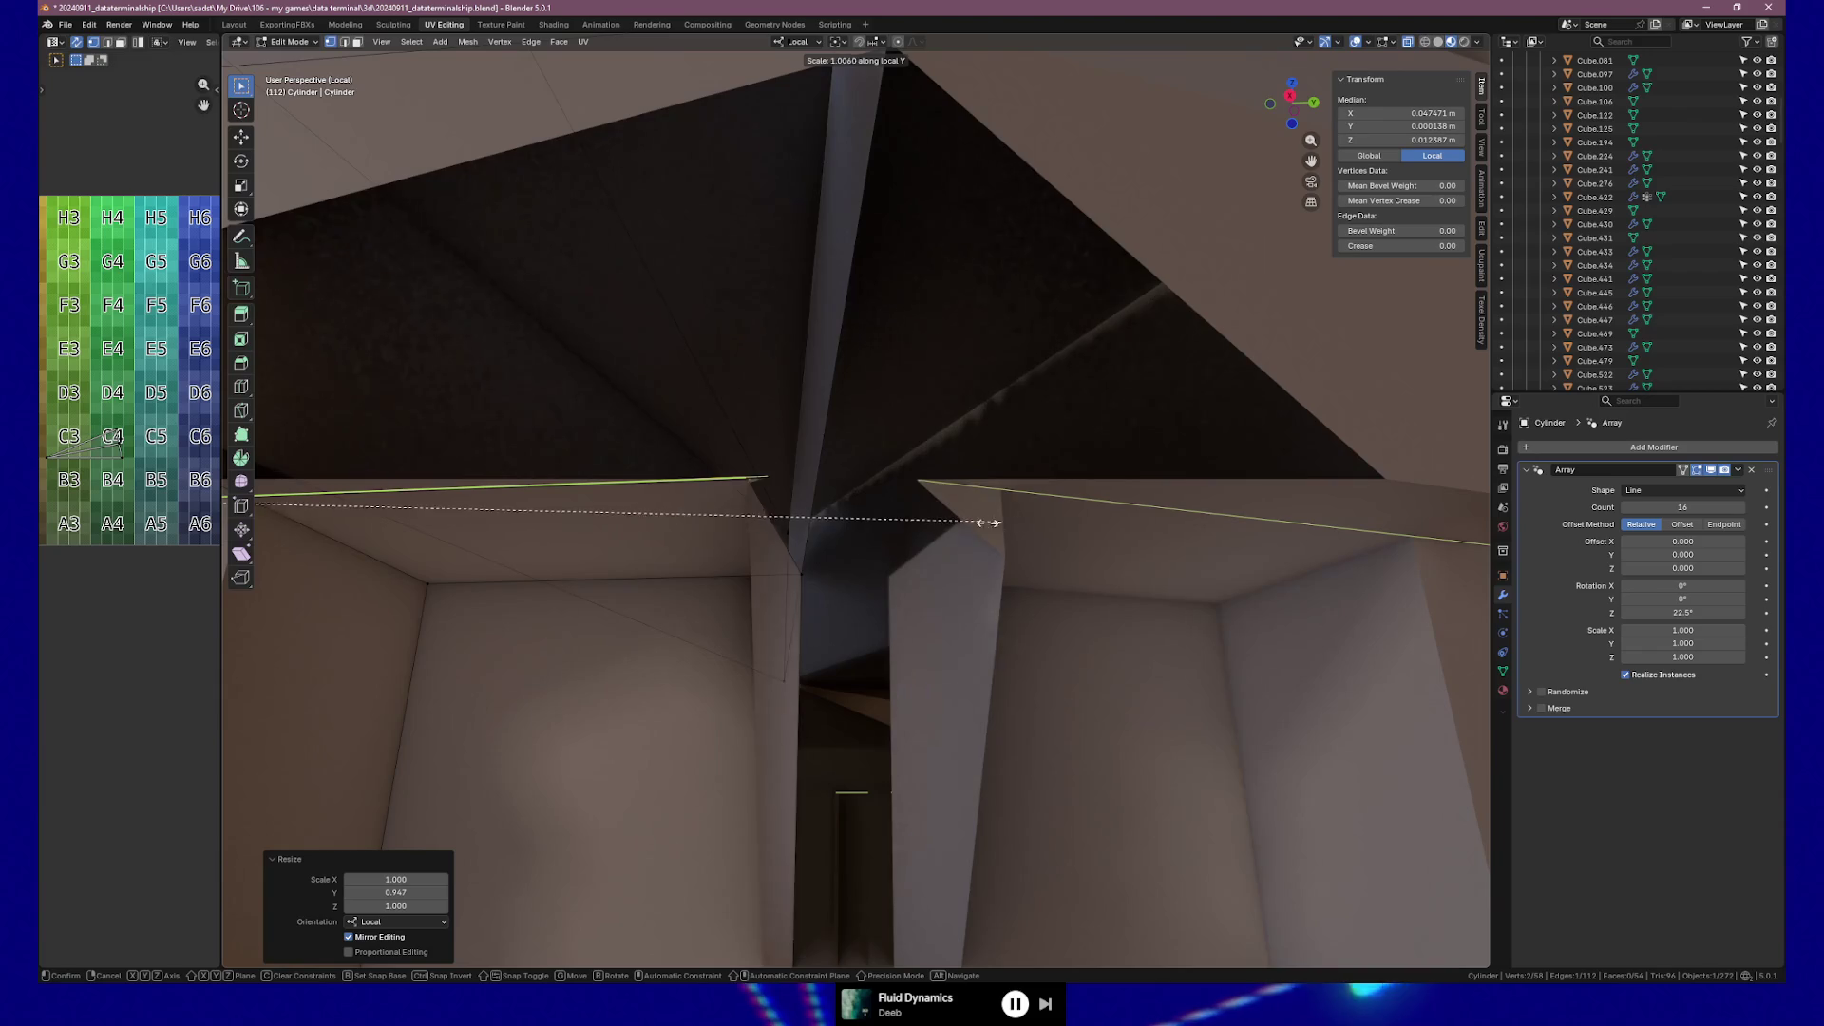
click(930, 520)
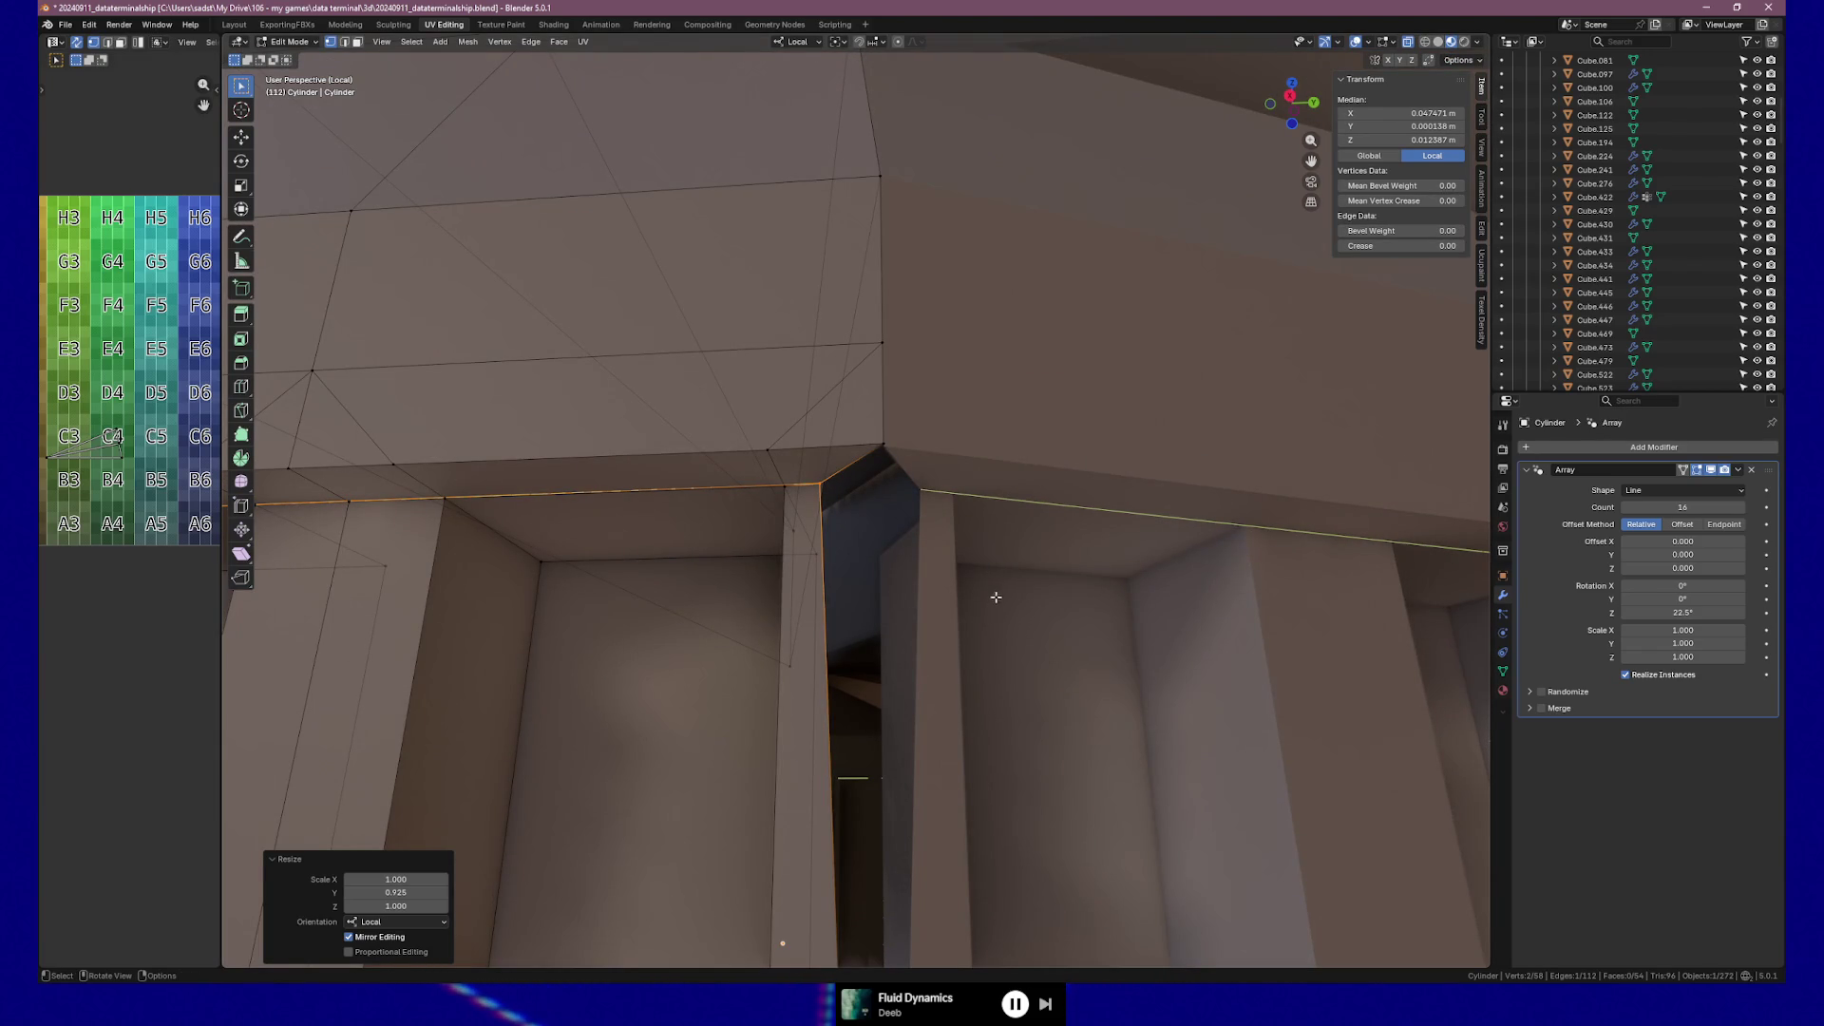
key(Tab)
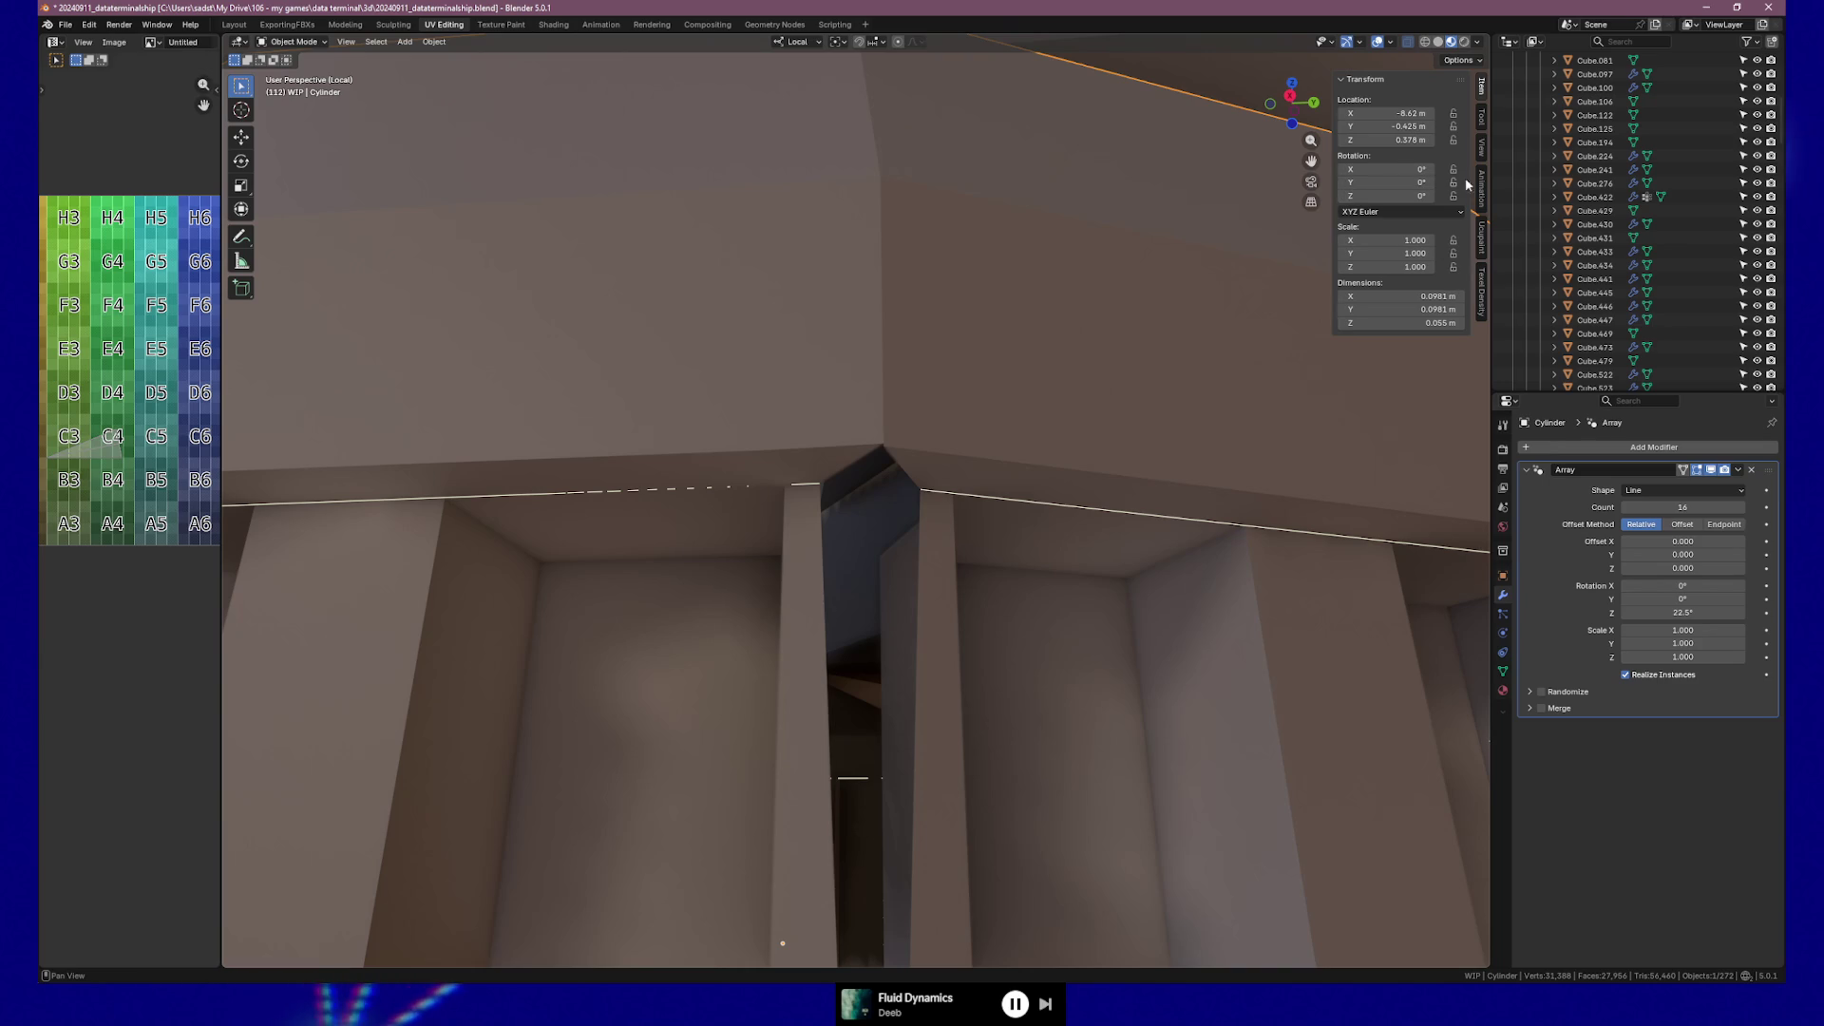
Set the viewport Clip Start to 0.001 m in the View sidebar and re-enter Edit Mode.
click(1480, 147)
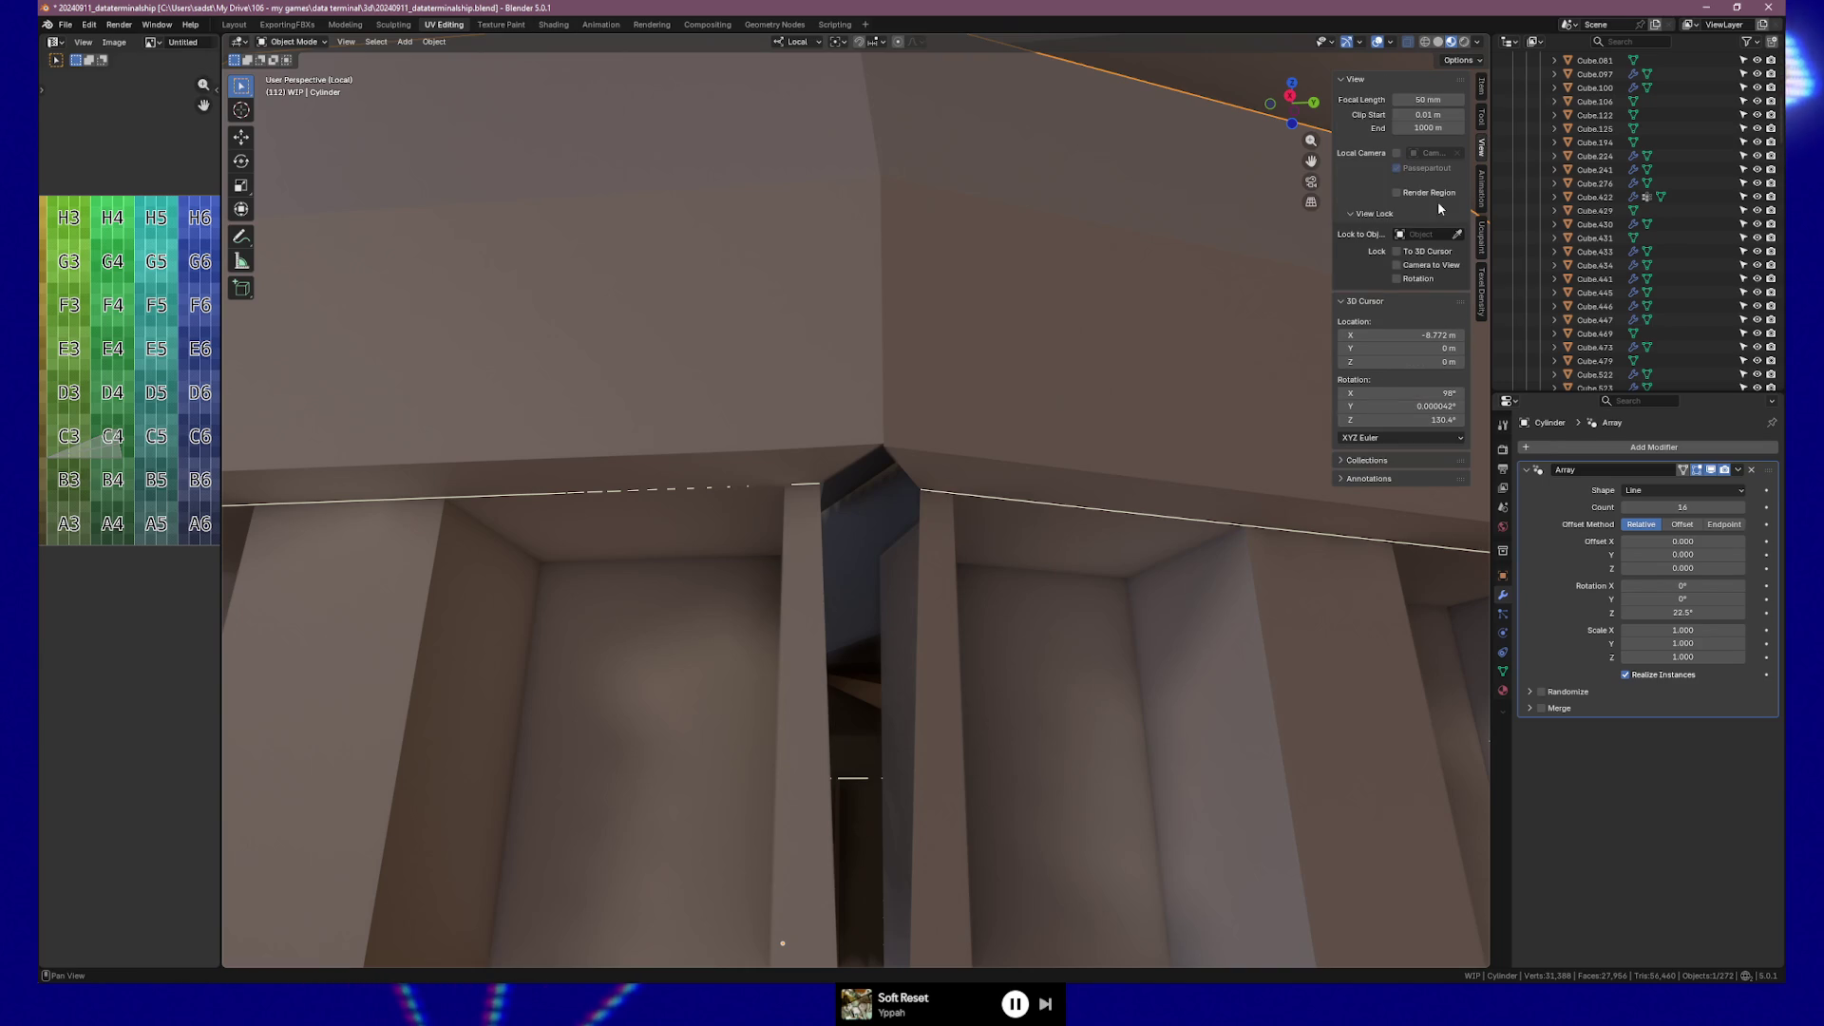
click(1443, 113)
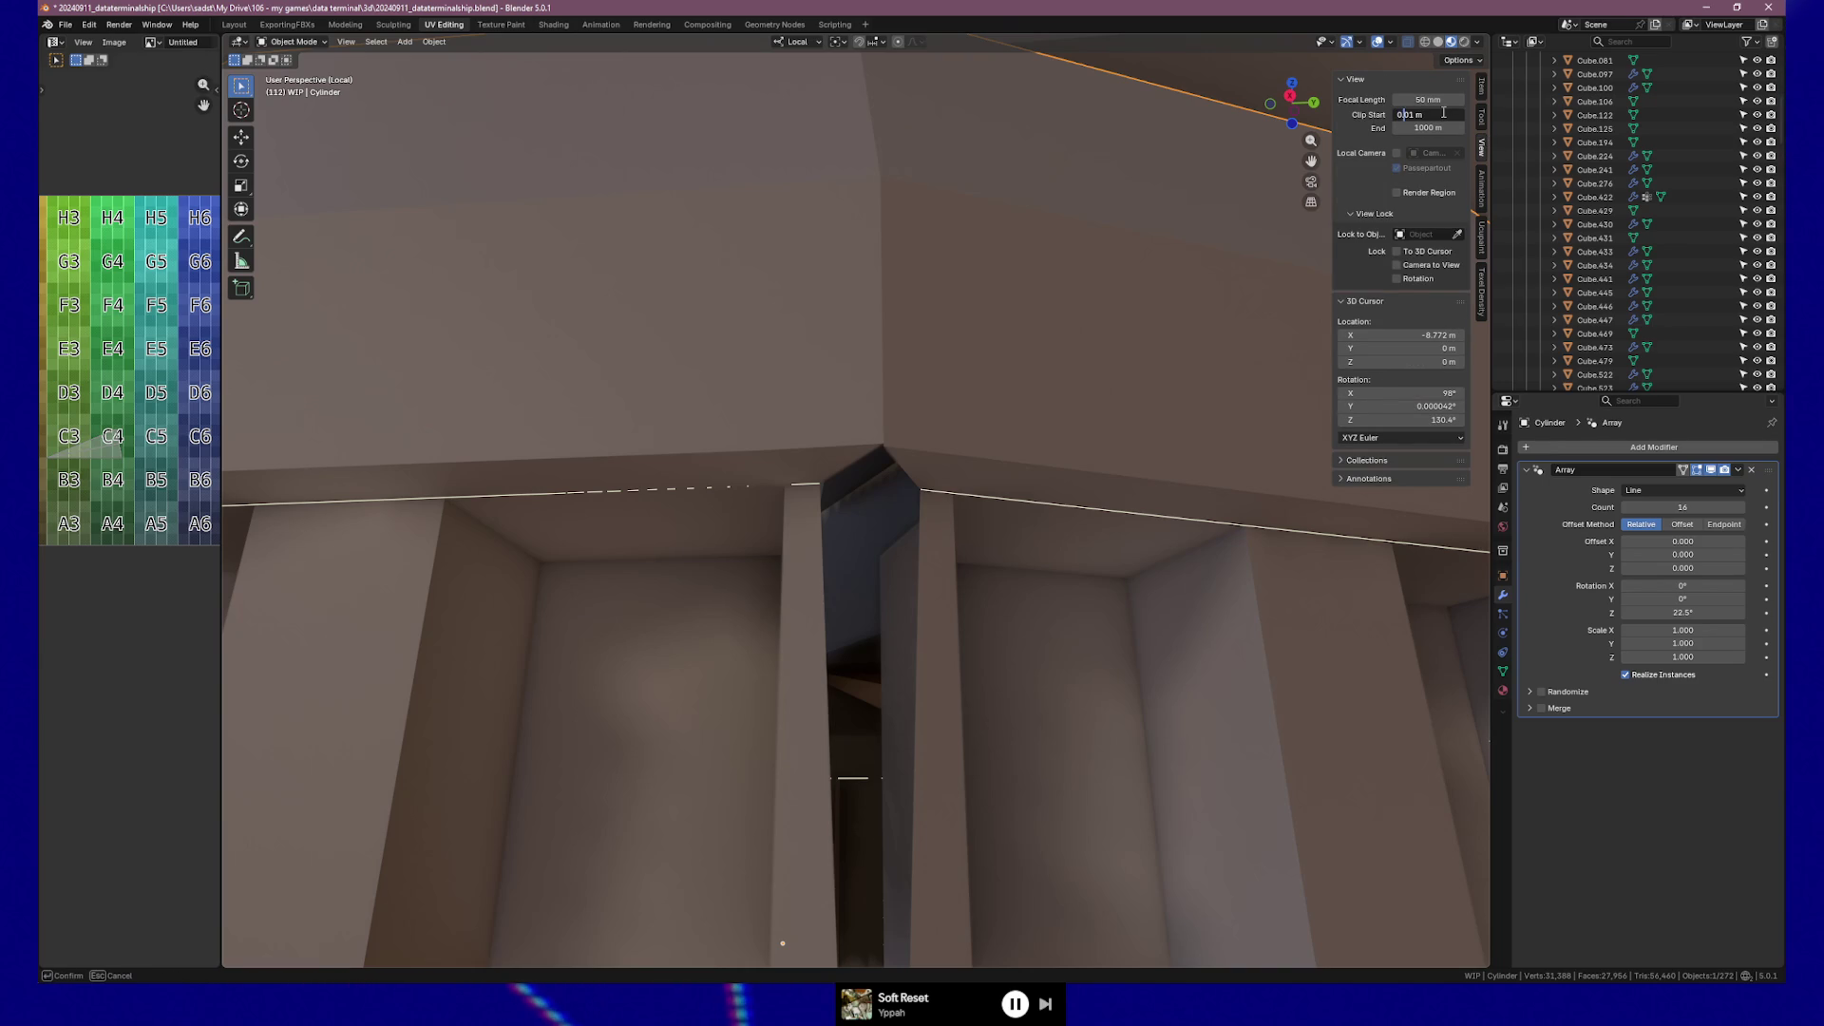
scroll(859, 503, down, 3)
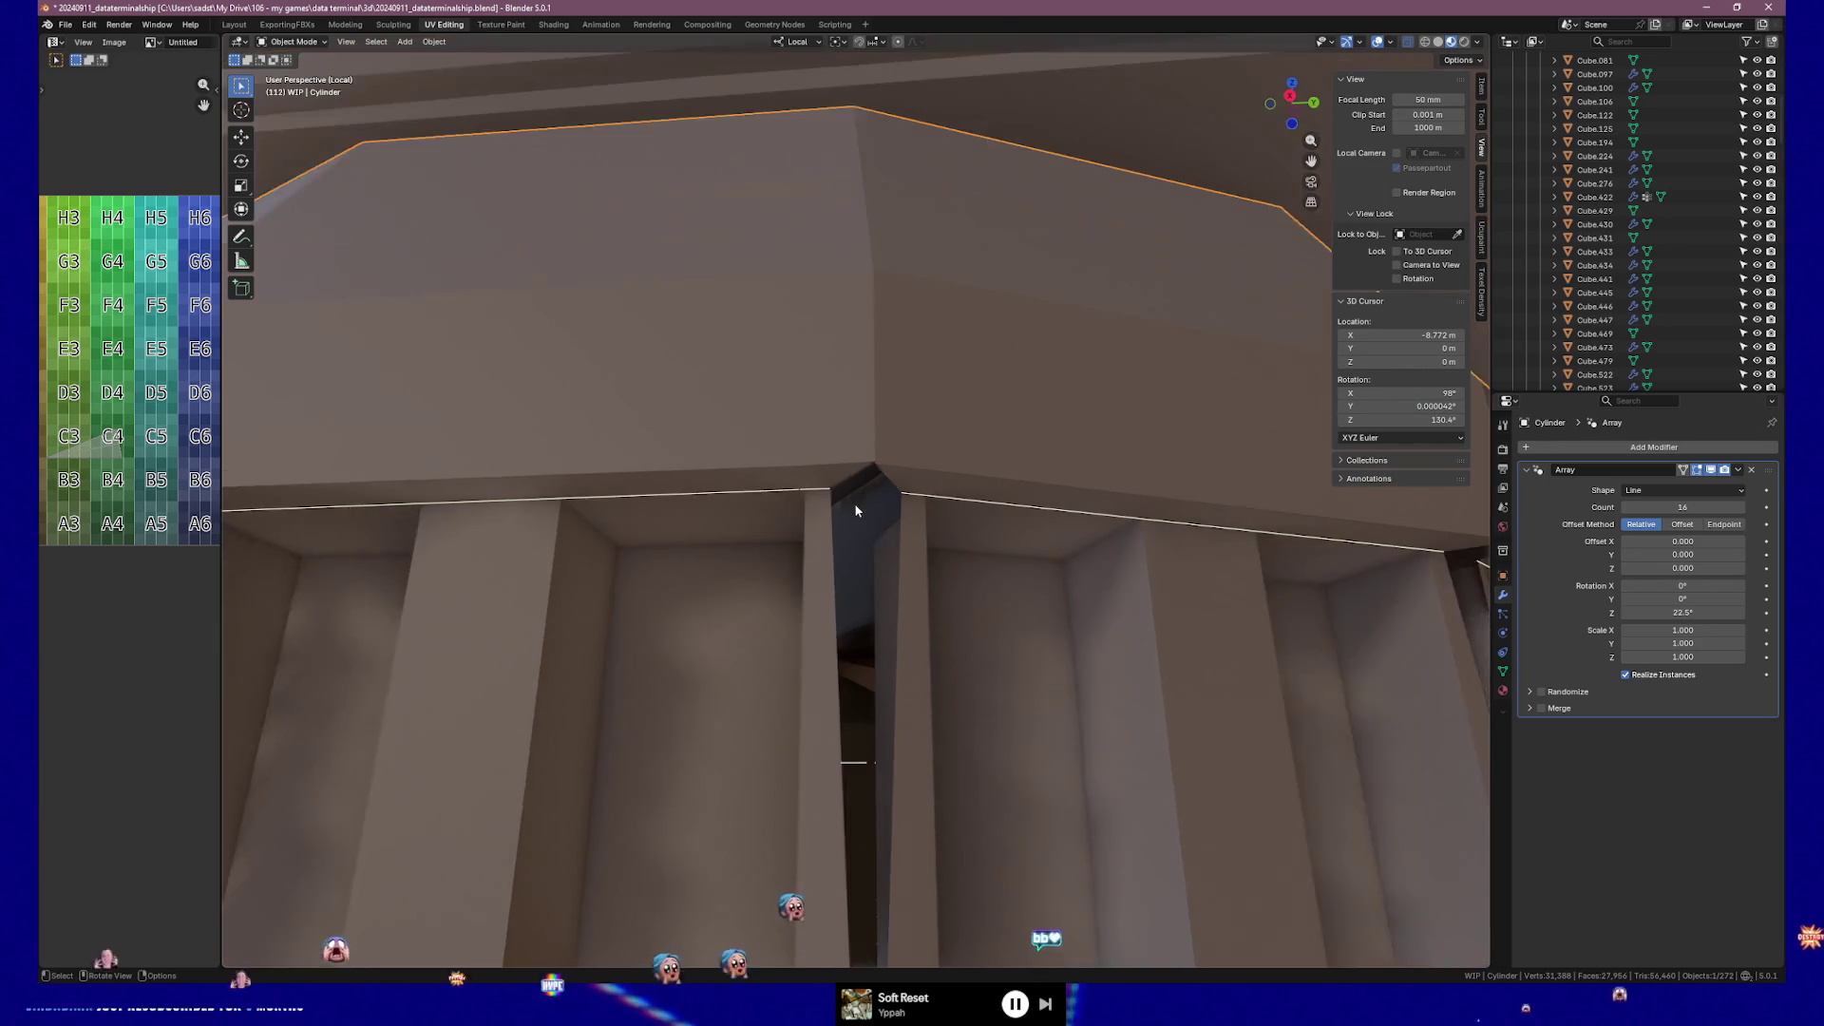
scroll(855, 510, up, 4)
scroll(855, 511, up, 2)
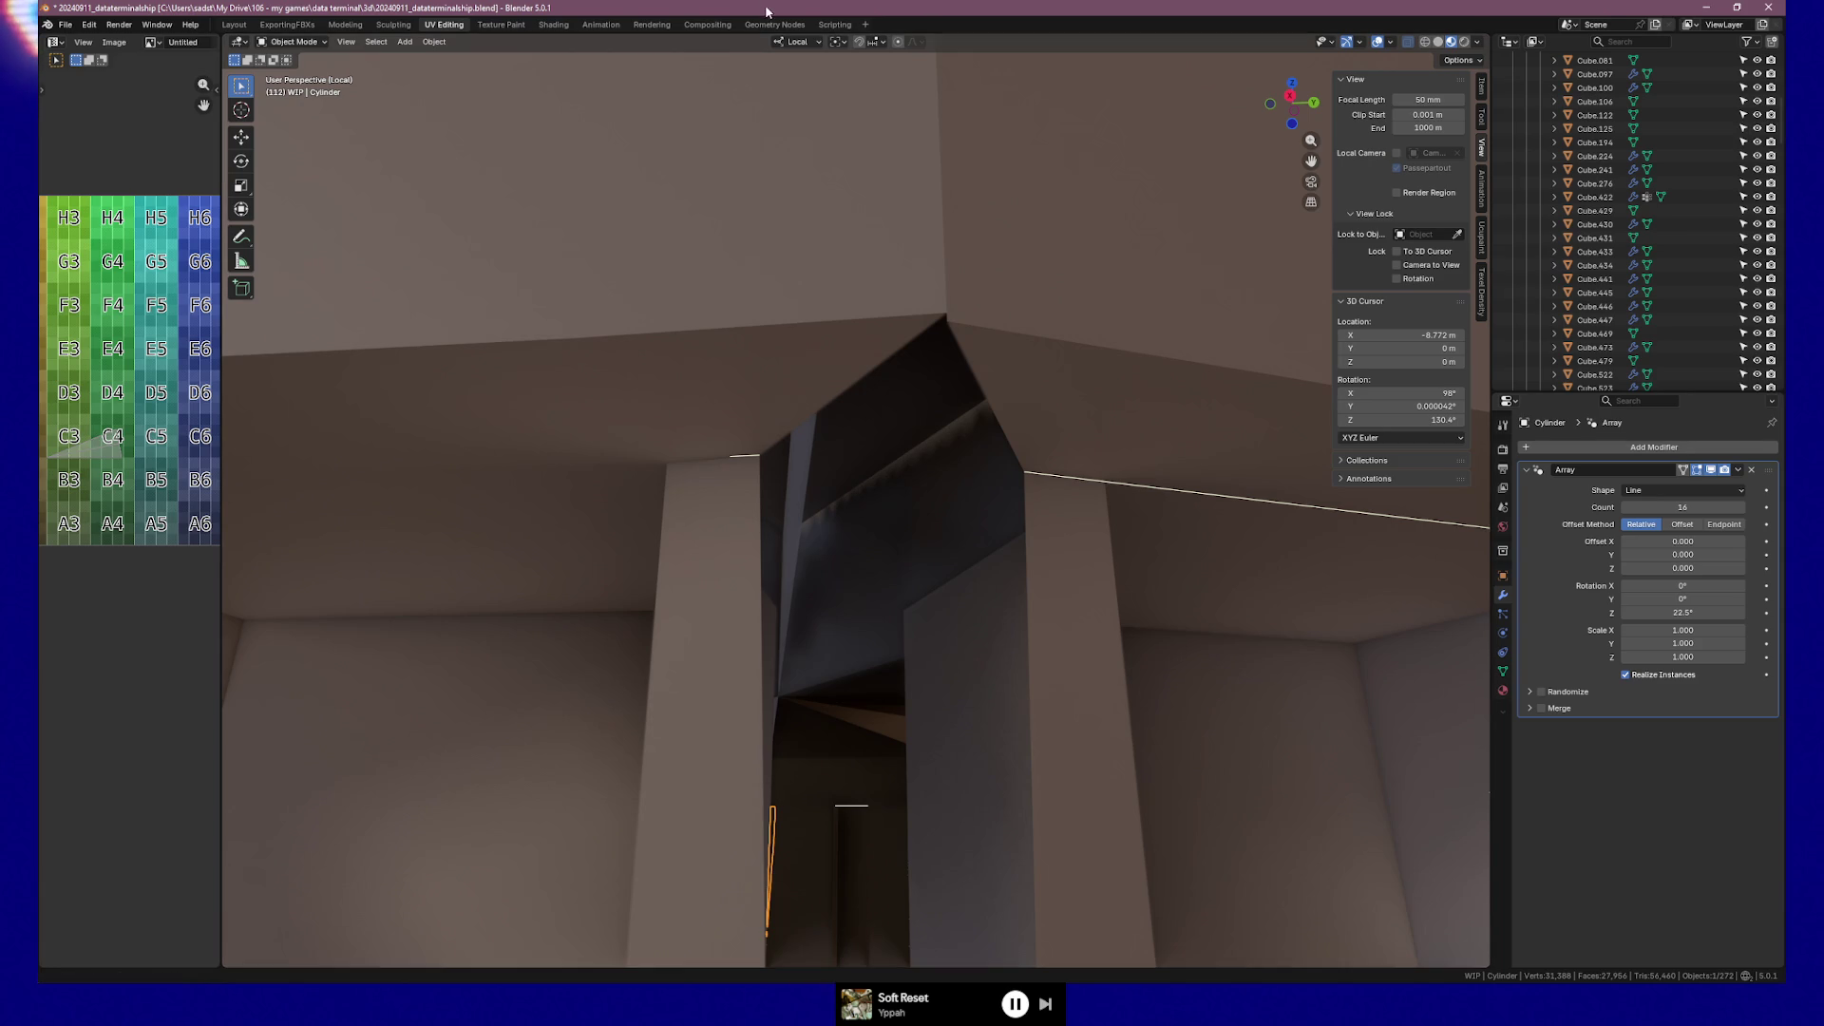
key(Tab)
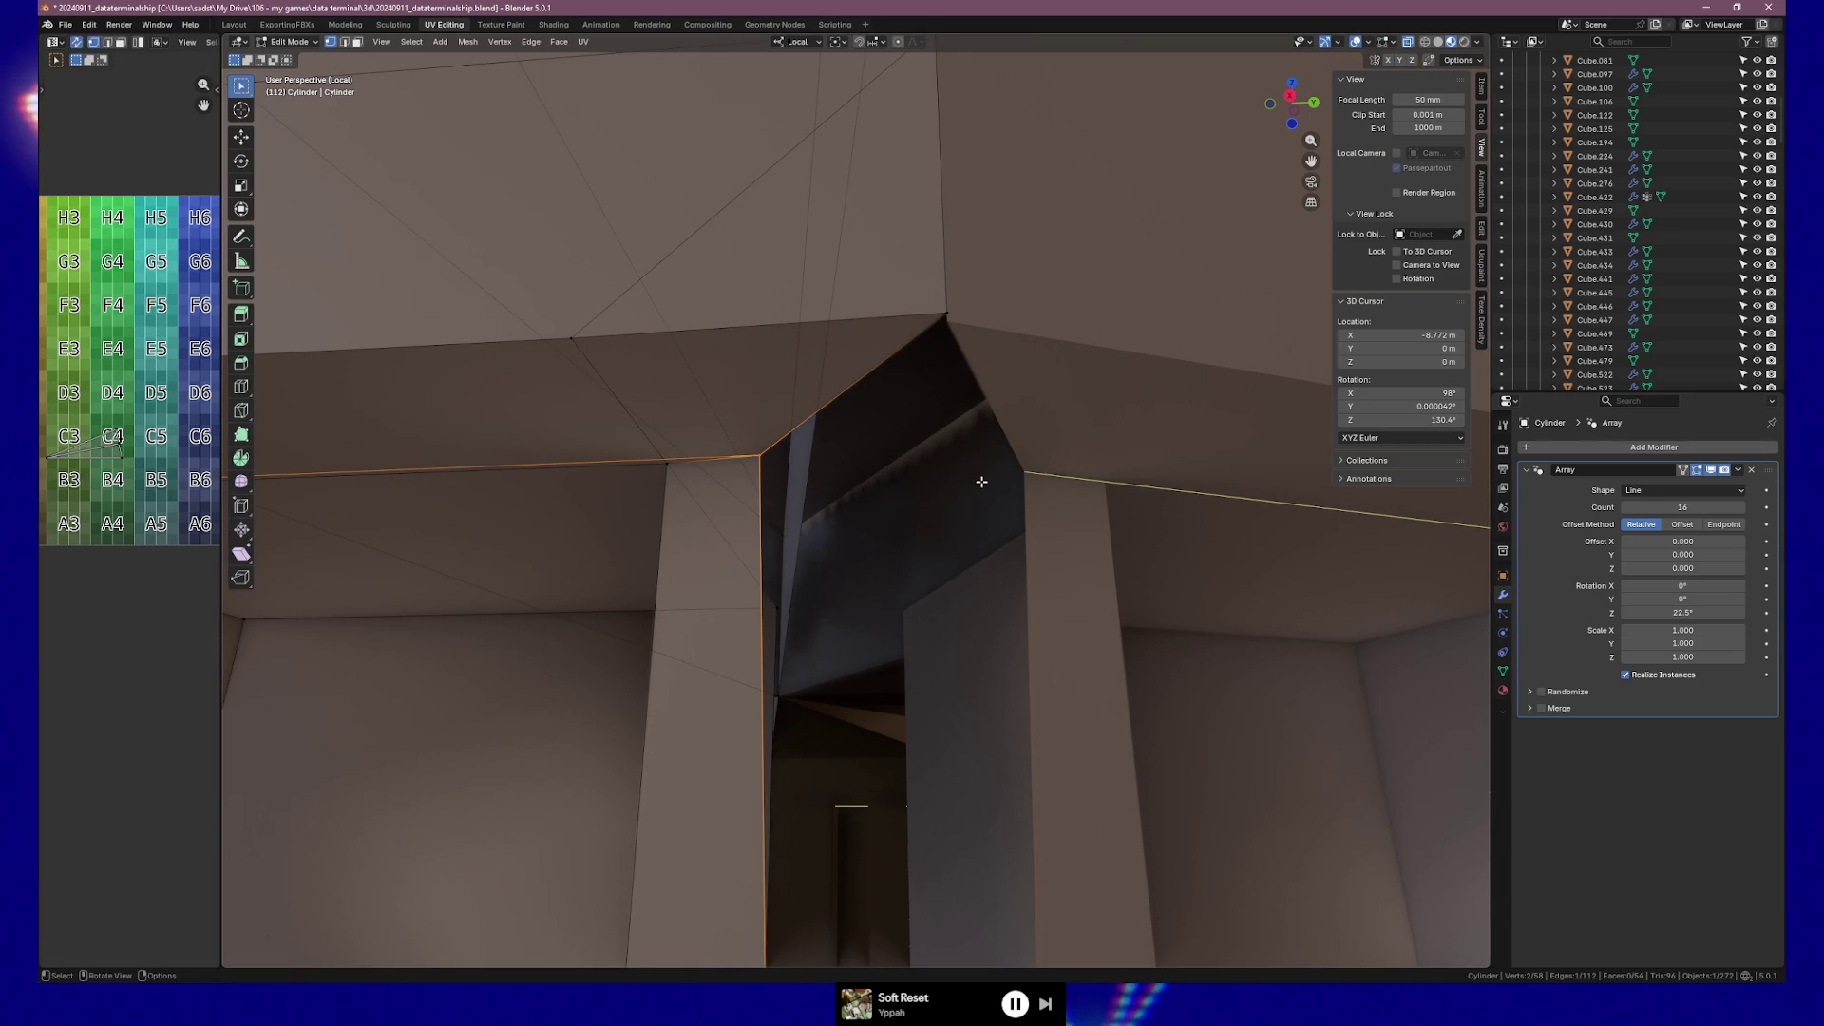
Scale the ceiling band's selected edge along local Y by 1.099, then undo it.
scroll(981, 481, down, 2)
mouse_move(978, 482)
middle_down()
mouse_move(737, 513)
mouse_move(831, 529)
mouse_move(960, 496)
mouse_move(832, 497)
middle_up()
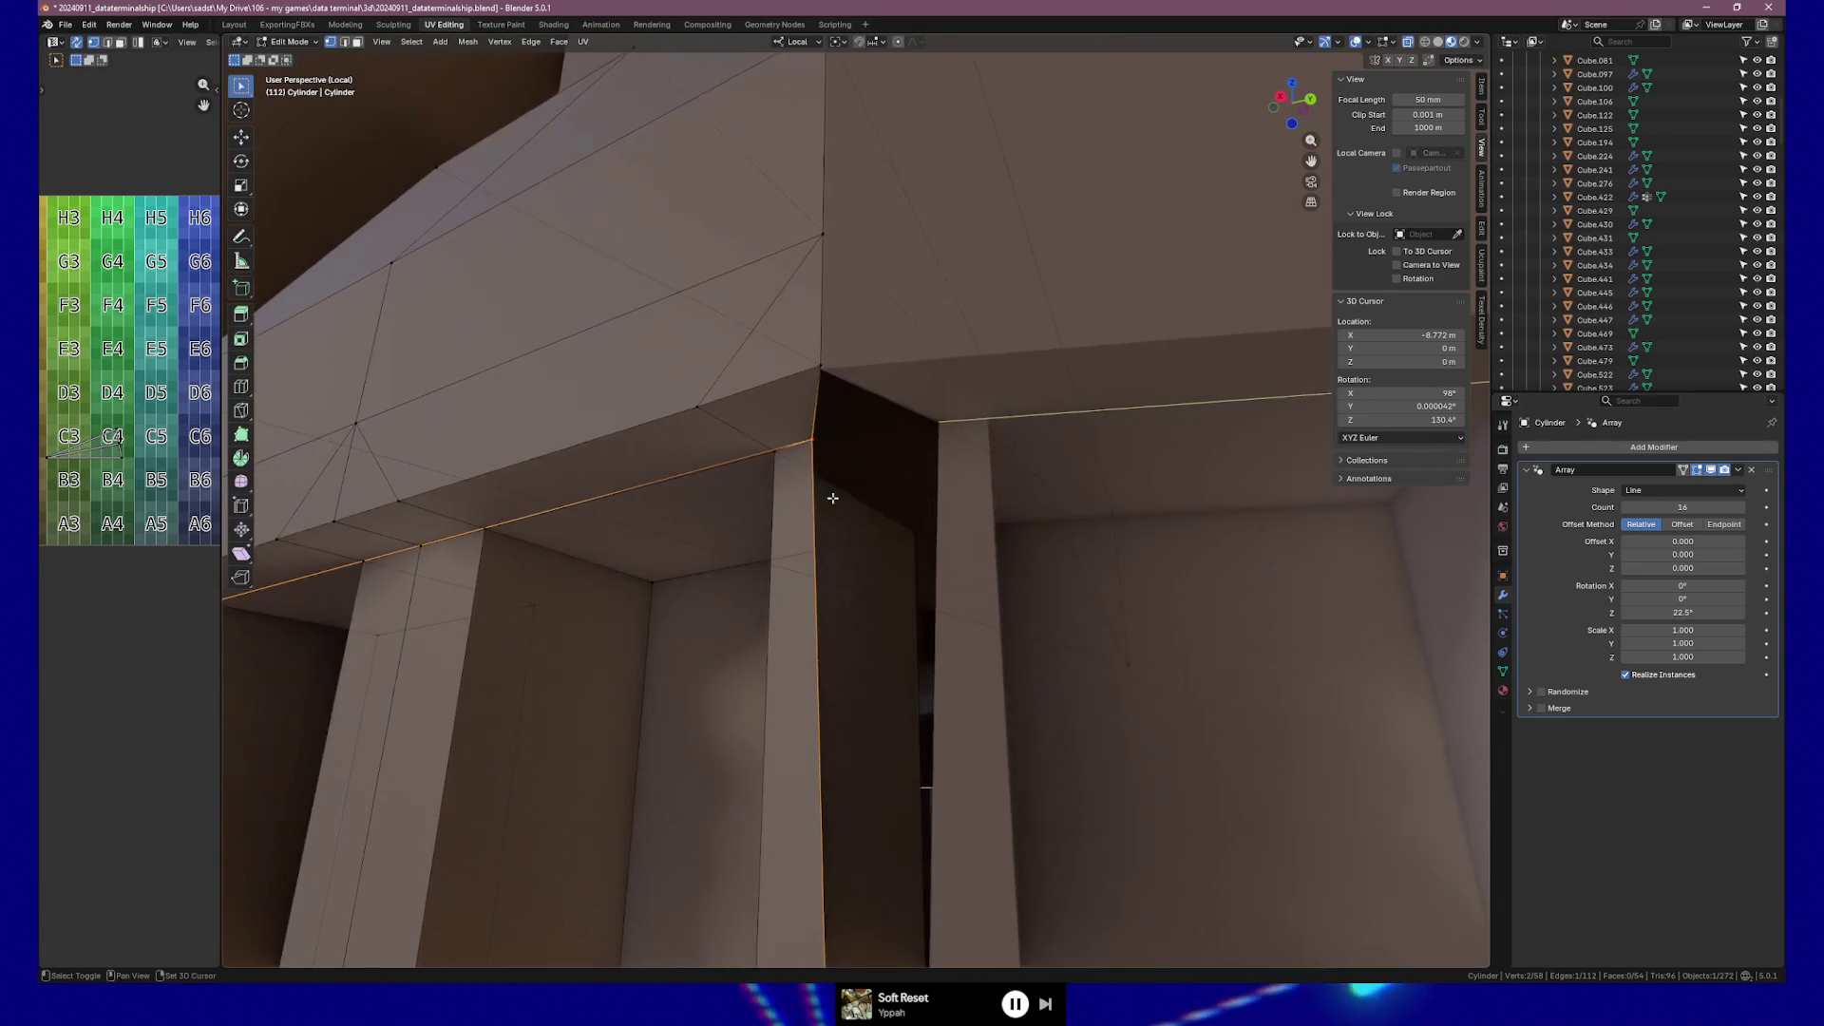
scroll(950, 479, up, 3)
scroll(963, 461, up, 2)
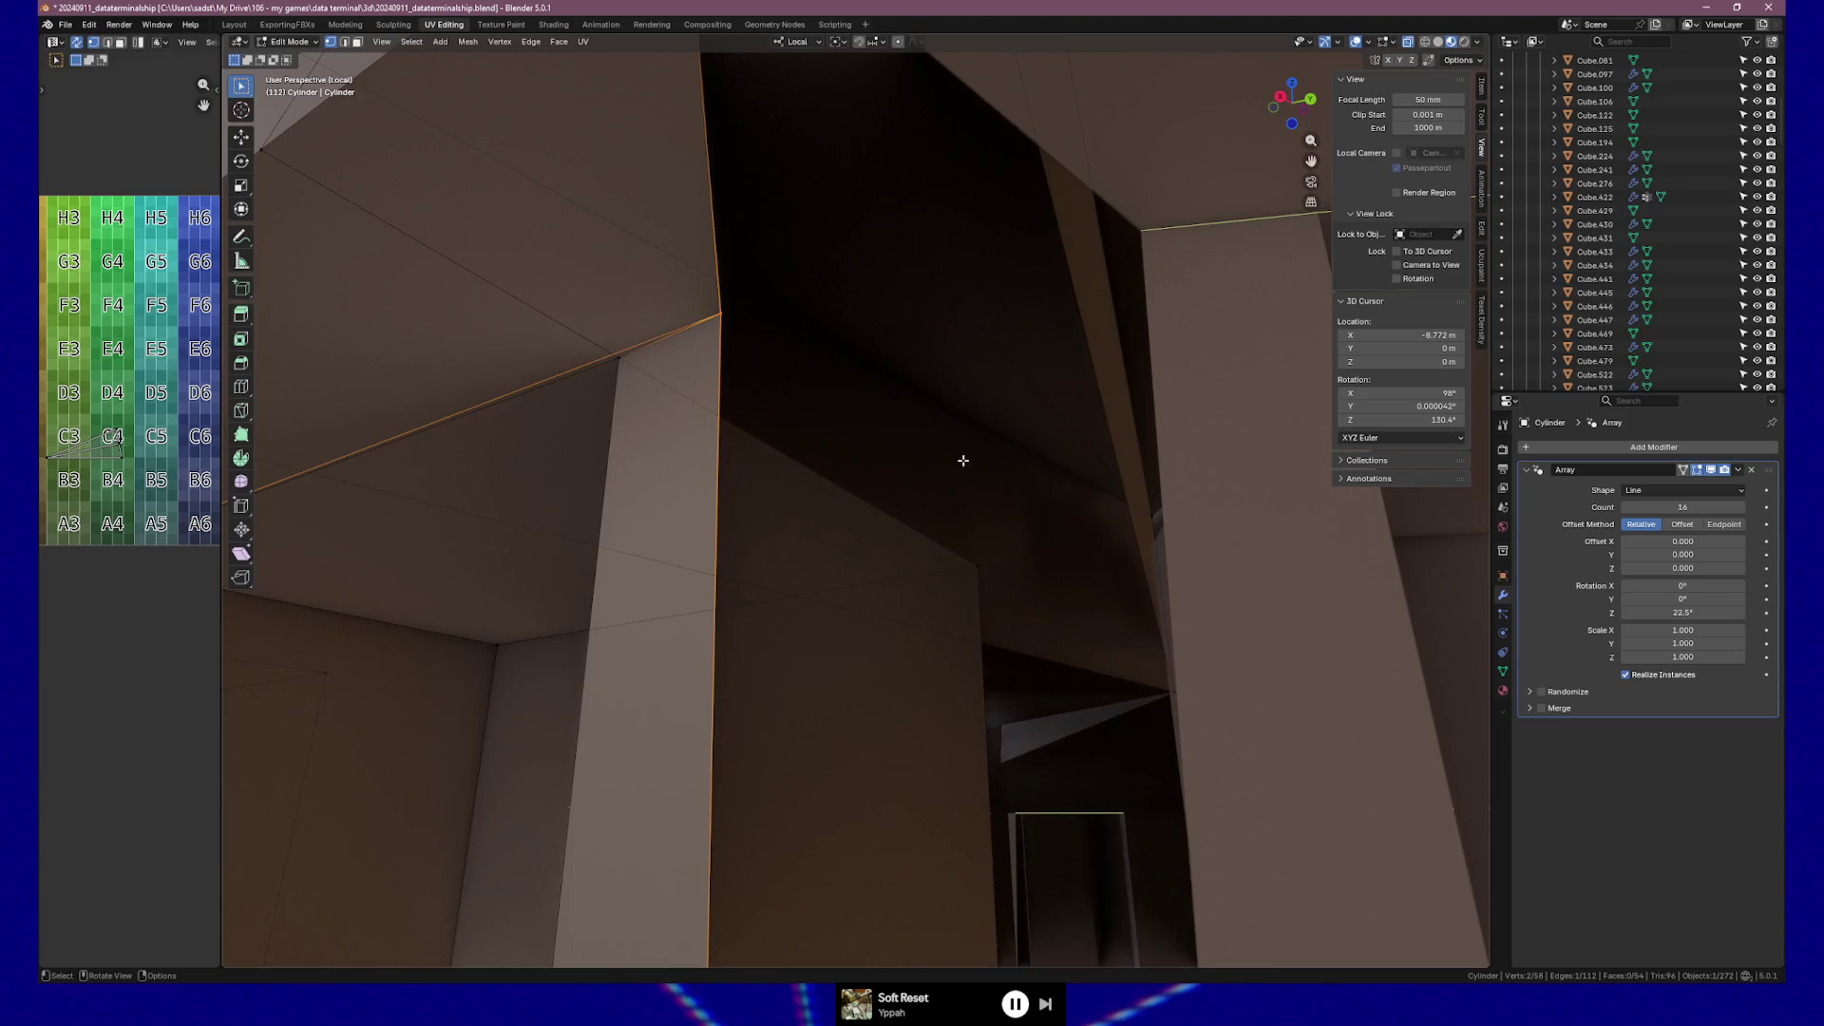
key(s)
key(y)
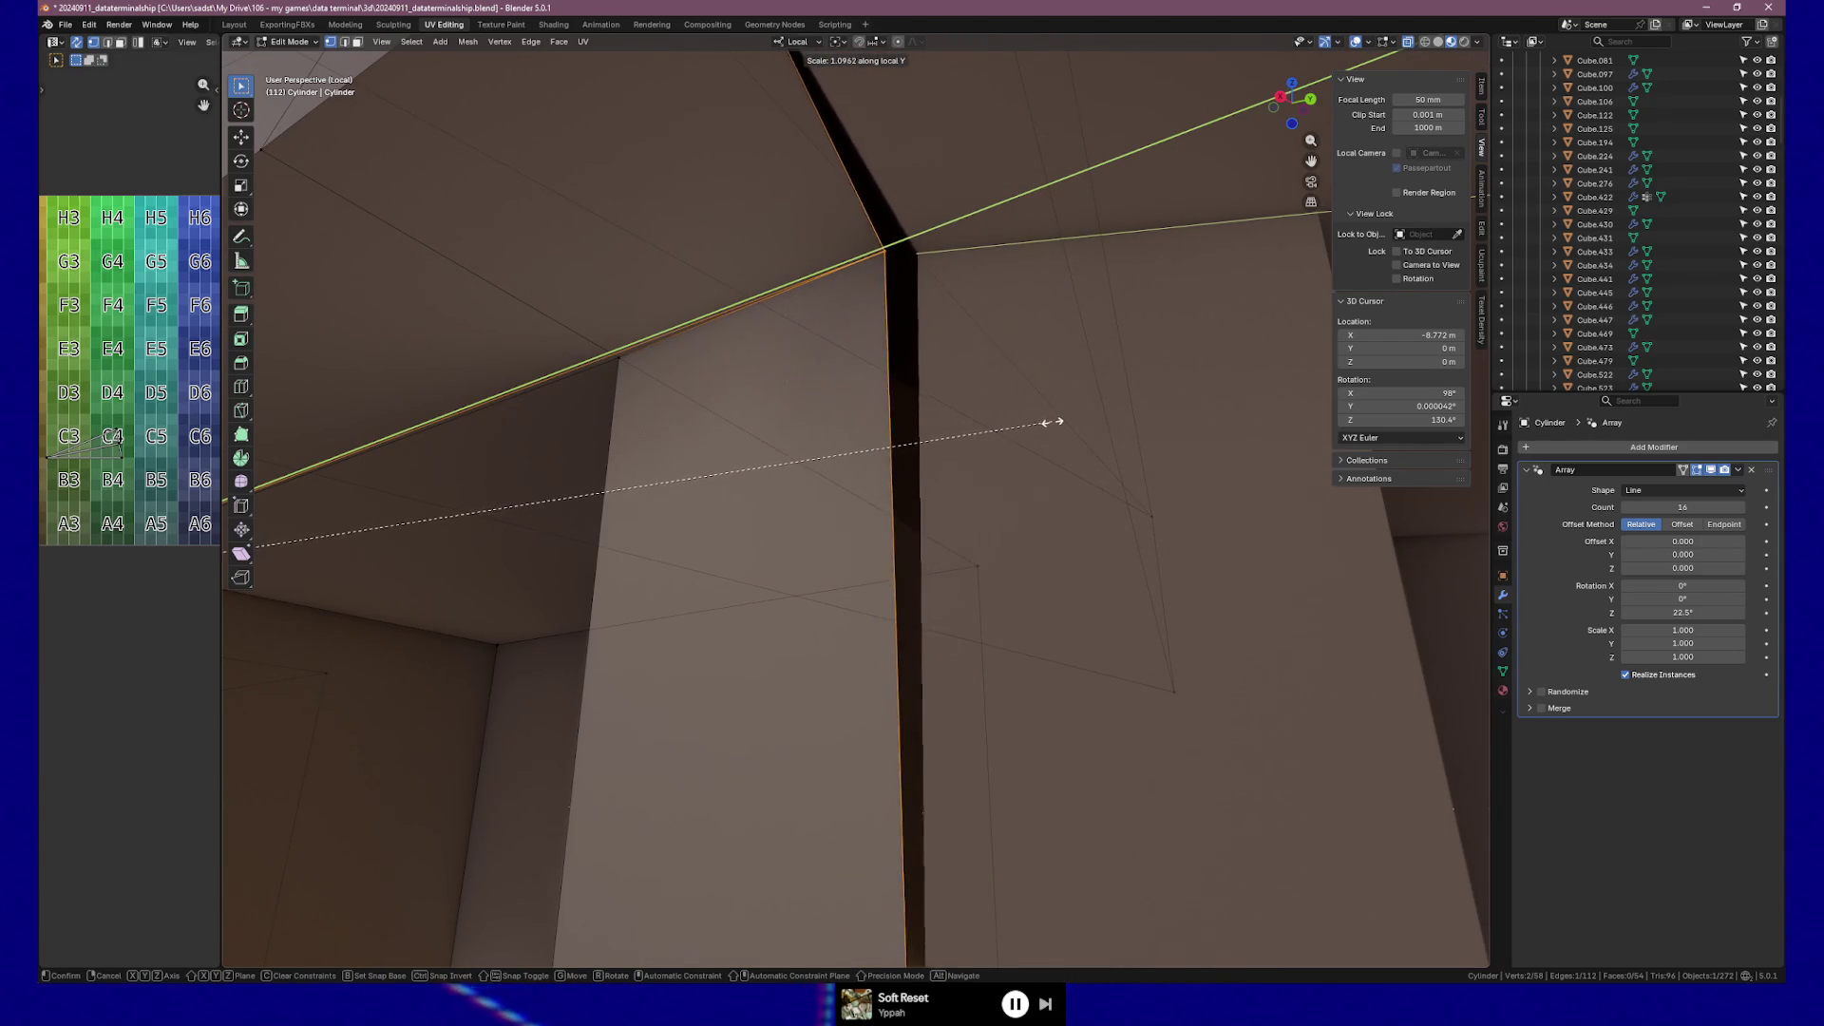
click(1054, 422)
mouse_move(1071, 310)
middle_down()
mouse_move(1002, 379)
mouse_move(904, 399)
mouse_move(928, 408)
mouse_move(894, 381)
mouse_move(944, 354)
mouse_move(969, 355)
mouse_move(885, 385)
mouse_move(1072, 283)
middle_up()
key(ctrl+z)
key(ctrl+z)
key(ctrl+z)
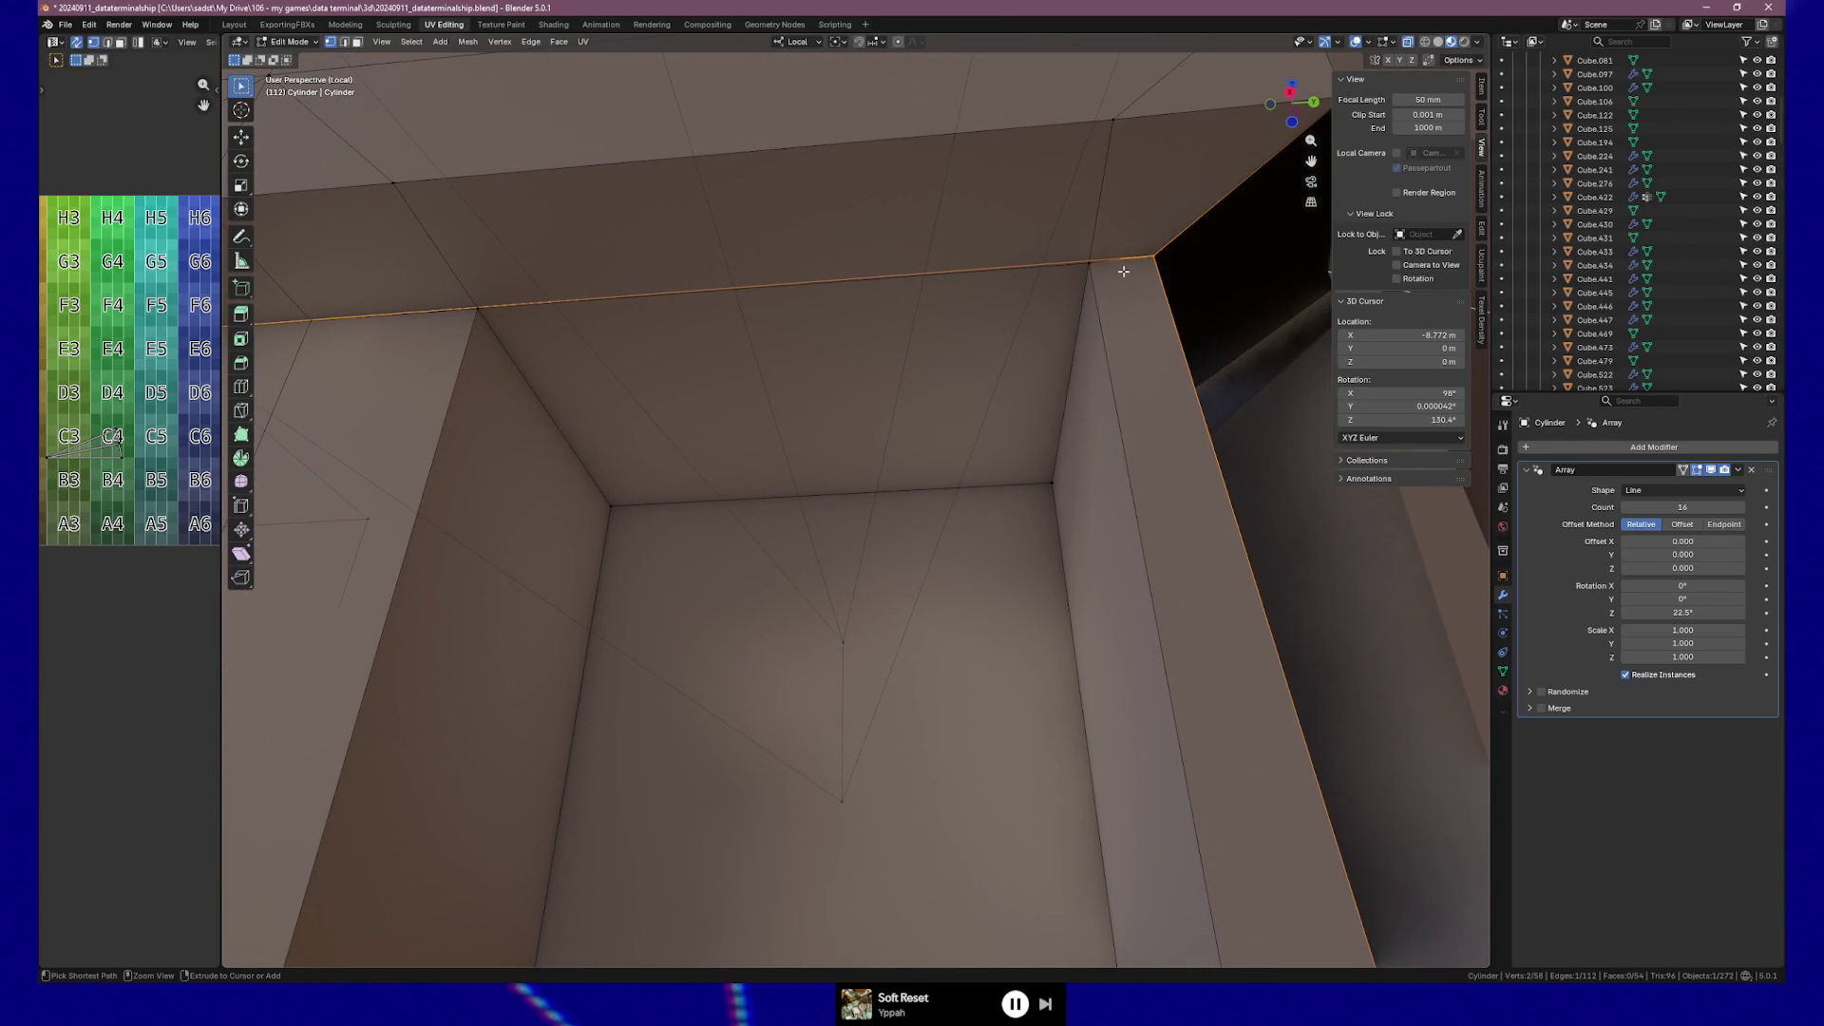
Undo the recent scaling edits back to the single-vertex selection.
key(ctrl+z)
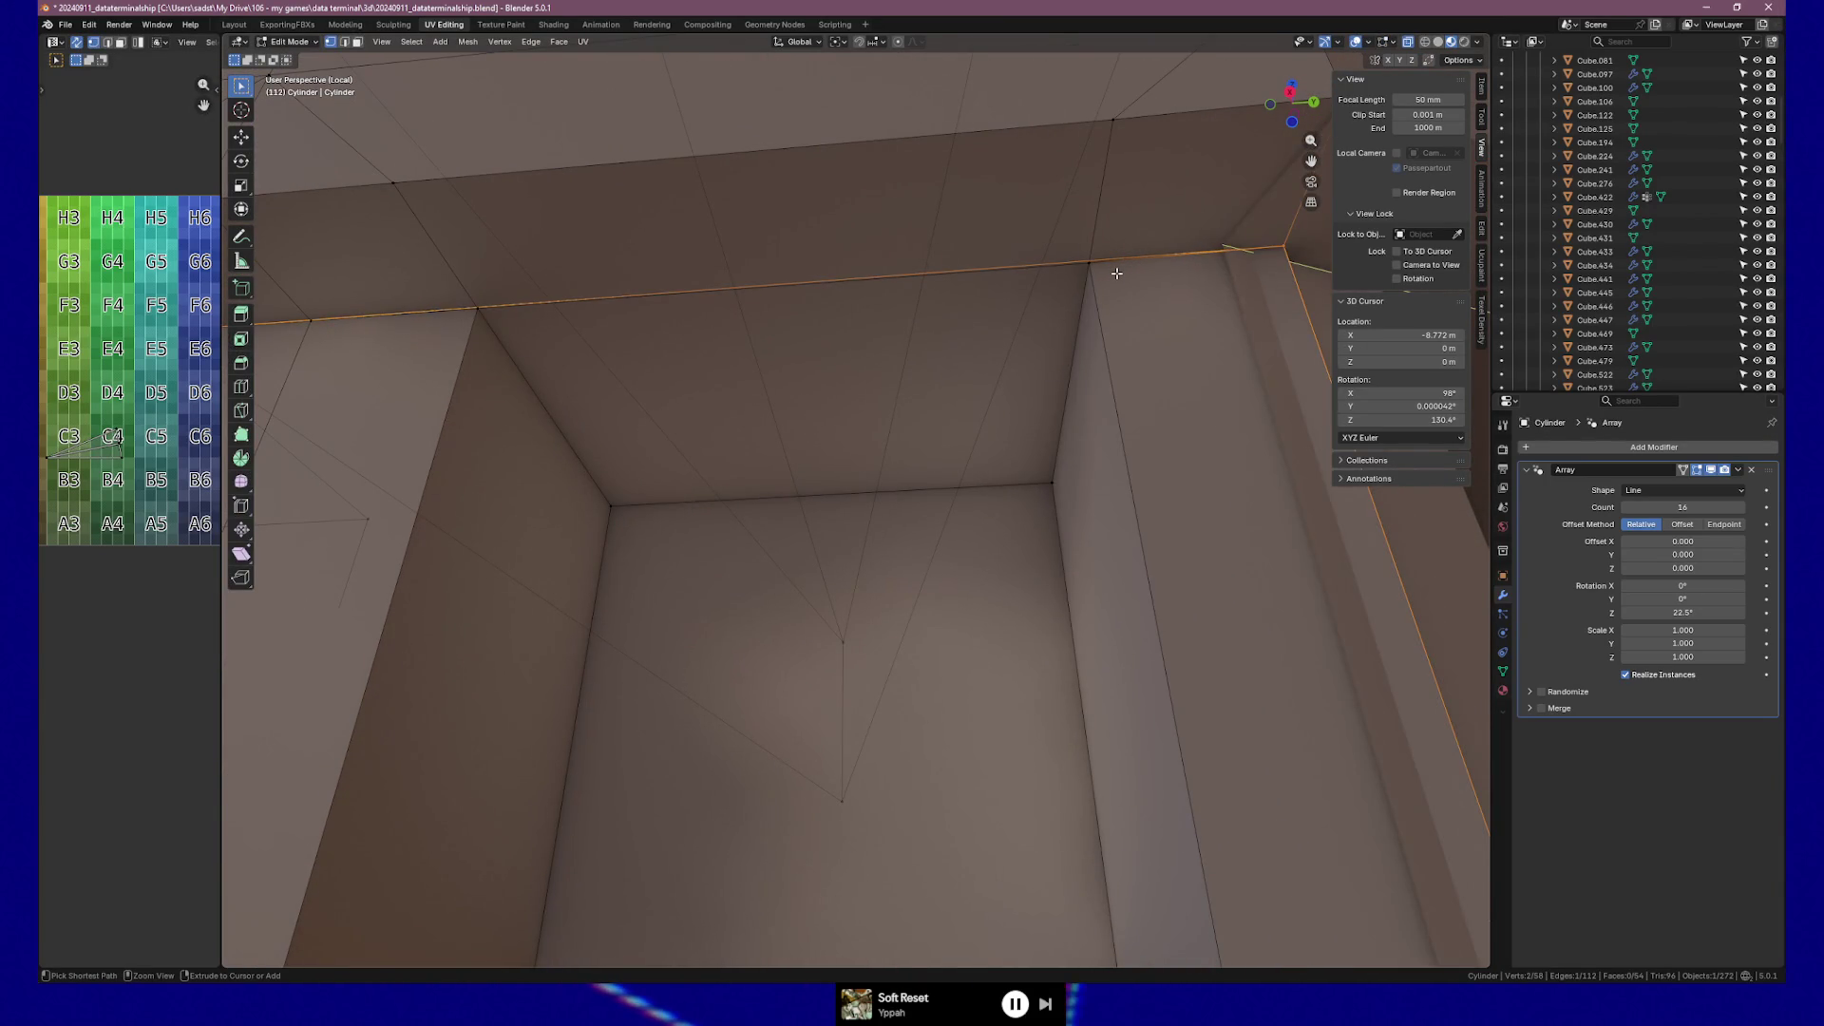
key(ctrl+z)
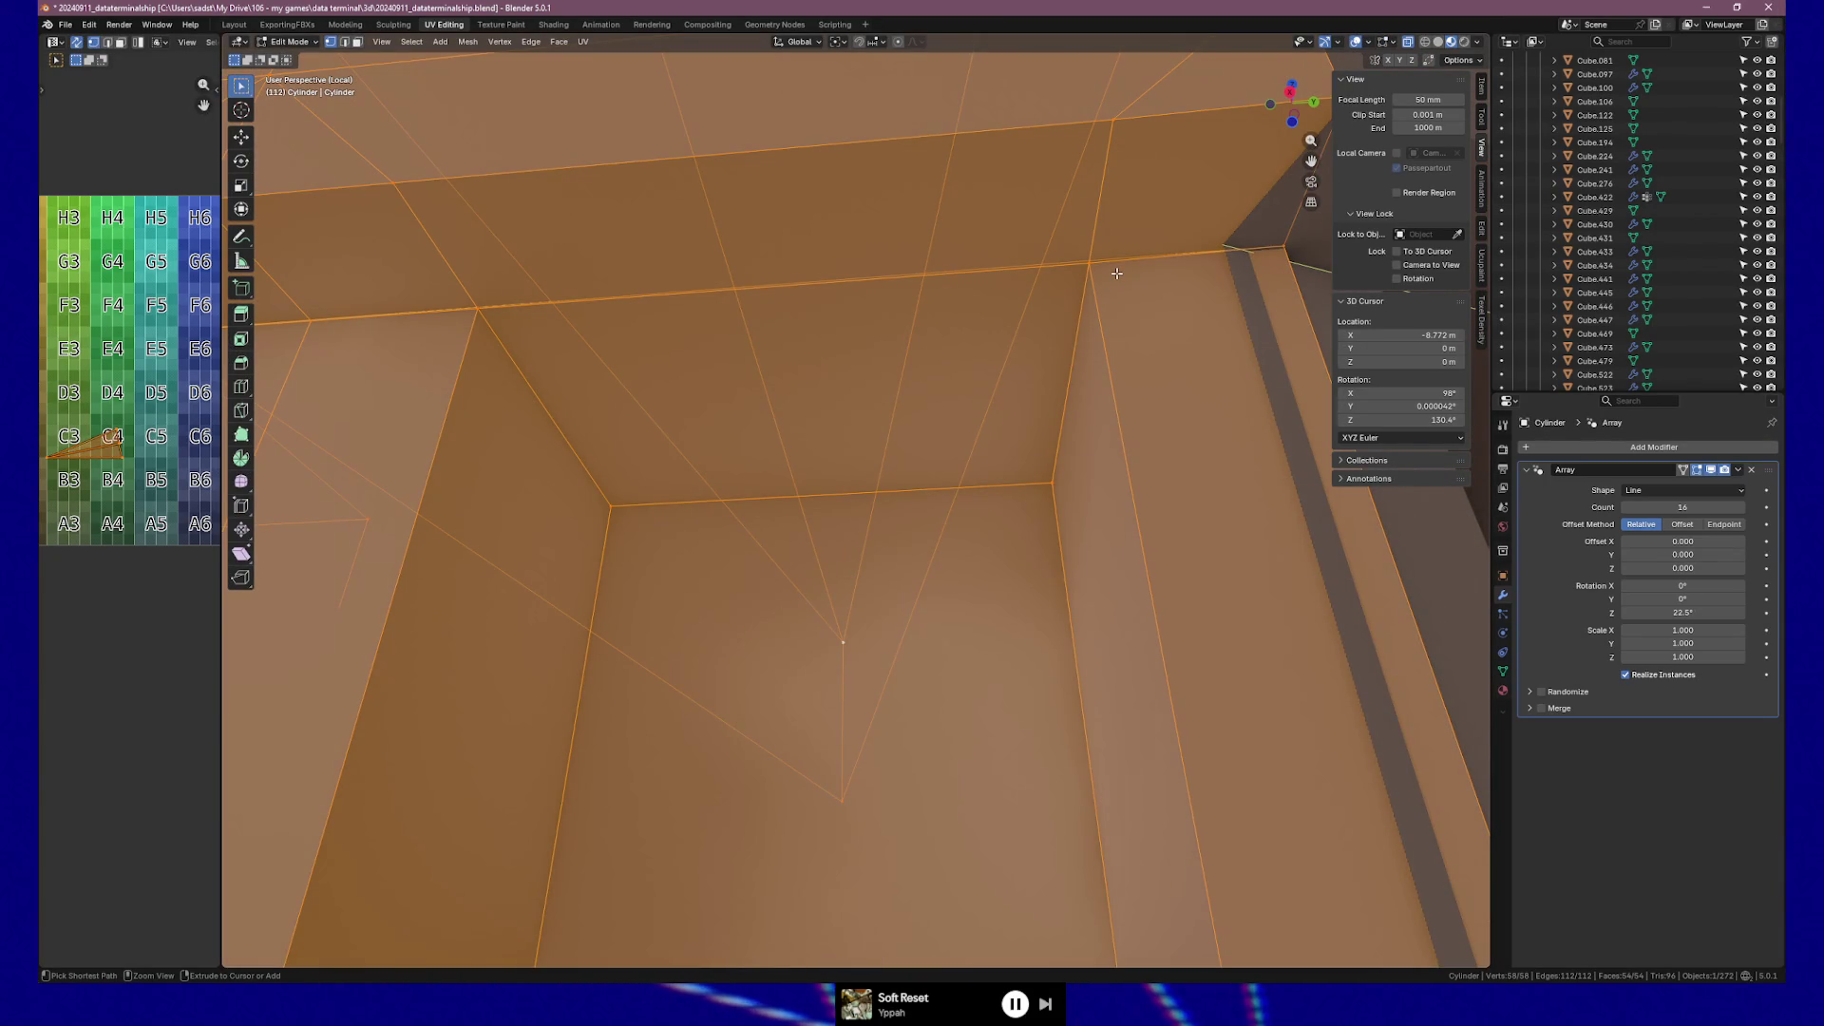
key(ctrl+z)
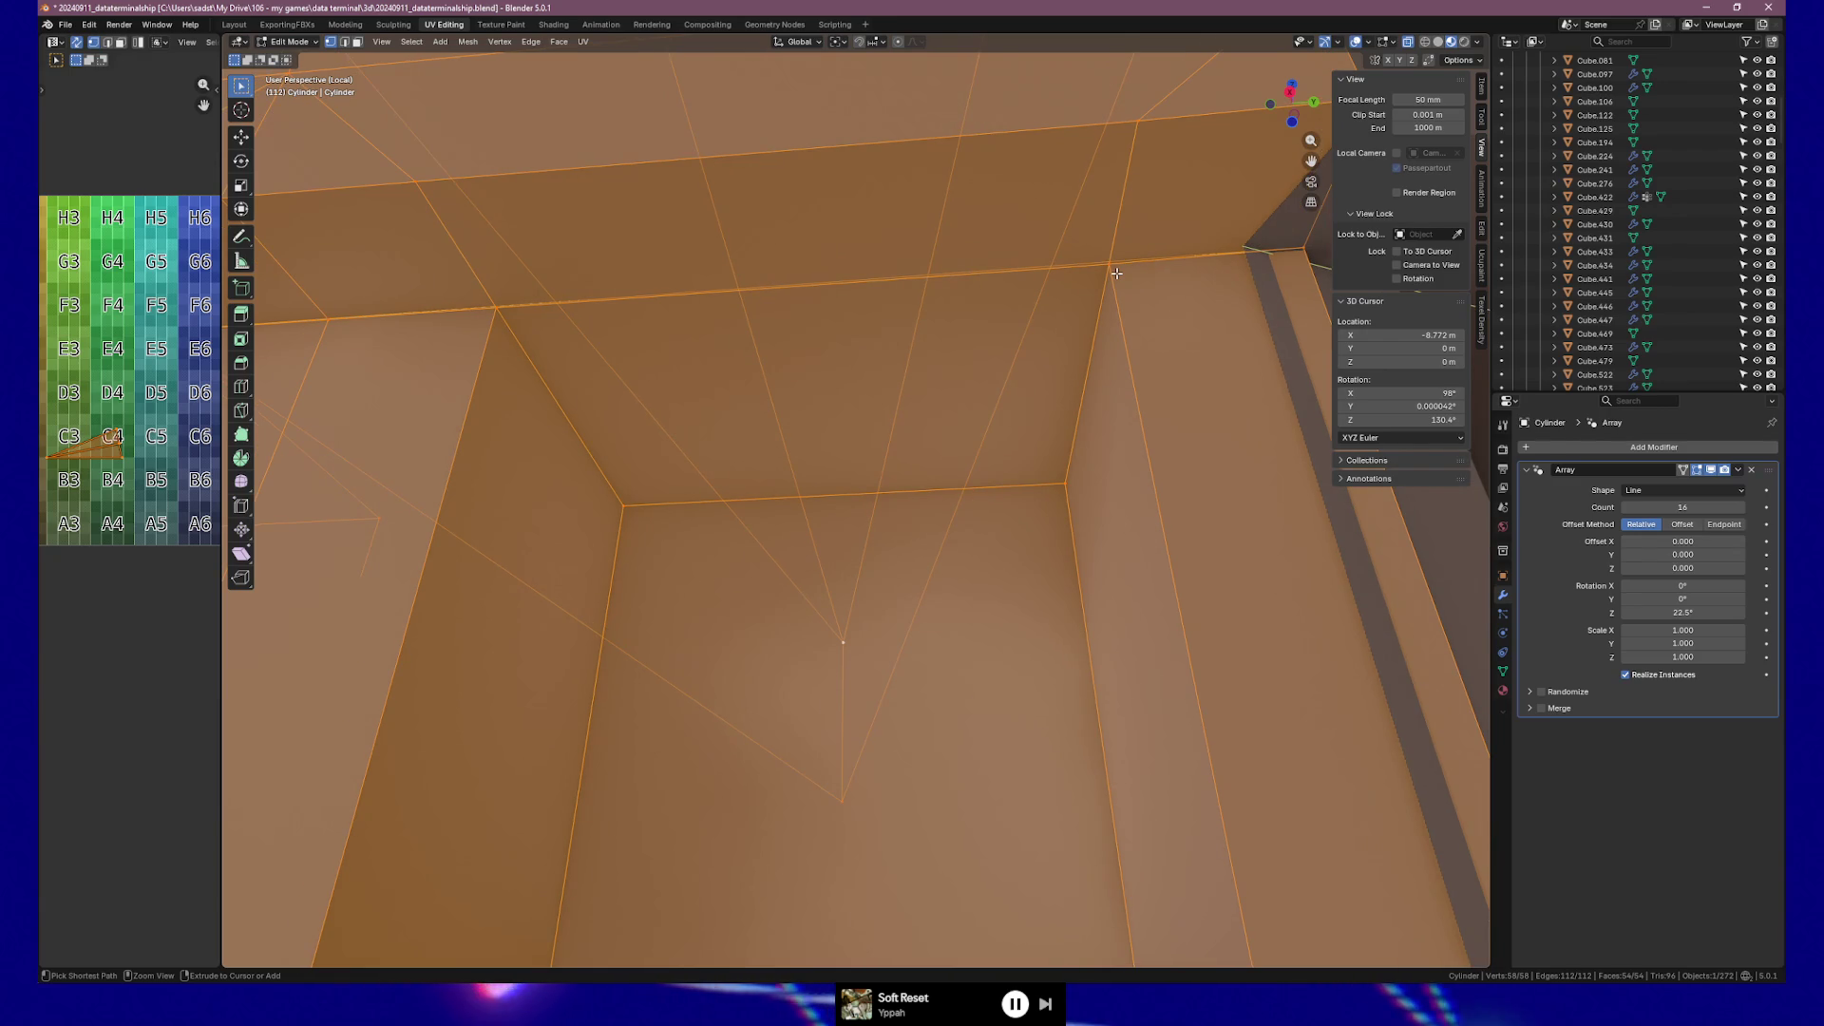
key(ctrl+z)
key(ctrl+z)
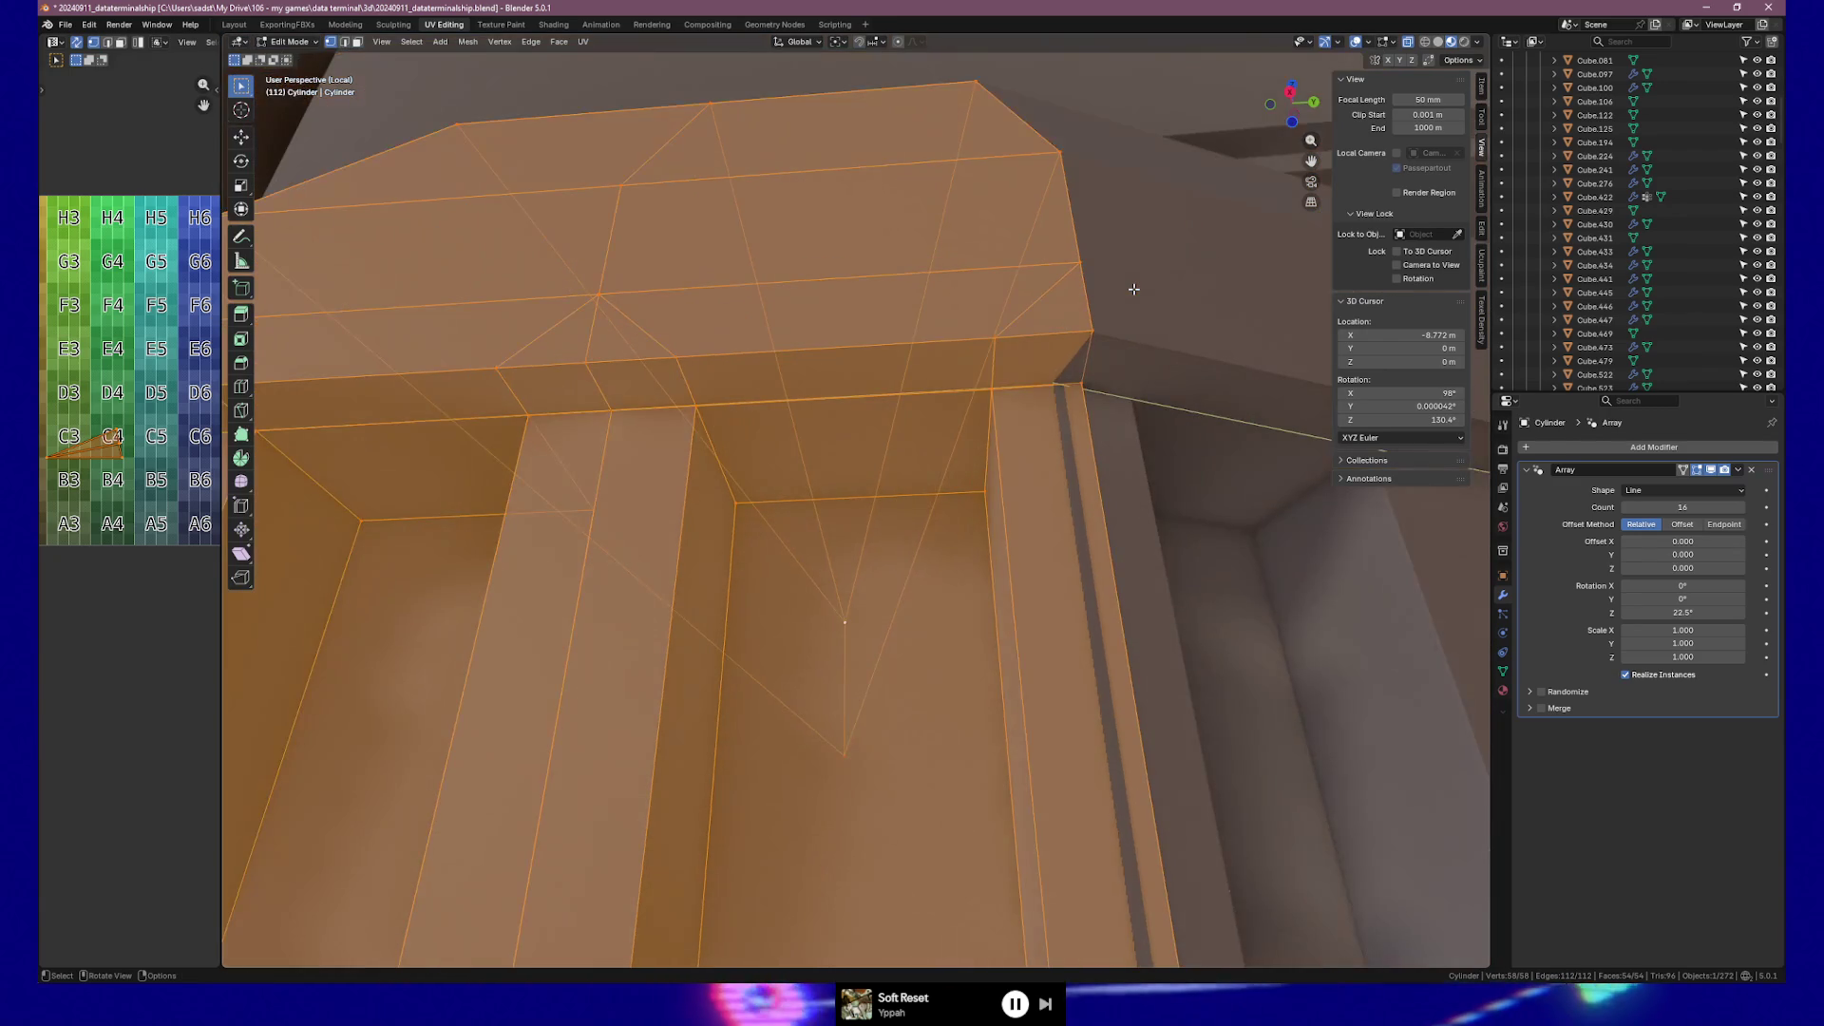
key(ctrl+z)
key(ctrl+z)
key(ctrl+z)
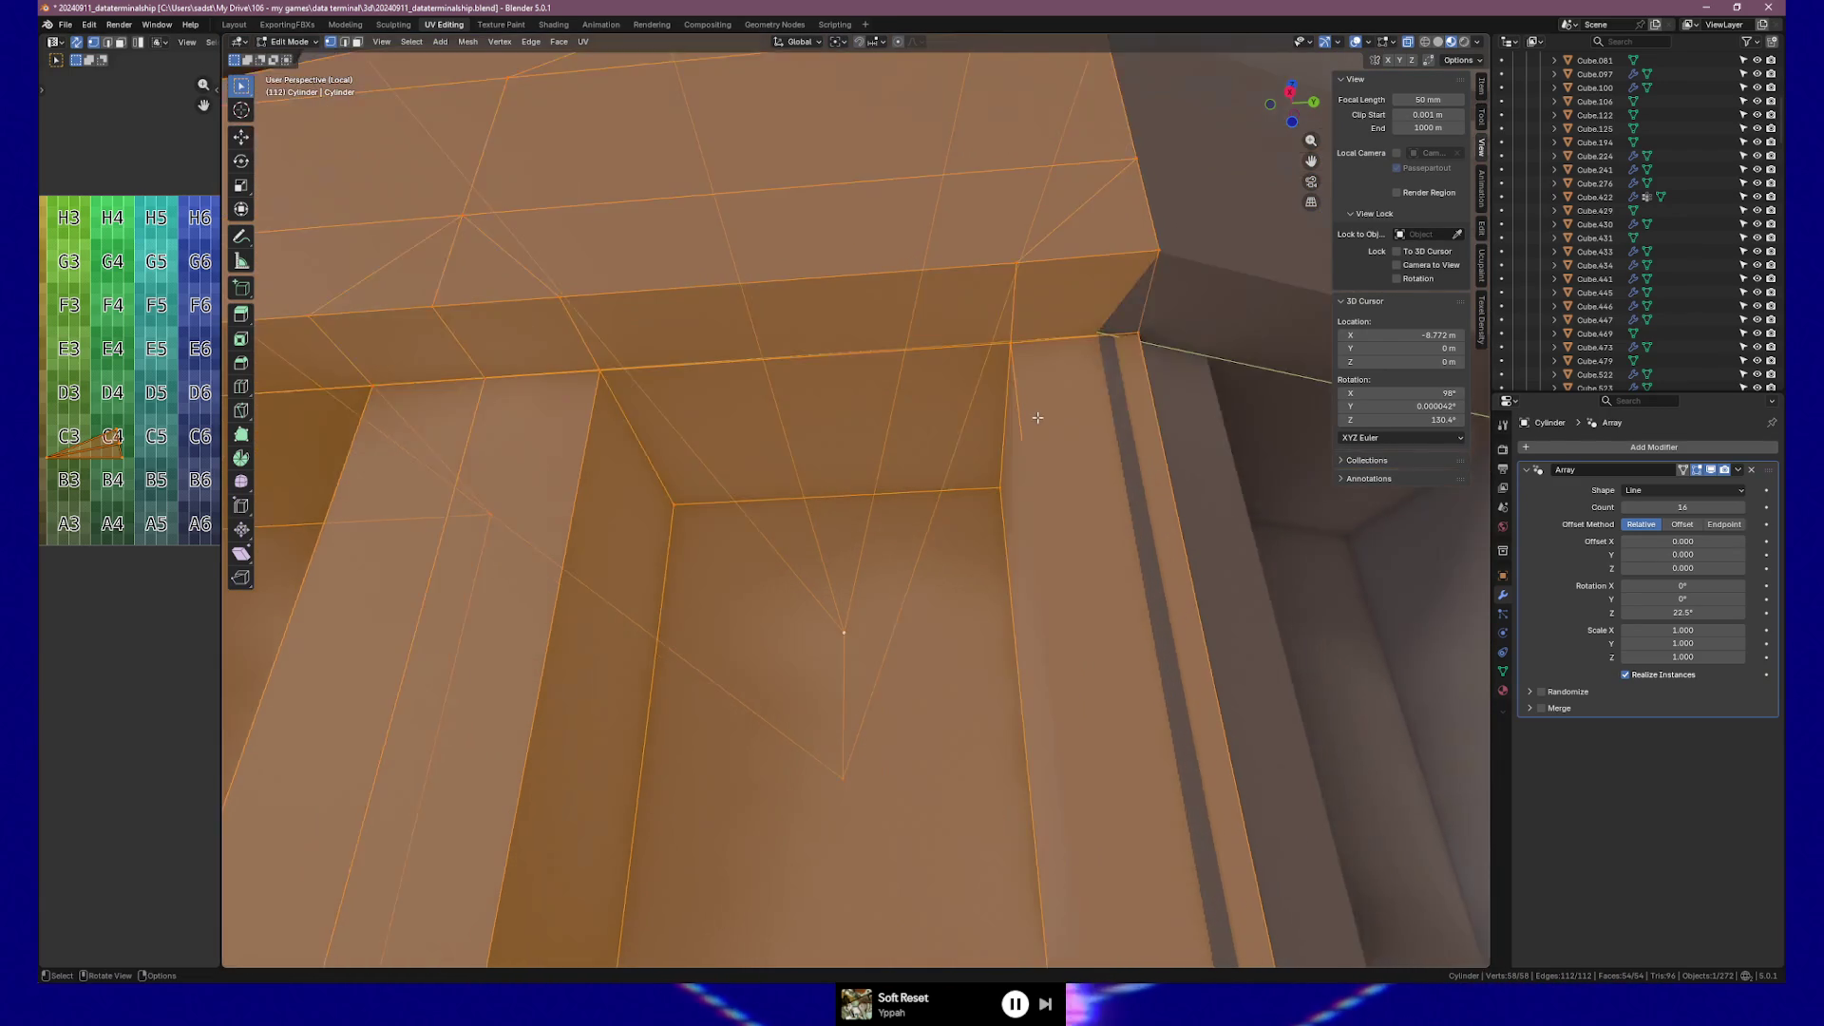
key(ctrl+z)
key(ctrl+z)
key(ctrl+z)
key(ctrl+z)
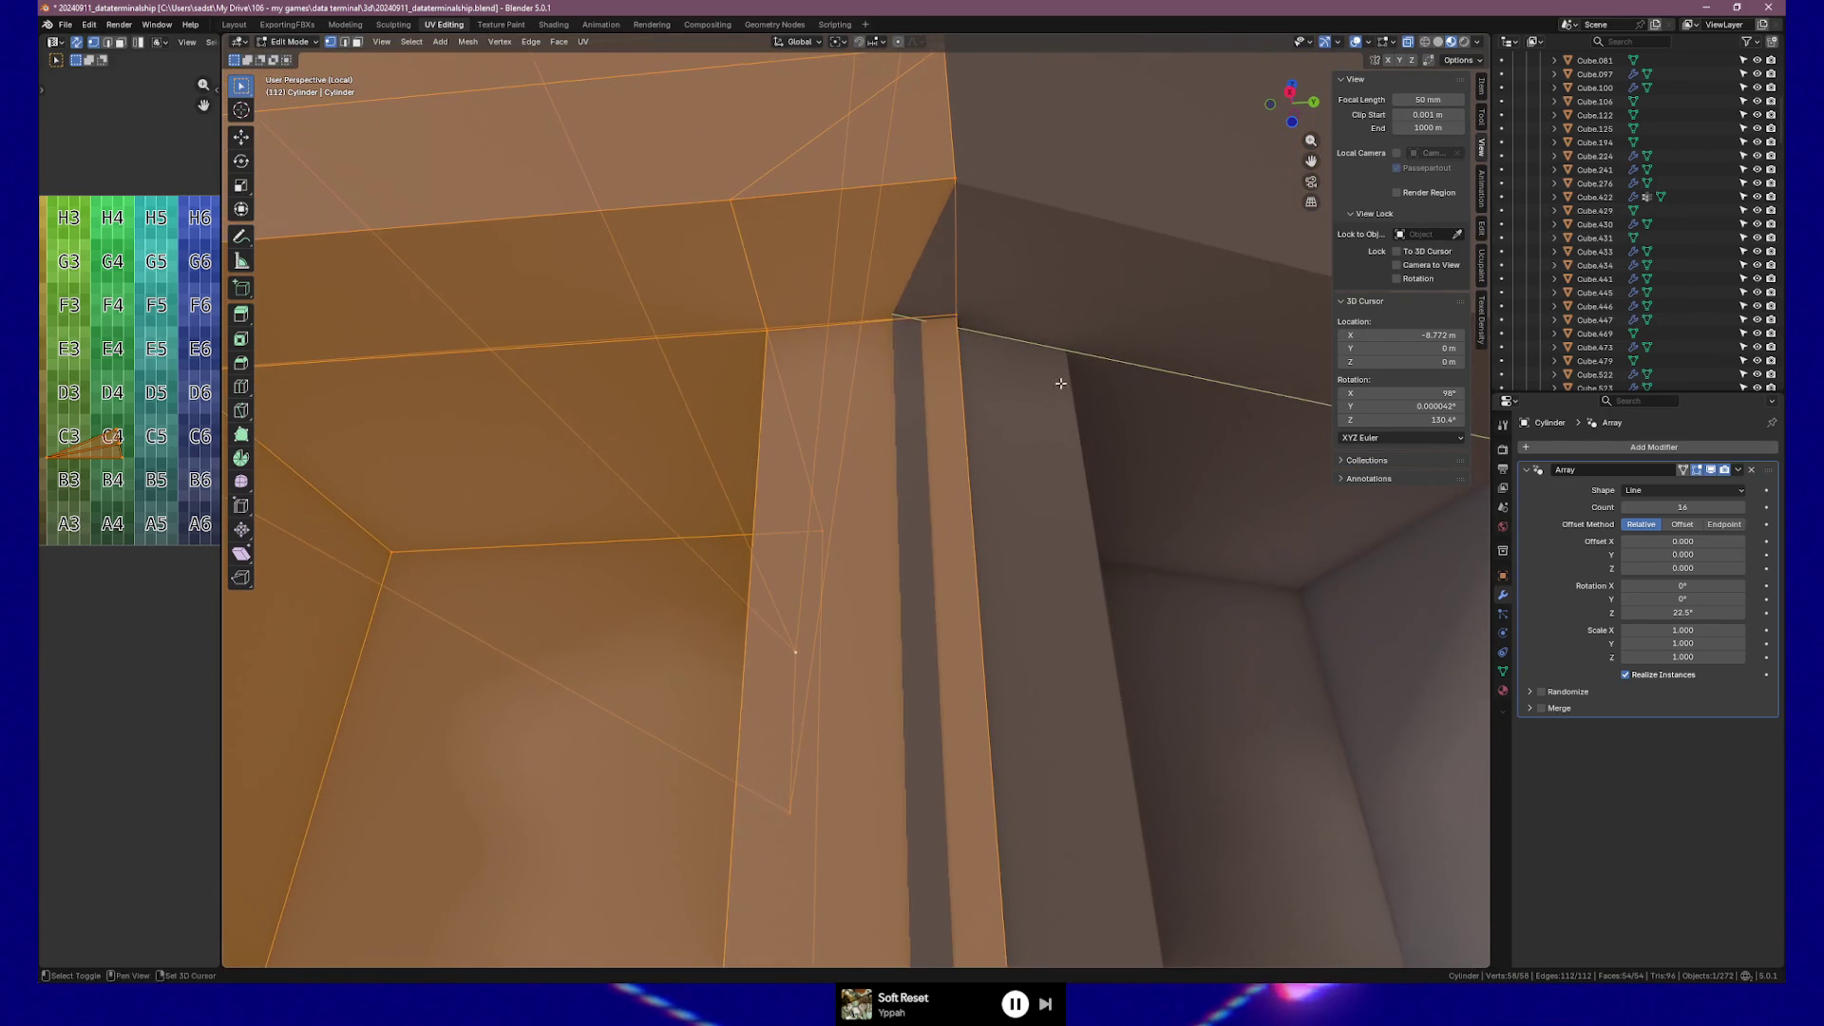
key(ctrl+shift+z)
key(ctrl+shift+z)
key(ctrl+shift+z)
key(ctrl+shift+z)
key(ctrl+shift+z)
Add the panel corner vertex to the selection and try a move, cancelling it.
shift+middle_drag(653, 427, 746, 420)
shift+click(466, 375)
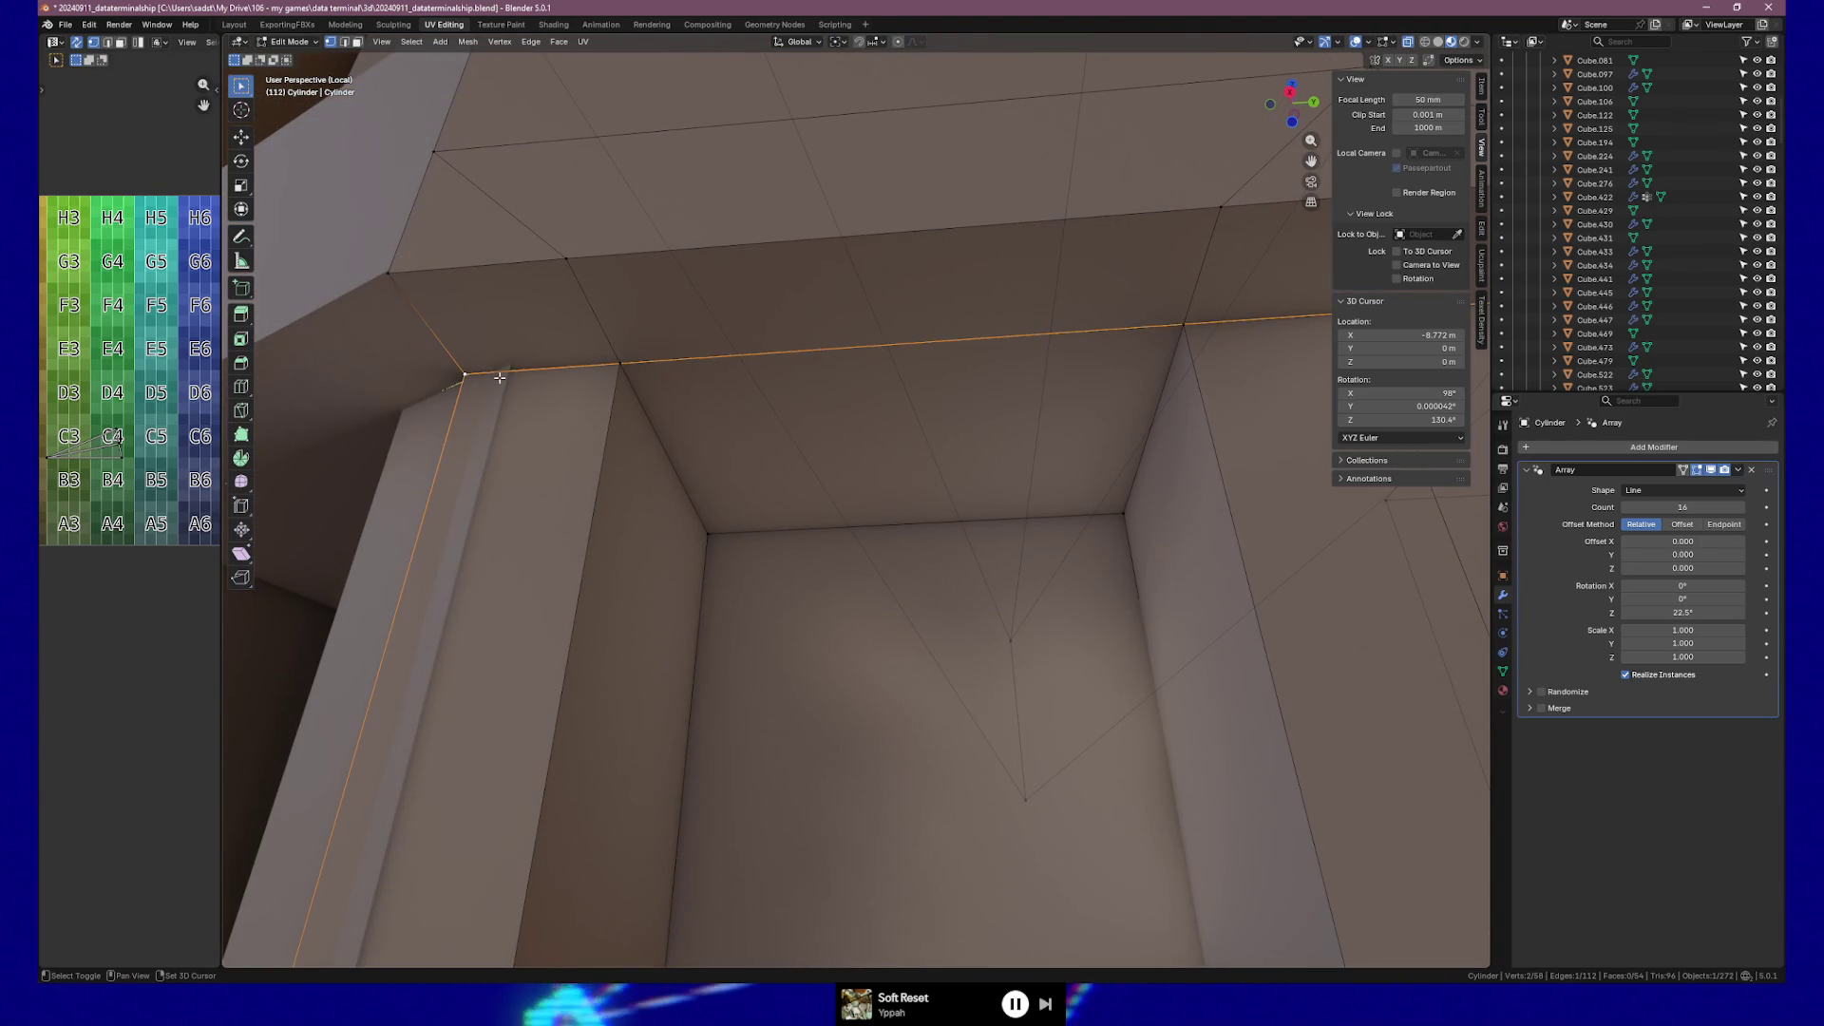
key(g)
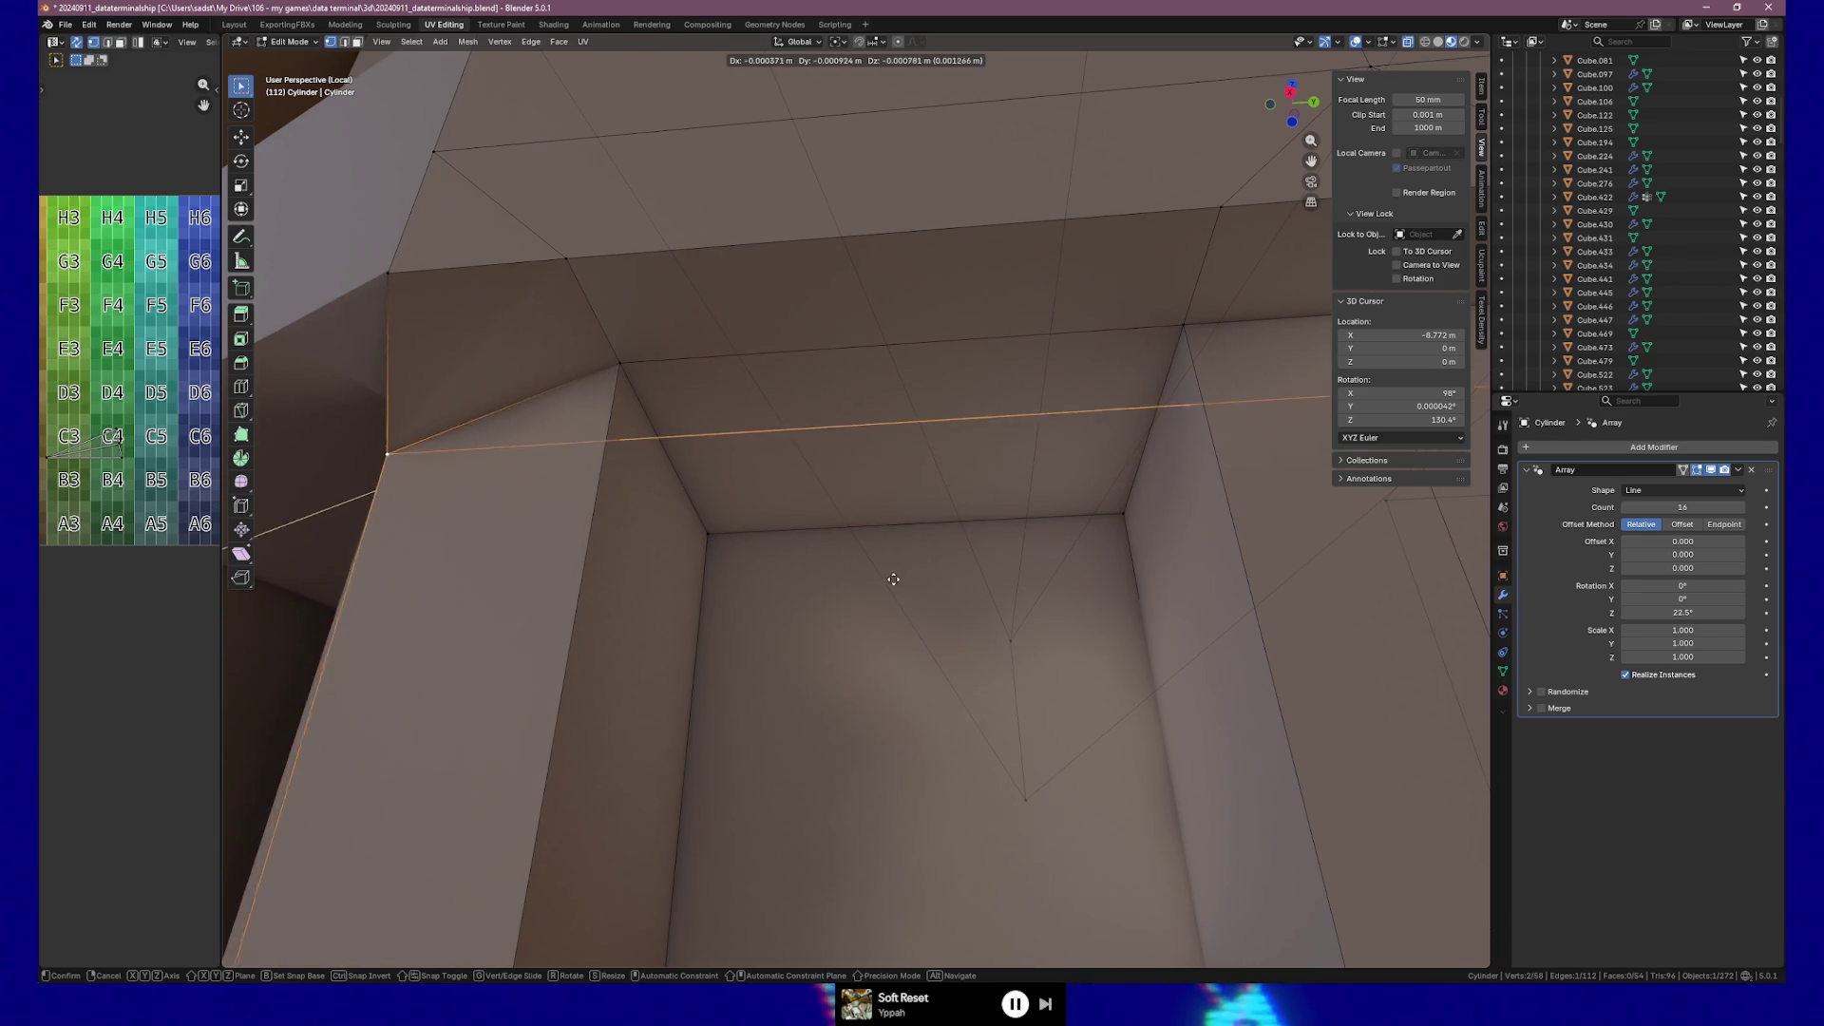
key(Escape)
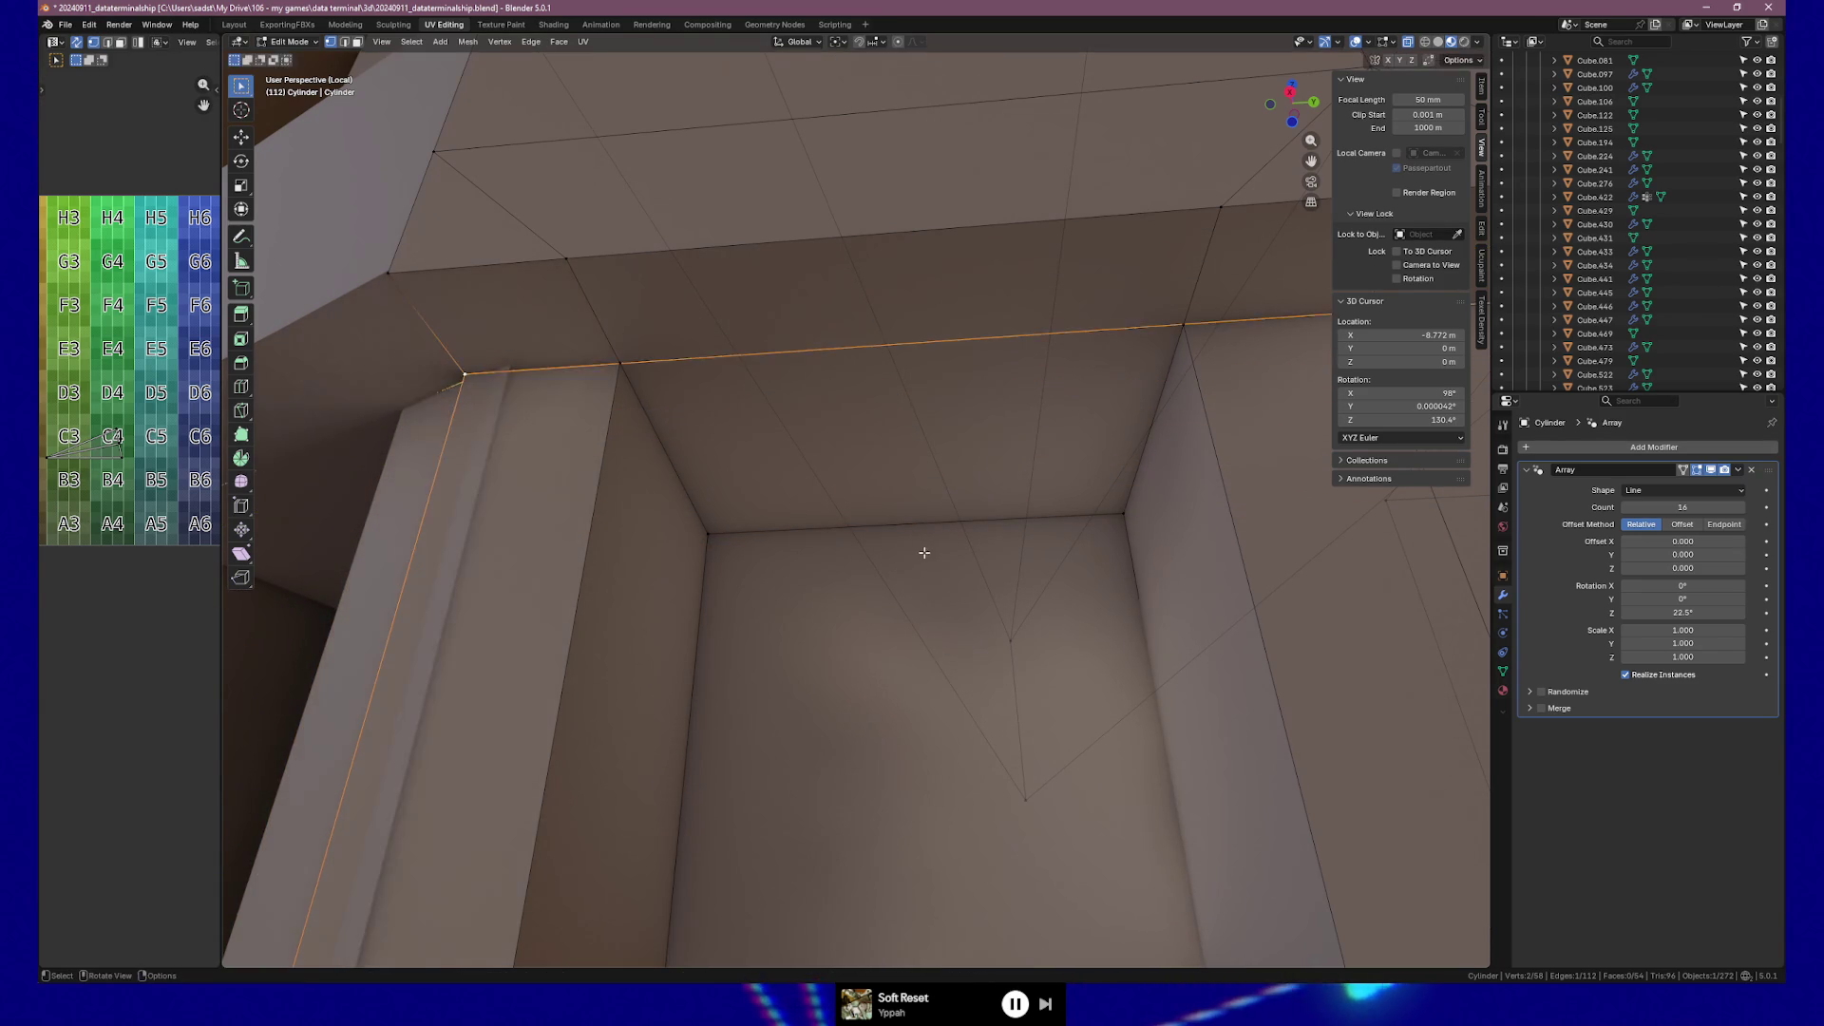
mouse_move(966, 570)
middle_down()
mouse_move(1030, 590)
mouse_move(1010, 591)
middle_up()
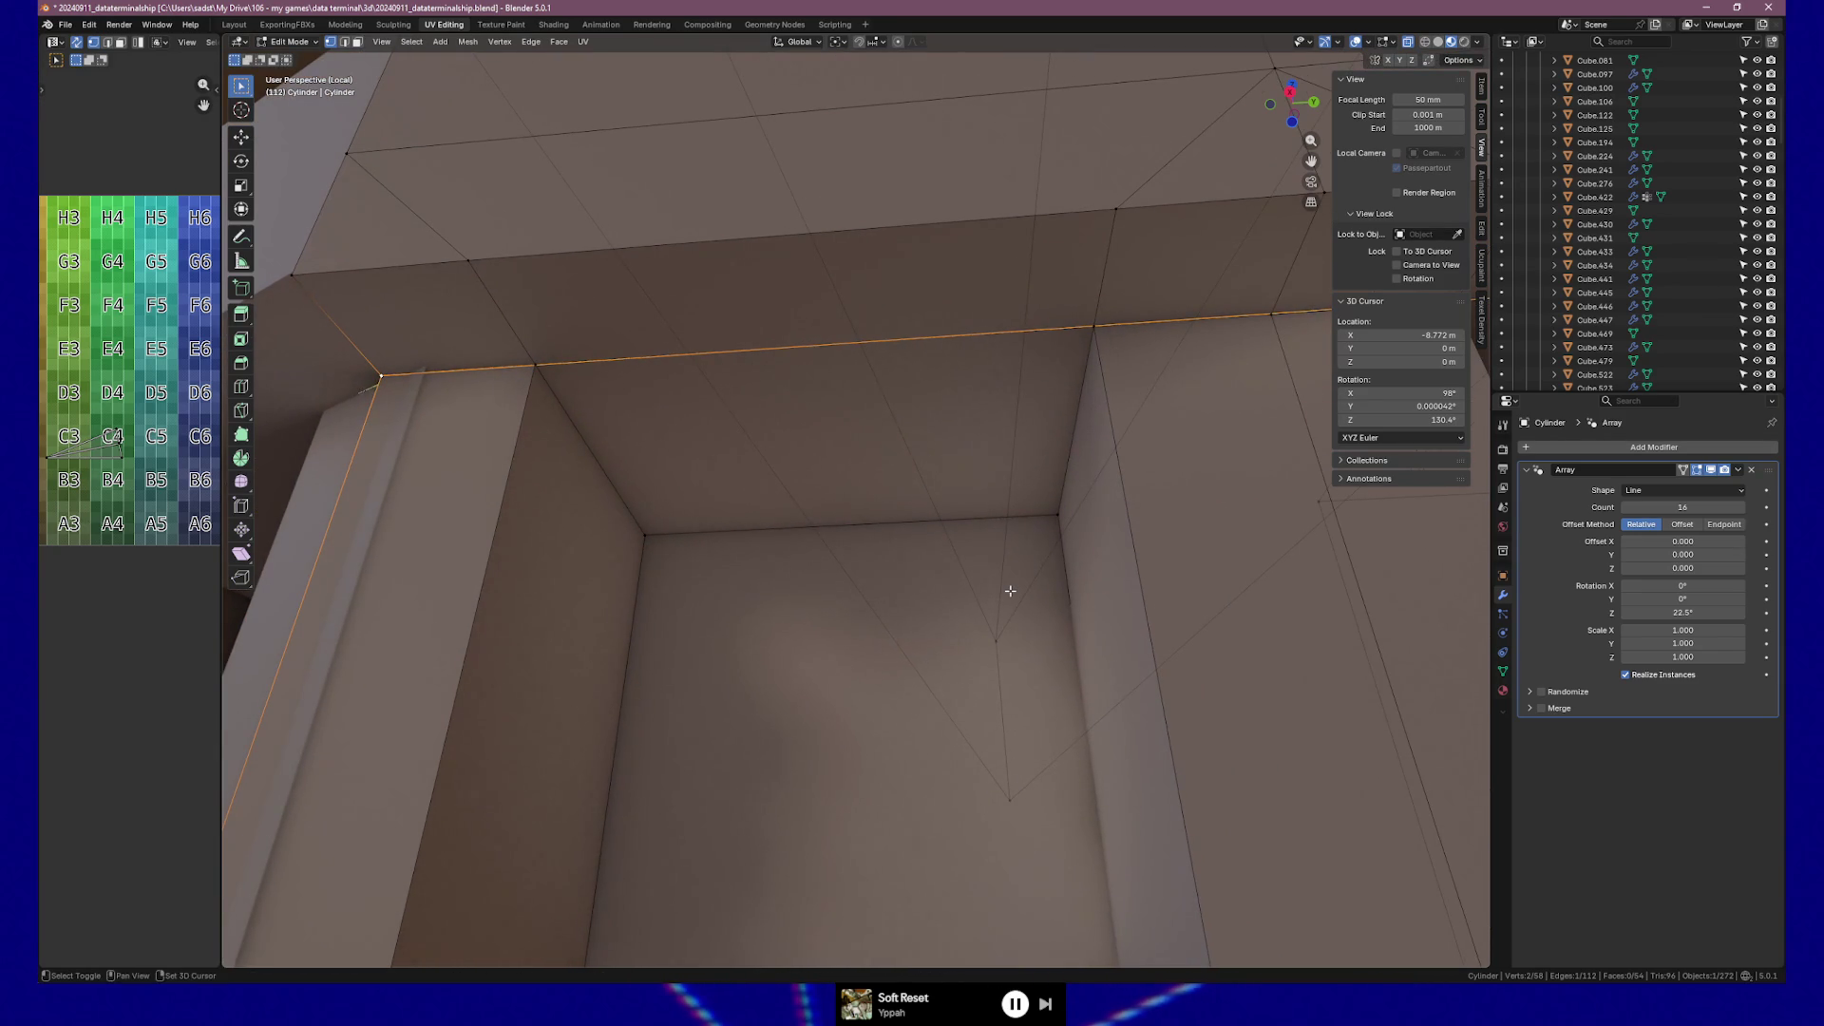
Delete the stray edge at the ledge corner.
key(x)
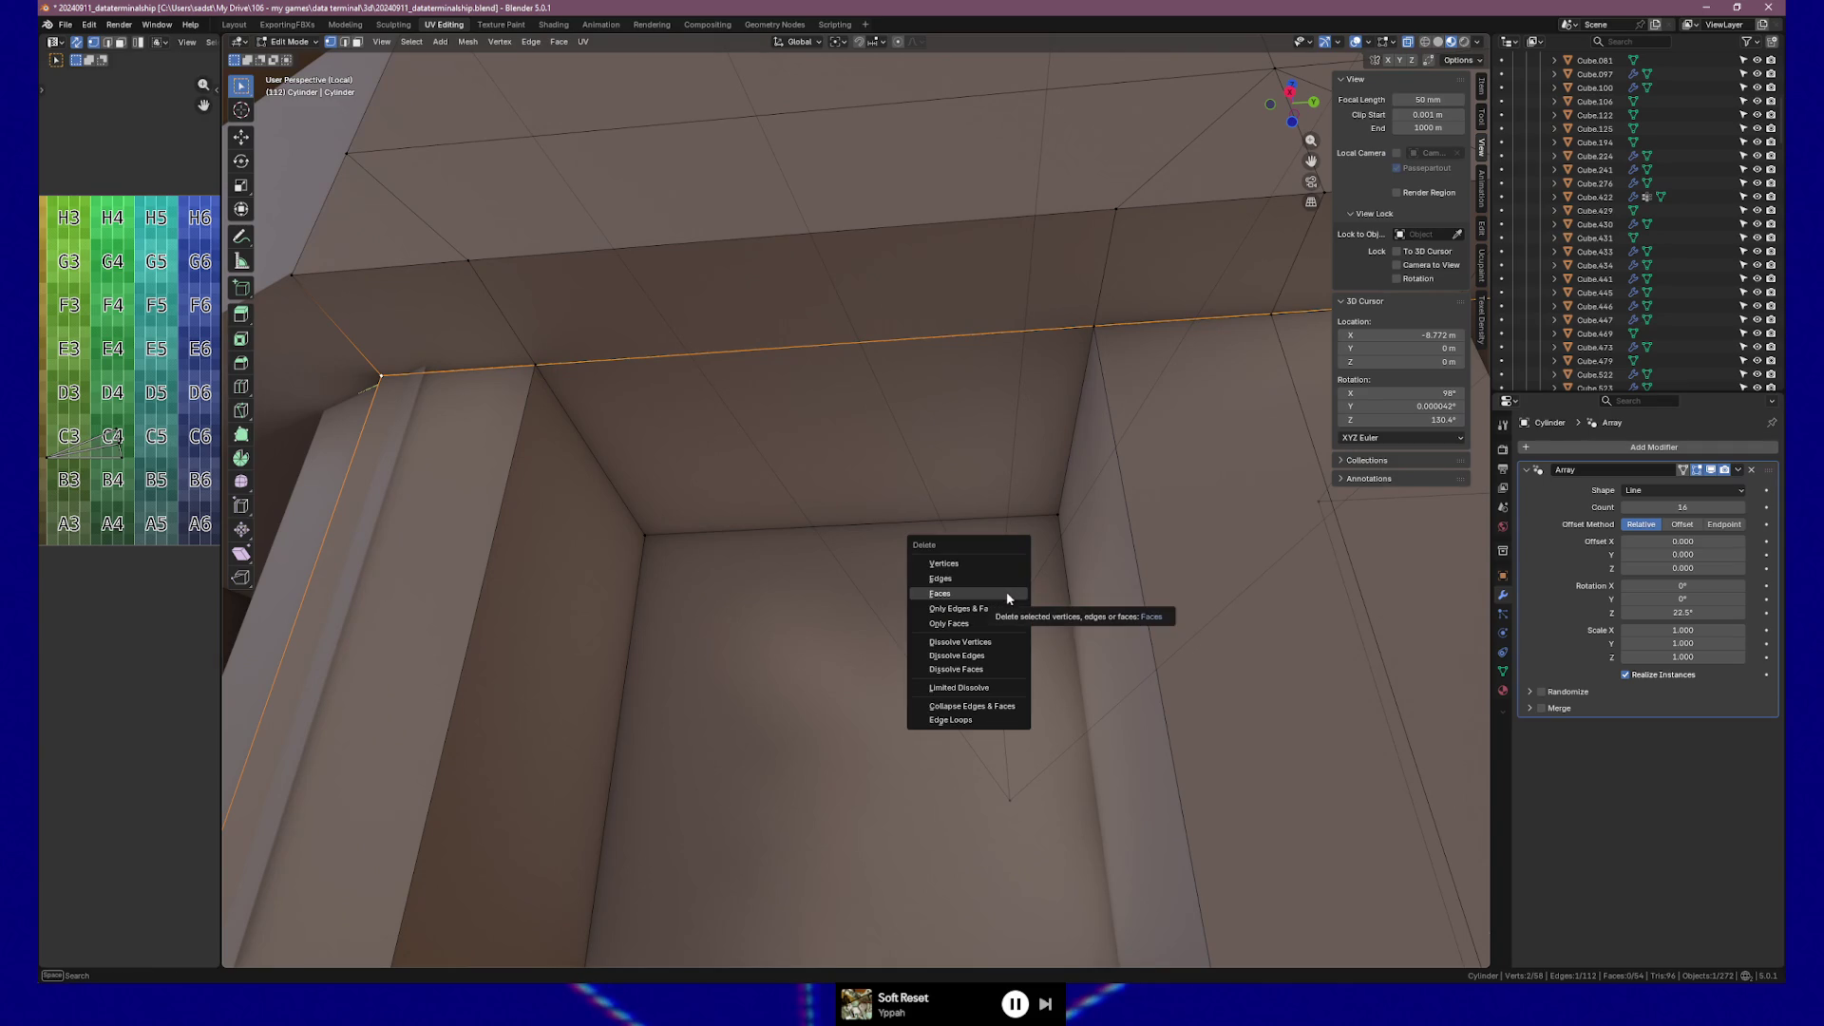
click(978, 578)
middle_drag(972, 574, 940, 560)
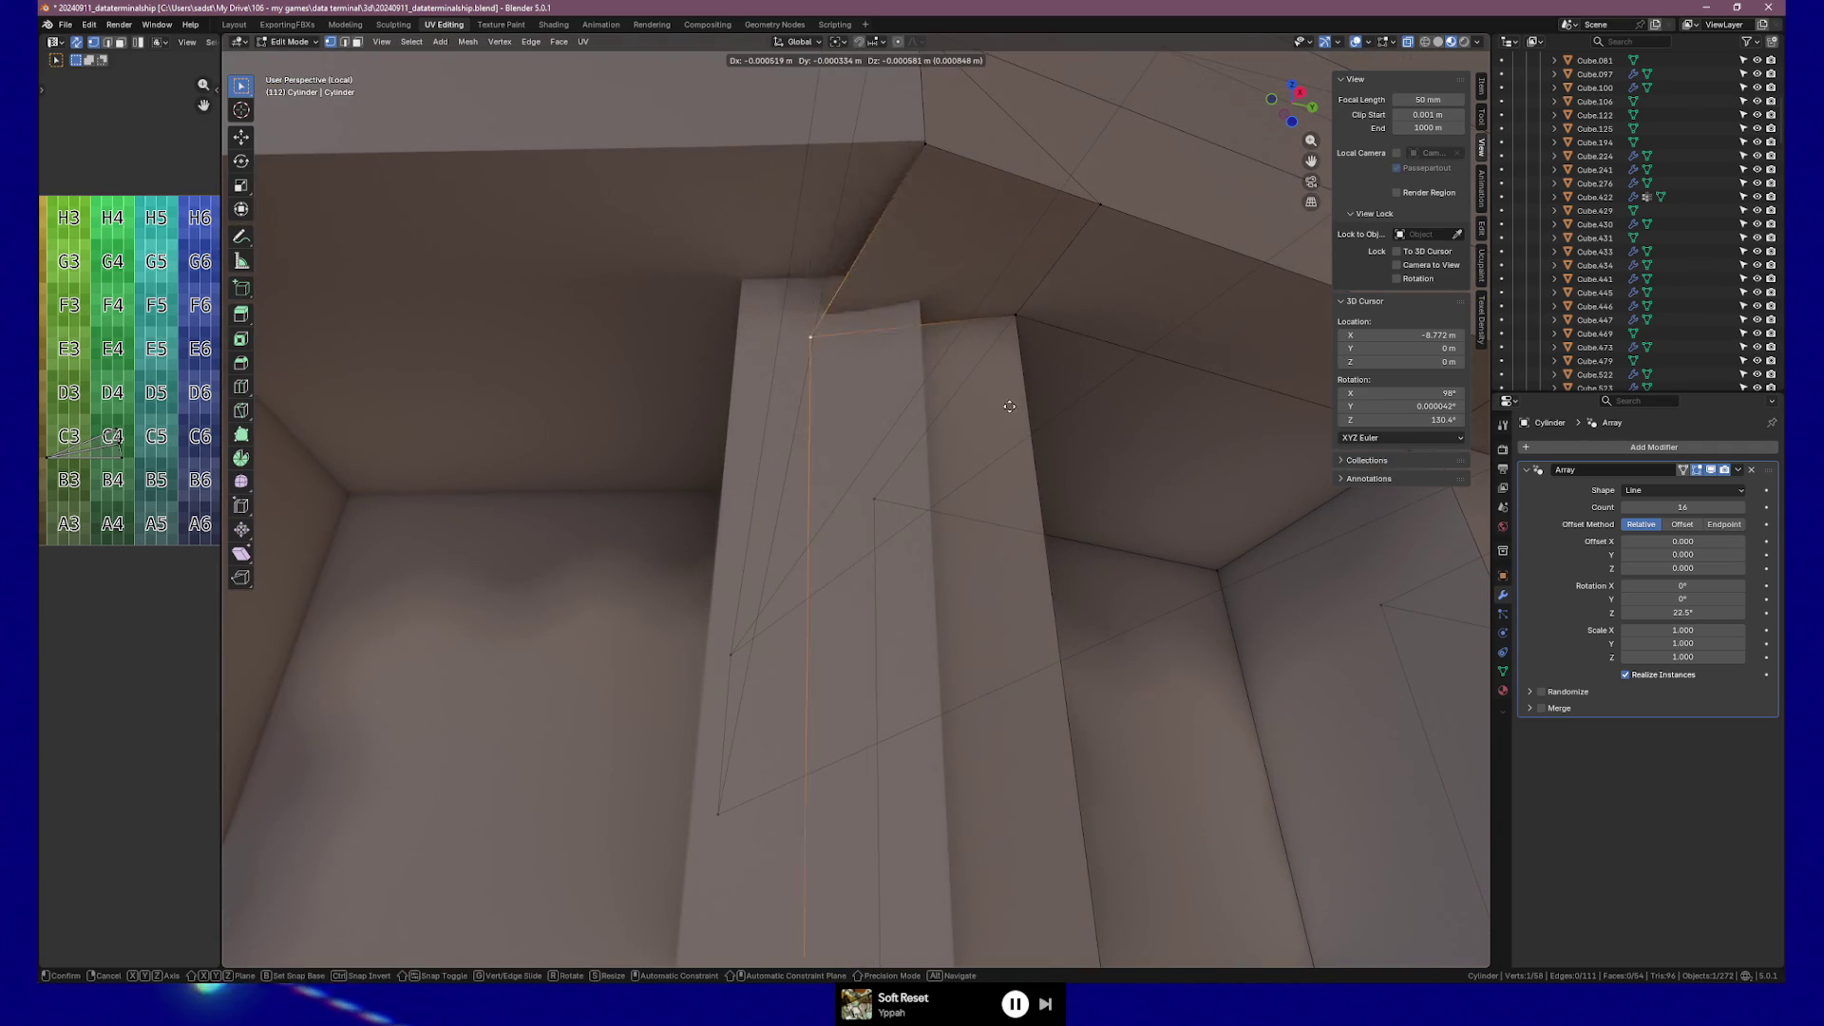
mouse_move(1031, 400)
shift+middle_down()
mouse_move(732, 513)
mouse_move(700, 373)
shift+middle_up()
Add the pillar's top corner vertex and begin scaling its edge along global Y.
shift+click(1107, 447)
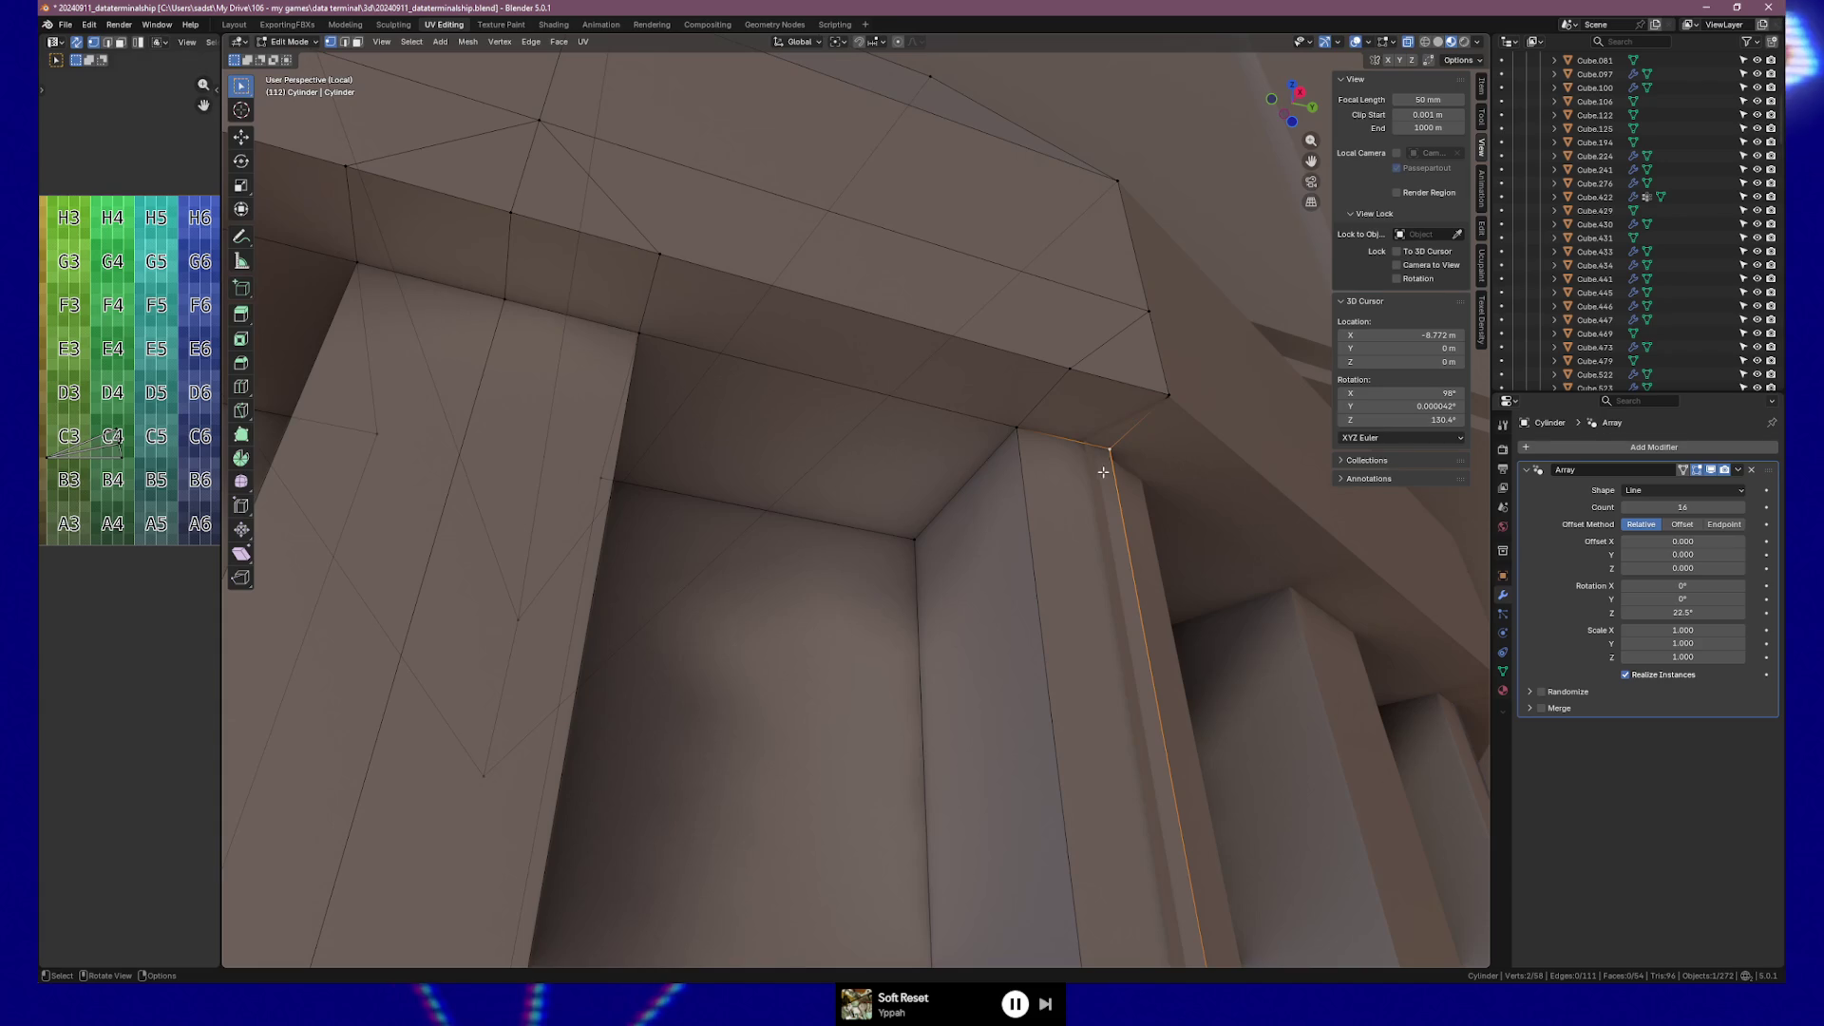
middle_drag(1082, 468, 993, 436)
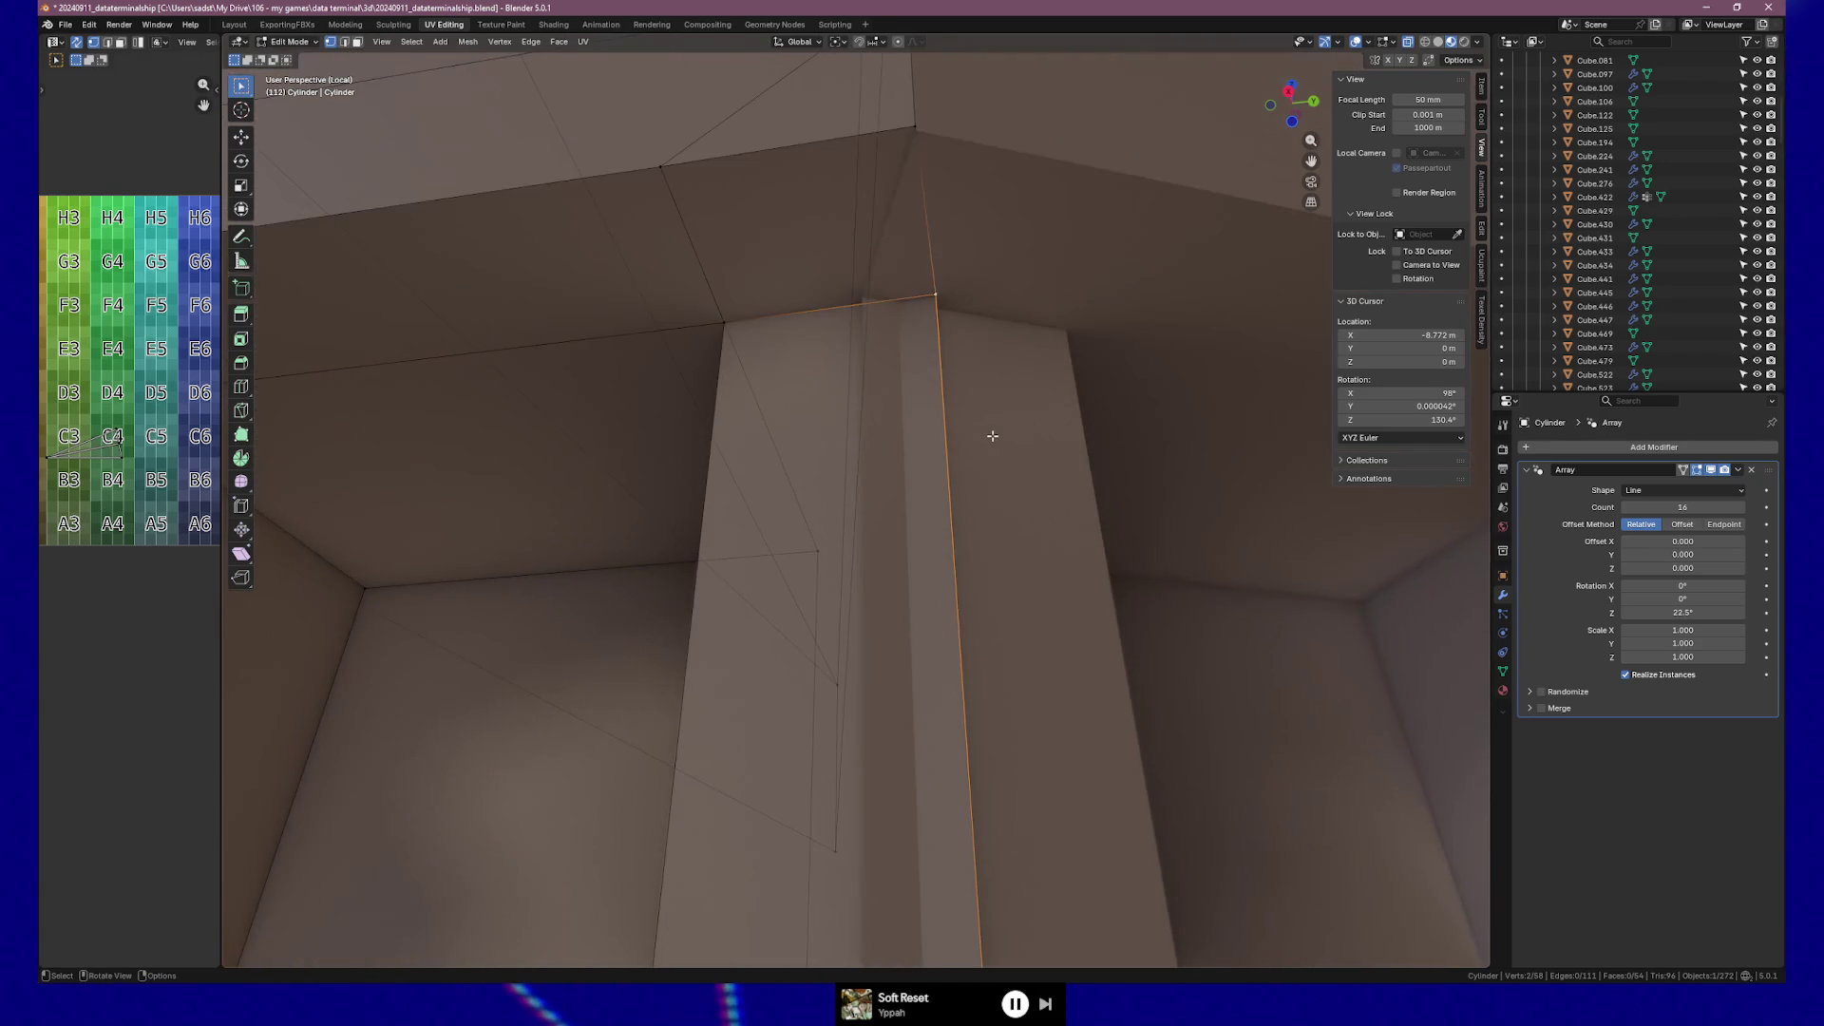
key(ctrl+r)
key(Escape)
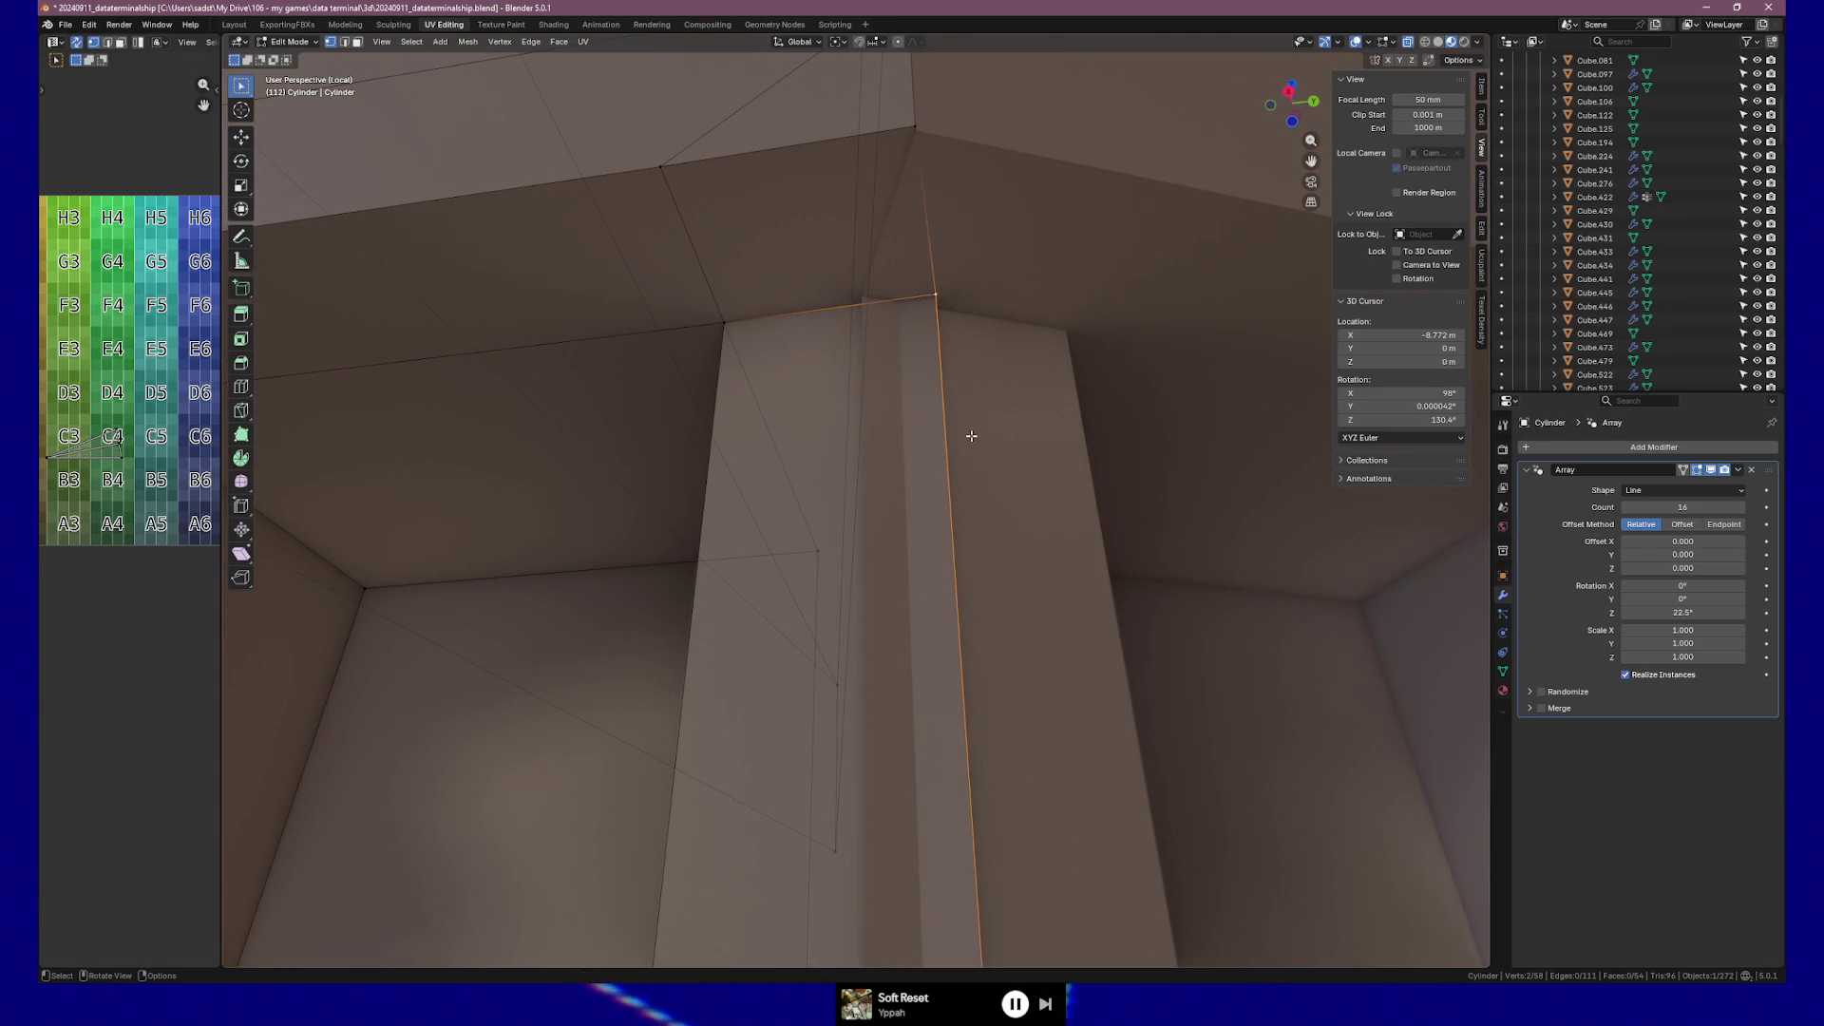
key(s)
key(y)
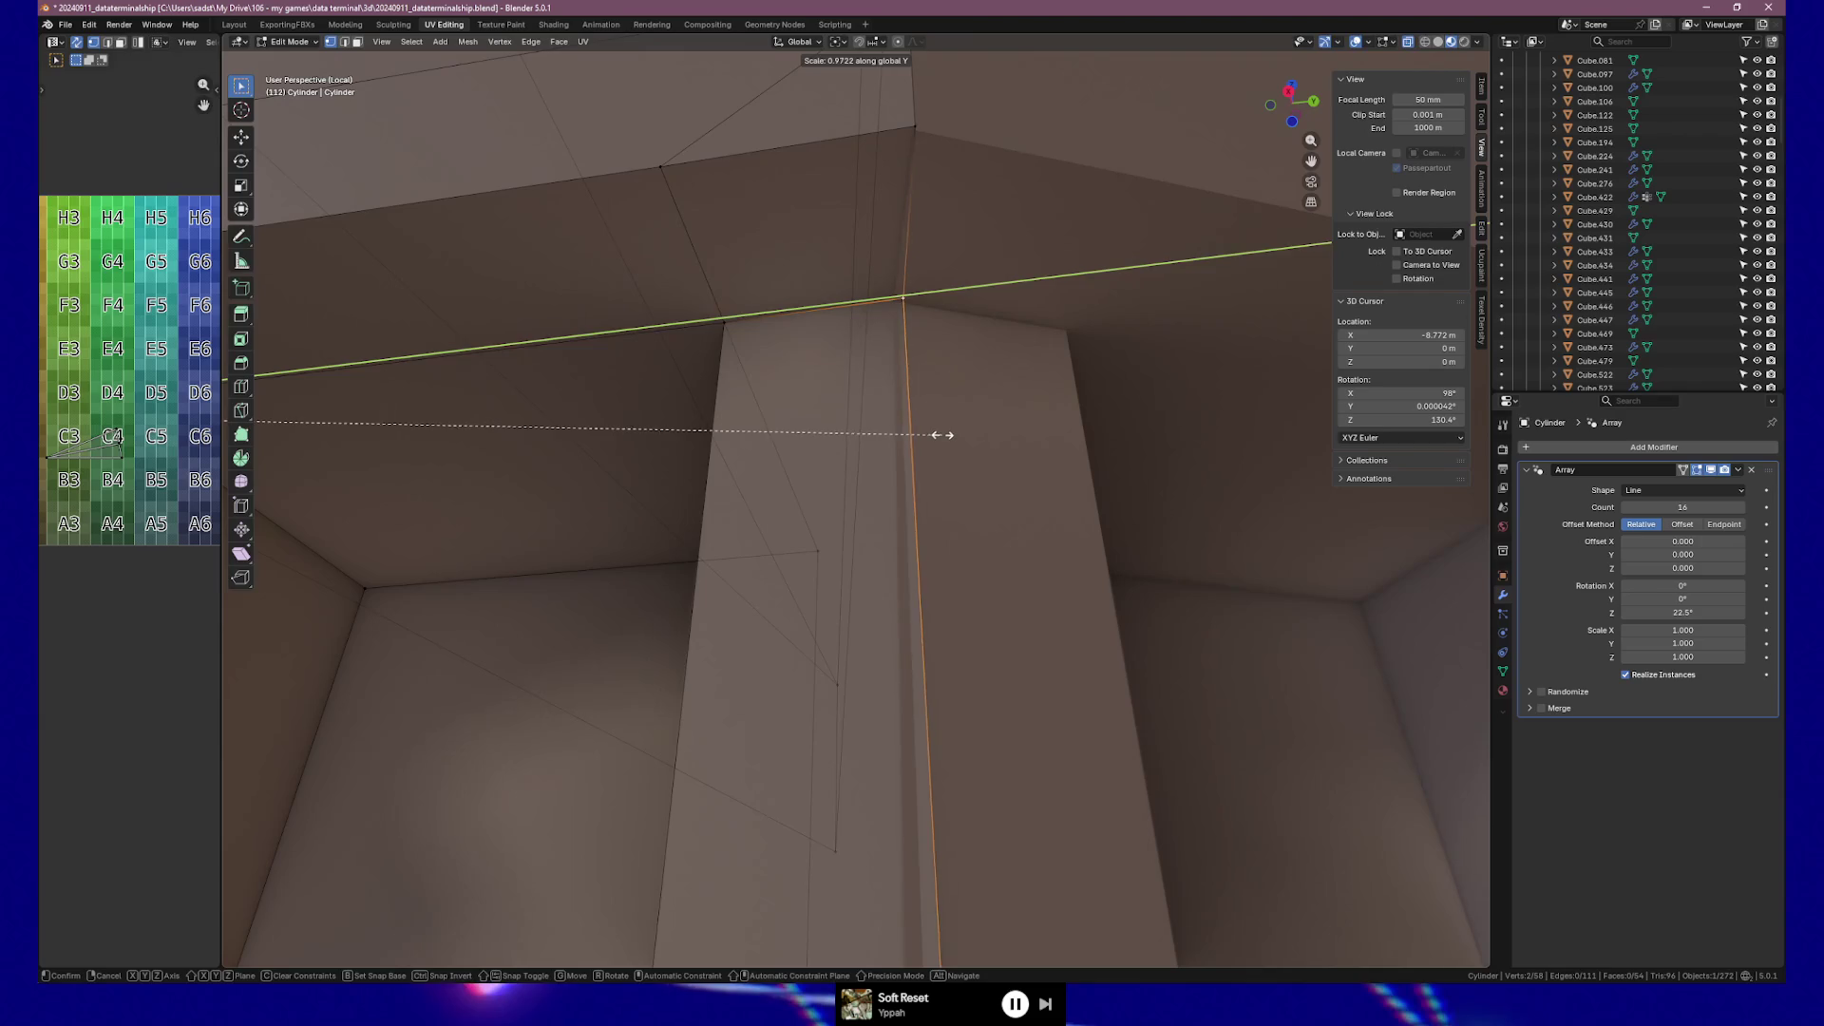
Scale the pillar corner edge along global Y to 0.996 and orbit to check alignment with the ledge.
click(943, 435)
scroll(949, 408, up, 6)
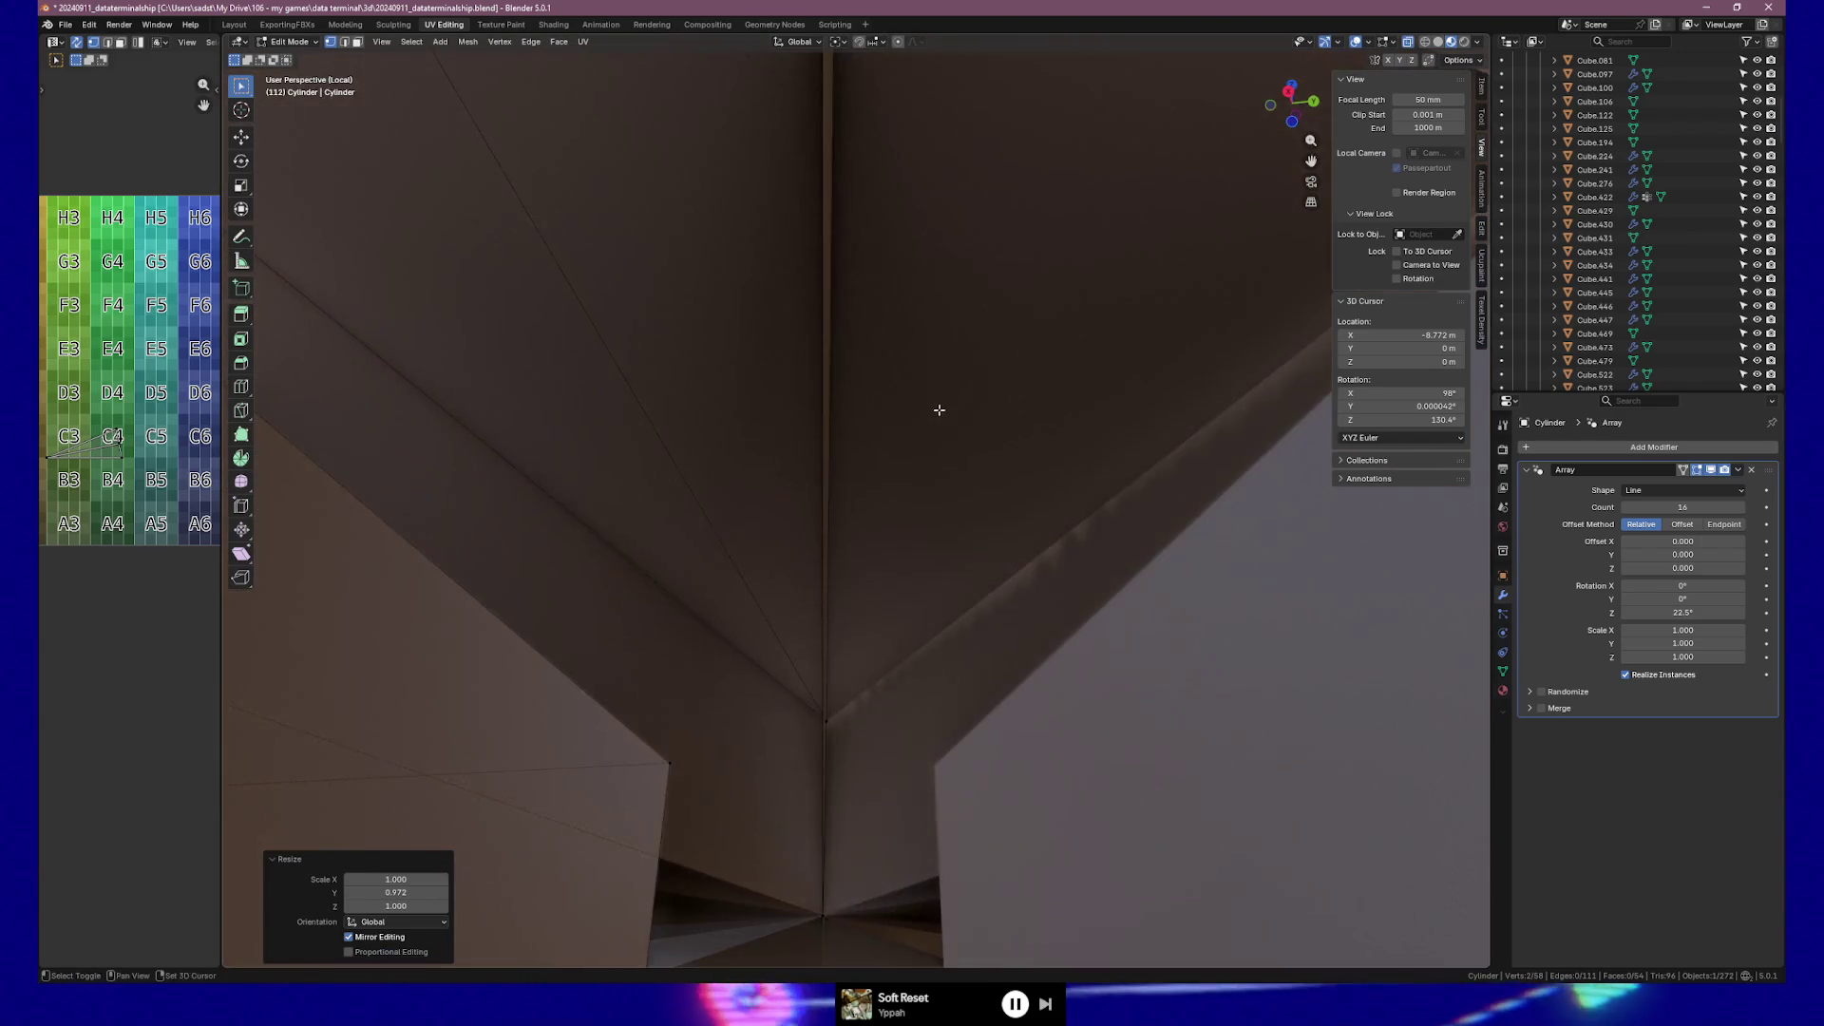
middle_drag(939, 410, 942, 437)
key(s)
key(y)
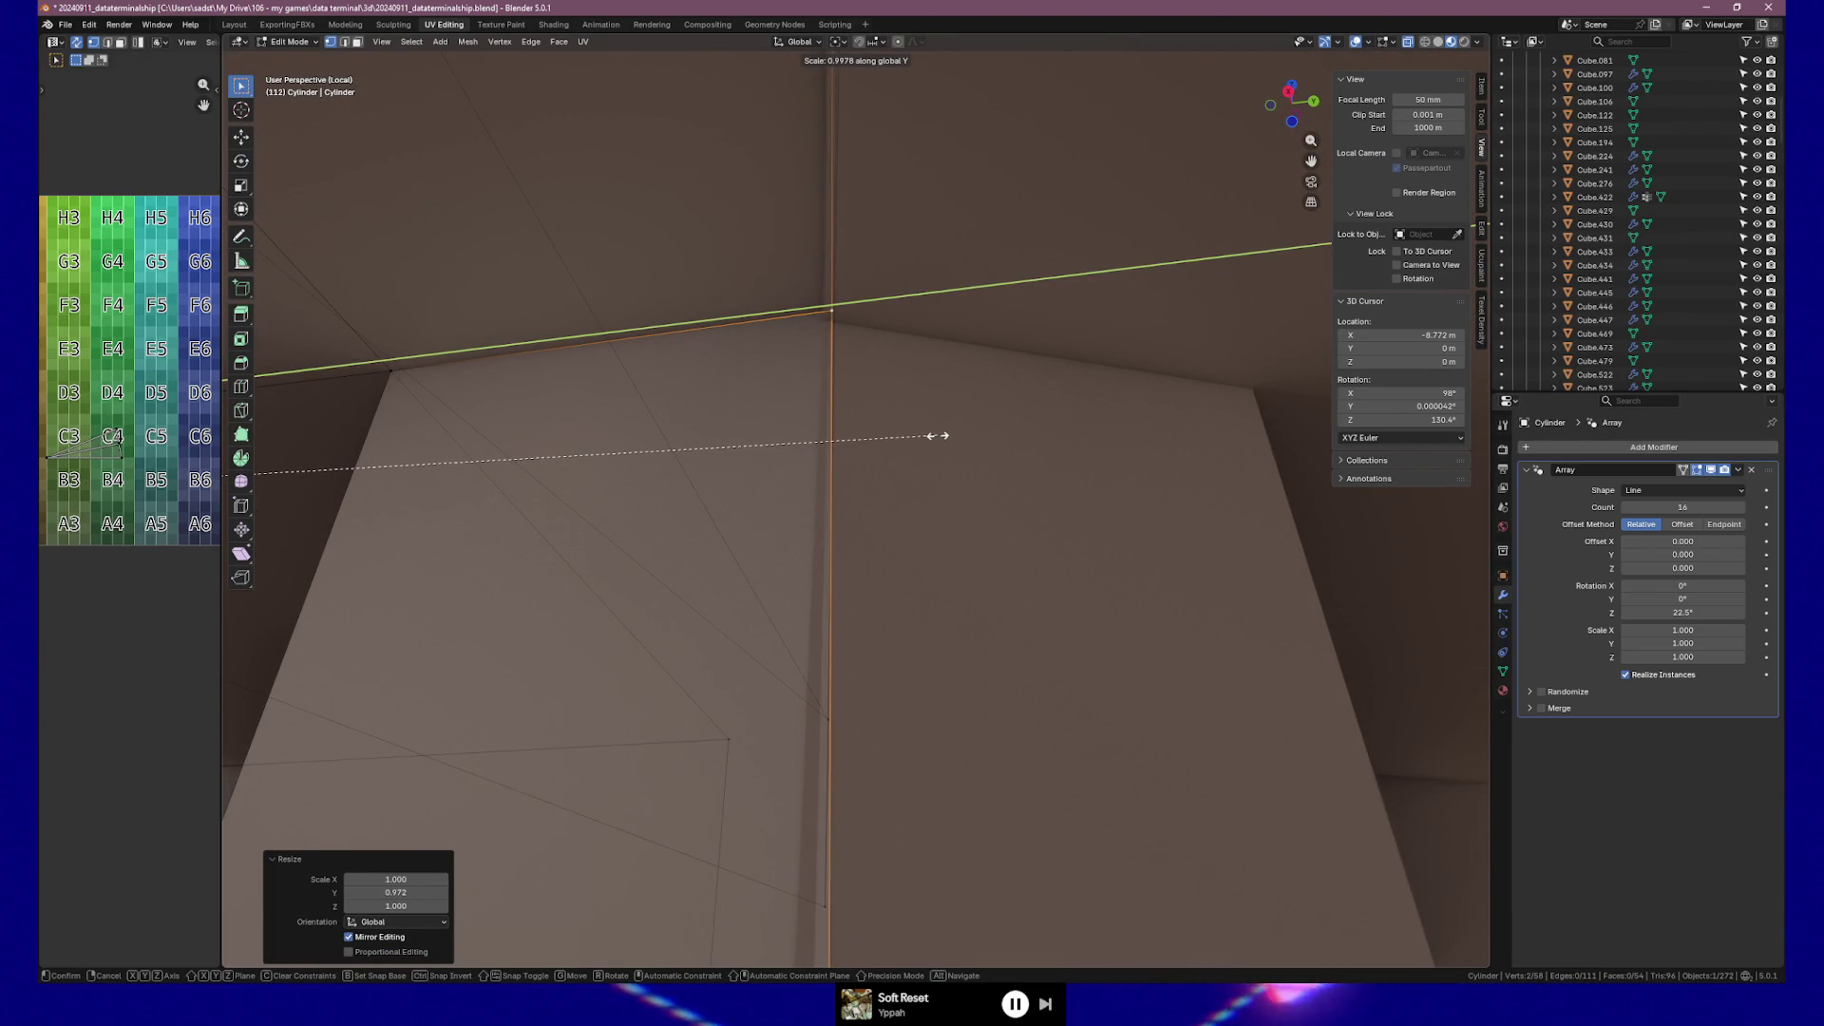
click(931, 429)
mouse_move(931, 429)
middle_down()
mouse_move(693, 460)
mouse_move(794, 452)
mouse_move(818, 412)
mouse_move(835, 509)
mouse_move(797, 529)
mouse_move(767, 491)
middle_up()
middle_drag(779, 482, 798, 480)
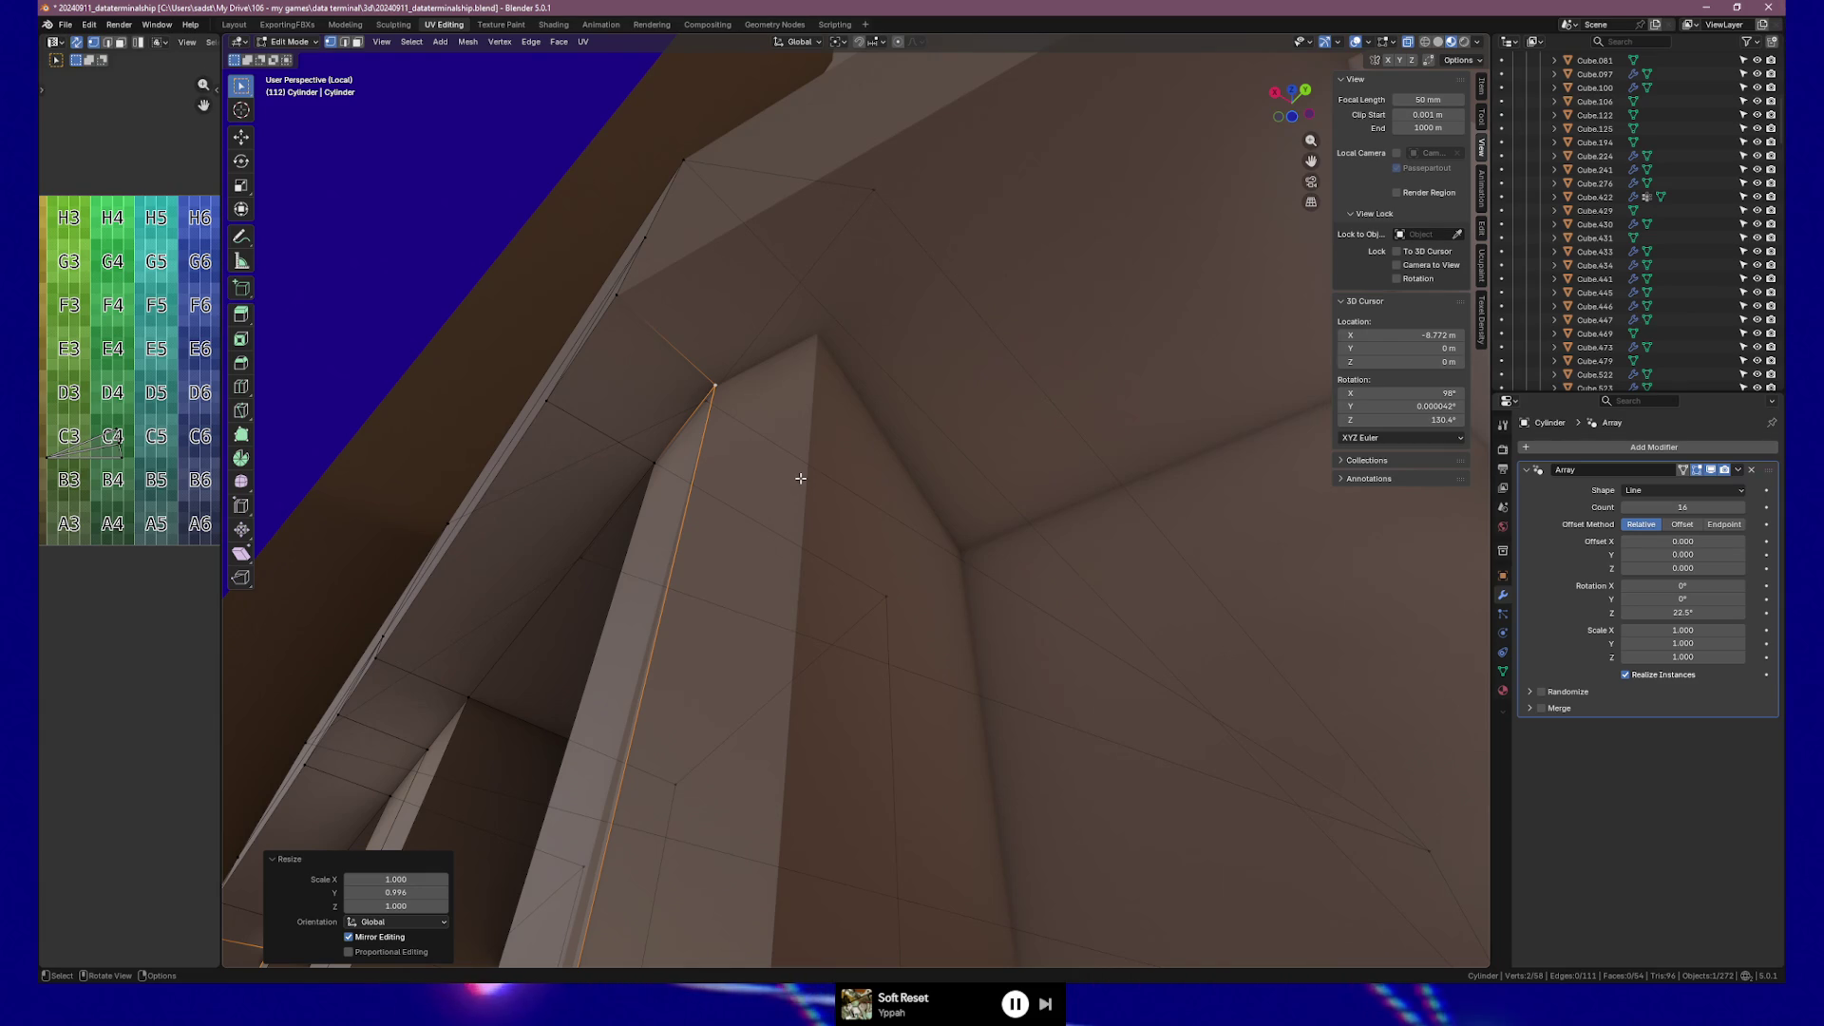
mouse_move(801, 478)
middle_down()
mouse_move(692, 395)
mouse_move(896, 550)
mouse_move(1205, 659)
mouse_move(1177, 627)
mouse_move(1226, 612)
mouse_move(1189, 502)
middle_up()
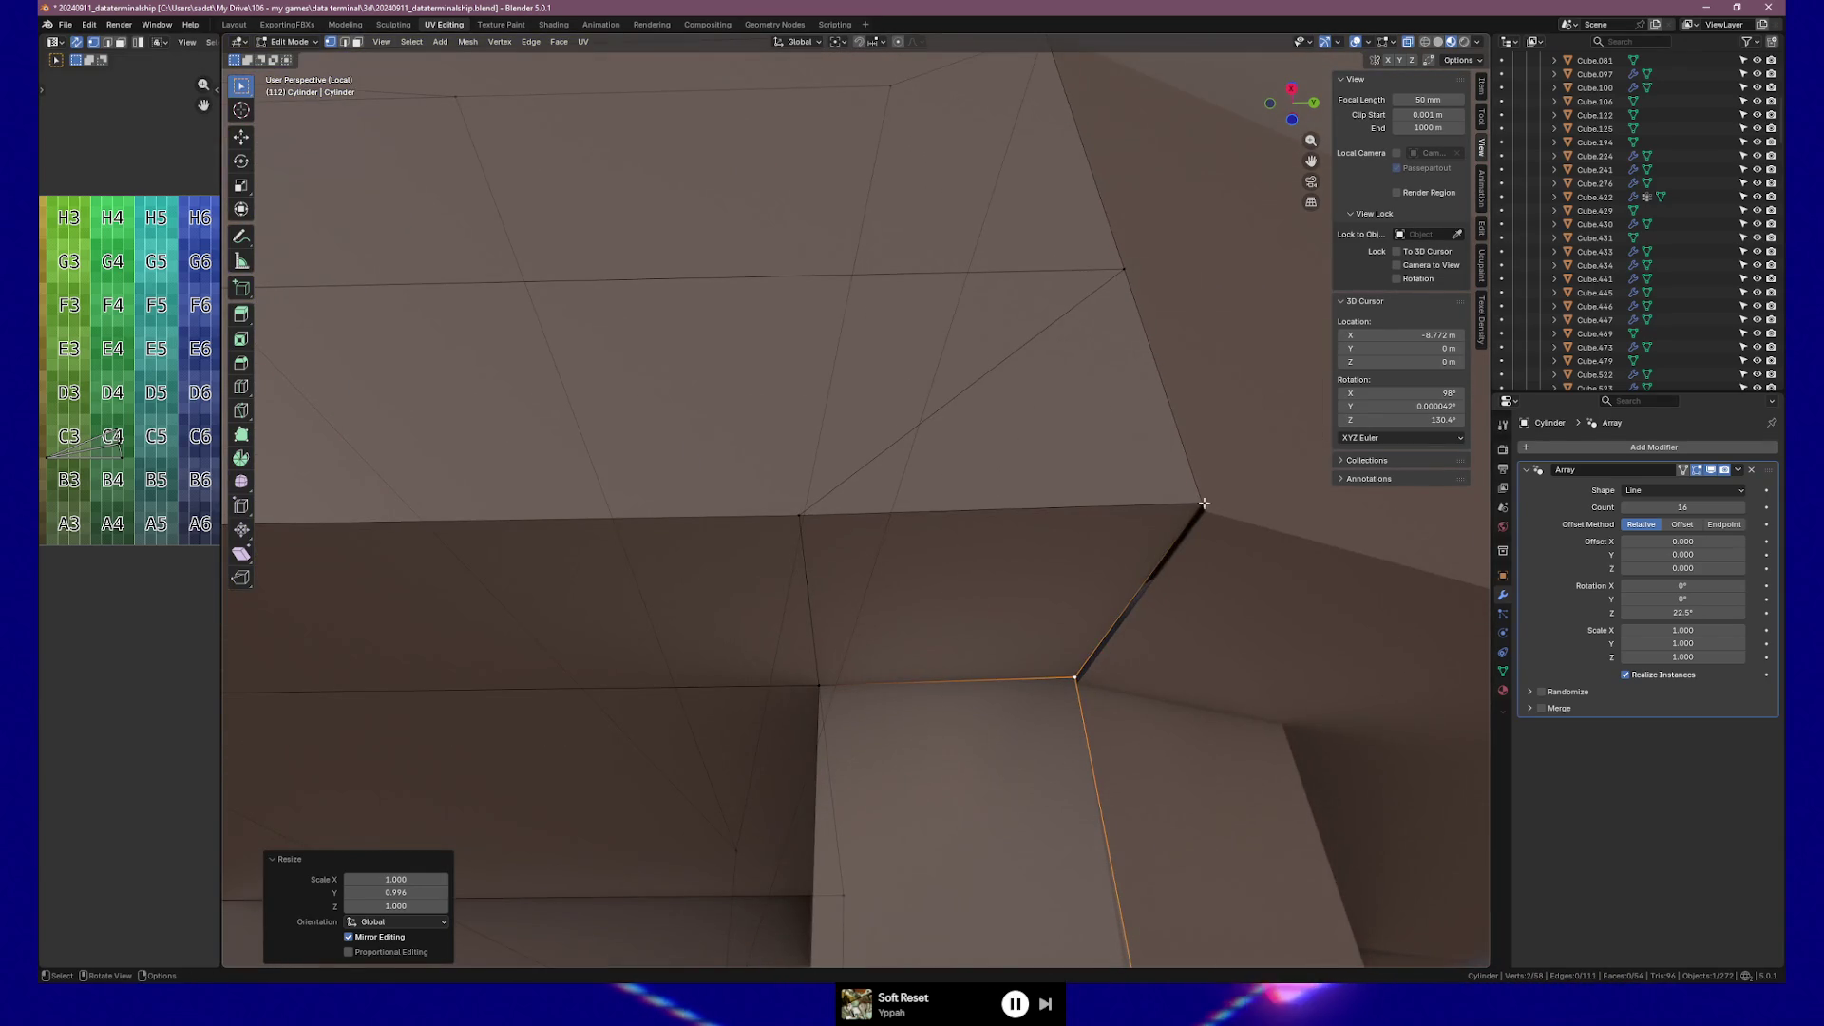
mouse_move(1087, 585)
middle_down()
mouse_move(1205, 635)
mouse_move(1112, 602)
mouse_move(1128, 611)
middle_up()
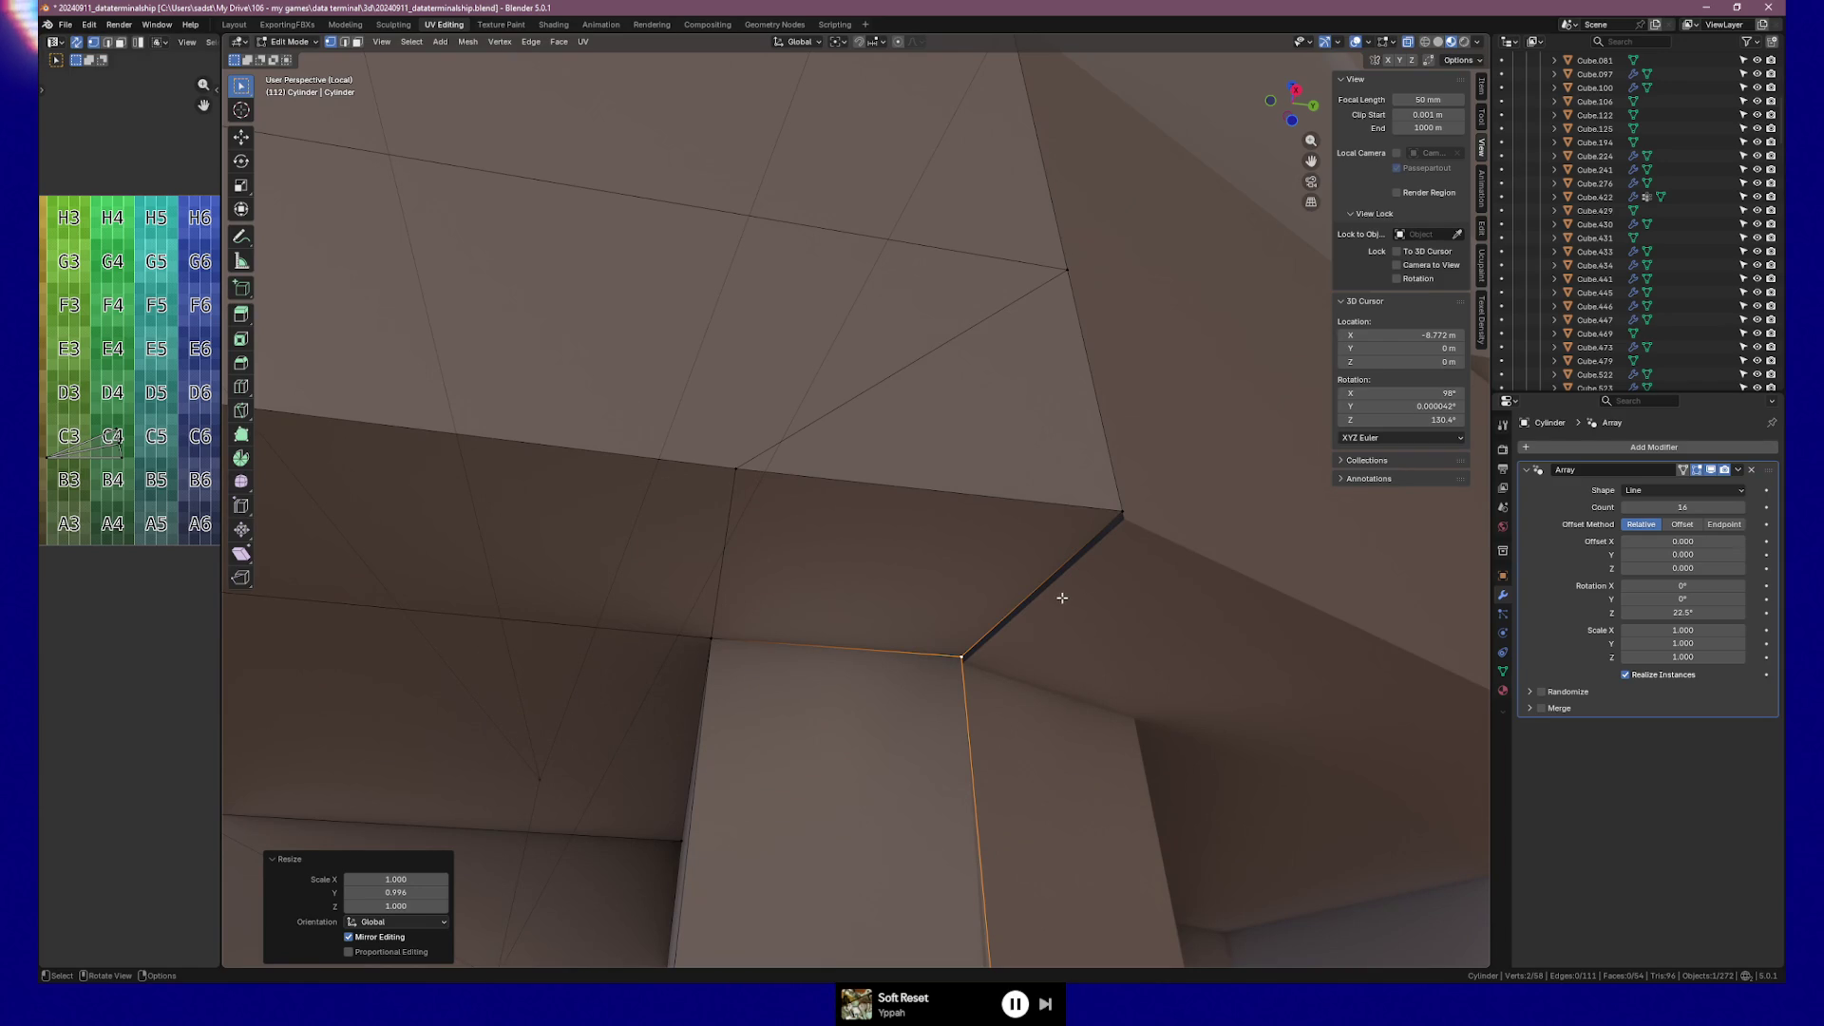
Connect the two pillar corner vertices with a new edge and select the whole mesh.
key(f)
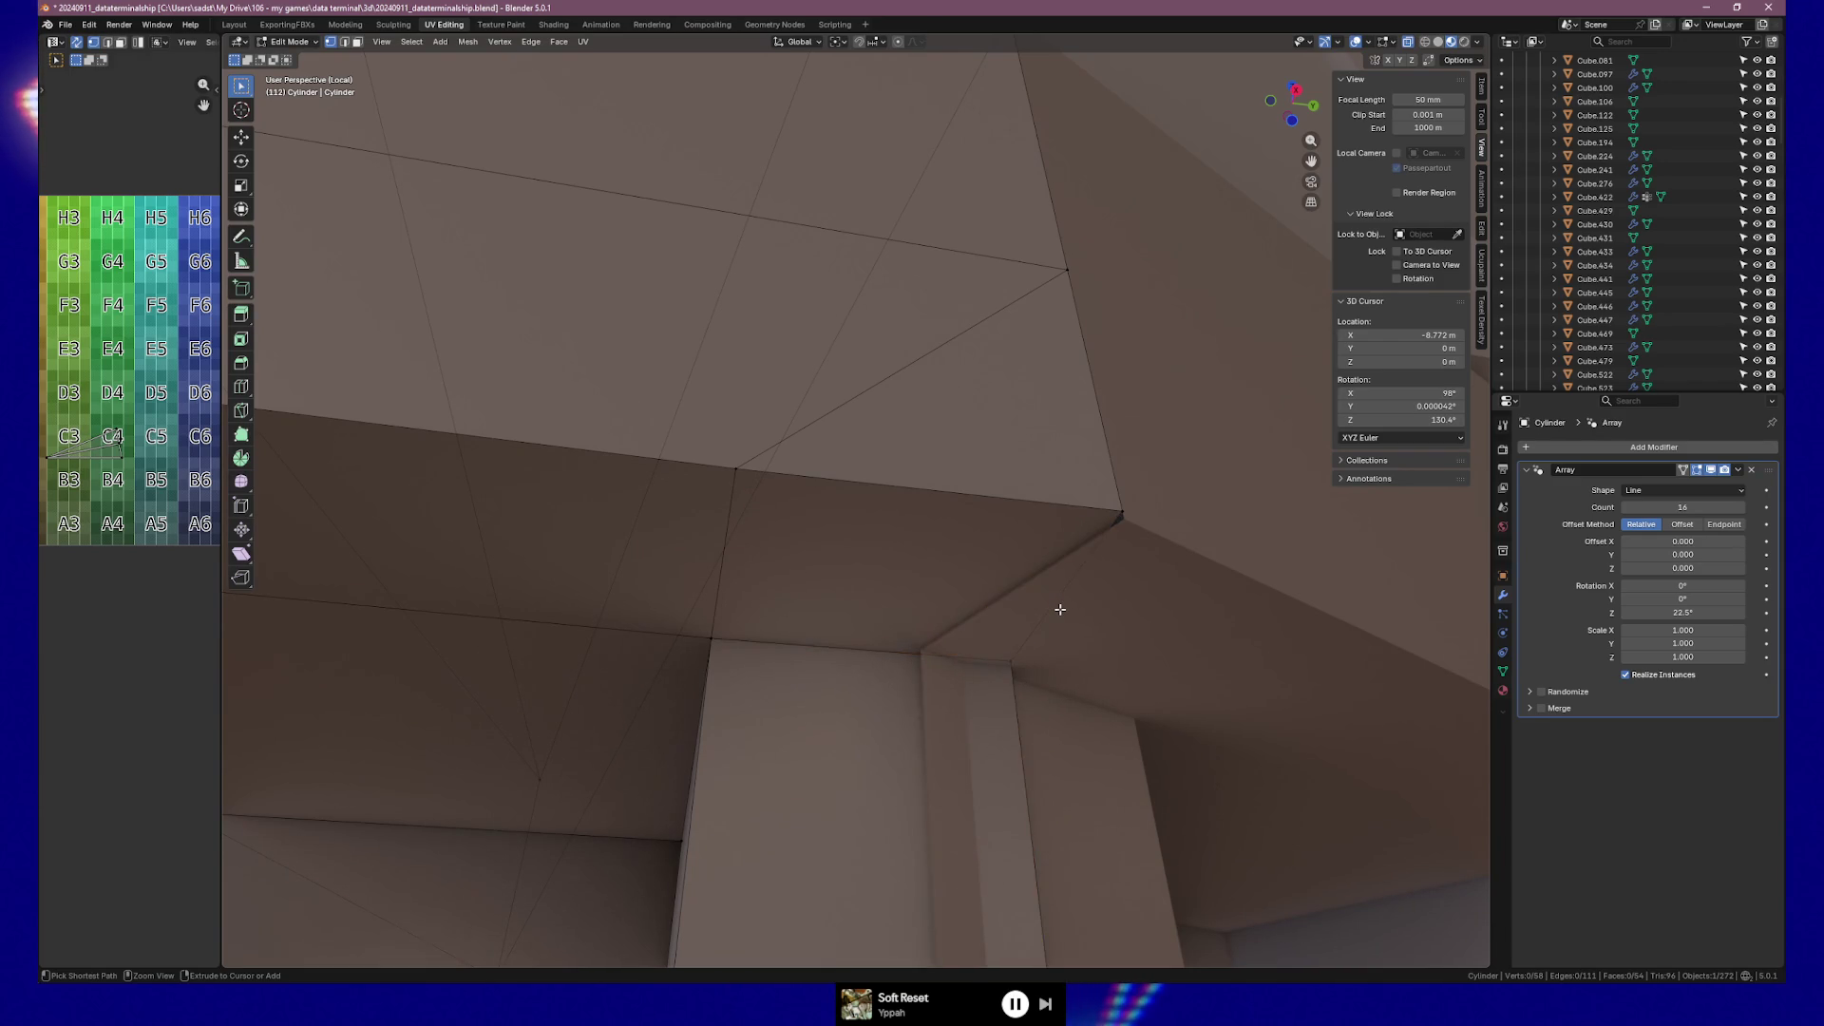
key(a)
mouse_move(1058, 611)
middle_down()
mouse_move(1131, 659)
mouse_move(928, 629)
mouse_move(562, 484)
mouse_move(1116, 532)
mouse_move(965, 518)
middle_up()
scroll(968, 516, up, 5)
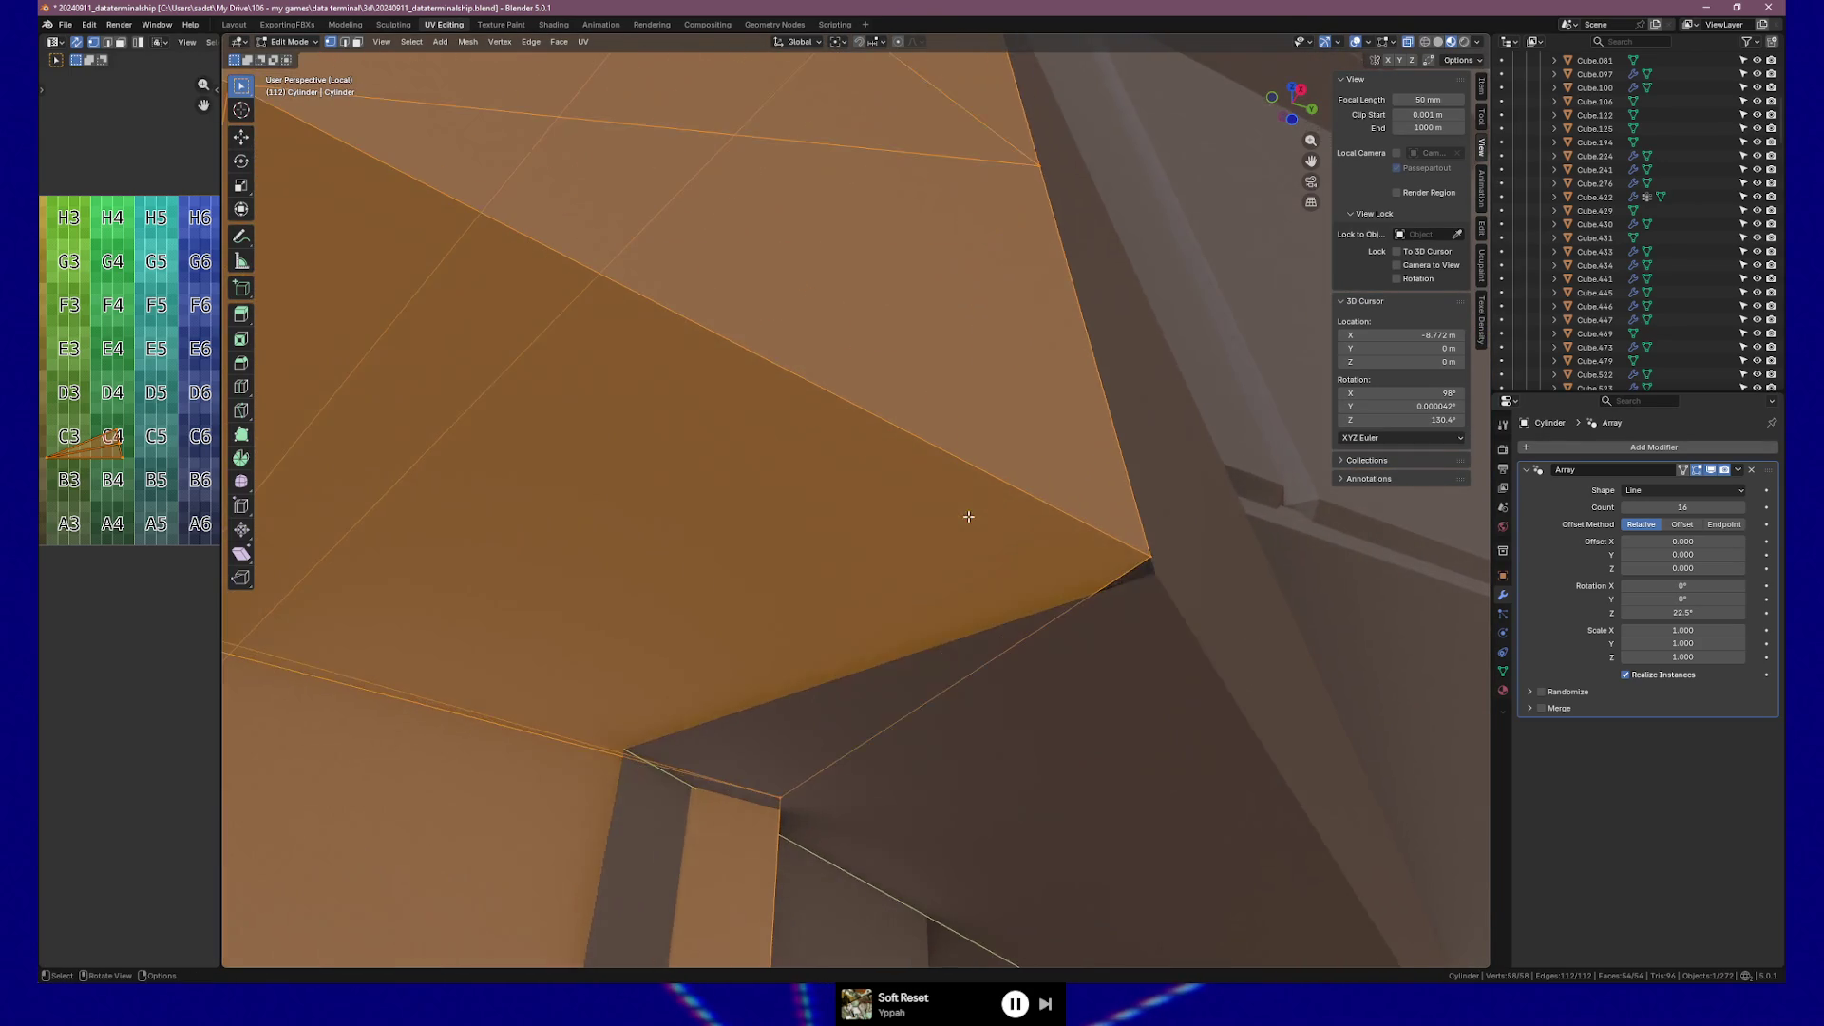
Invert the selection, then undo three steps to recover the recessed panel faces.
key(ctrl+i)
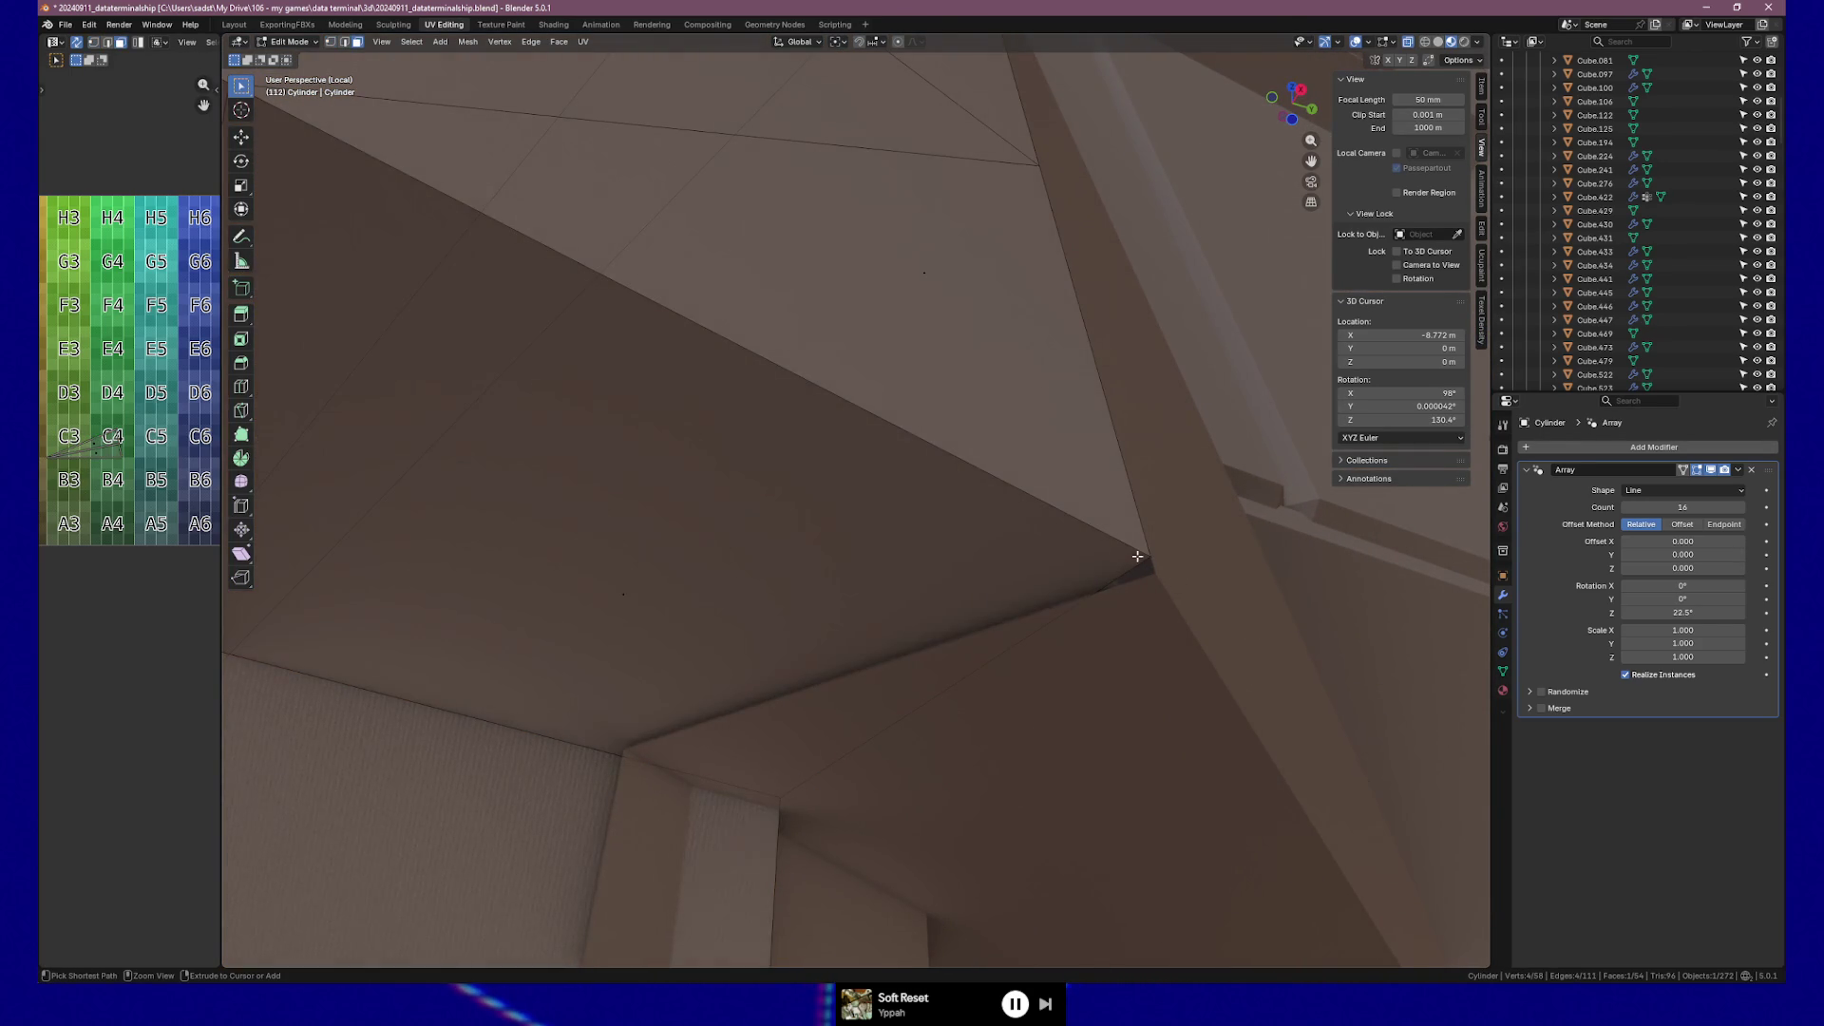
key(ctrl+z)
key(ctrl+z)
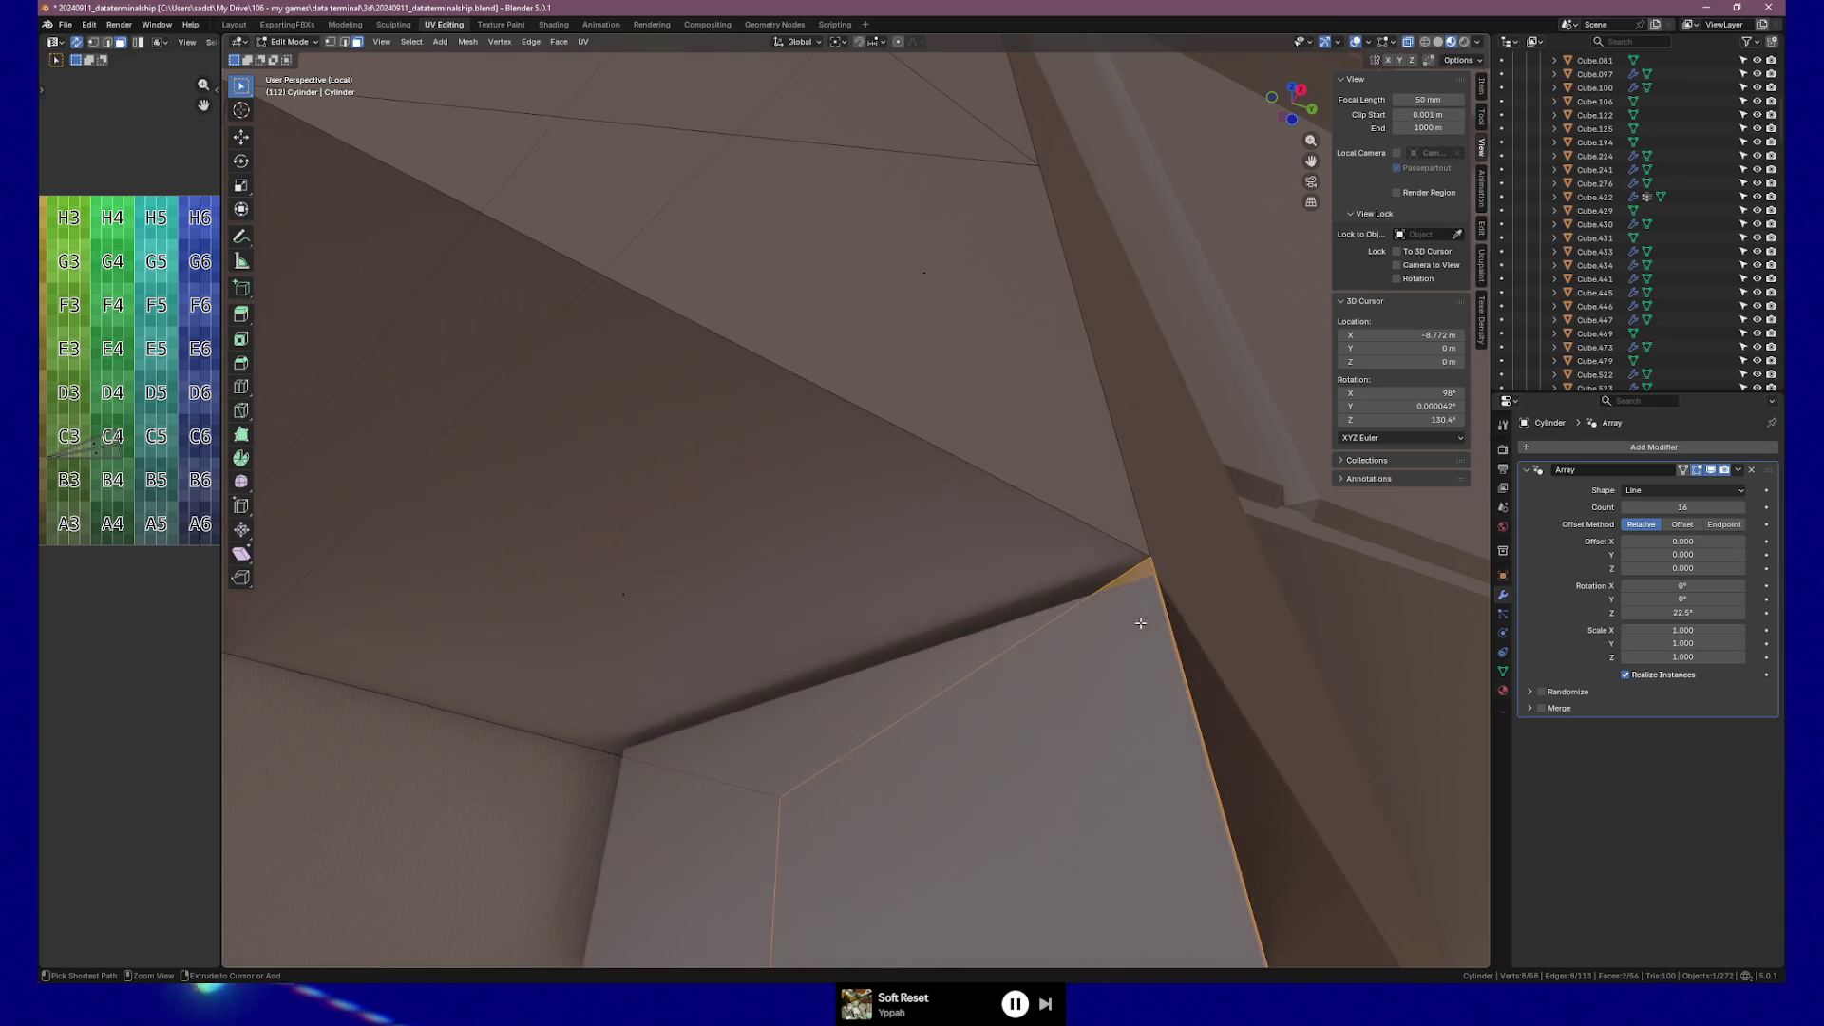
key(ctrl+z)
key(ctrl+z)
key(ctrl+z)
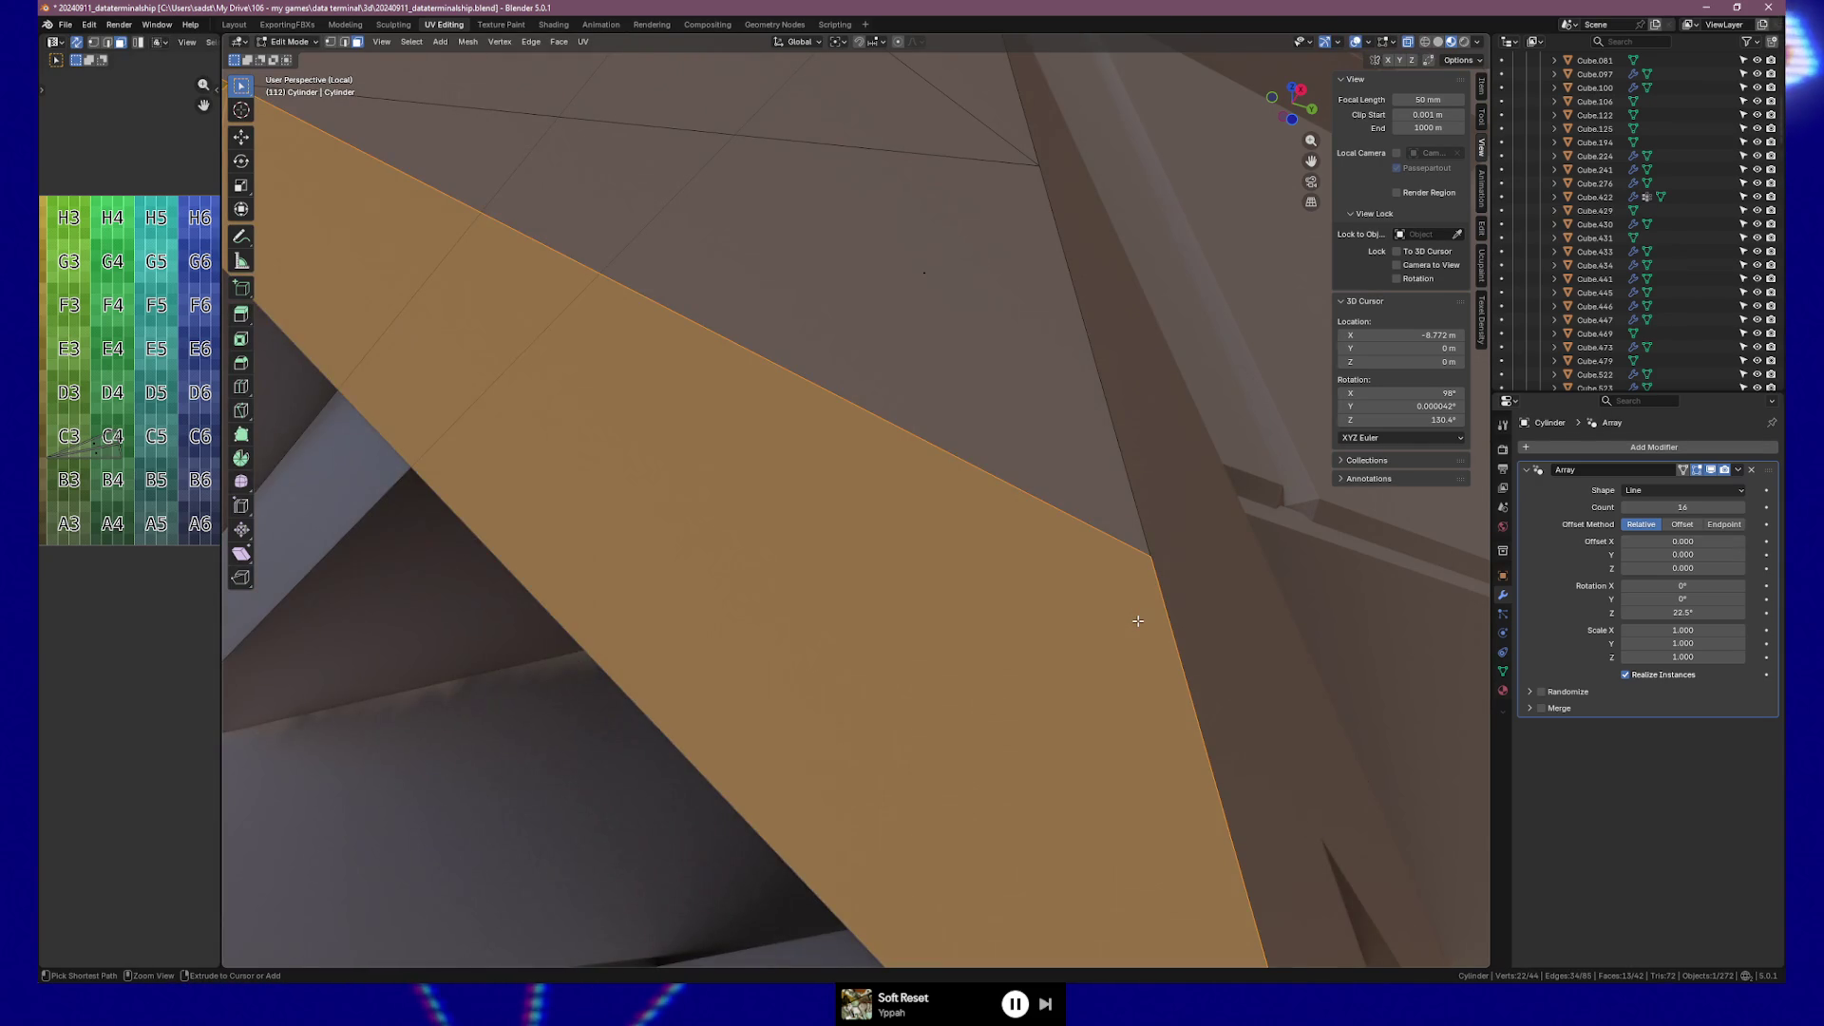
key(ctrl+z)
mouse_move(1115, 630)
middle_down()
mouse_move(859, 700)
mouse_move(1168, 618)
mouse_move(1051, 643)
mouse_move(1117, 670)
mouse_move(1103, 652)
mouse_move(1018, 659)
mouse_move(1121, 650)
mouse_move(1070, 639)
mouse_move(1149, 655)
middle_up()
scroll(1148, 655, down, 5)
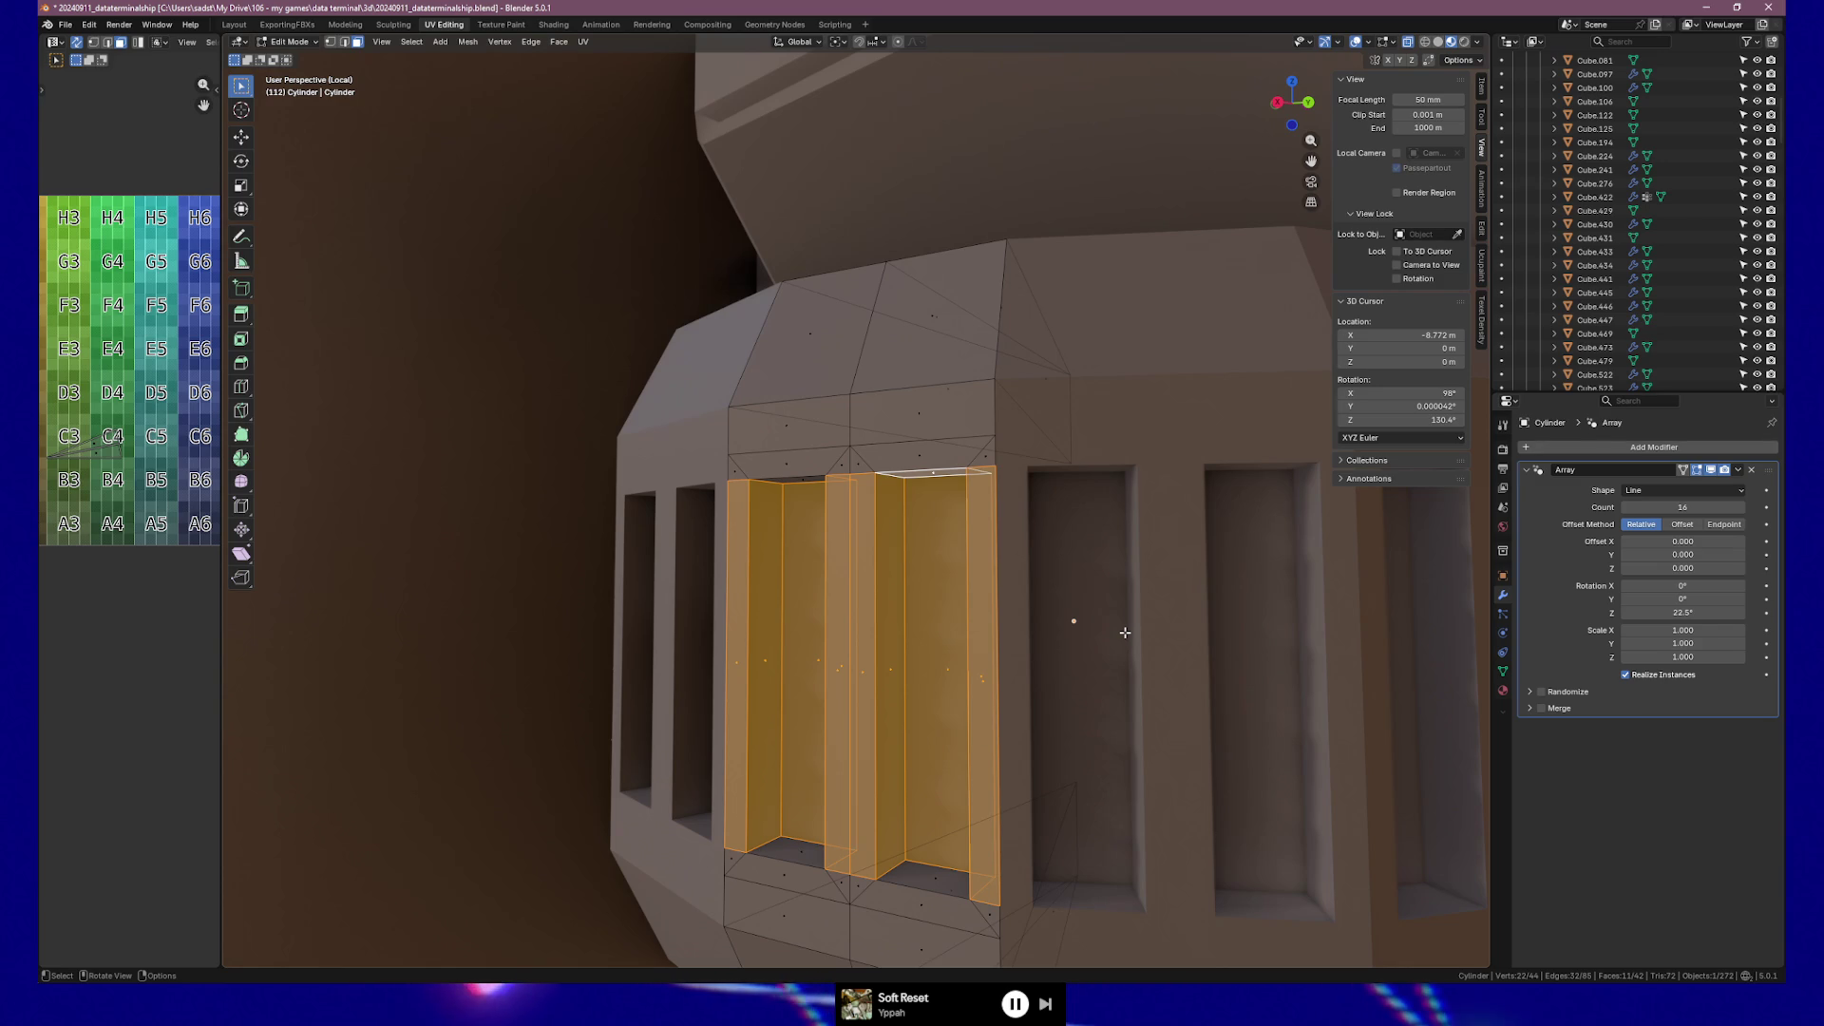
Cut a horizontal loop across both recessed panels, slid up to about 0.95 below the ceiling band.
middle_drag(1024, 621, 719, 448)
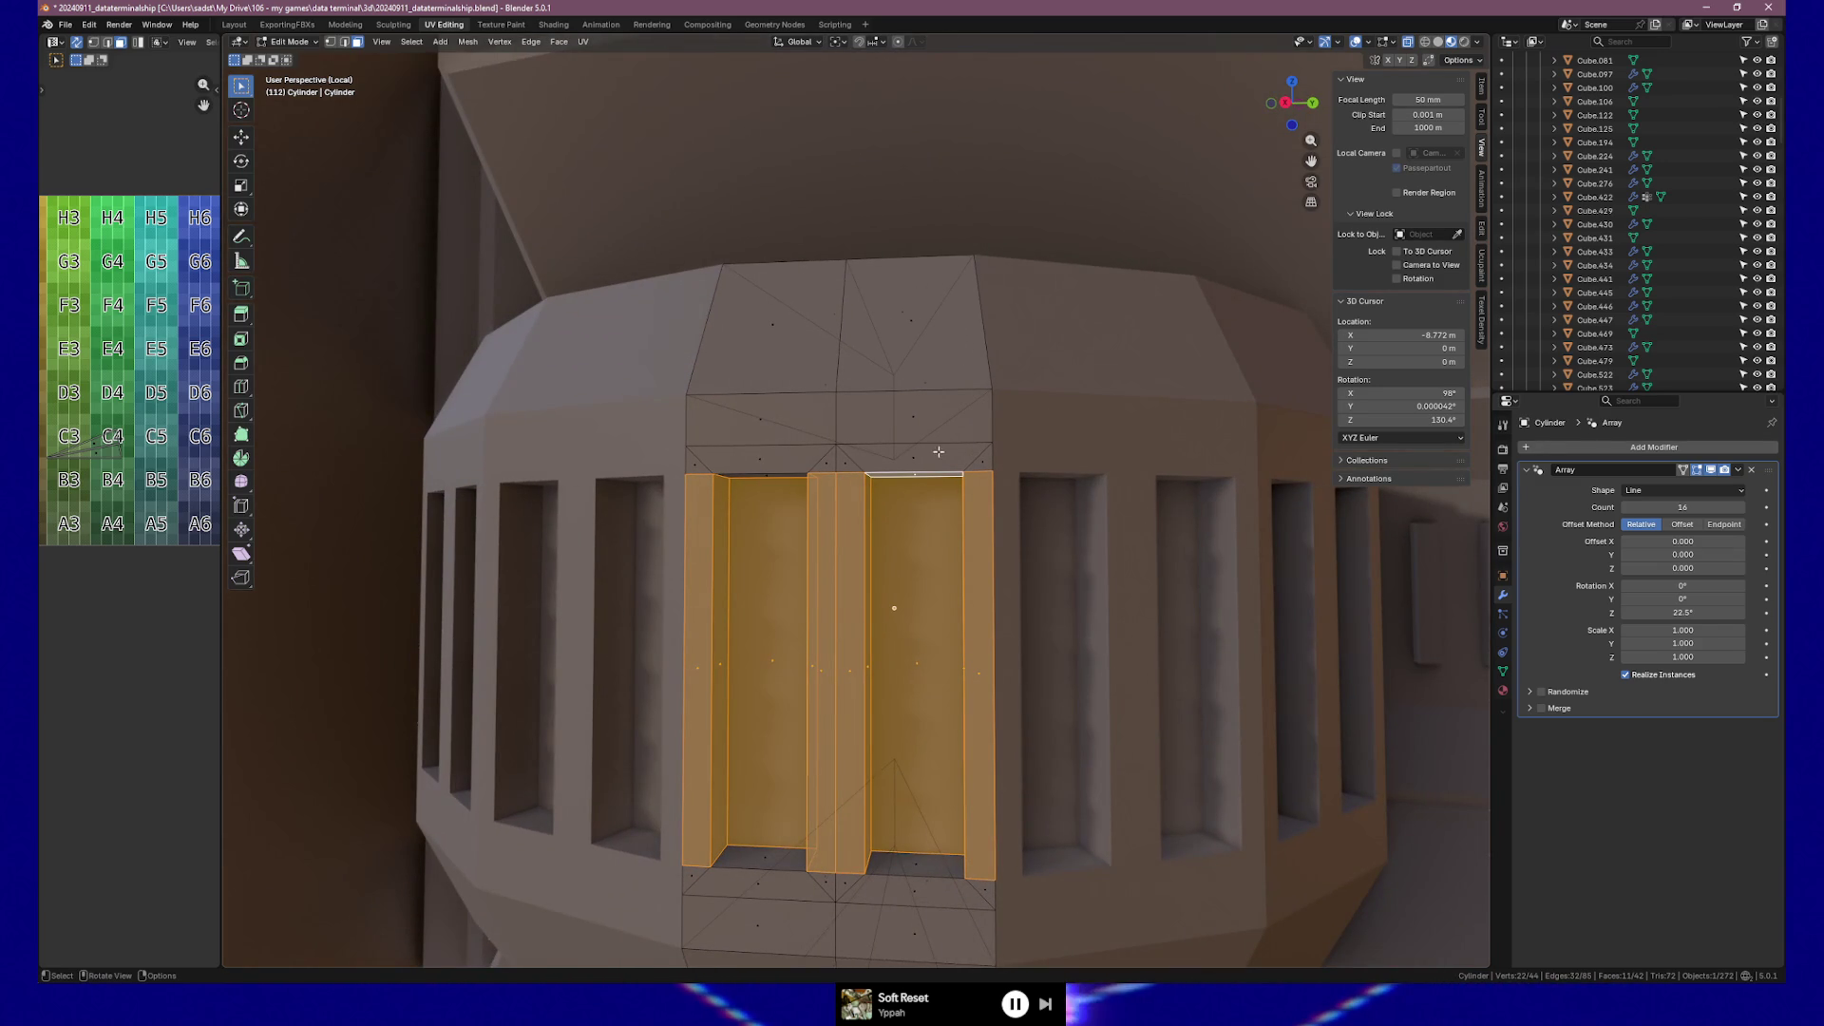
mouse_move(936, 455)
middle_down()
mouse_move(1128, 548)
mouse_move(1087, 541)
mouse_move(1042, 631)
mouse_move(937, 541)
mouse_move(1018, 578)
mouse_move(989, 522)
mouse_move(1026, 566)
mouse_move(997, 555)
mouse_move(1046, 574)
mouse_move(974, 567)
middle_up()
key(ctrl+r)
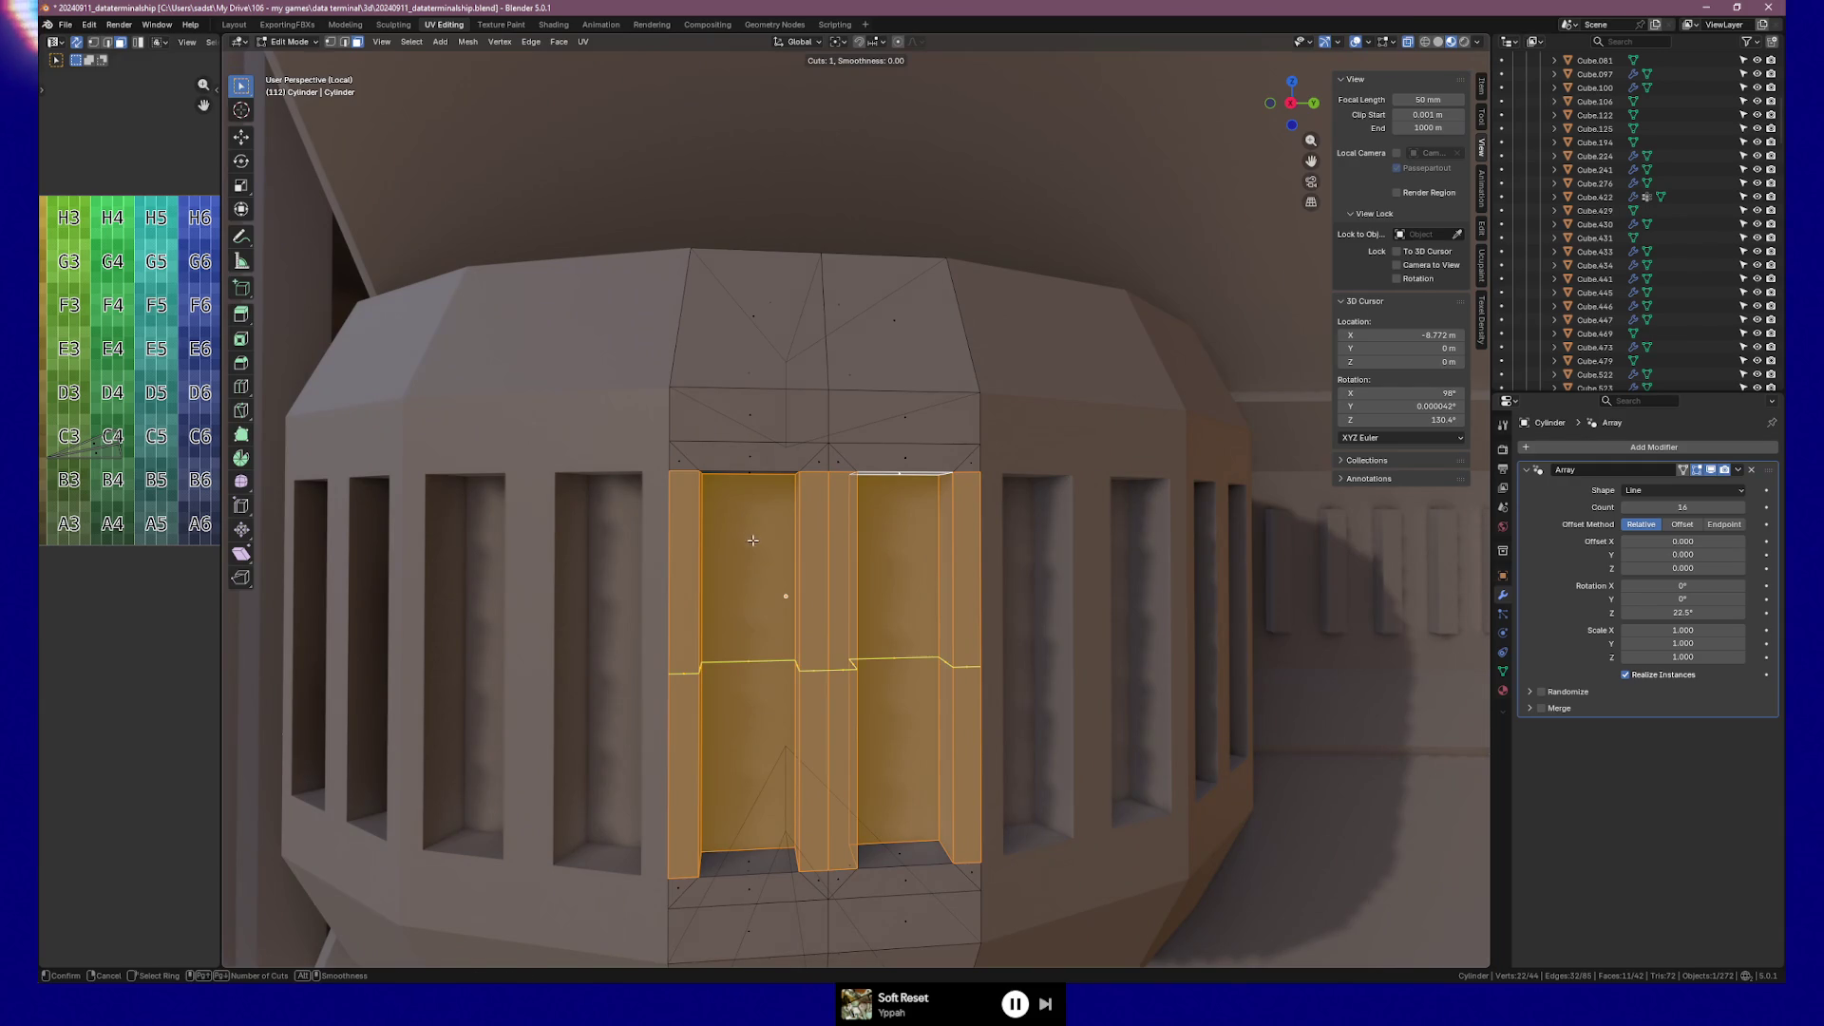
click(752, 540)
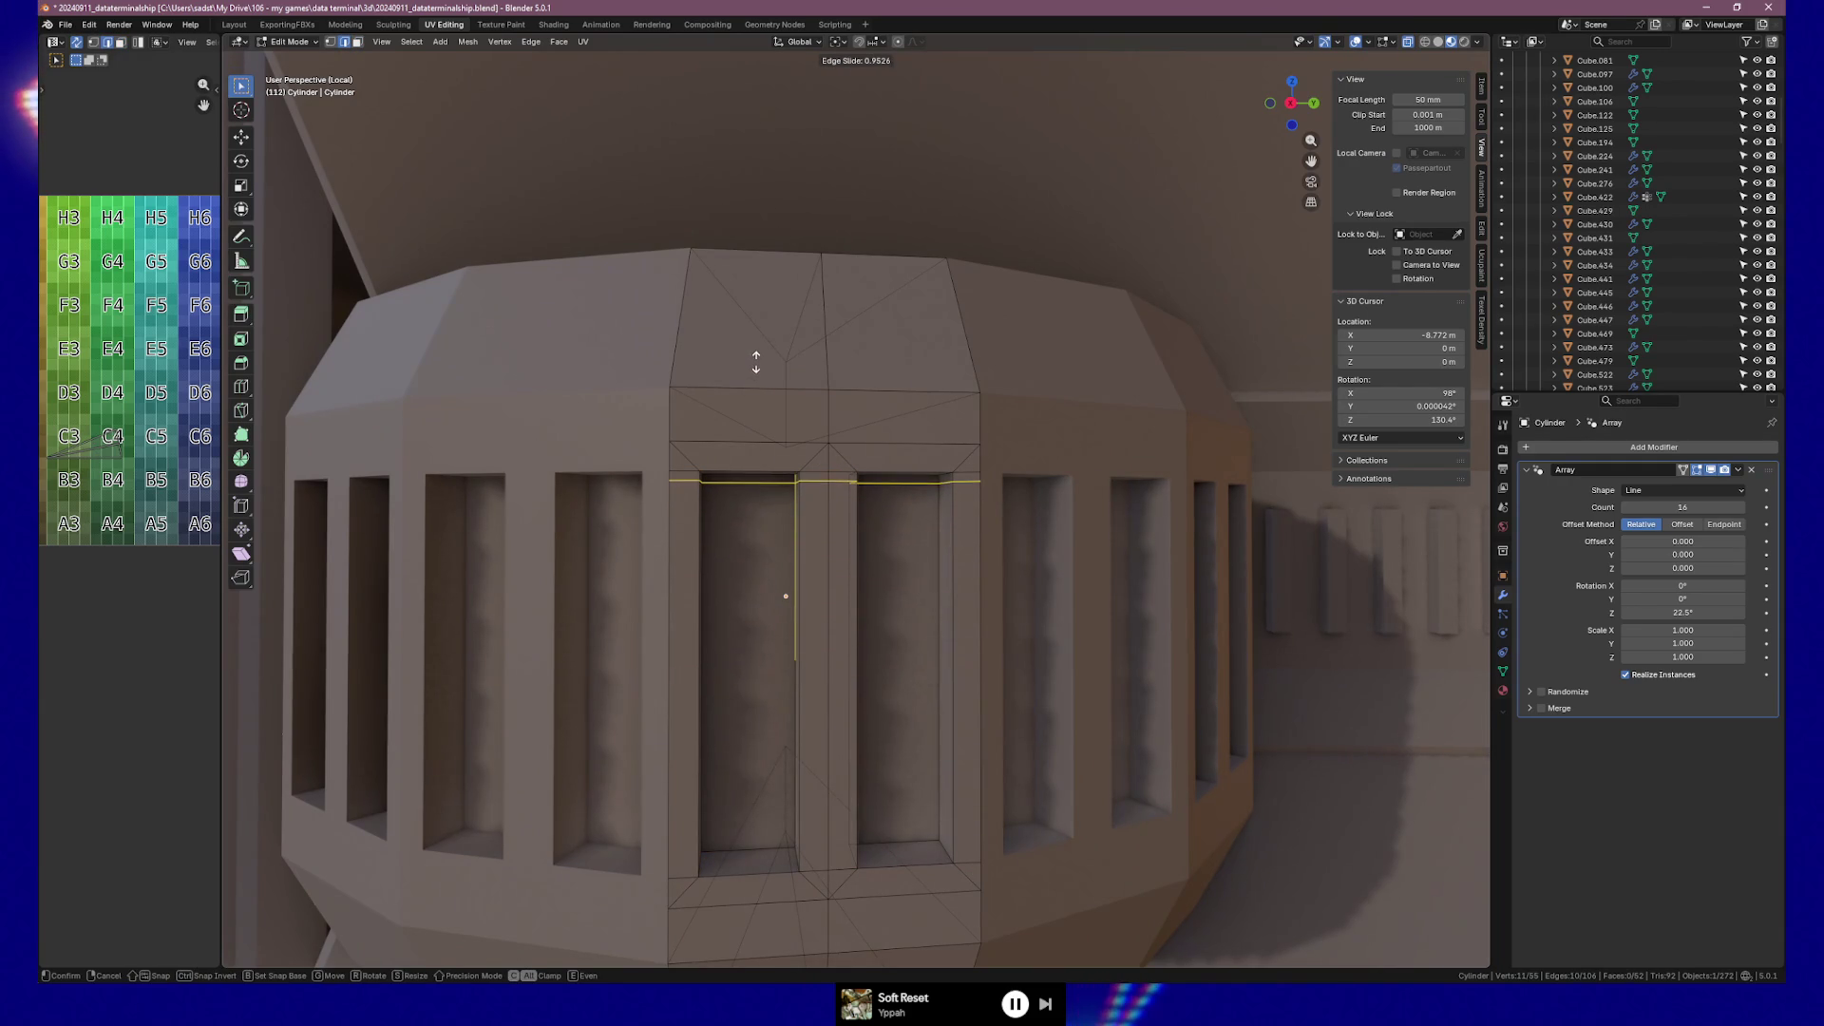
click(756, 361)
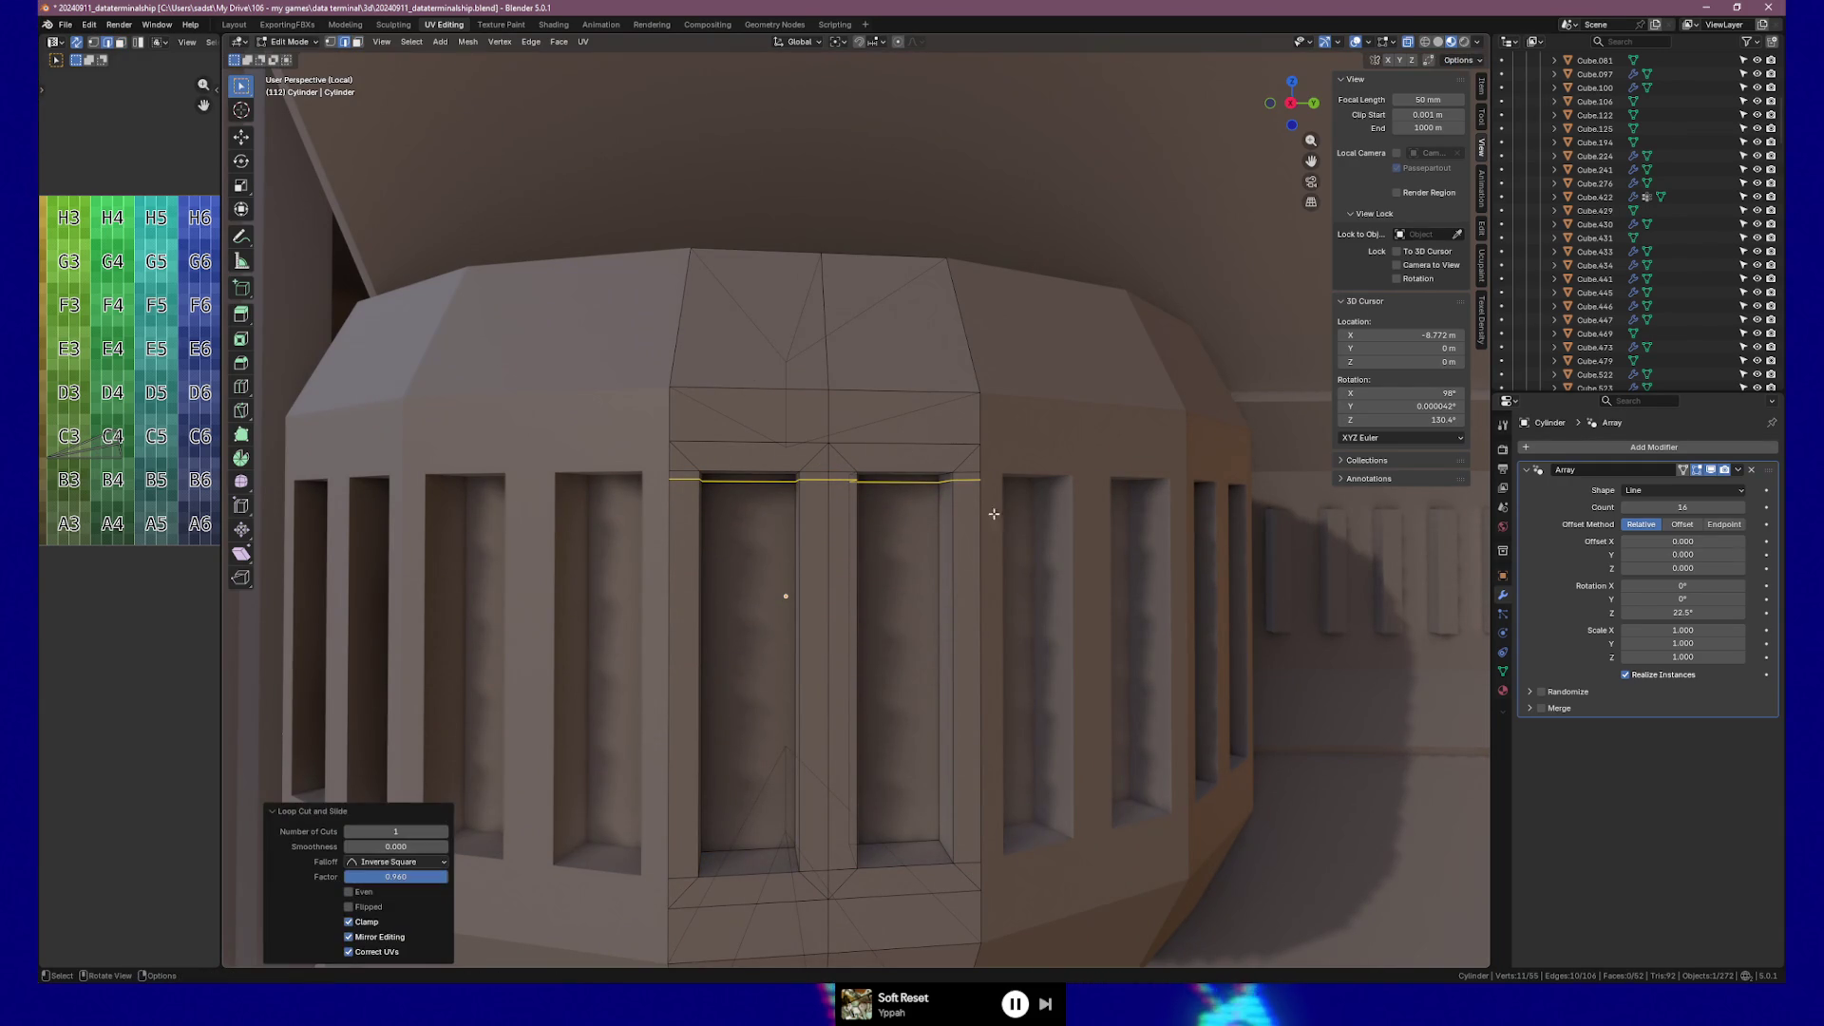
key(ctrl+l)
mouse_move(1022, 538)
middle_down()
mouse_move(988, 548)
mouse_move(1055, 590)
mouse_move(1092, 675)
mouse_move(1083, 570)
mouse_move(990, 582)
mouse_move(1022, 561)
mouse_move(1035, 588)
middle_up()
Select the lower and upper band strip faces plus the faces above the upper strip.
click(989, 709)
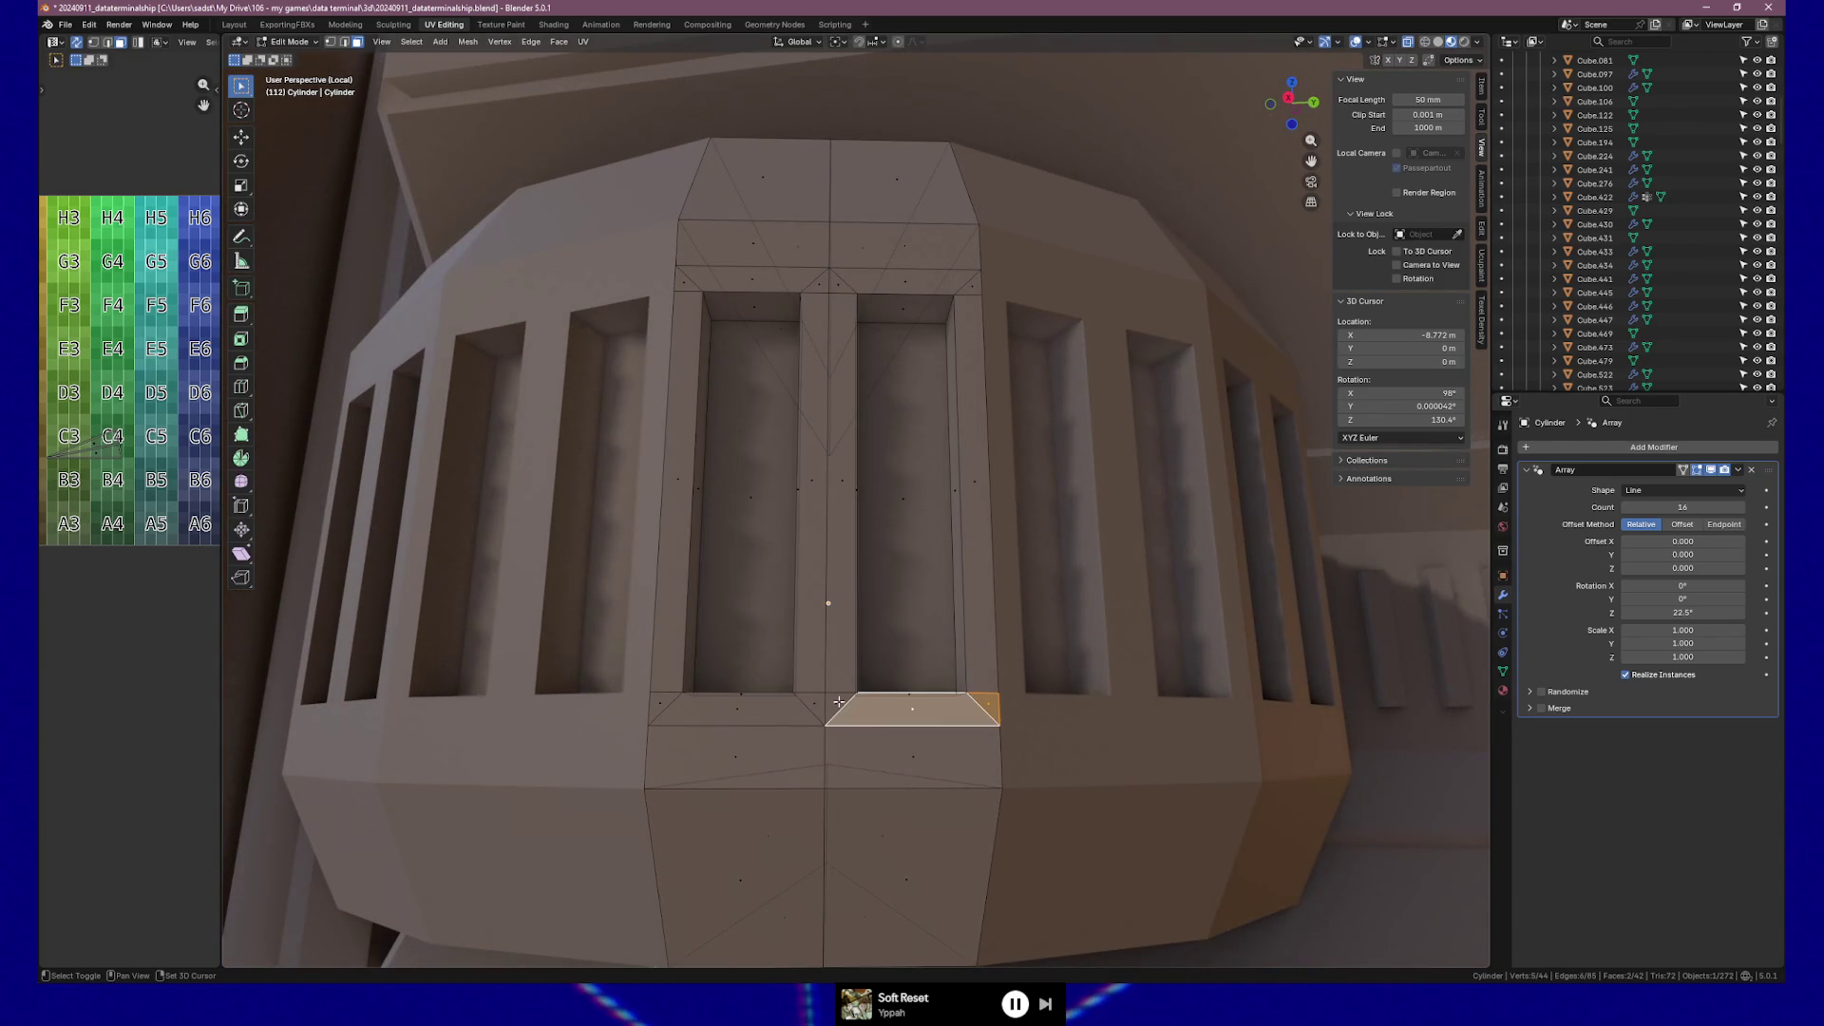
shift+click(687, 710)
shift+click(722, 755)
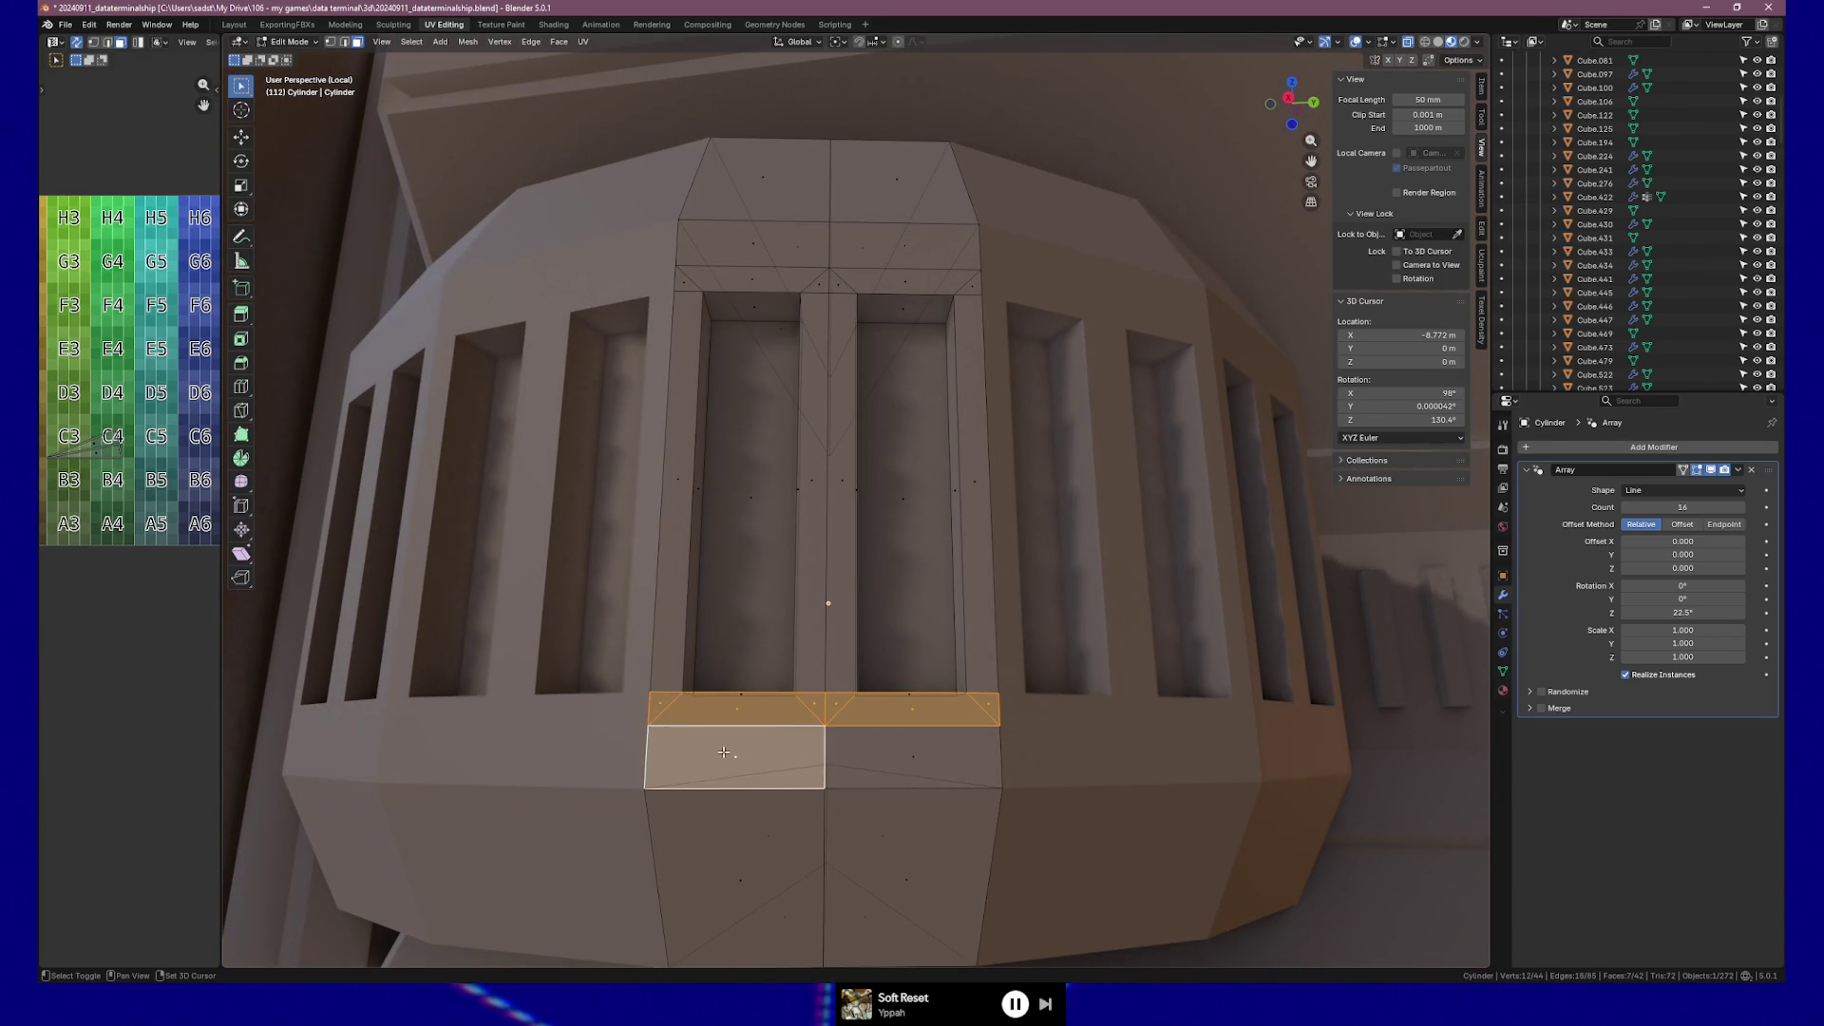
shift+click(879, 754)
shift+click(692, 281)
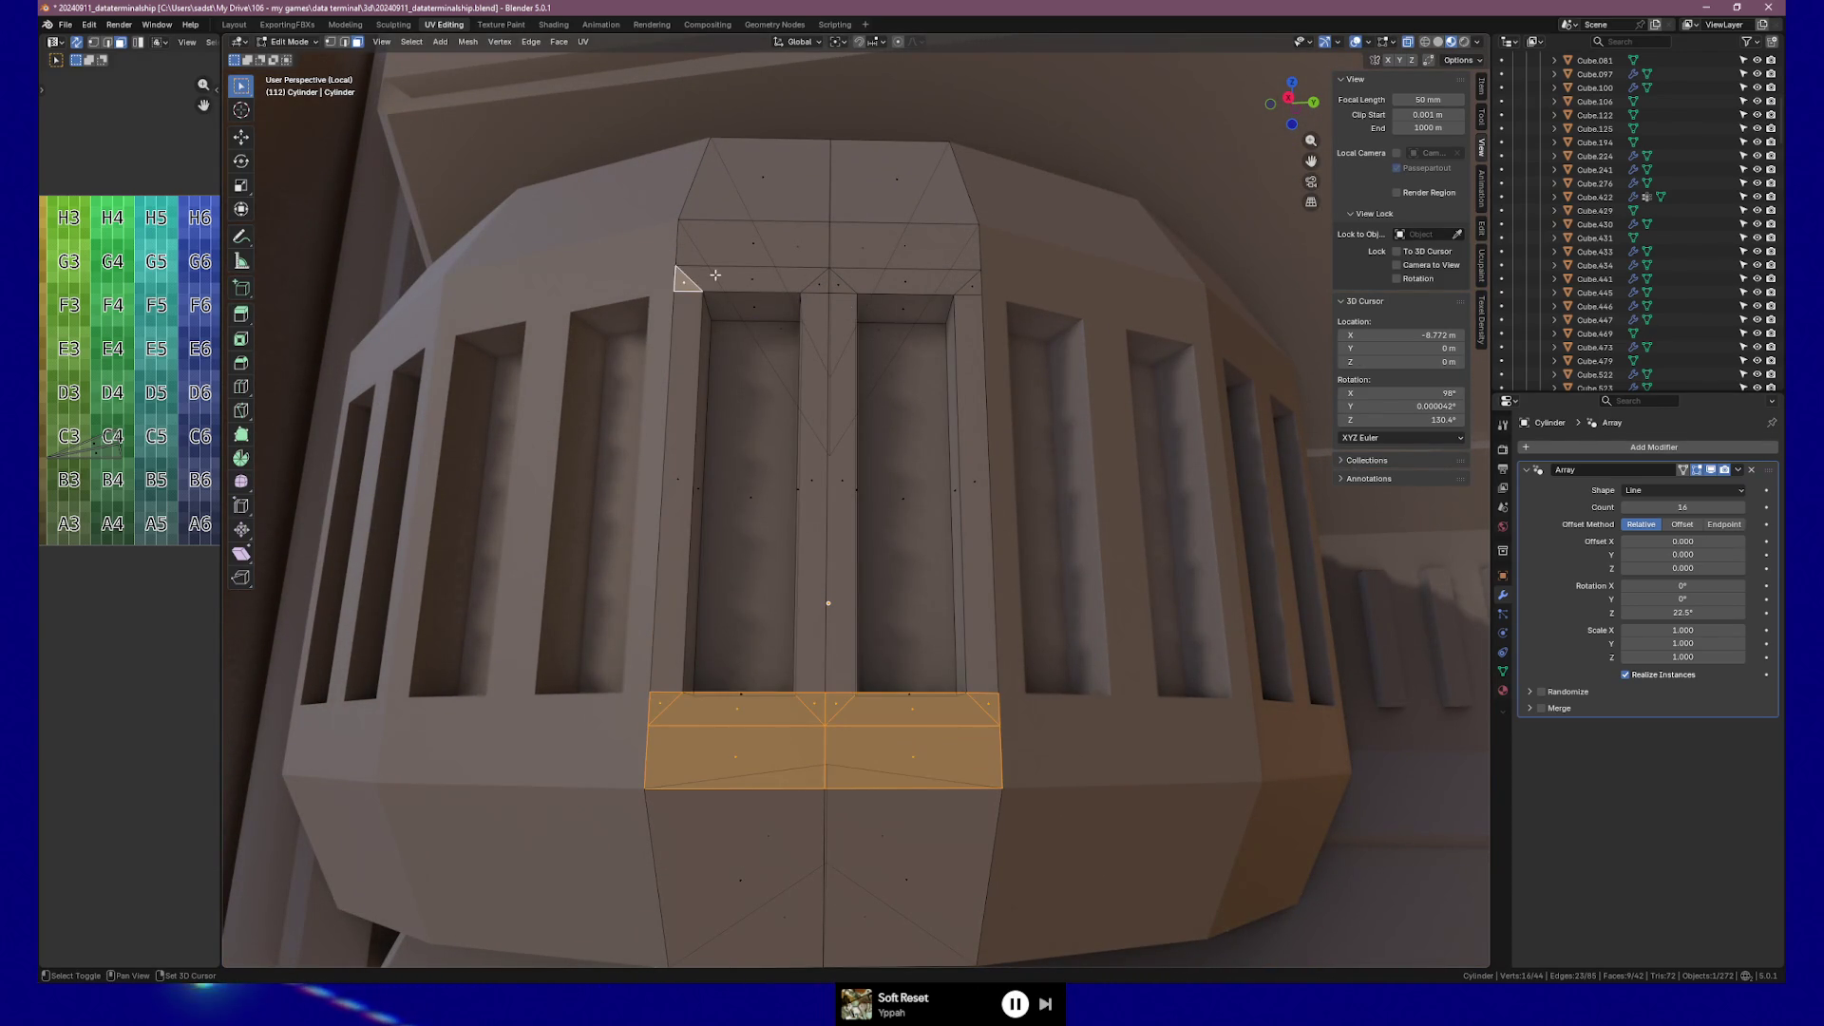
shift+click(819, 282)
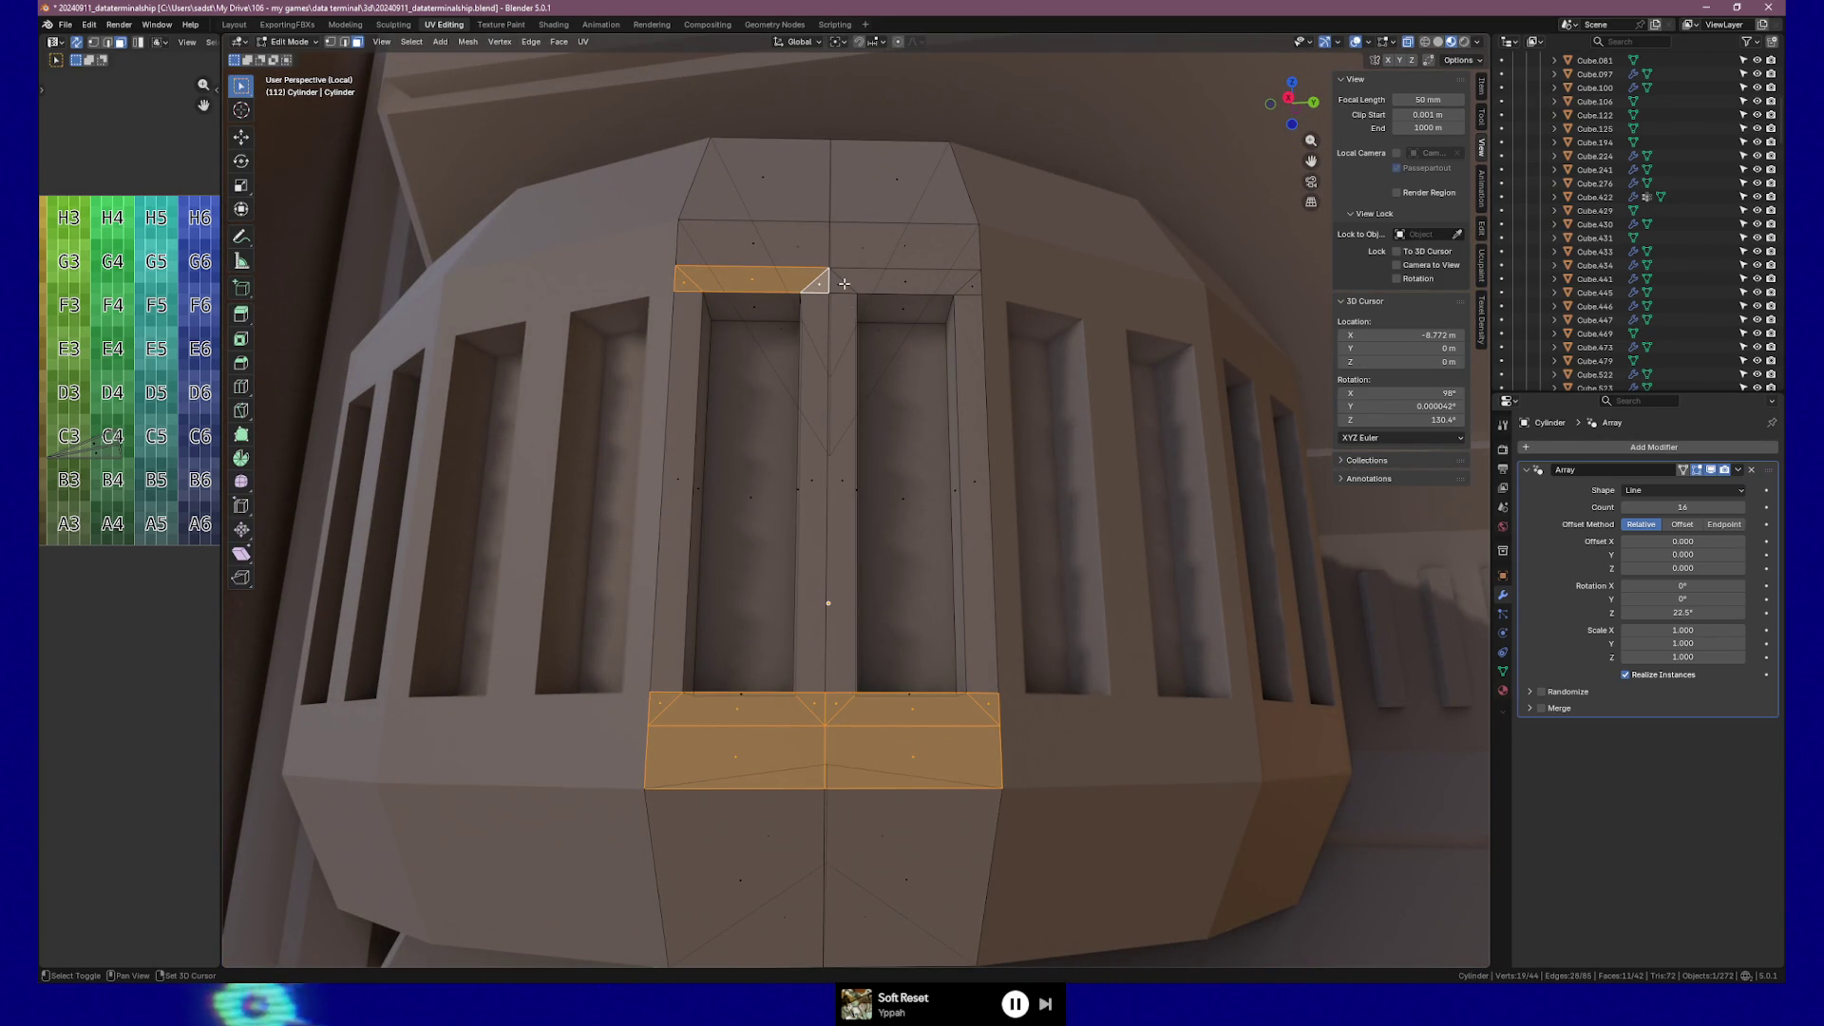
shift+click(967, 284)
shift+click(841, 283)
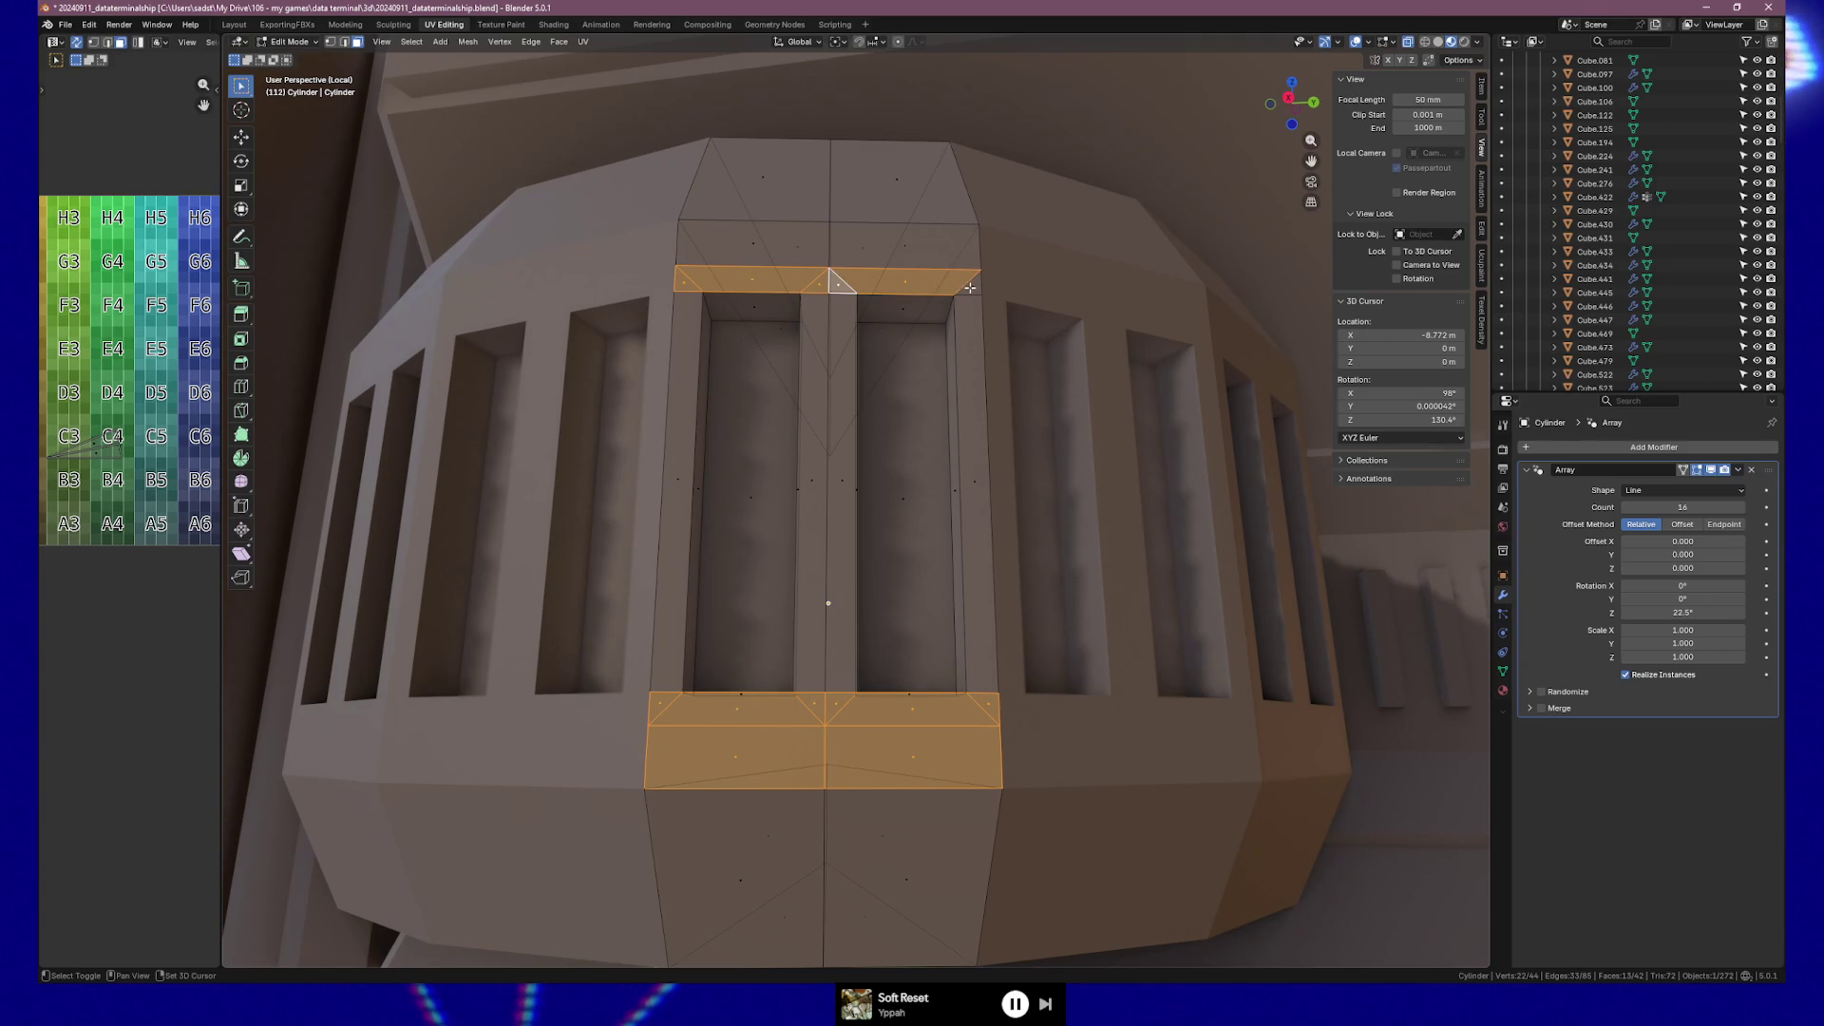
shift+click(875, 237)
shift+click(749, 245)
shift+click(902, 245)
shift+click(887, 195)
shift+click(785, 181)
Deselect the triangle above the block and add two faces below the lower strip.
mouse_move(883, 206)
middle_down()
mouse_move(867, 272)
mouse_move(867, 131)
middle_up()
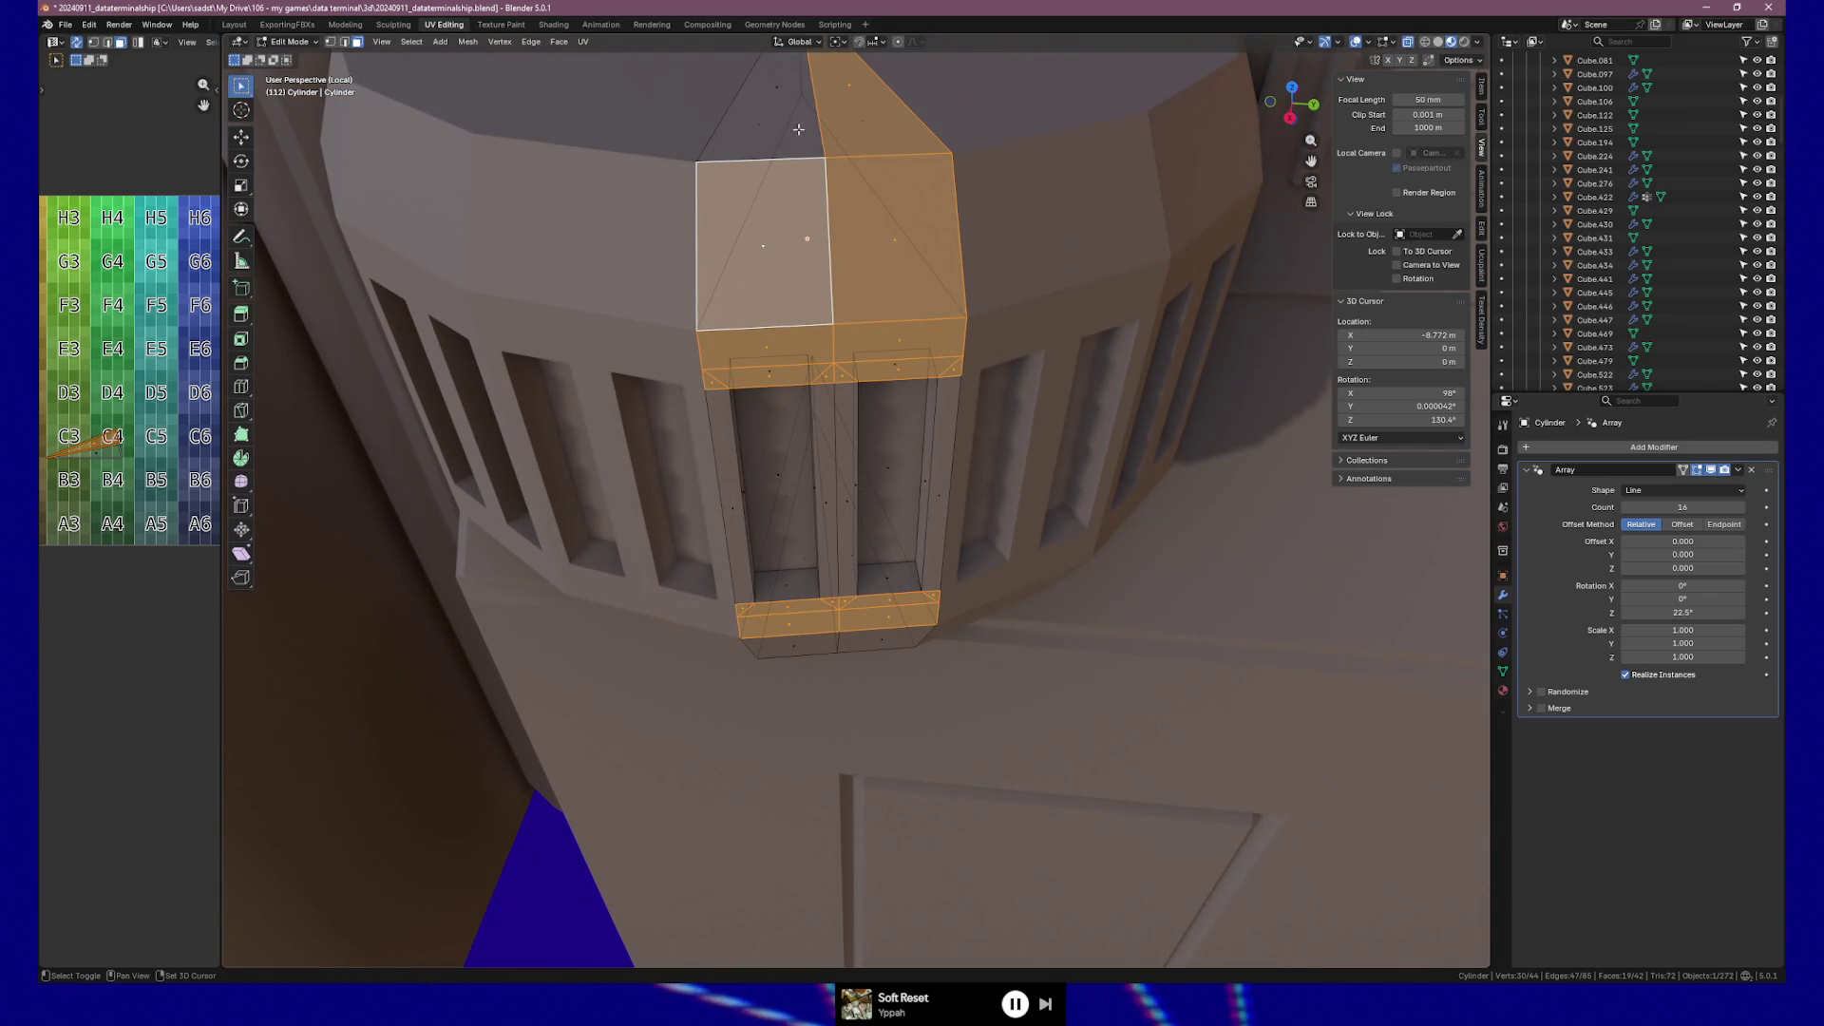
shift+click(859, 109)
shift+click(859, 110)
mouse_move(950, 354)
middle_down()
mouse_move(582, 481)
mouse_move(773, 858)
middle_up()
shift+click(773, 749)
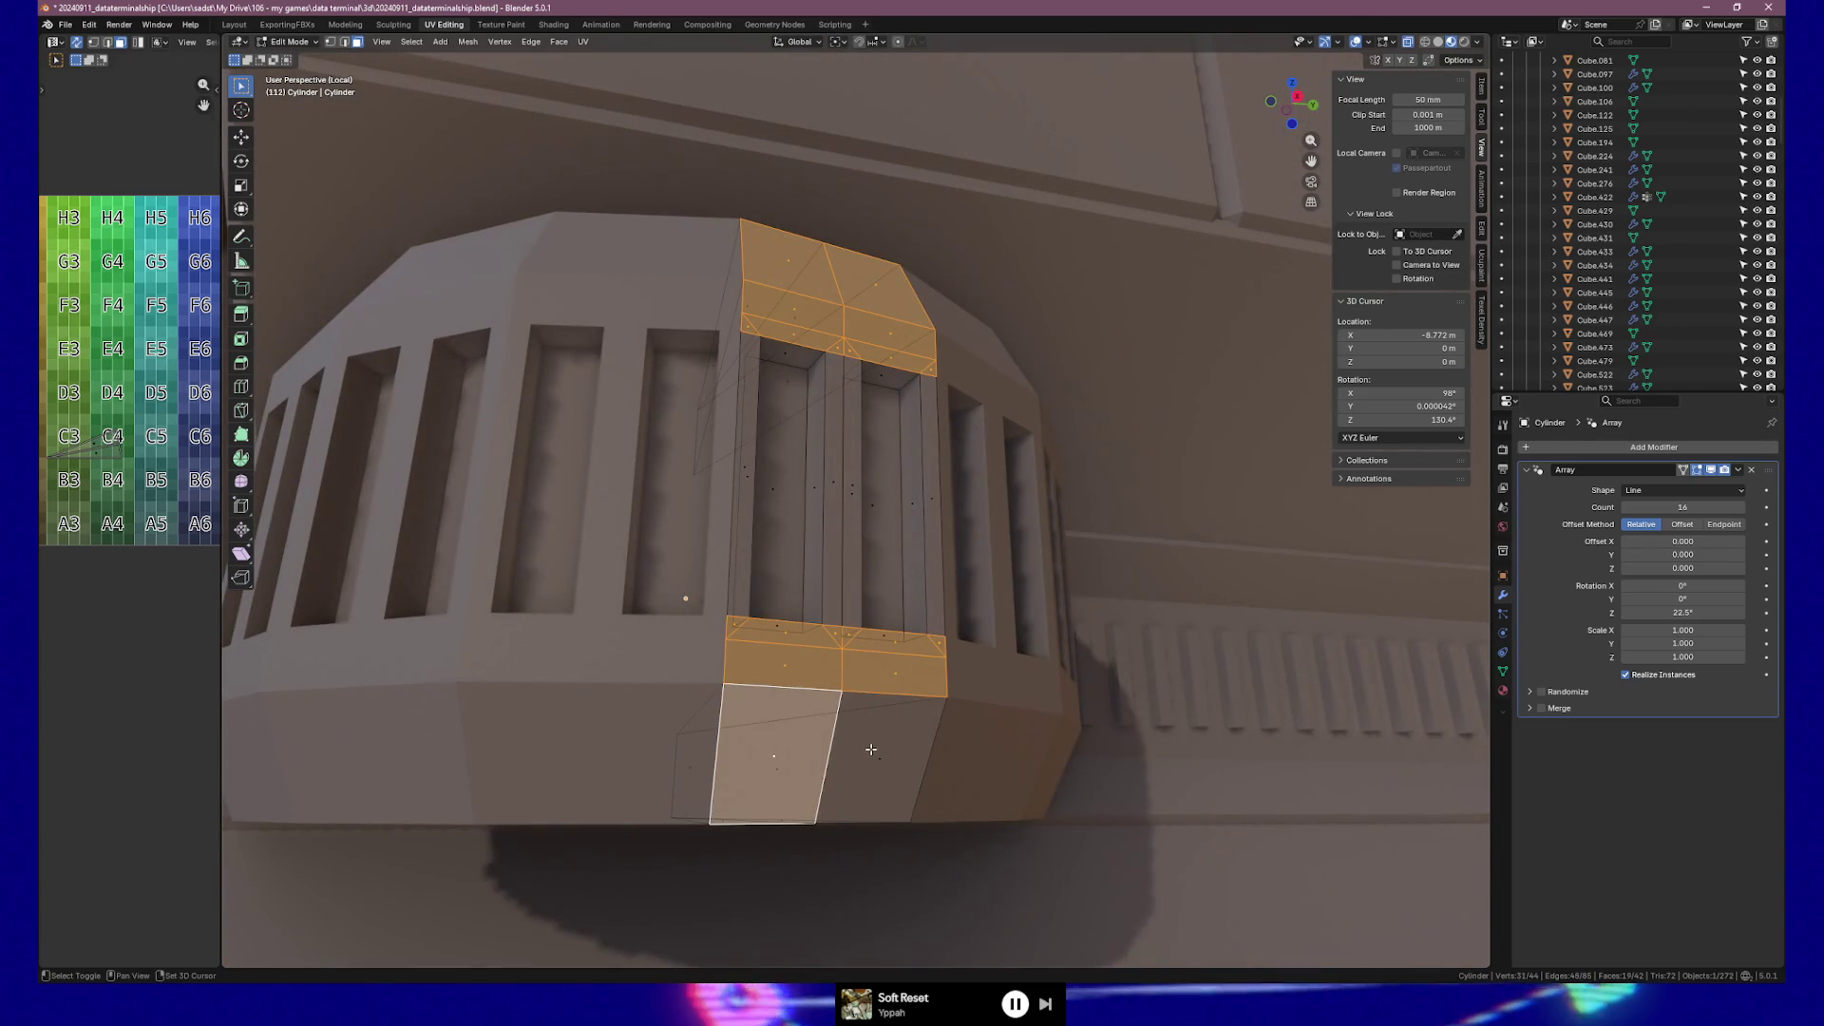
shift+click(871, 750)
middle_drag(871, 749, 858, 809)
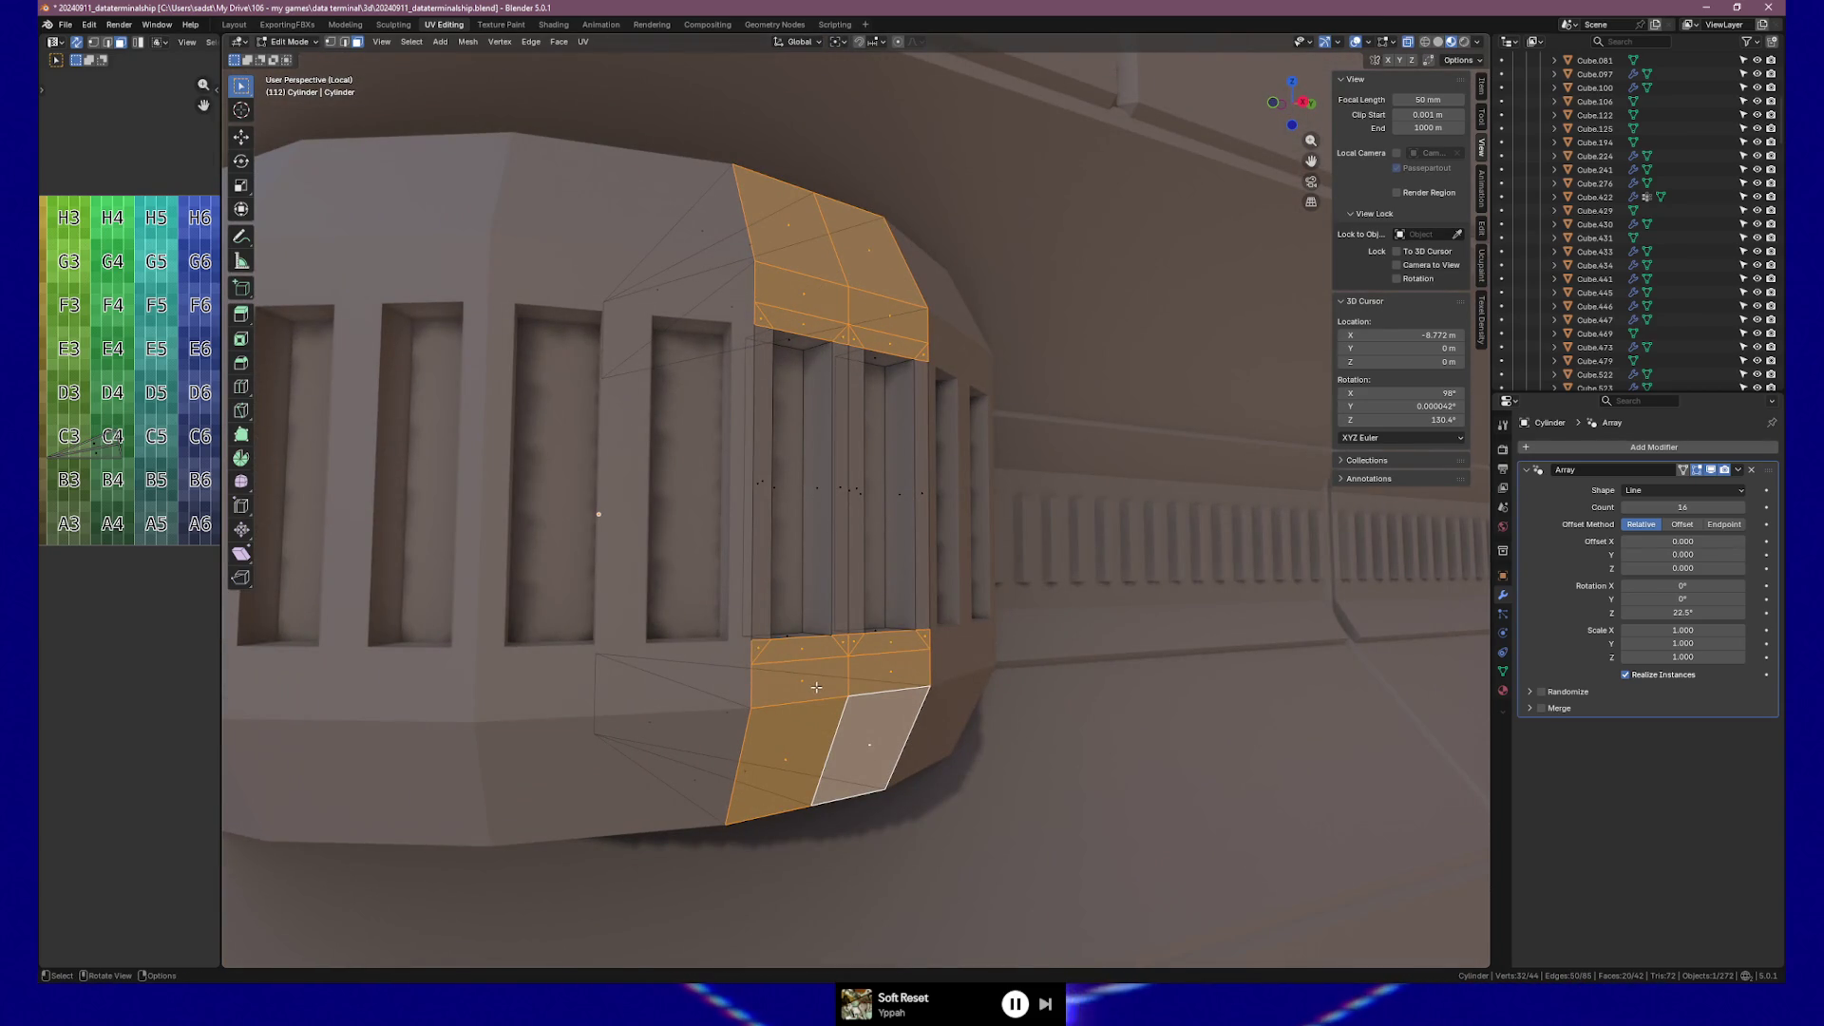
Extrude the selected band faces 0.002774 m outward along their normals.
key(e)
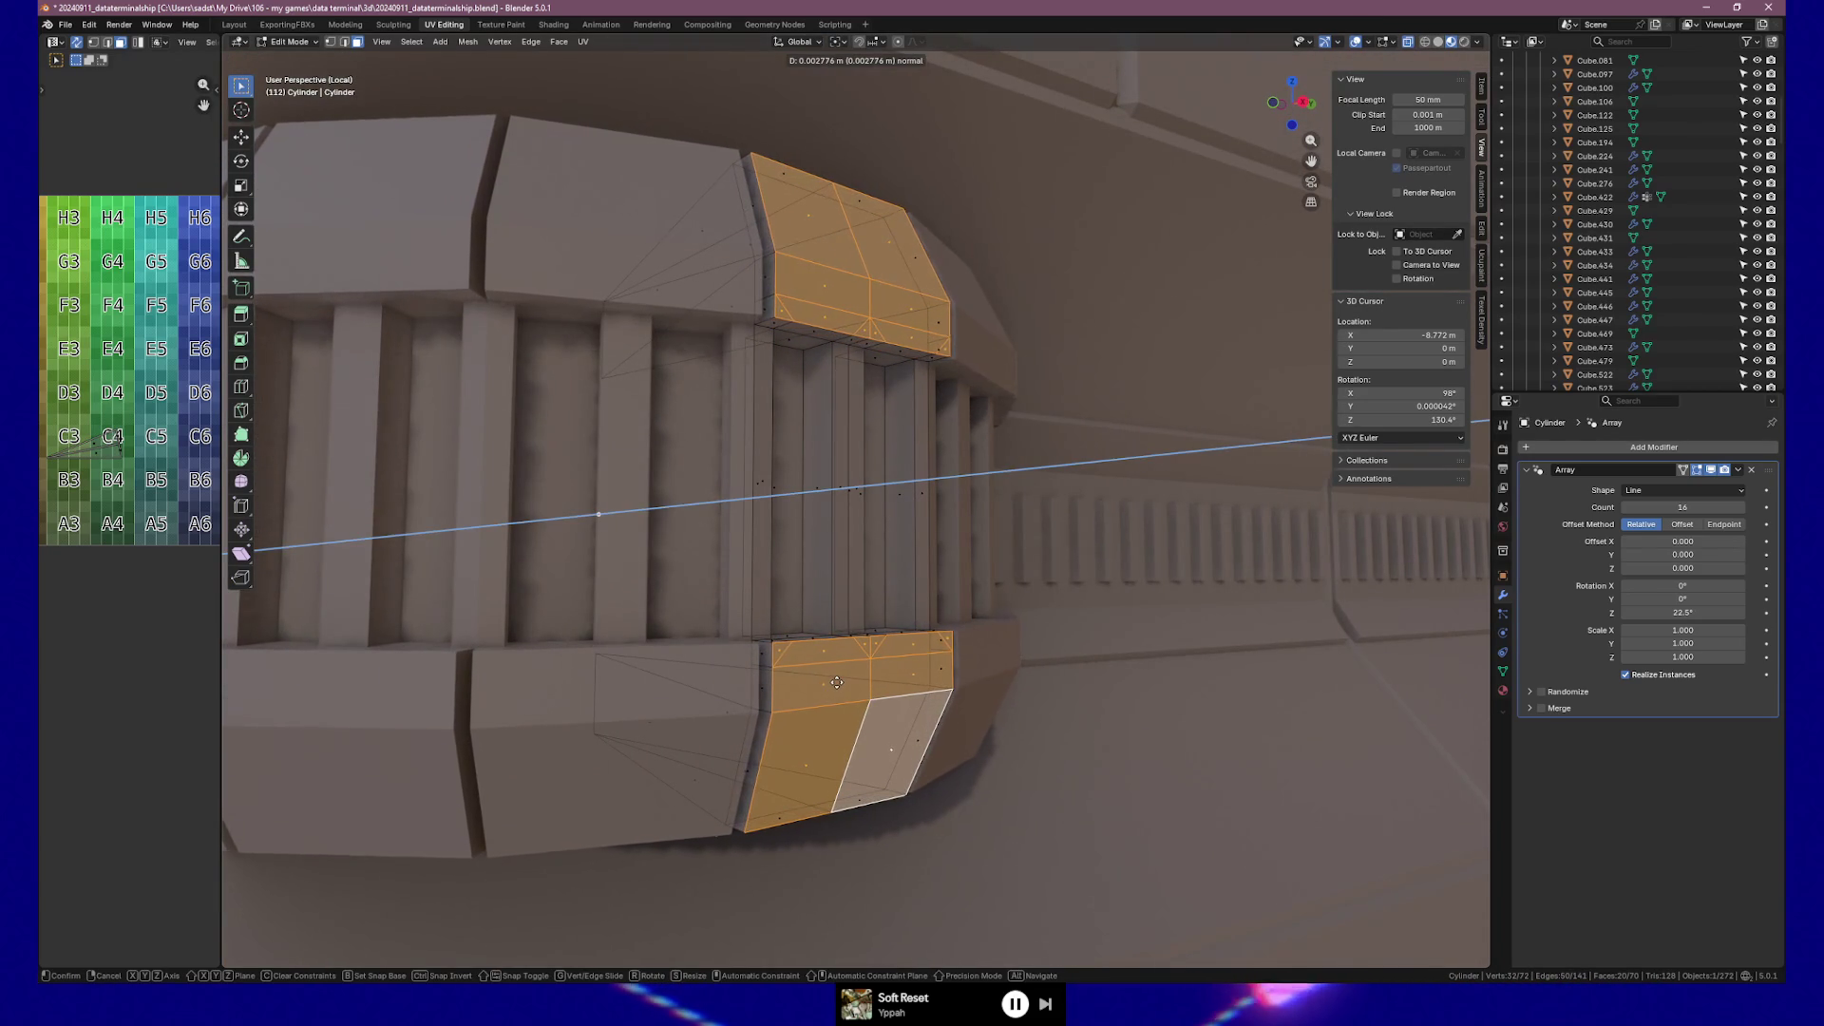
click(835, 682)
mouse_move(599, 509)
middle_down()
mouse_move(705, 517)
mouse_move(799, 673)
mouse_move(781, 674)
middle_up()
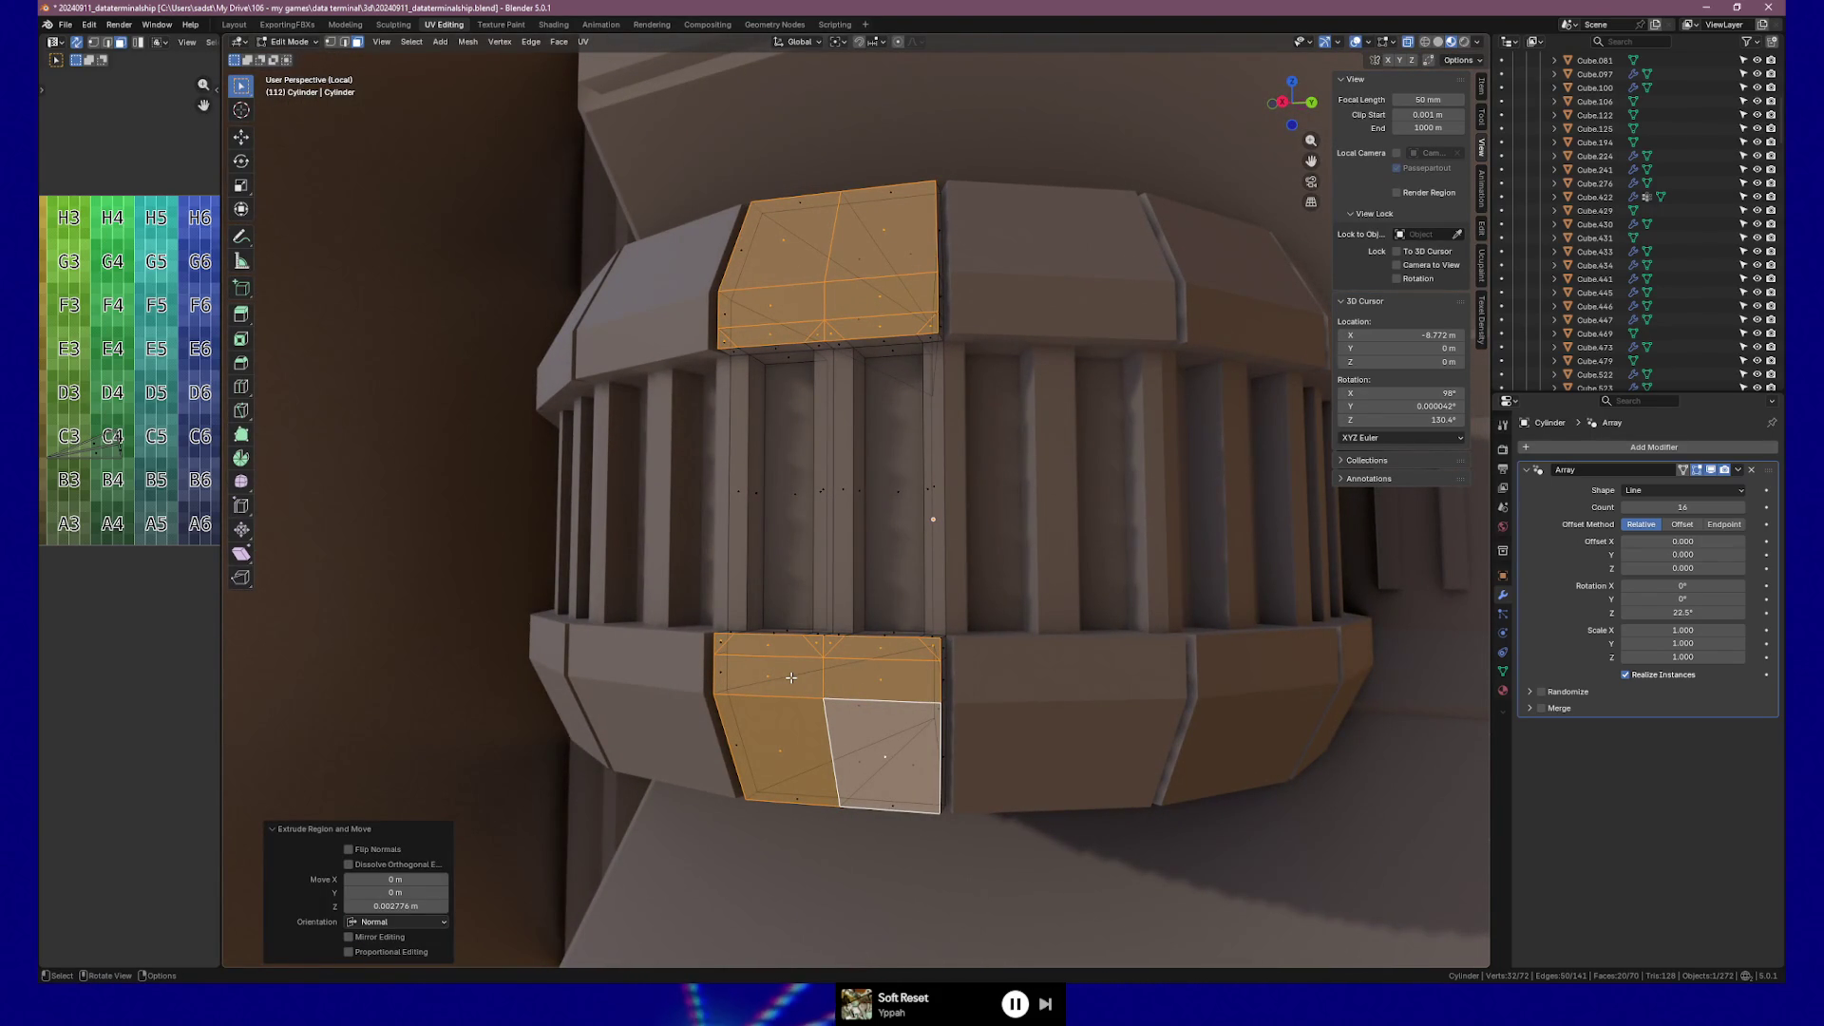
mouse_move(917, 489)
middle_down()
mouse_move(878, 494)
mouse_move(1093, 456)
middle_up()
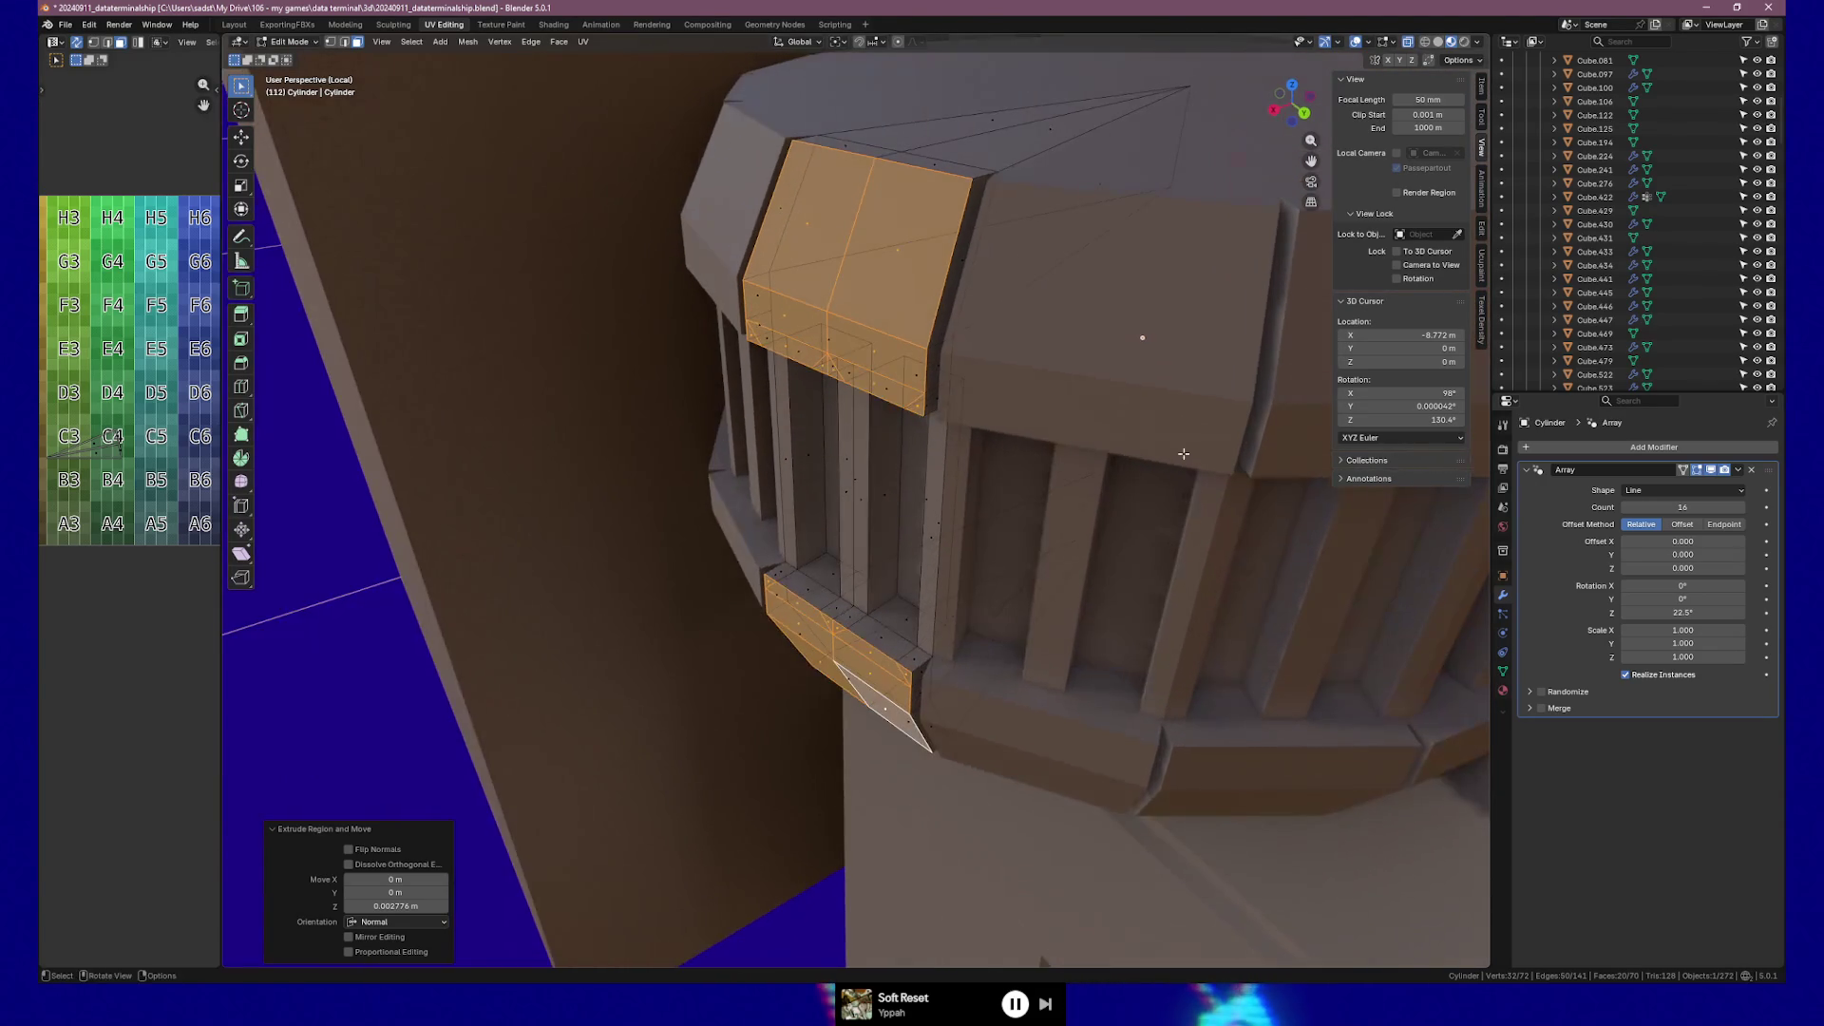
click(1603, 446)
Add a Mirror modifier to the cylinder and move it above the Array modifier.
text(mirror)
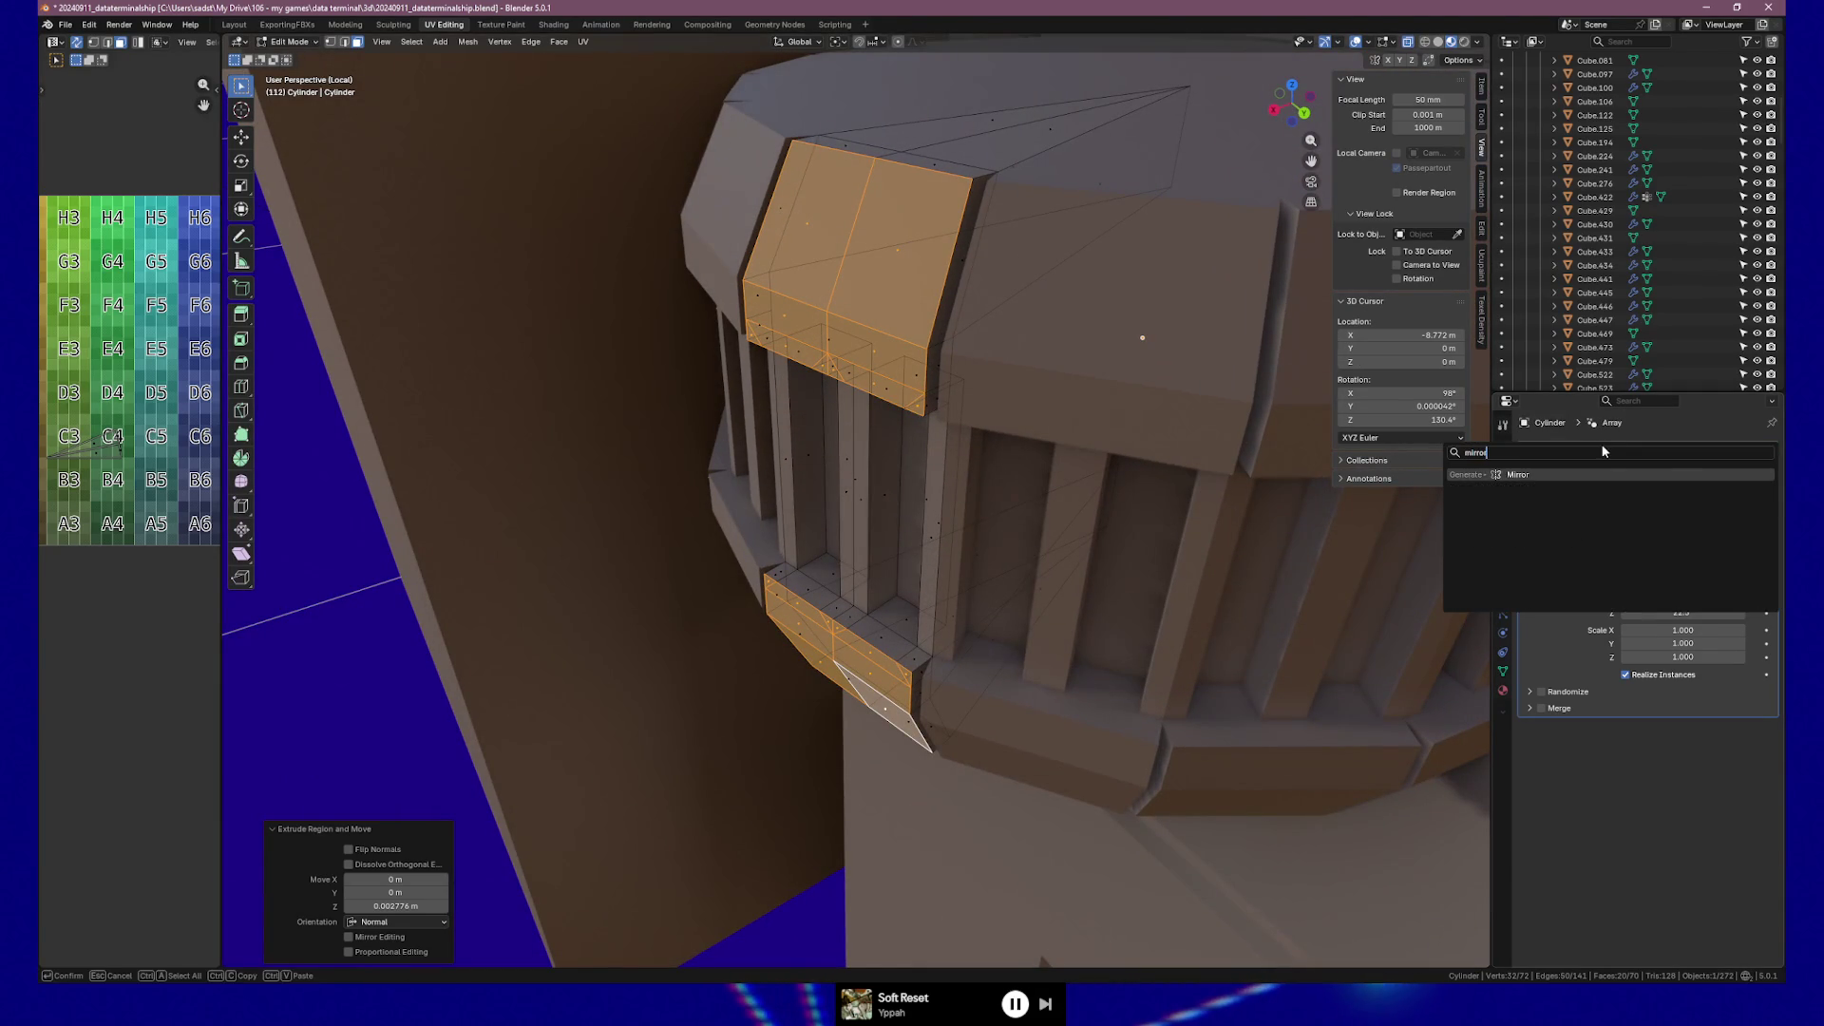
key(Return)
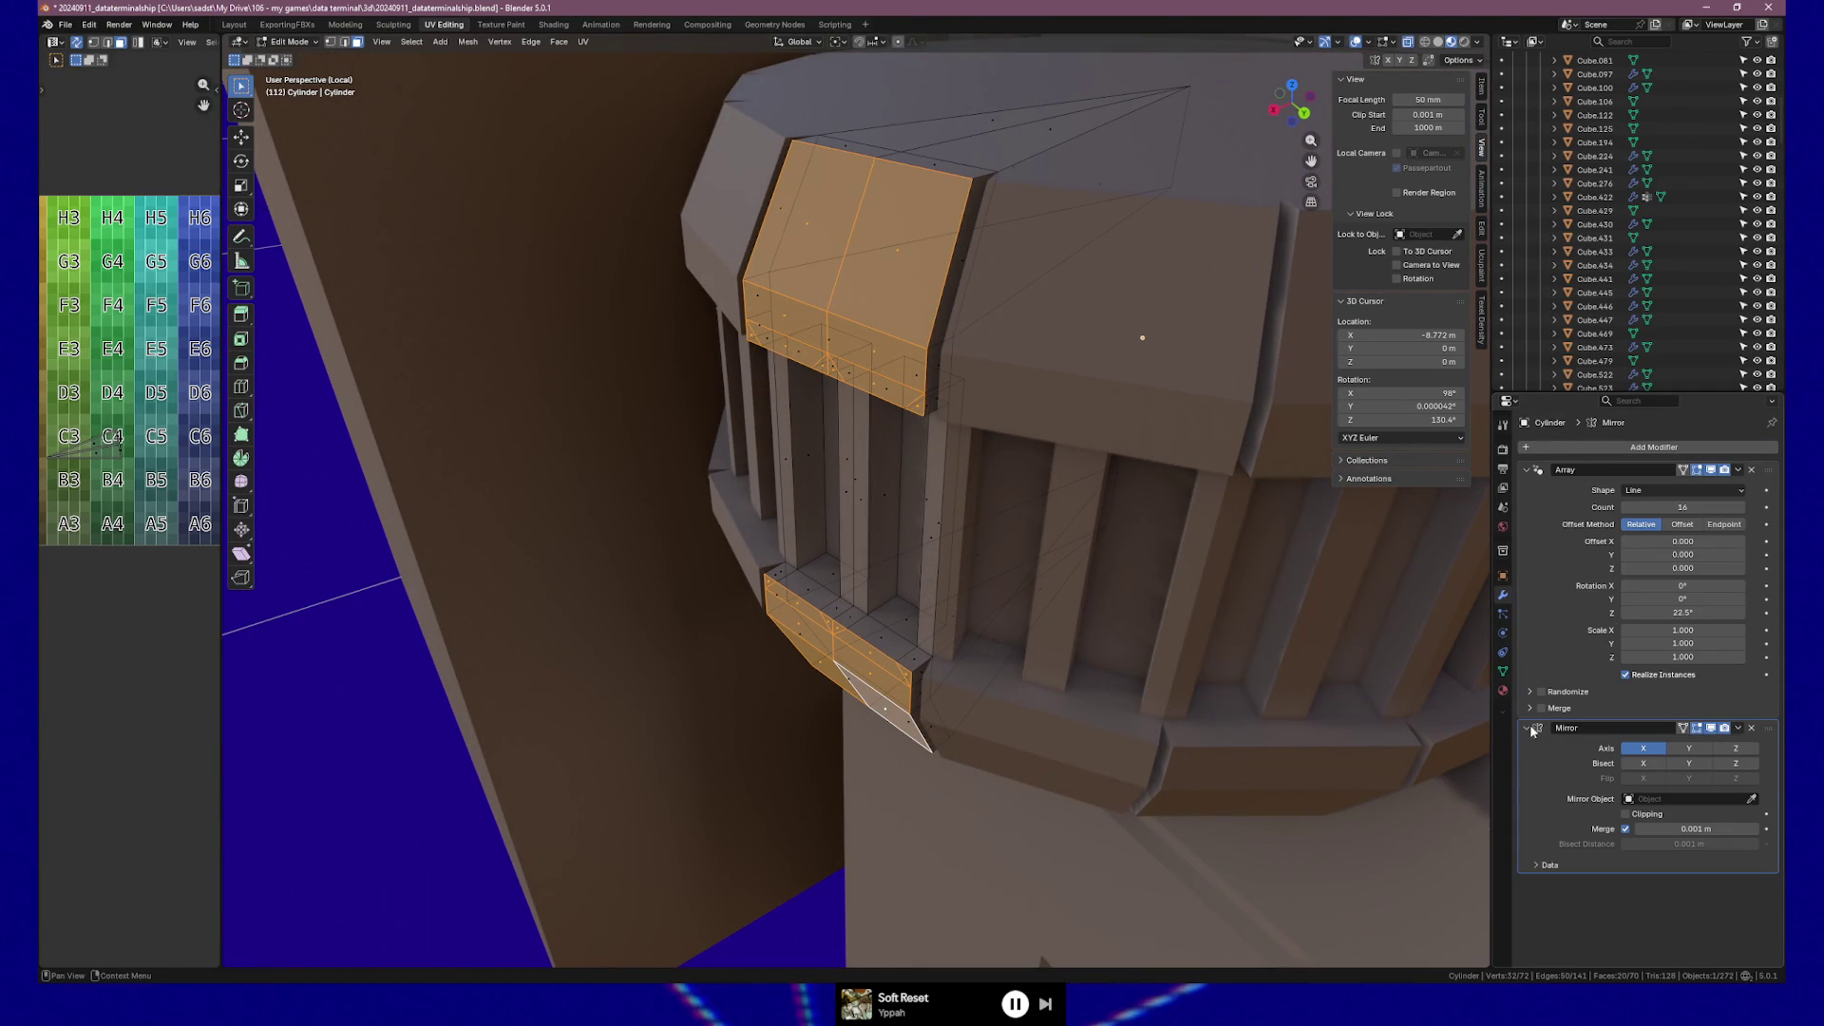
drag(1766, 727, 1767, 470)
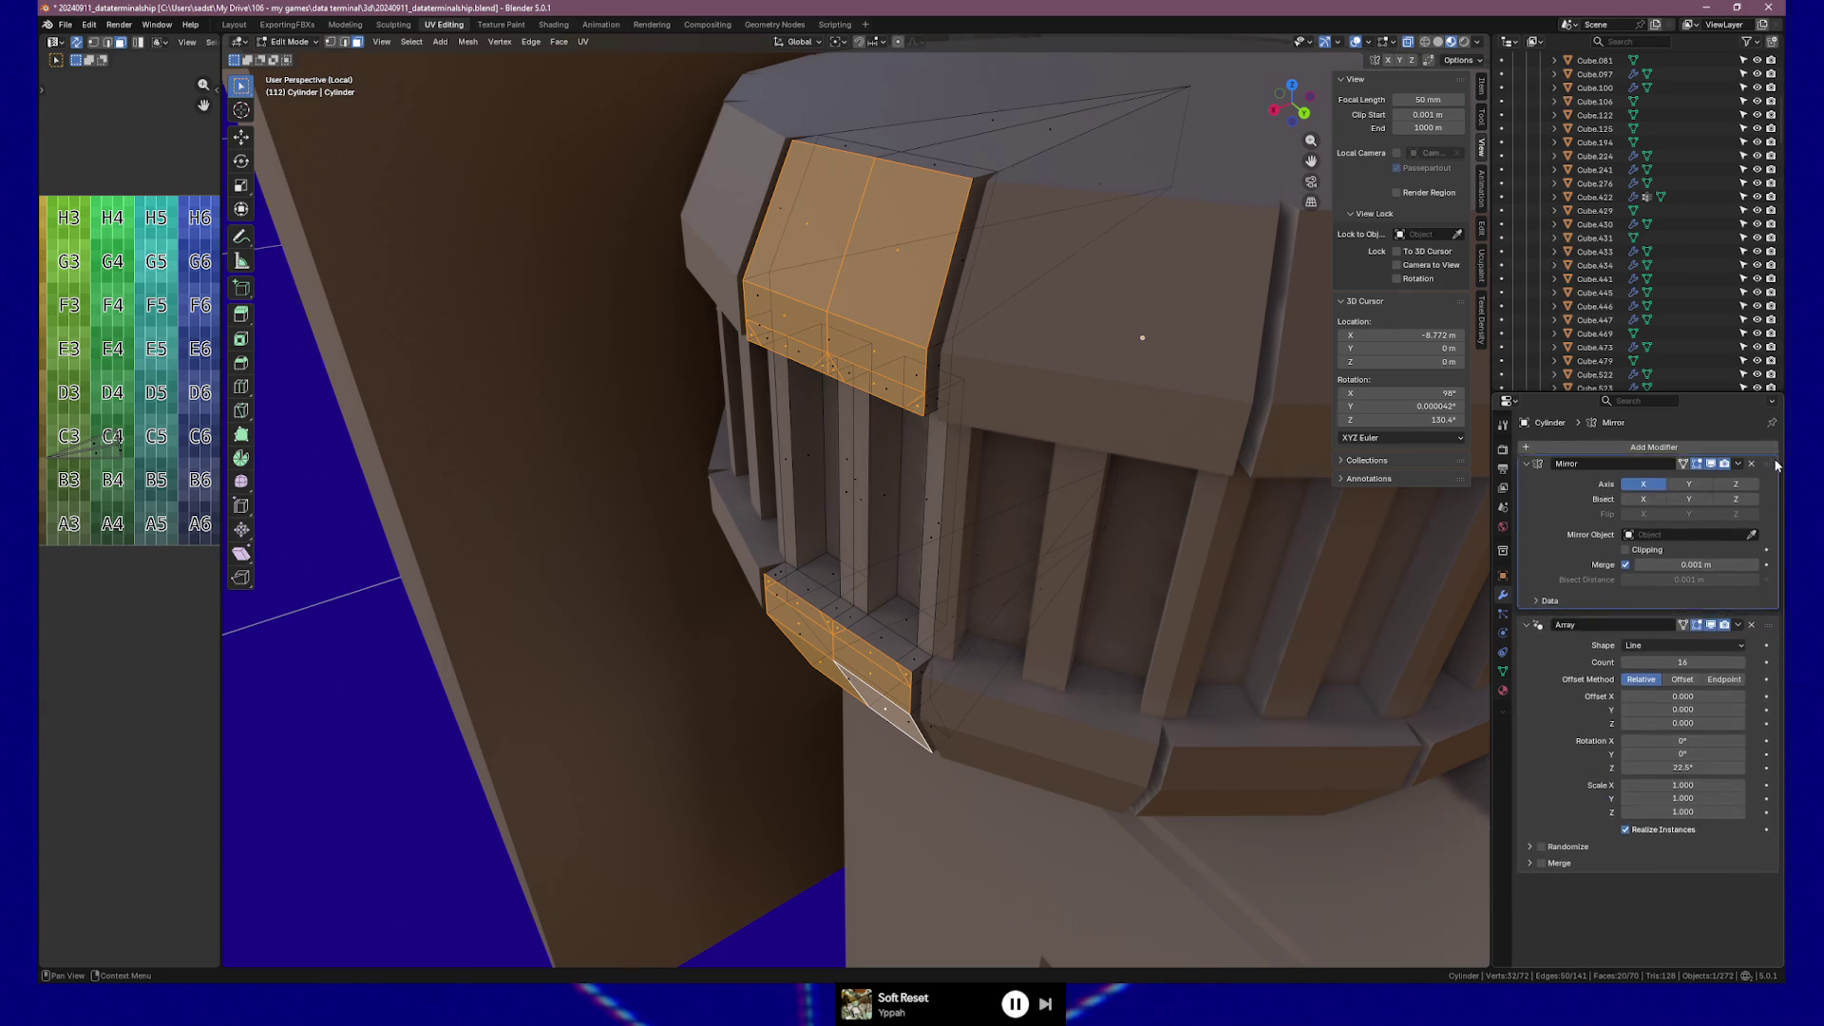
mouse_move(1320, 589)
middle_down()
mouse_move(1260, 576)
mouse_move(1249, 636)
middle_up()
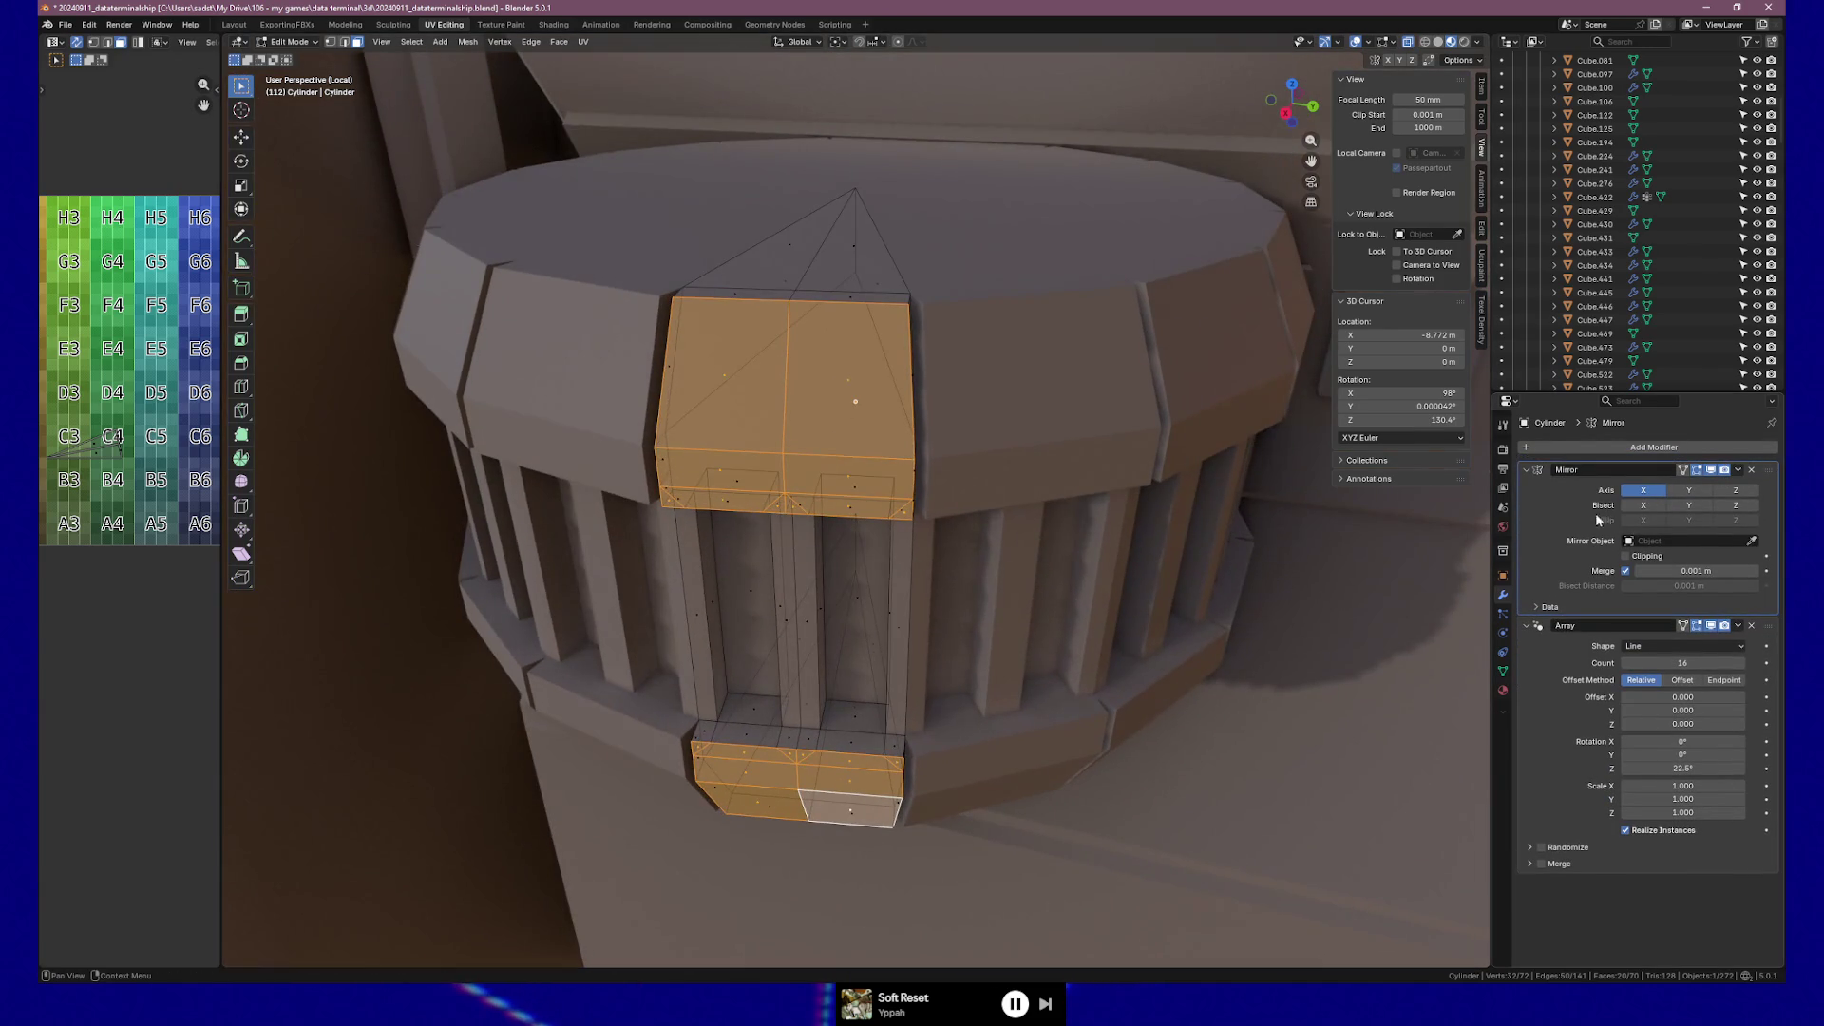
Set the Array to 8 copies with a 45° Z rotation step (22.5d*2).
click(1701, 662)
text(8)
key(Return)
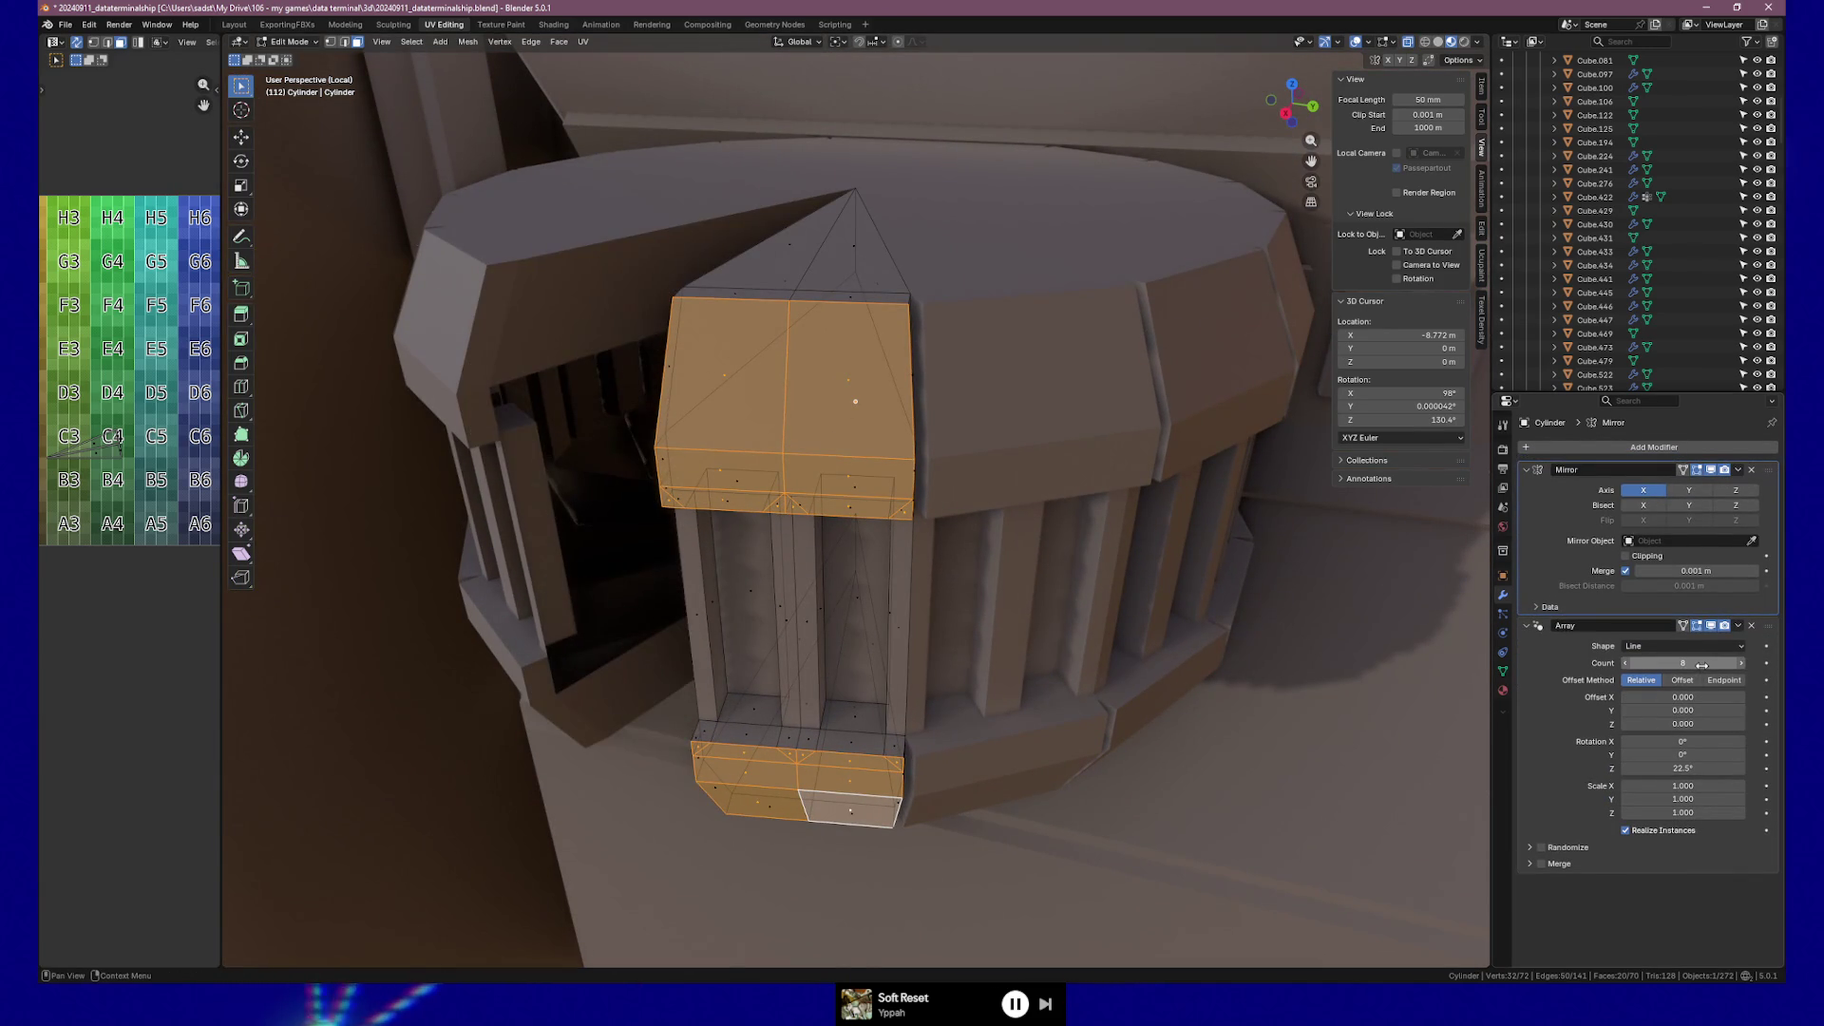
click(1709, 768)
text(d*2)
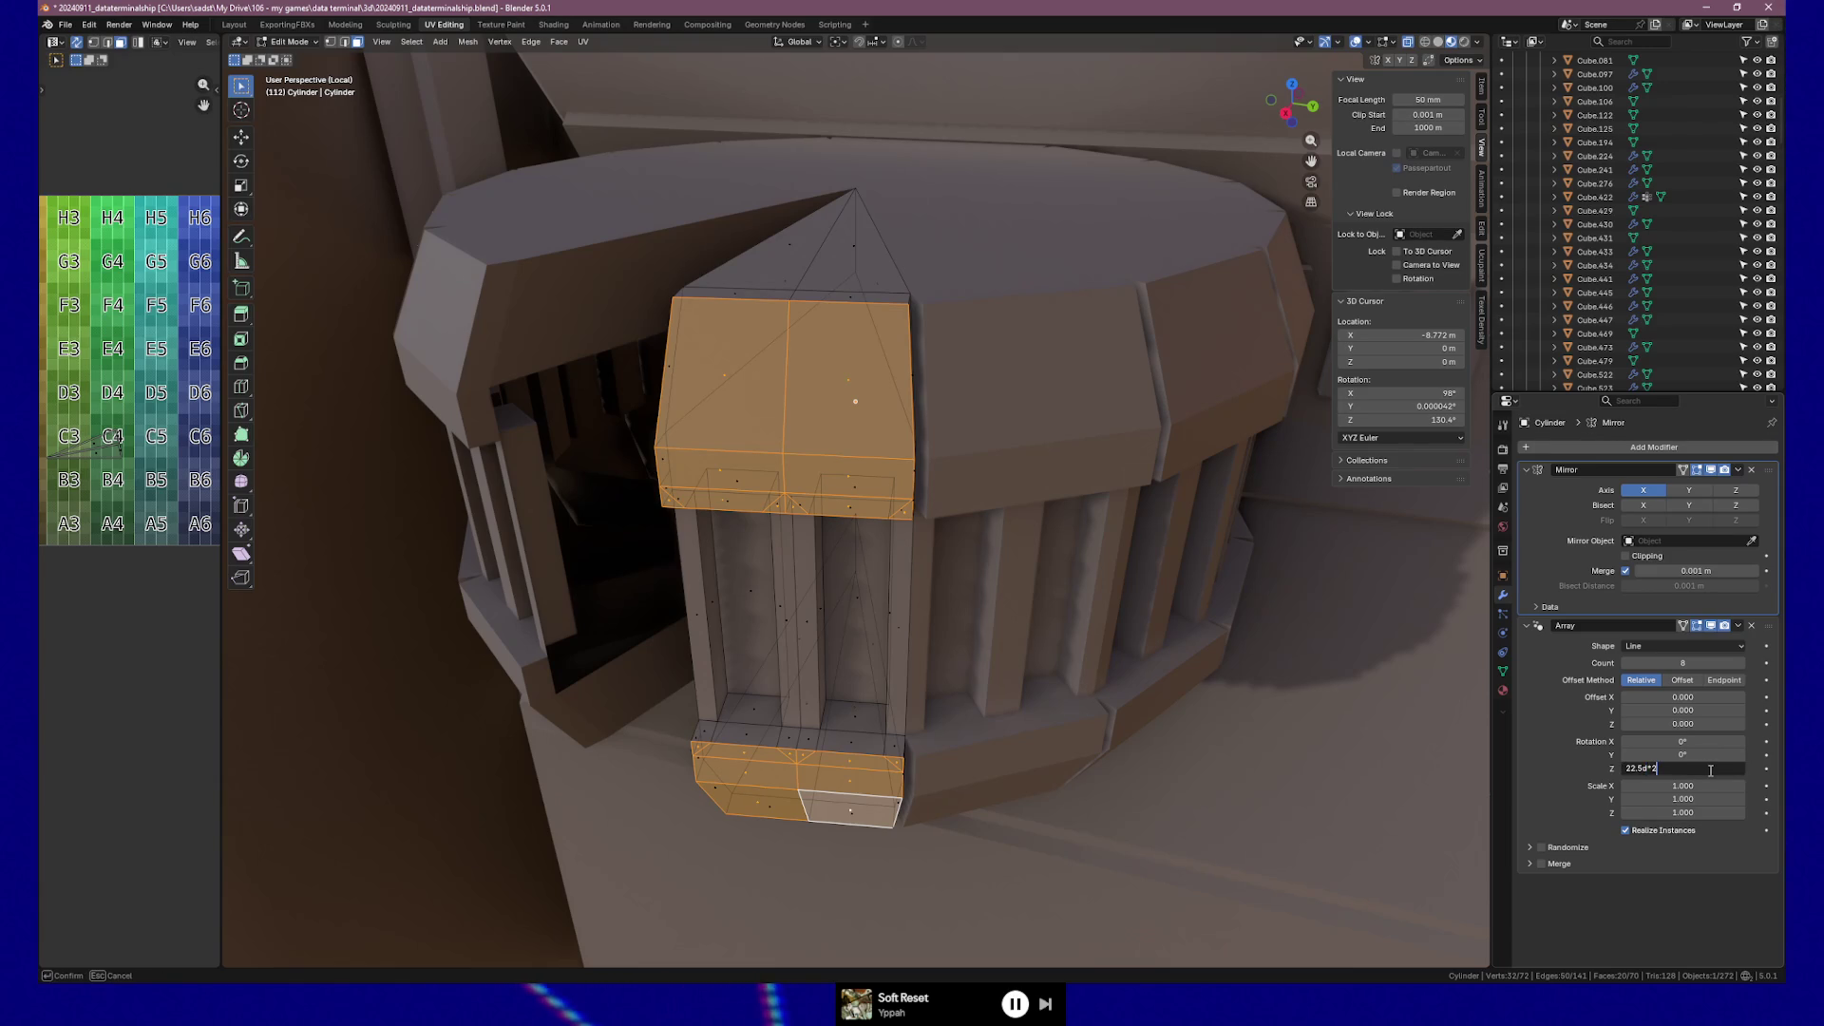
key(Return)
mouse_move(1187, 452)
middle_down()
mouse_move(1162, 469)
mouse_move(1241, 433)
mouse_move(1213, 424)
mouse_move(1201, 539)
mouse_move(1169, 539)
middle_up()
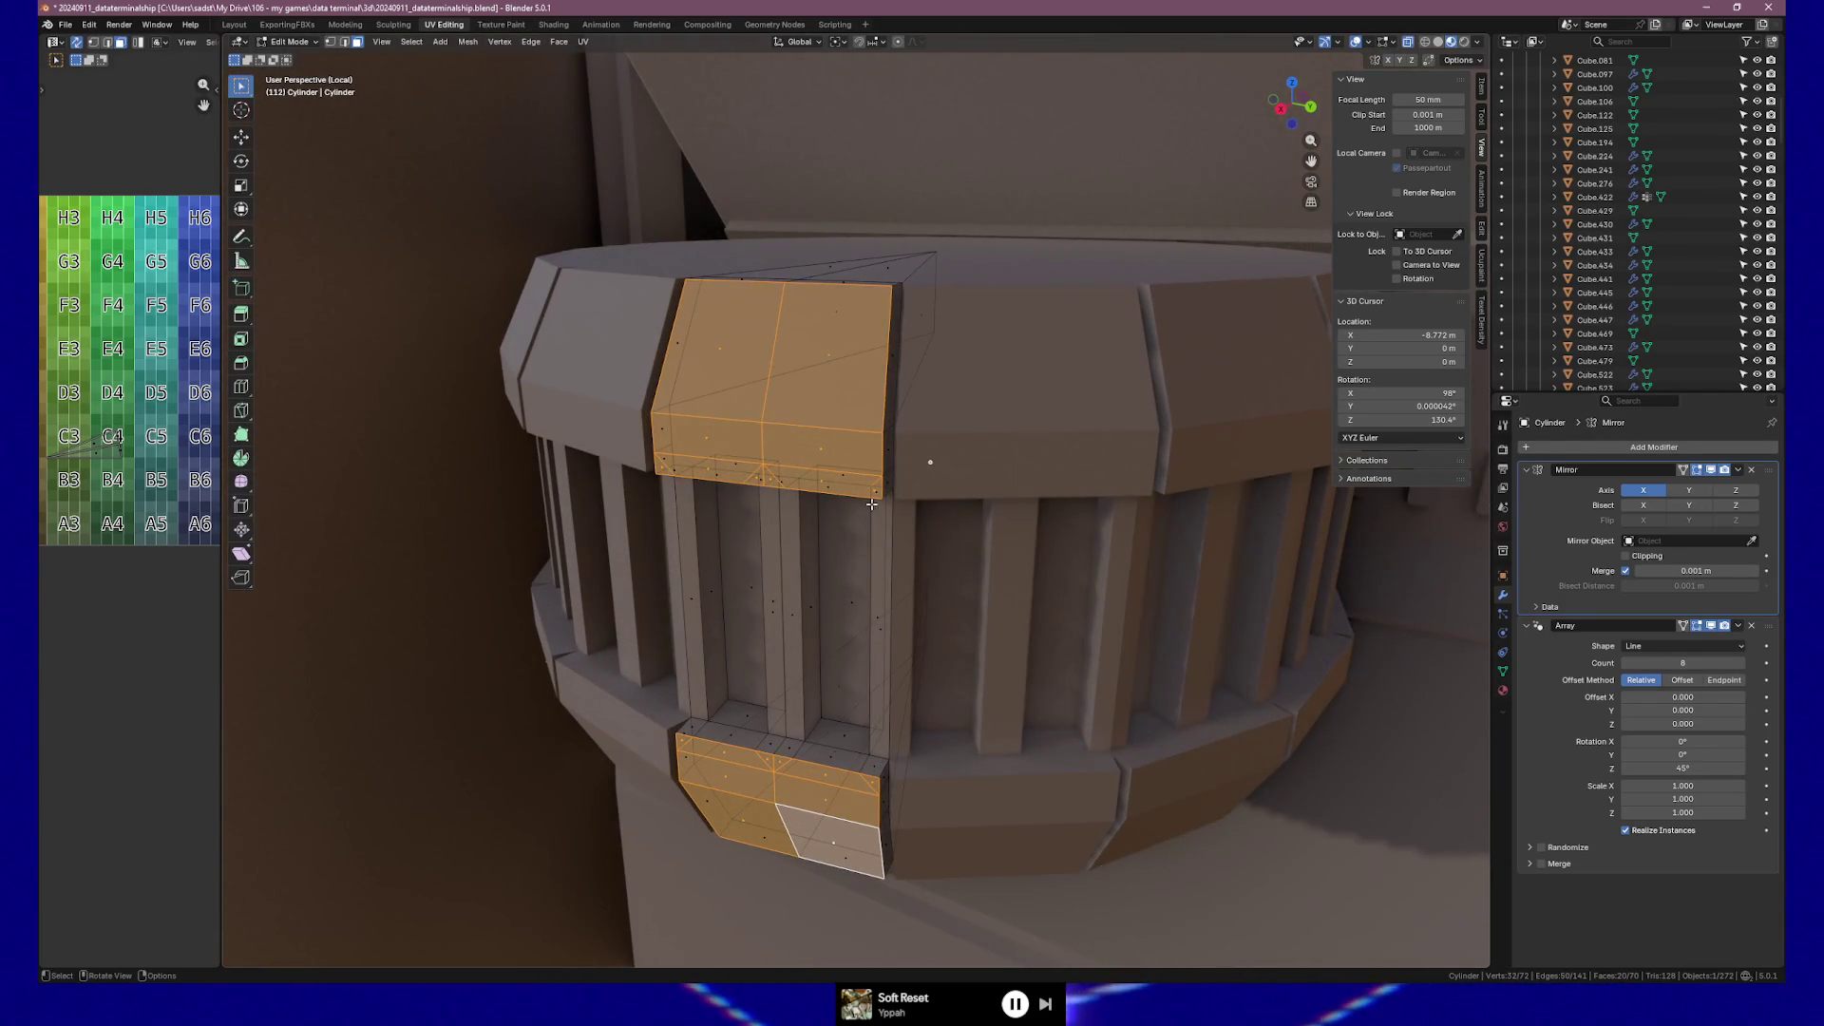
click(928, 464)
key(g)
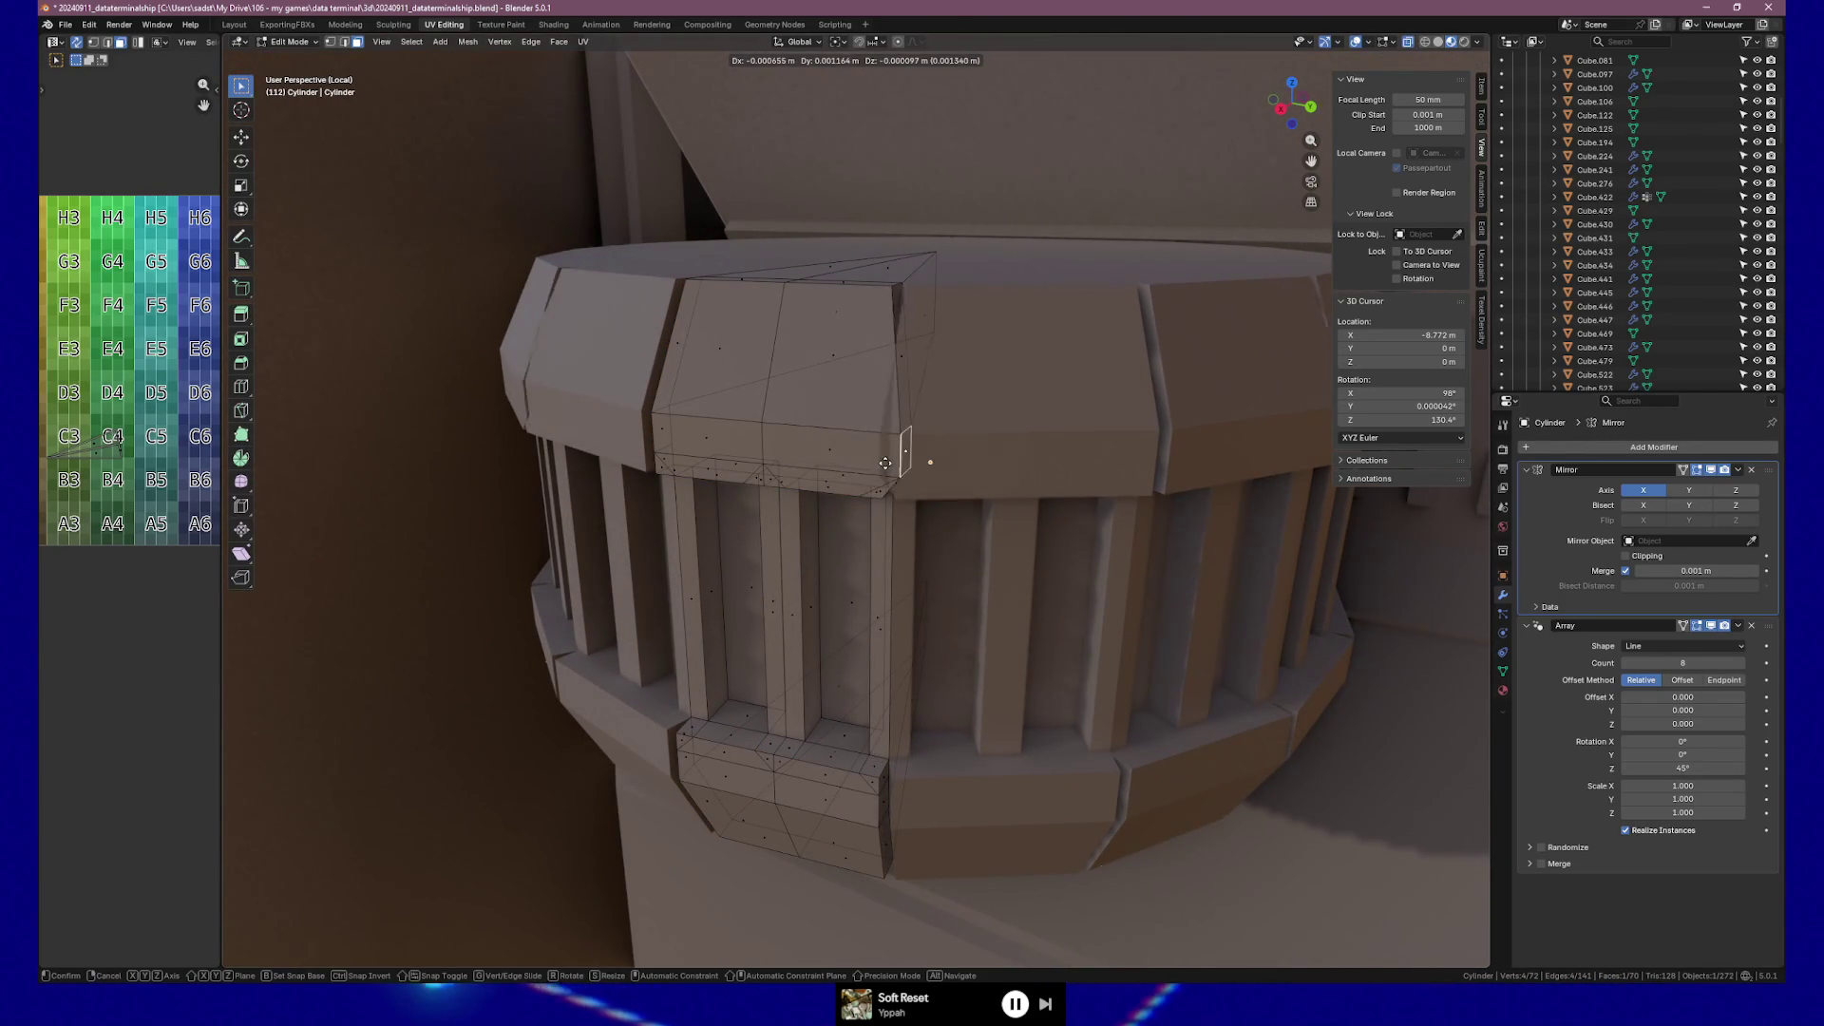
Place the wedge's side-edge vertex at the upper band, then inspect the cylinder top.
click(884, 462)
mouse_move(1138, 528)
middle_down()
mouse_move(1007, 523)
mouse_move(963, 477)
middle_up()
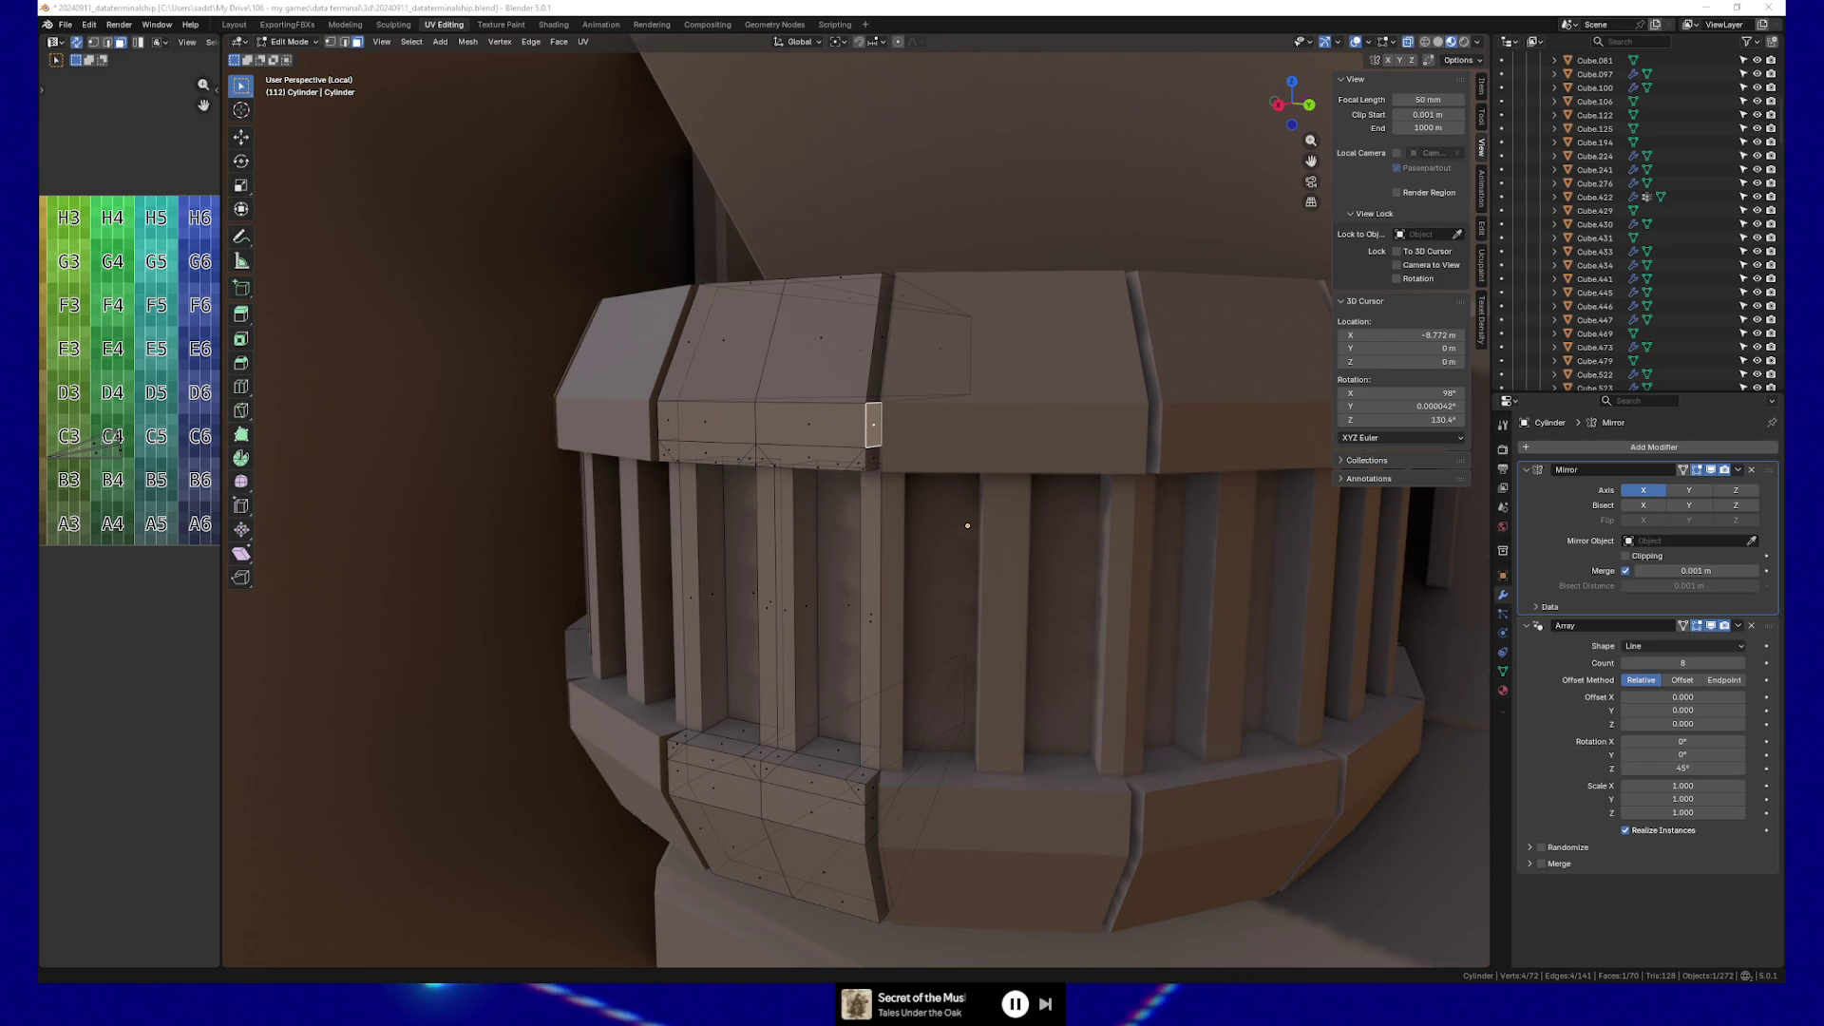
View the cylinder from the top in Object Mode, toggling local view with numpad /.
click(767, 10)
mouse_move(969, 480)
middle_down()
mouse_move(912, 497)
mouse_move(919, 528)
middle_up()
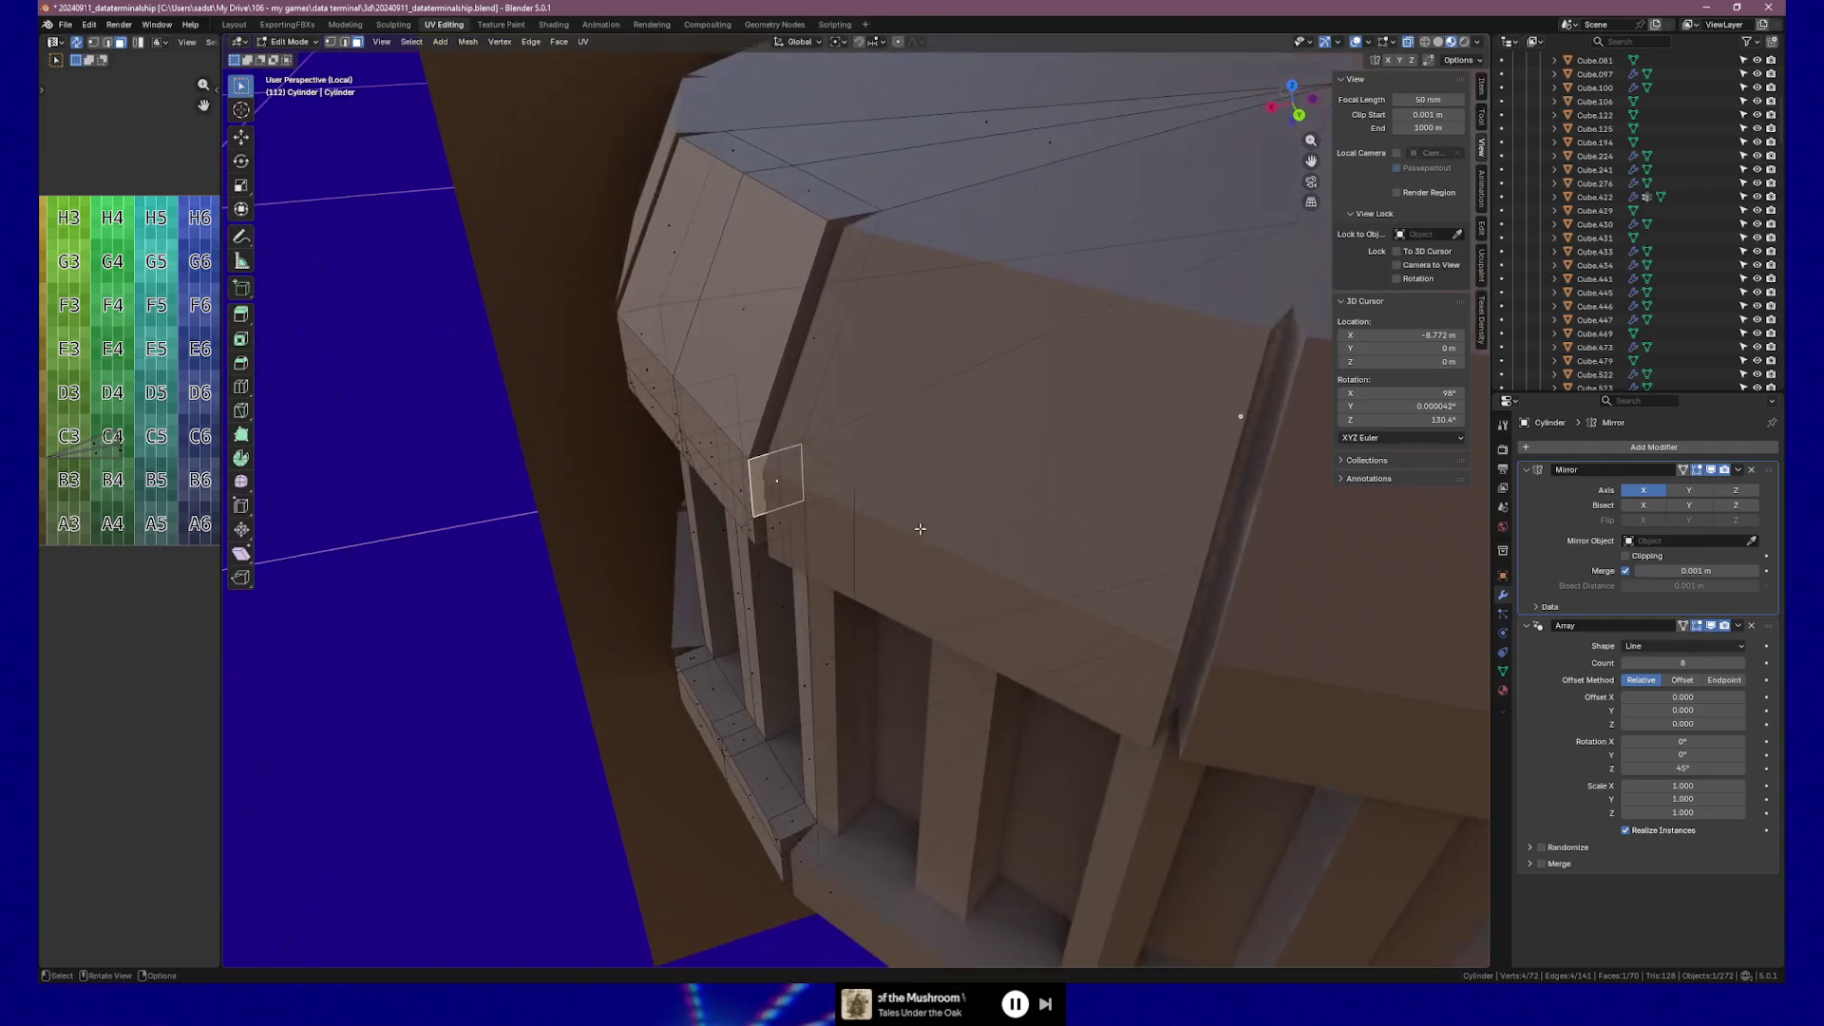
key(KP_7)
shift+middle_drag(1079, 448, 974, 434)
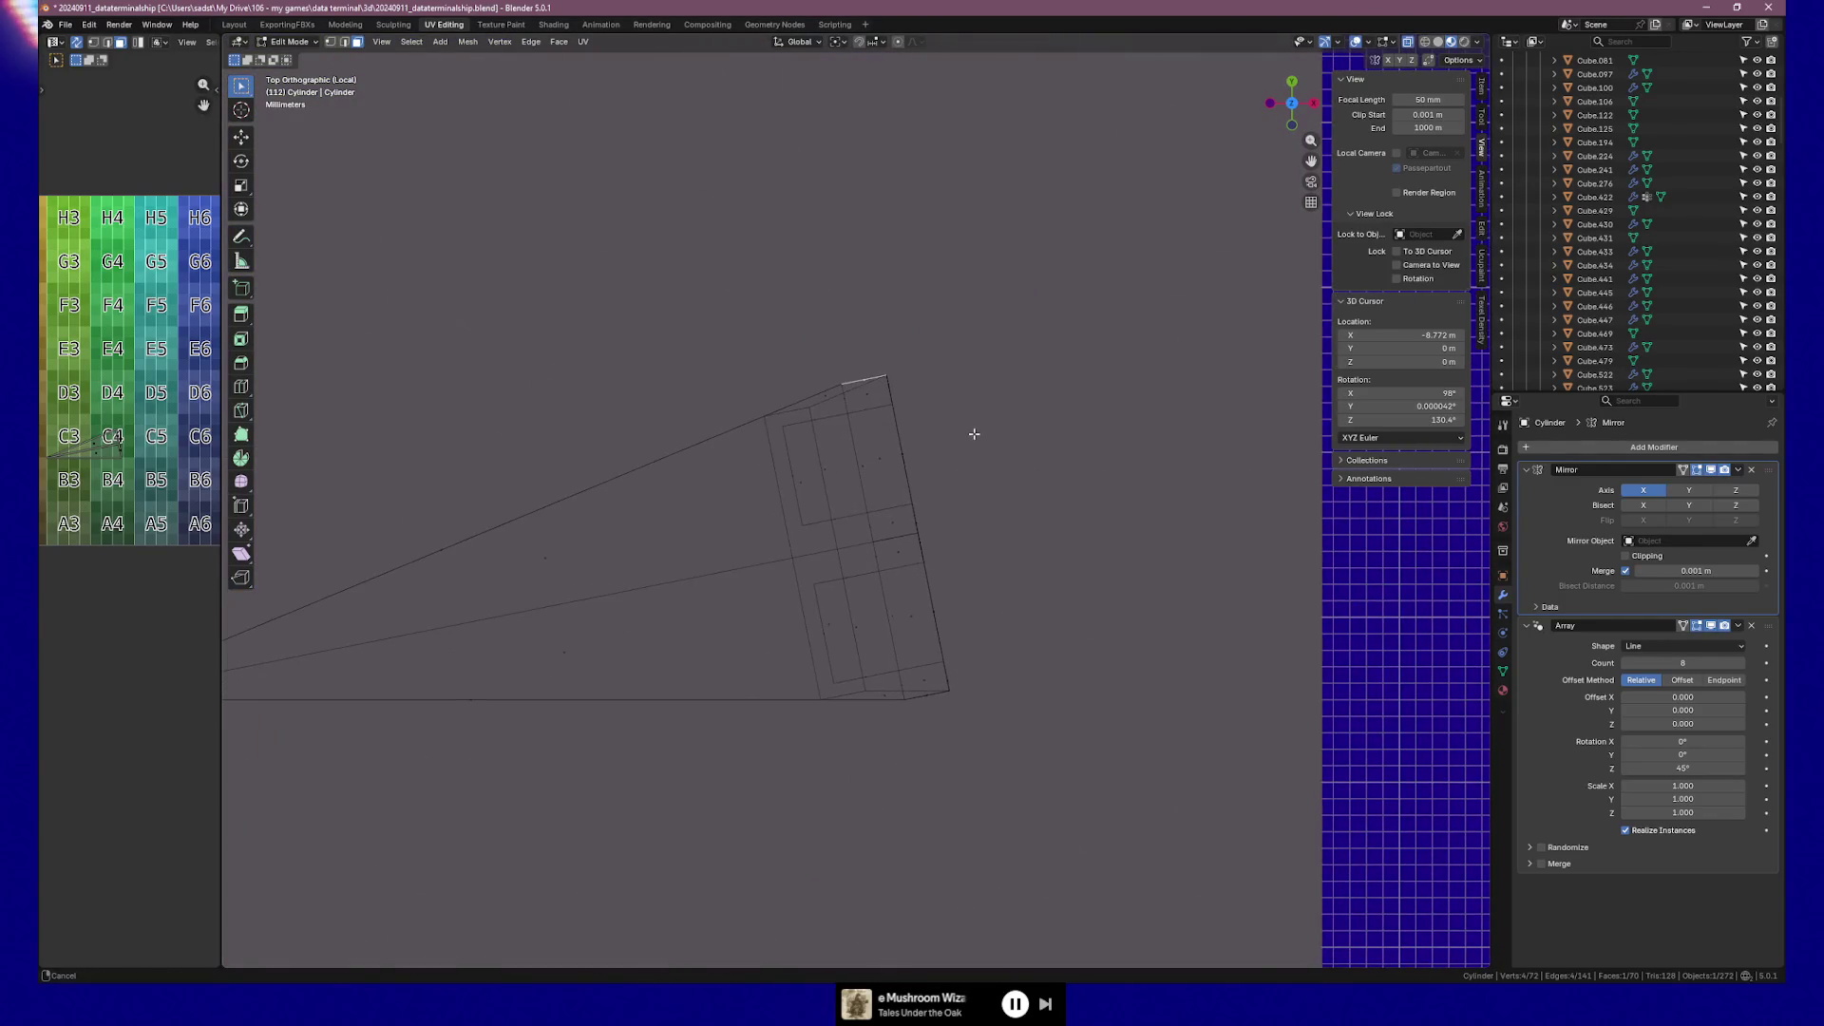
key(Tab)
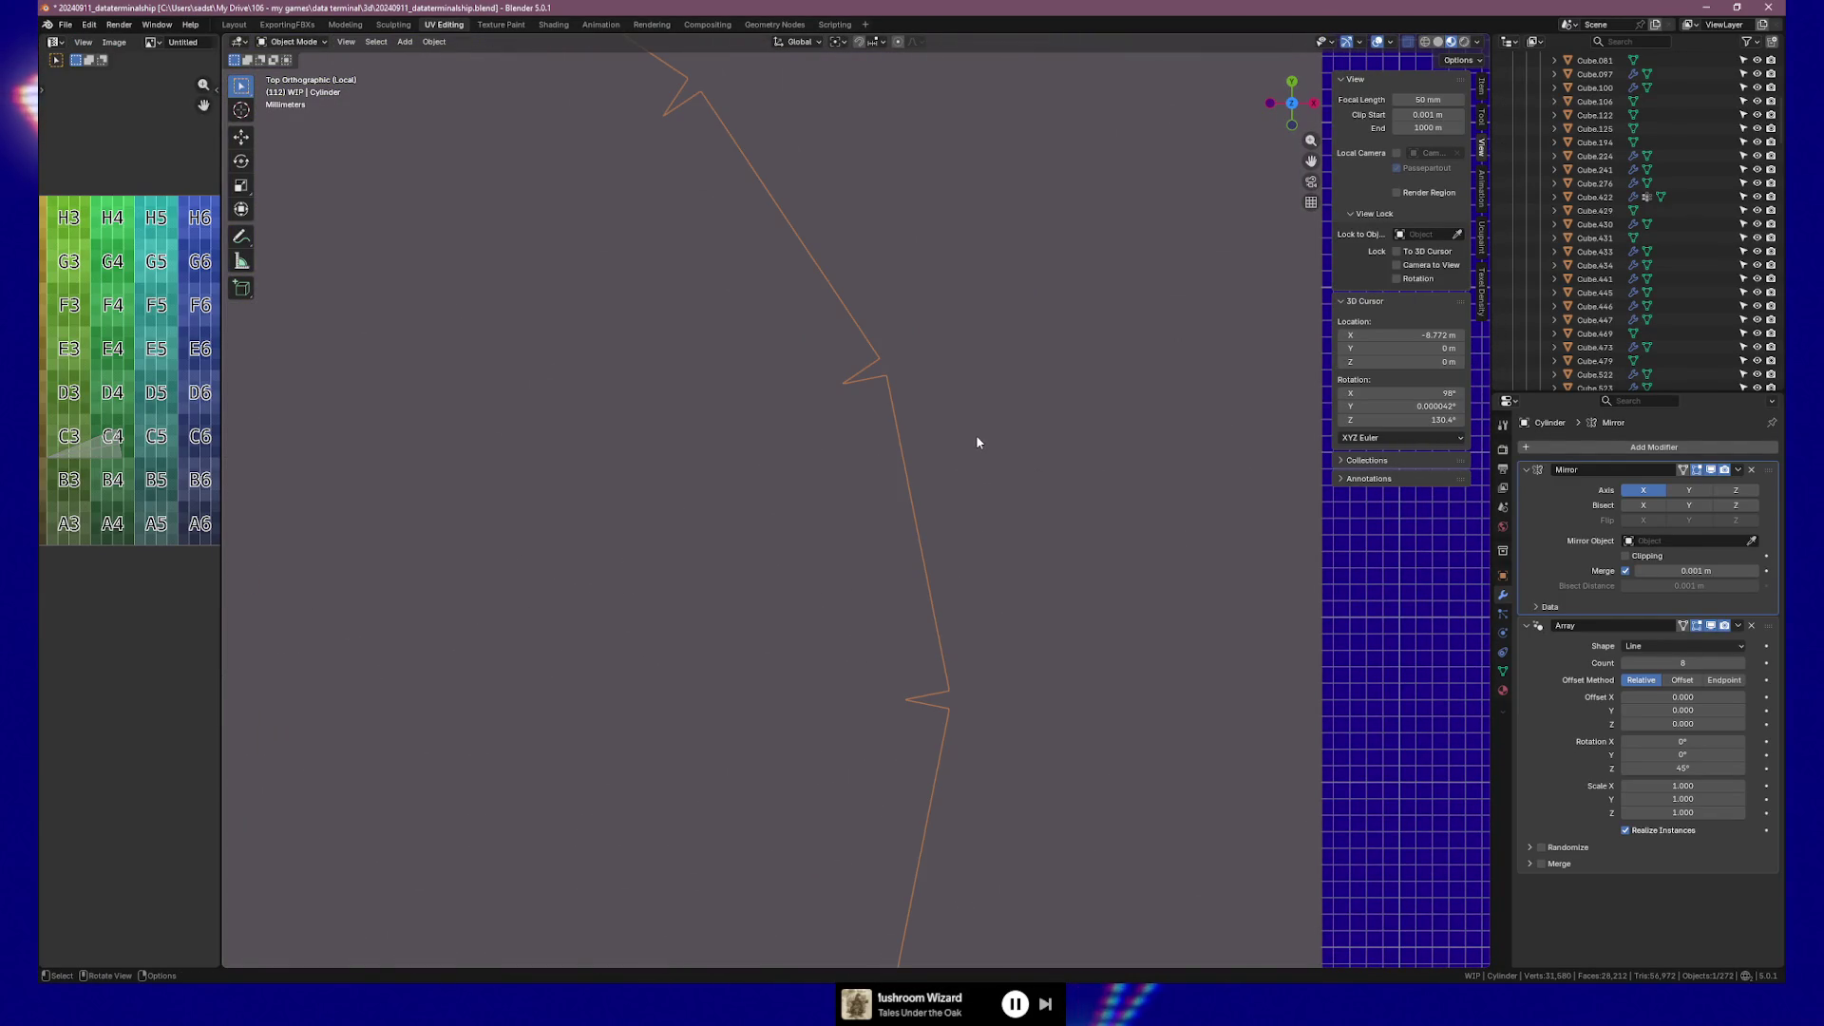
key(KP_Divide)
key(KP_Divide)
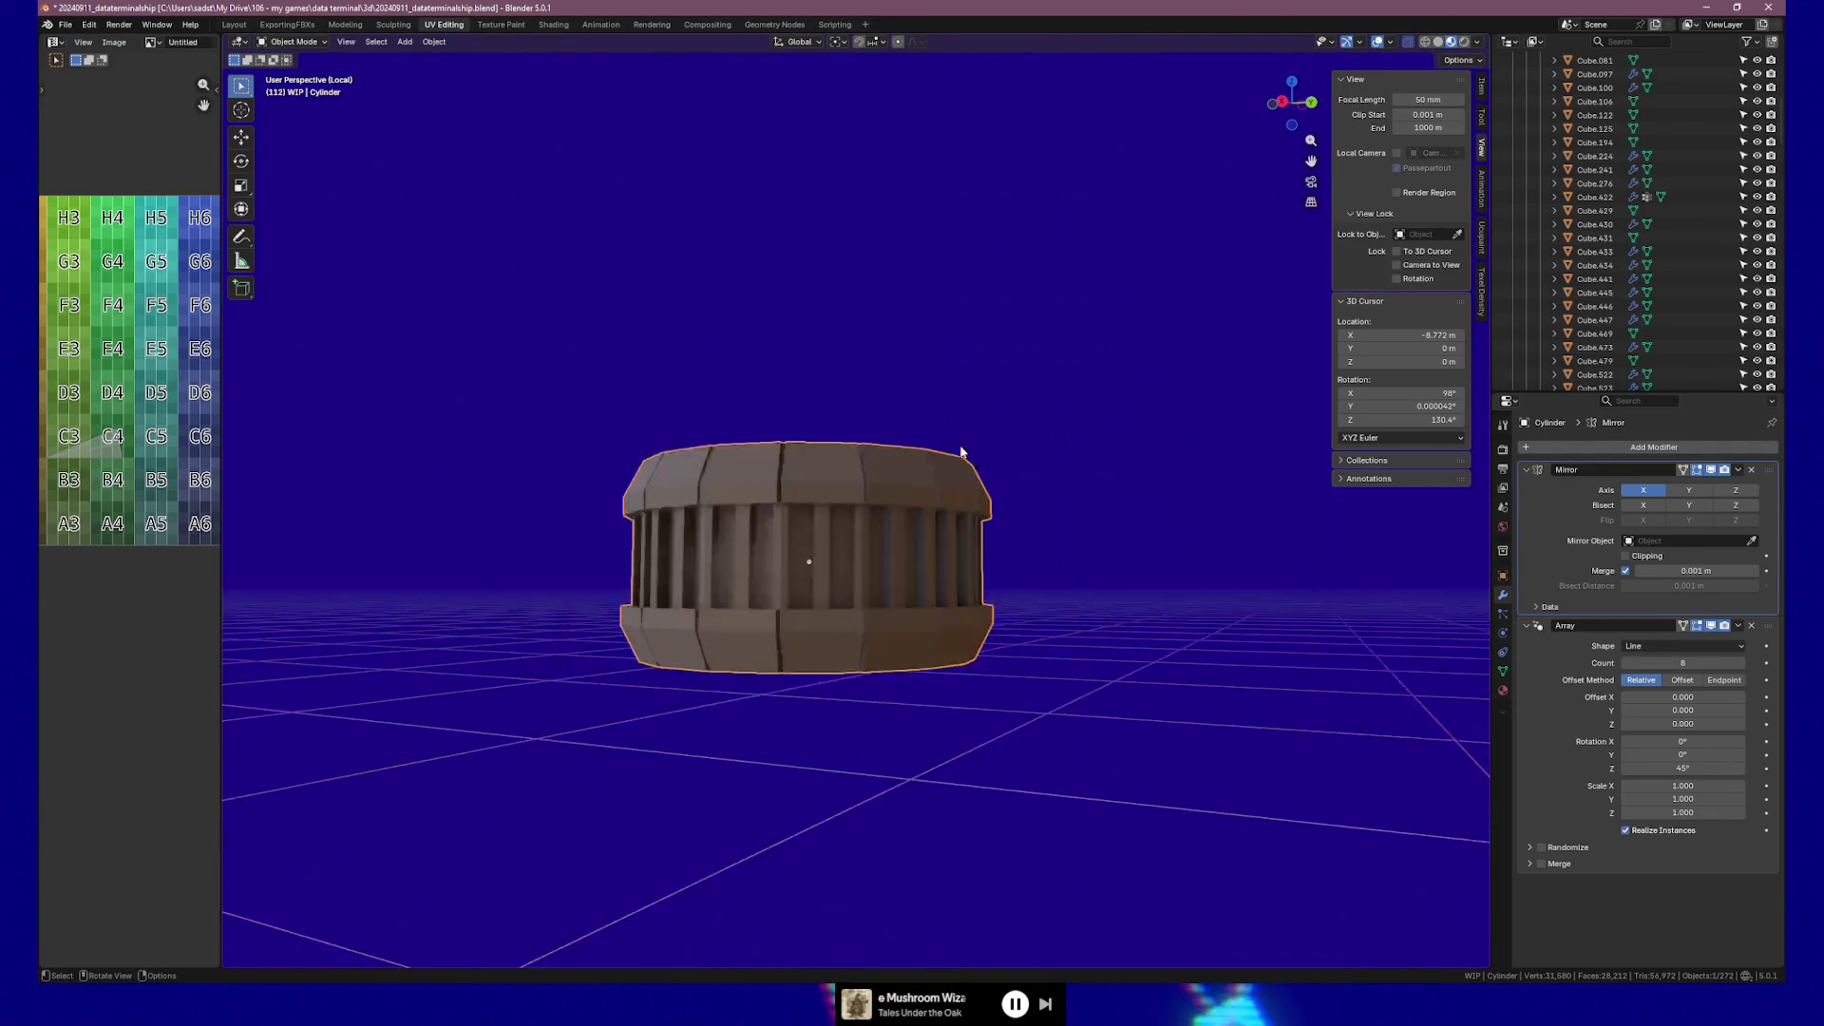
key(KP_7)
shift+middle_drag(1282, 581, 984, 462)
Box-select the wedge's outer side edge in Edit Mode, then return to Object Mode.
key(Tab)
mouse_move(895, 423)
ctrl+middle_down()
mouse_move(928, 265)
mouse_move(912, 455)
mouse_move(911, 379)
mouse_move(934, 523)
mouse_move(797, 410)
ctrl+middle_up()
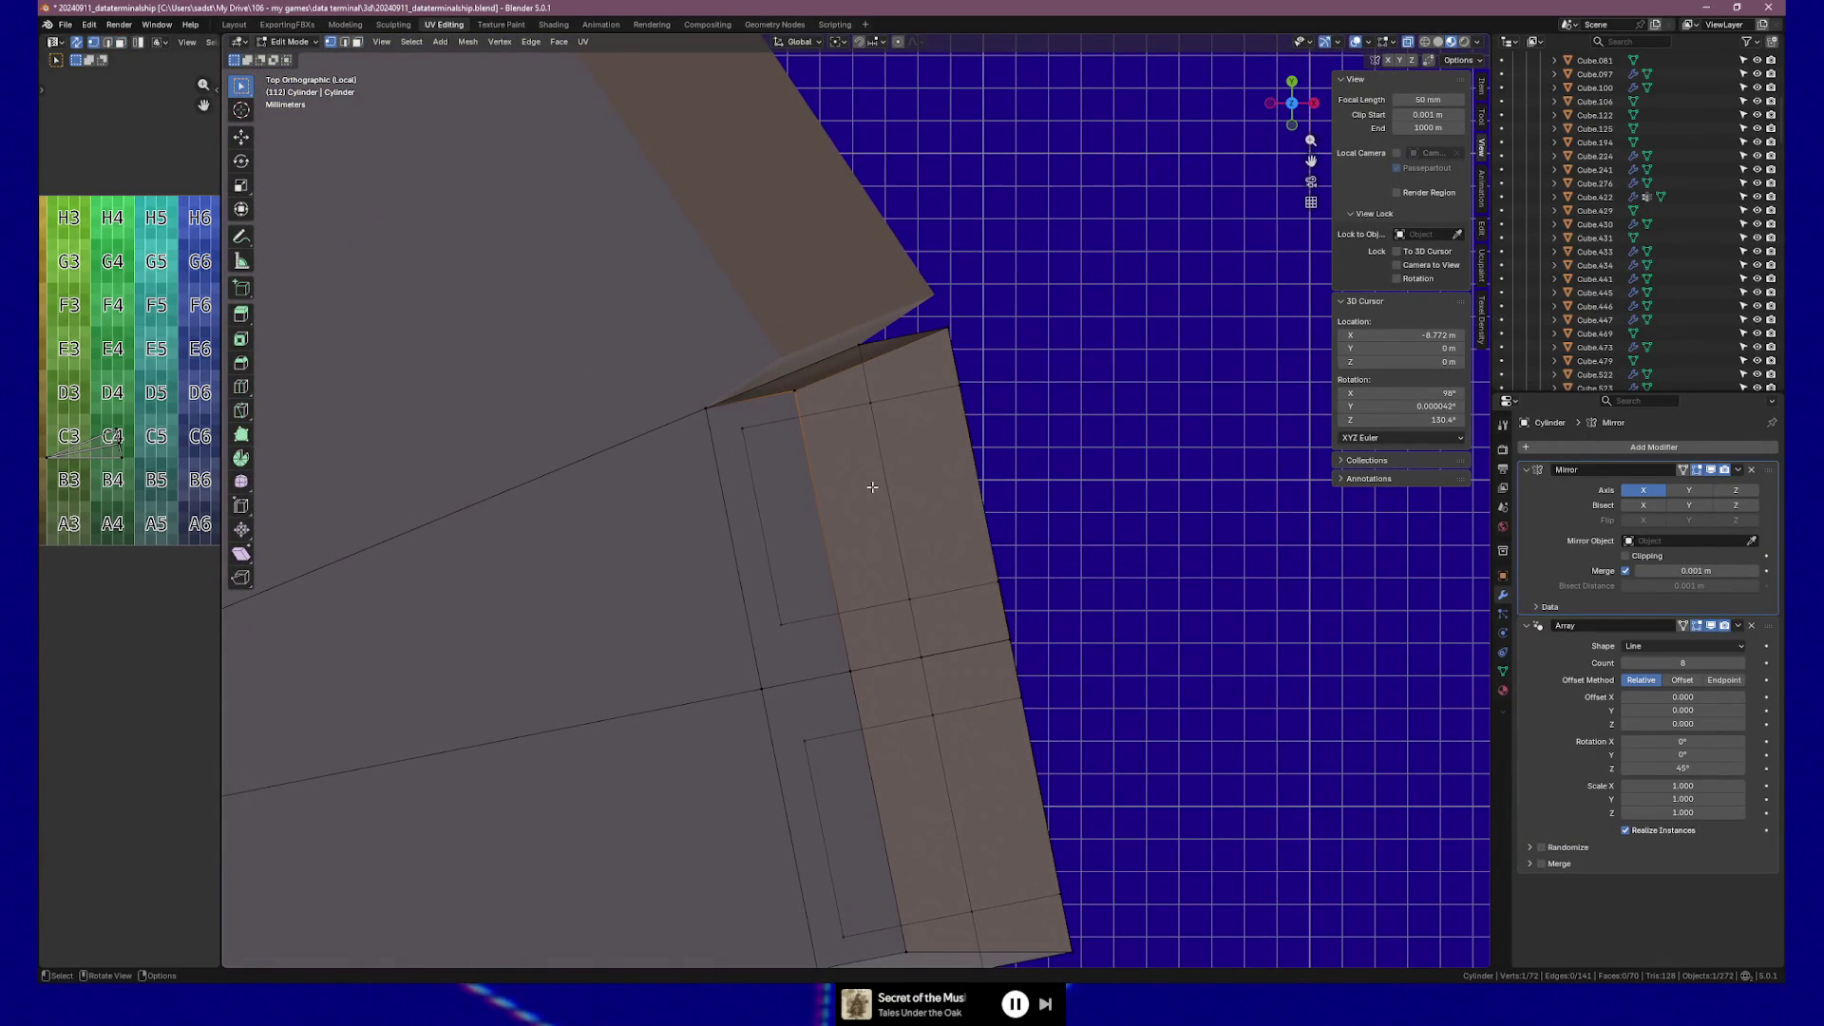
shift+drag(802, 397, 804, 398)
key(KP_2)
key(KP_2)
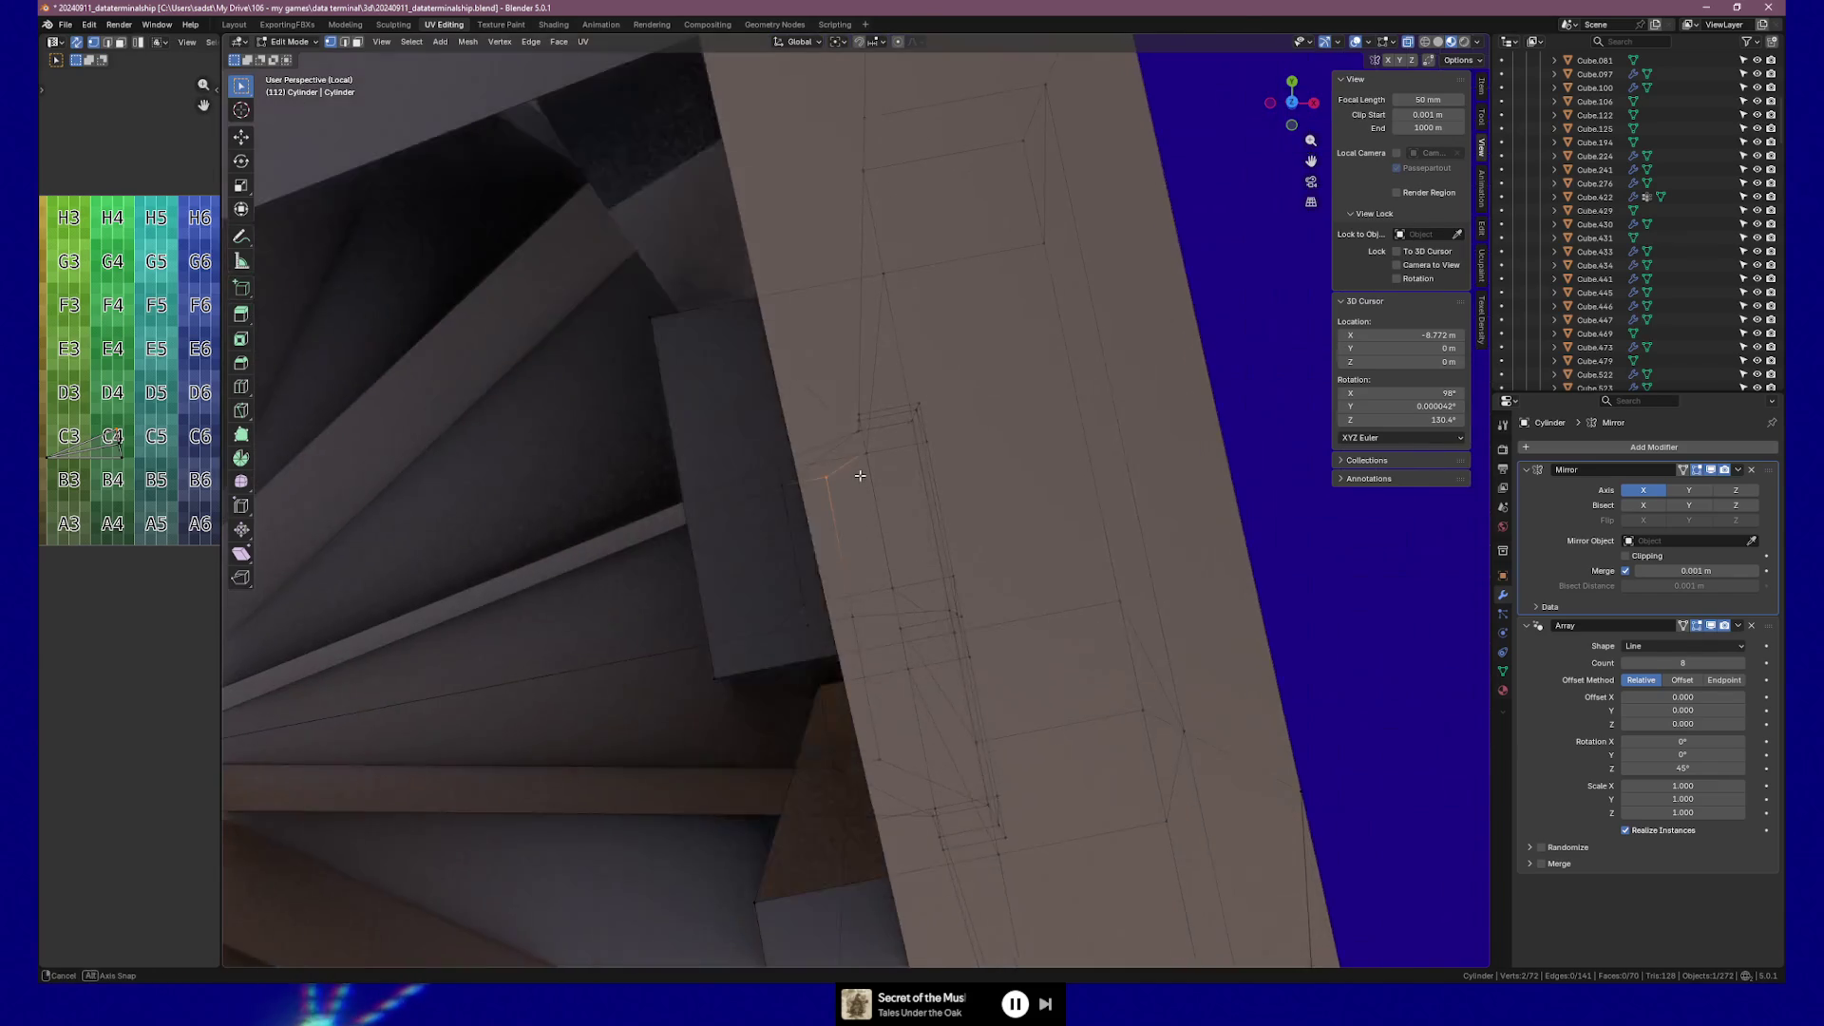
key(KP_7)
shift+scroll(859, 474, down, 3)
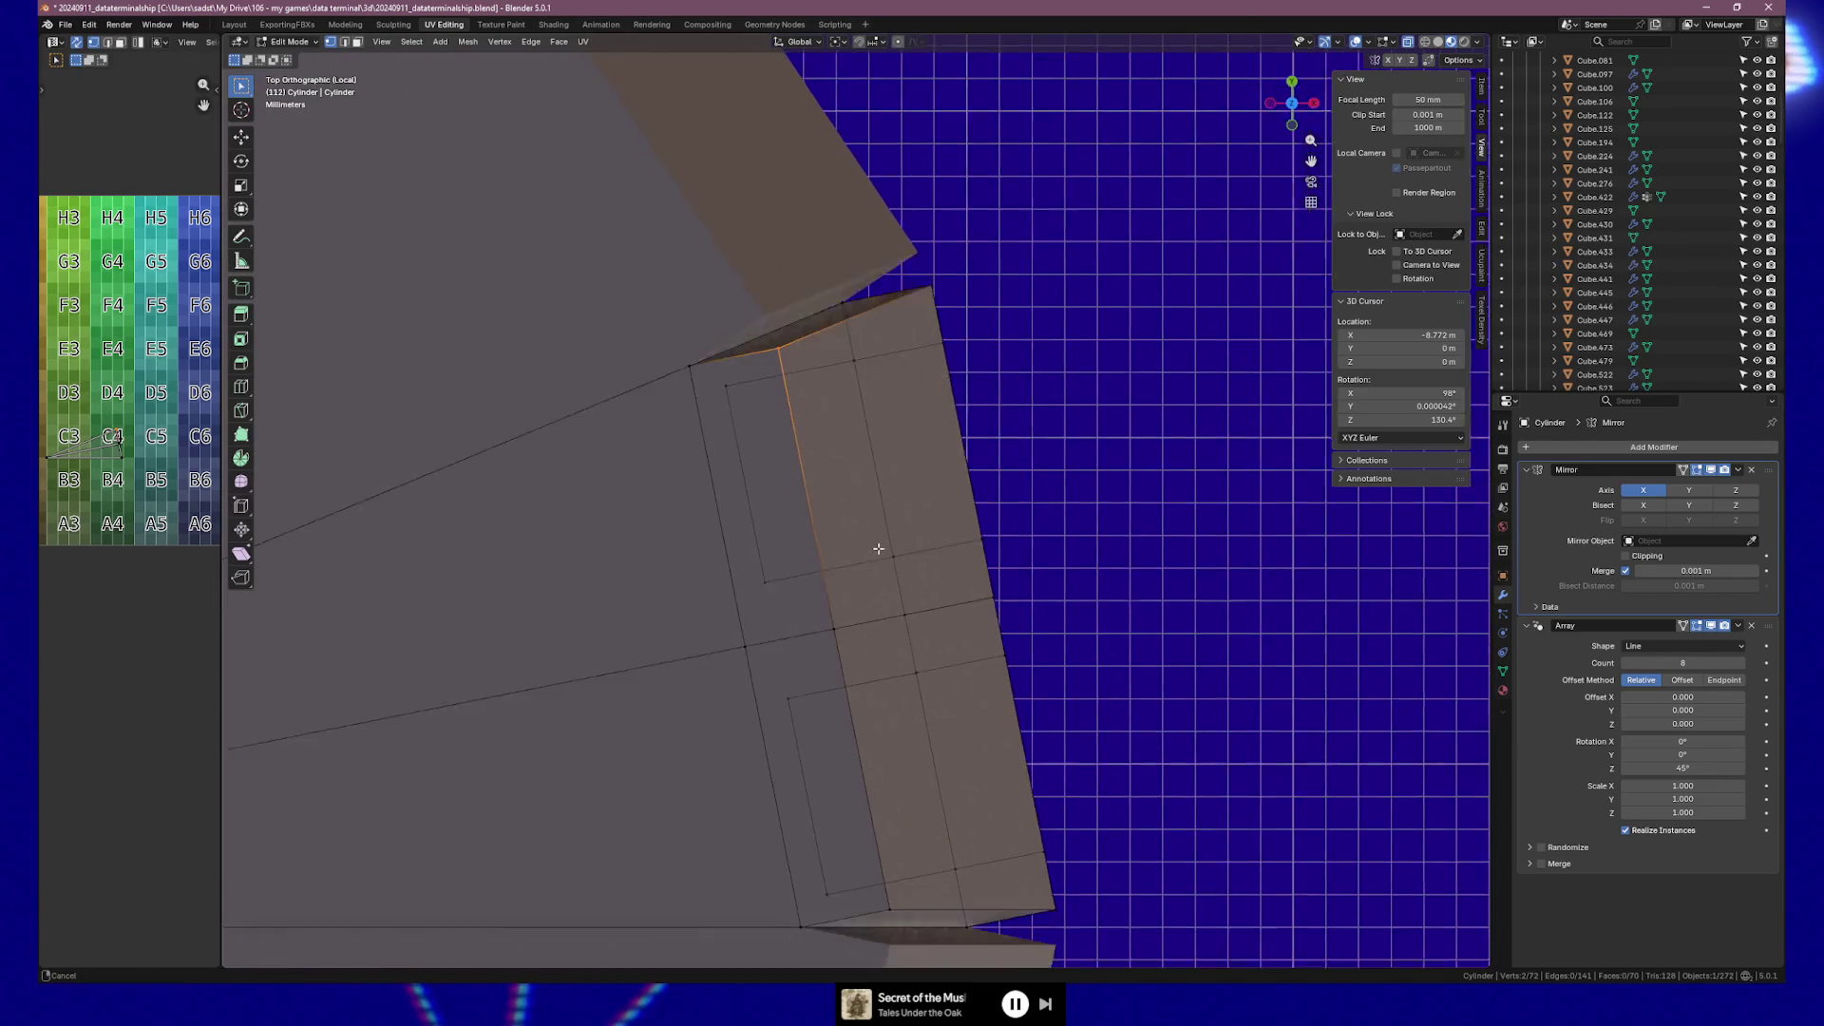
ctrl+scroll(863, 478, right, 1)
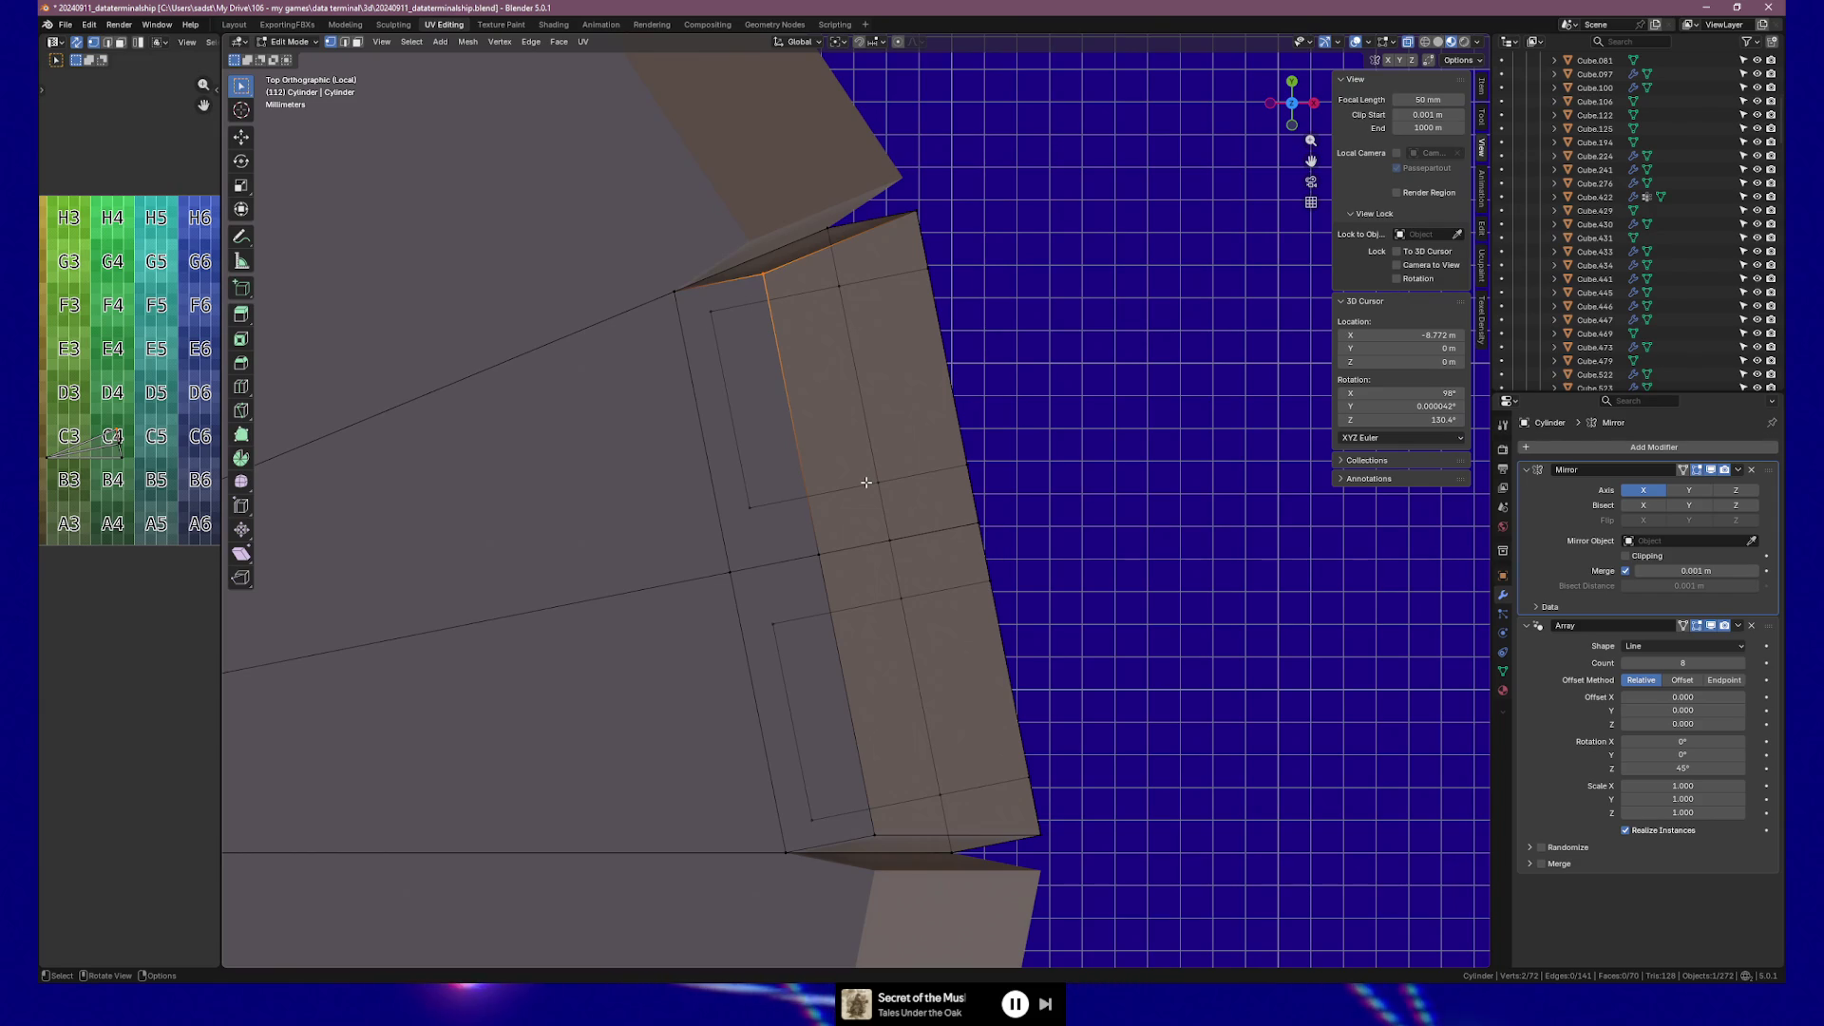
key(Tab)
scroll(860, 470, down, 3)
scroll(841, 443, down, 4)
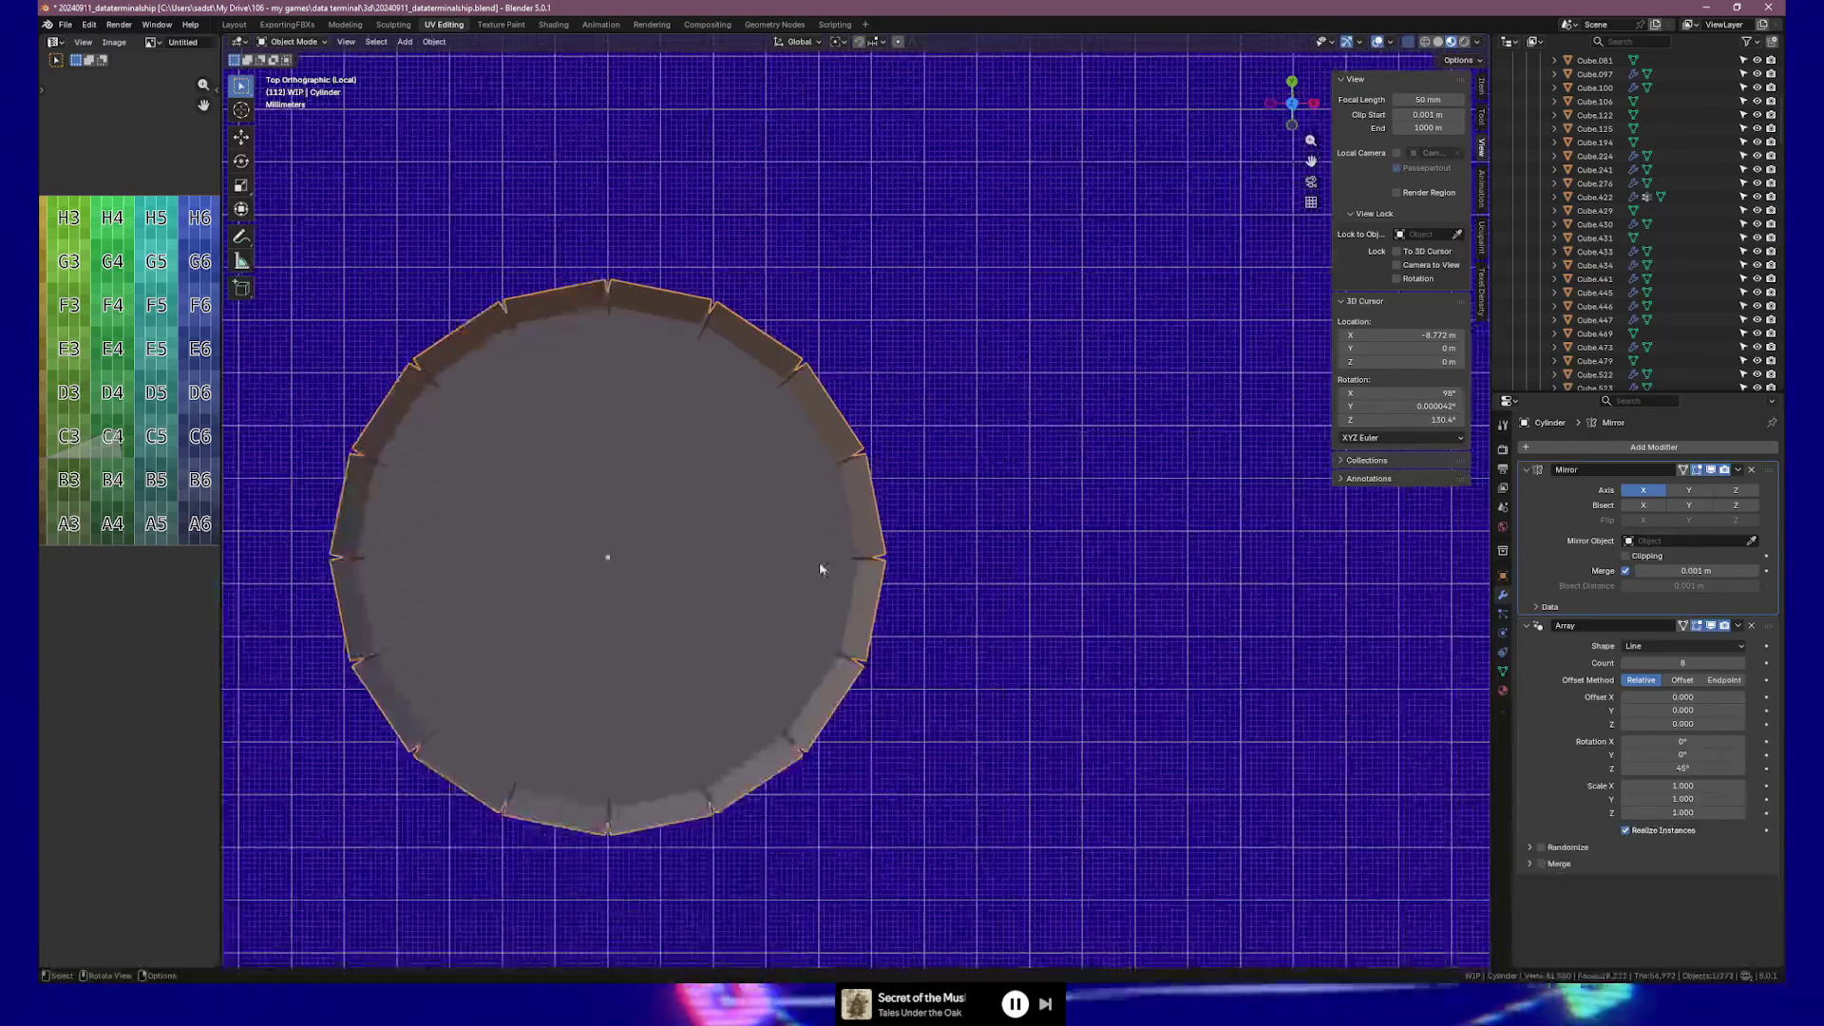
Select the whole wedge, rotate it about the centre, and inspect the star shape.
key(Tab)
key(a)
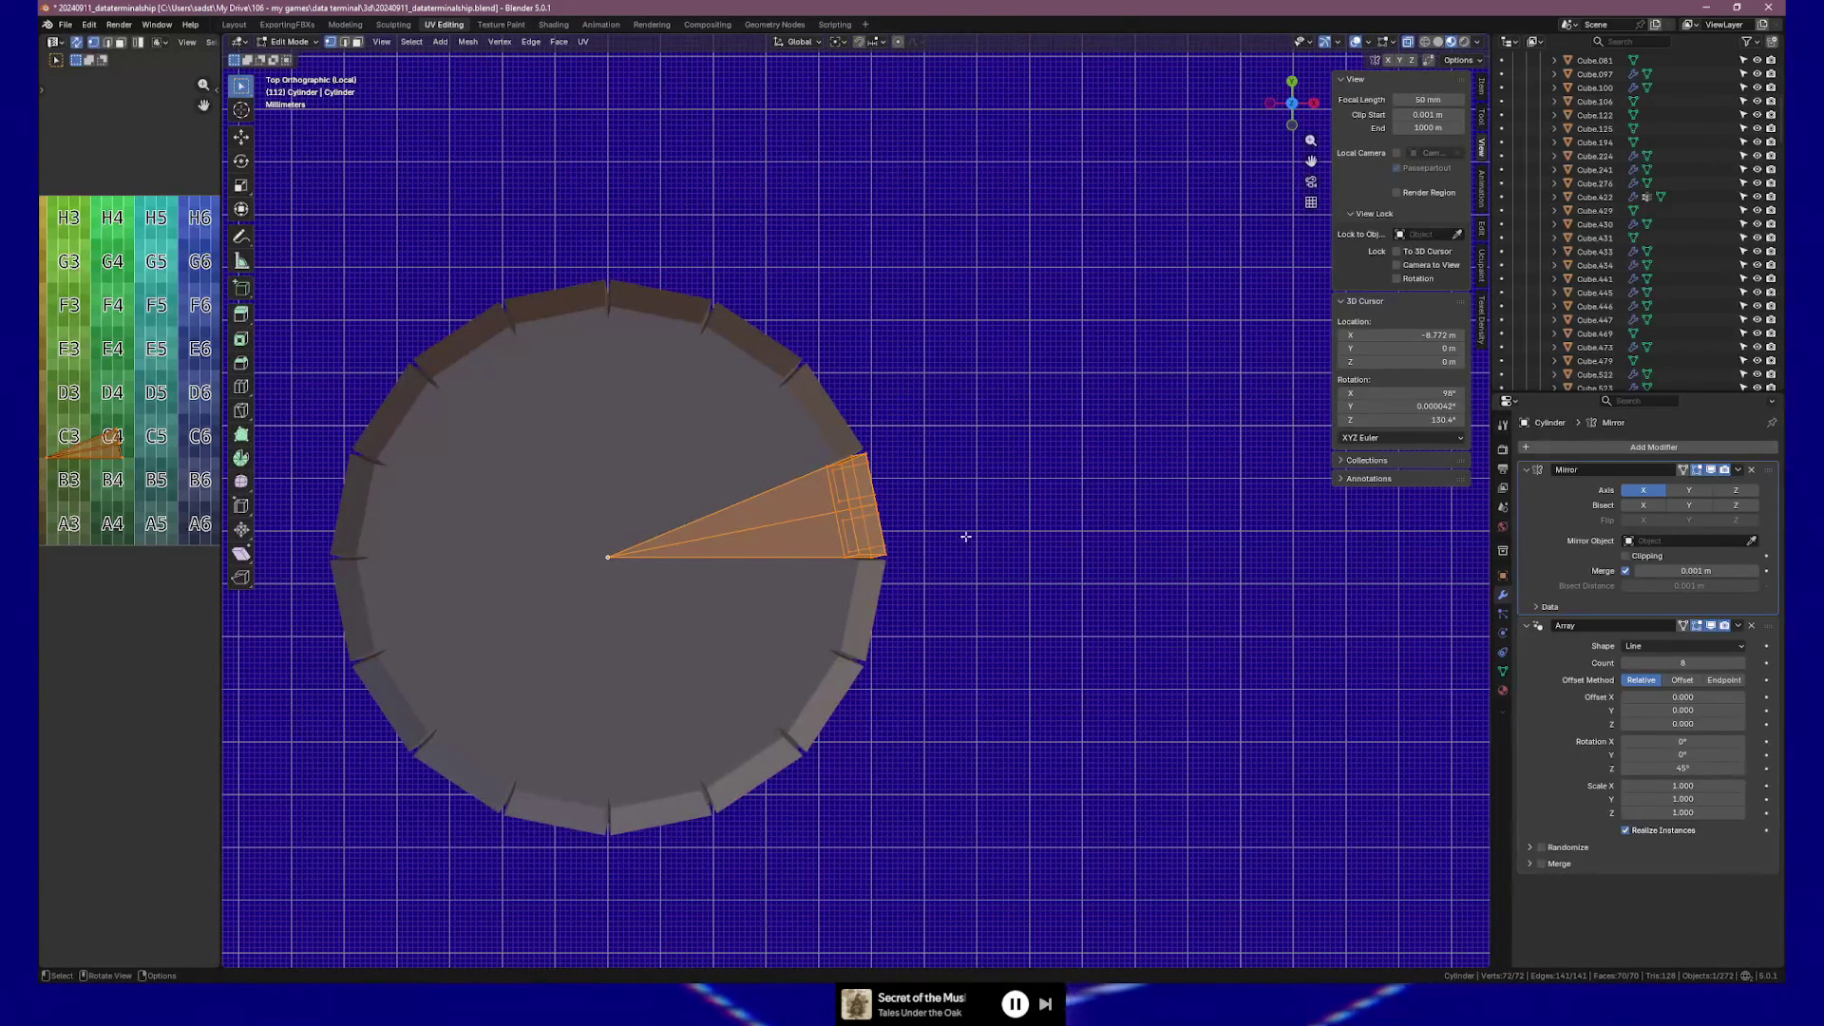
key(r)
click(1072, 658)
mouse_move(1073, 658)
middle_down()
mouse_move(912, 456)
mouse_move(761, 526)
mouse_move(797, 578)
mouse_move(898, 581)
mouse_move(934, 561)
middle_up()
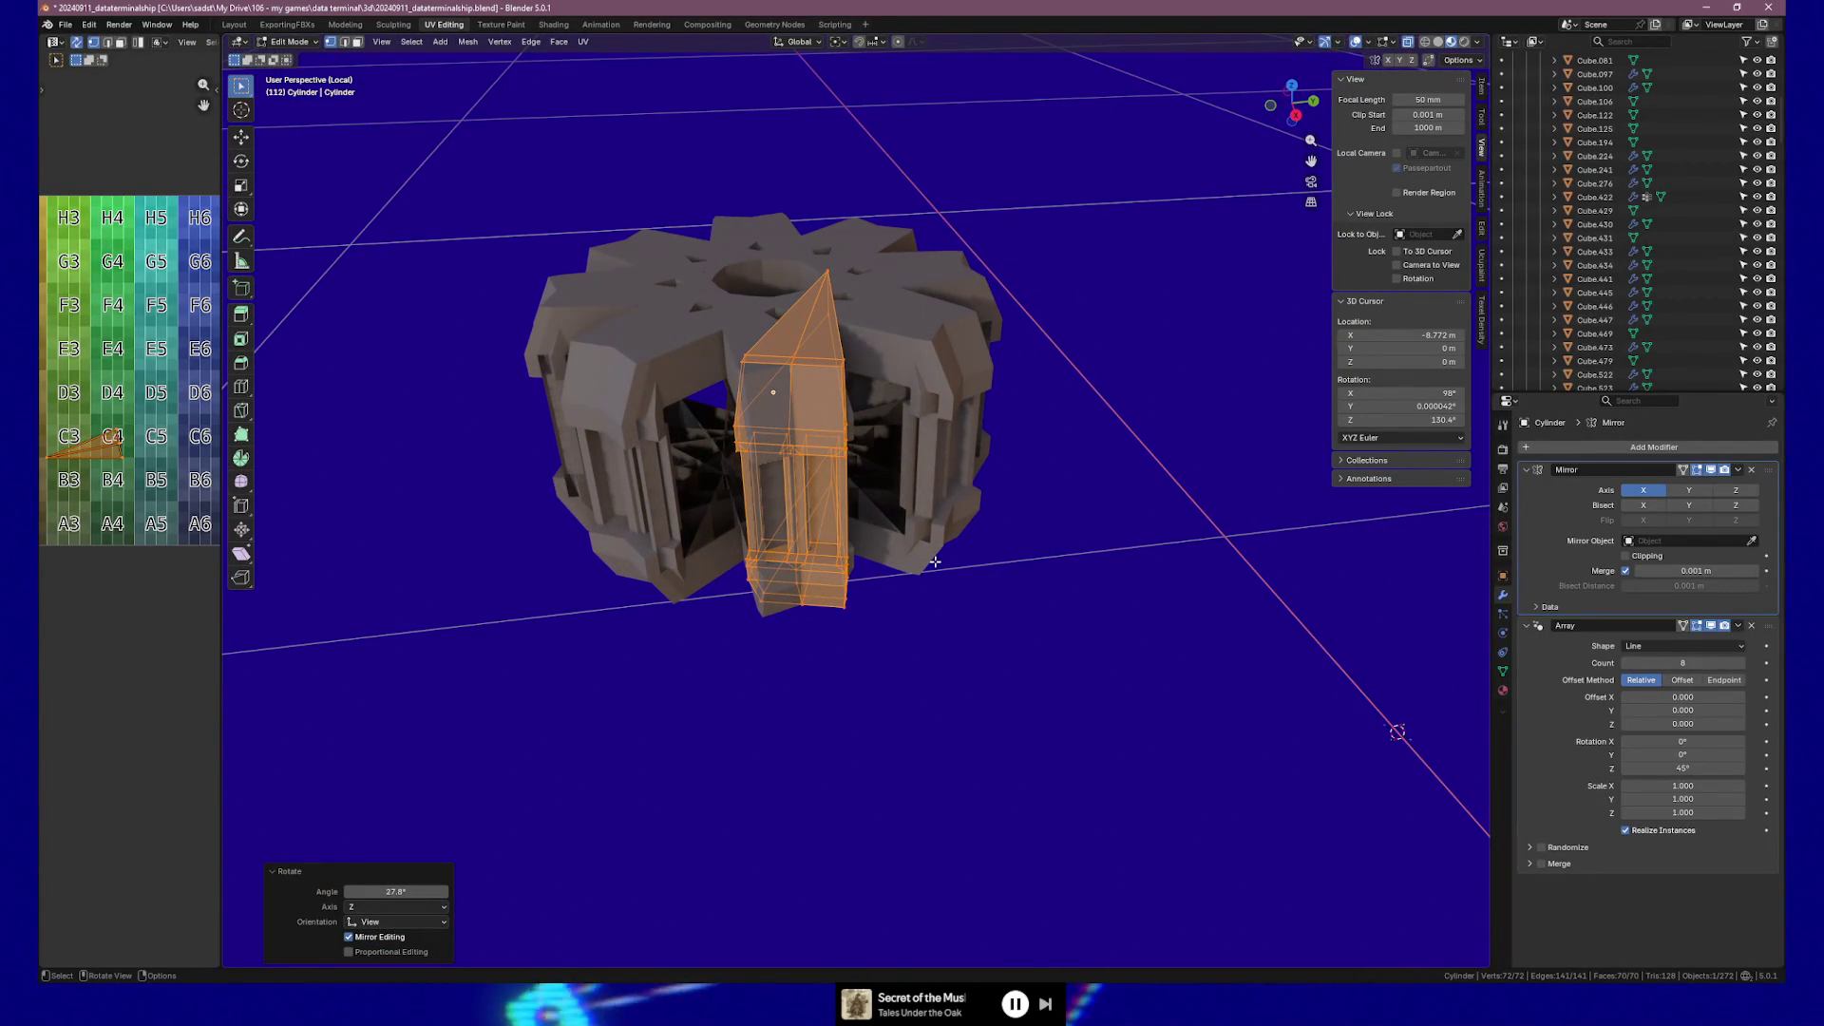
mouse_move(934, 561)
middle_down()
mouse_move(927, 433)
mouse_move(982, 432)
mouse_move(944, 460)
mouse_move(859, 457)
mouse_move(903, 545)
mouse_move(935, 558)
middle_up()
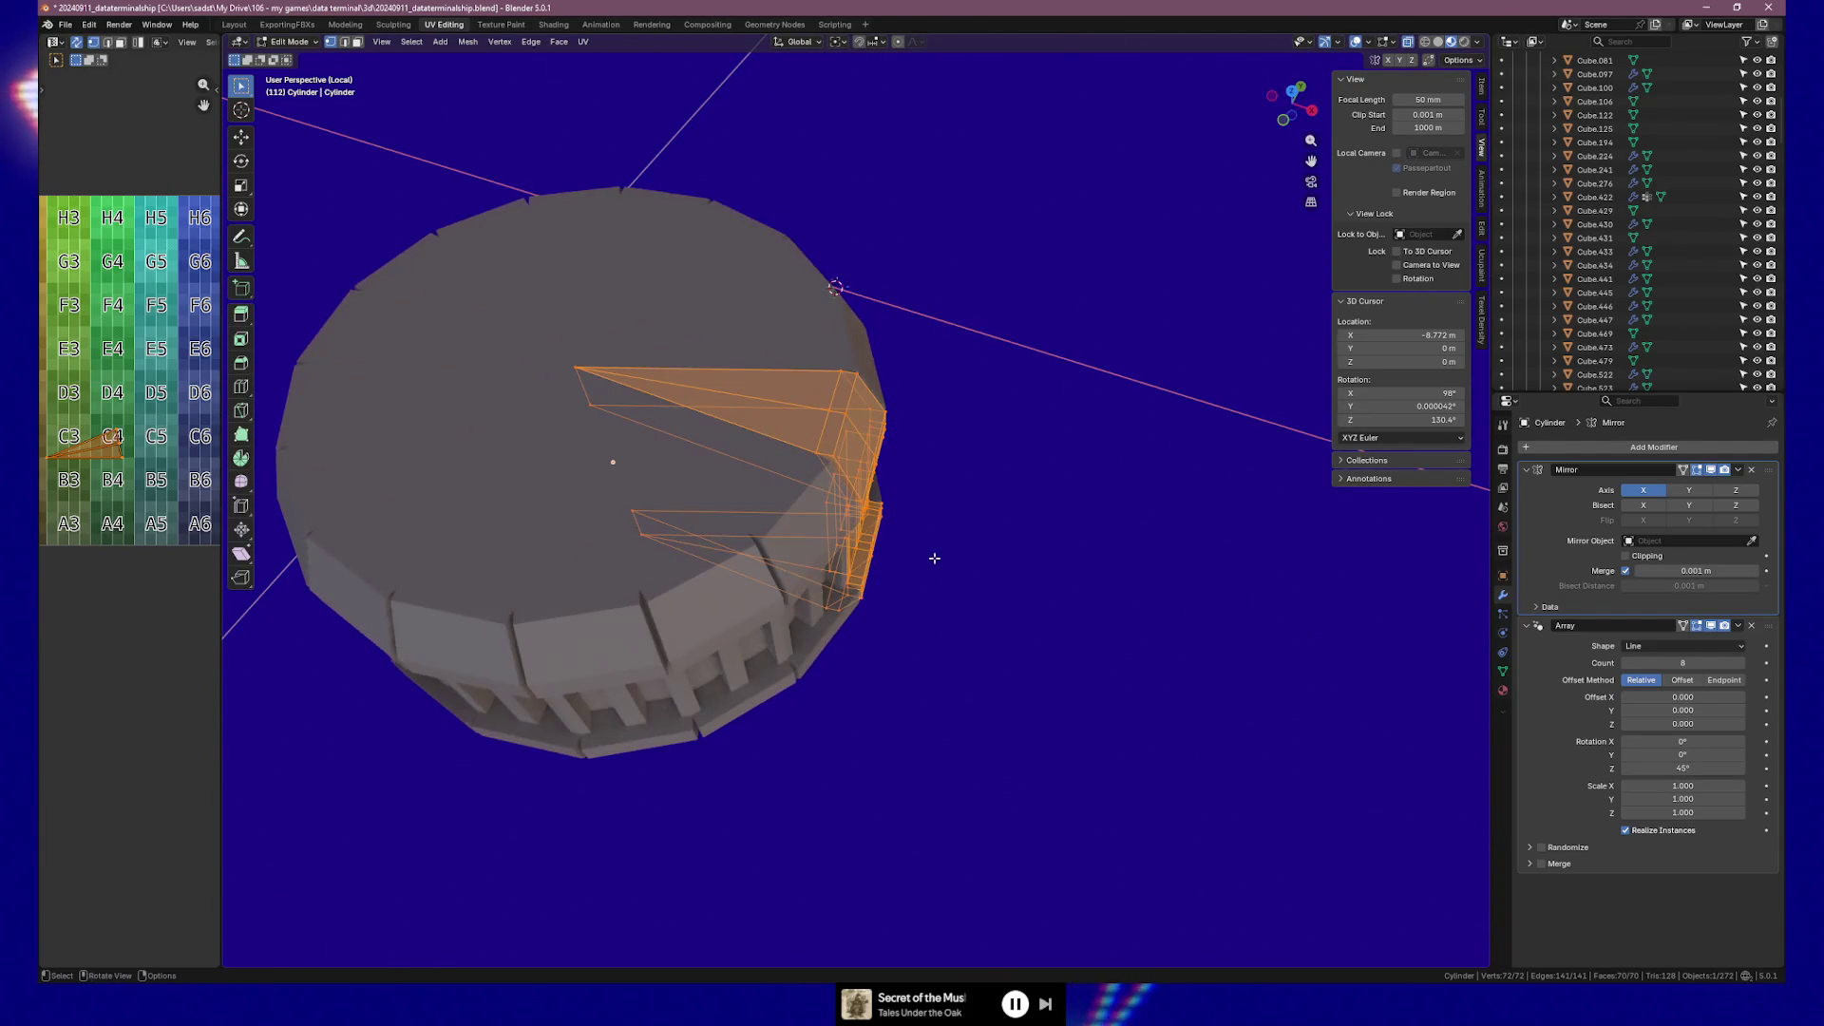
key(KP_7)
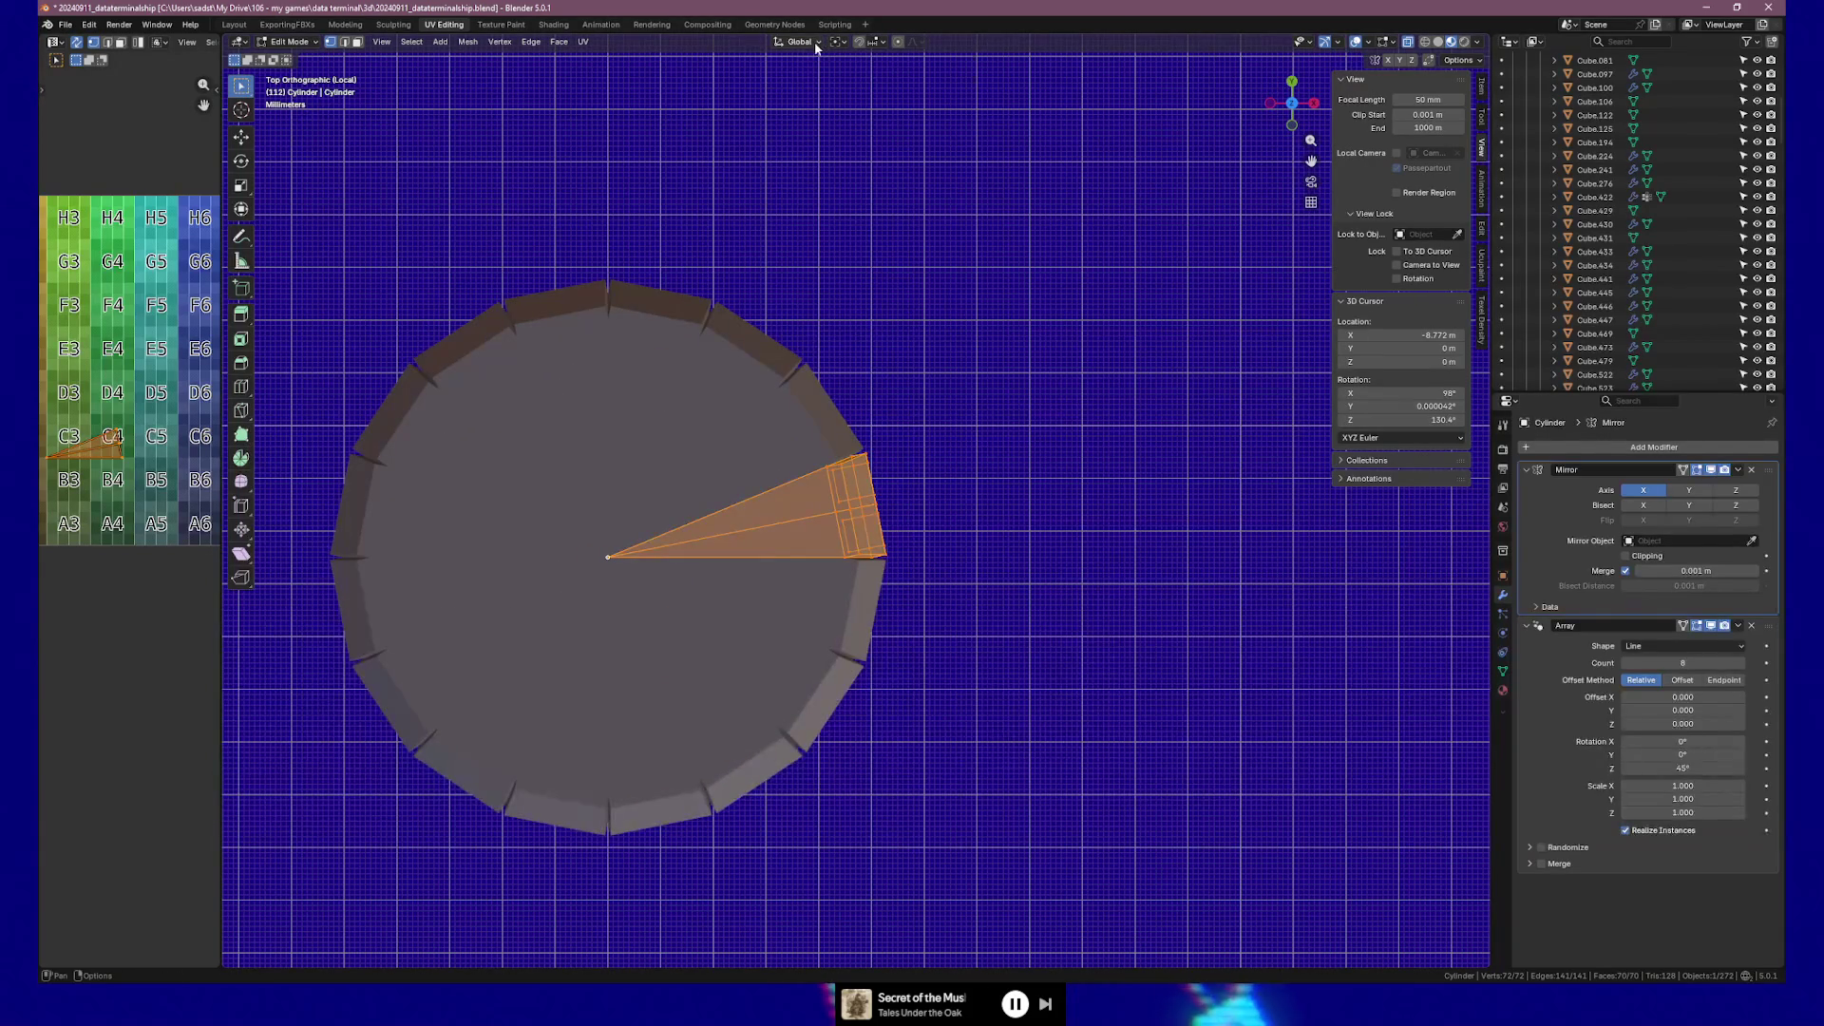
Change the rotation pivot point, rotate the wedge again, then begin rotating the whole object.
click(813, 41)
click(817, 44)
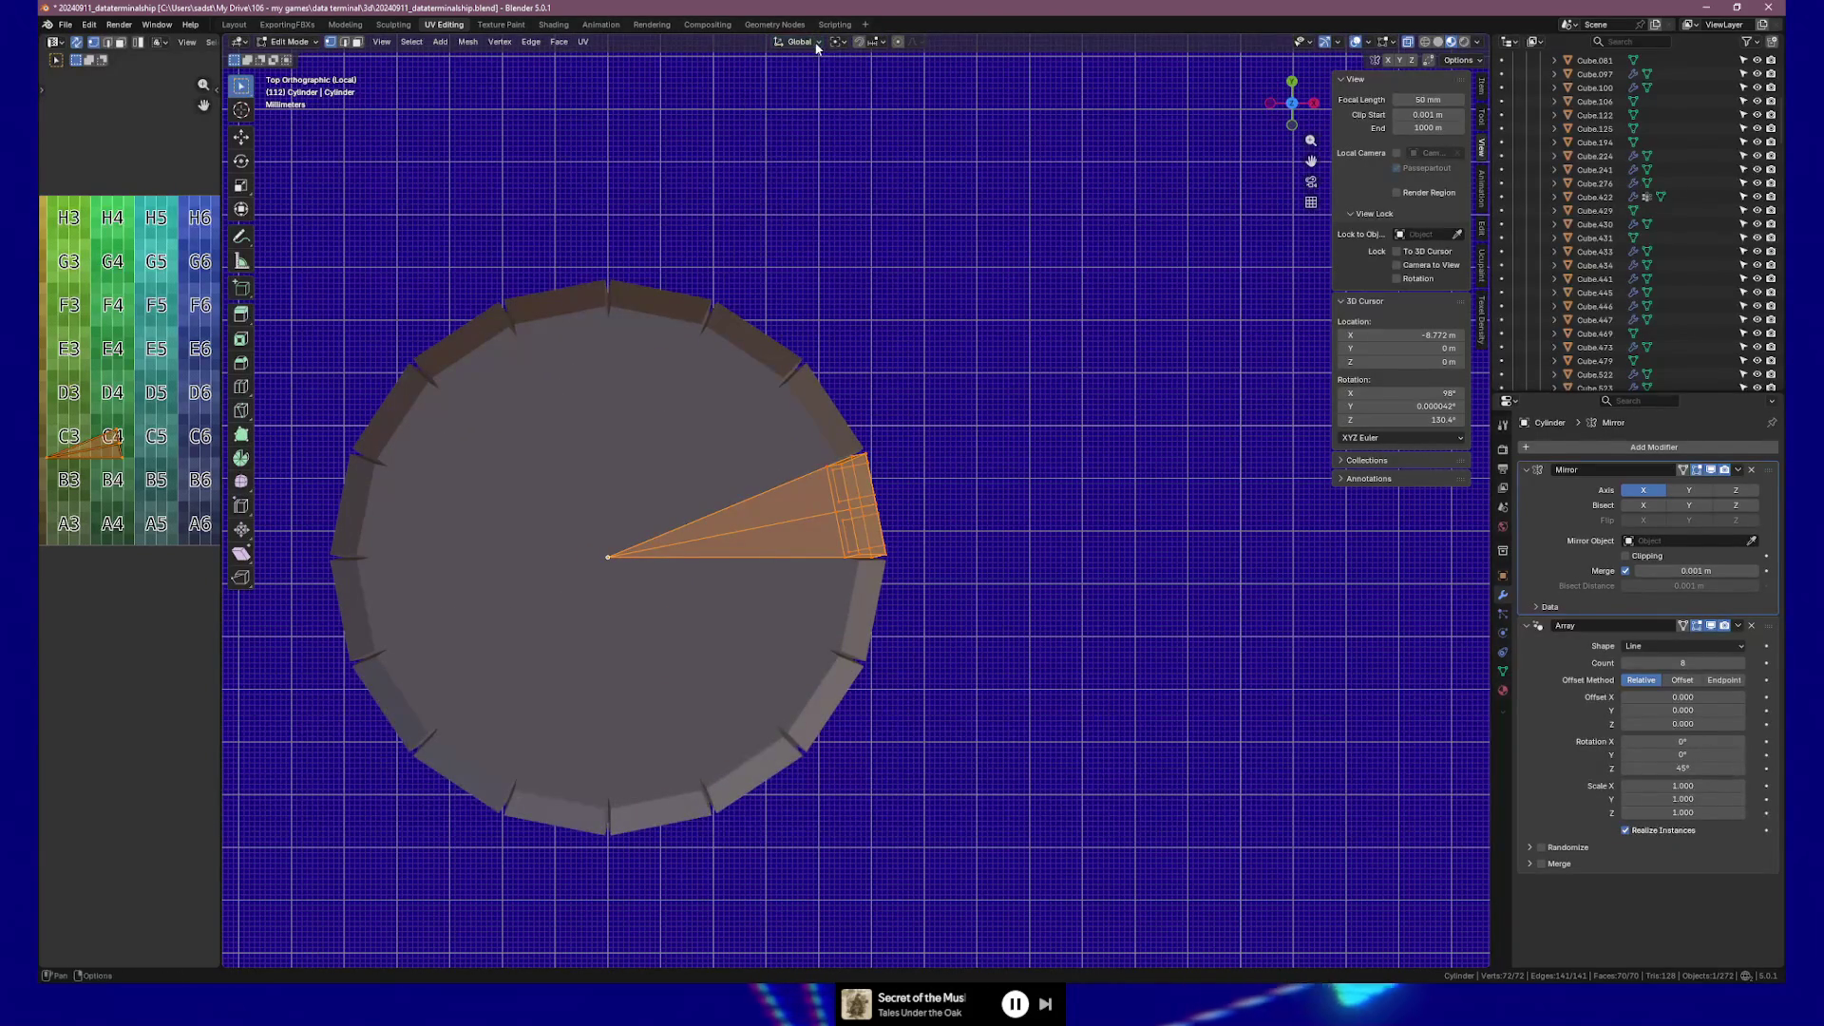
click(846, 41)
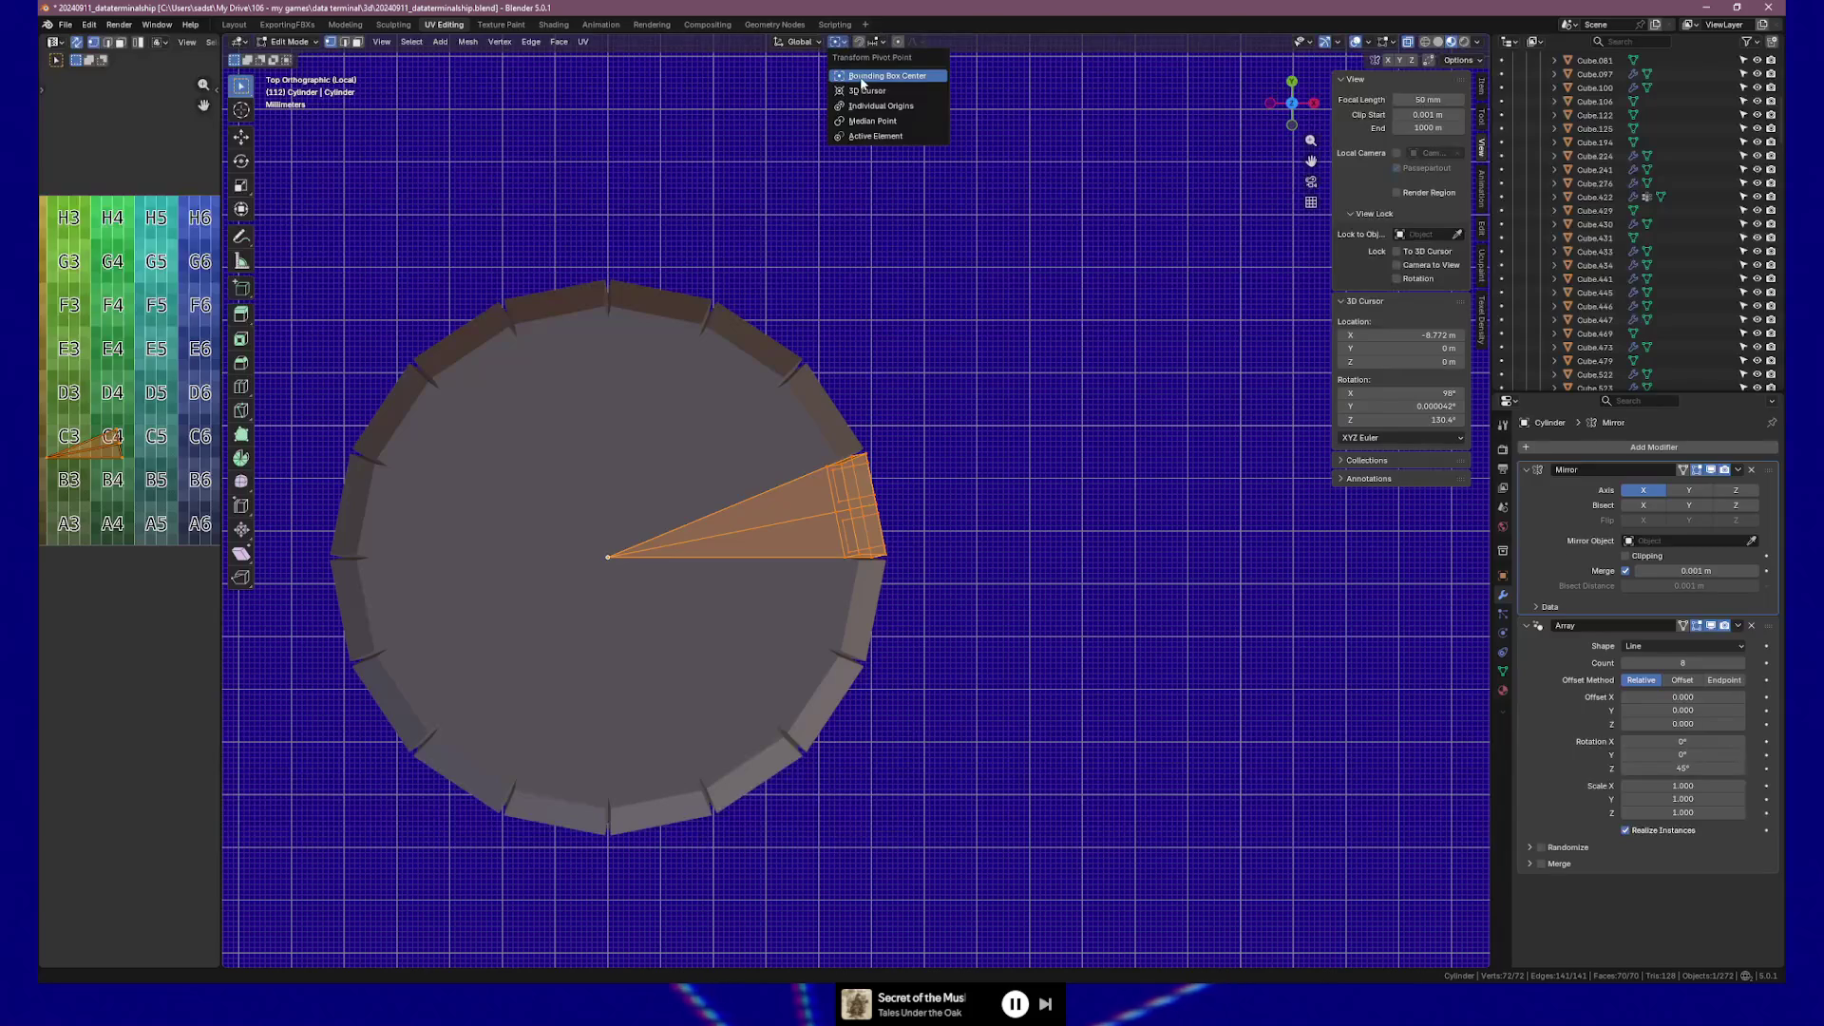
click(874, 121)
key(r)
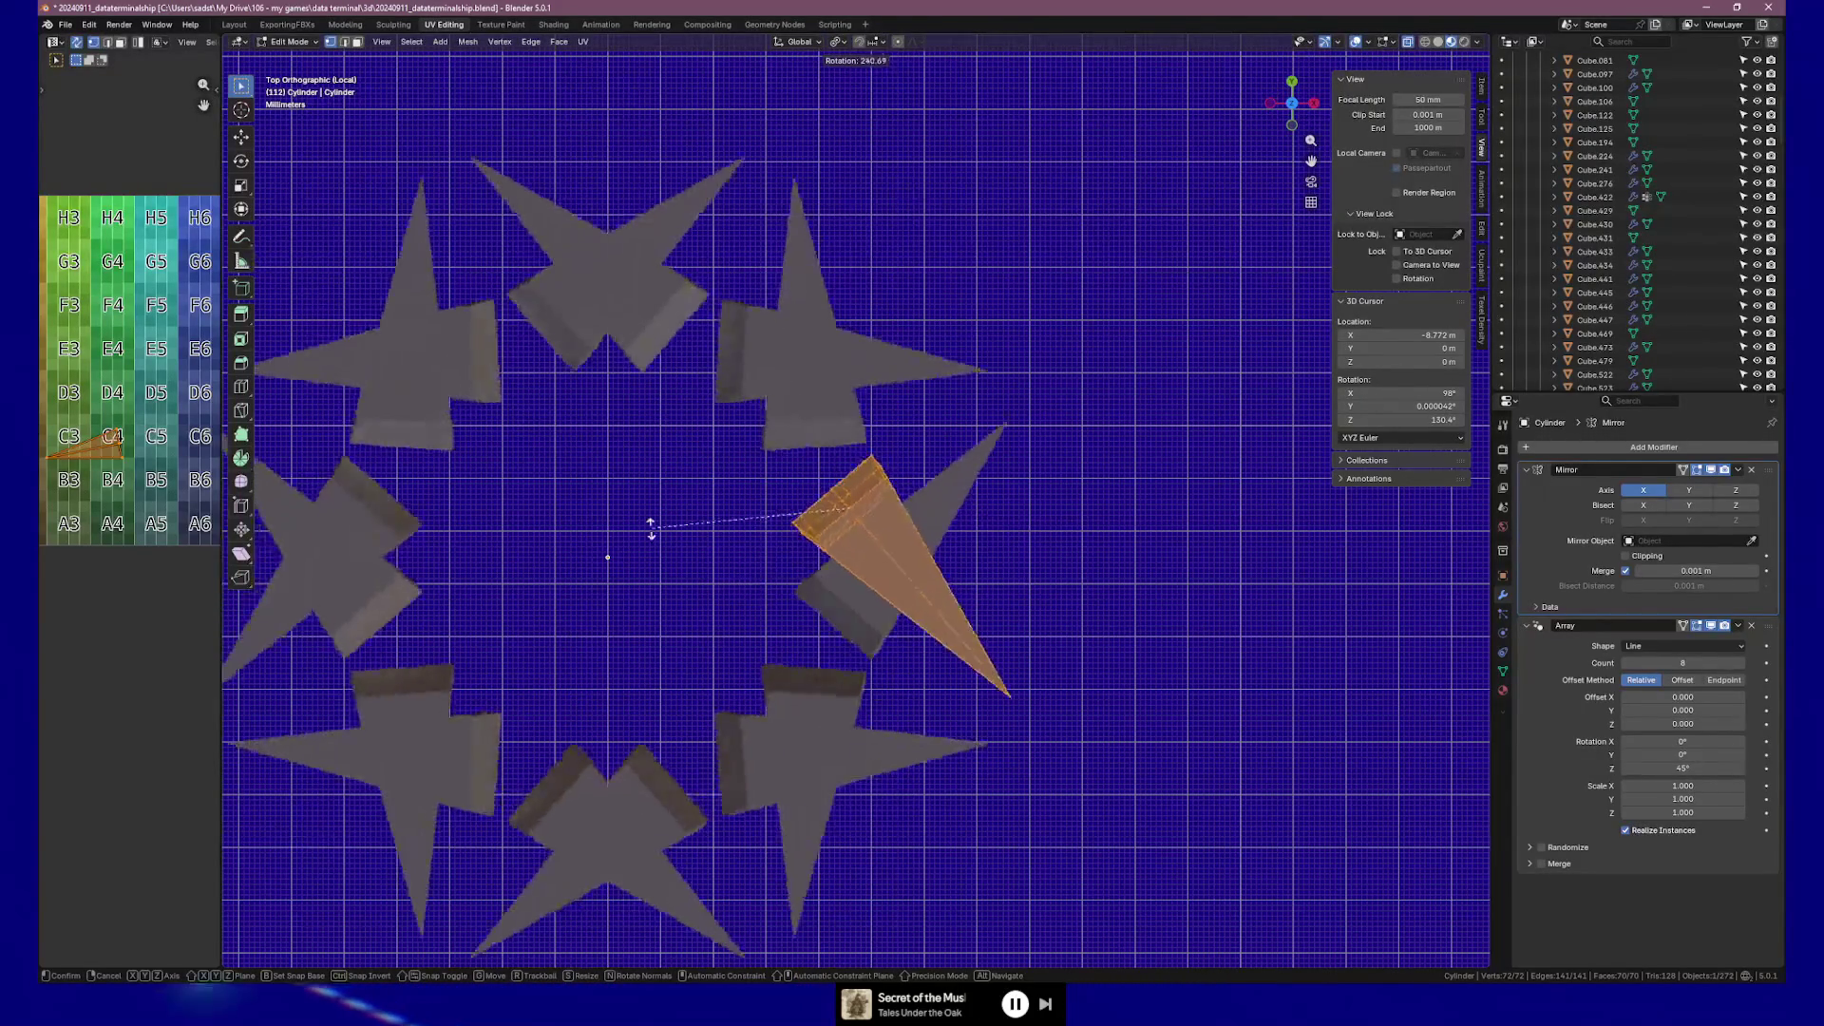
click(626, 514)
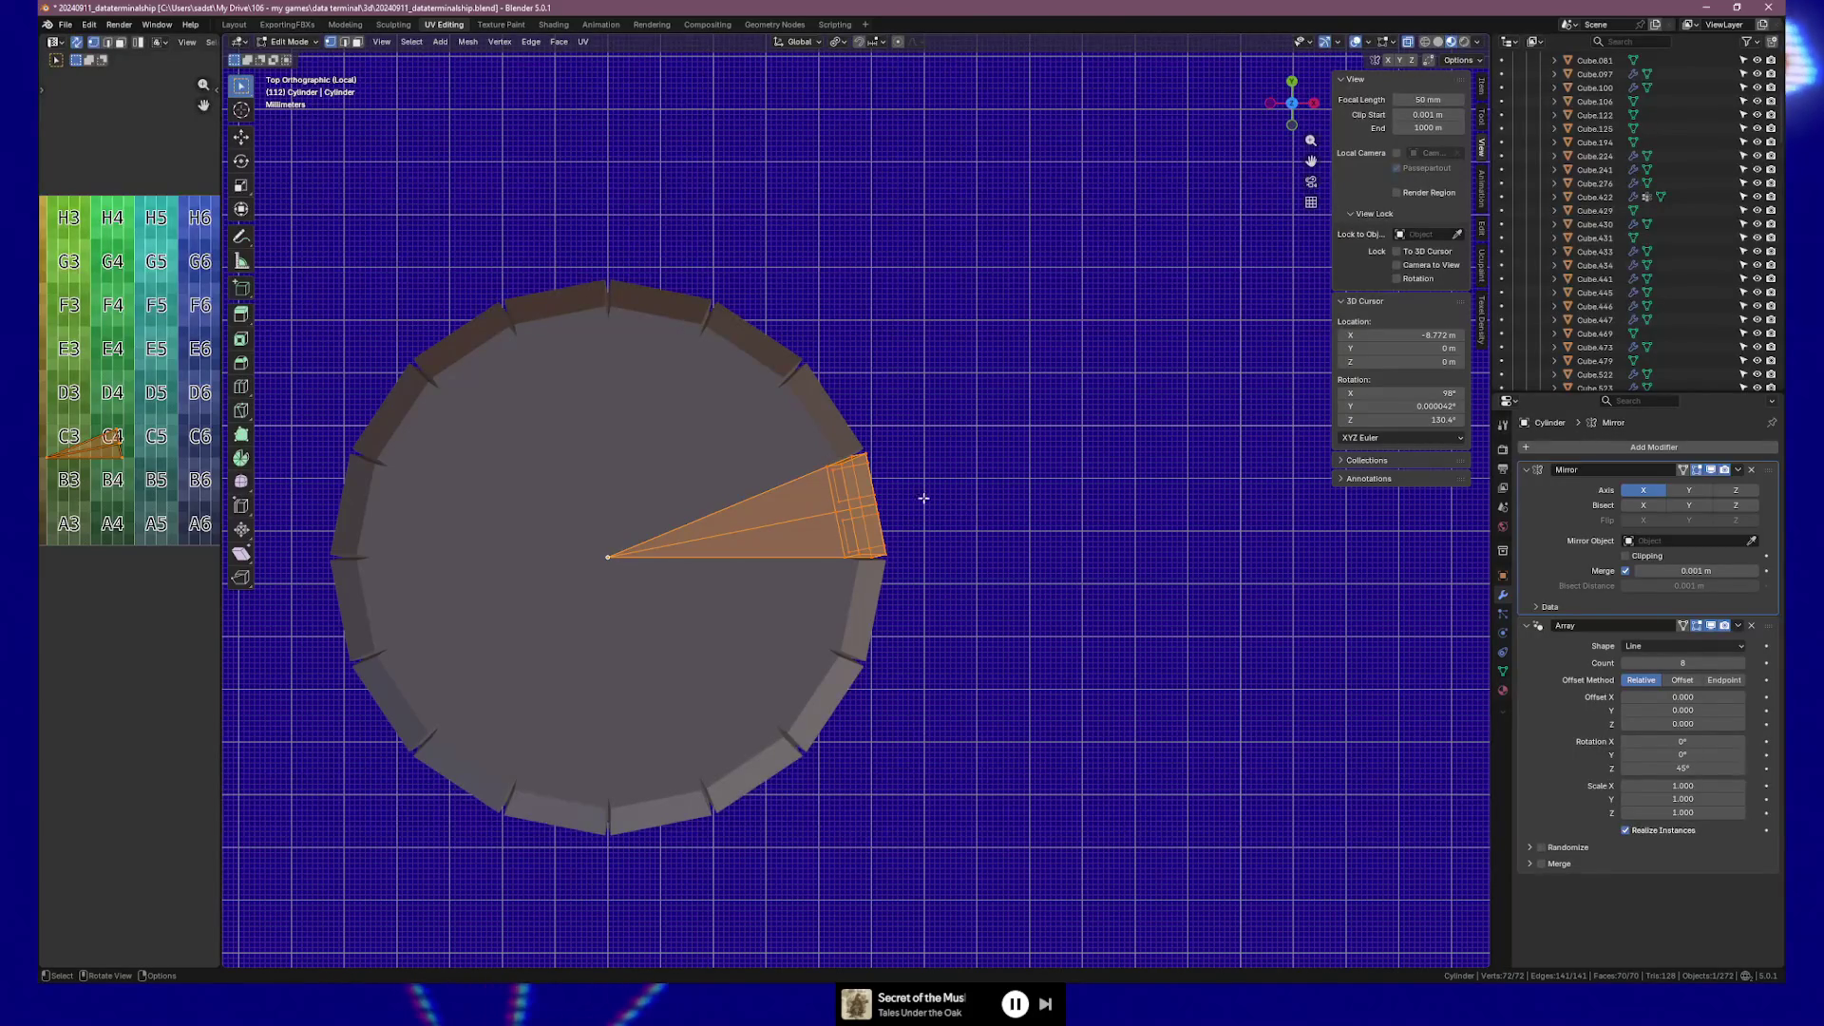
key(Tab)
key(r)
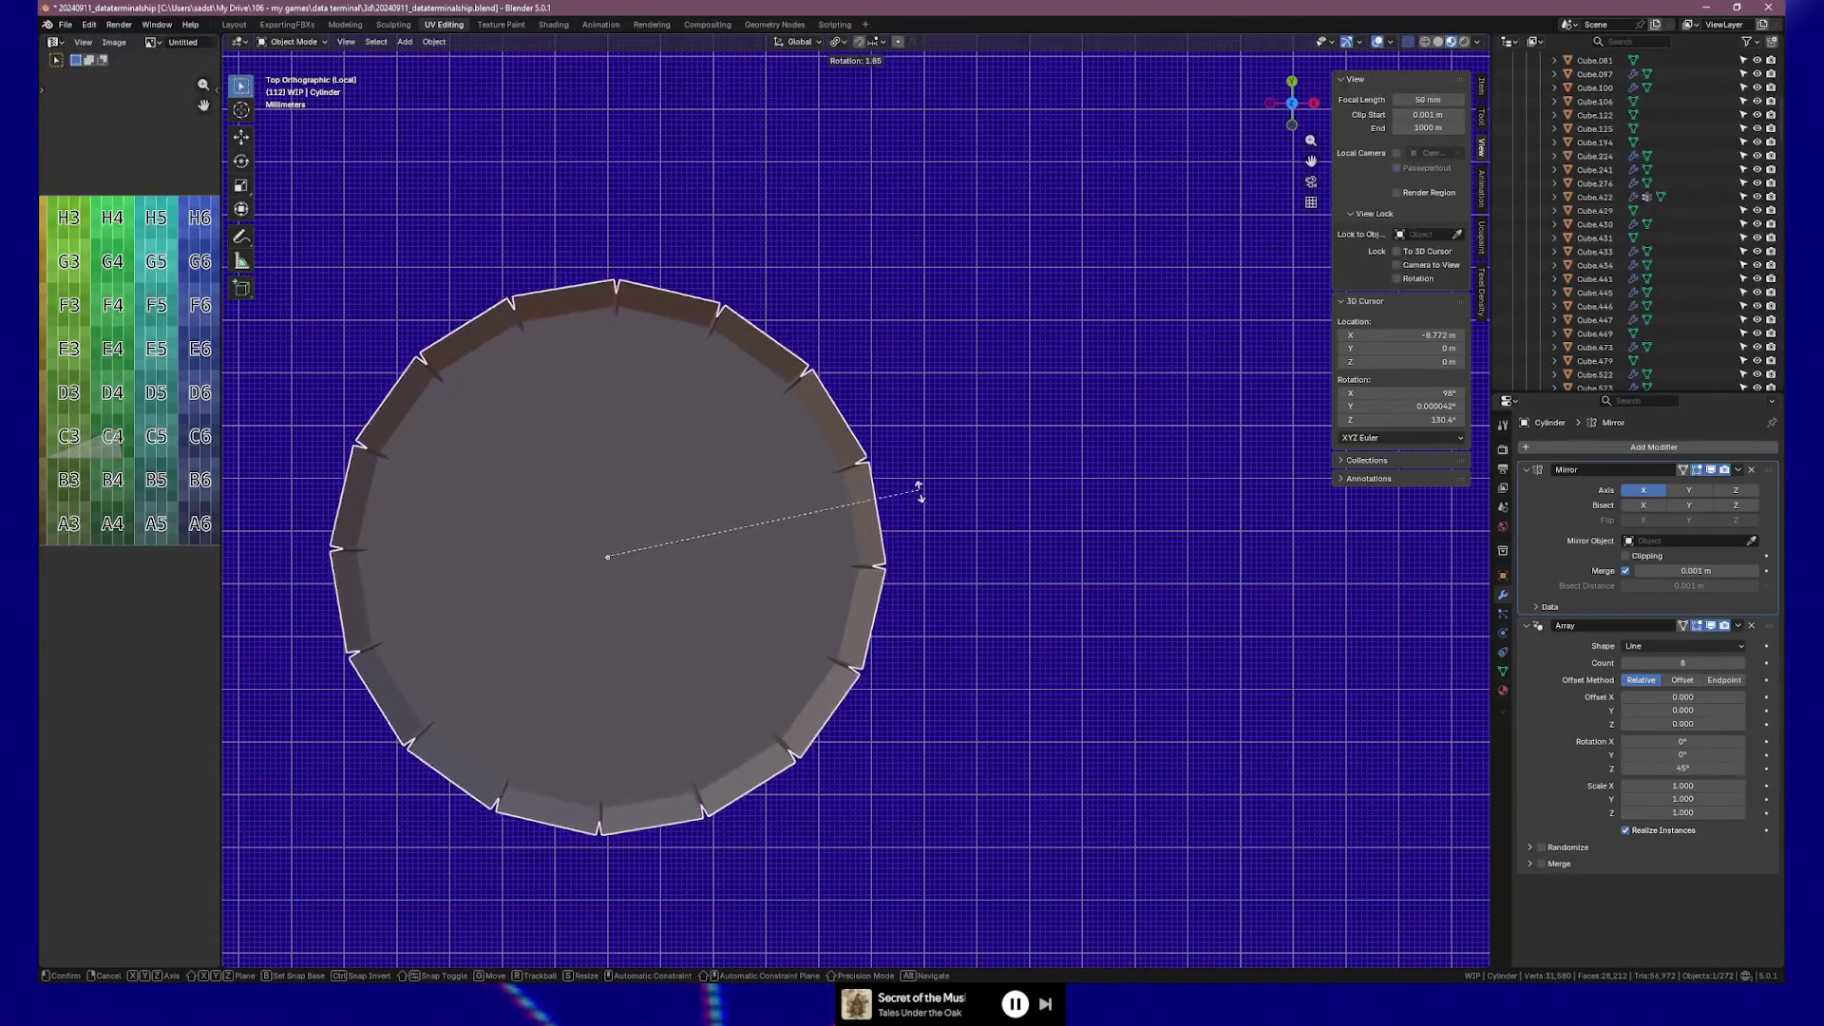
Rotate the cylinder 12° about its vertical Z axis.
click(920, 533)
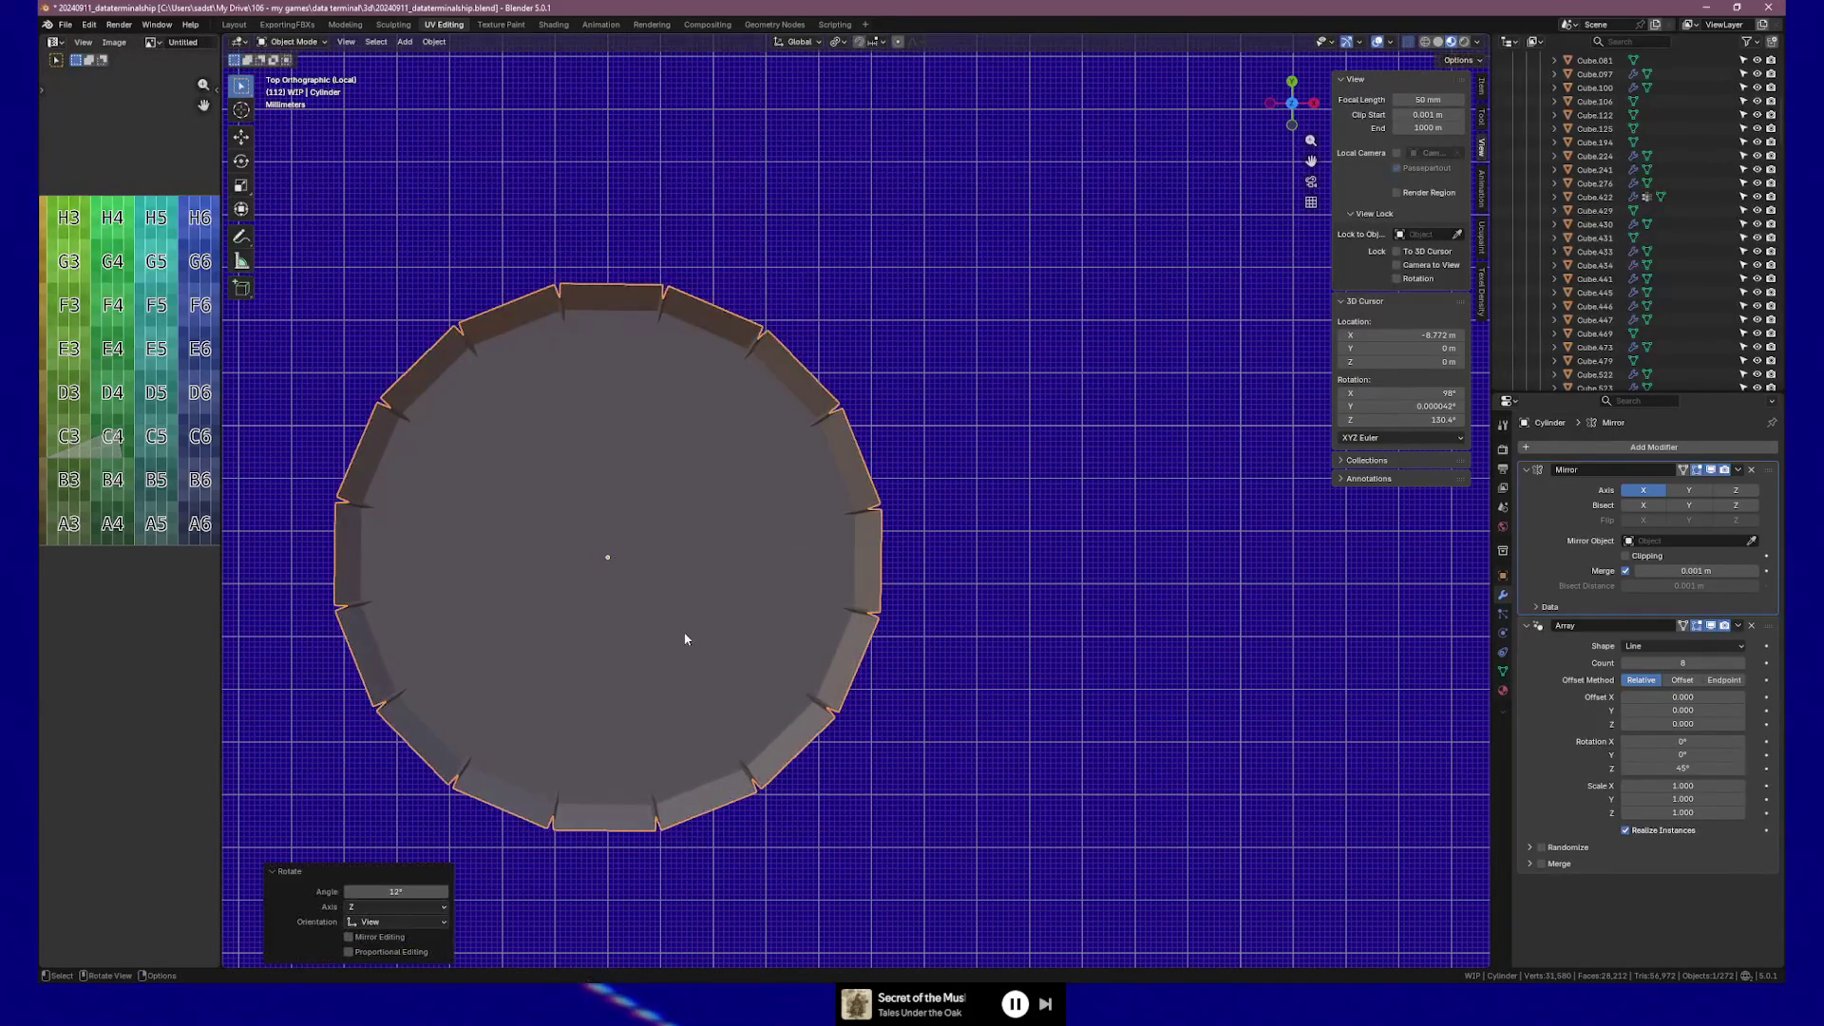
scroll(685, 639, up, 3)
mouse_move(684, 639)
shift+middle_down()
mouse_move(1163, 635)
mouse_move(1184, 652)
mouse_move(806, 598)
mouse_move(876, 612)
shift+middle_up()
scroll(1189, 654, up, 3)
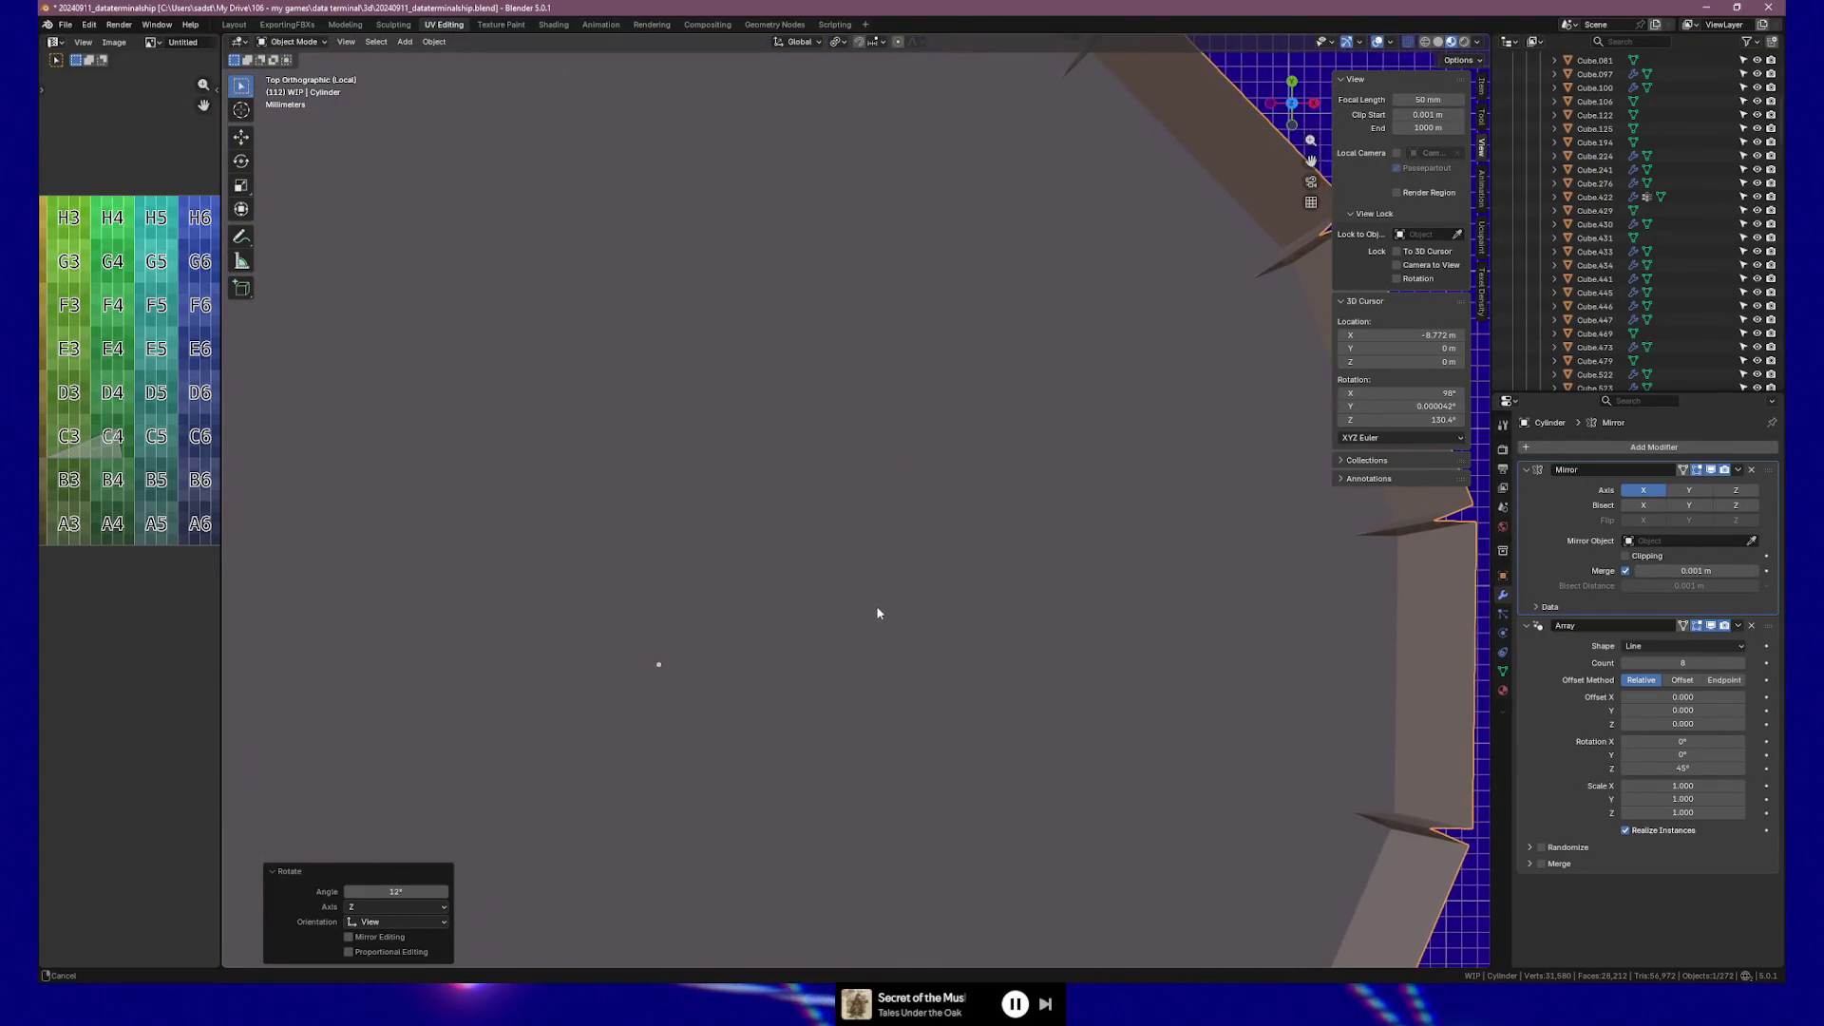
Nudge the cylinder by -0.251° and -0.509° so its rim facets line up.
key(r)
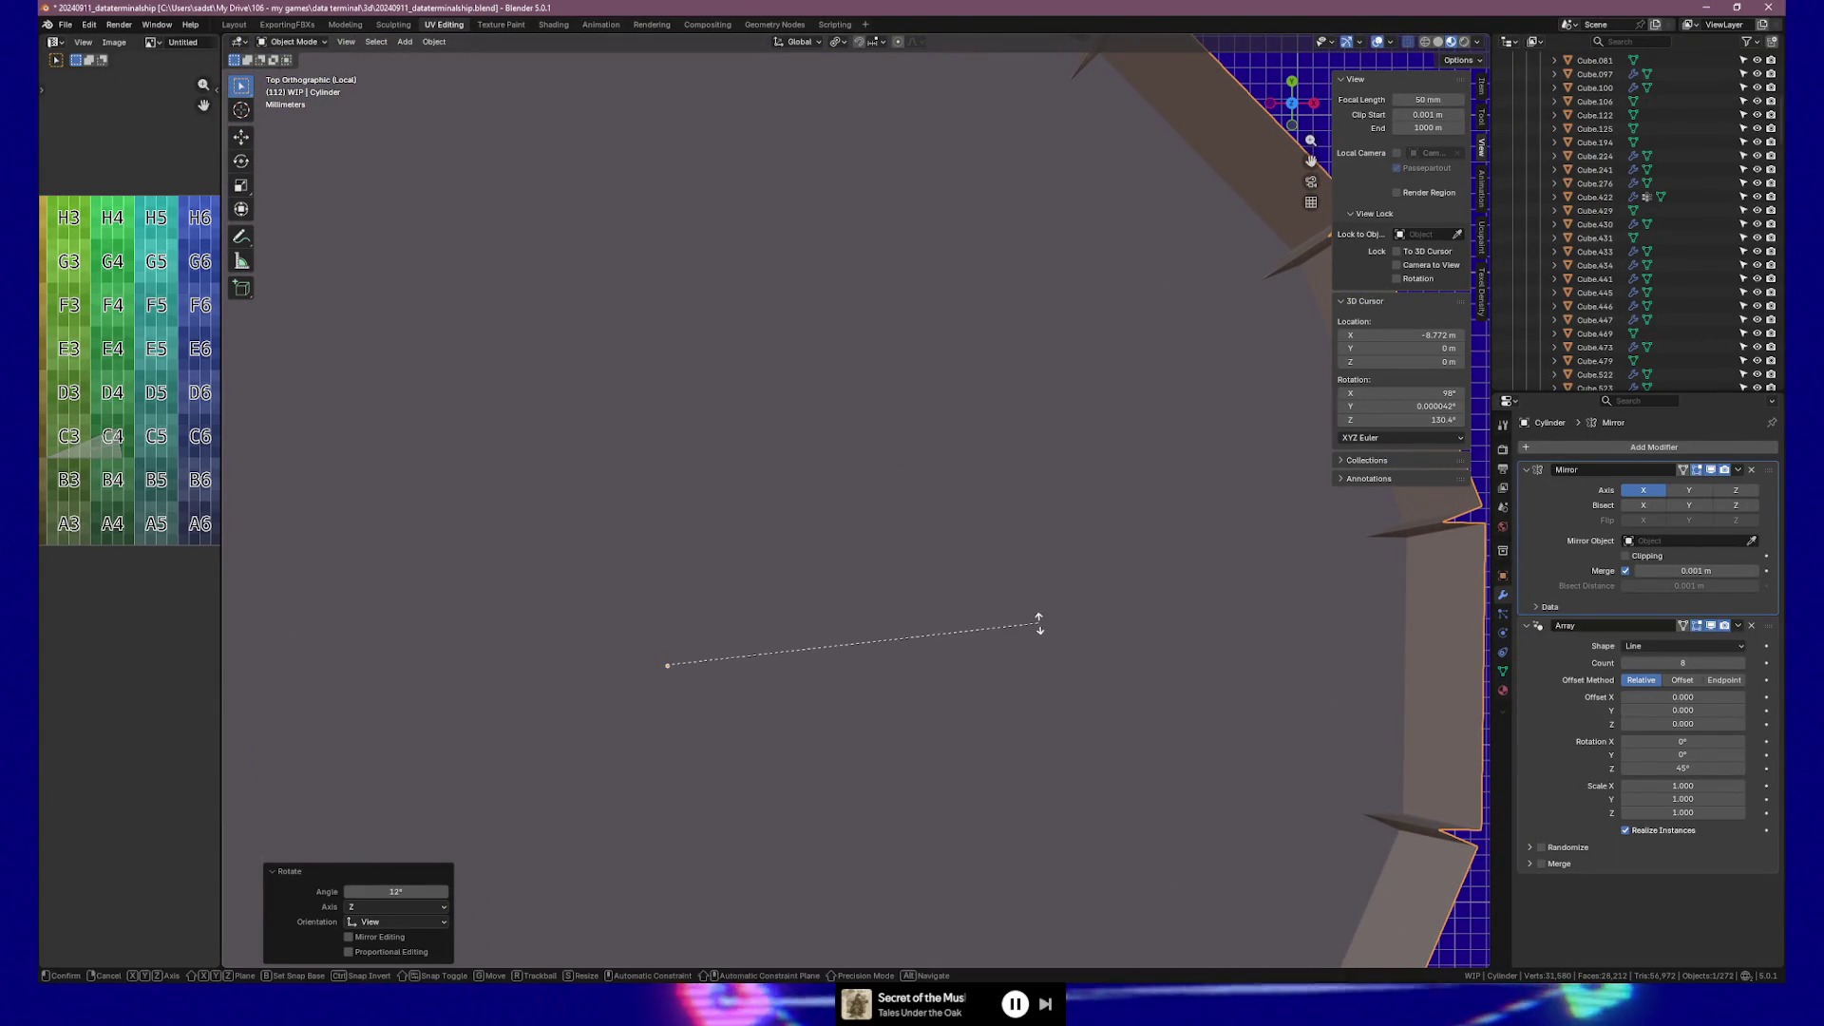
click(1042, 624)
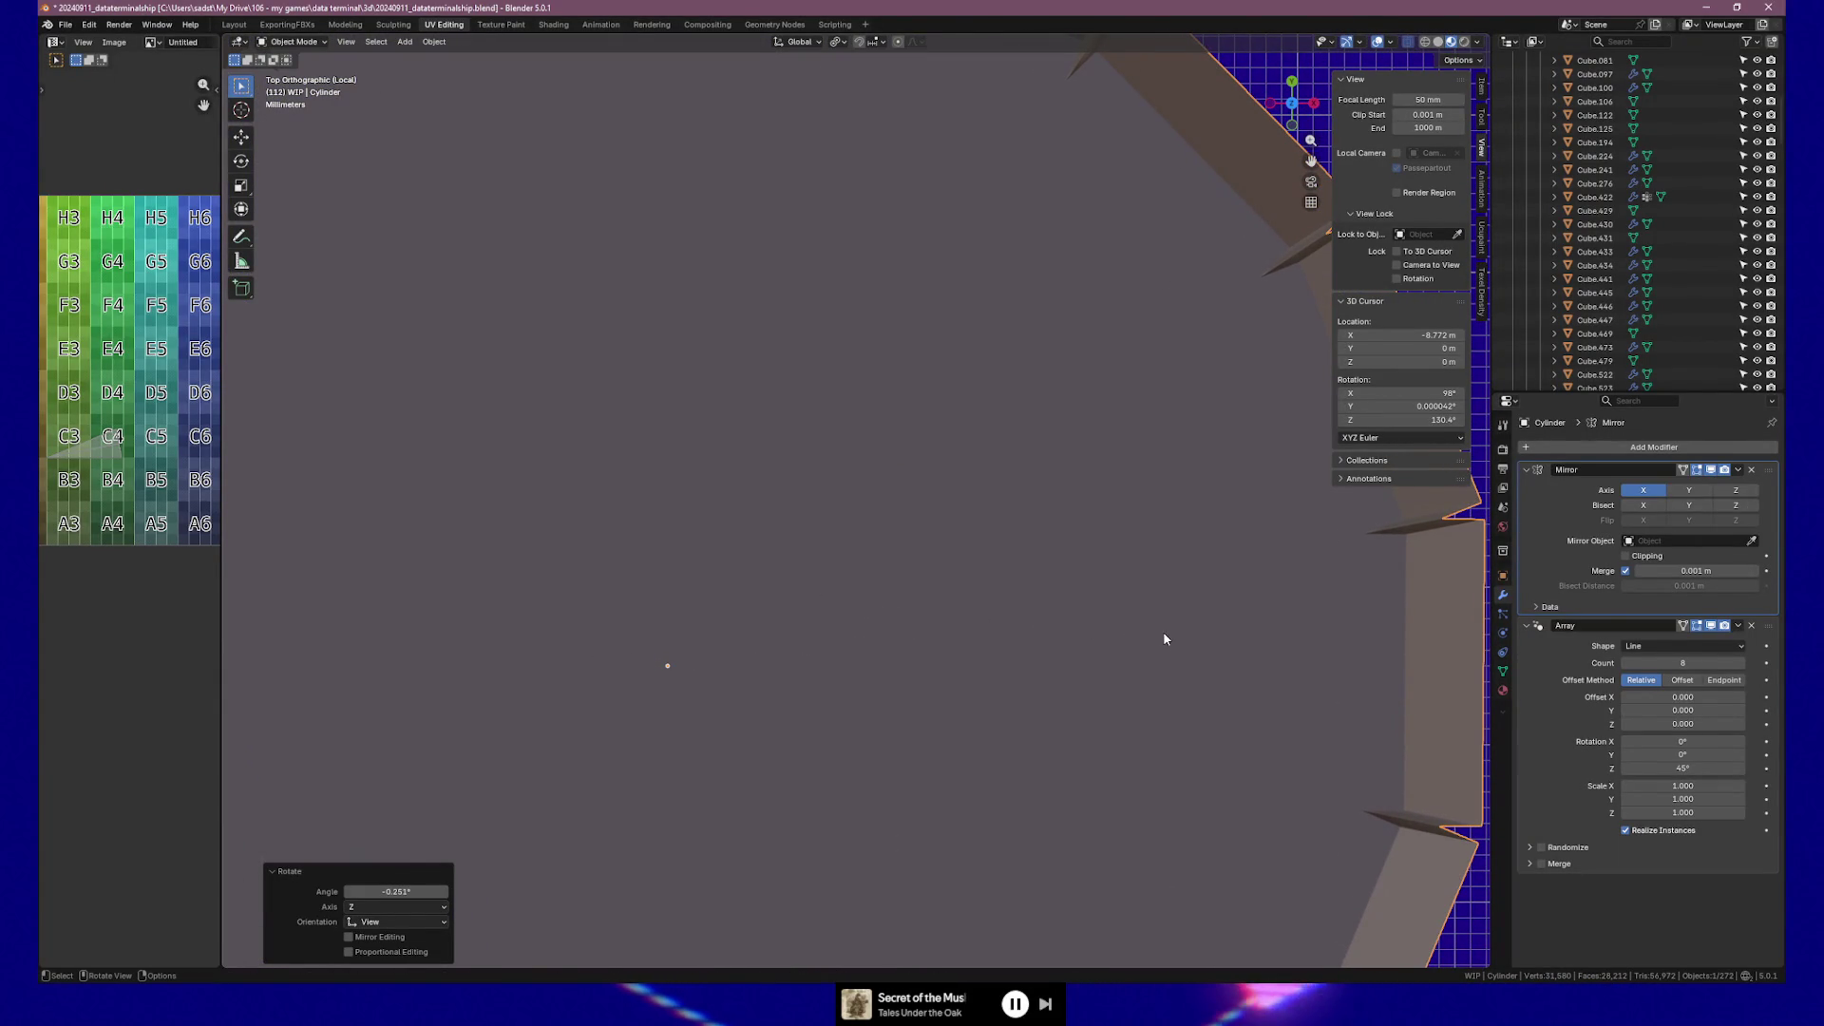
key(r)
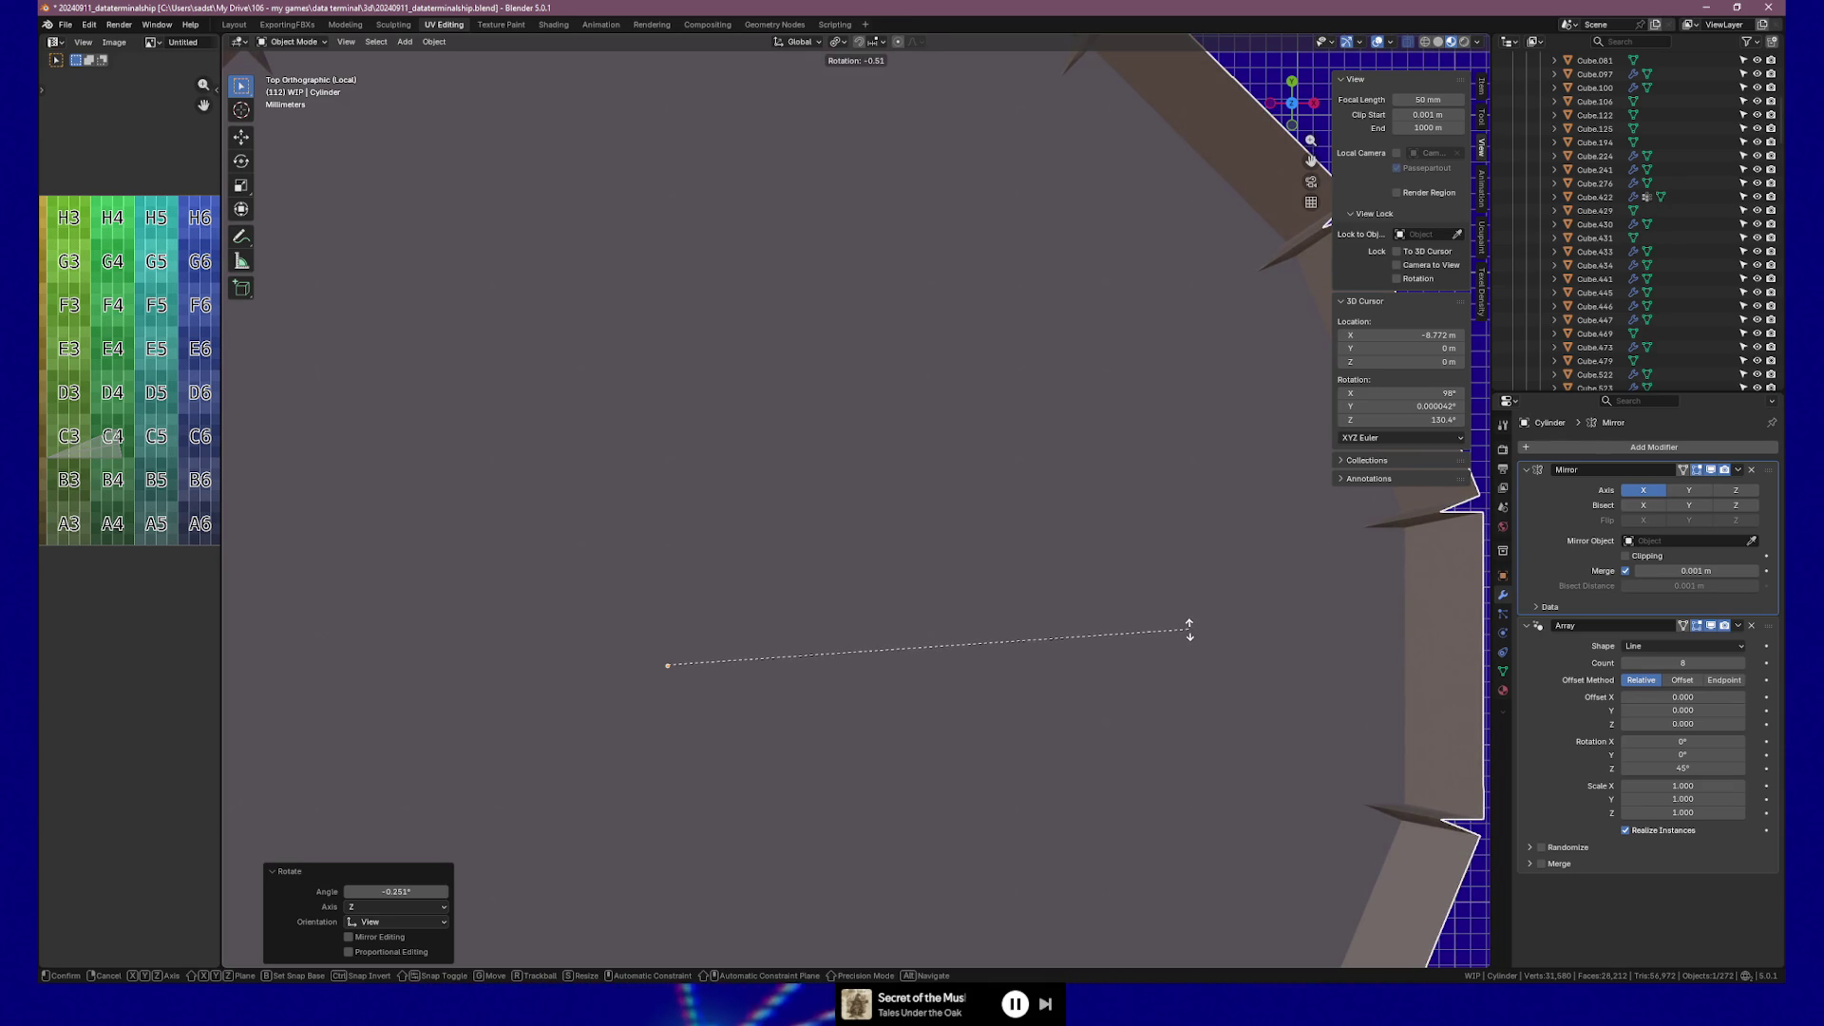
click(1189, 631)
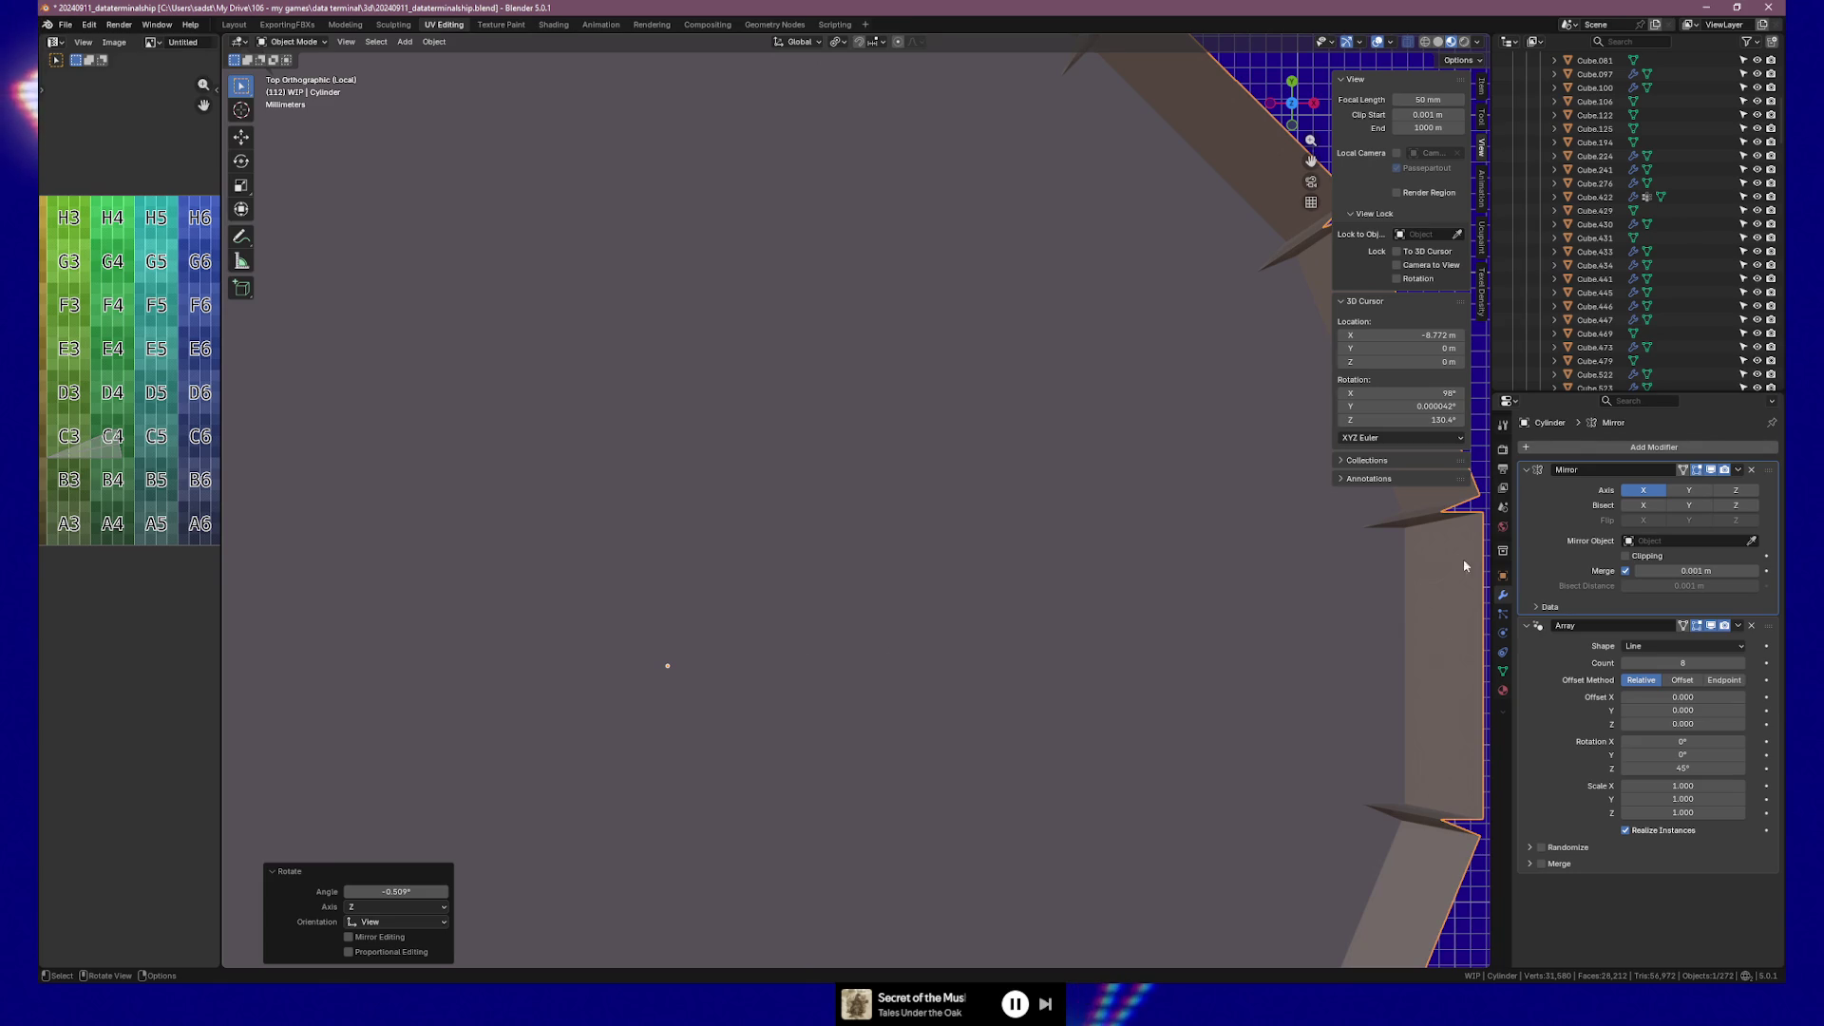
middle_drag(1461, 576, 1451, 784)
mouse_move(1324, 744)
middle_down()
mouse_move(1185, 716)
mouse_move(1068, 622)
middle_up()
key(Tab)
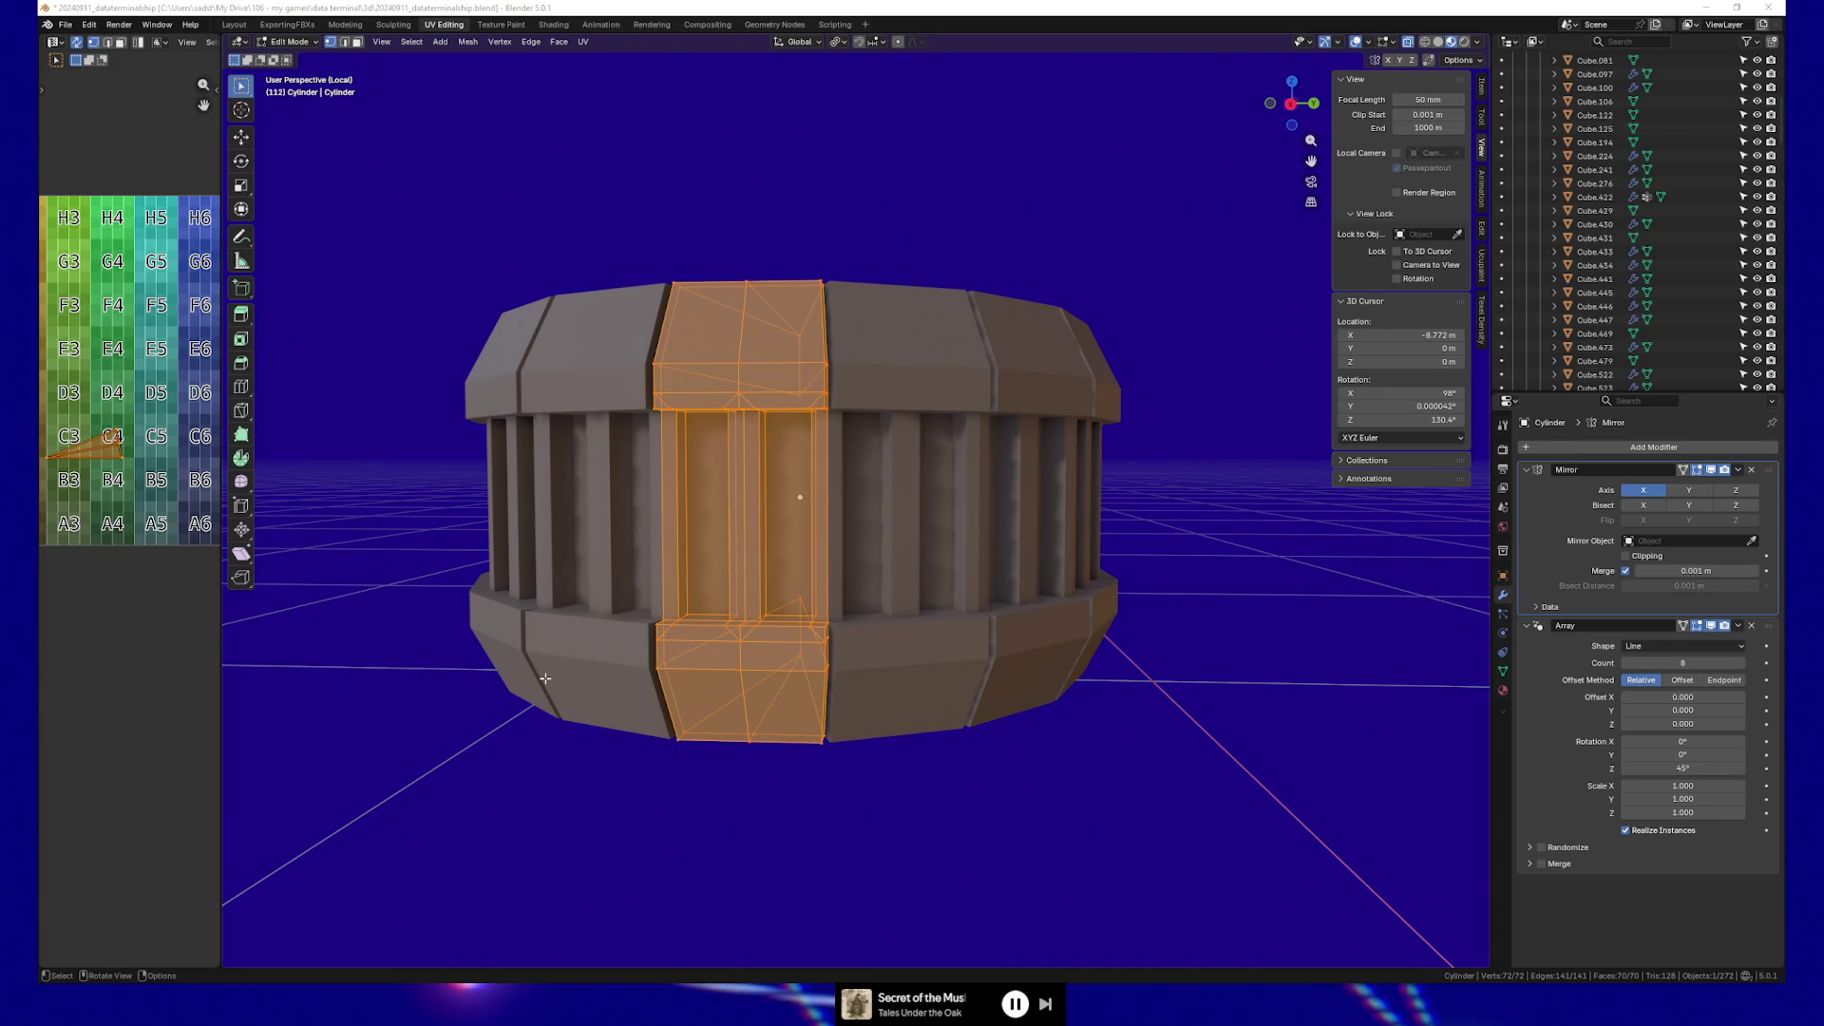
In top view, select the wedge's top-right corner vertices and shift them slightly along Y.
click(663, 7)
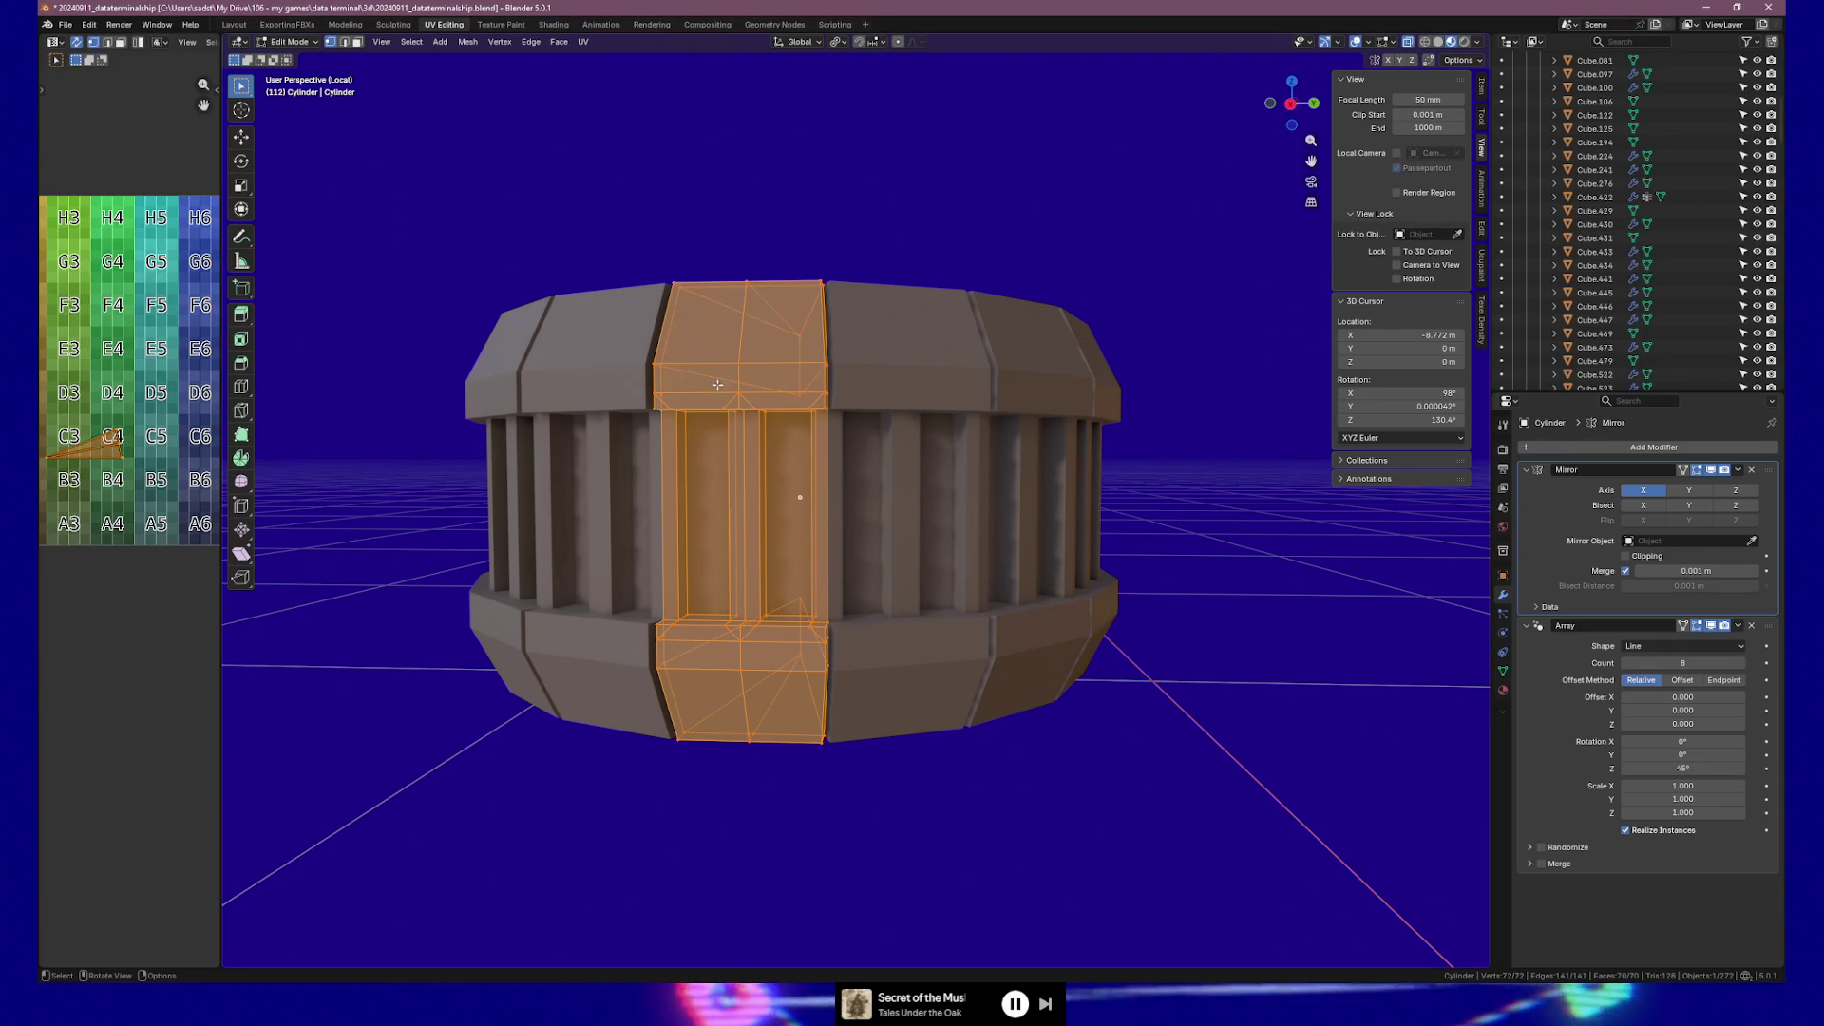
key(KP_7)
scroll(1004, 526, up, 6)
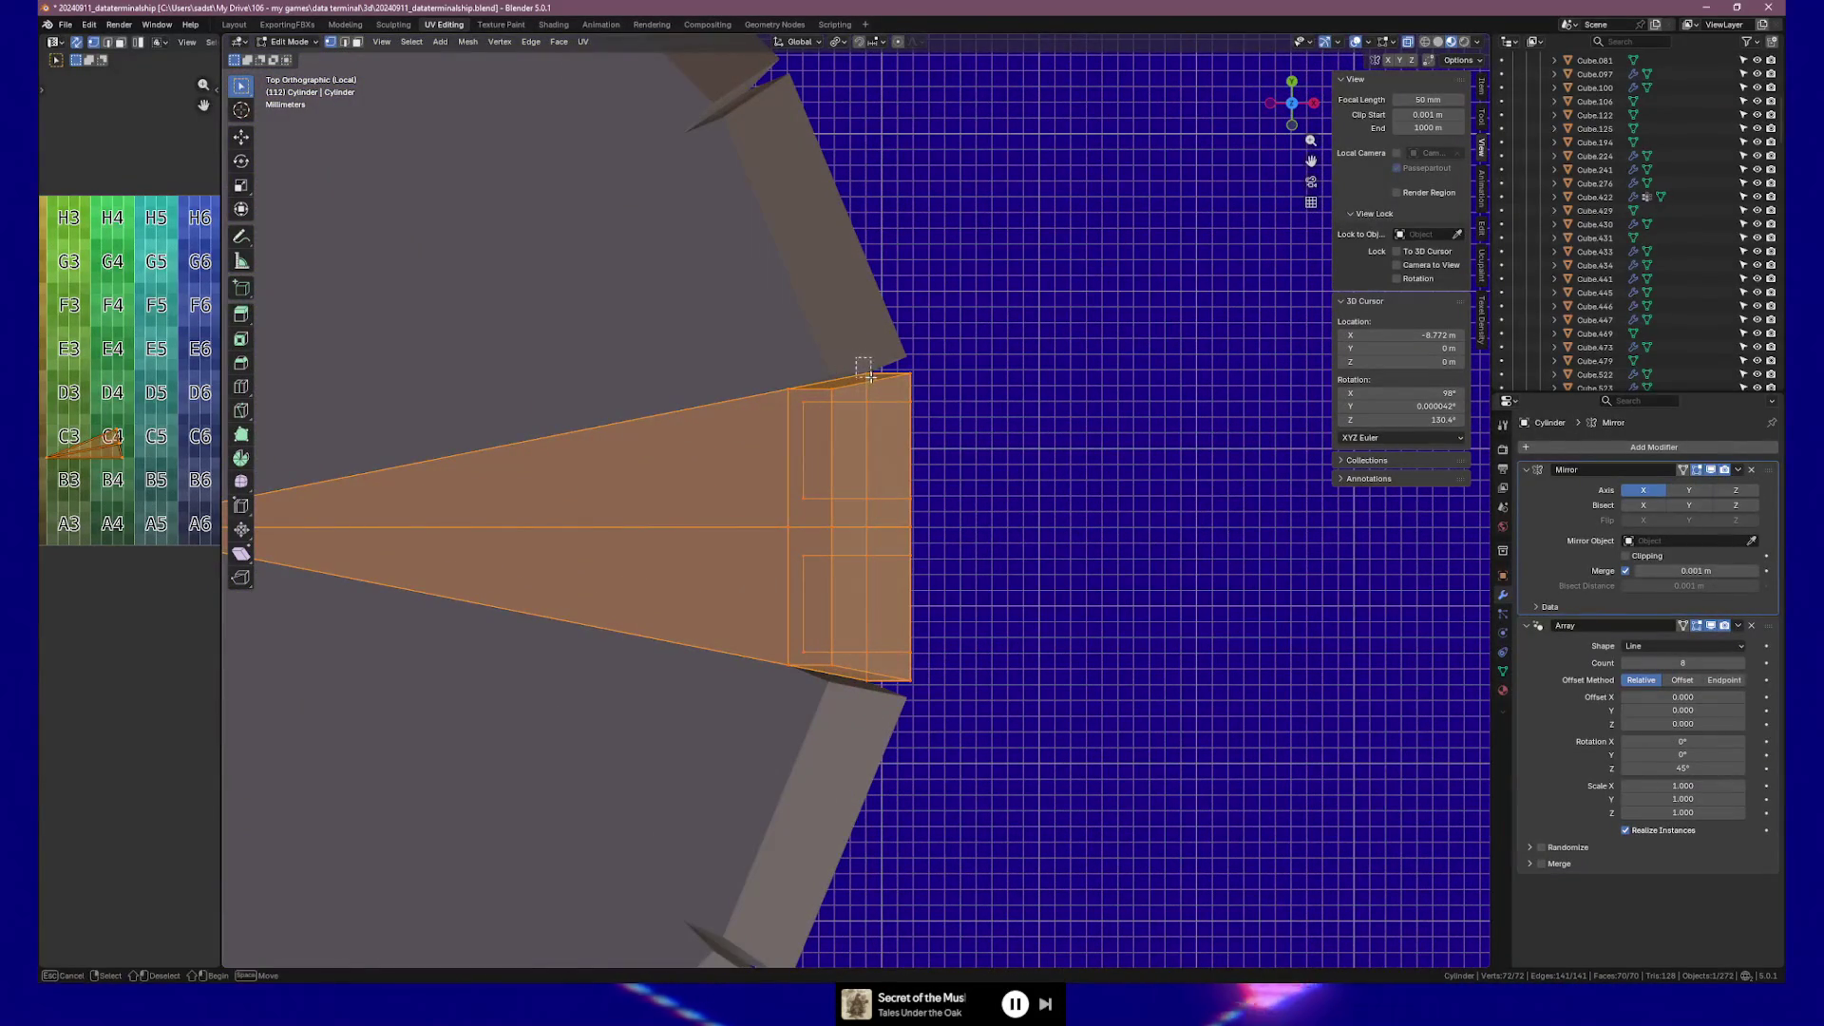
click(892, 390)
scroll(893, 402, up, 3)
drag(957, 292, 969, 306)
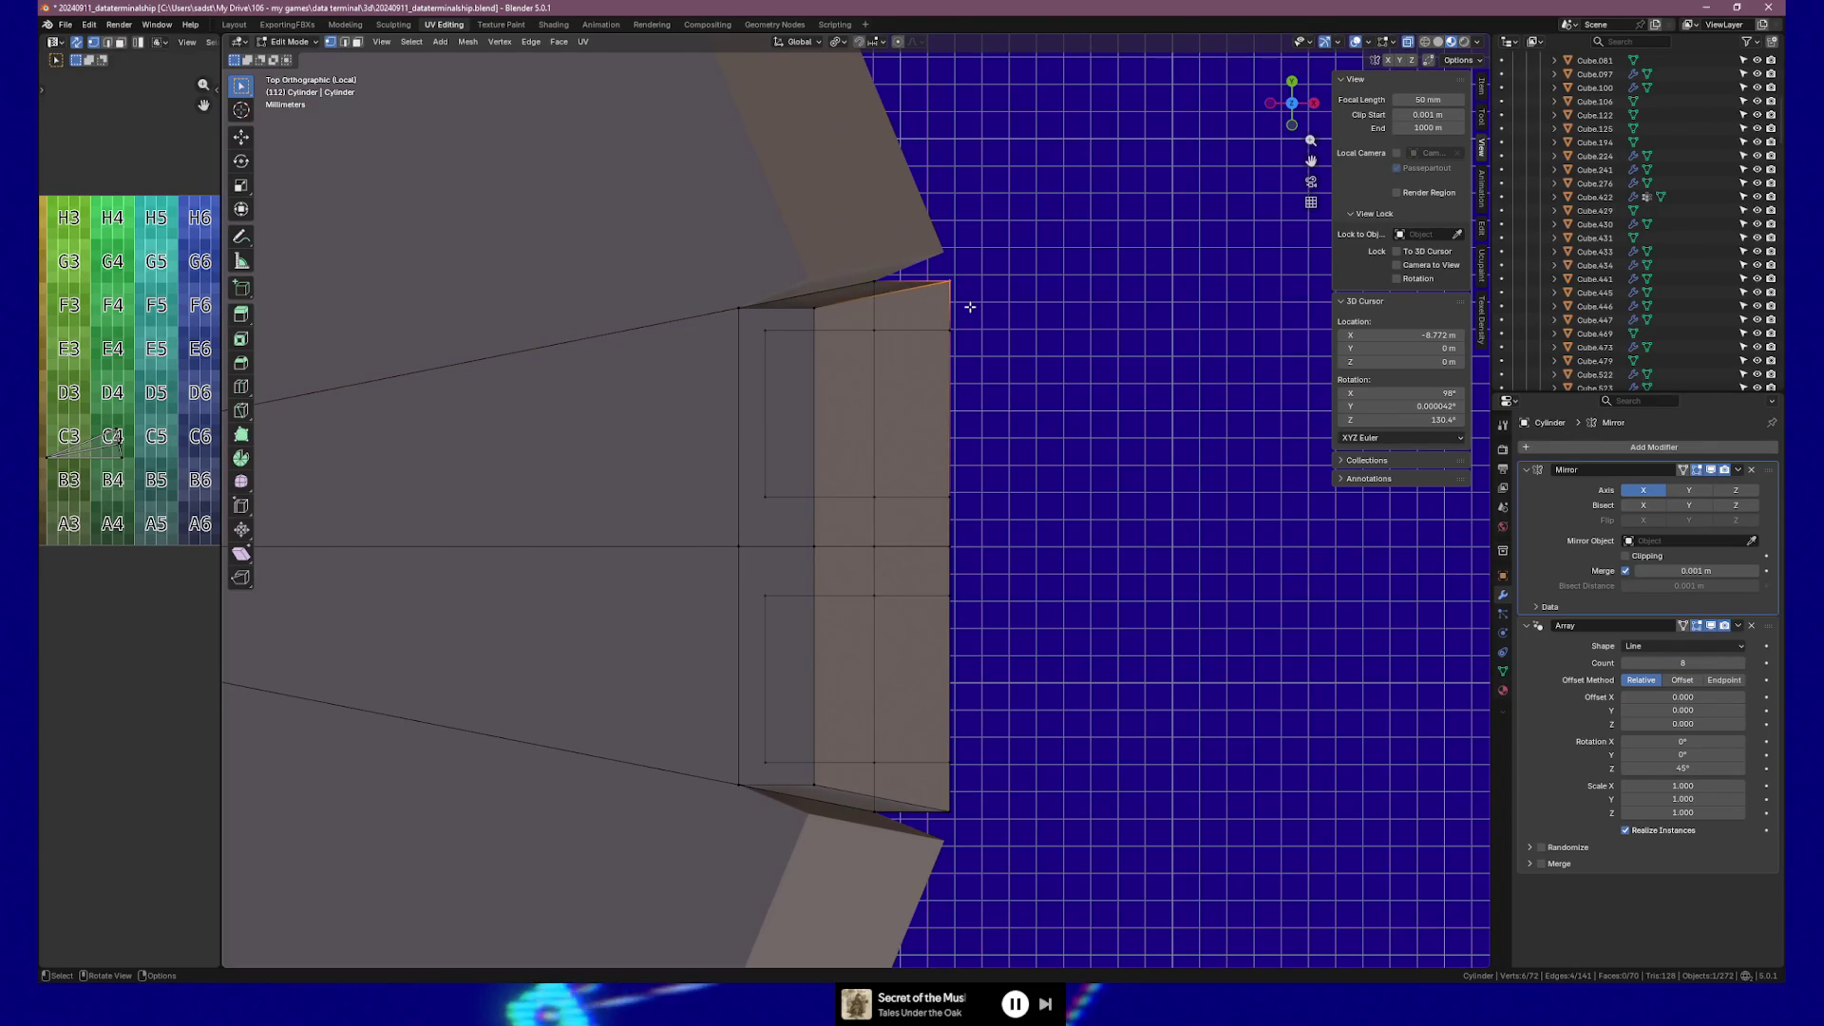
key(g)
key(y)
click(970, 296)
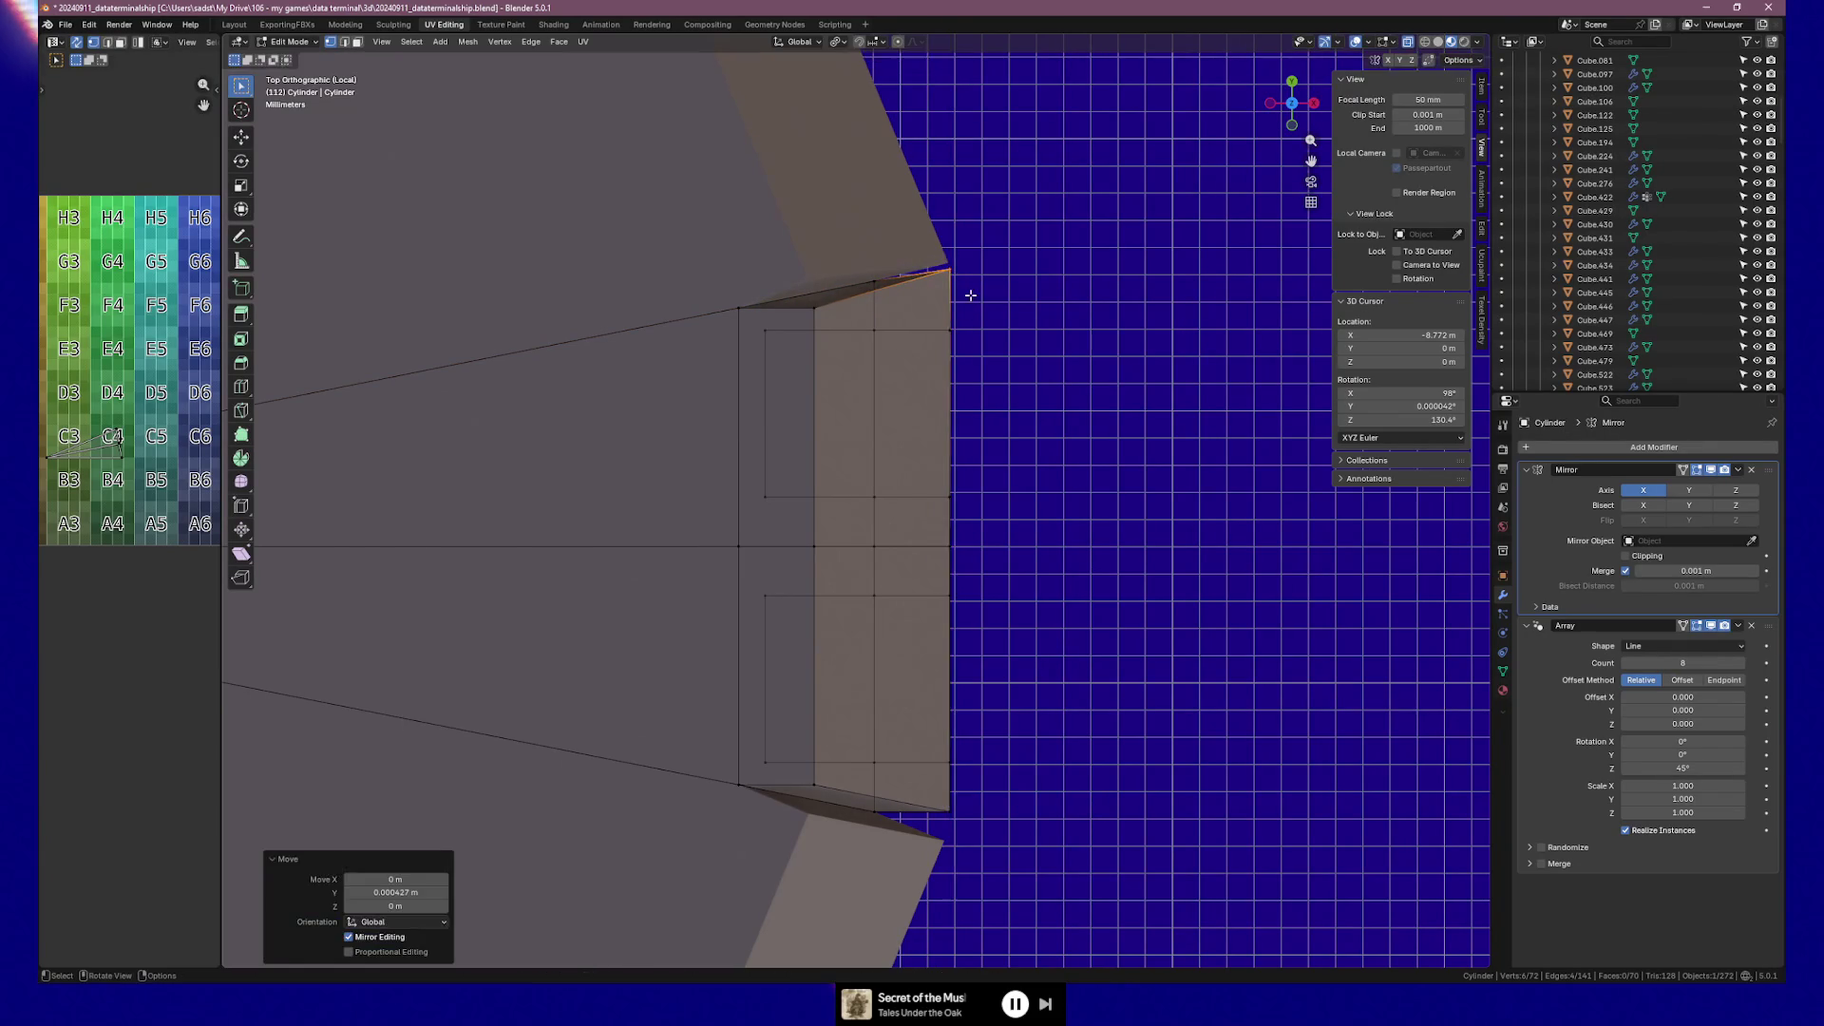
Nudge the corner vertices twice more along Y, the second move -0.000557 m.
scroll(969, 284, up, 3)
mouse_move(968, 244)
shift+middle_down()
mouse_move(915, 427)
mouse_move(1062, 354)
shift+middle_up()
key(g)
key(y)
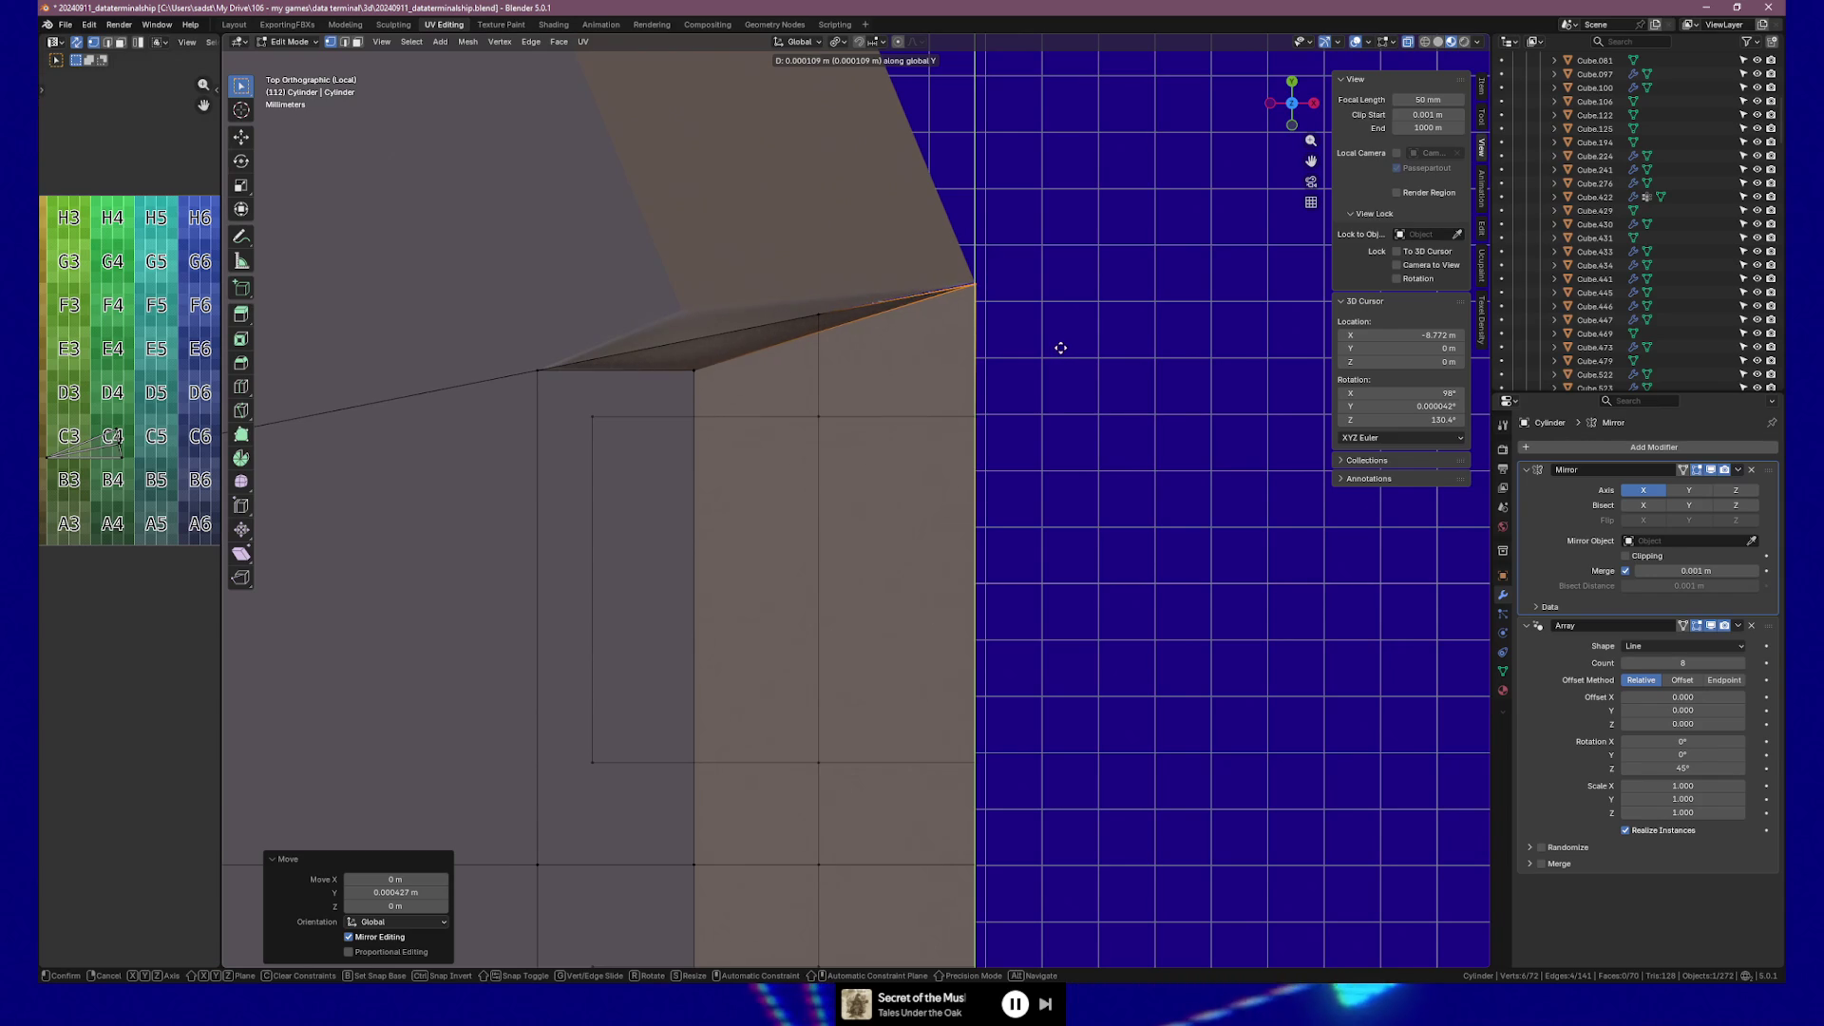
click(1060, 347)
mouse_move(1066, 375)
shift+middle_down()
mouse_move(903, 562)
mouse_move(888, 358)
shift+middle_up()
key(g)
key(y)
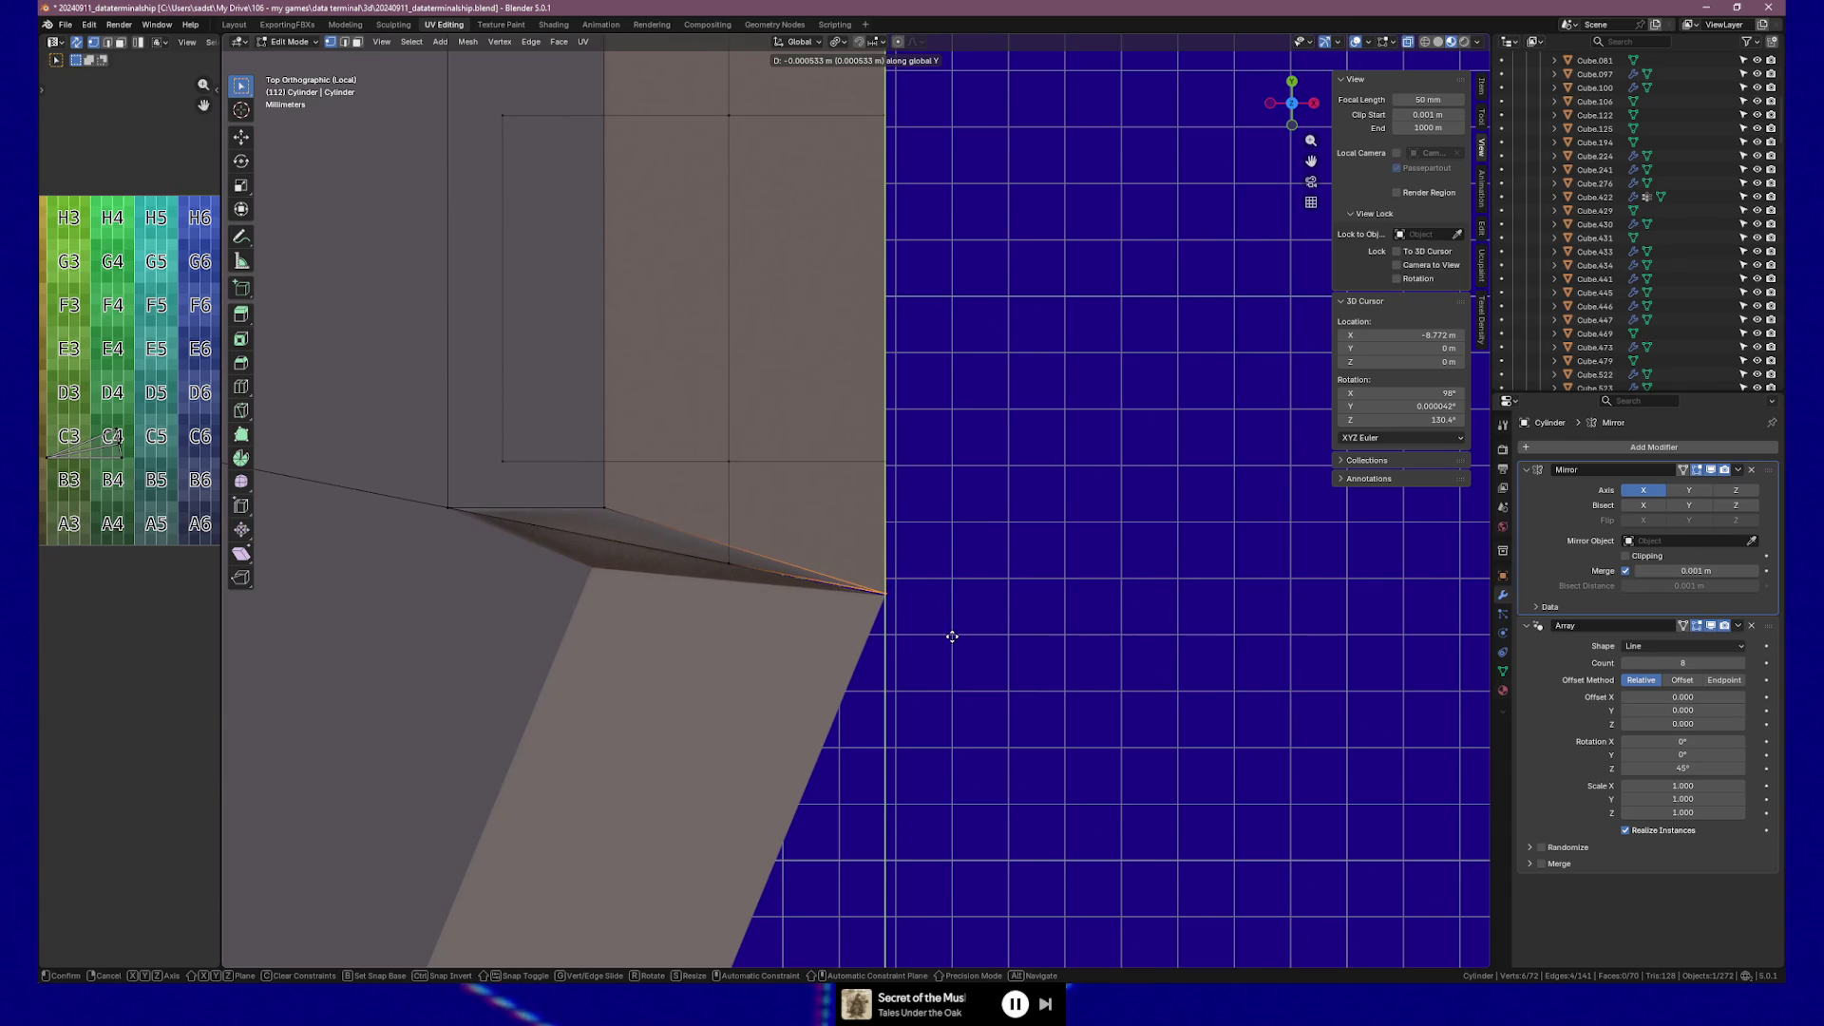
click(951, 637)
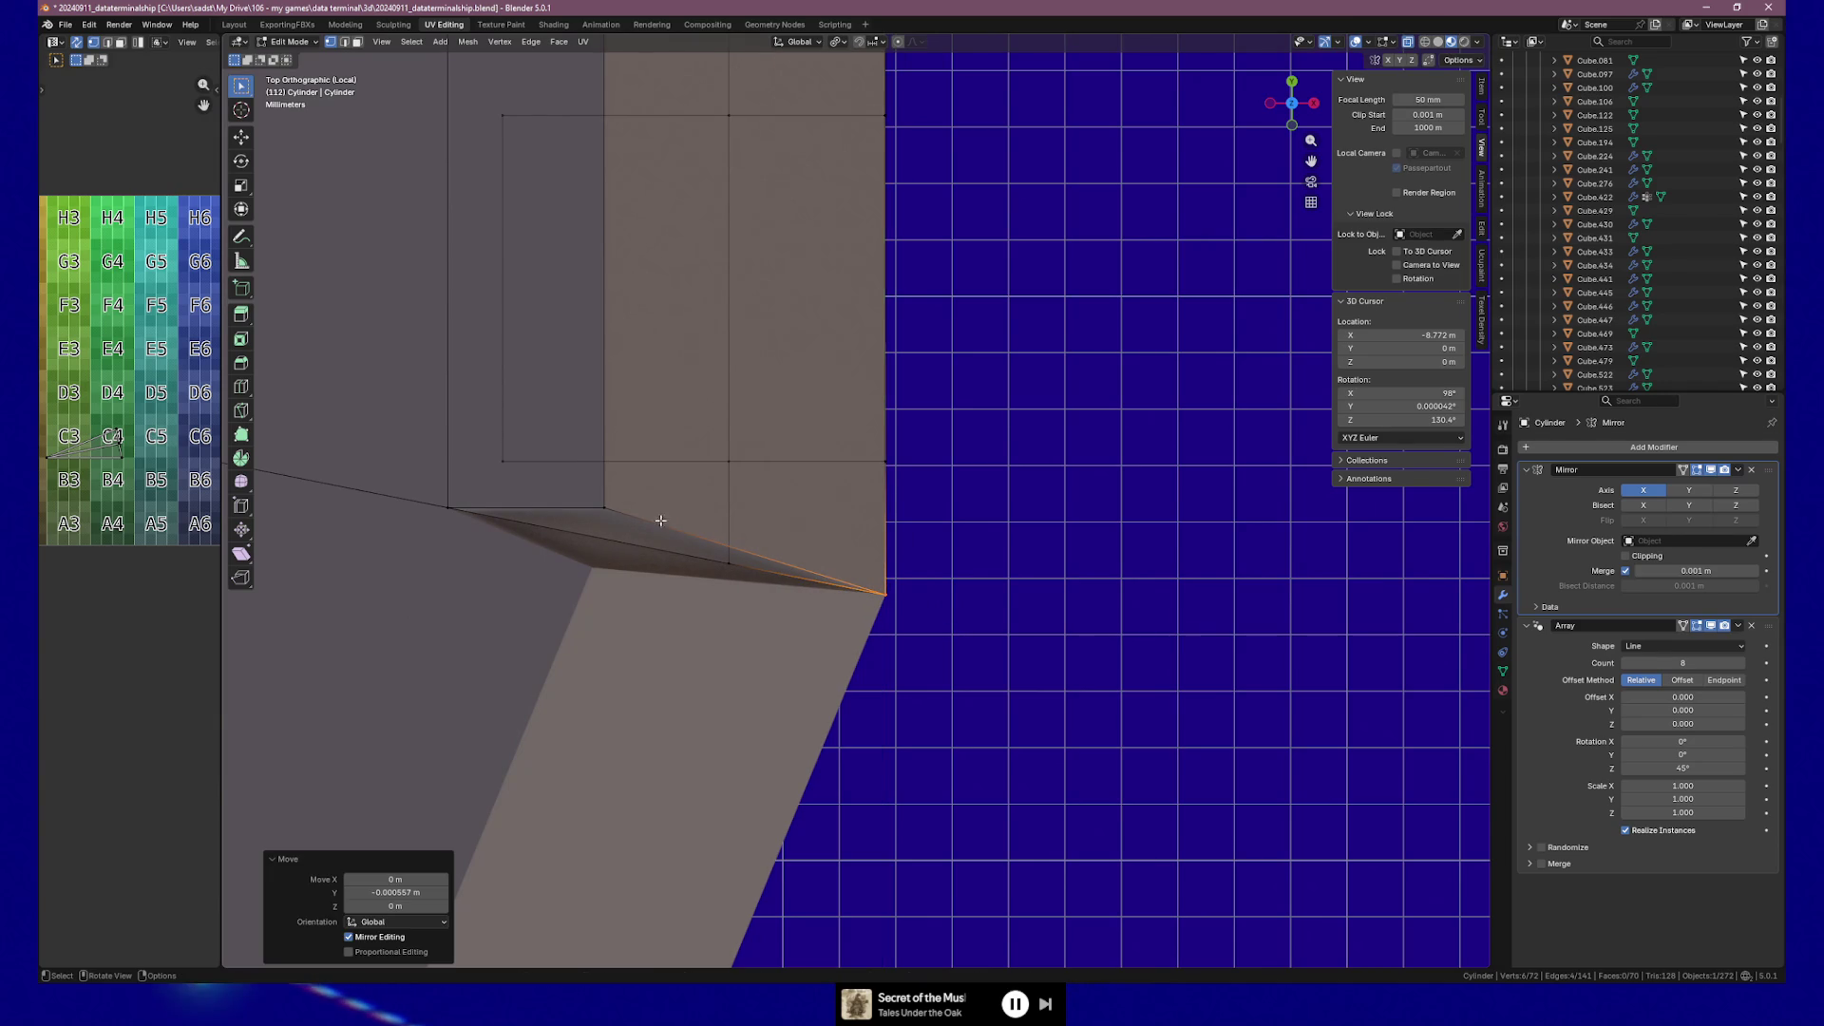
Select another corner vertex and move it -0.000569 m along Y.
click(595, 492)
shift+middle_drag(609, 271, 643, 269)
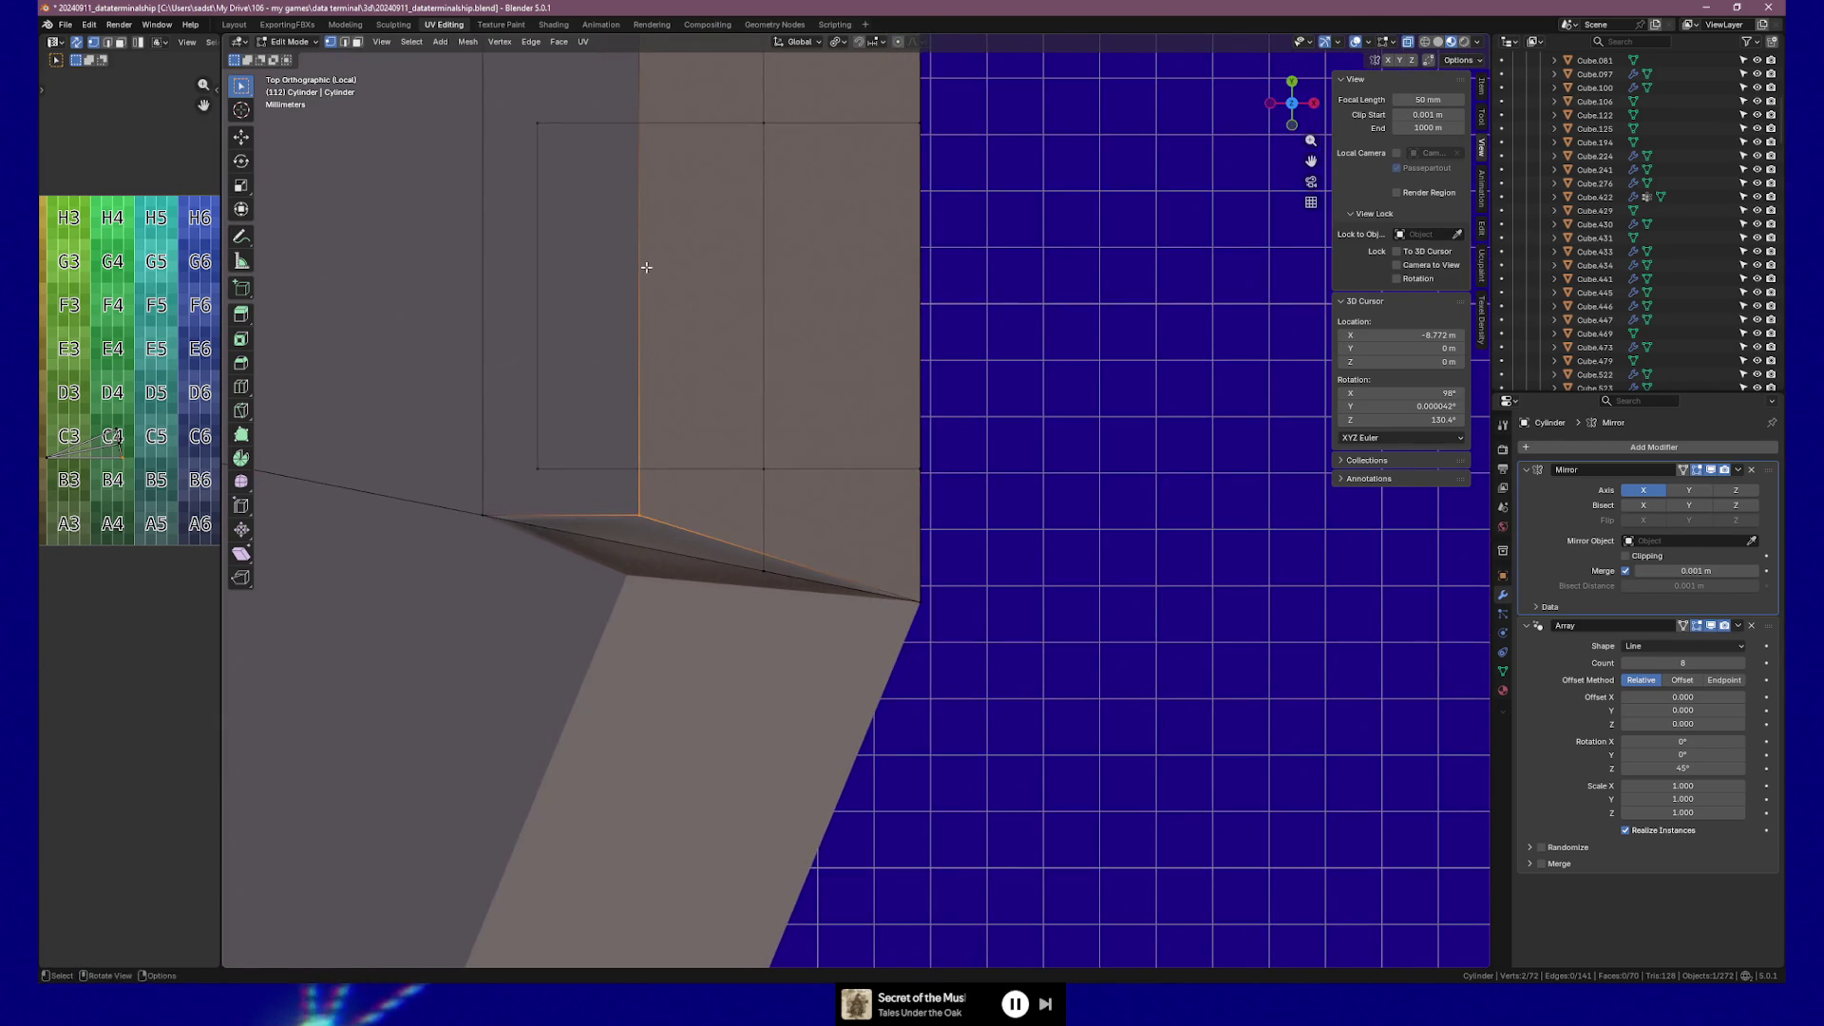
key(g)
key(y)
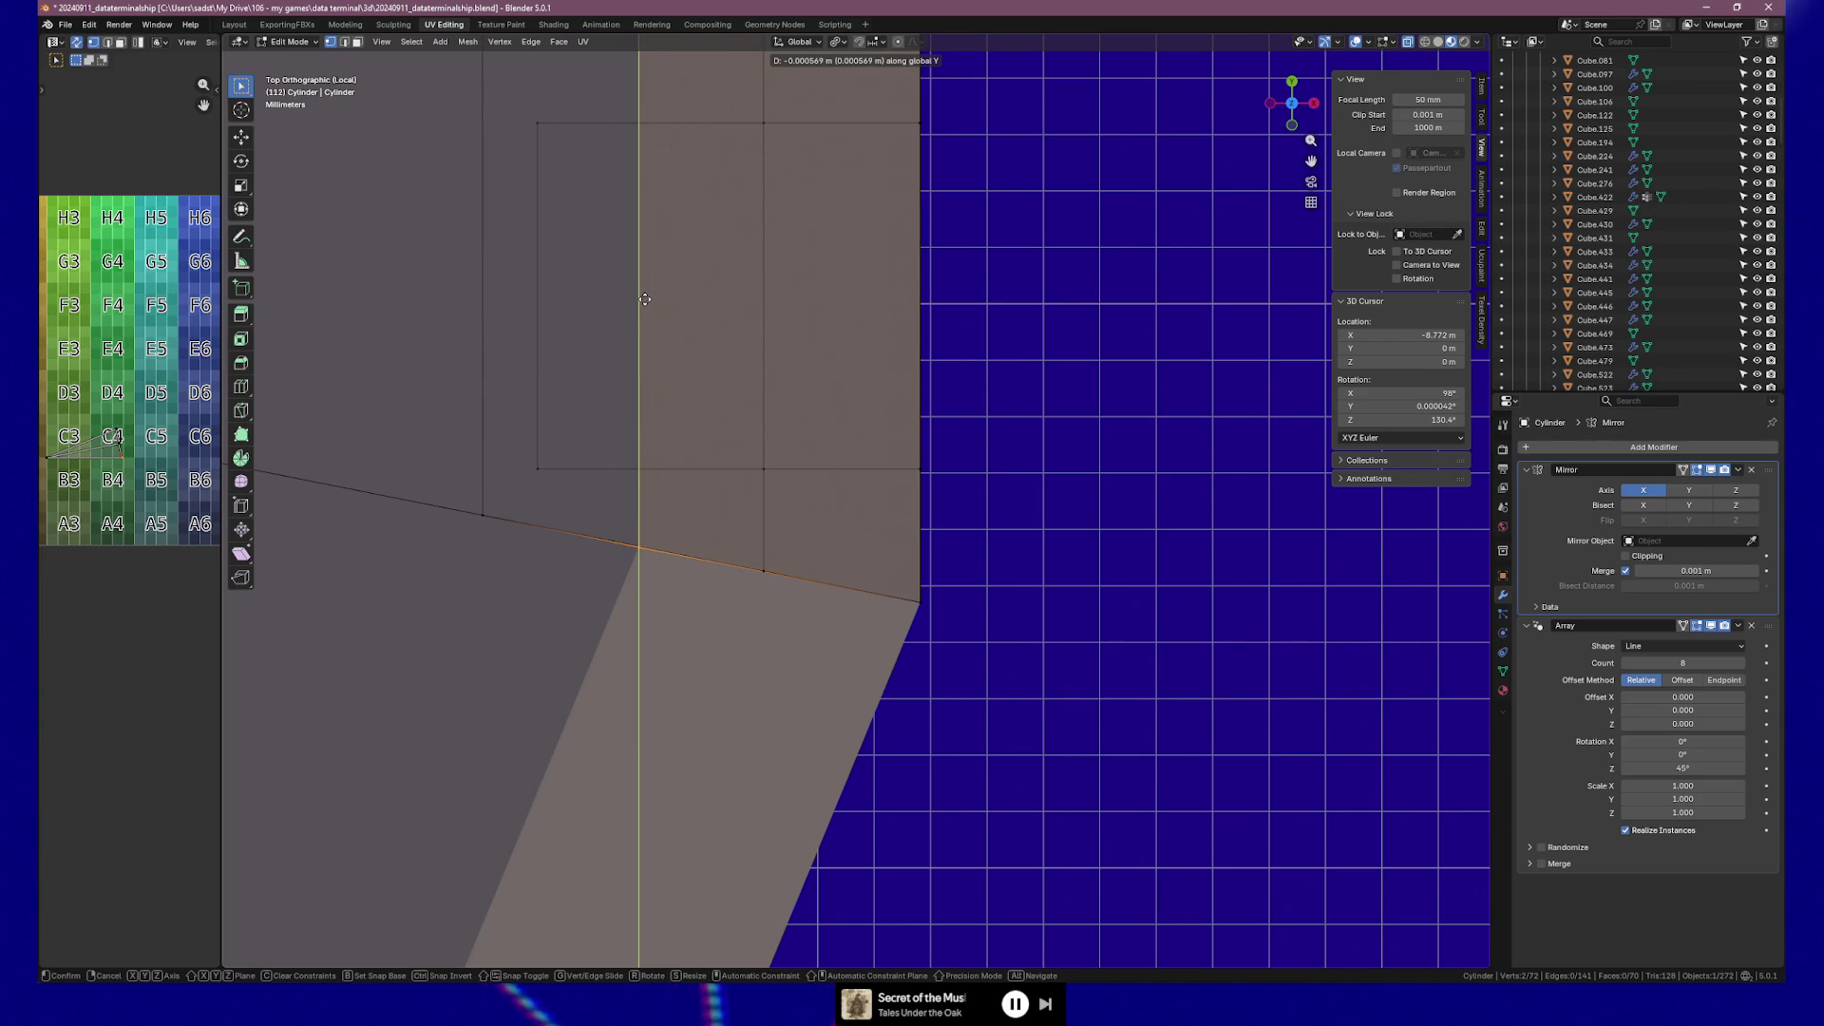
click(641, 294)
Select the upper corner vertices and move them 0.000545 m along Y.
shift+middle_drag(640, 292, 697, 580)
drag(691, 345, 693, 347)
key(g)
key(y)
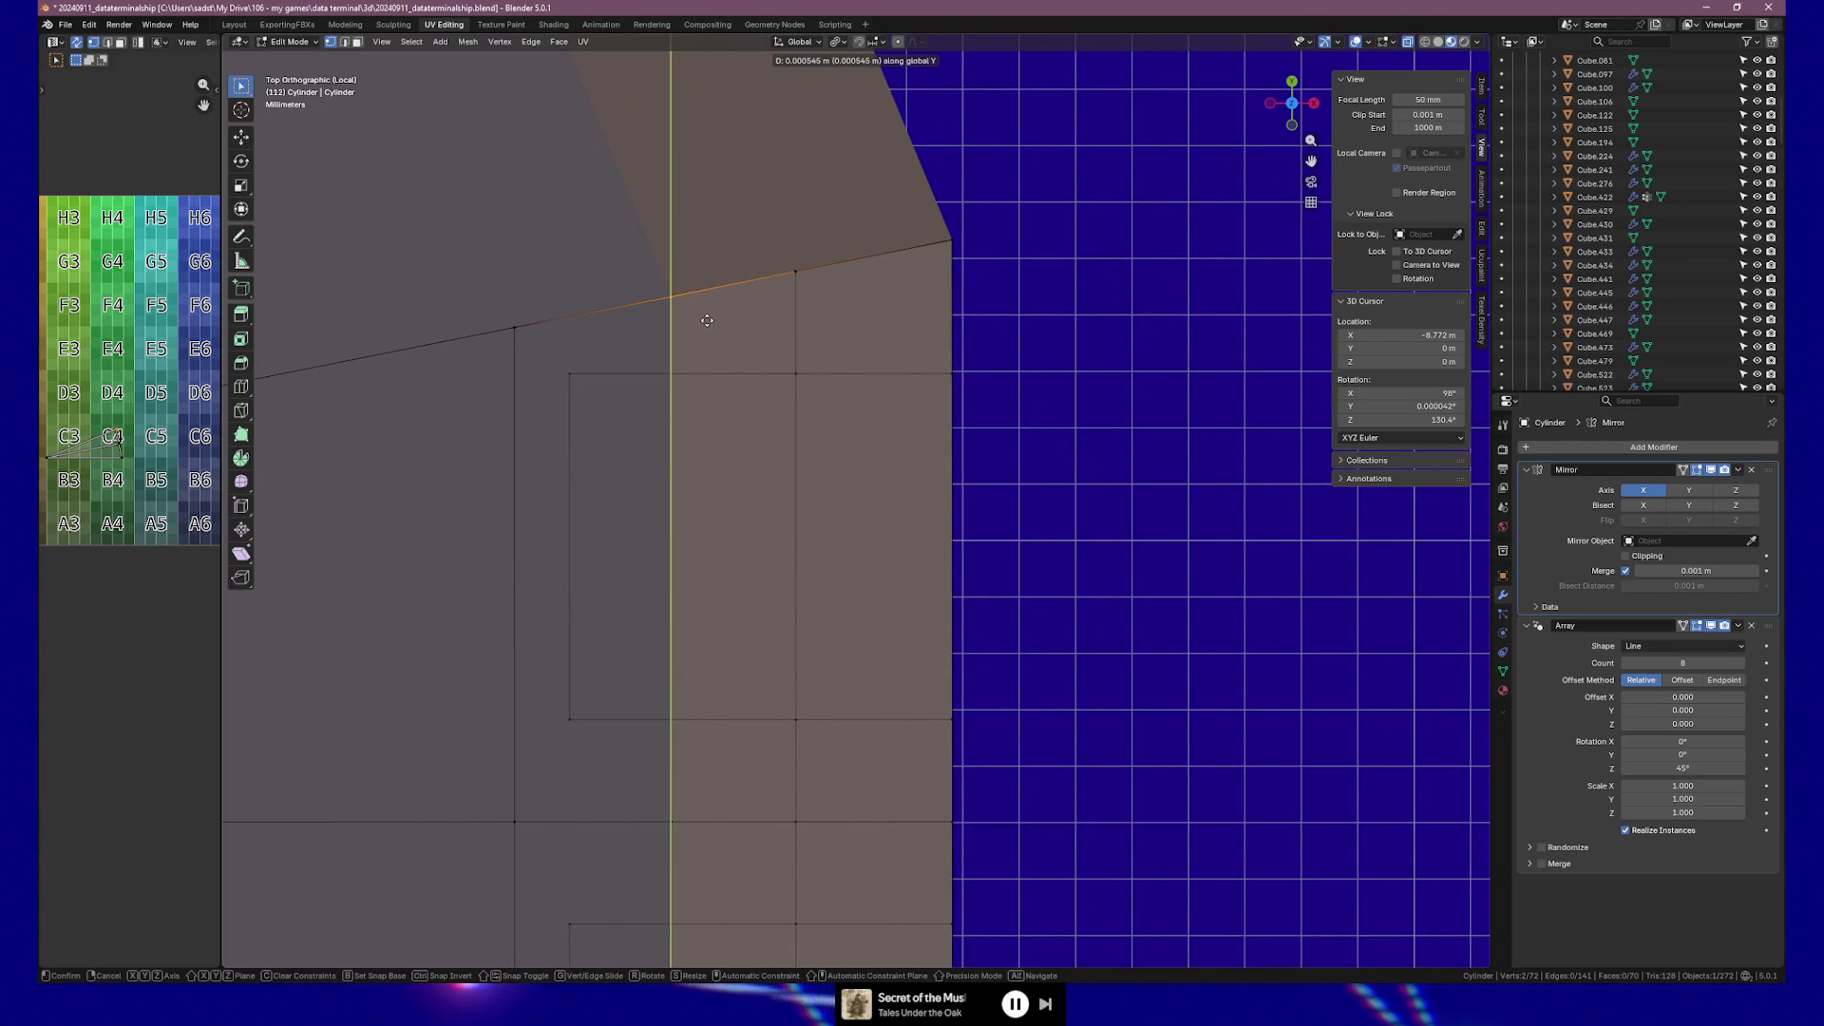
click(706, 320)
Inspect the ornament from the side in Object Mode, then return to Edit Mode top view.
scroll(765, 326, down, 3)
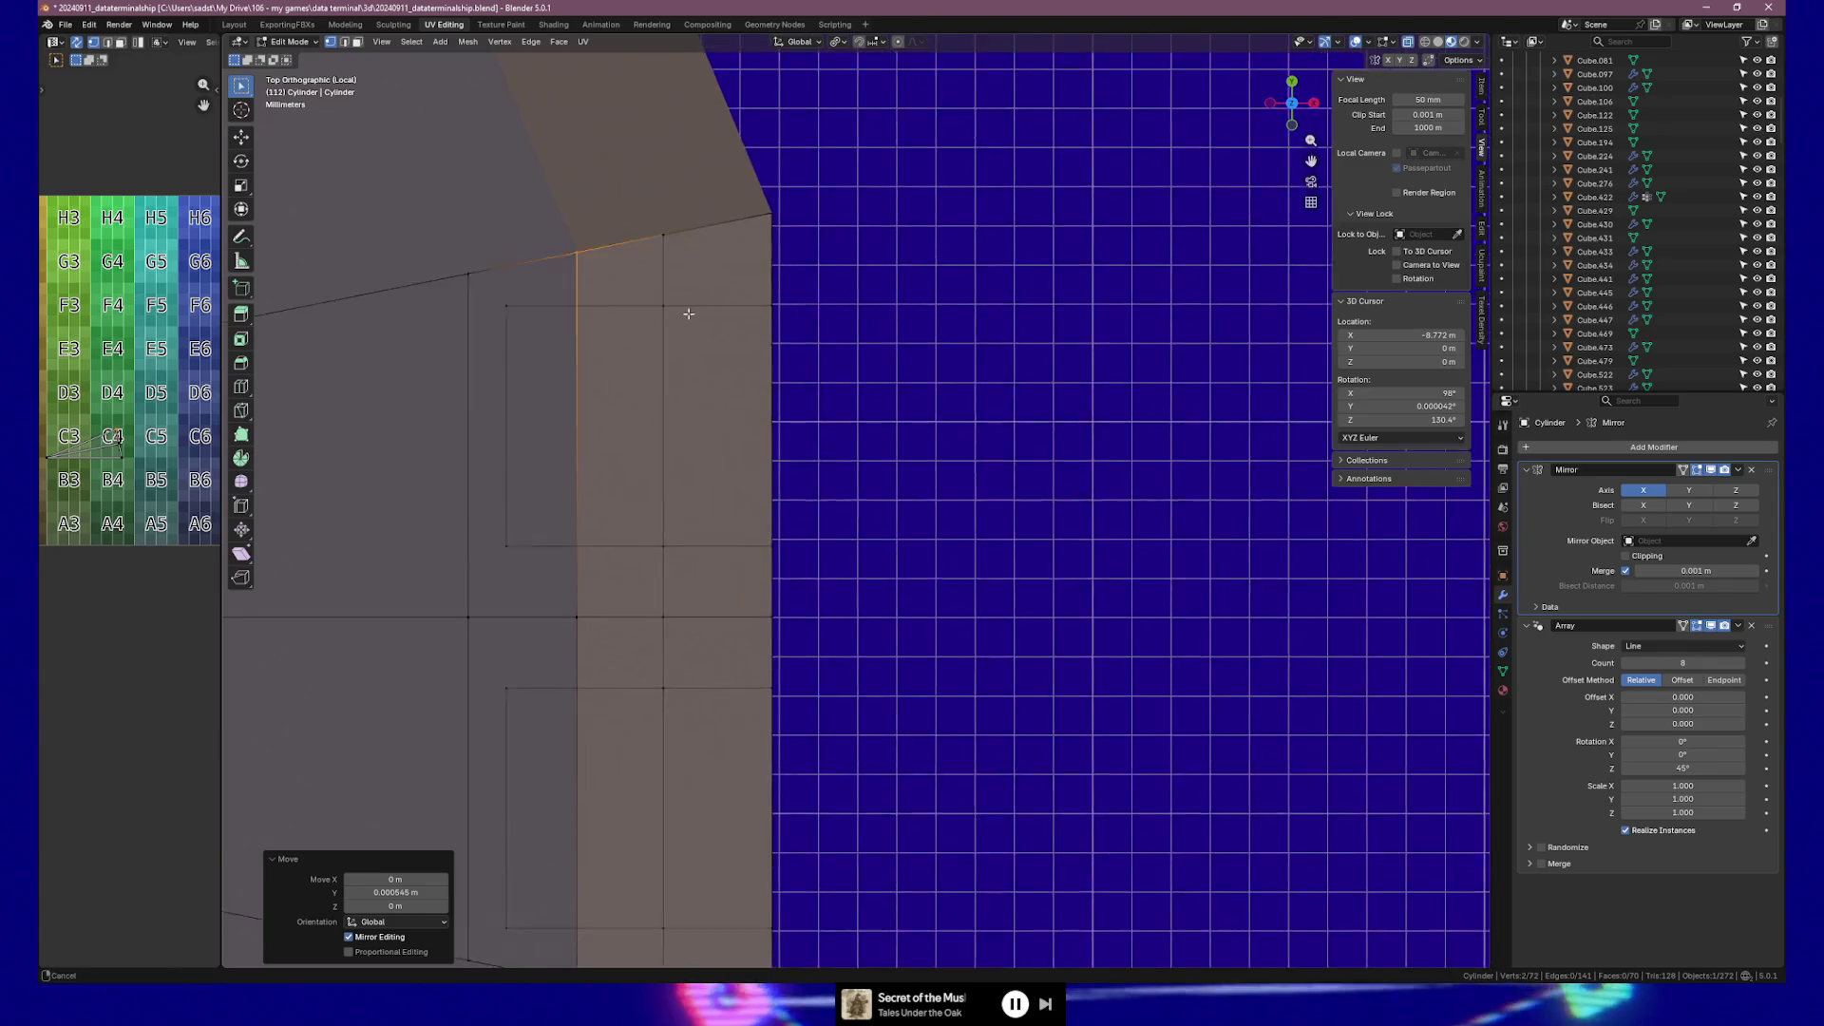
mouse_move(686, 313)
middle_down()
mouse_move(761, 338)
mouse_move(728, 277)
mouse_move(753, 480)
mouse_move(801, 440)
mouse_move(827, 463)
middle_up()
scroll(828, 464, down, 5)
key(Tab)
mouse_move(1006, 570)
middle_down()
mouse_move(882, 589)
mouse_move(953, 589)
mouse_move(855, 541)
mouse_move(902, 551)
middle_up()
key(Tab)
key(KP_7)
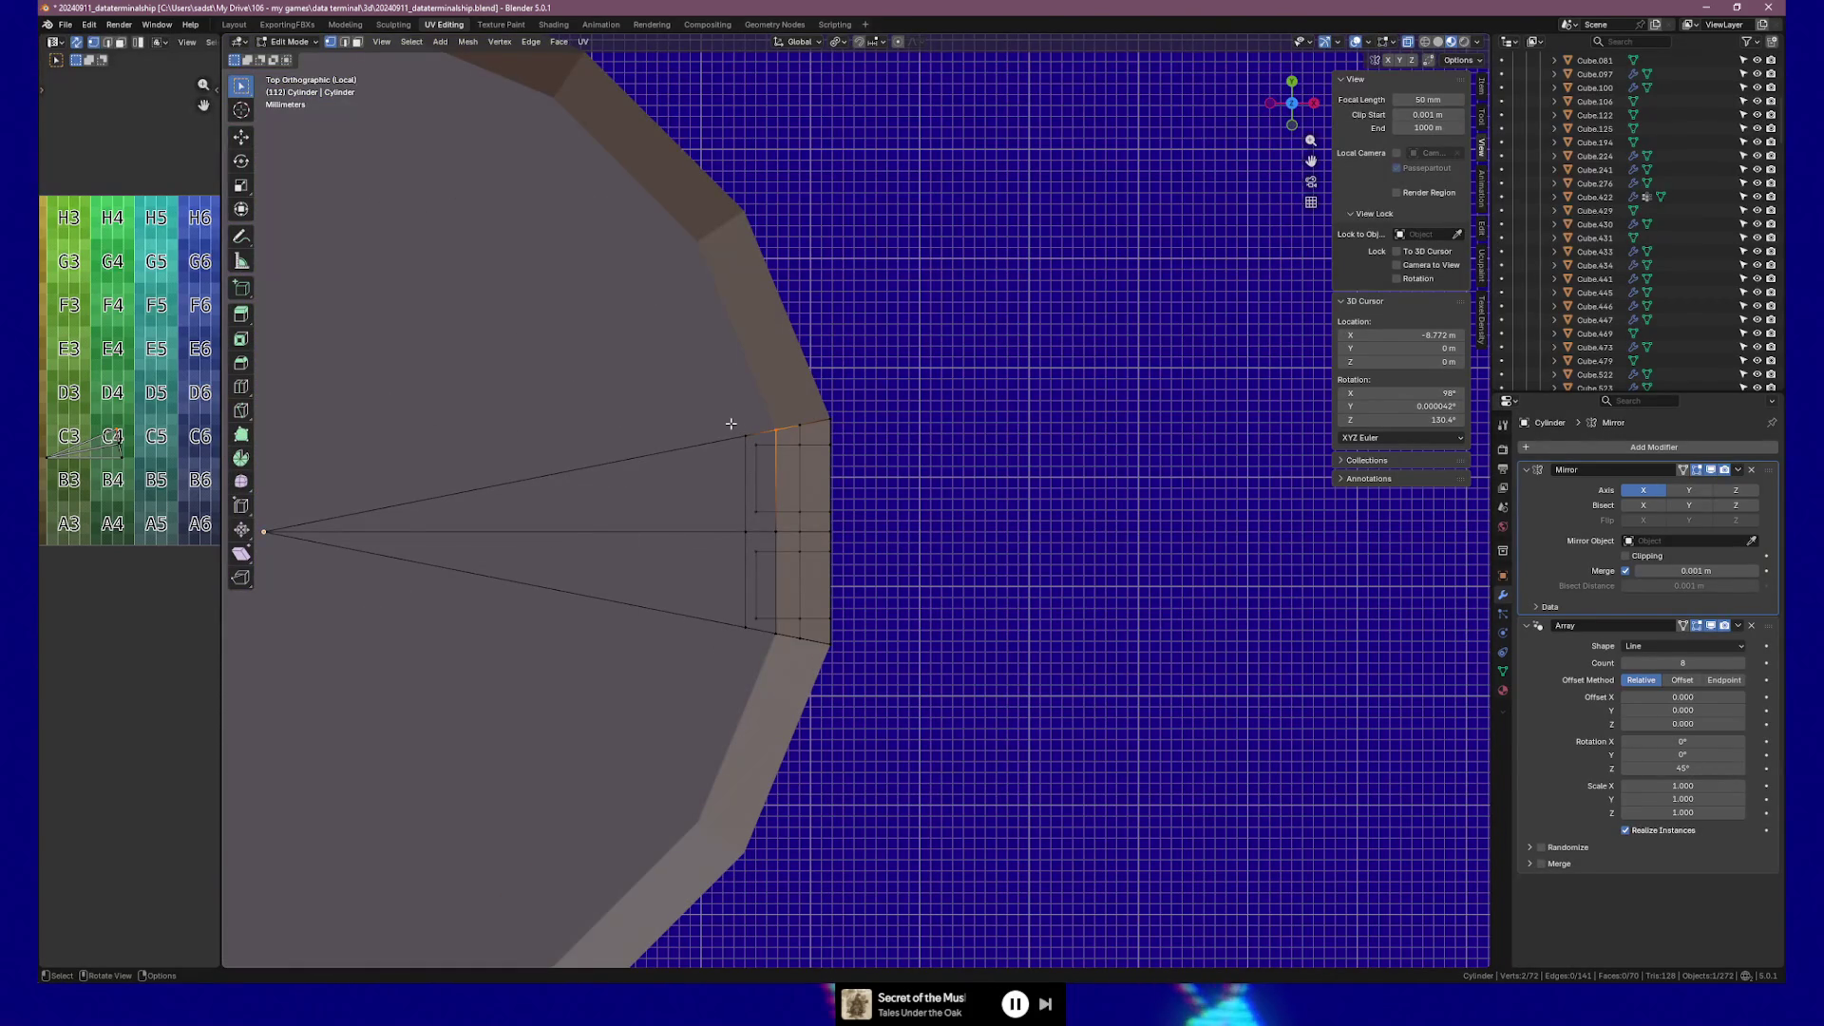
Select the panel's middle edge loop and push it inward toward the centre.
mouse_move(948, 504)
middle_down()
mouse_move(836, 369)
mouse_move(977, 418)
mouse_move(704, 387)
mouse_move(778, 389)
middle_up()
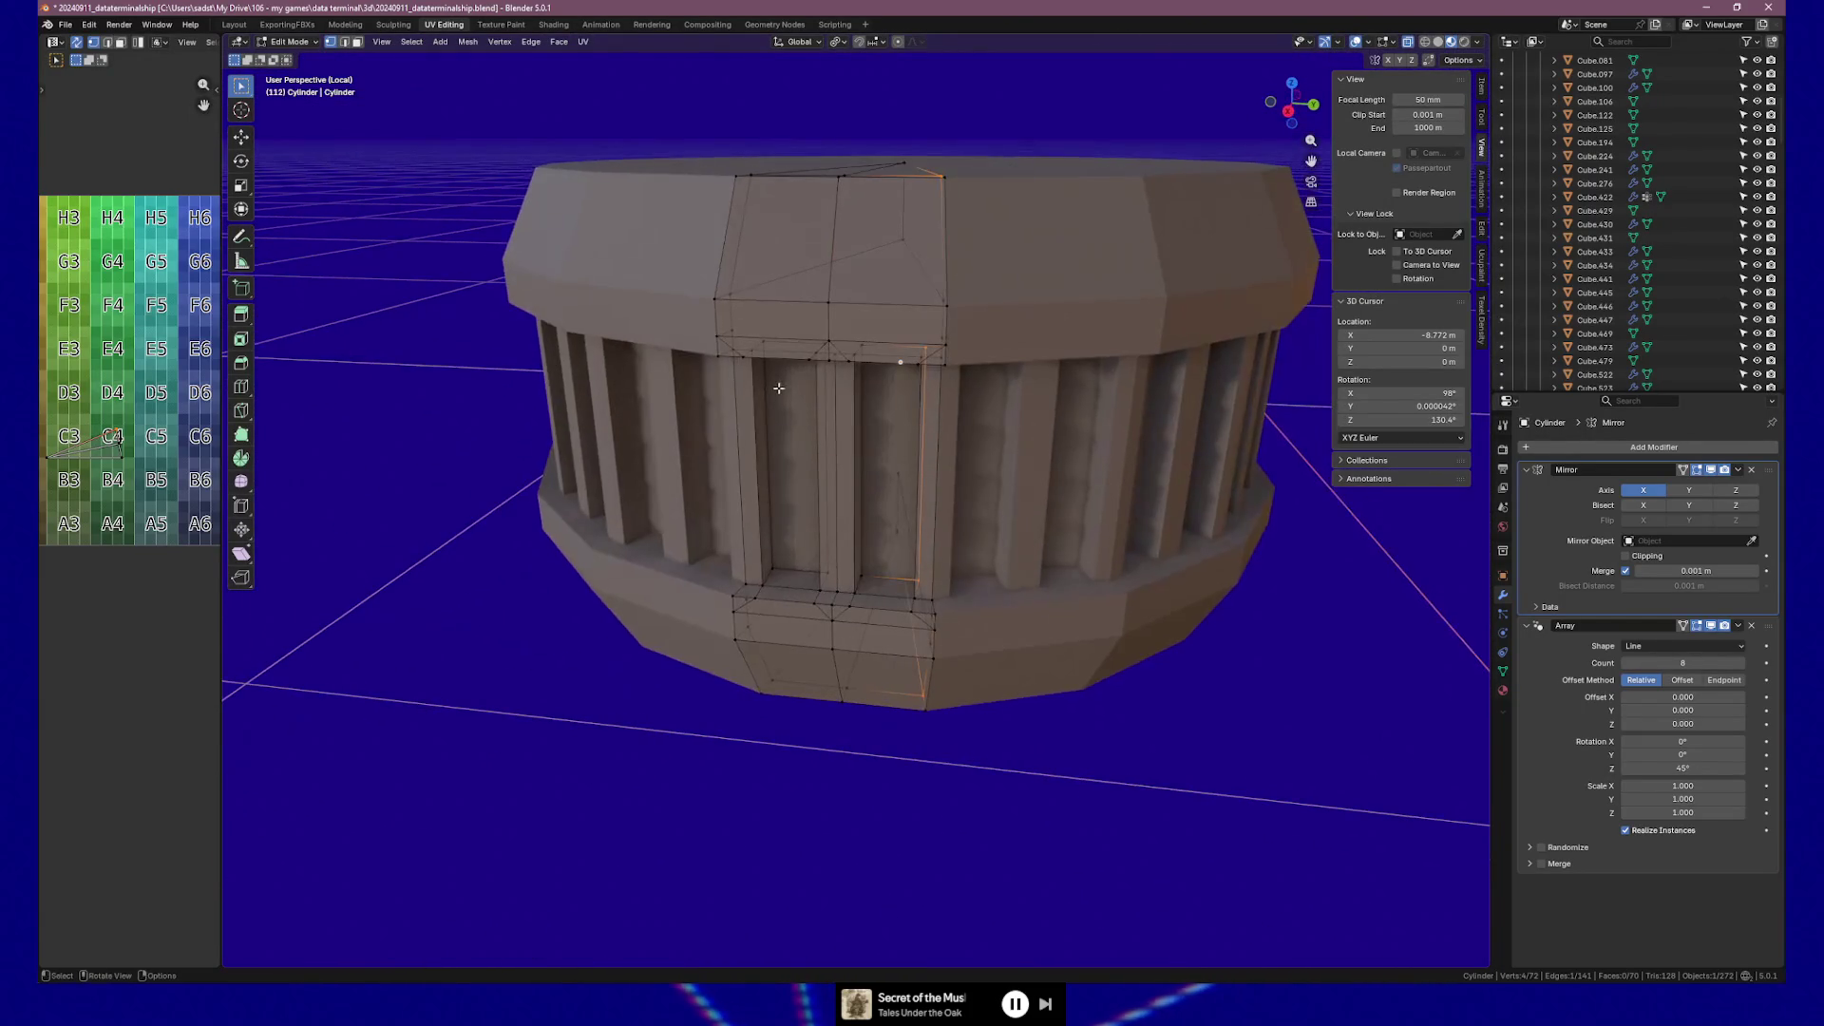
key(KP_7)
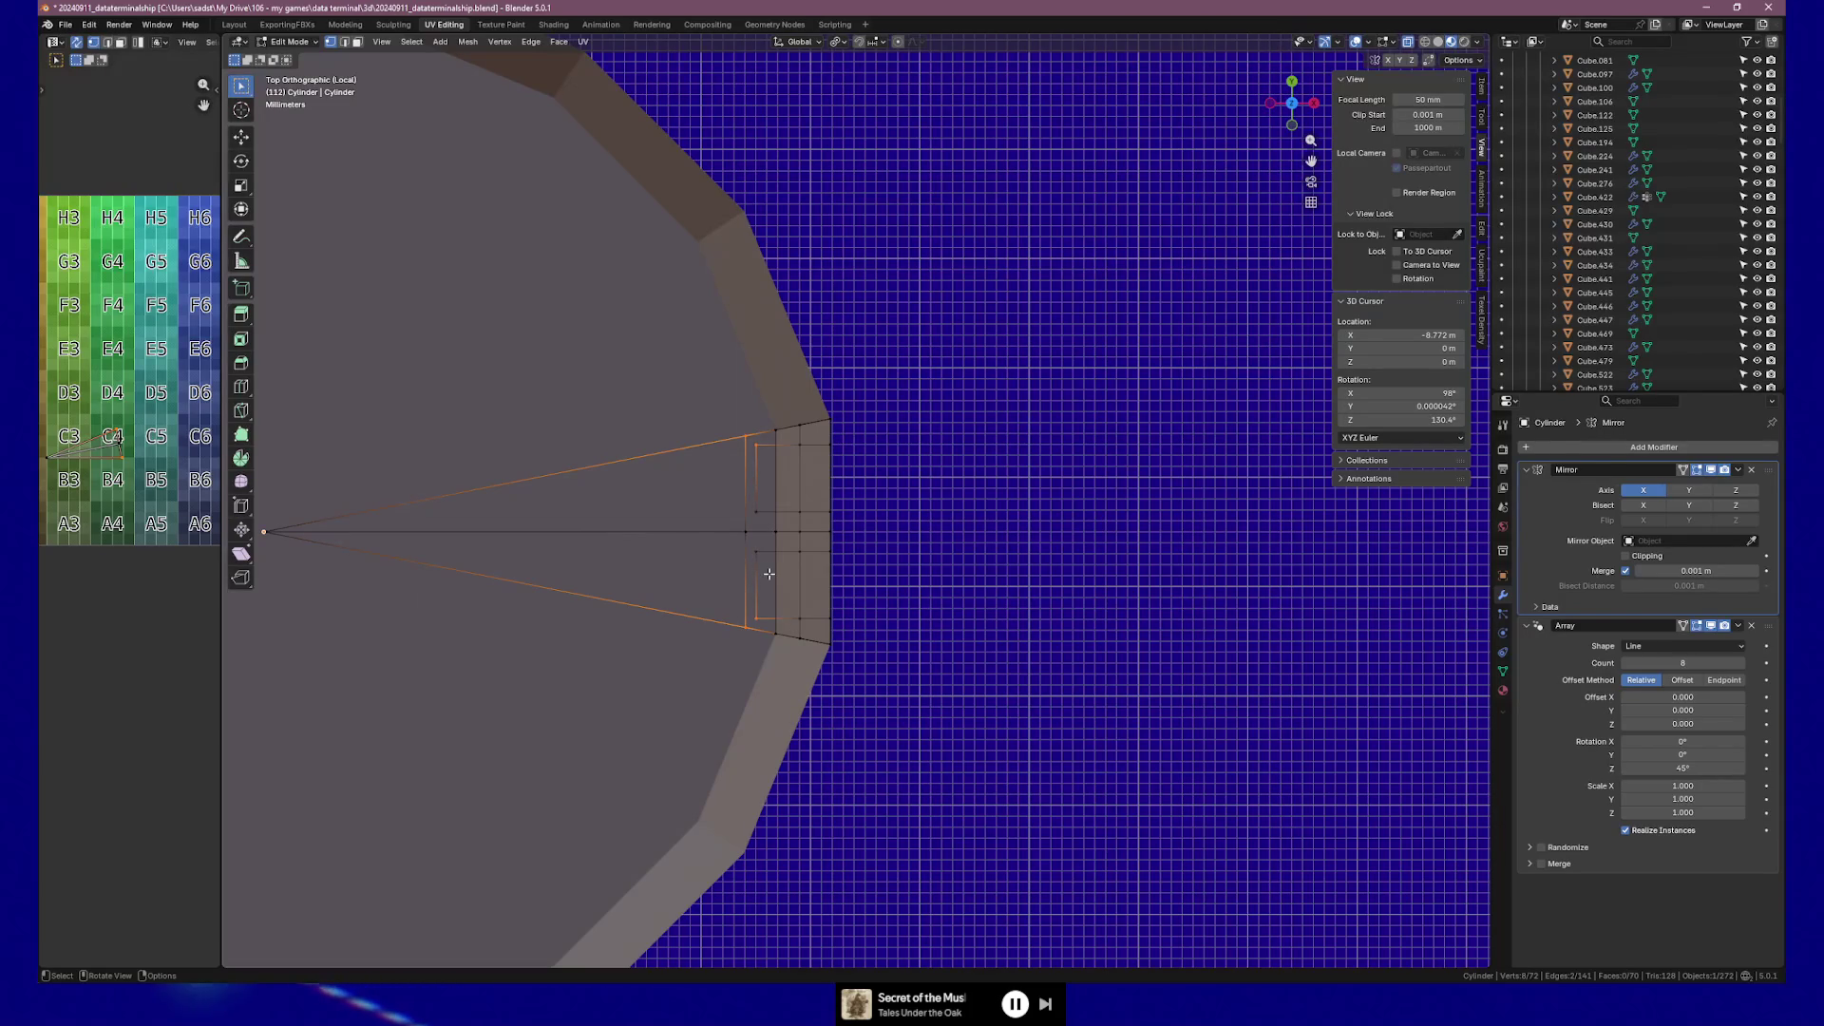
drag(749, 529, 767, 582)
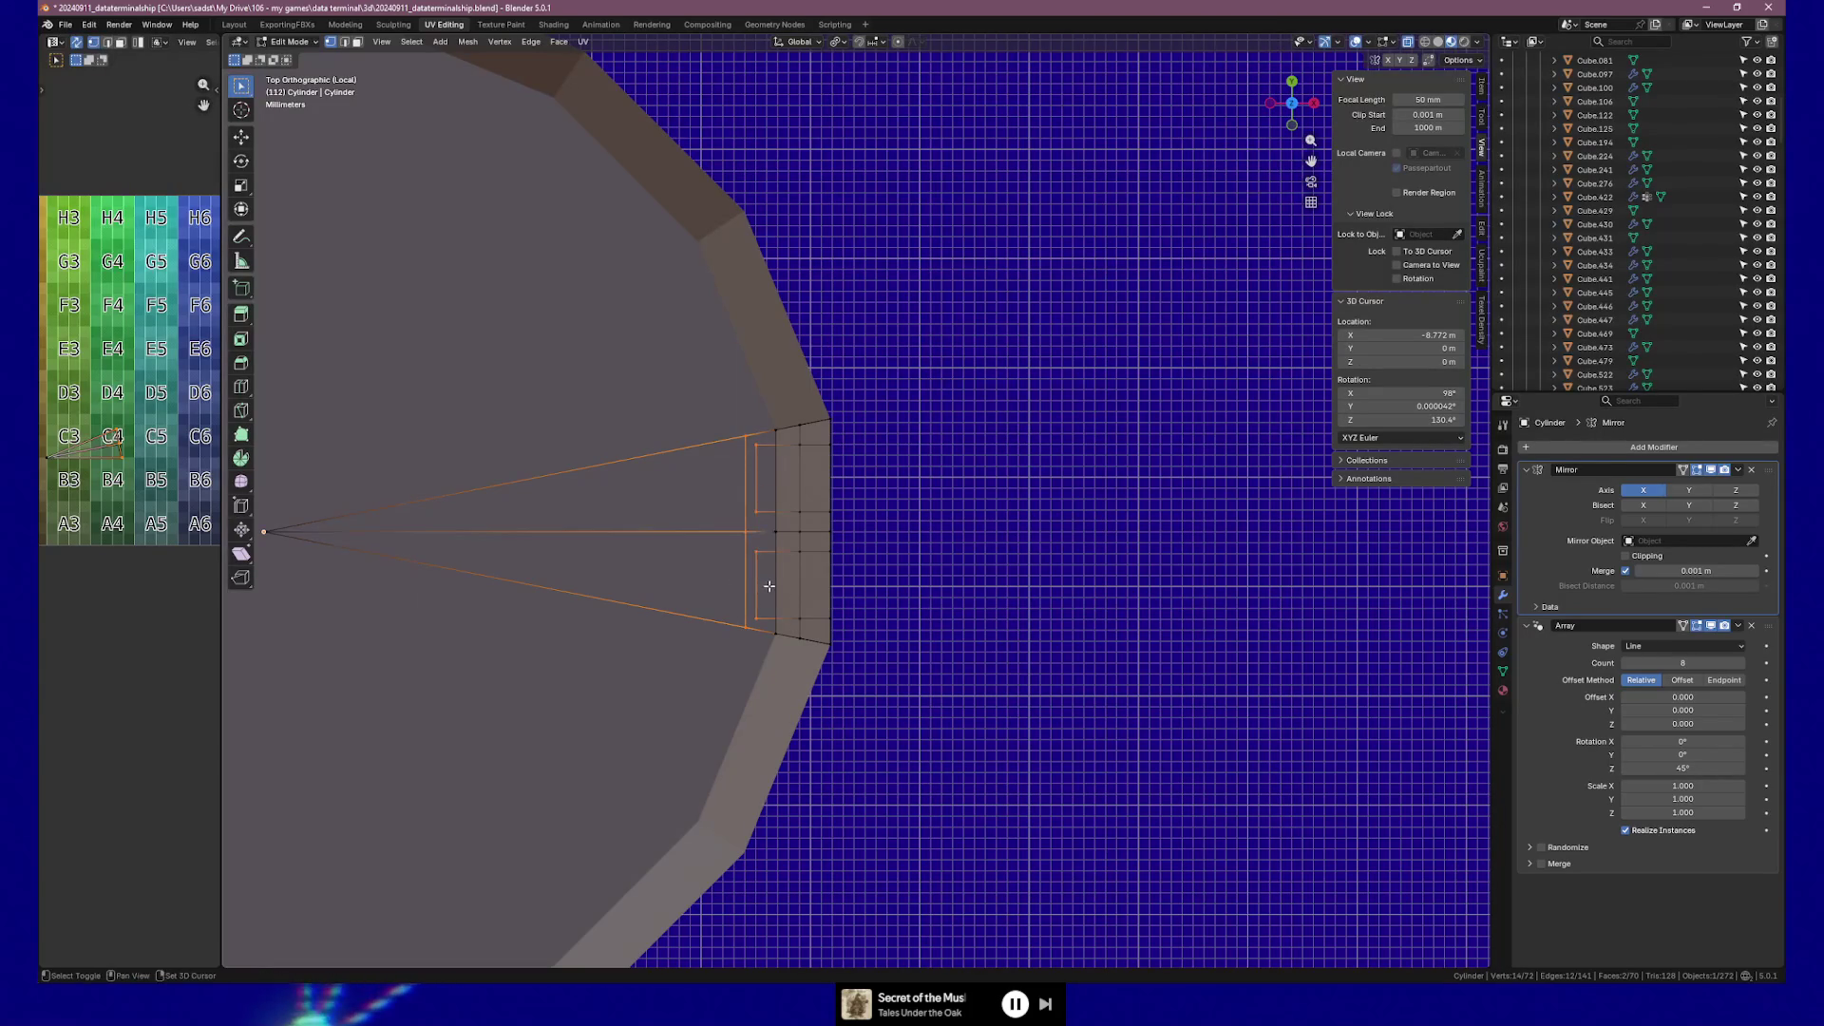
key(g)
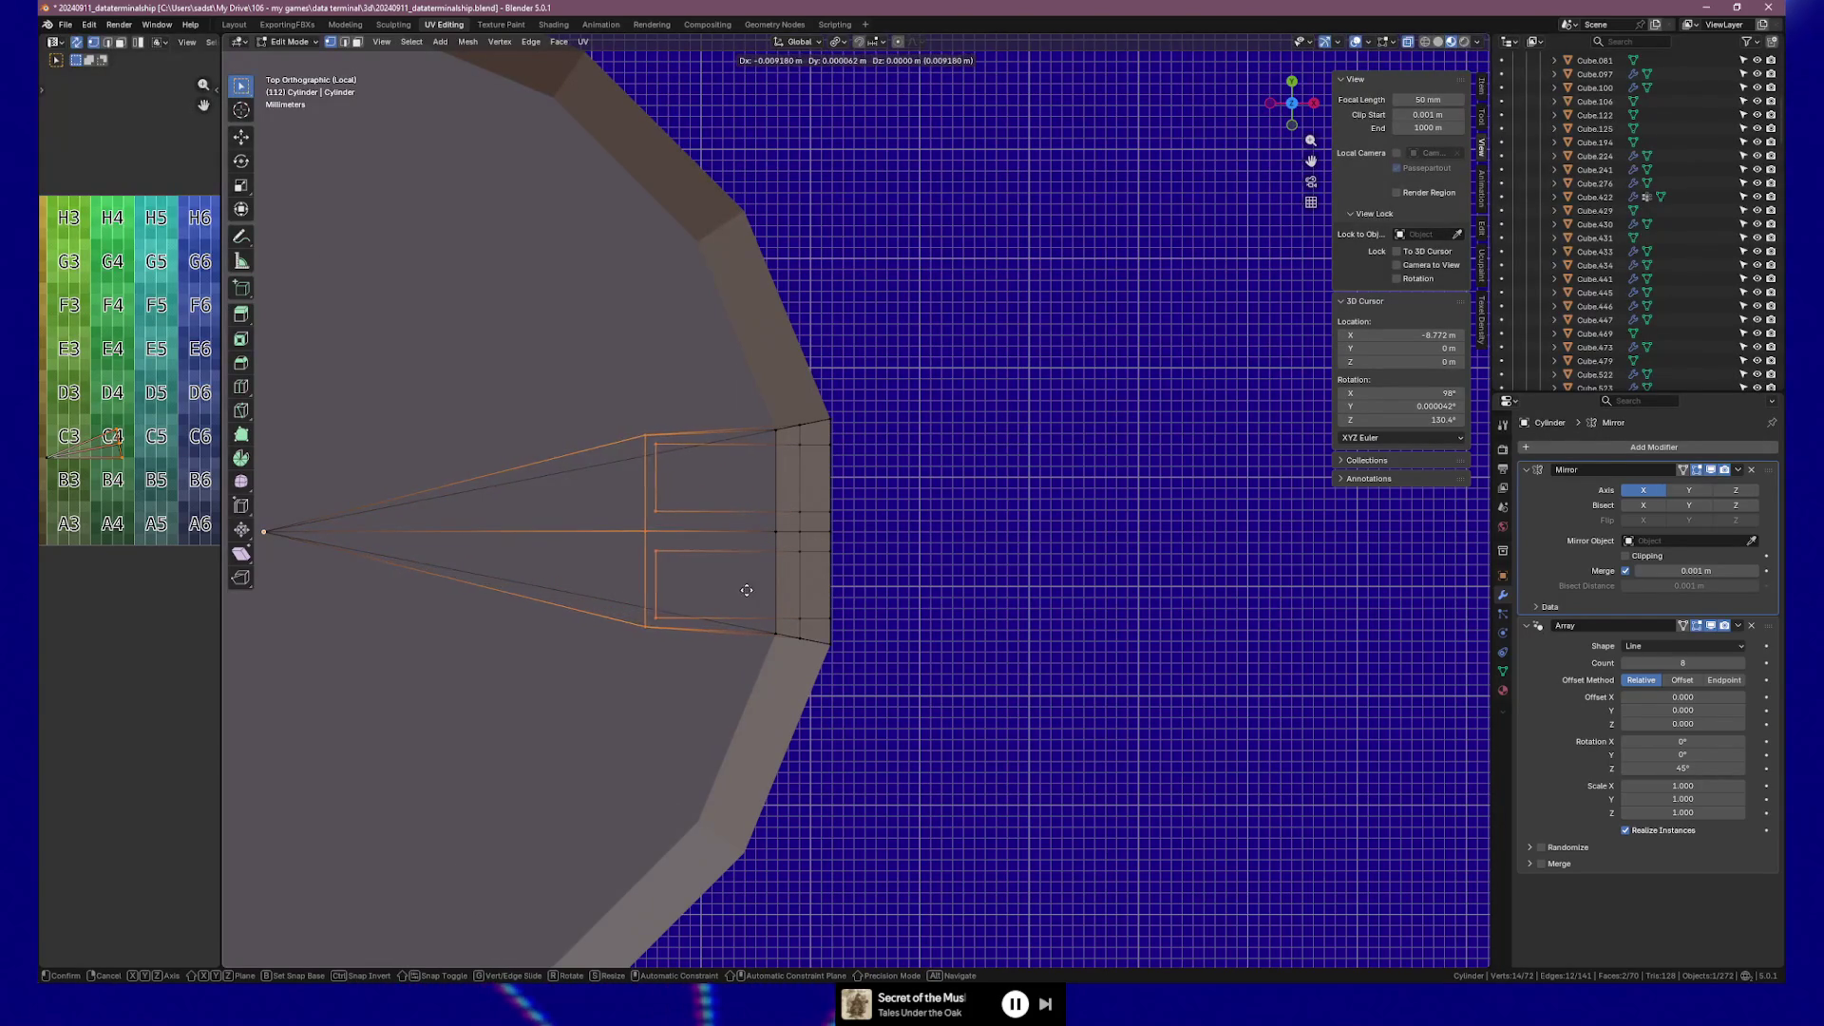
click(697, 594)
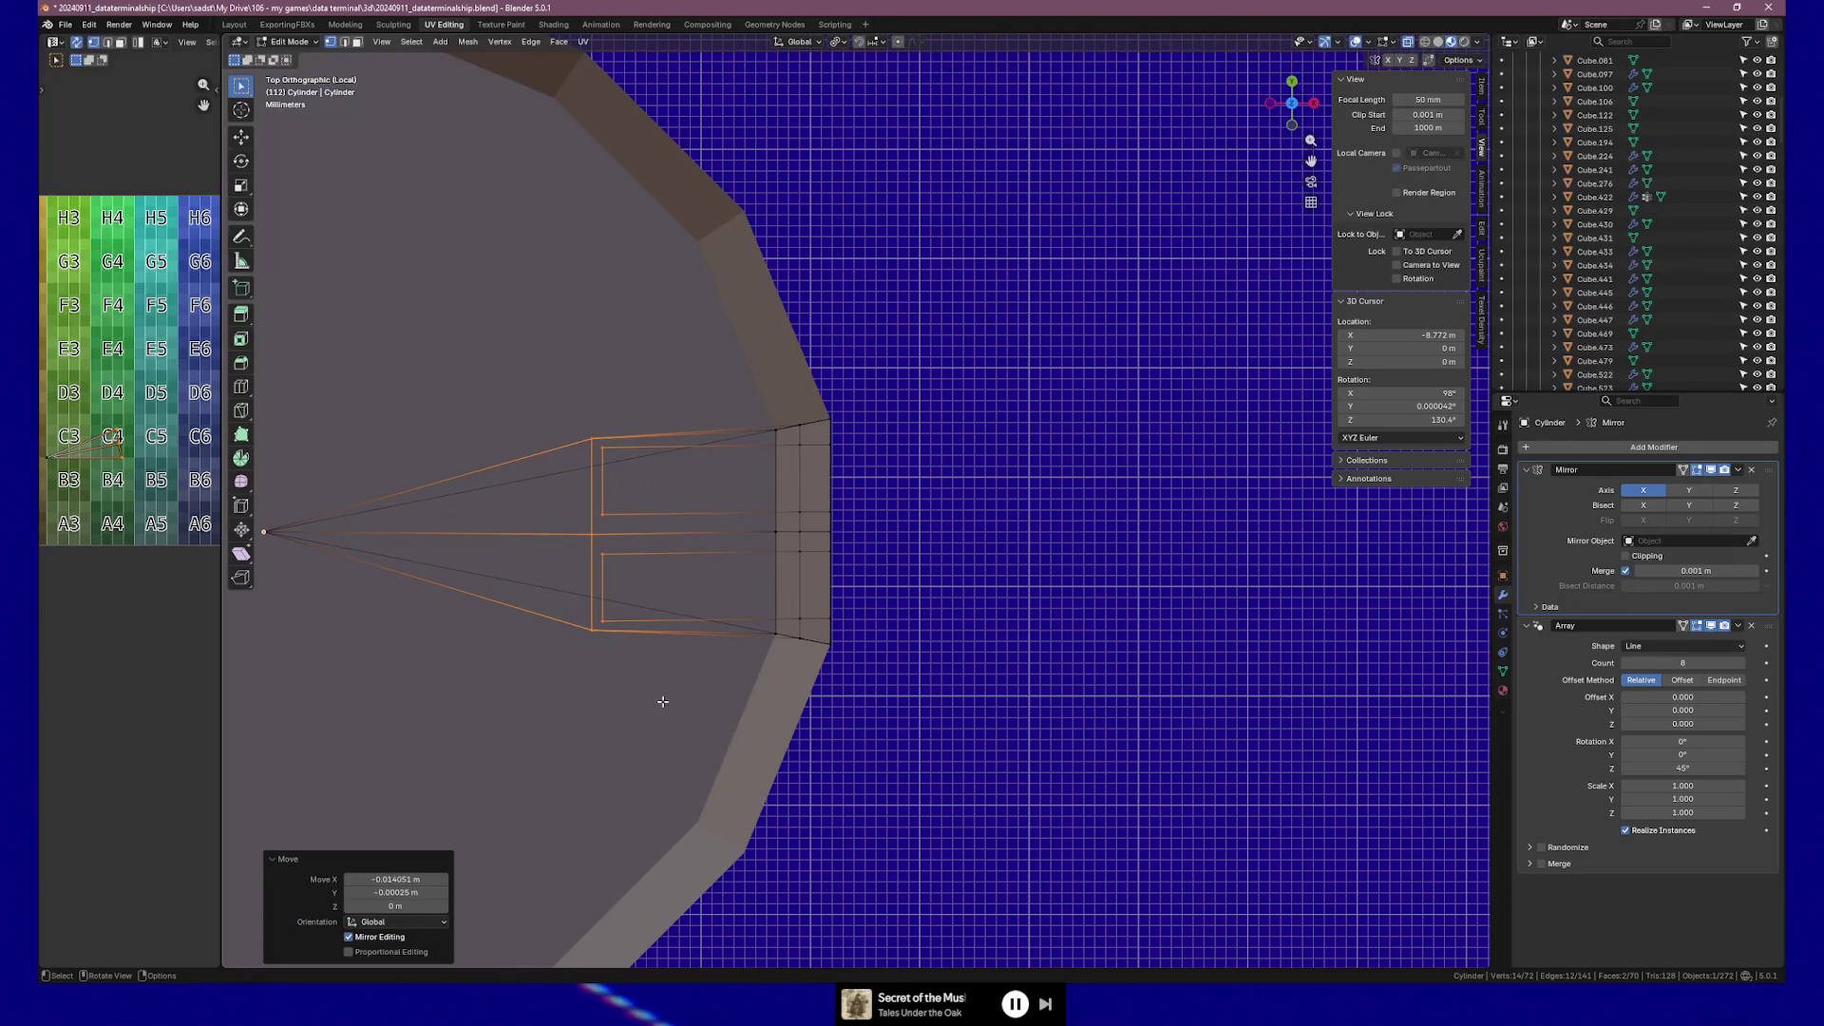
key(ctrl+z)
key(g)
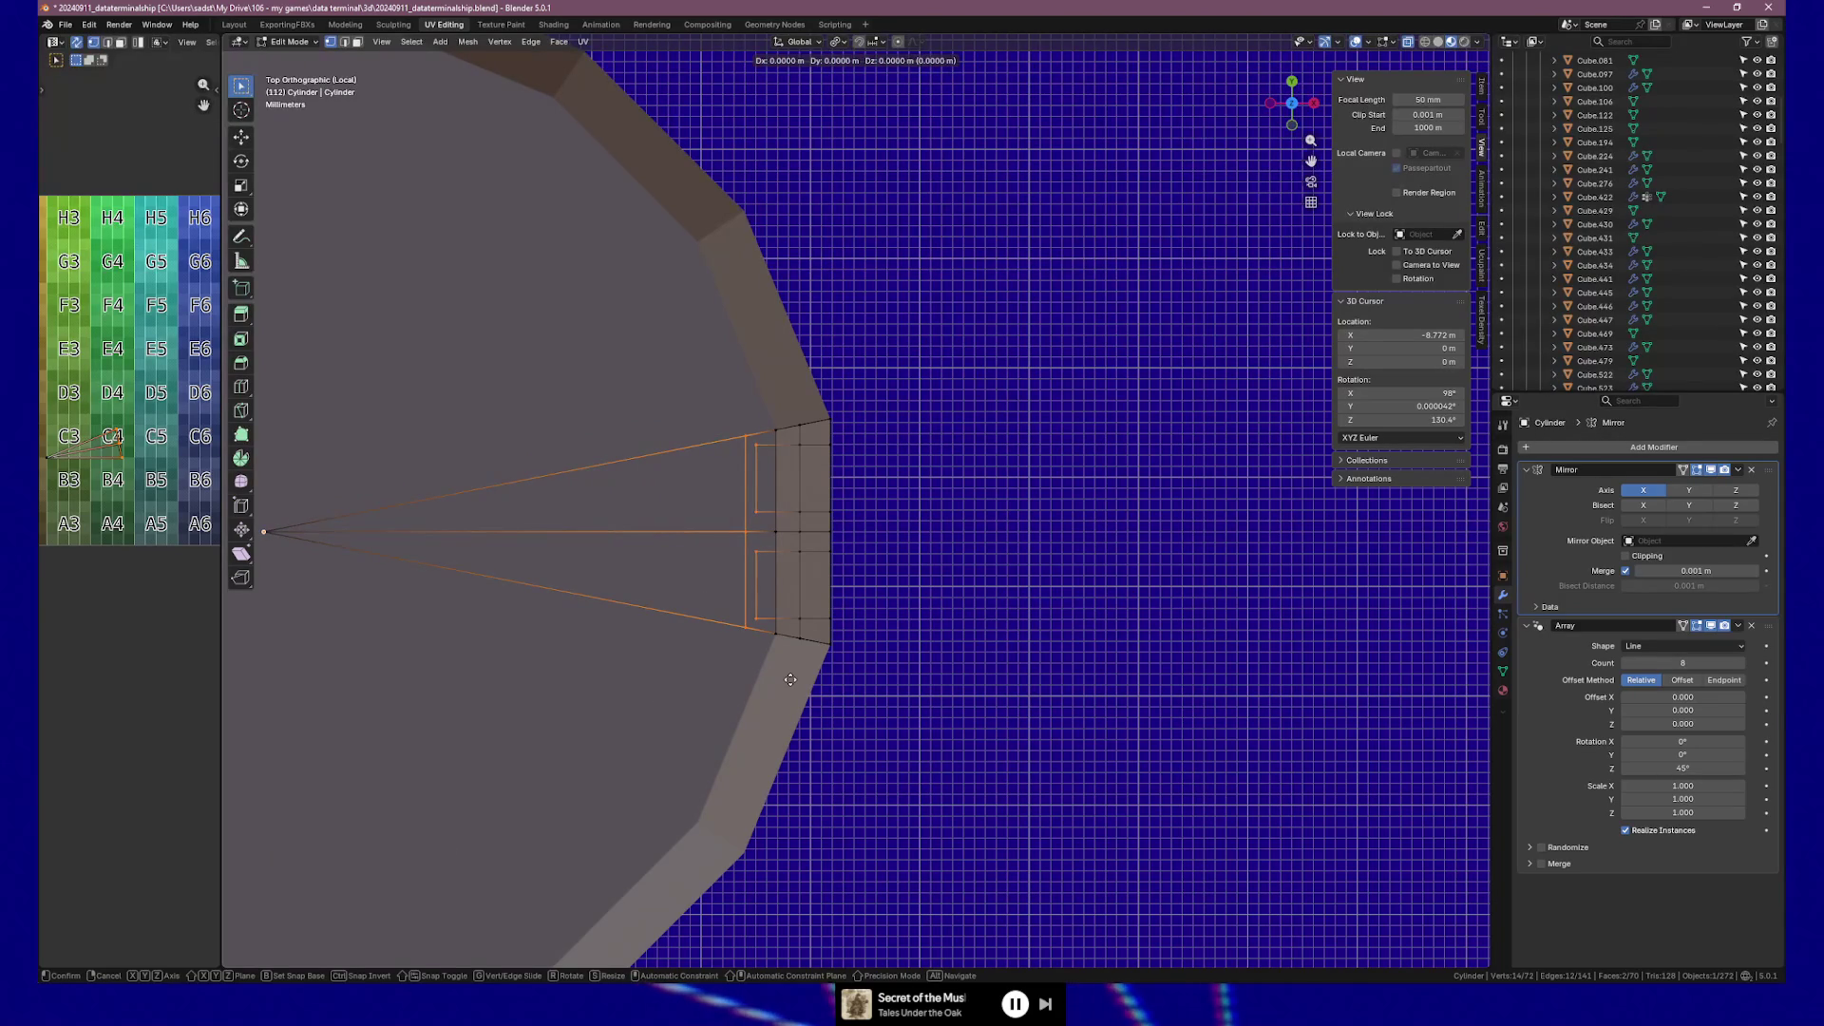
click(651, 741)
Narrow the loop to 0.725 along Y, then start scaling the panel faces along X.
key(s)
key(y)
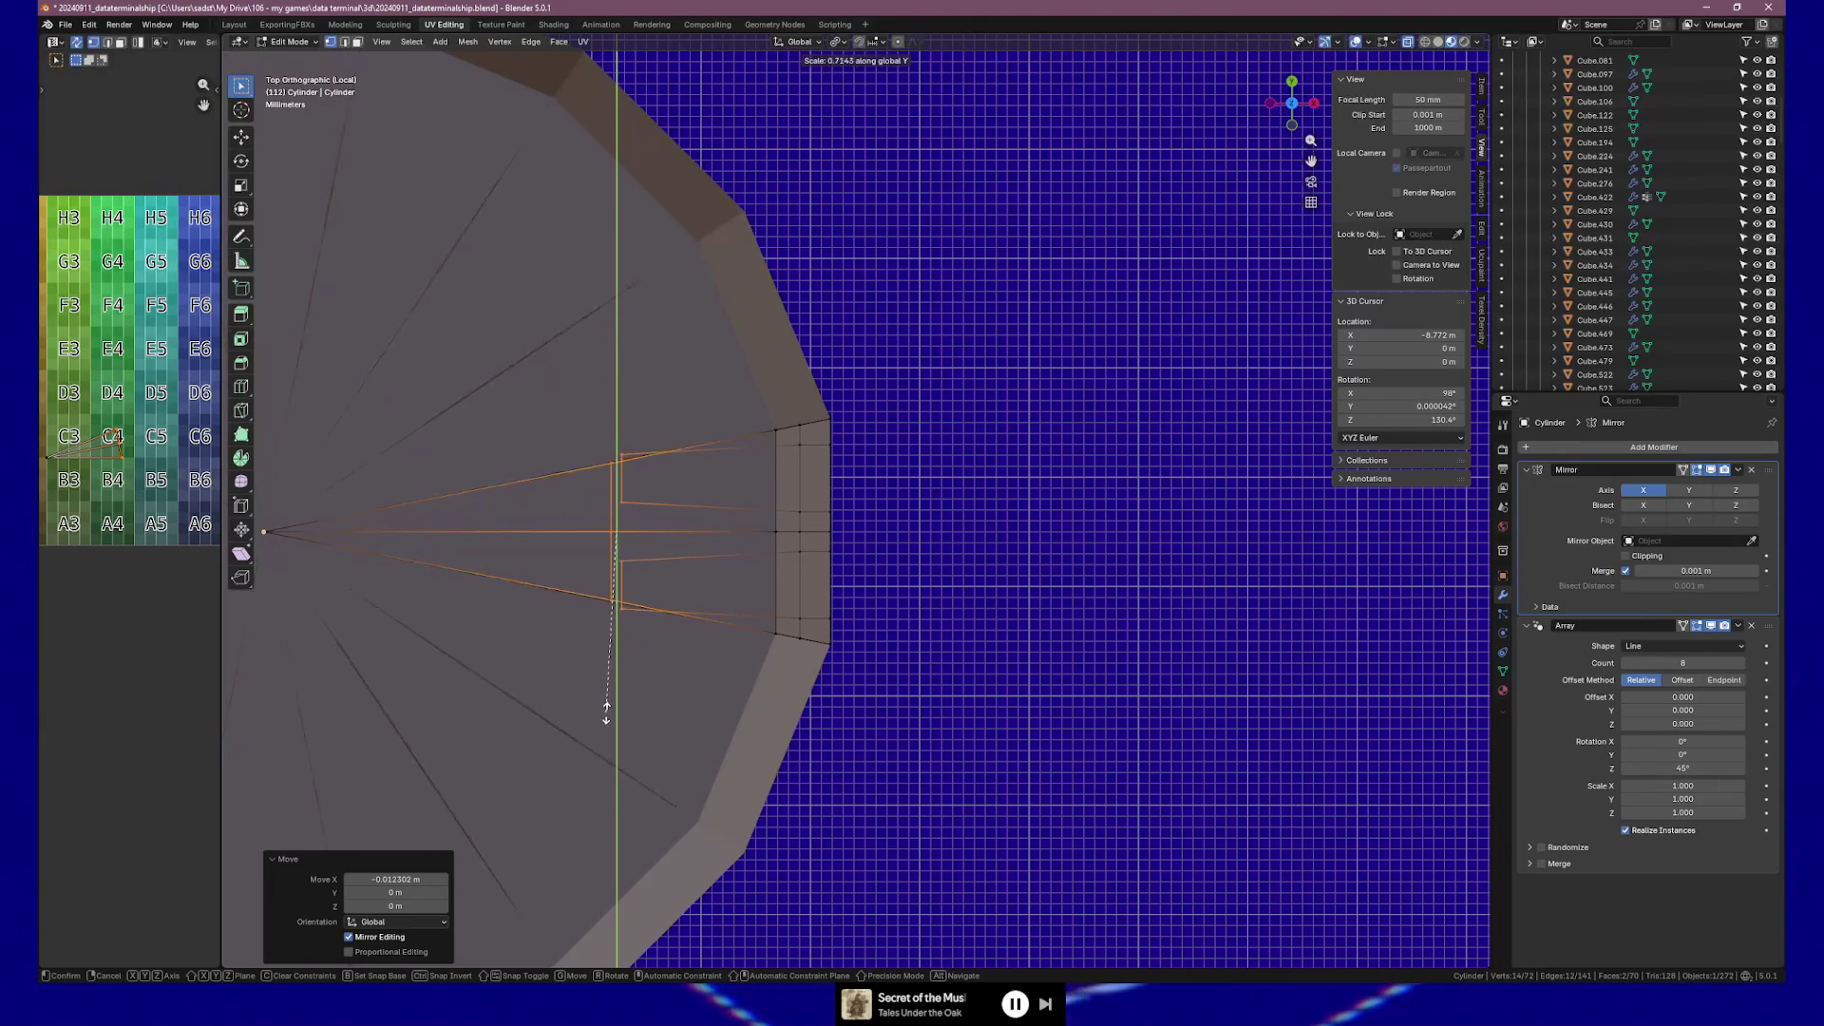
click(606, 714)
mouse_move(606, 716)
middle_down()
mouse_move(488, 541)
mouse_move(502, 565)
mouse_move(547, 560)
middle_up()
middle_drag(795, 583, 1050, 618)
key(s)
key(x)
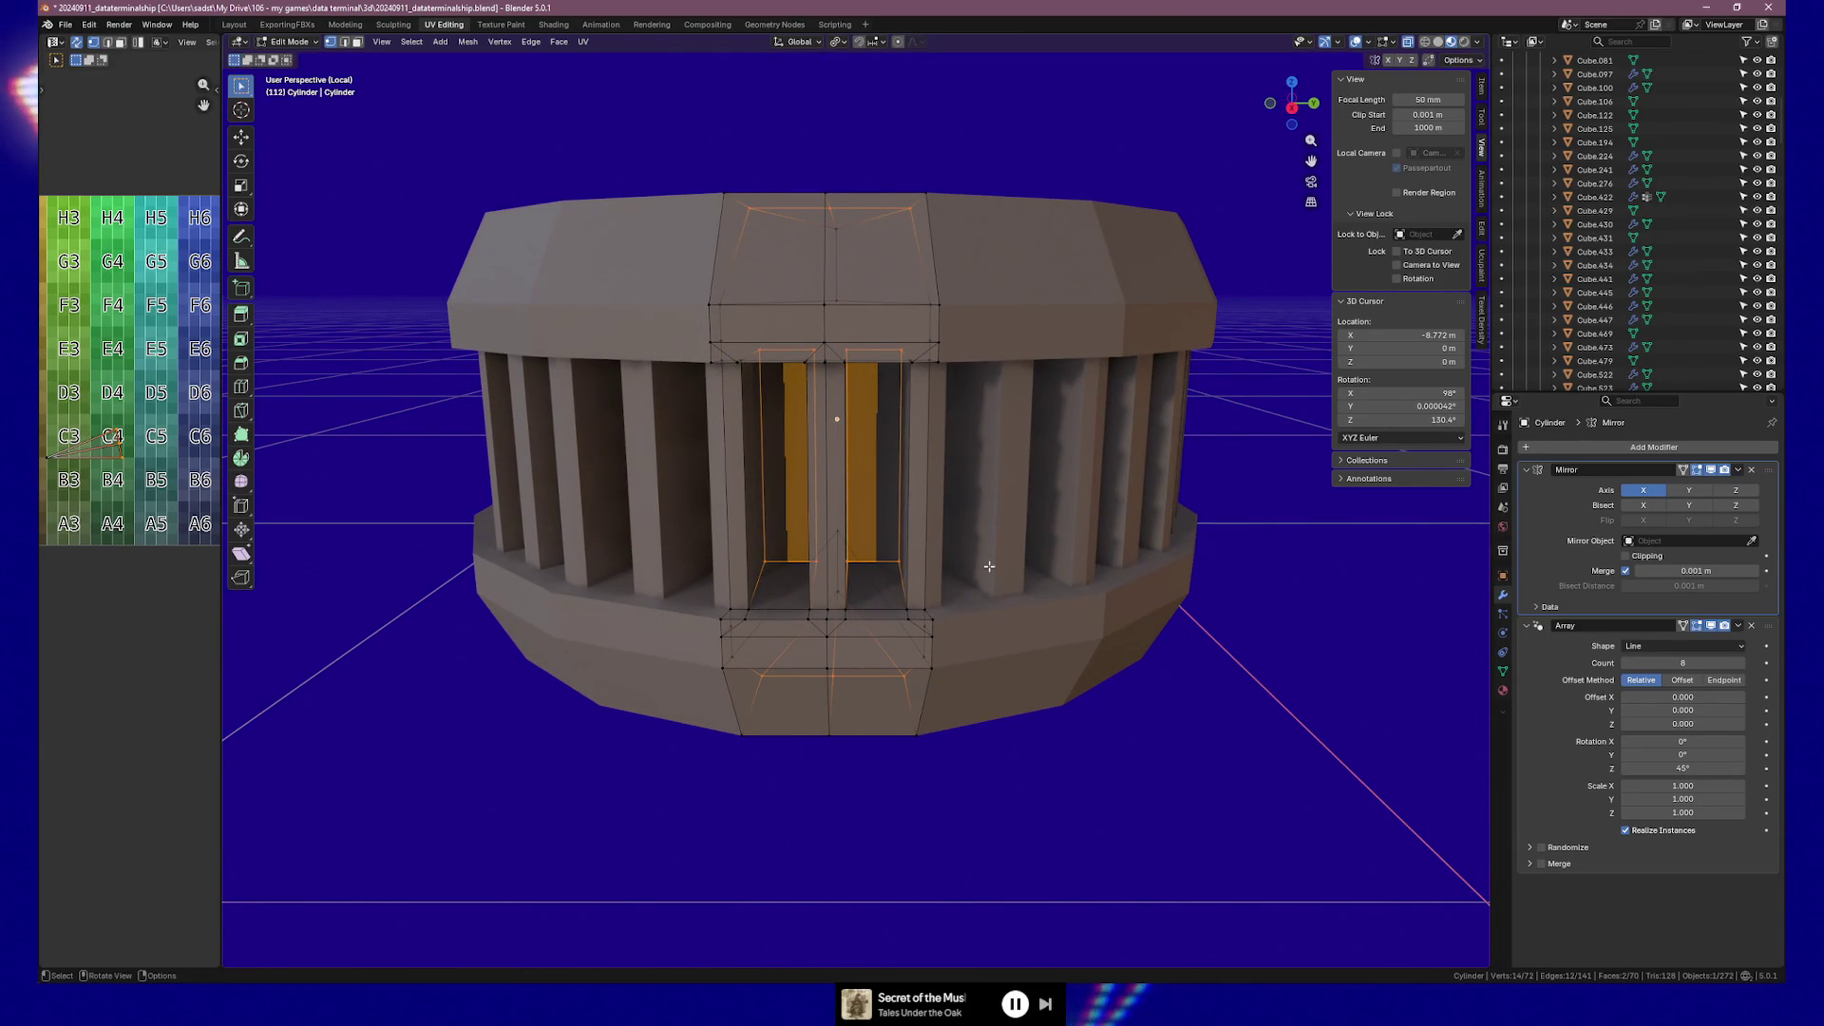
Finish the Y-axis resize of the panel faces and set the pivot to Bounding Box Center.
key(y)
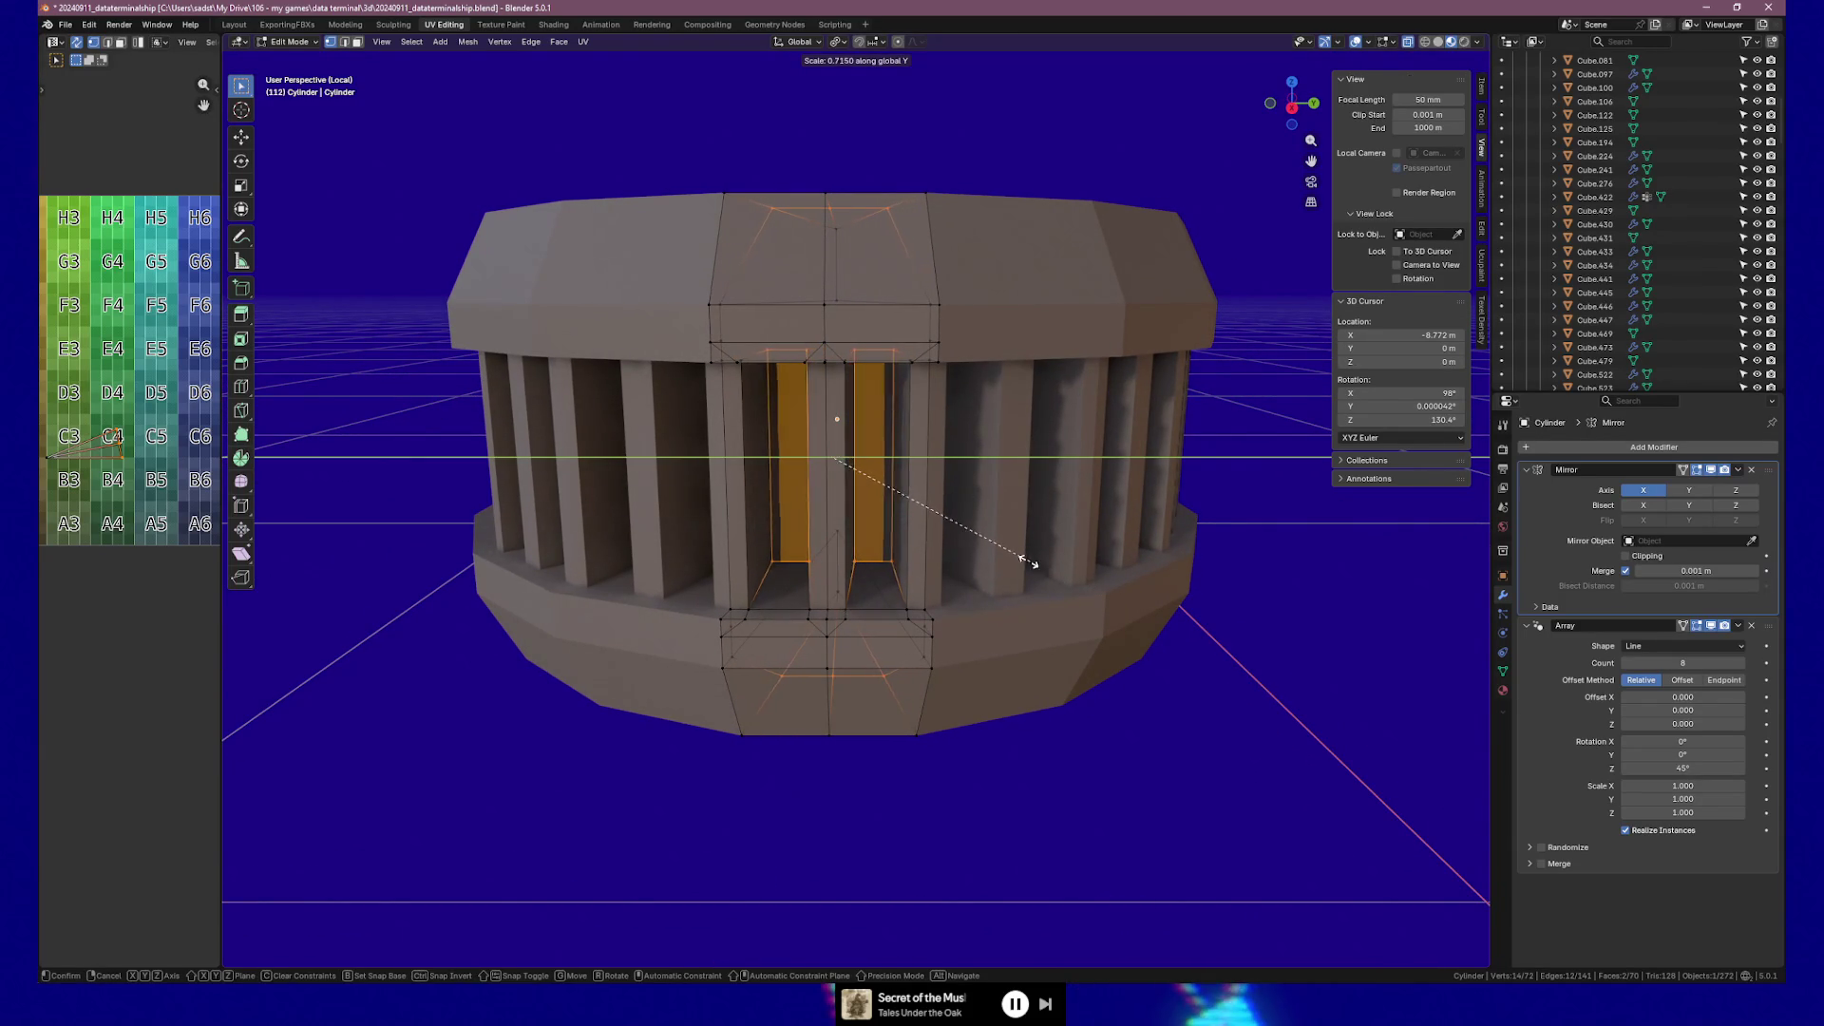
click(841, 45)
click(839, 44)
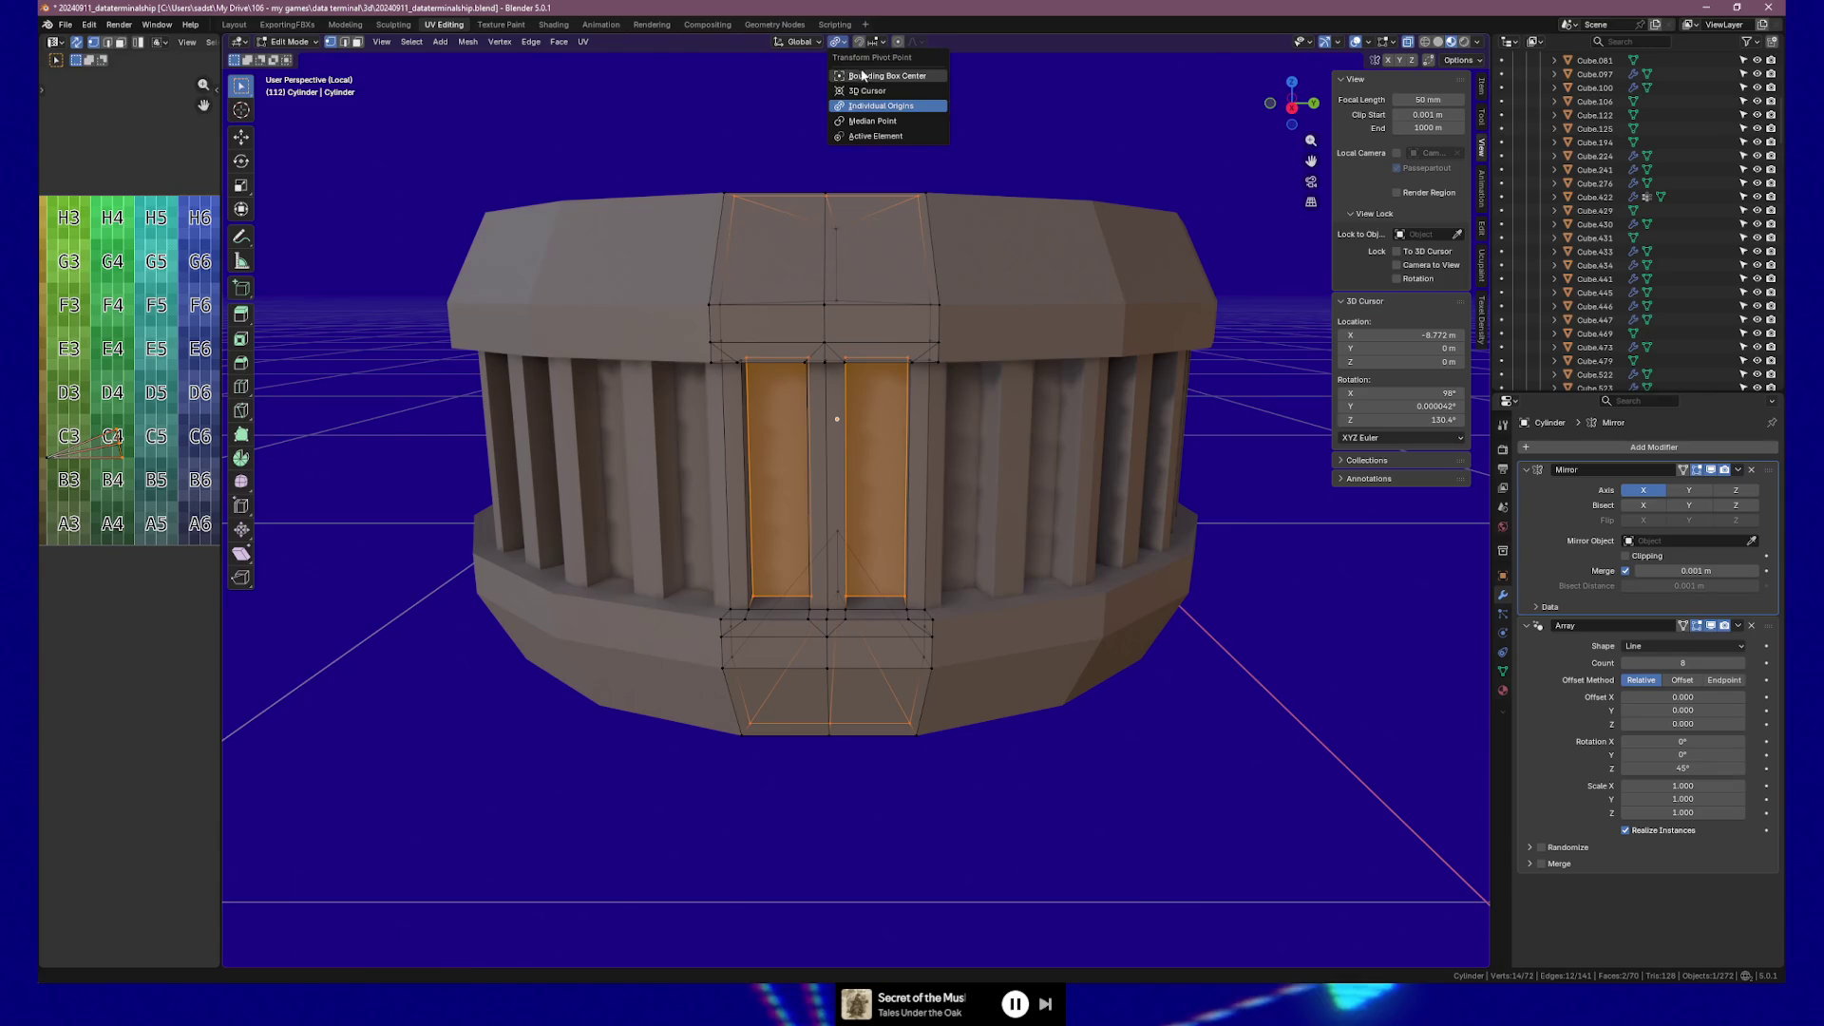
click(874, 75)
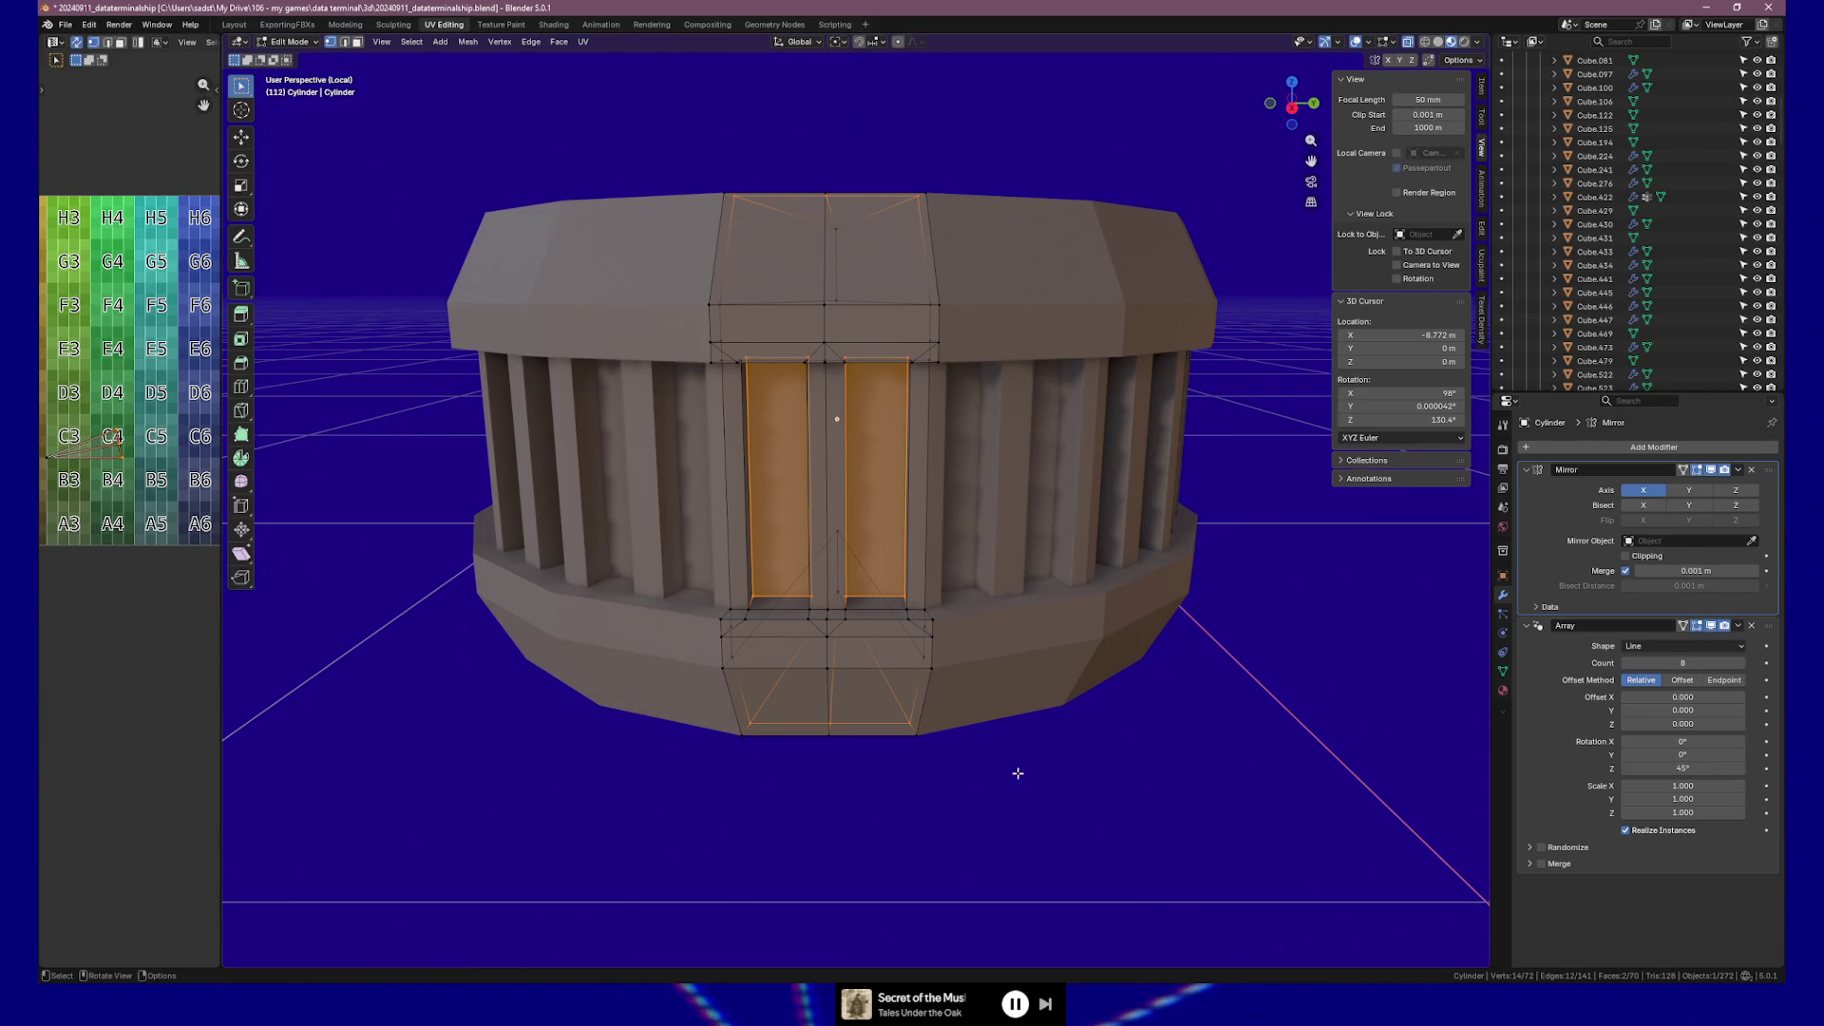
In top view, move the panel vertices further outward, then try an extrusion and undo it.
key(KP_7)
key(g)
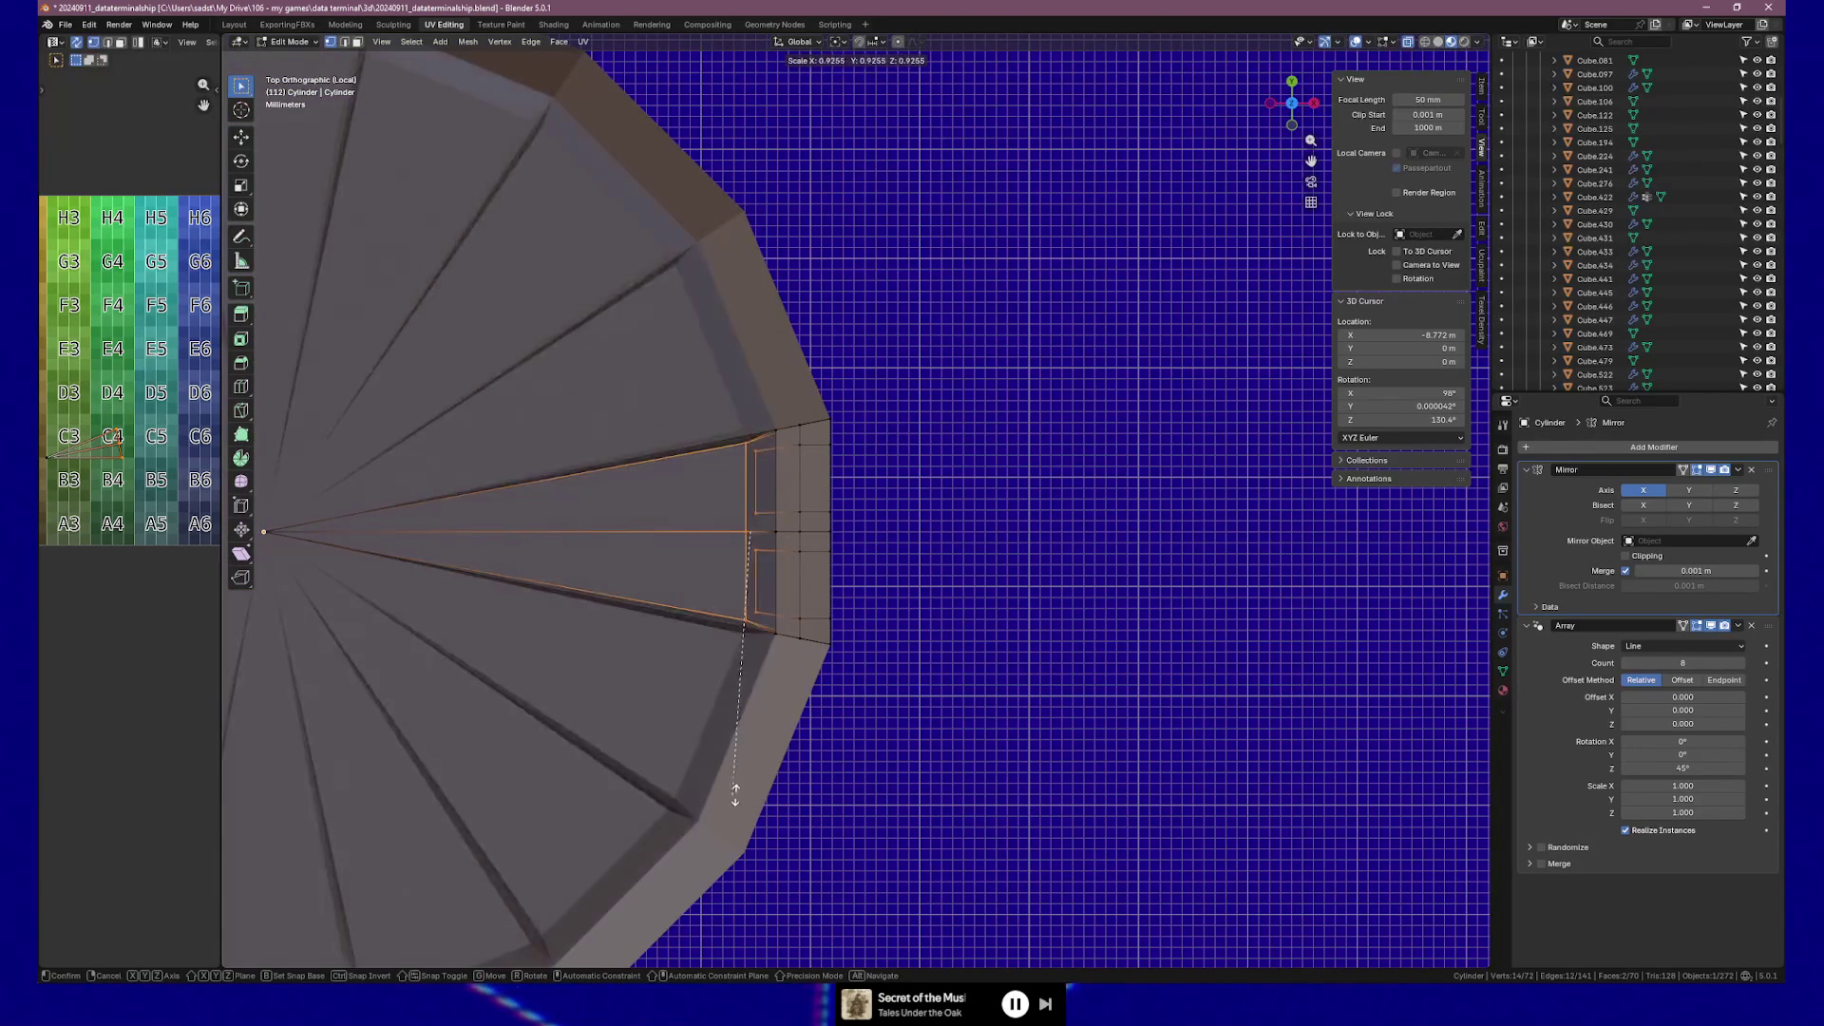
click(737, 794)
key(e)
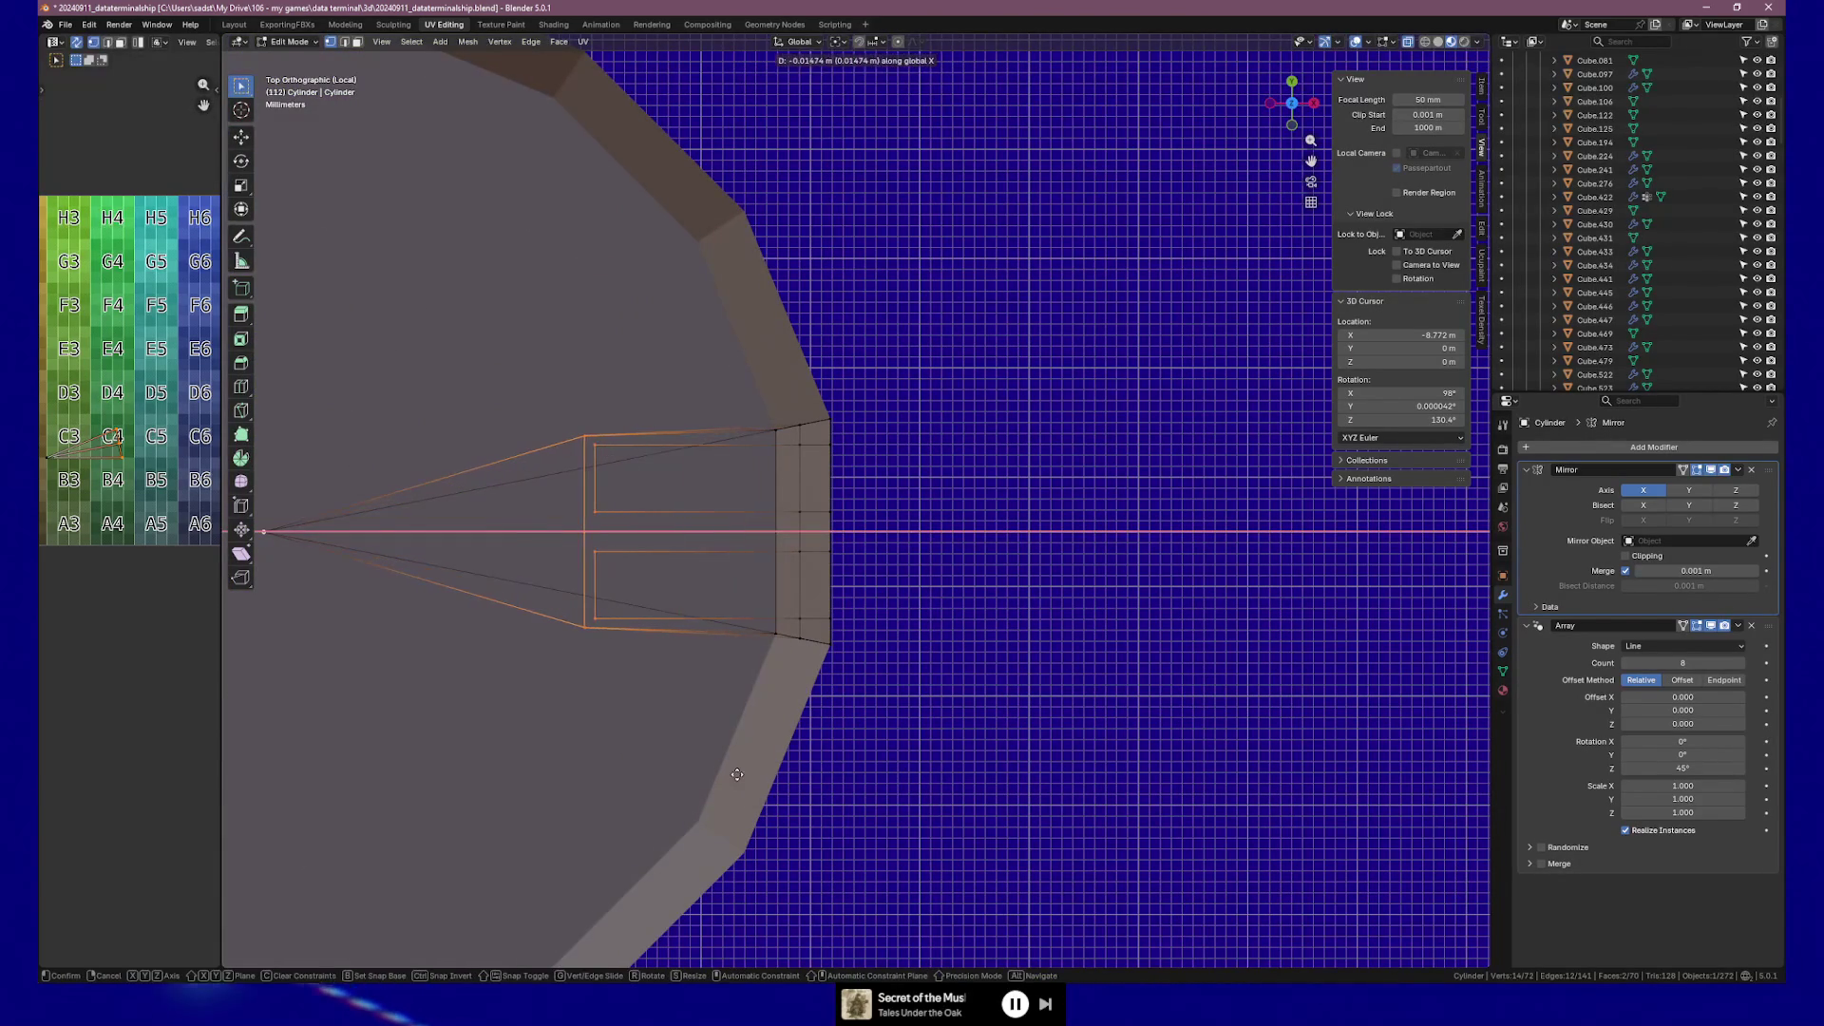
click(737, 861)
key(ctrl+r)
right_click(726, 868)
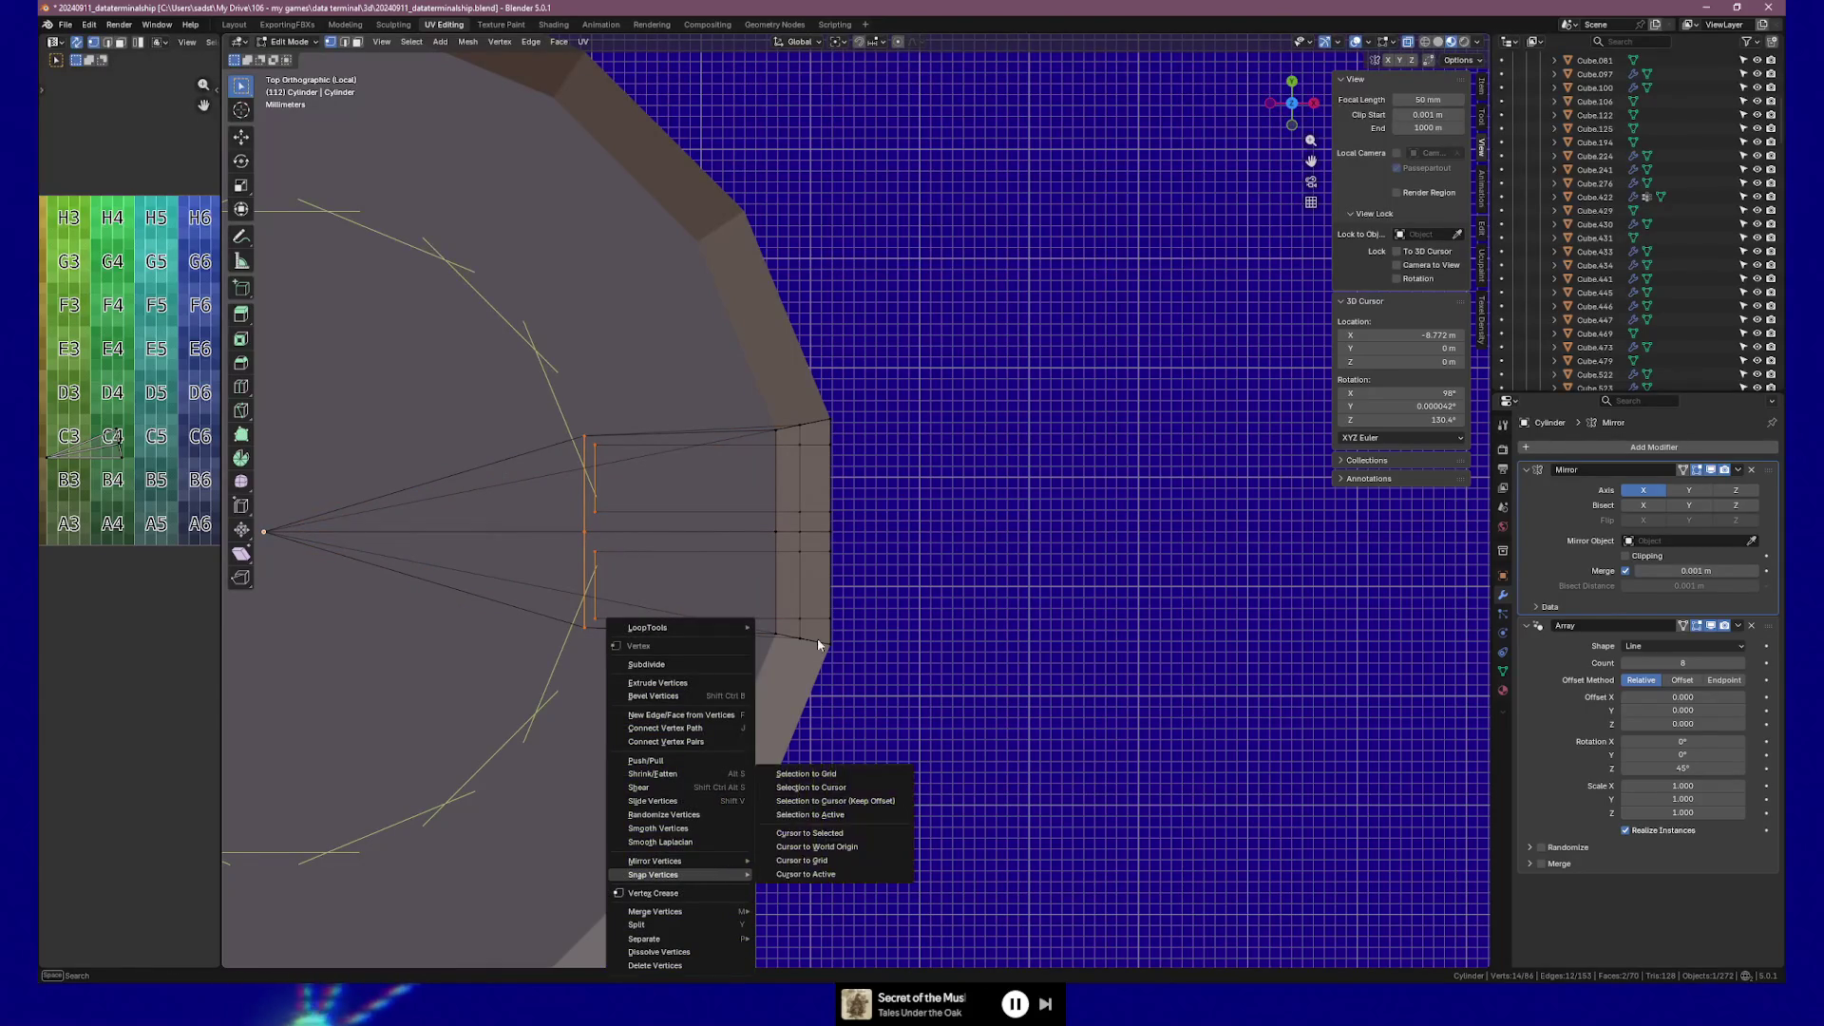
key(Escape)
key(ctrl+z)
Narrow the panel edge loop to 0.447 along Y and return to Object Mode.
key(s)
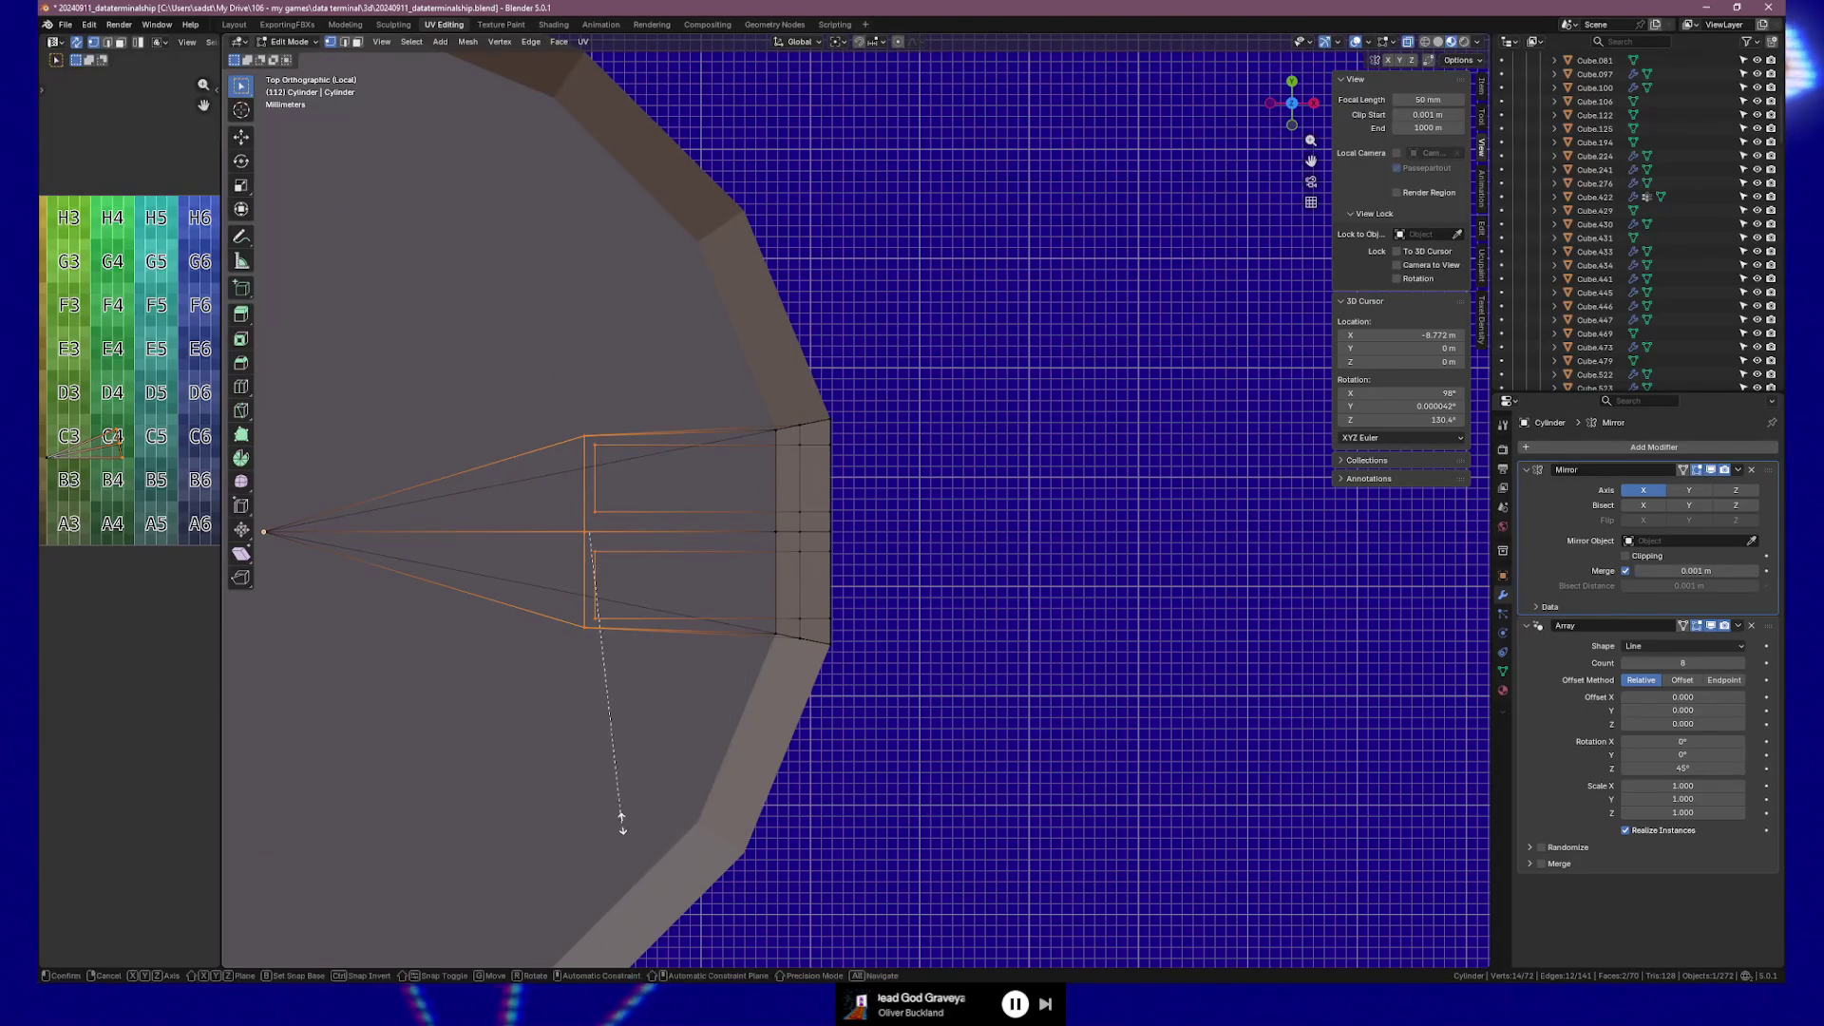
key(y)
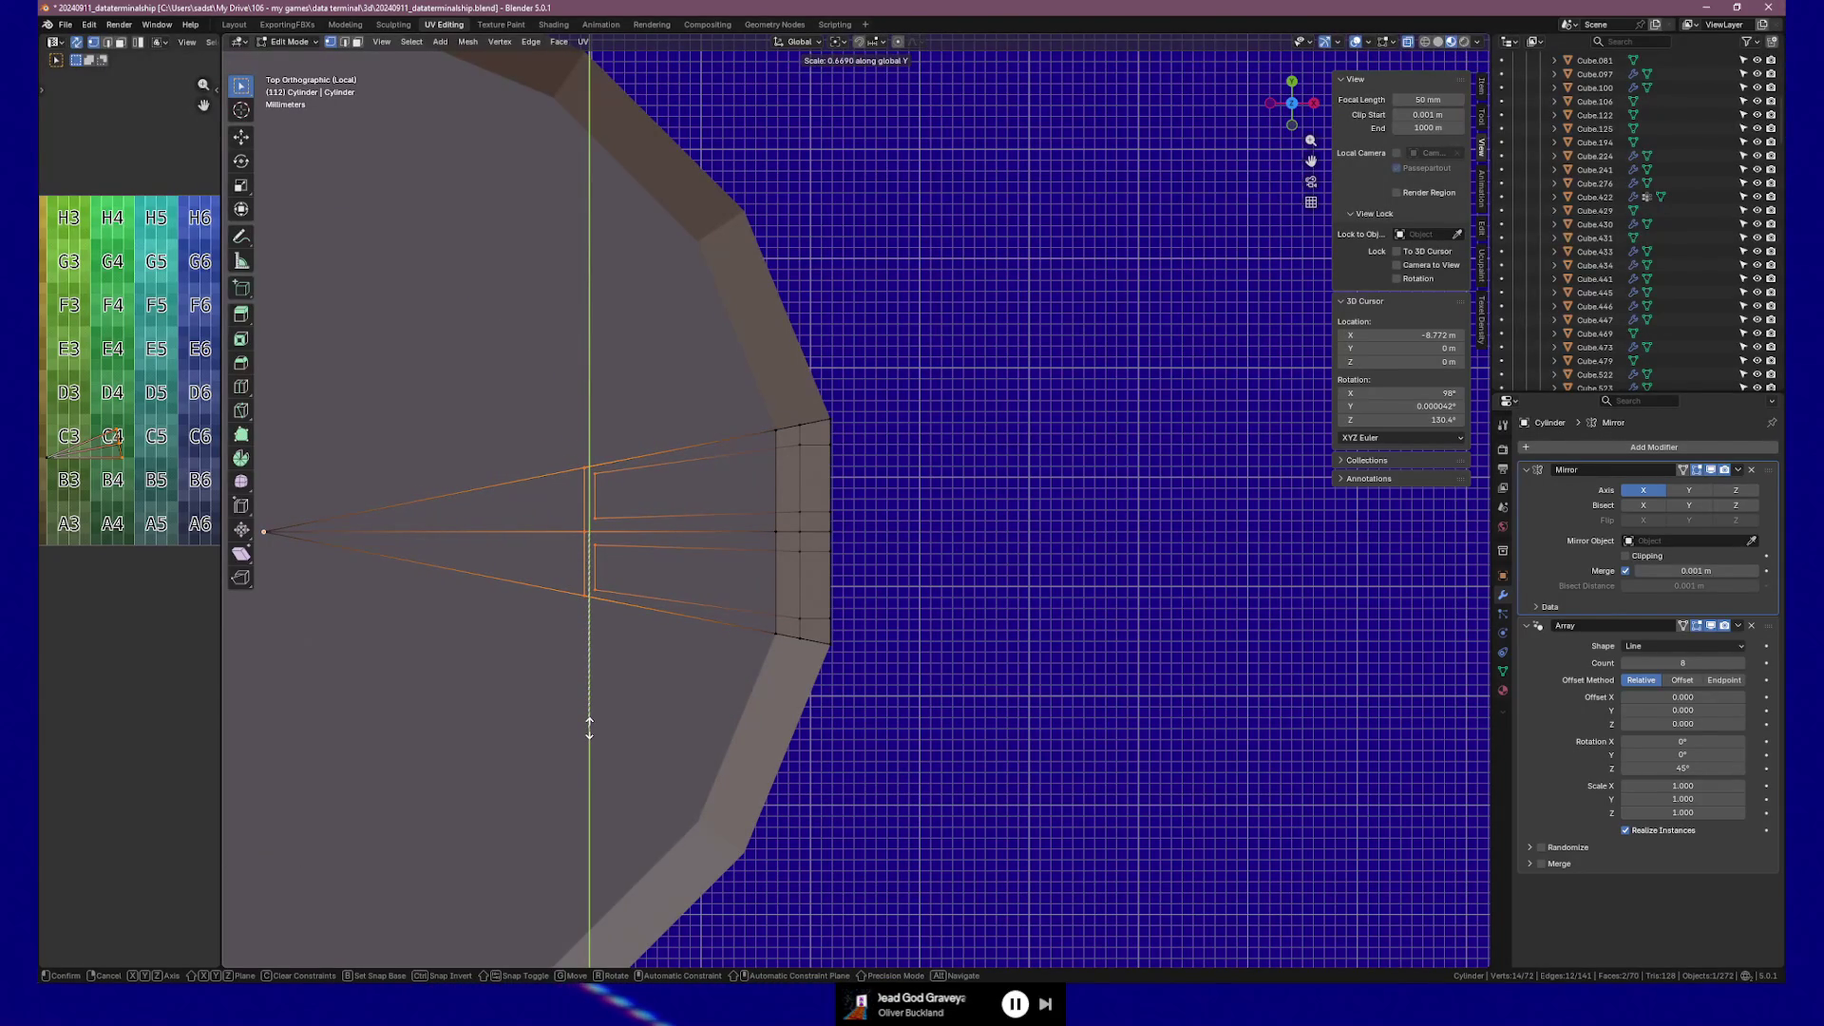
click(589, 728)
mouse_move(589, 729)
middle_down()
mouse_move(665, 628)
mouse_move(806, 639)
mouse_move(549, 630)
middle_up()
key(Tab)
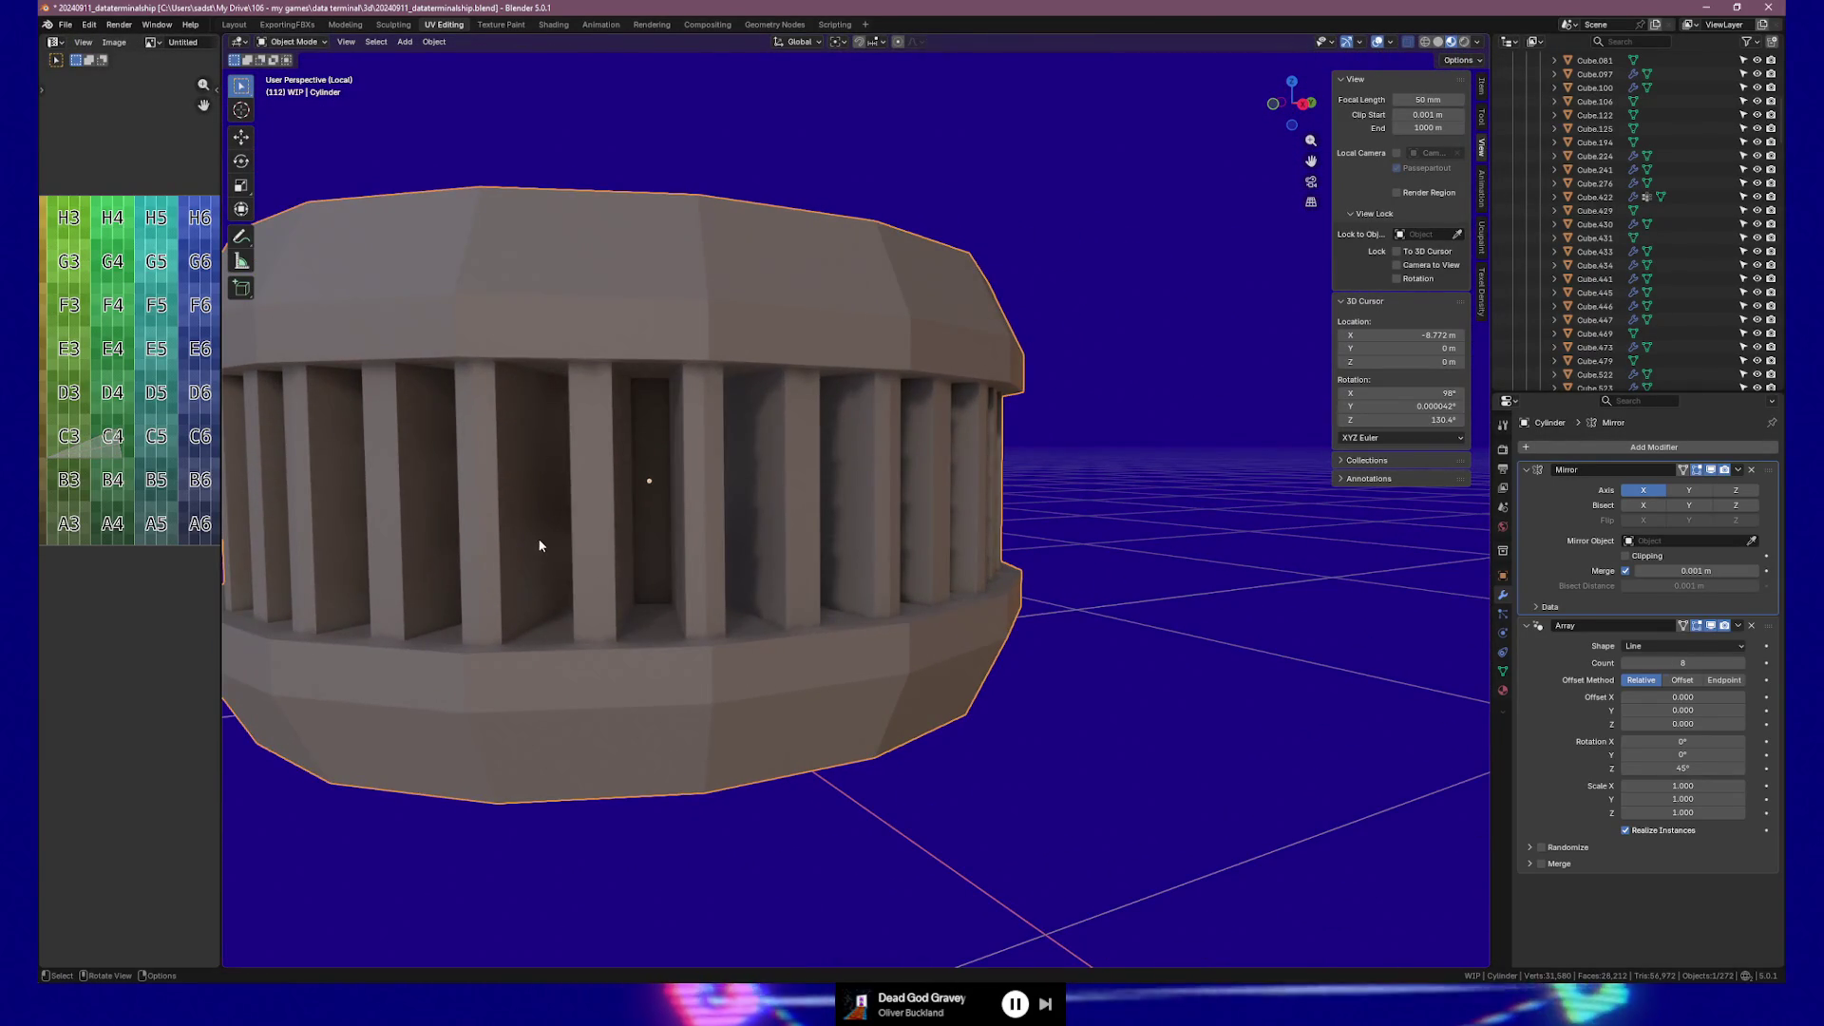
Apply Shade Auto Smooth to the cylinder, adding a 30° Smooth by Angle modifier, then re-enter Edit Mode.
mouse_move(543, 522)
middle_down()
mouse_move(524, 516)
mouse_move(556, 554)
mouse_move(531, 552)
middle_up()
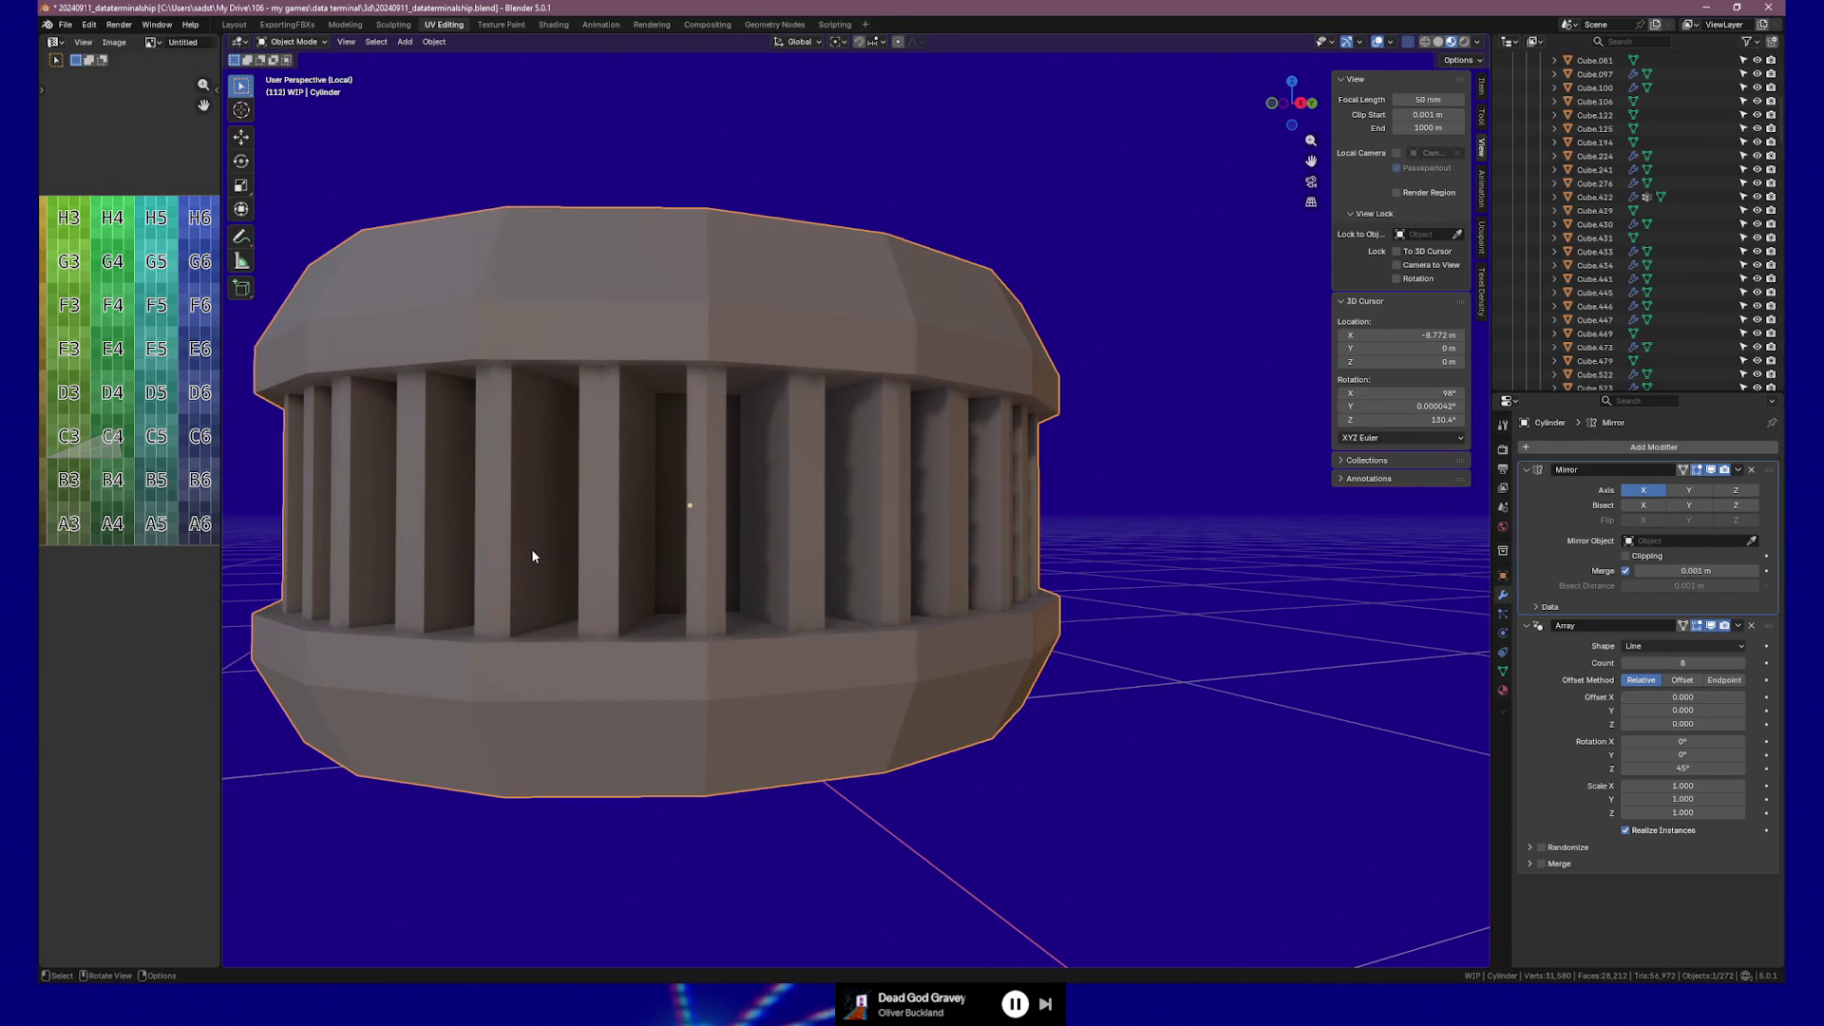
scroll(522, 546, down, 5)
mouse_move(542, 530)
middle_down()
mouse_move(682, 498)
mouse_move(570, 532)
mouse_move(642, 527)
middle_up()
right_click(896, 413)
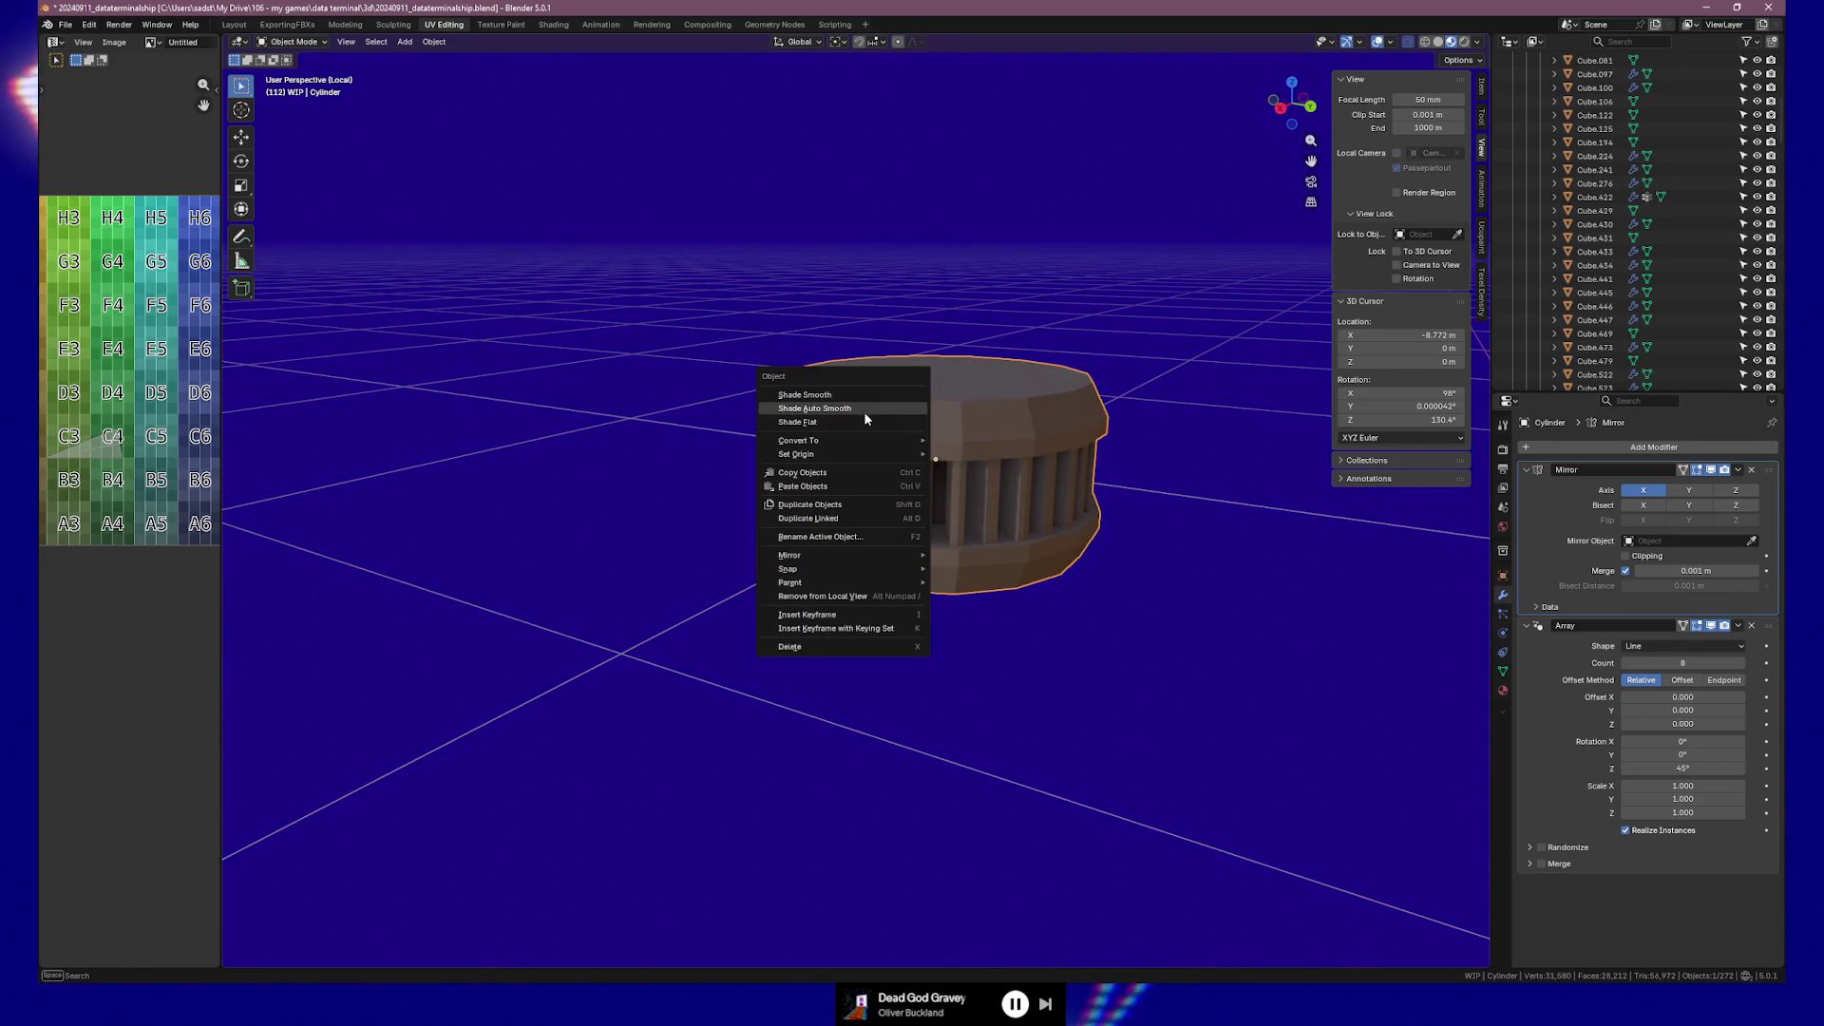
click(868, 410)
mouse_move(932, 557)
middle_down()
mouse_move(1055, 538)
mouse_move(1010, 522)
mouse_move(965, 447)
mouse_move(984, 582)
mouse_move(1000, 490)
middle_up()
scroll(998, 485, up, 6)
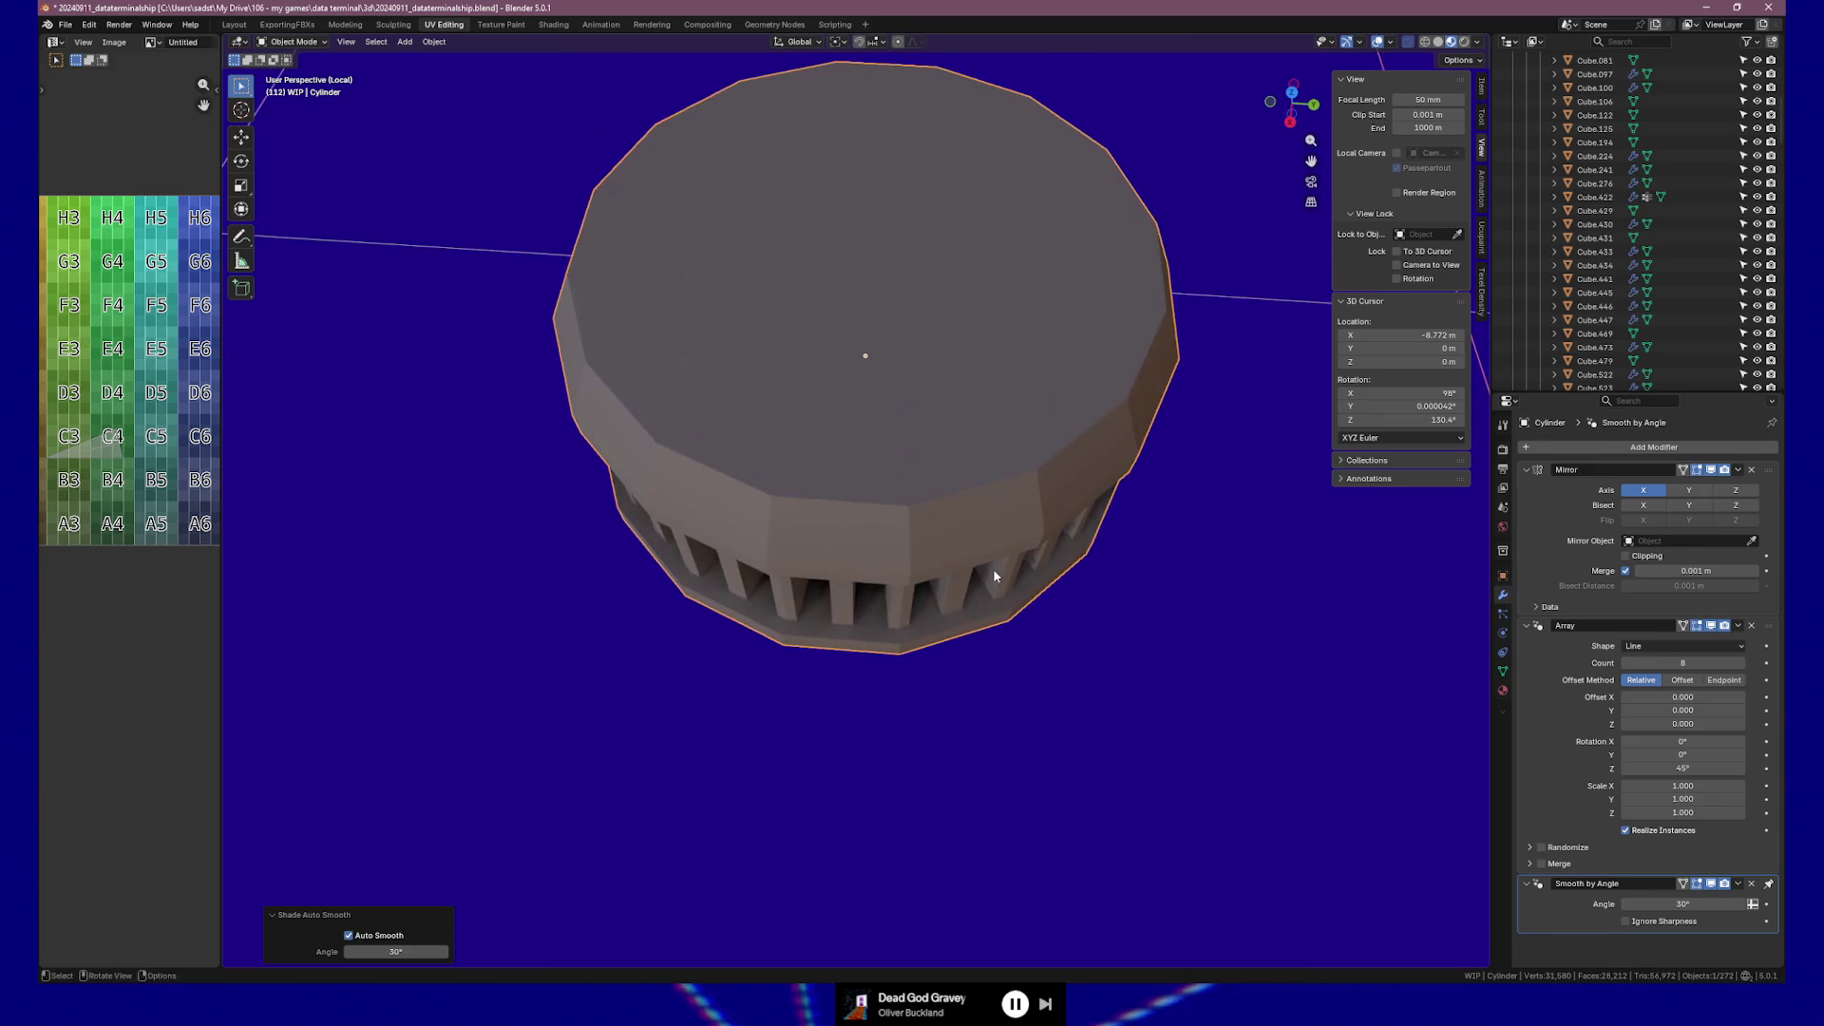
middle_drag(994, 576, 1005, 602)
scroll(982, 560, down, 3)
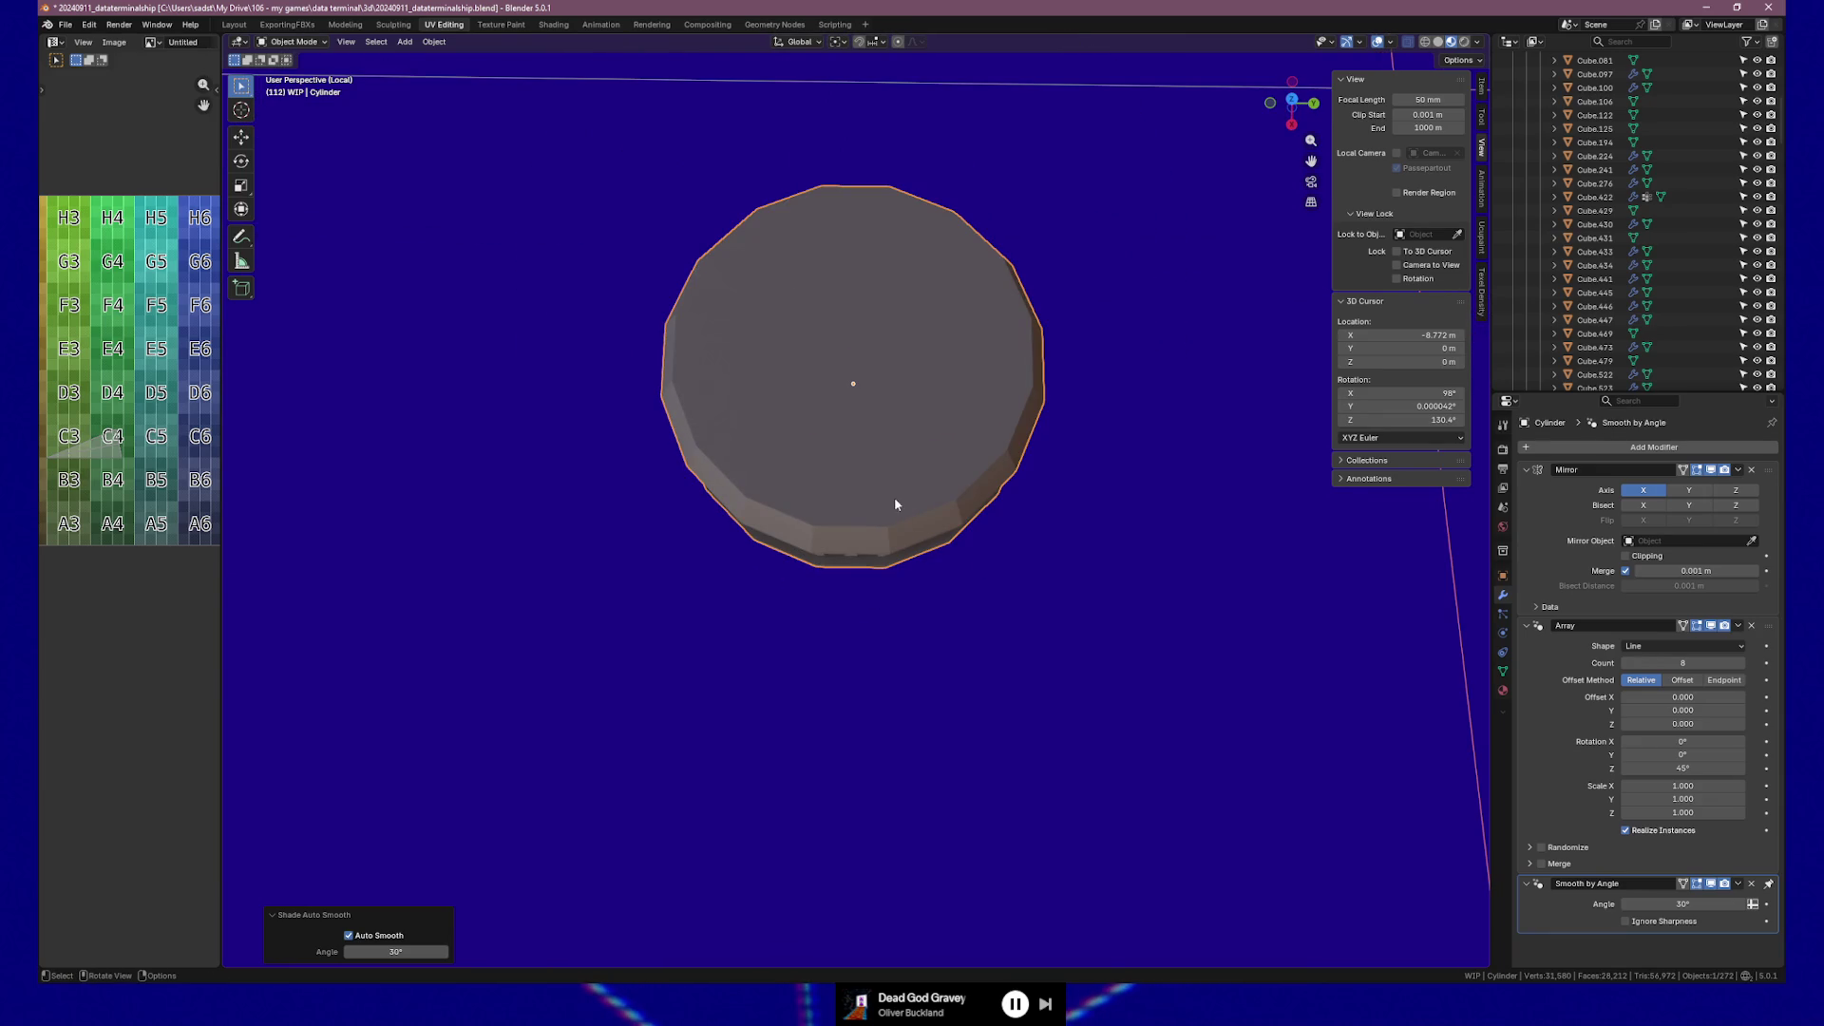
key(Tab)
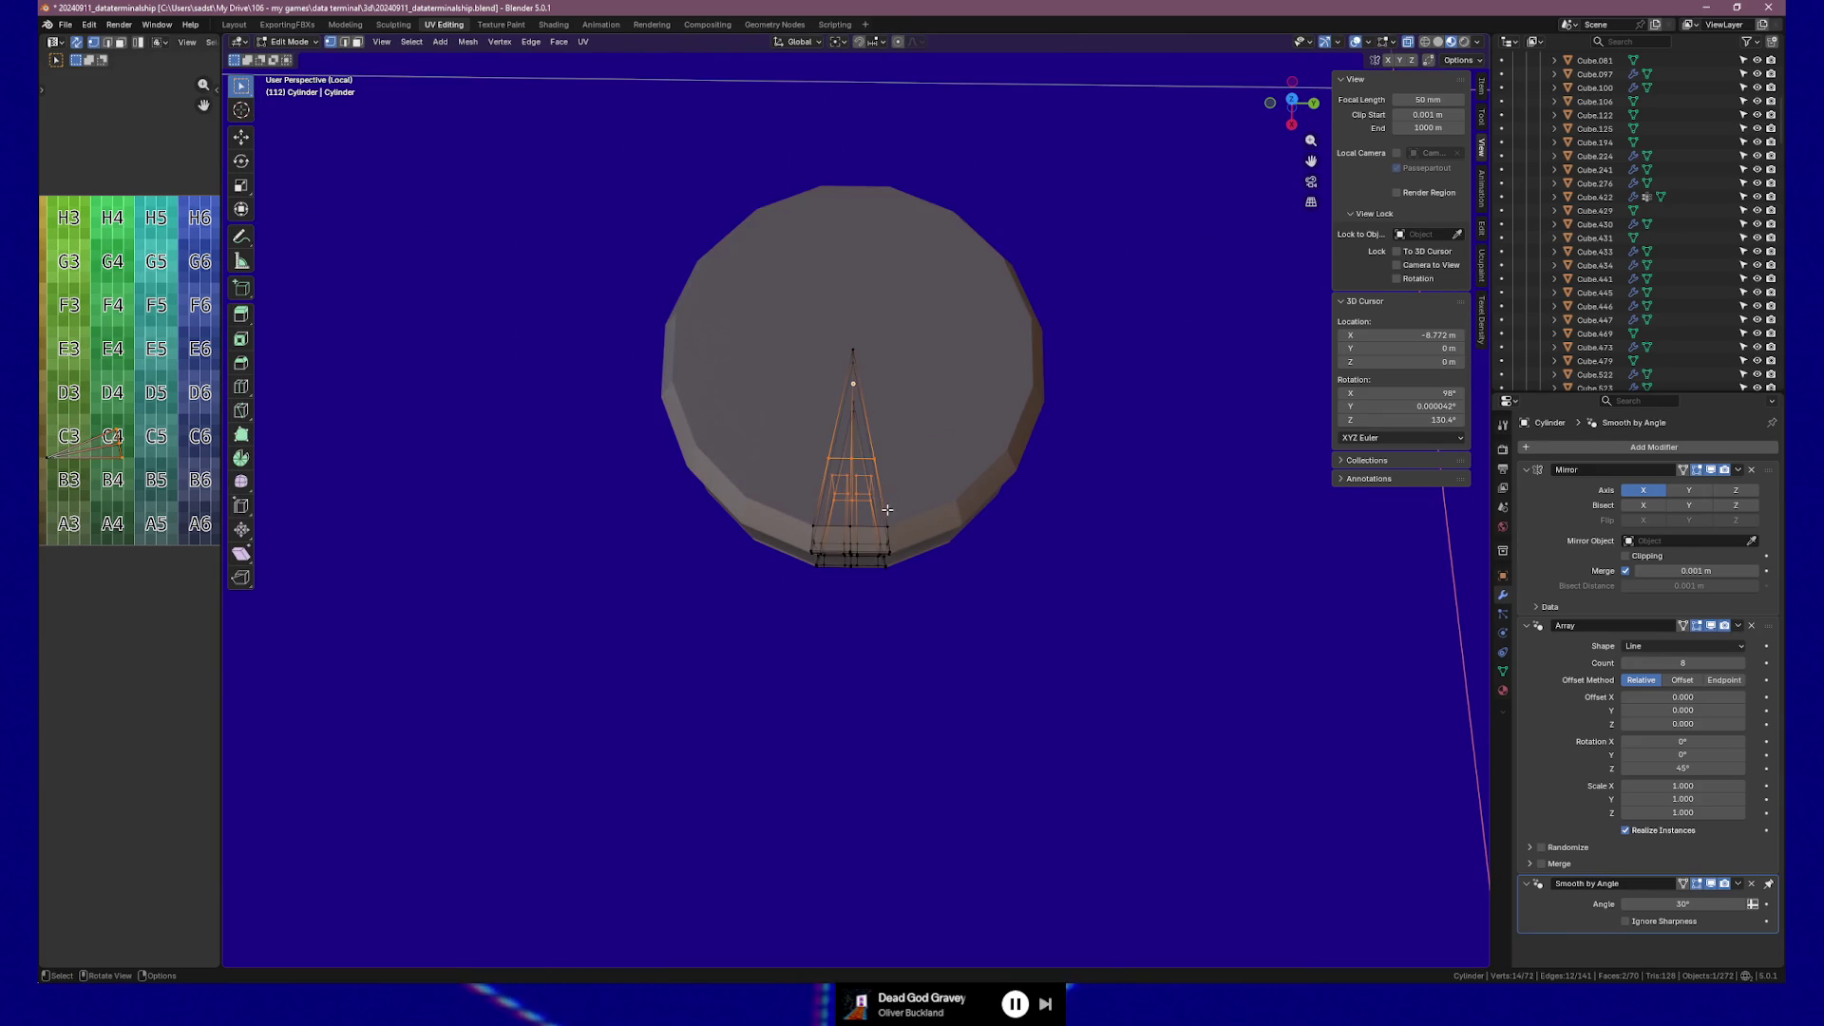
In front orthographic view, box-select the wedge's outer panel vertices, then return to top view.
scroll(887, 511, up, 3)
mouse_move(888, 510)
middle_down()
mouse_move(846, 460)
mouse_move(988, 333)
mouse_move(928, 367)
mouse_move(736, 342)
mouse_move(830, 497)
mouse_move(789, 565)
middle_up()
drag(802, 572, 802, 575)
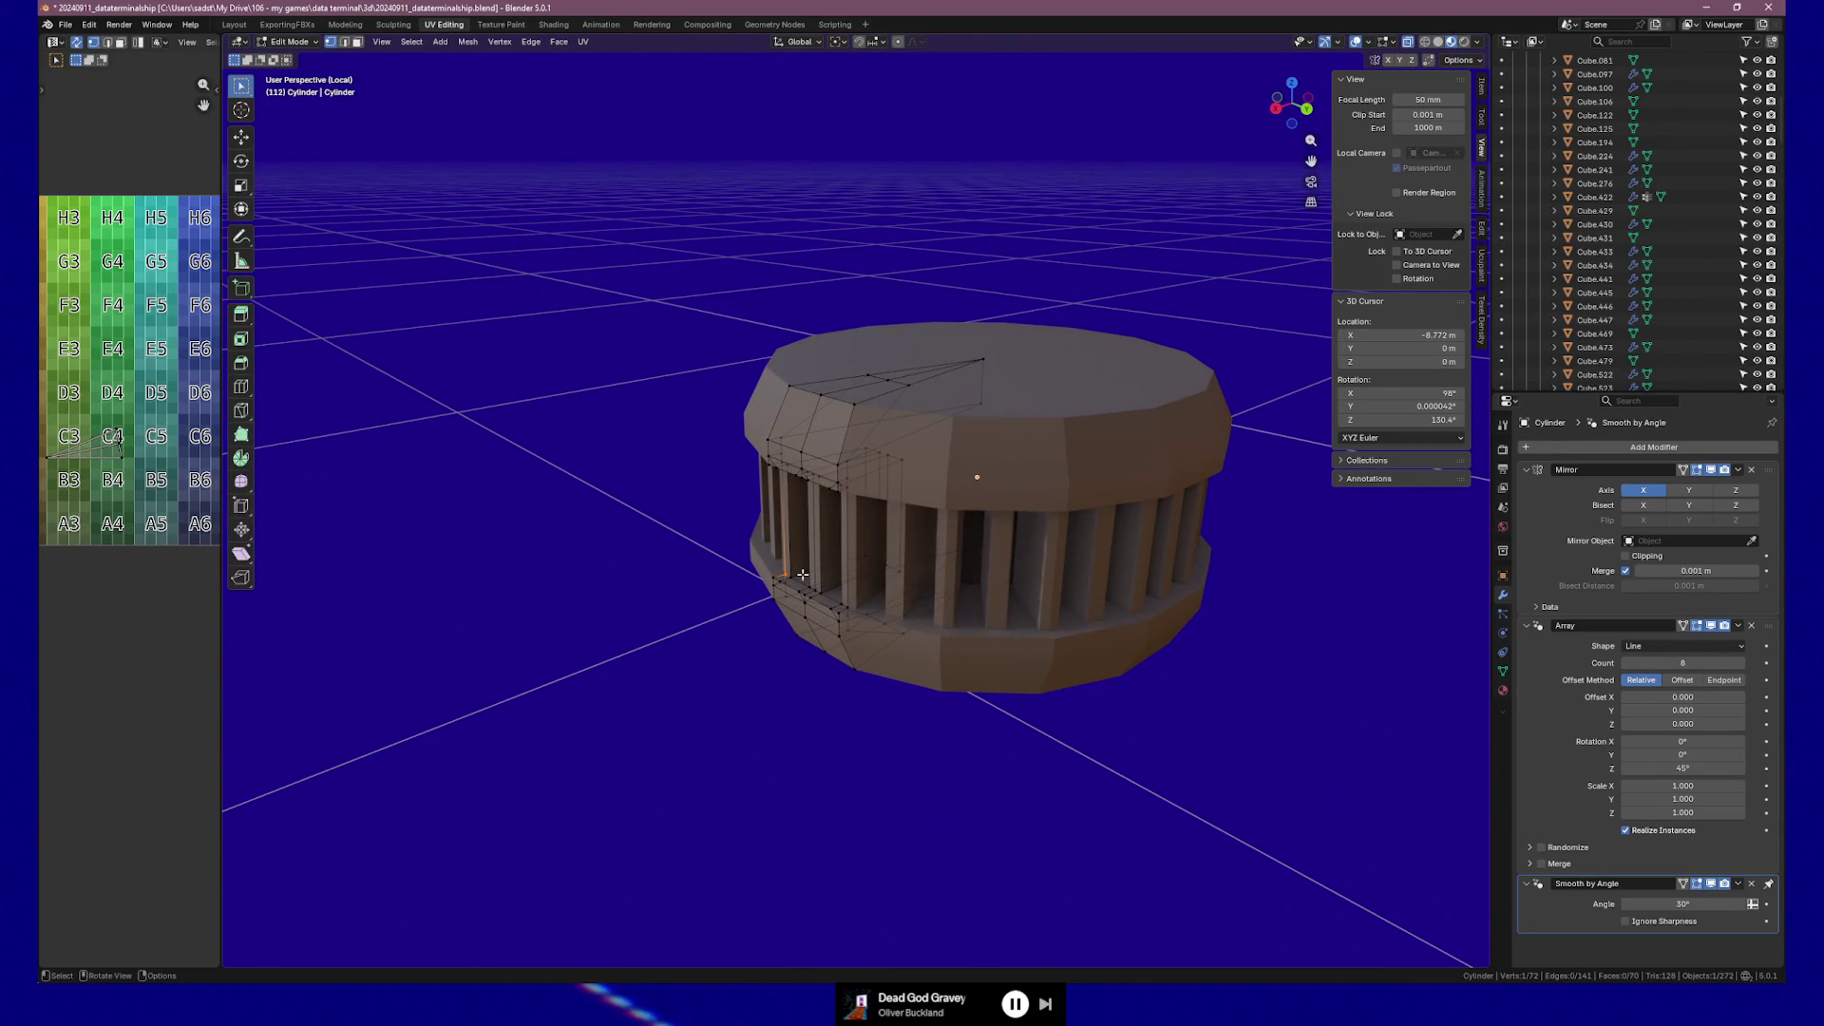
key(KP_3)
key(KP_1)
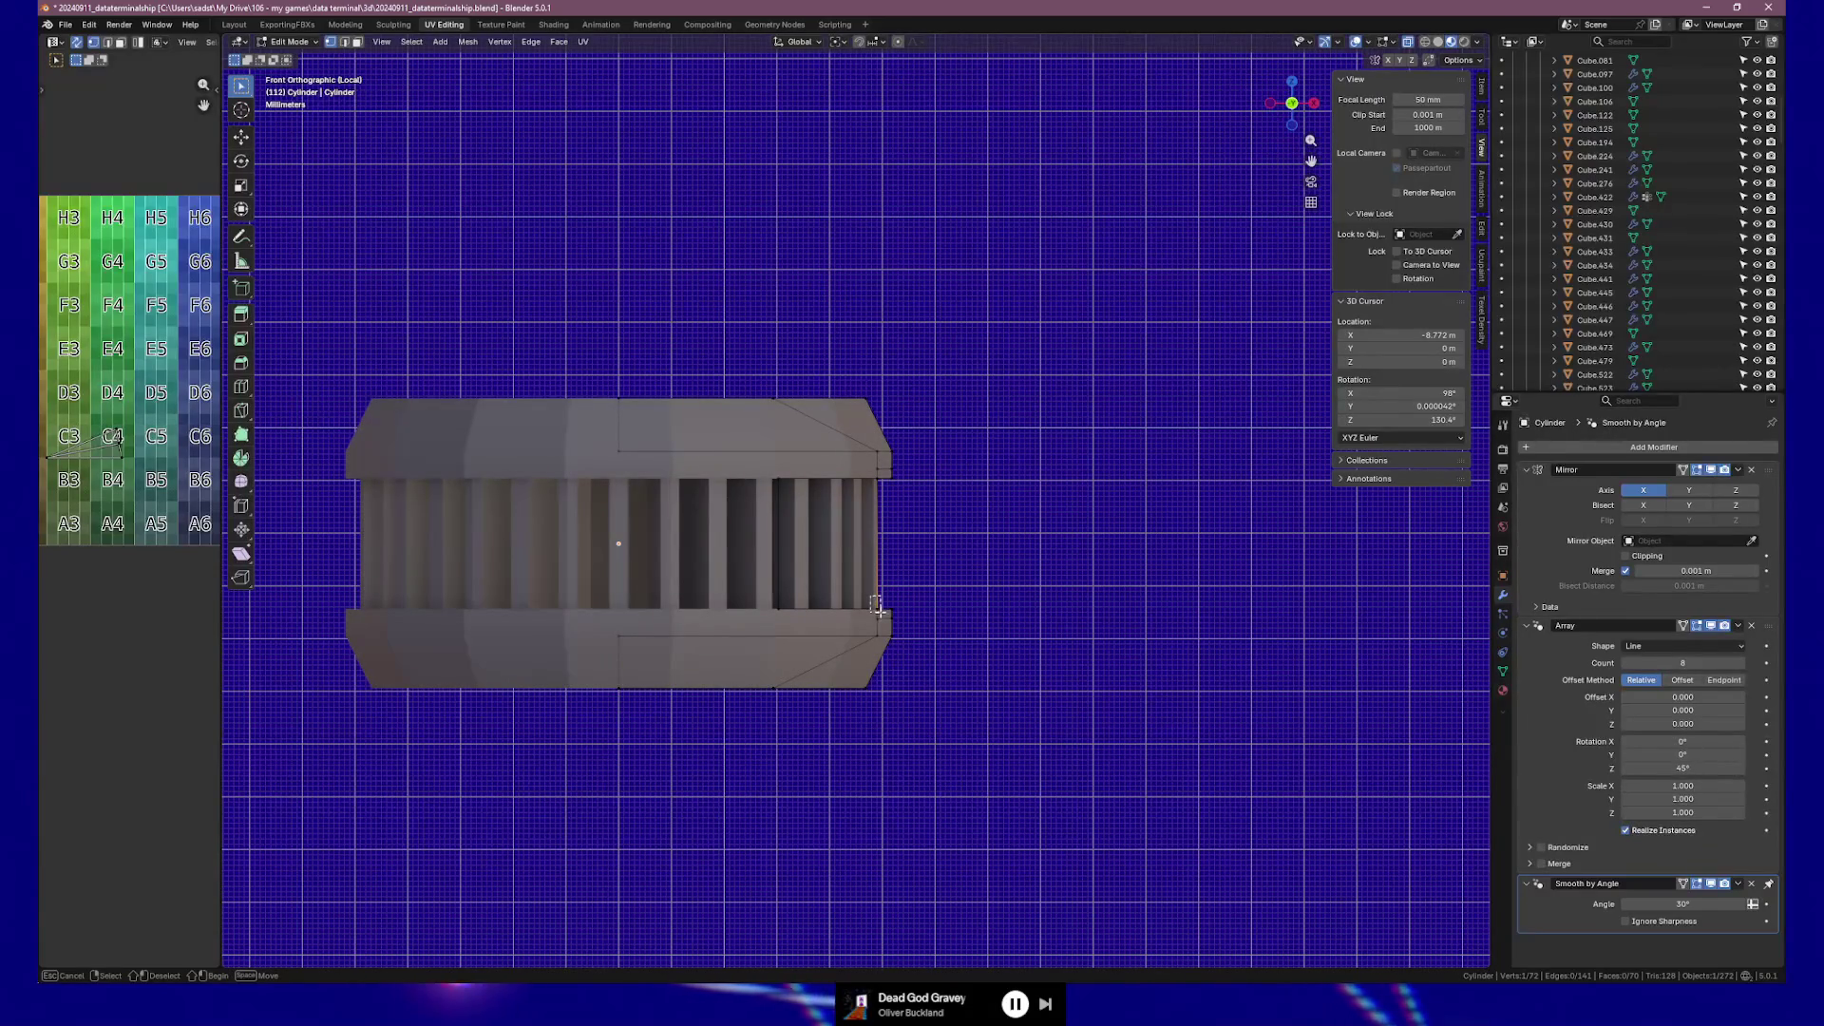
drag(880, 616, 876, 481)
mouse_move(876, 482)
middle_down()
mouse_move(928, 513)
mouse_move(858, 483)
mouse_move(834, 506)
middle_up()
key(KP_7)
scroll(924, 580, up, 4)
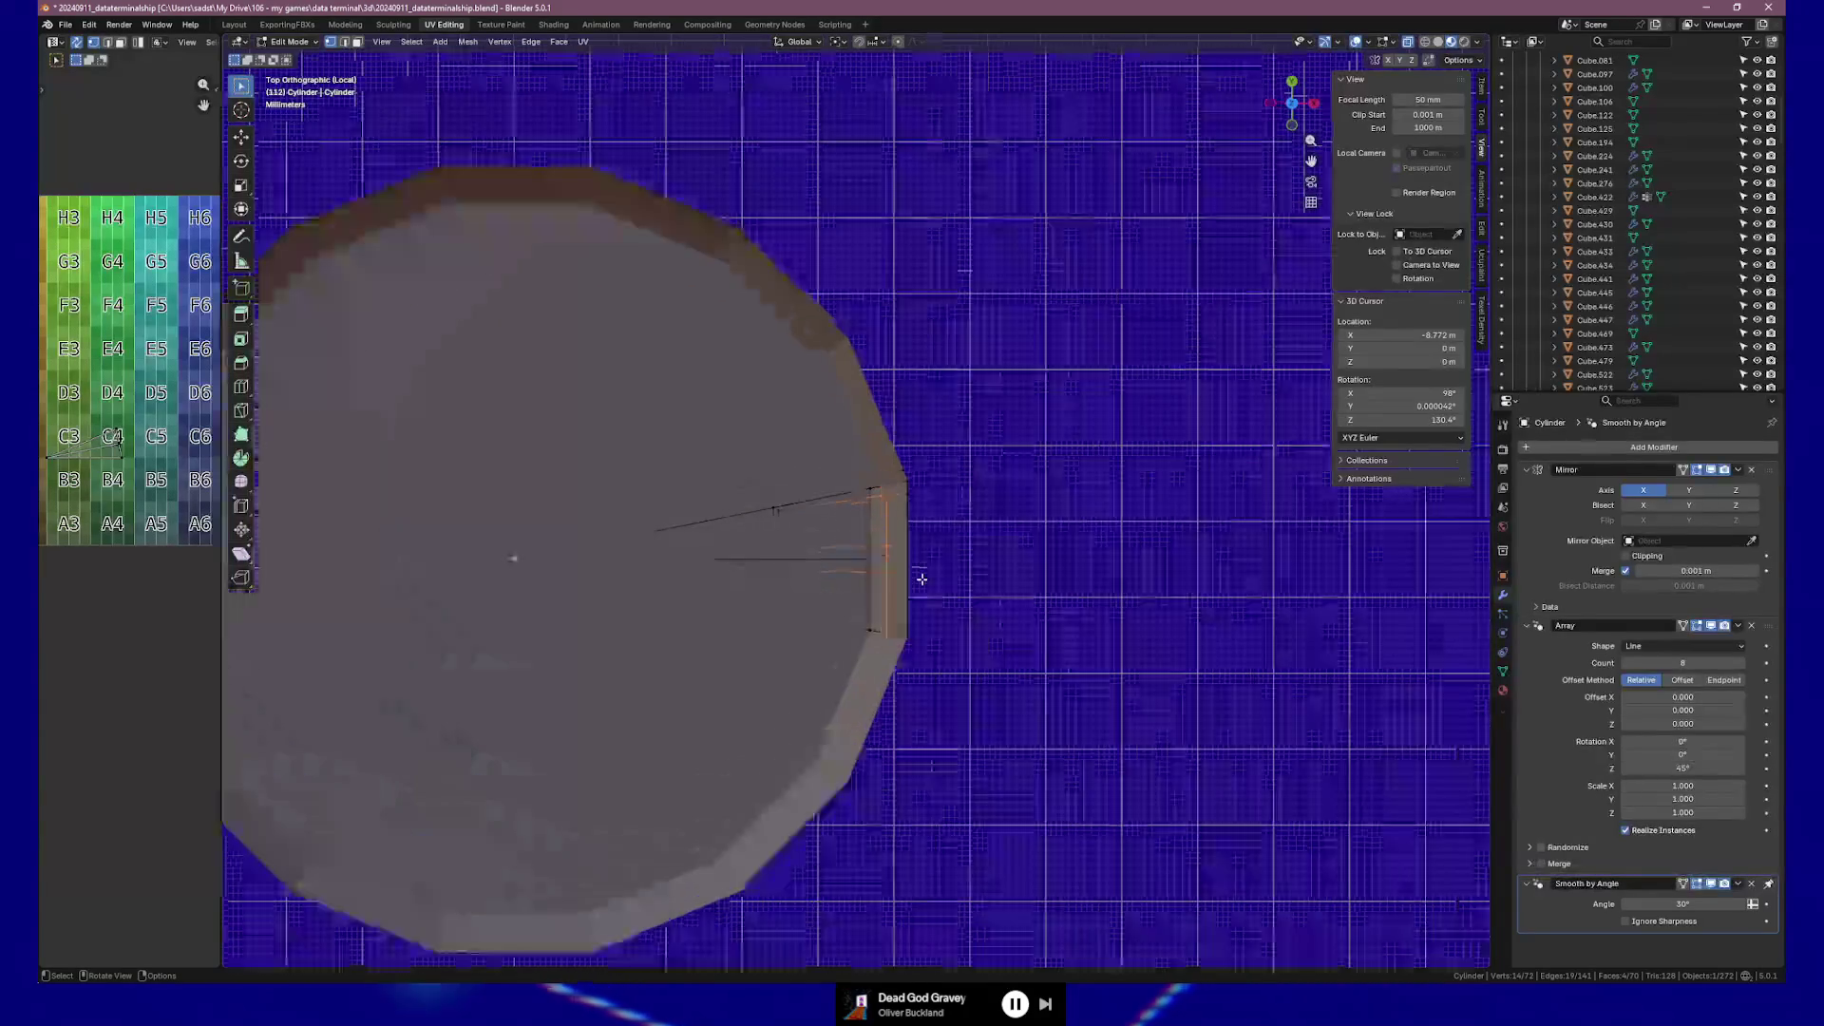
mouse_move(924, 580)
middle_down()
mouse_move(928, 545)
mouse_move(1027, 432)
mouse_move(847, 470)
mouse_move(797, 365)
mouse_move(774, 404)
middle_up()
key(KP_7)
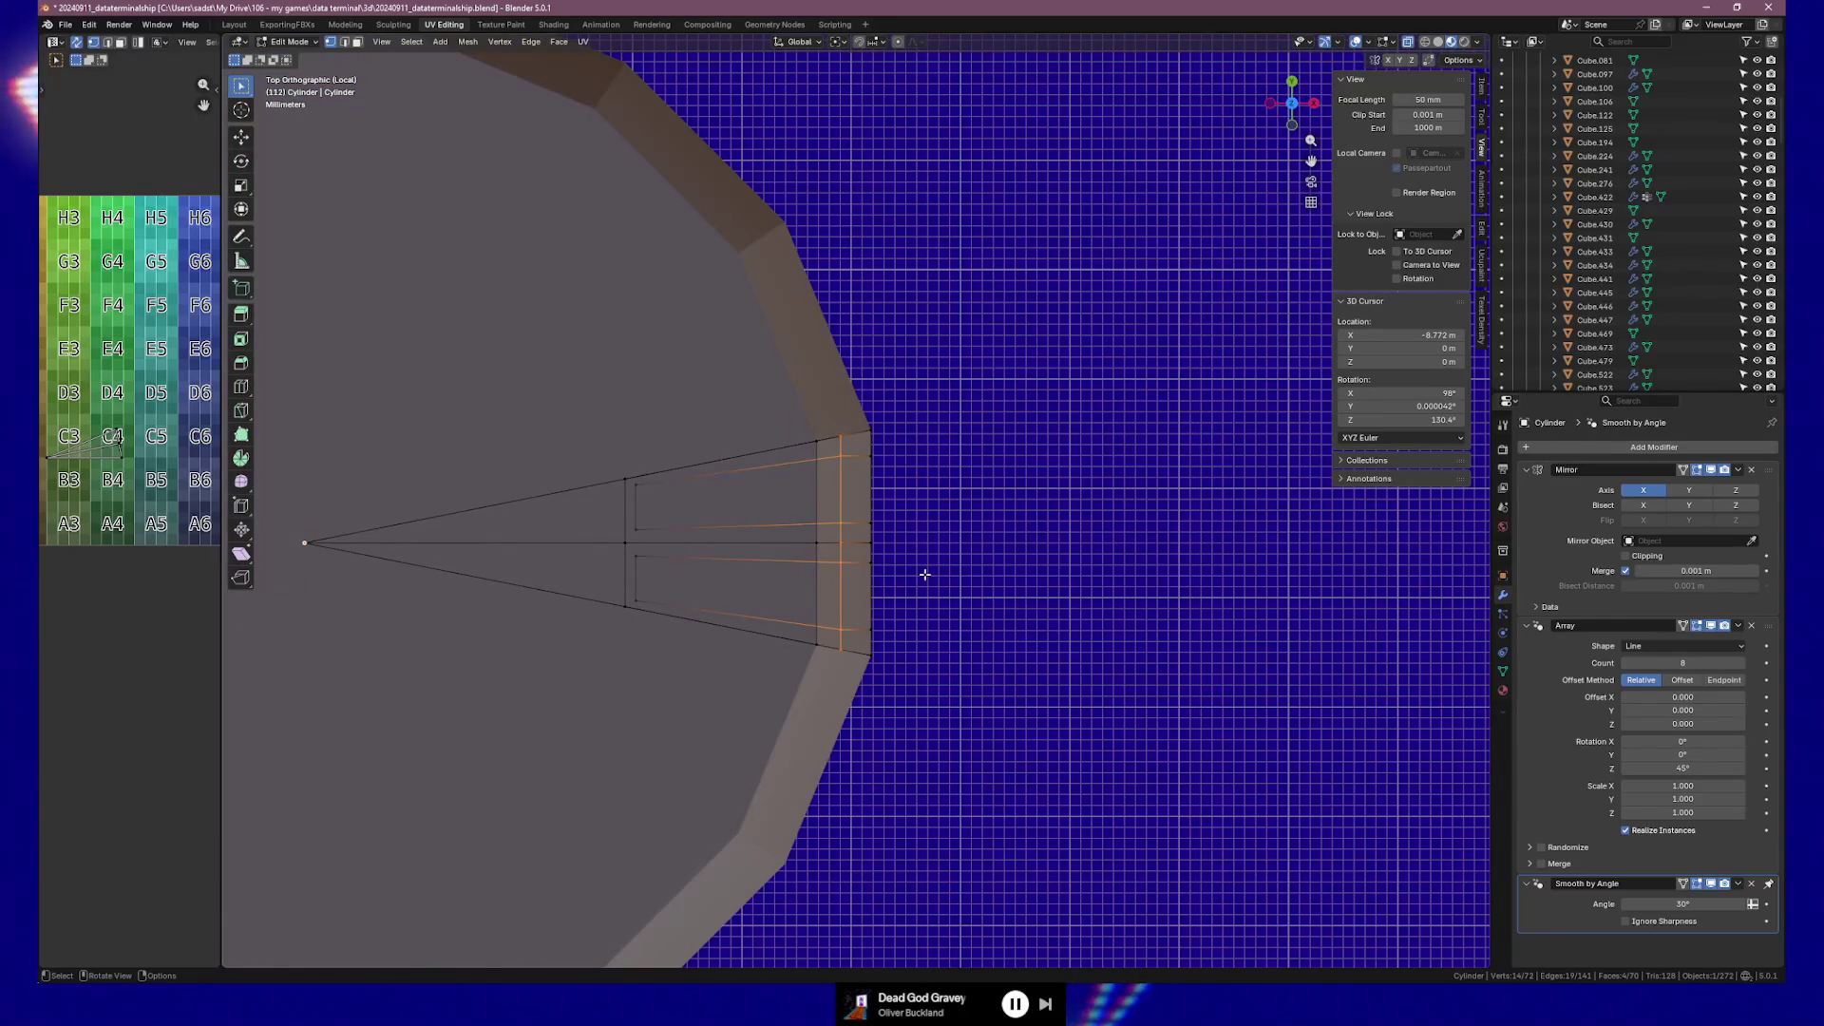
Shift the selected panel vertices slightly along X, narrow them a little along Y, and exit to Object Mode.
key(g)
key(x)
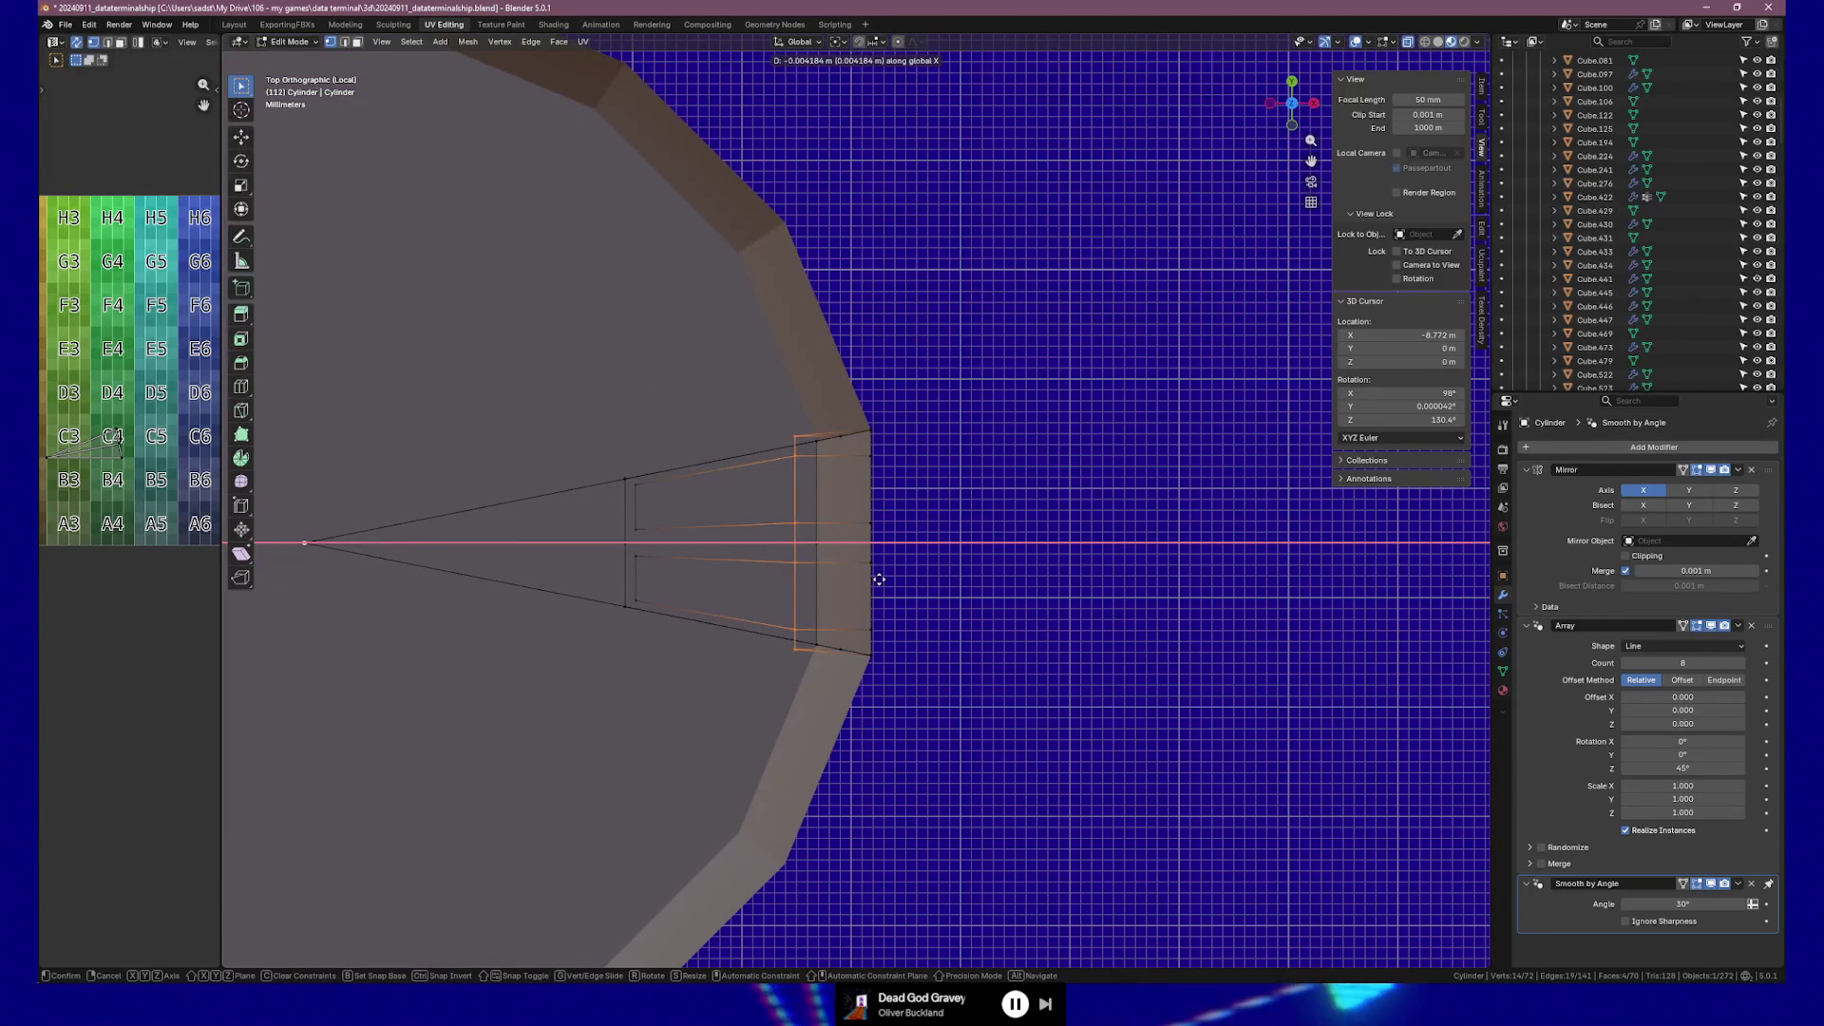
click(878, 579)
key(s)
key(y)
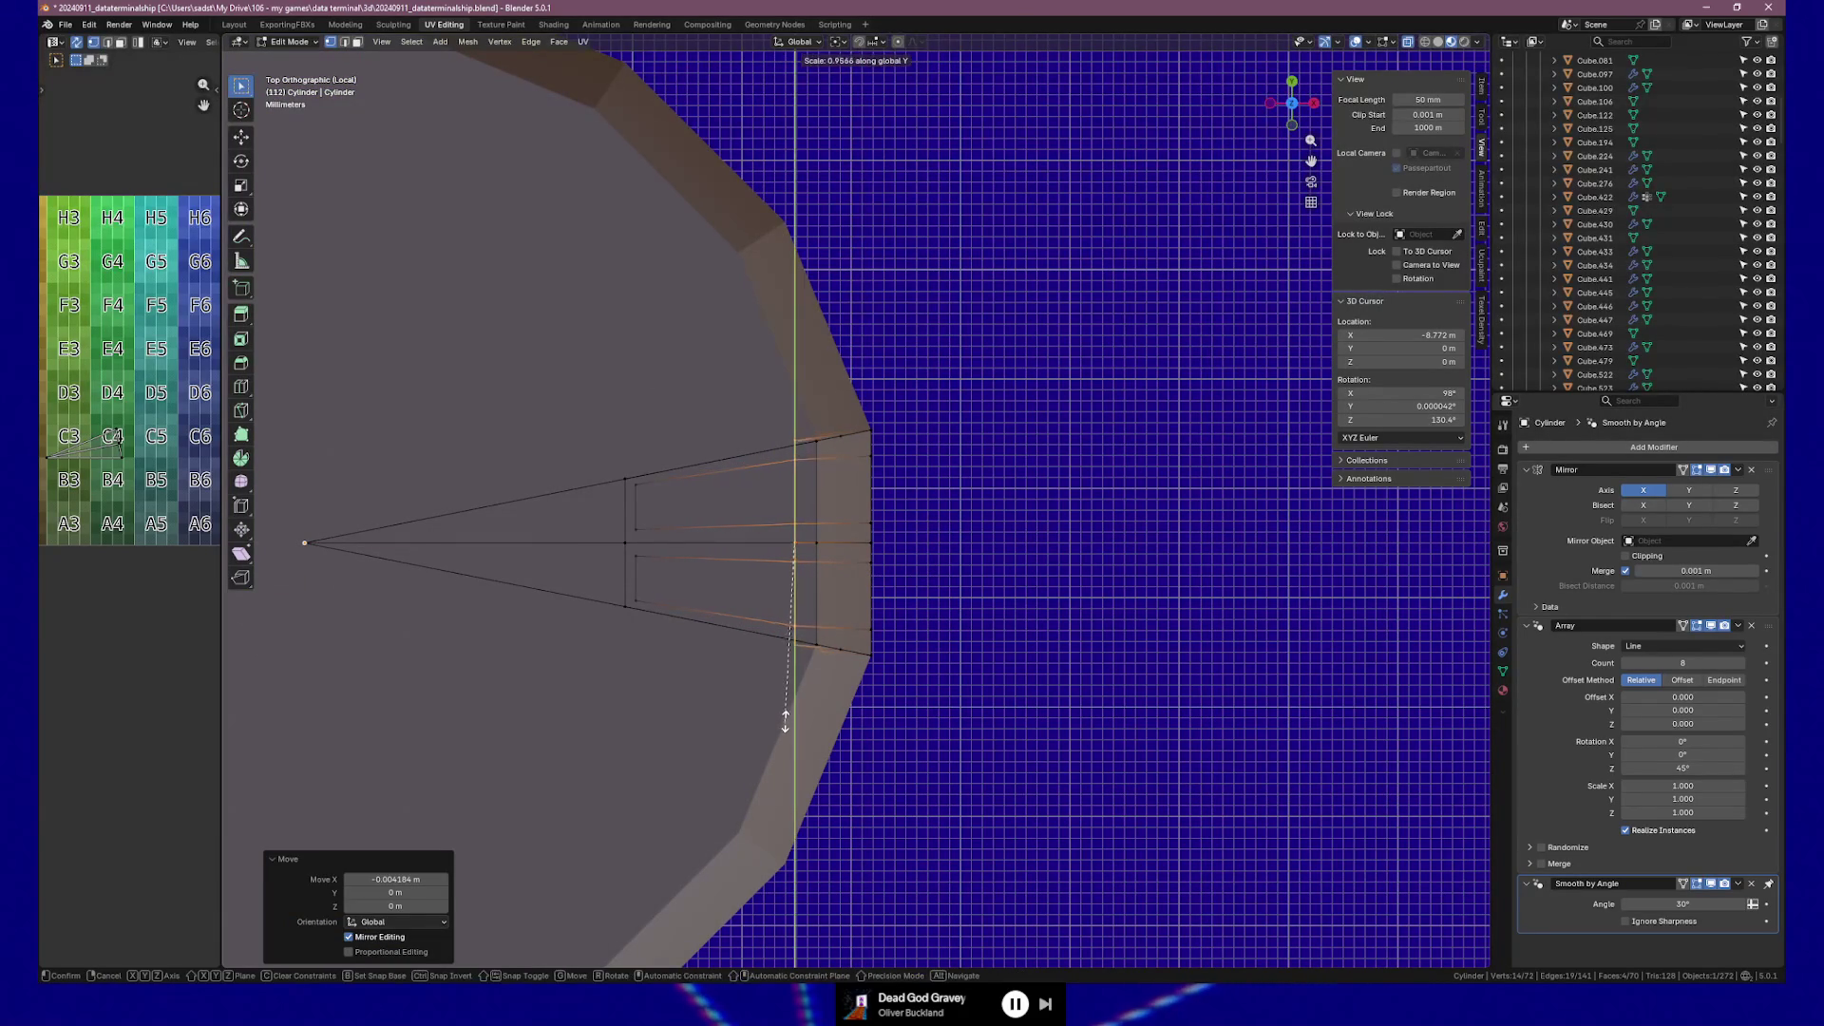
click(785, 715)
key(Tab)
mouse_move(982, 696)
middle_down()
mouse_move(888, 563)
mouse_move(790, 510)
middle_up()
scroll(772, 511, up, 4)
scroll(787, 524, down, 4)
scroll(1204, 546, up, 4)
mouse_move(1204, 545)
middle_down()
mouse_move(1096, 541)
mouse_move(1178, 550)
mouse_move(1109, 556)
mouse_move(1101, 579)
mouse_move(1129, 583)
middle_up()
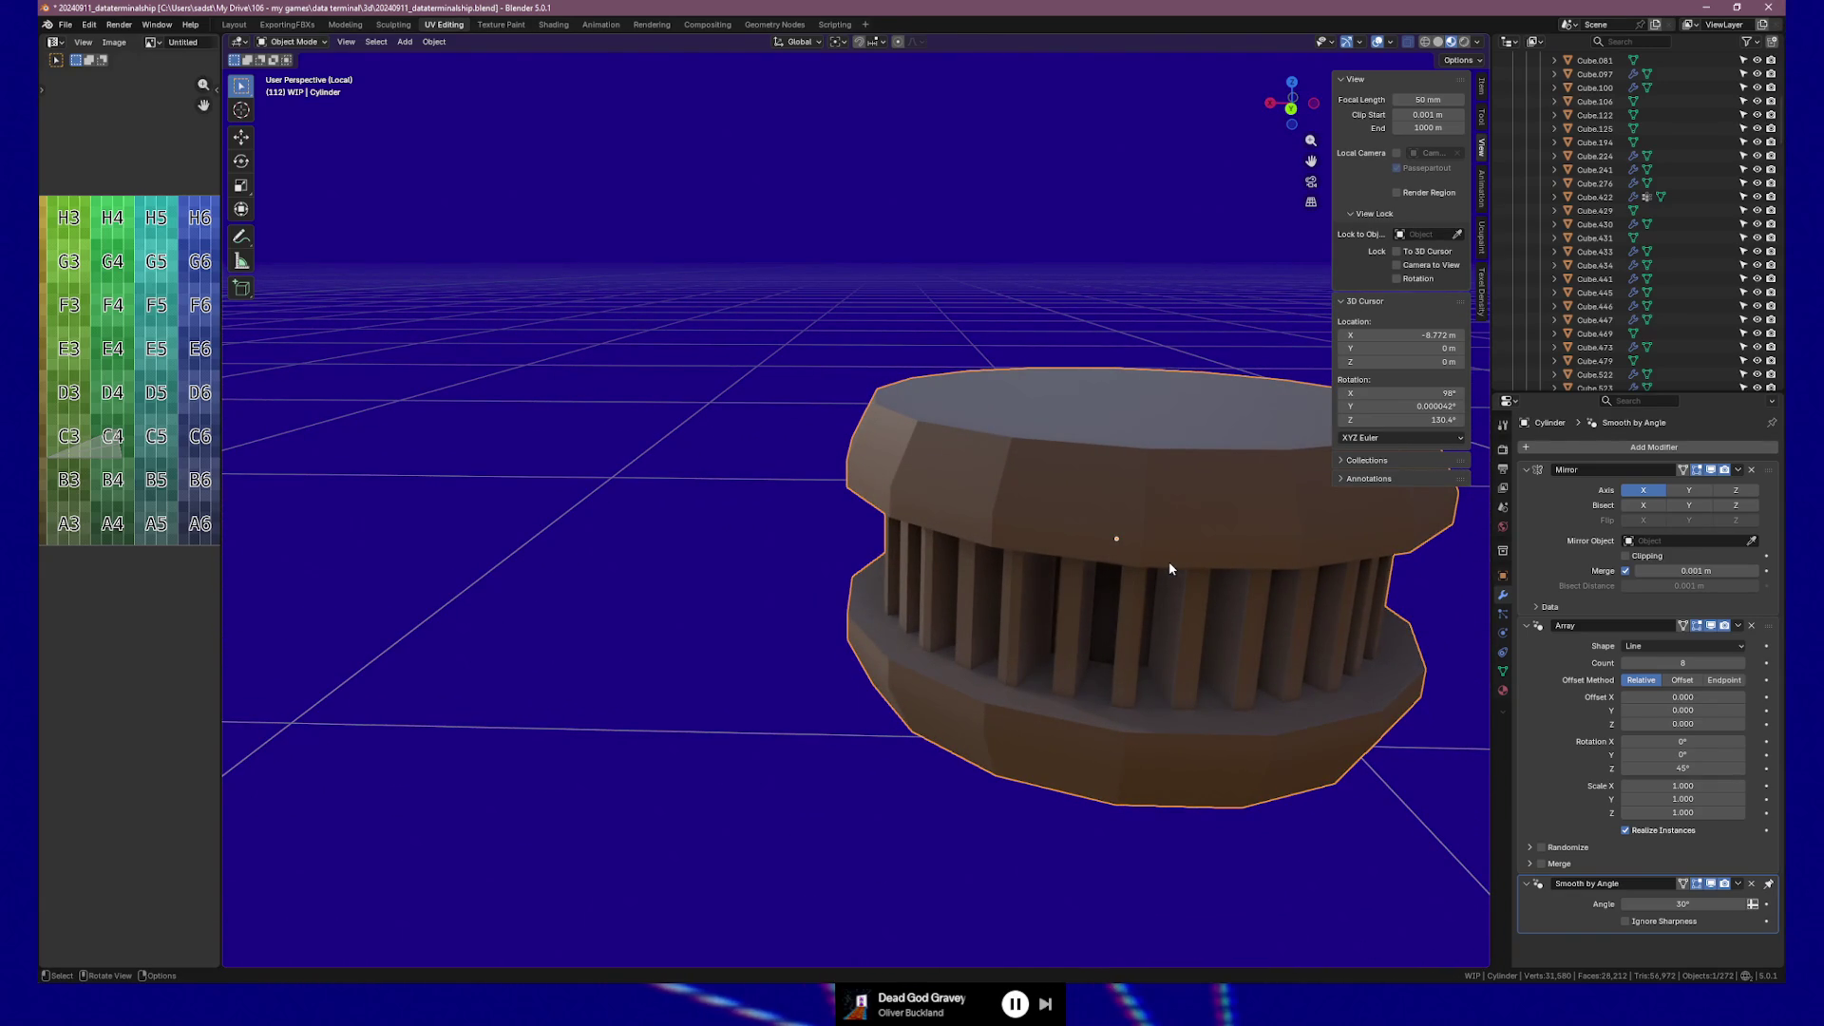
Back in Edit Mode, turn off the Array modifier's Edit Mode display to show one wedge.
mouse_move(937, 572)
middle_down()
mouse_move(1006, 597)
mouse_move(978, 419)
mouse_move(919, 461)
middle_up()
key(Tab)
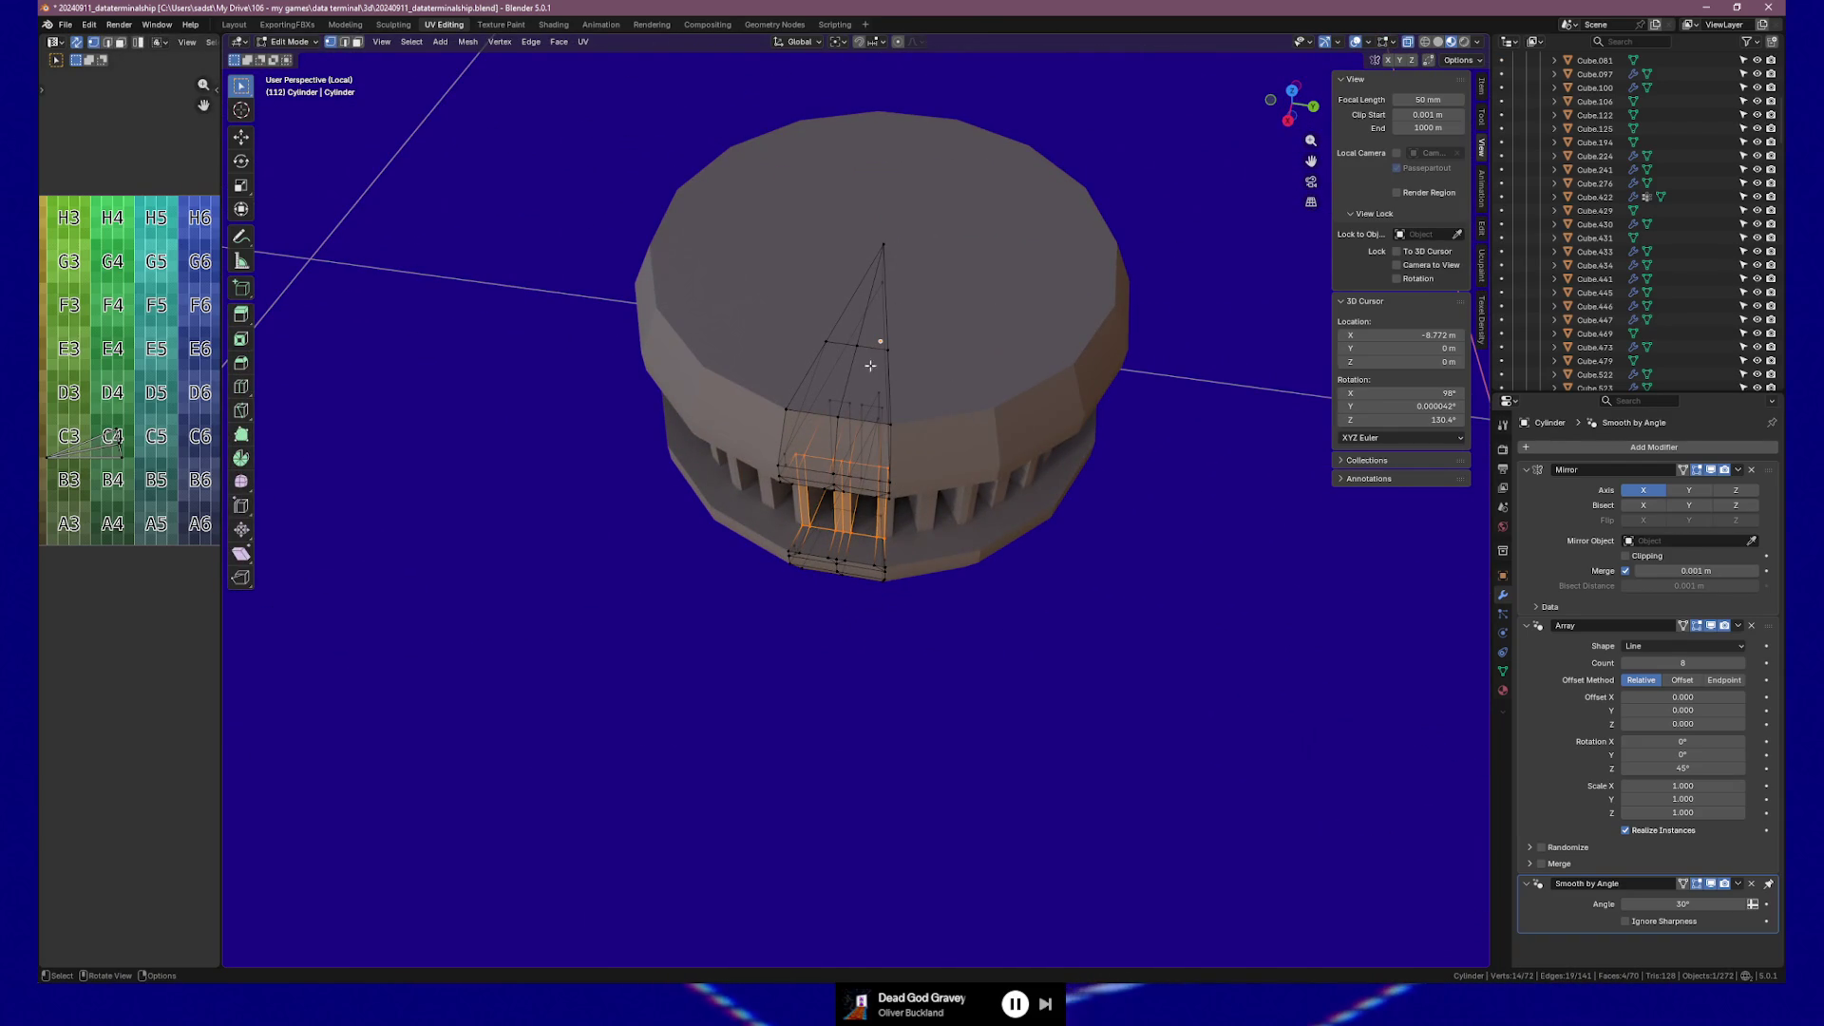
middle_drag(924, 452, 960, 458)
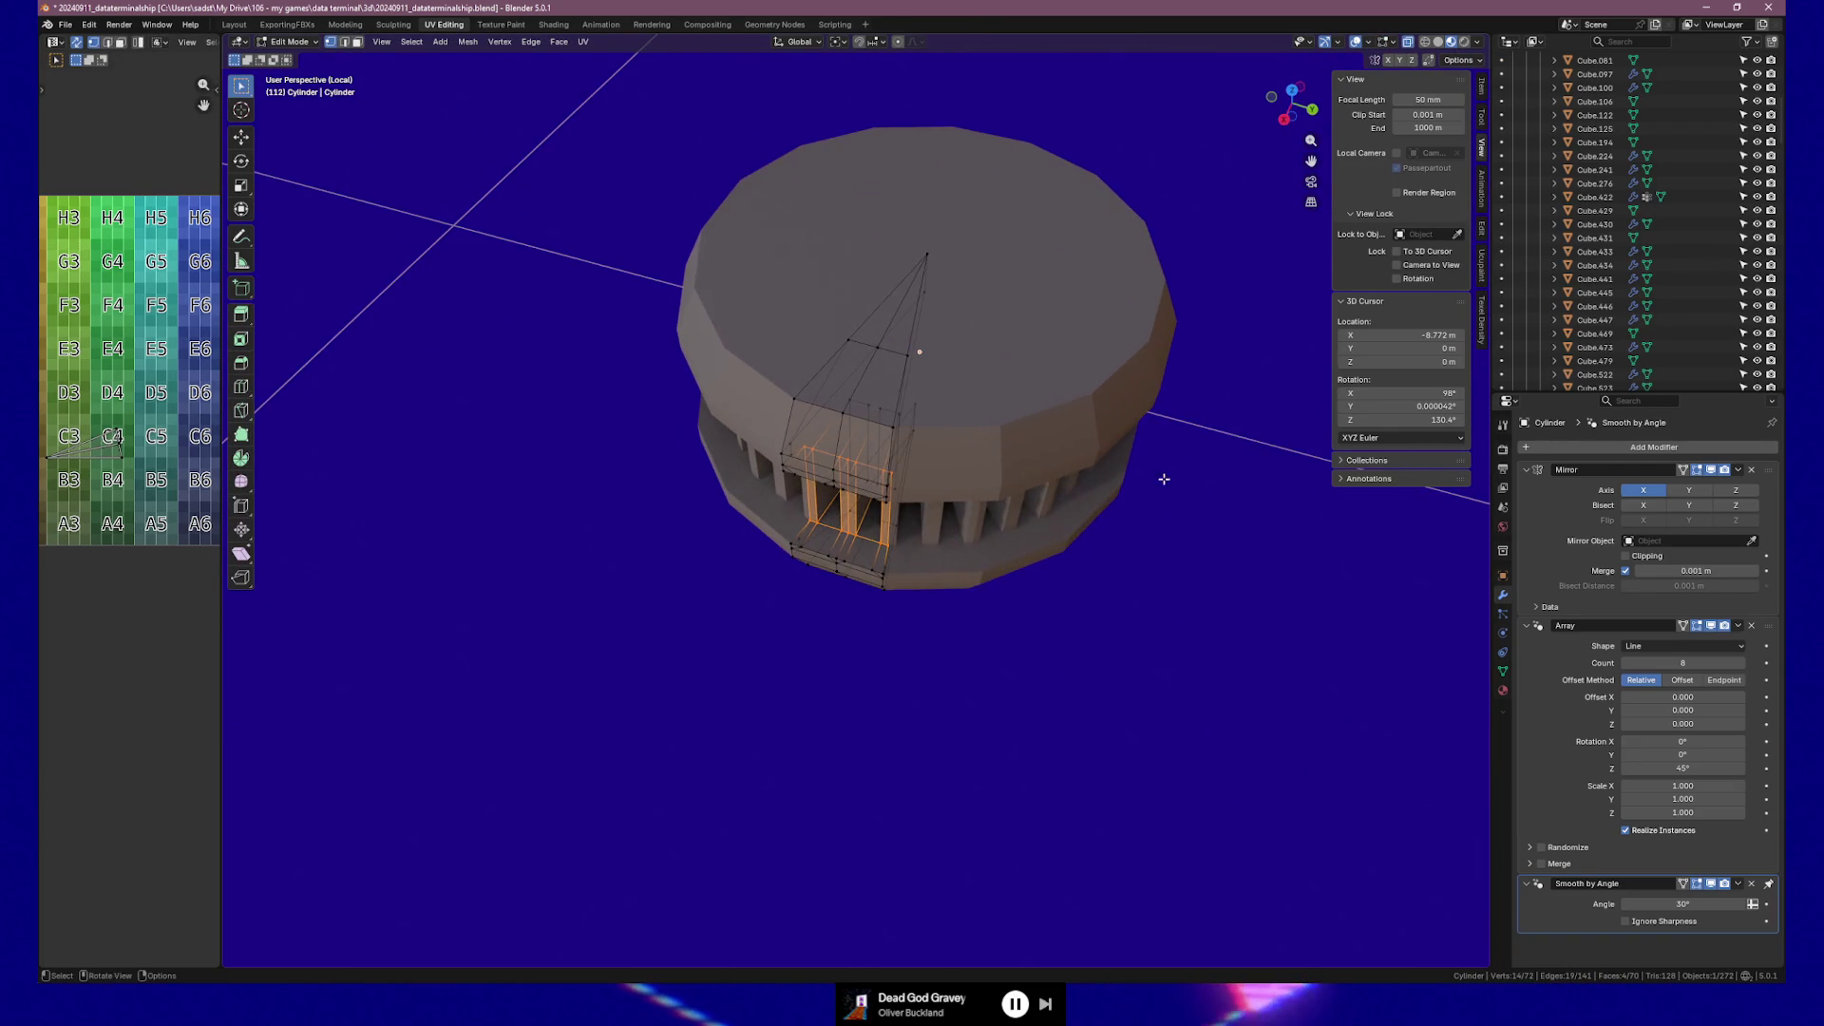
click(1718, 626)
Toggle the Mirror modifier from Axis X to Y, compare results, then switch back to X.
mouse_move(950, 566)
middle_down()
mouse_move(988, 554)
mouse_move(946, 528)
mouse_move(969, 503)
middle_up()
click(1638, 493)
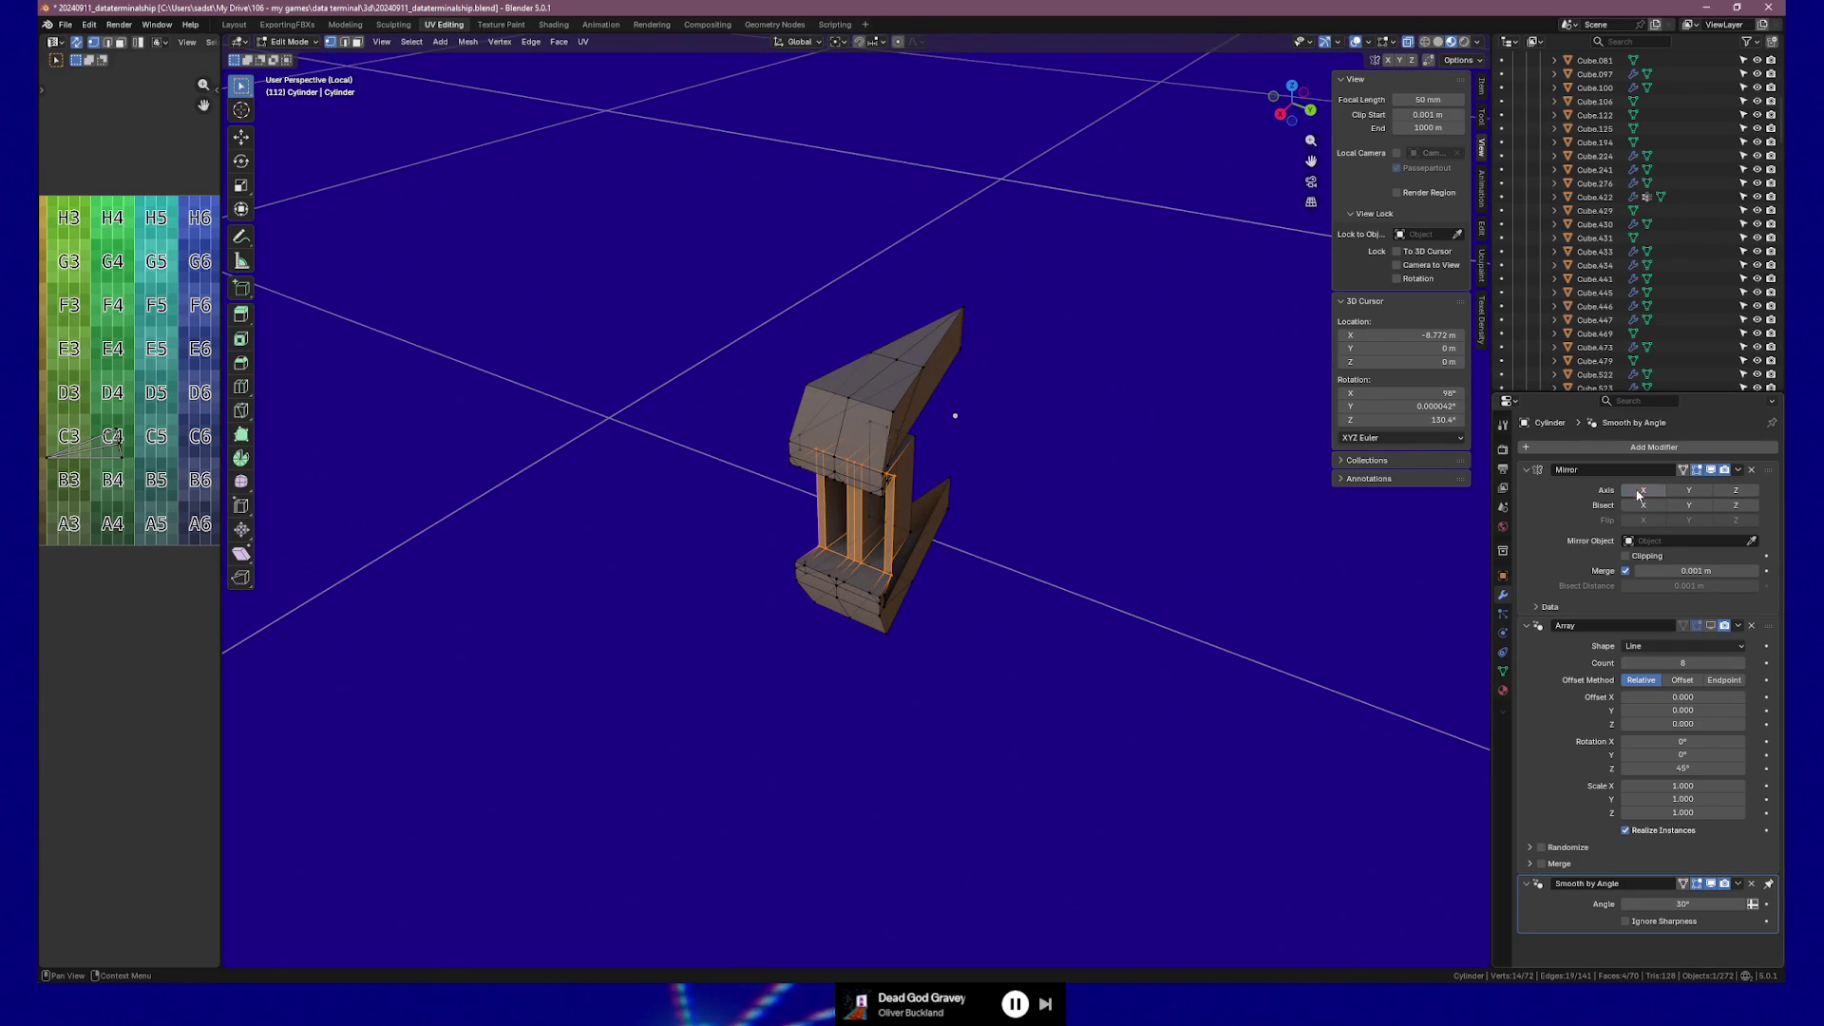
click(1689, 490)
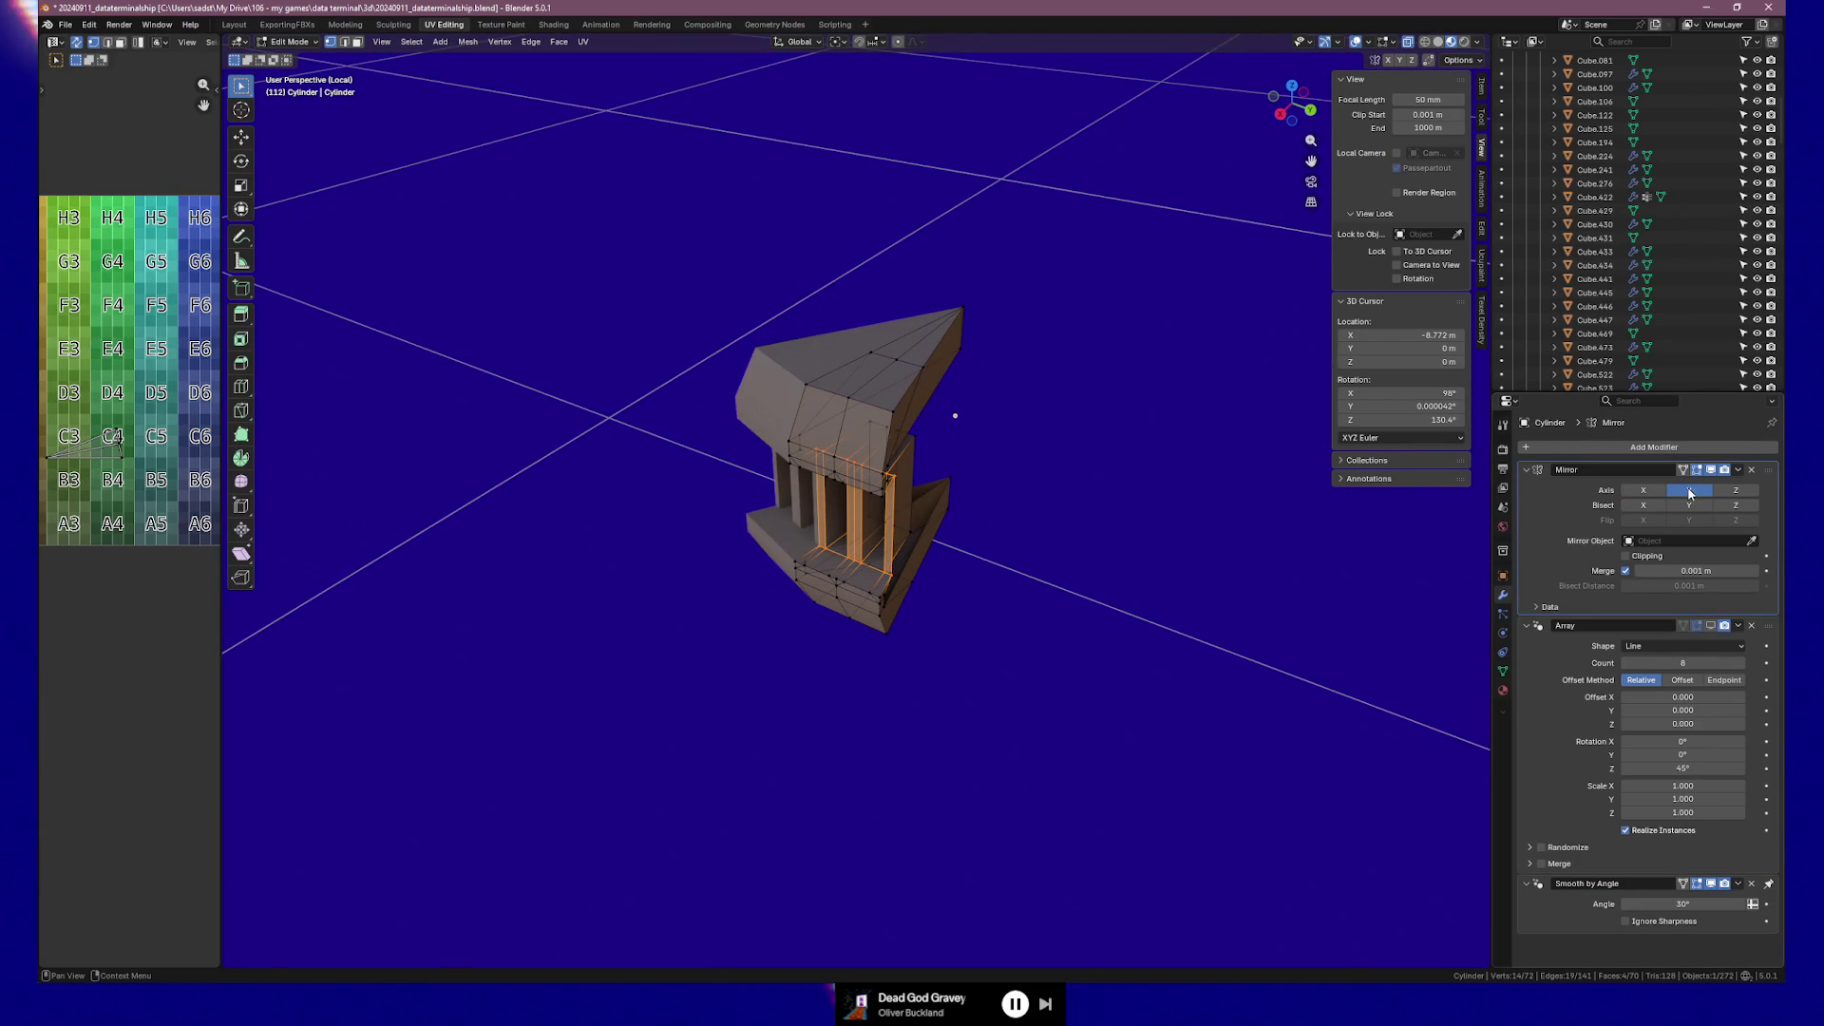
mouse_move(1090, 612)
middle_down()
mouse_move(949, 640)
mouse_move(1111, 618)
mouse_move(957, 621)
mouse_move(988, 616)
middle_up()
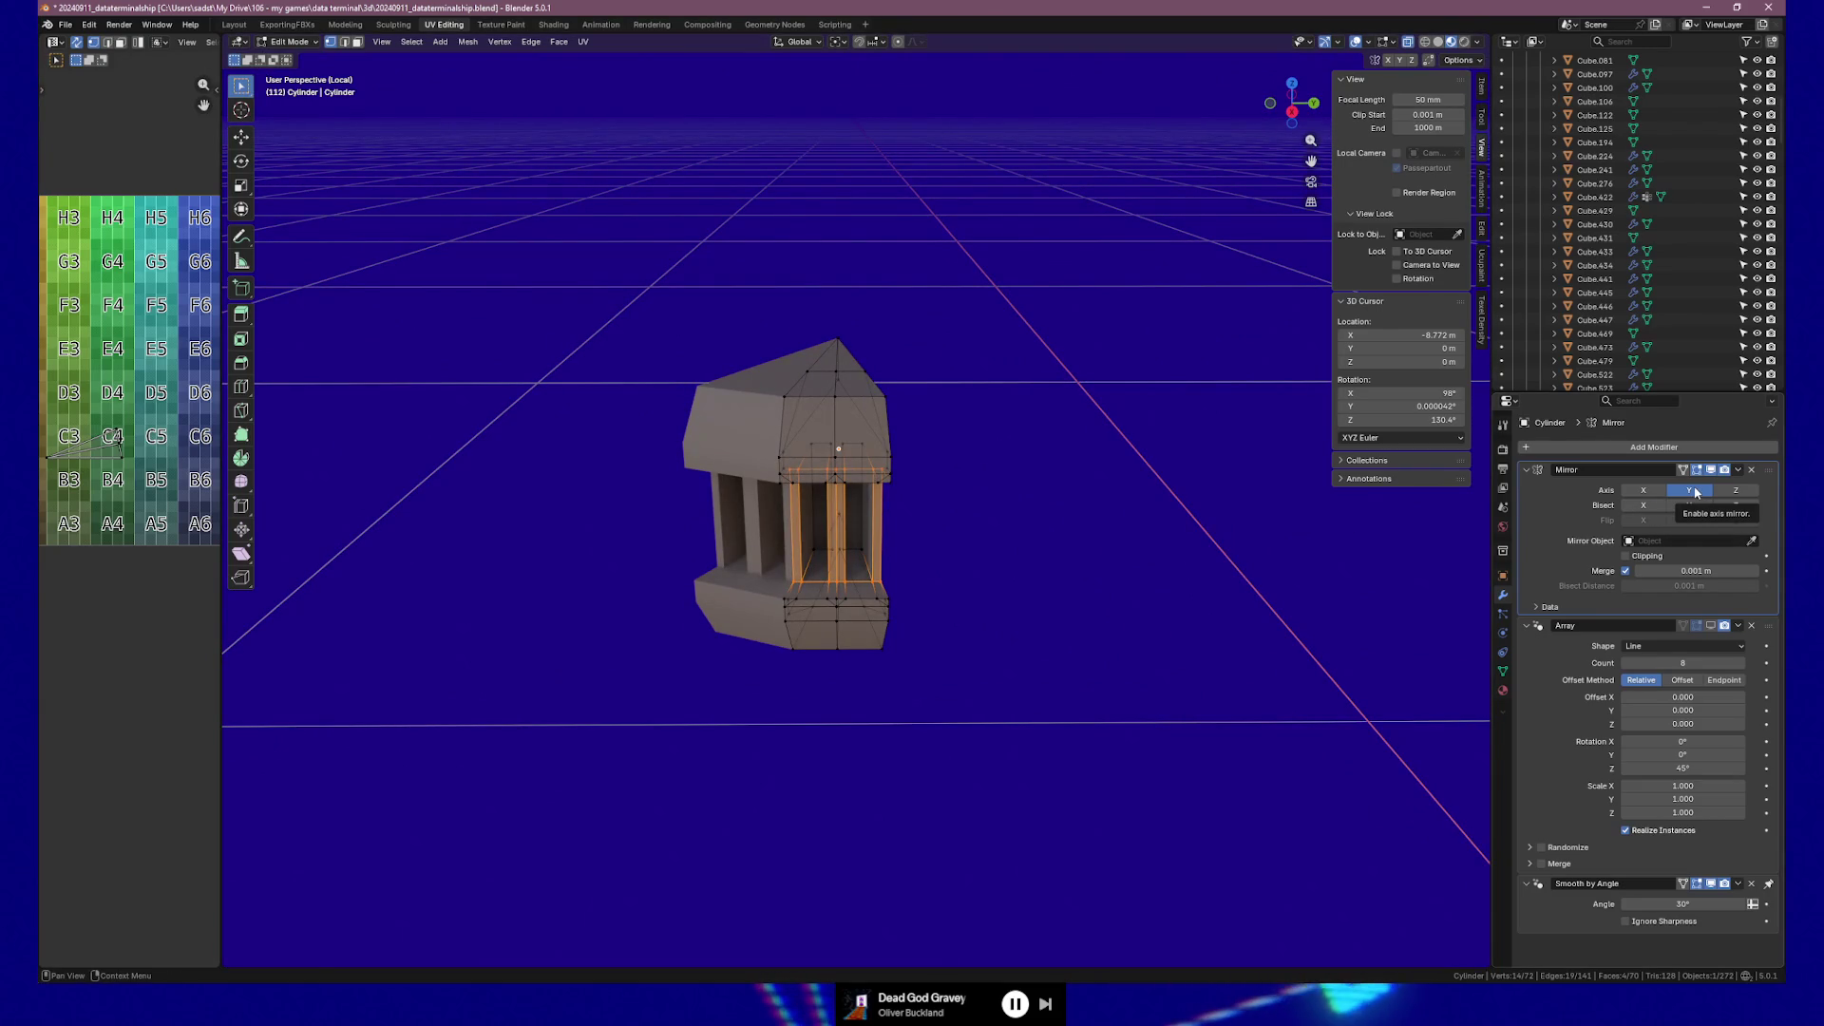
click(1695, 492)
click(1695, 492)
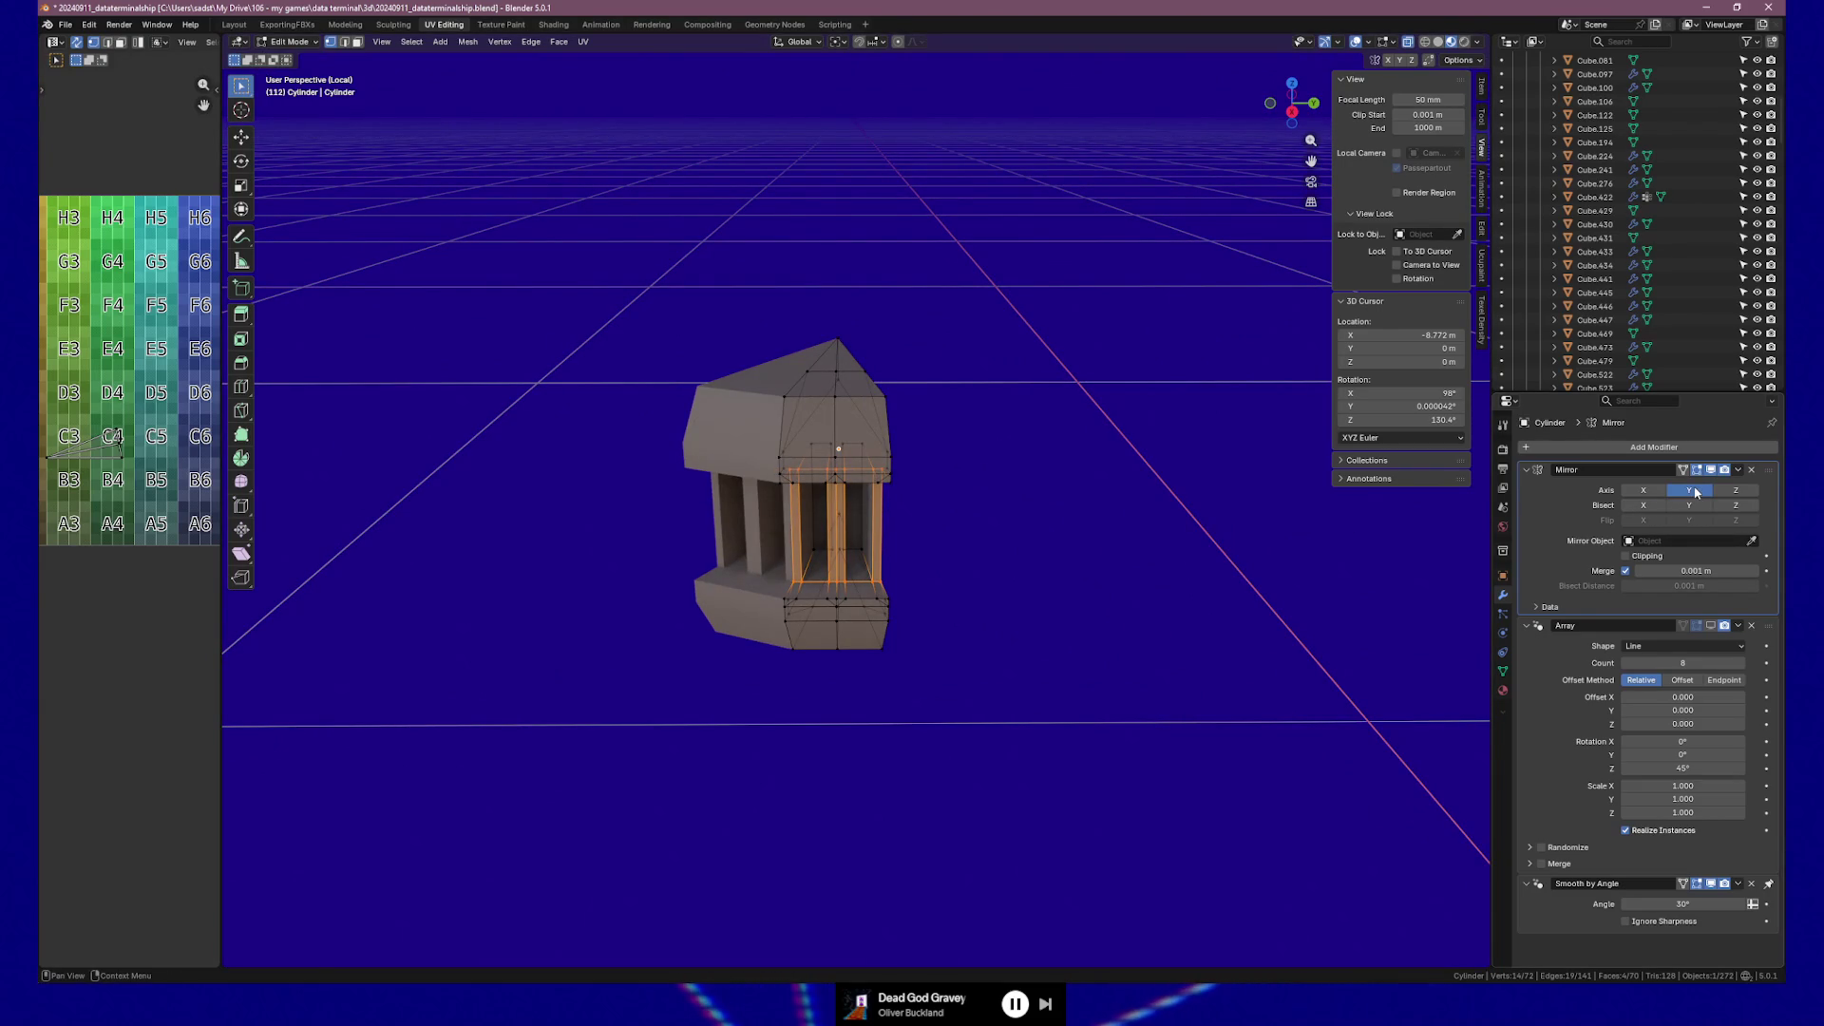
double_click(1697, 492)
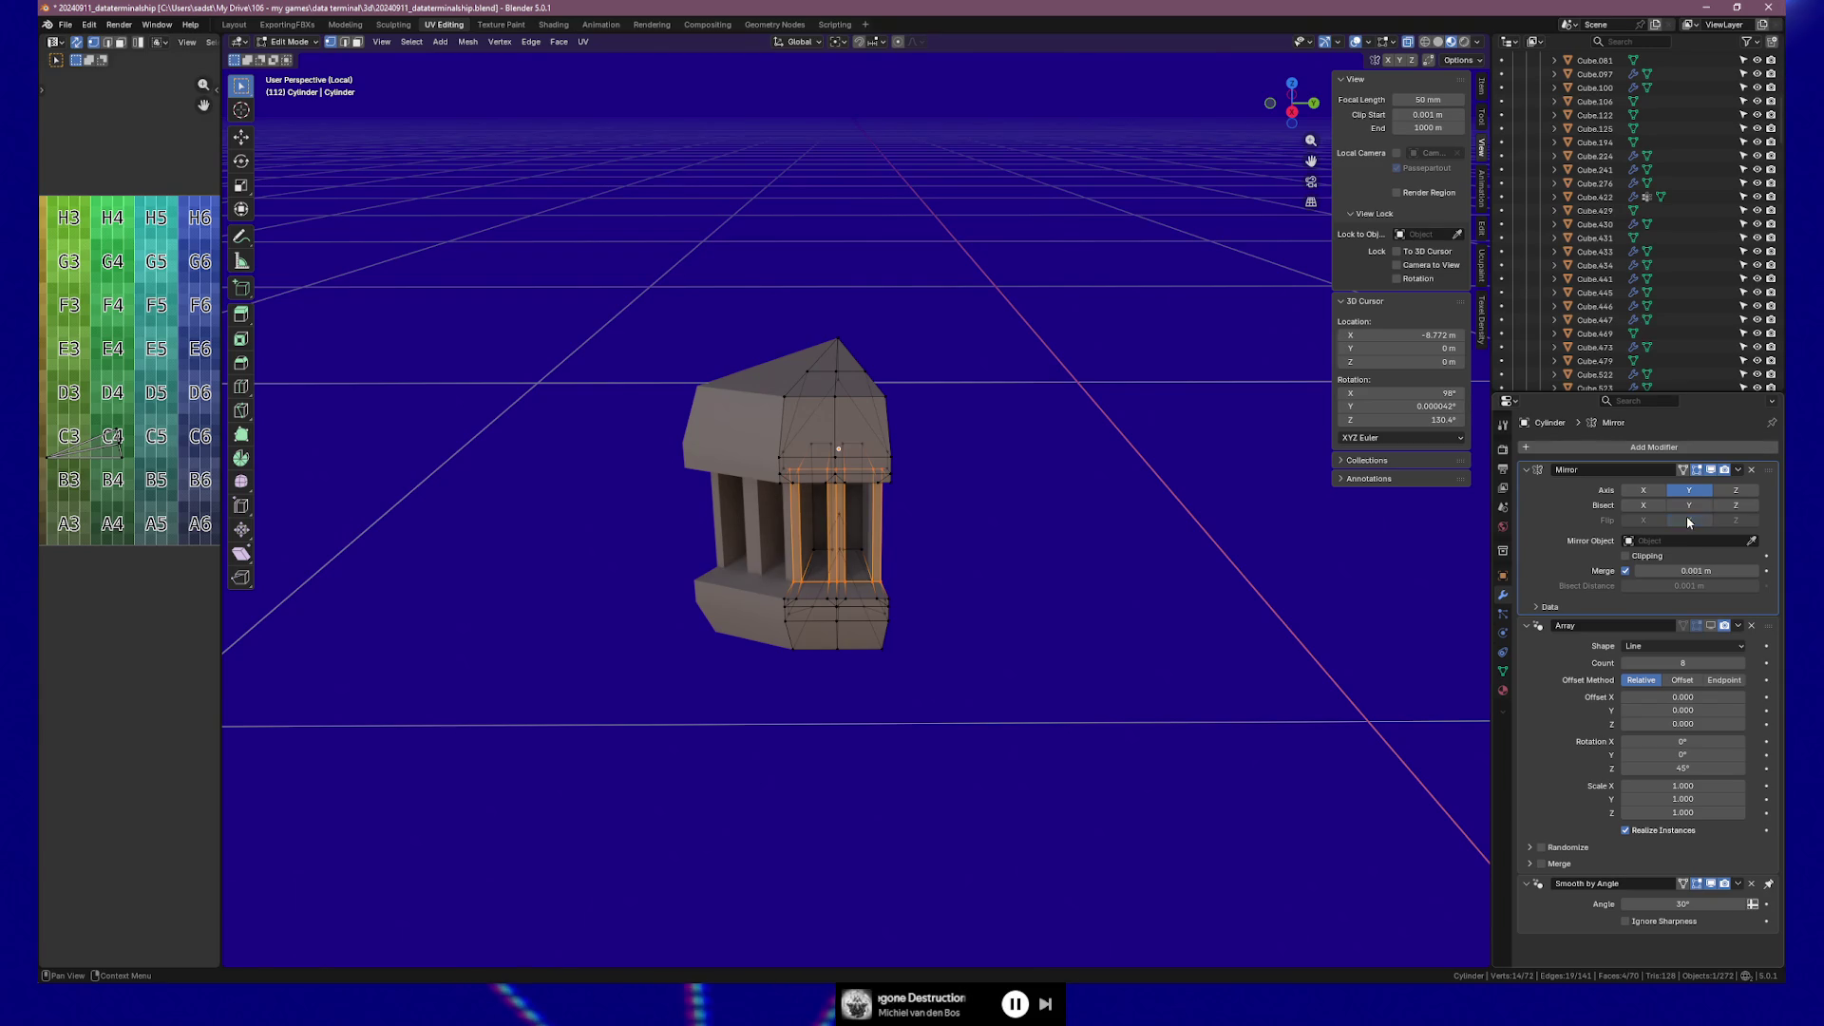
click(1678, 491)
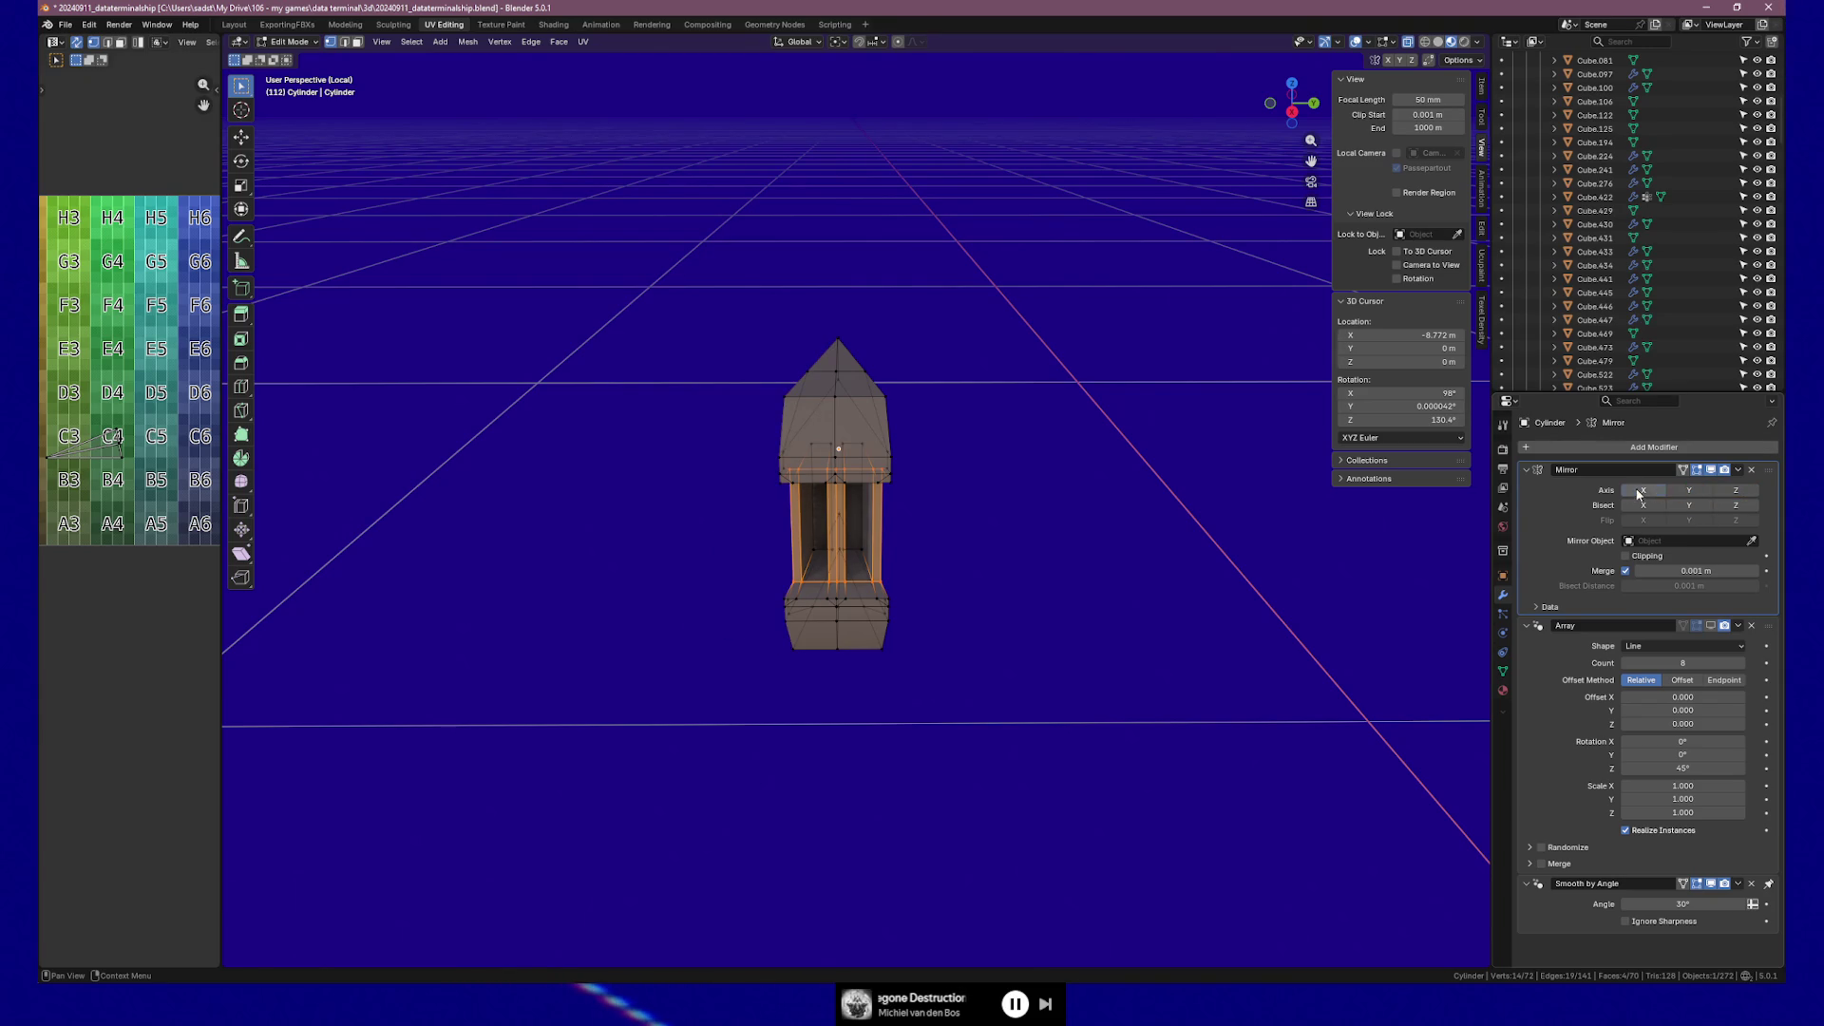